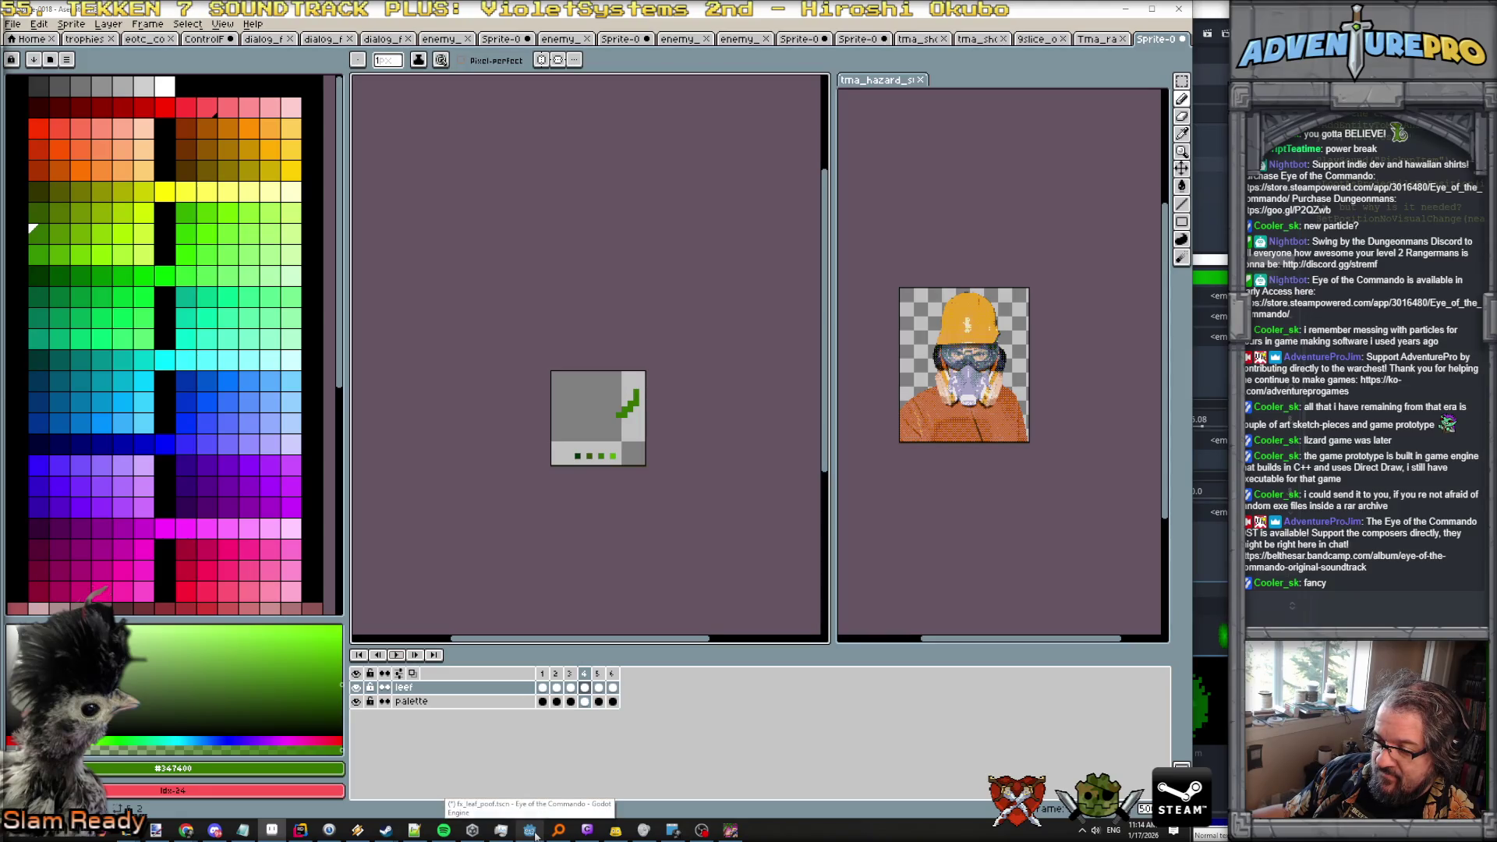
Switch from Aseprite to the Godot editor showing the fx_leaf_poof particle scene.
{"action": "left_click", "coordinate": [530, 830]}
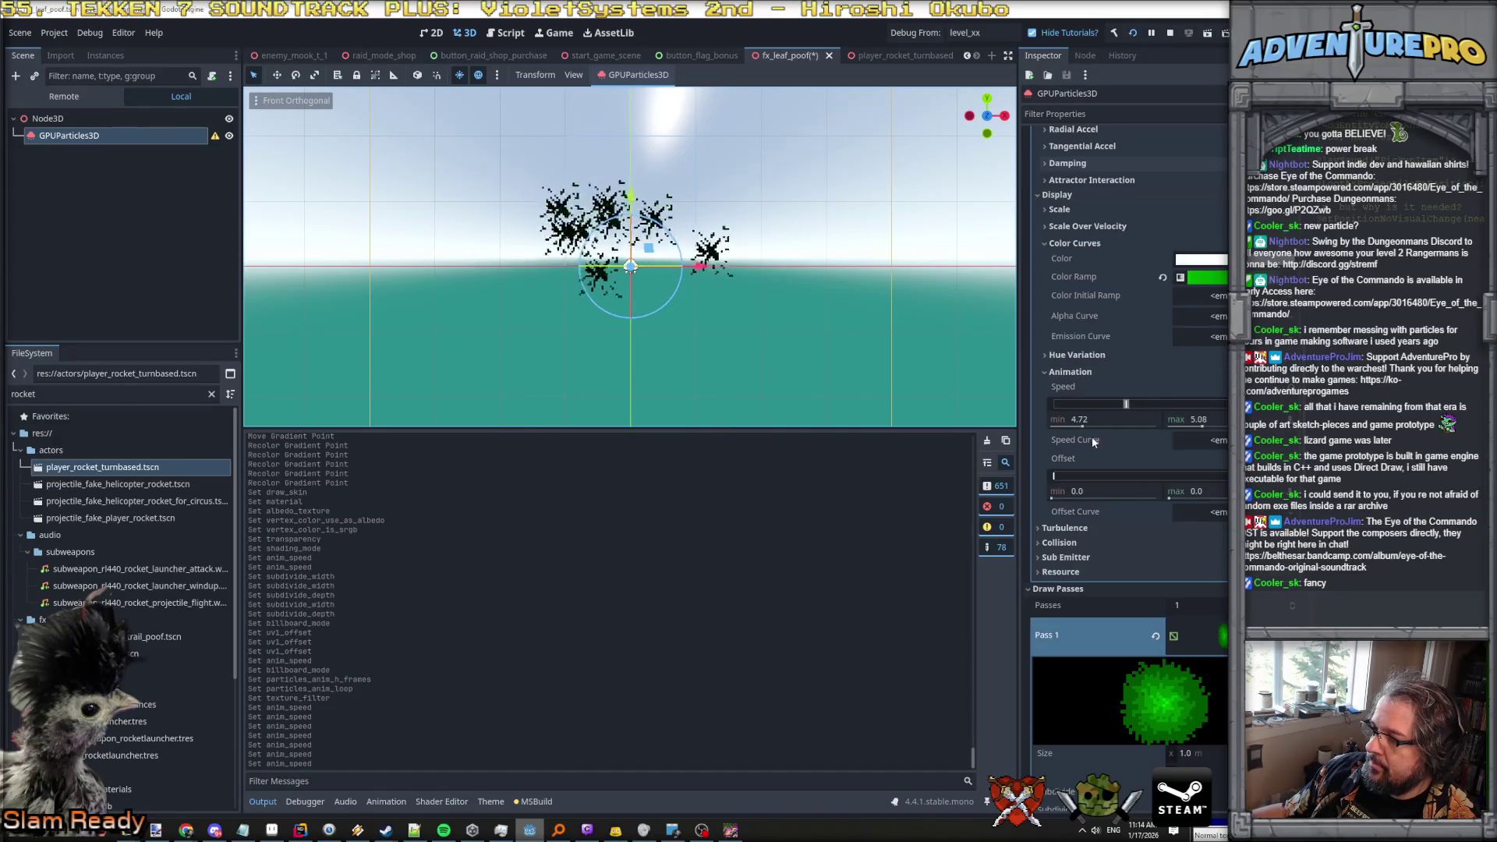
Set the leaf particles' animation speed to a minimum of 4.0 and a maximum of 6.0.
{"action": "left_click", "coordinate": [1080, 419]}
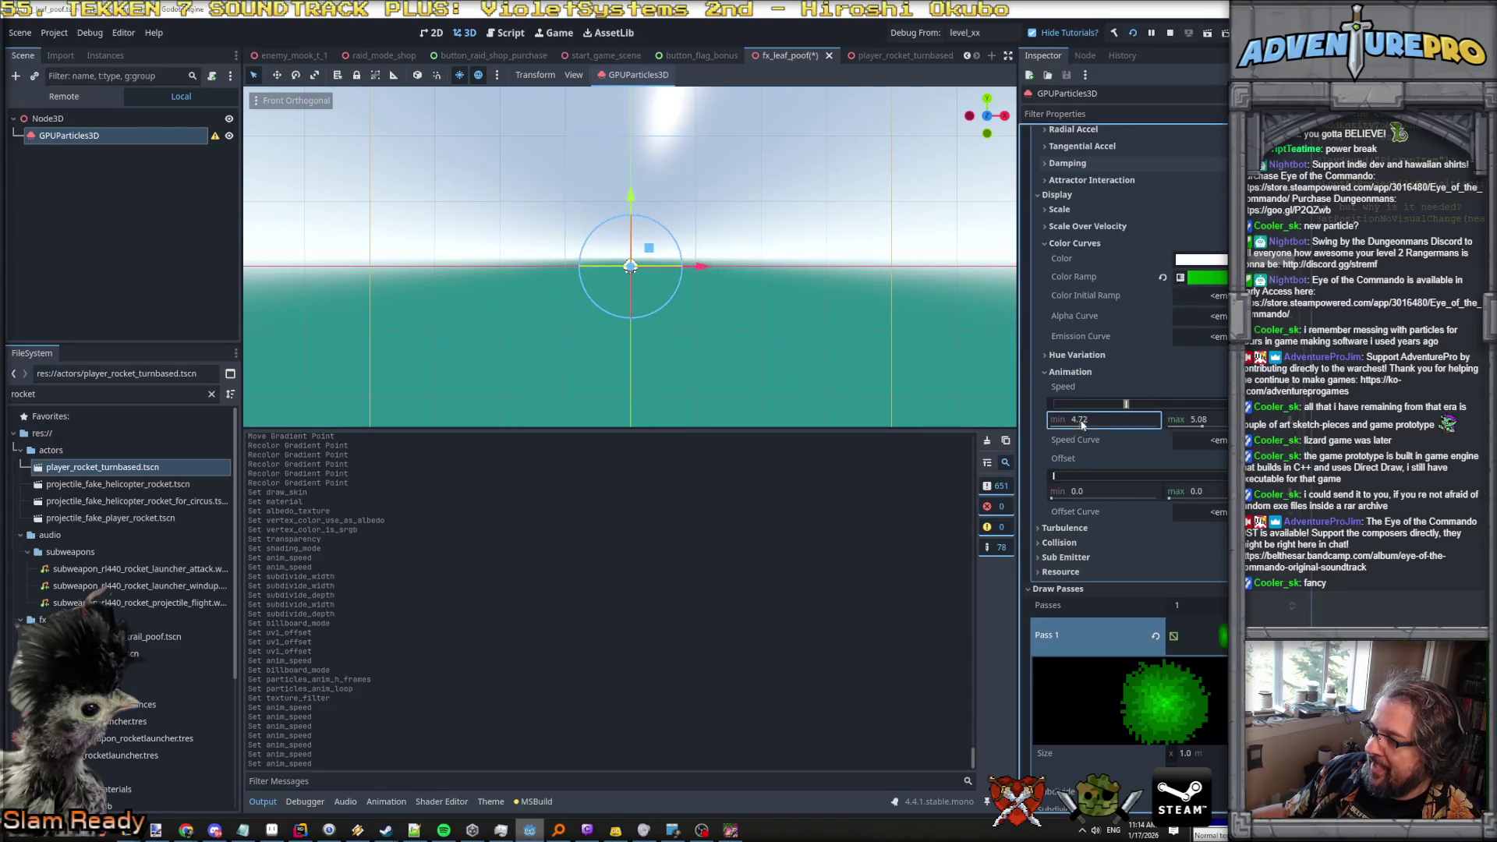
{"action": "type", "text": "4"}
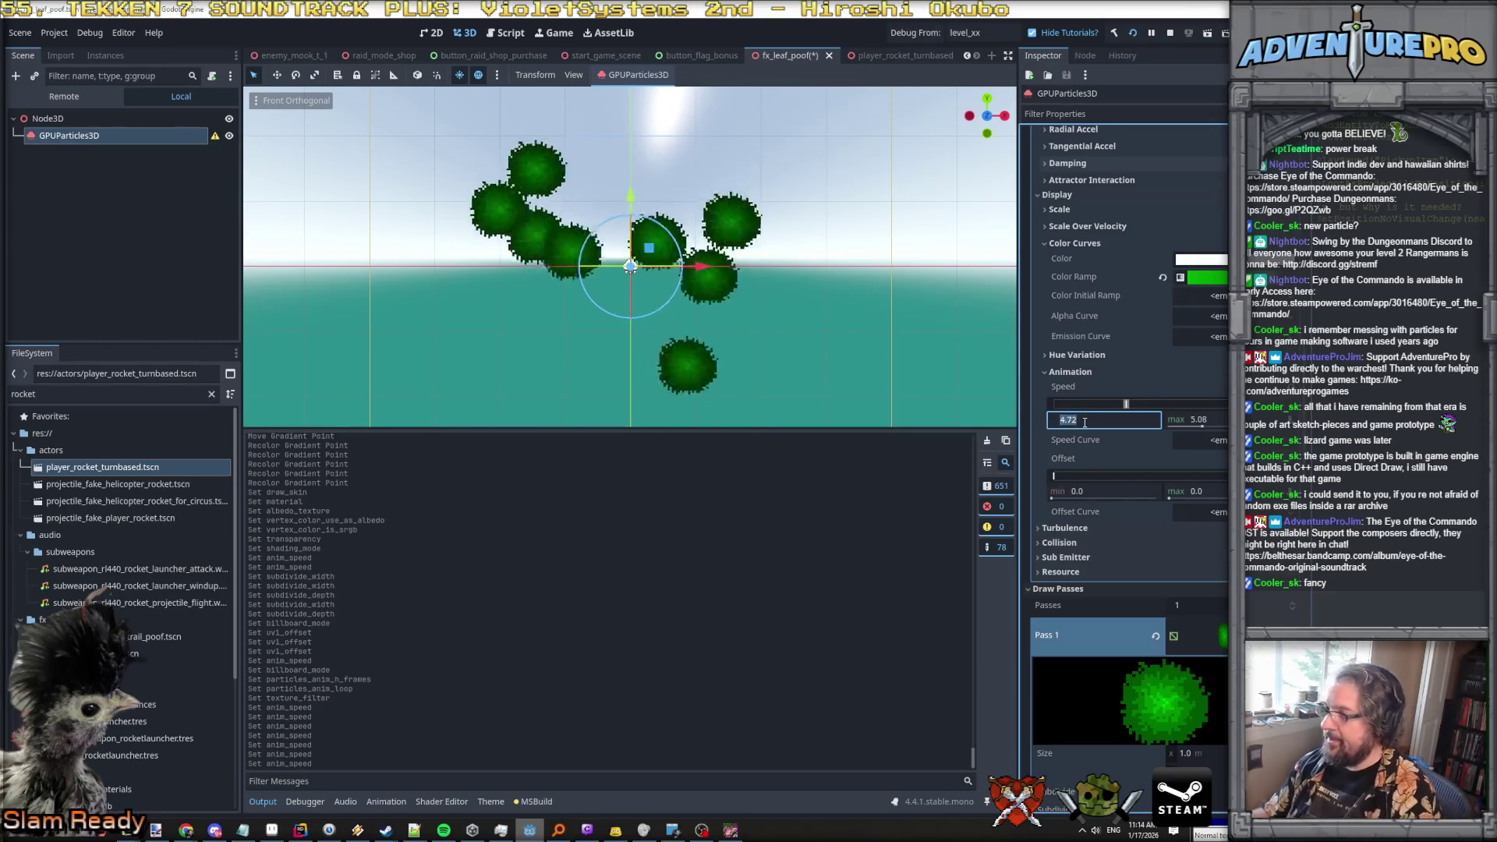
{"action": "key", "text": "Tab"}
{"action": "type", "text": "6"}
{"action": "key", "text": "Return"}
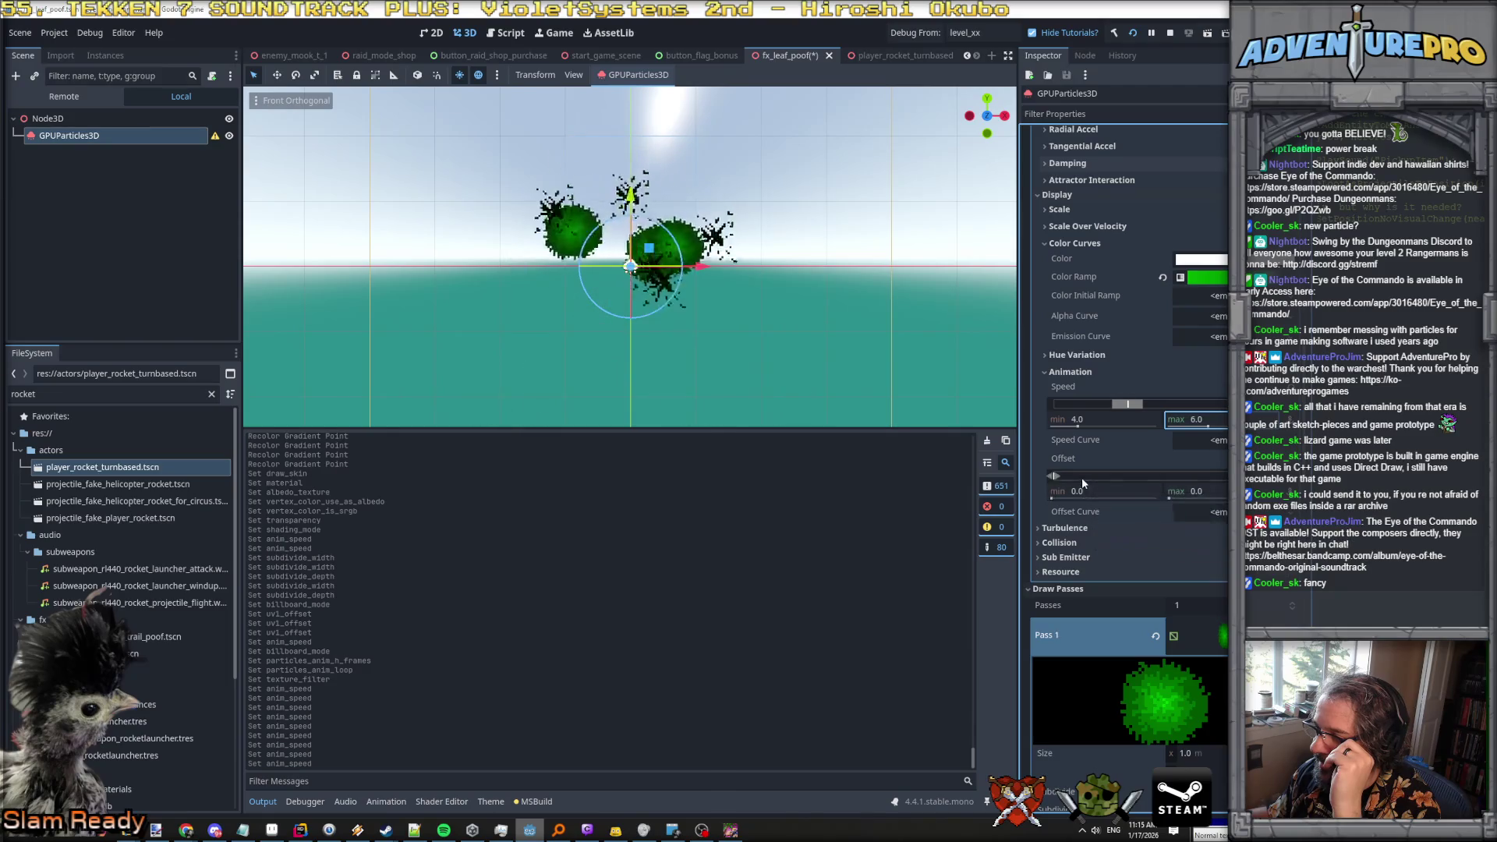
{"action": "left_click", "coordinate": [1201, 513]}
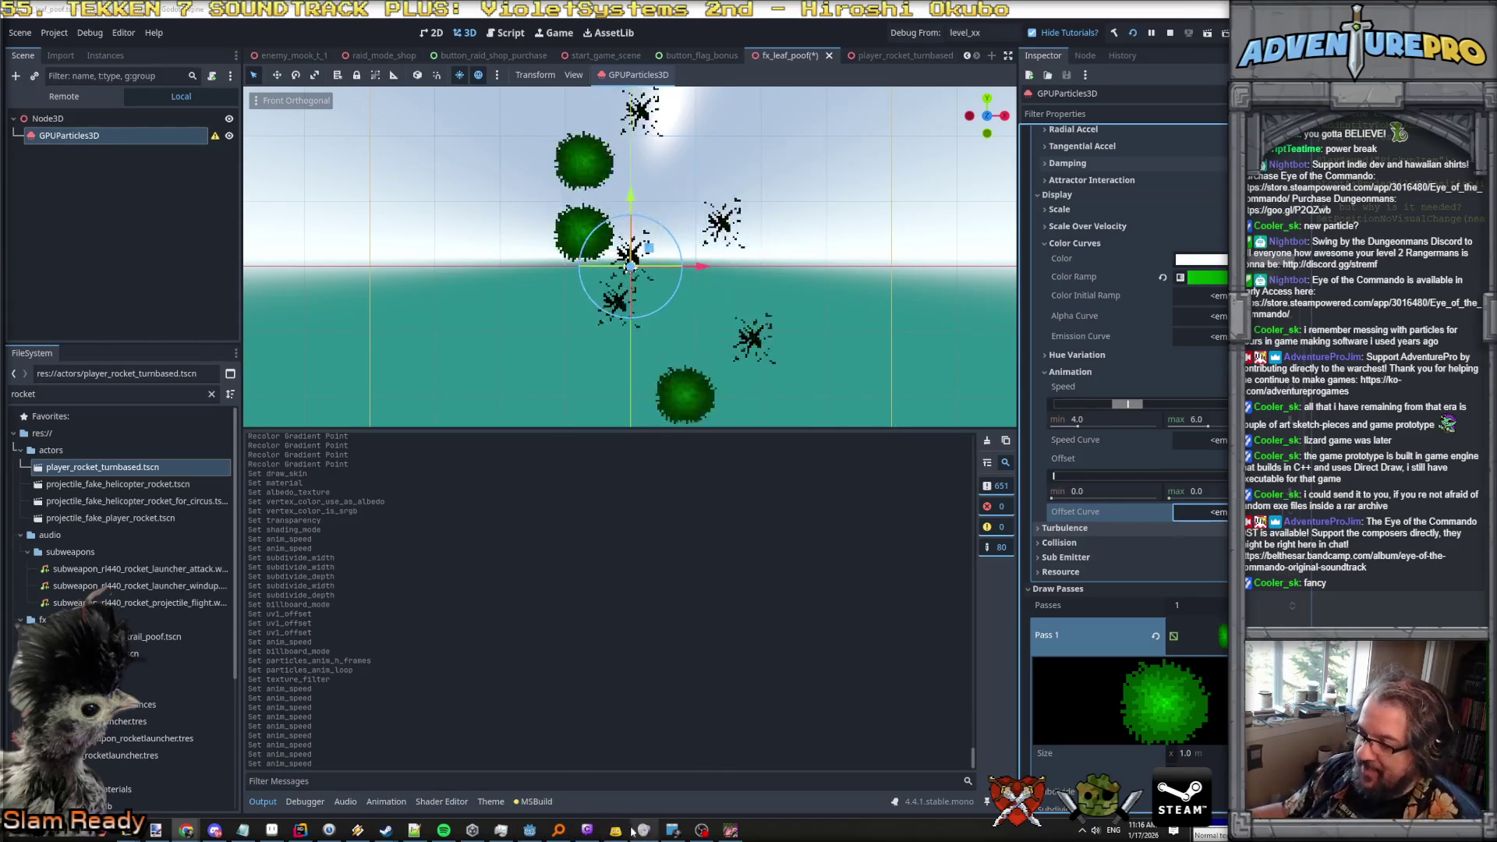
Back in Aseprite, add a new empty layer and go to the first frame.
{"action": "left_click", "coordinate": [271, 831]}
{"action": "scroll", "coordinate": [577, 434], "scroll_direction": "up", "scroll_amount": 2}
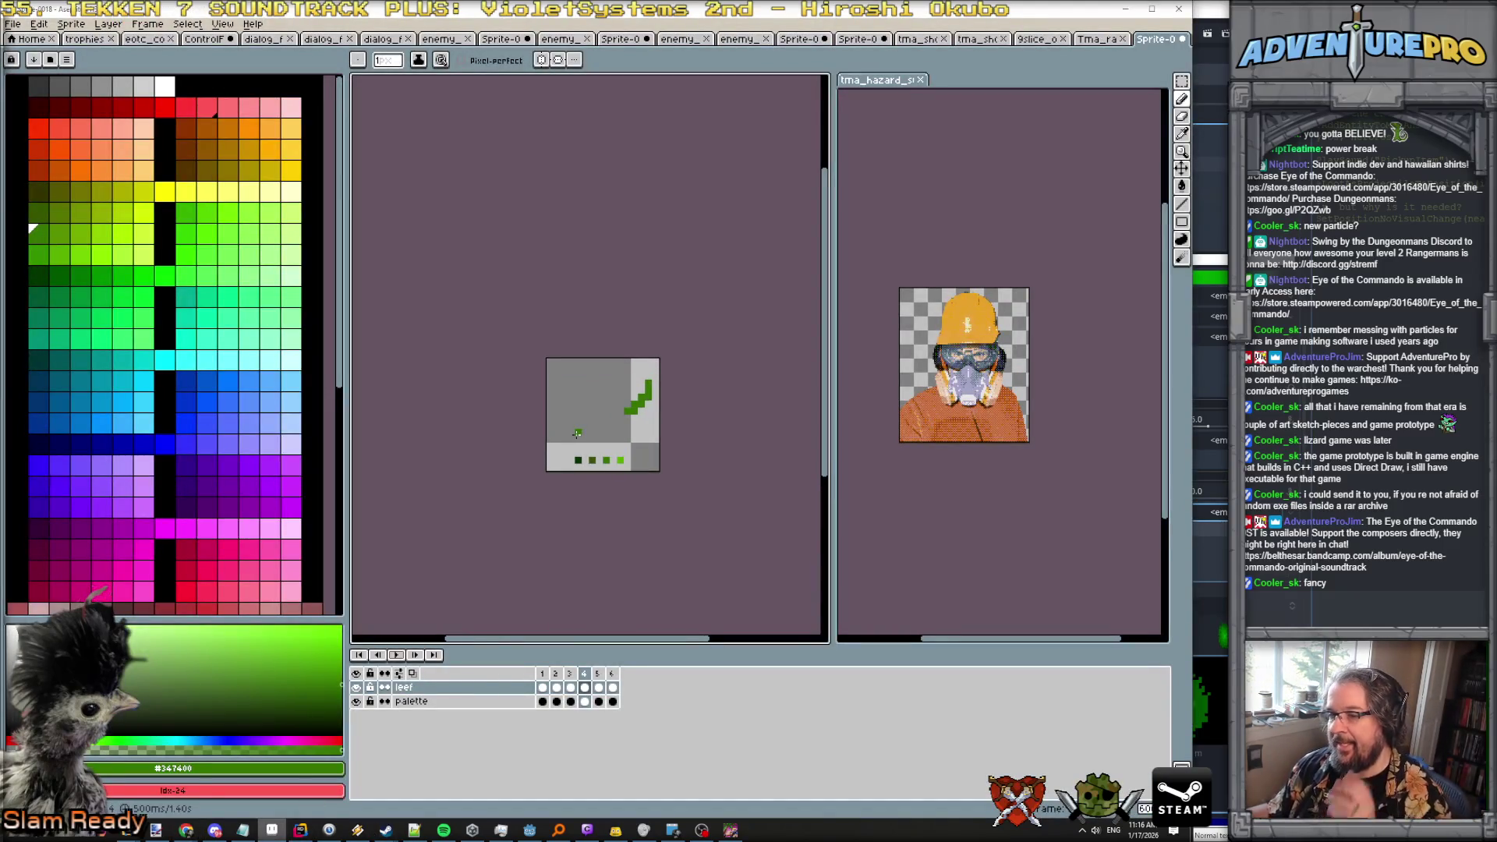
{"action": "left_click", "coordinate": [110, 24]}
{"action": "mouse_move", "coordinate": [136, 101]}
{"action": "left_click", "coordinate": [234, 95]}
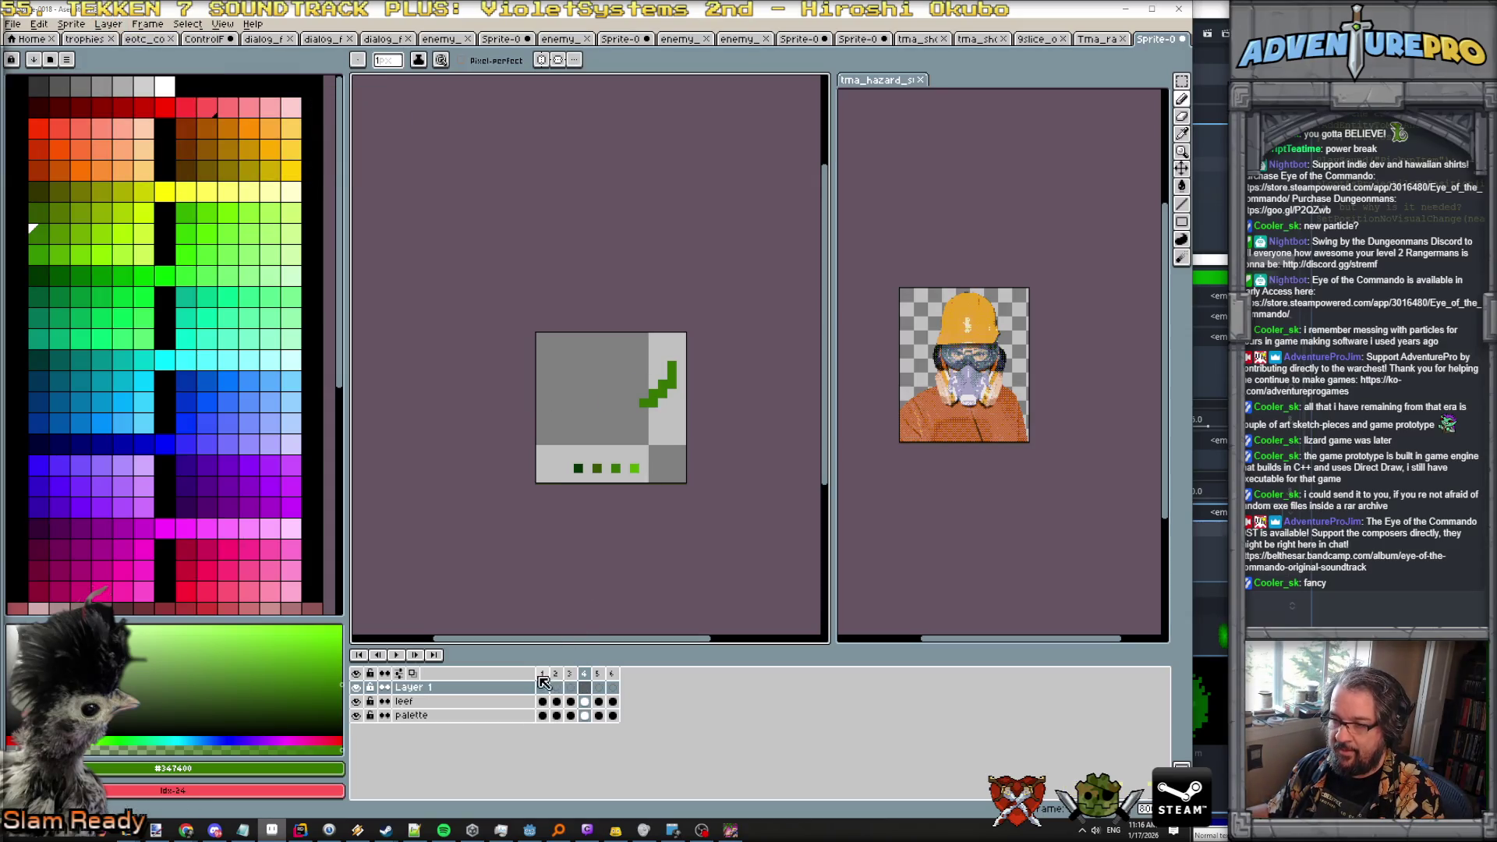
{"action": "key", "text": "Home"}
Paint dark green and olive shading across the leaf in frame 1.
{"action": "scroll", "coordinate": [597, 393], "scroll_direction": "up", "scroll_amount": 1}
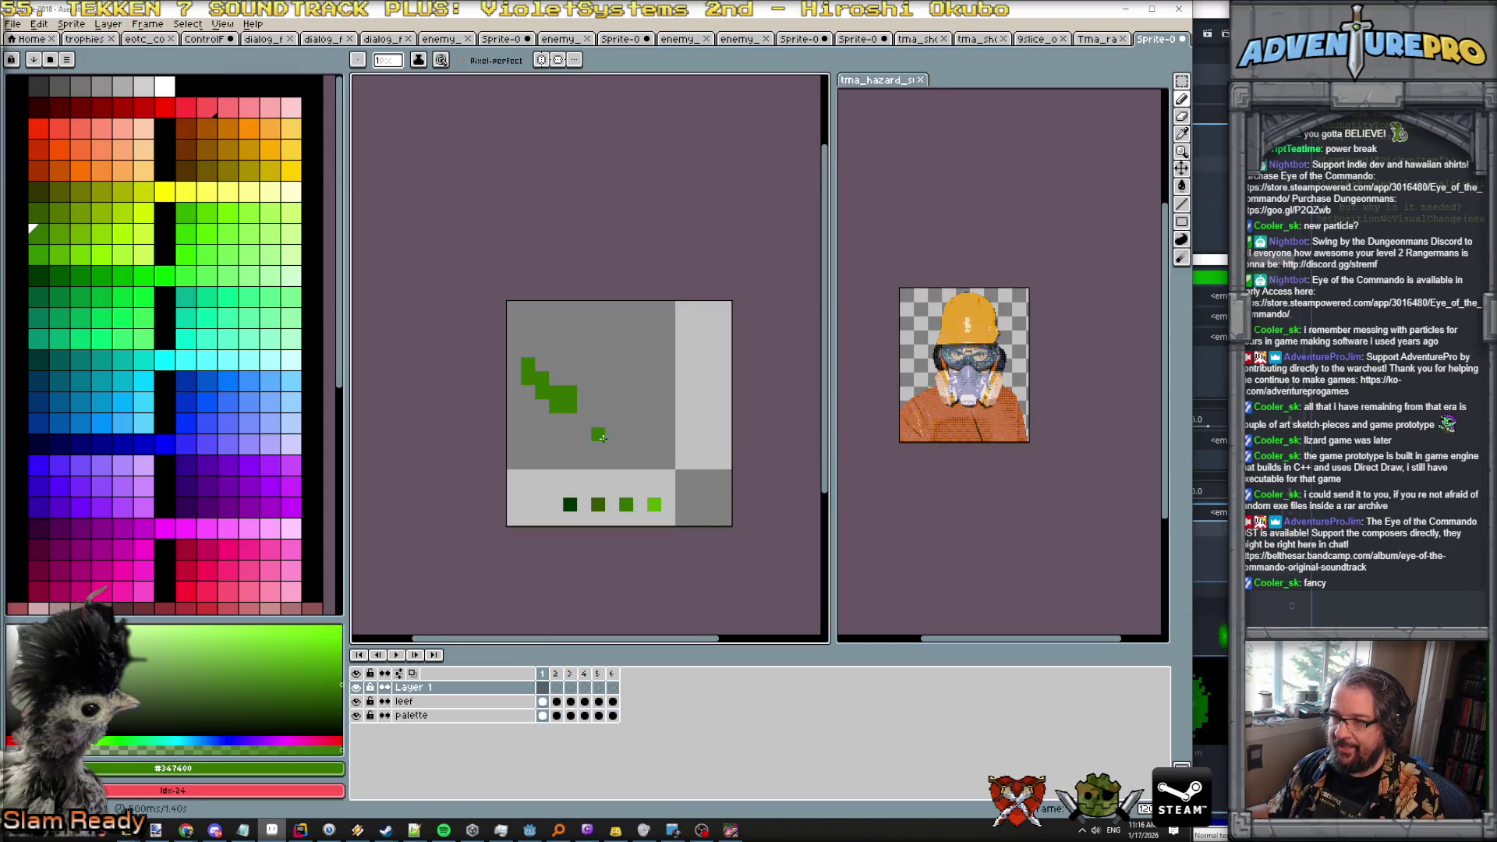
{"action": "left_click", "coordinate": [571, 506], "text": "alt"}
{"action": "left_click_drag", "start_coordinate": [528, 379], "coordinate": [538, 394]}
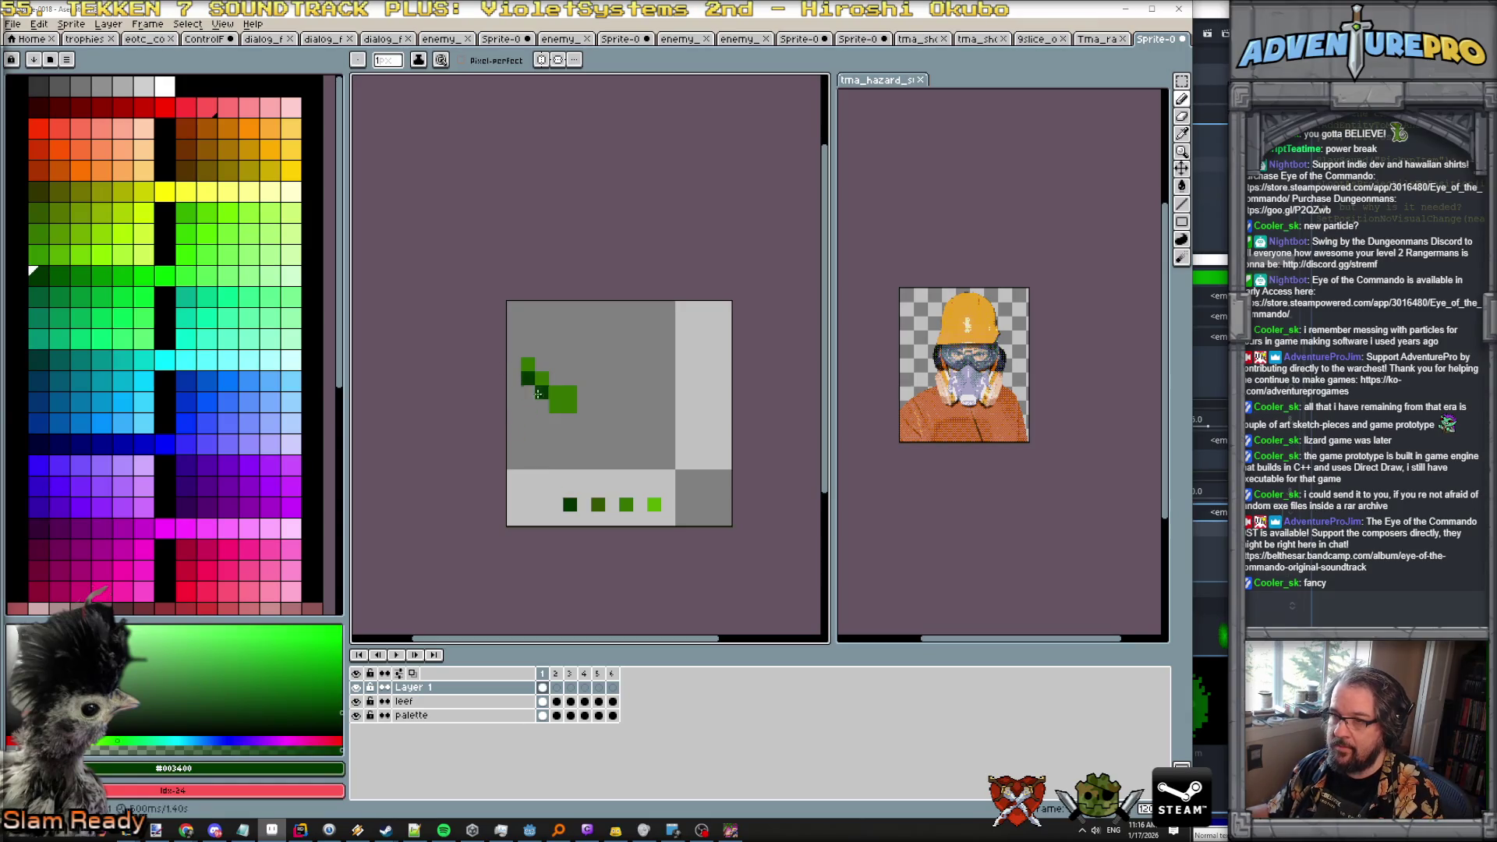
{"action": "left_click", "coordinate": [598, 506], "text": "alt"}
{"action": "left_click_drag", "start_coordinate": [559, 402], "coordinate": [541, 388]}
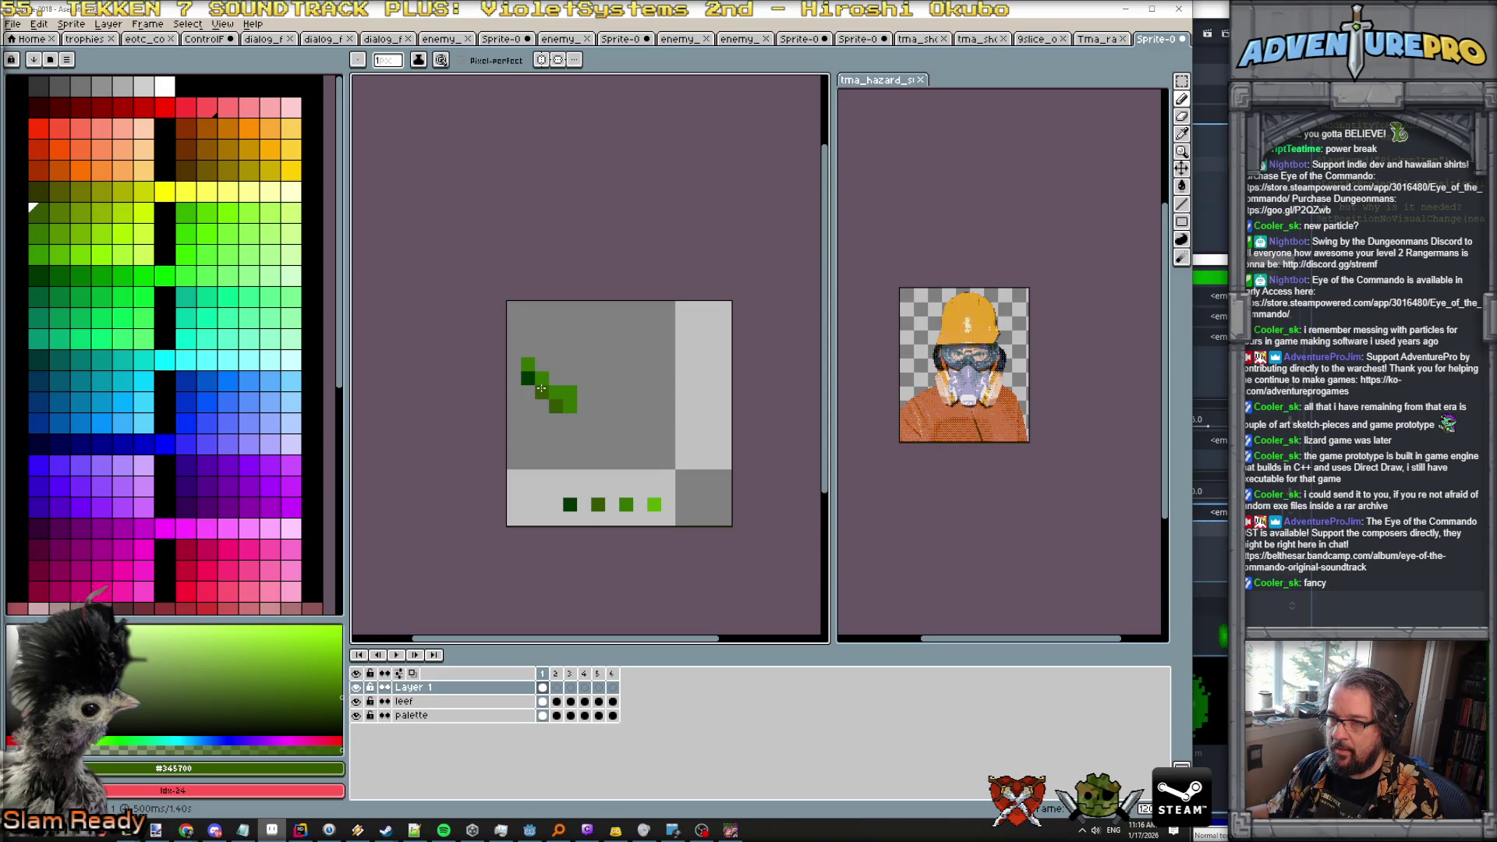
{"action": "left_click", "coordinate": [542, 392], "text": "alt"}
{"action": "left_click", "coordinate": [555, 407]}
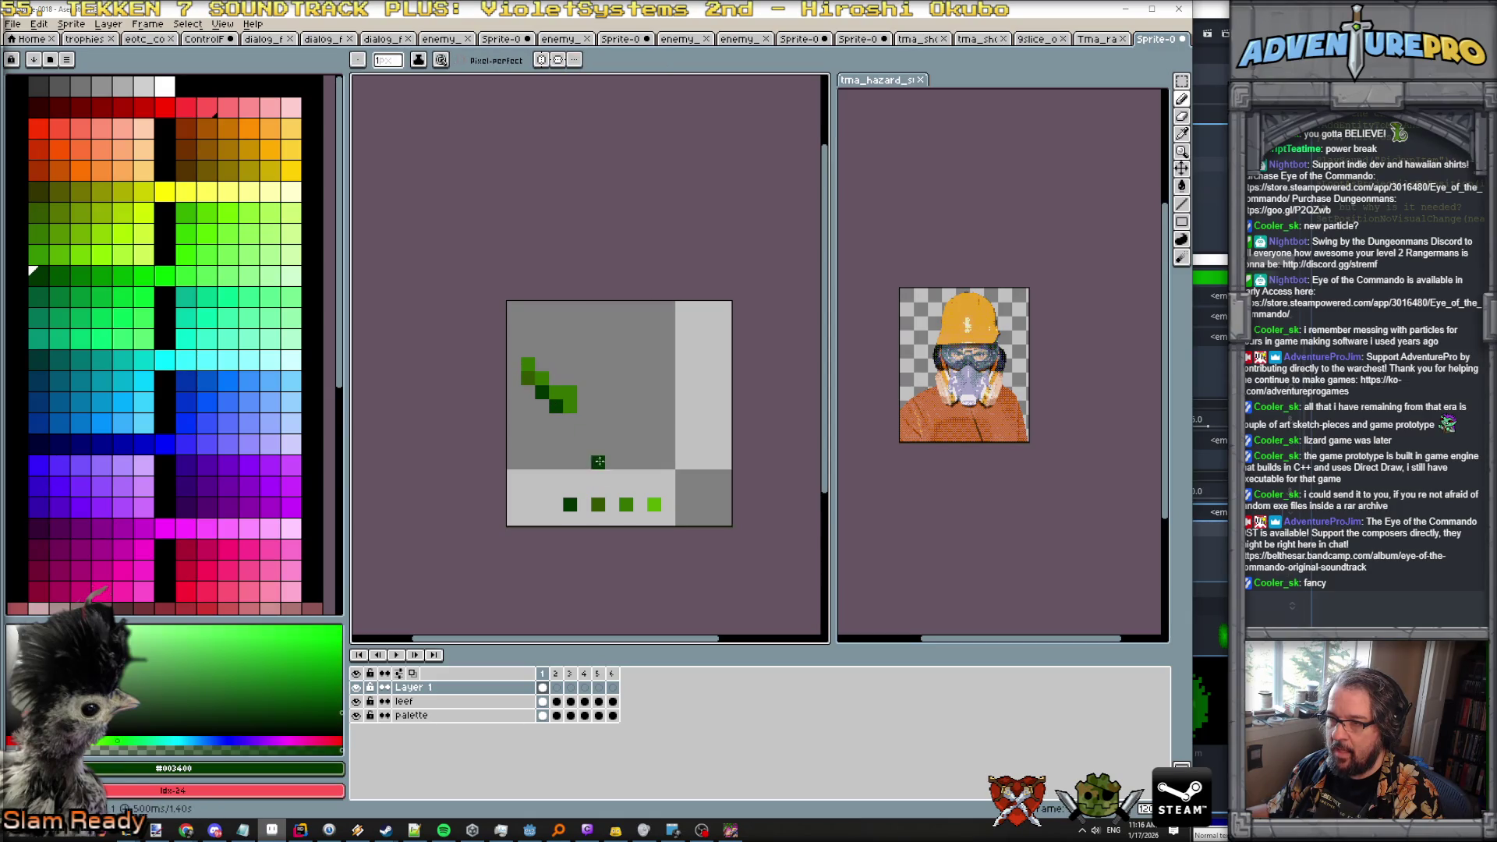
Add a bright green highlight along the leaf and a mid green pixel at its tip.
{"action": "left_click", "coordinate": [651, 502], "text": "alt"}
{"action": "left_click_drag", "start_coordinate": [529, 353], "coordinate": [572, 387]}
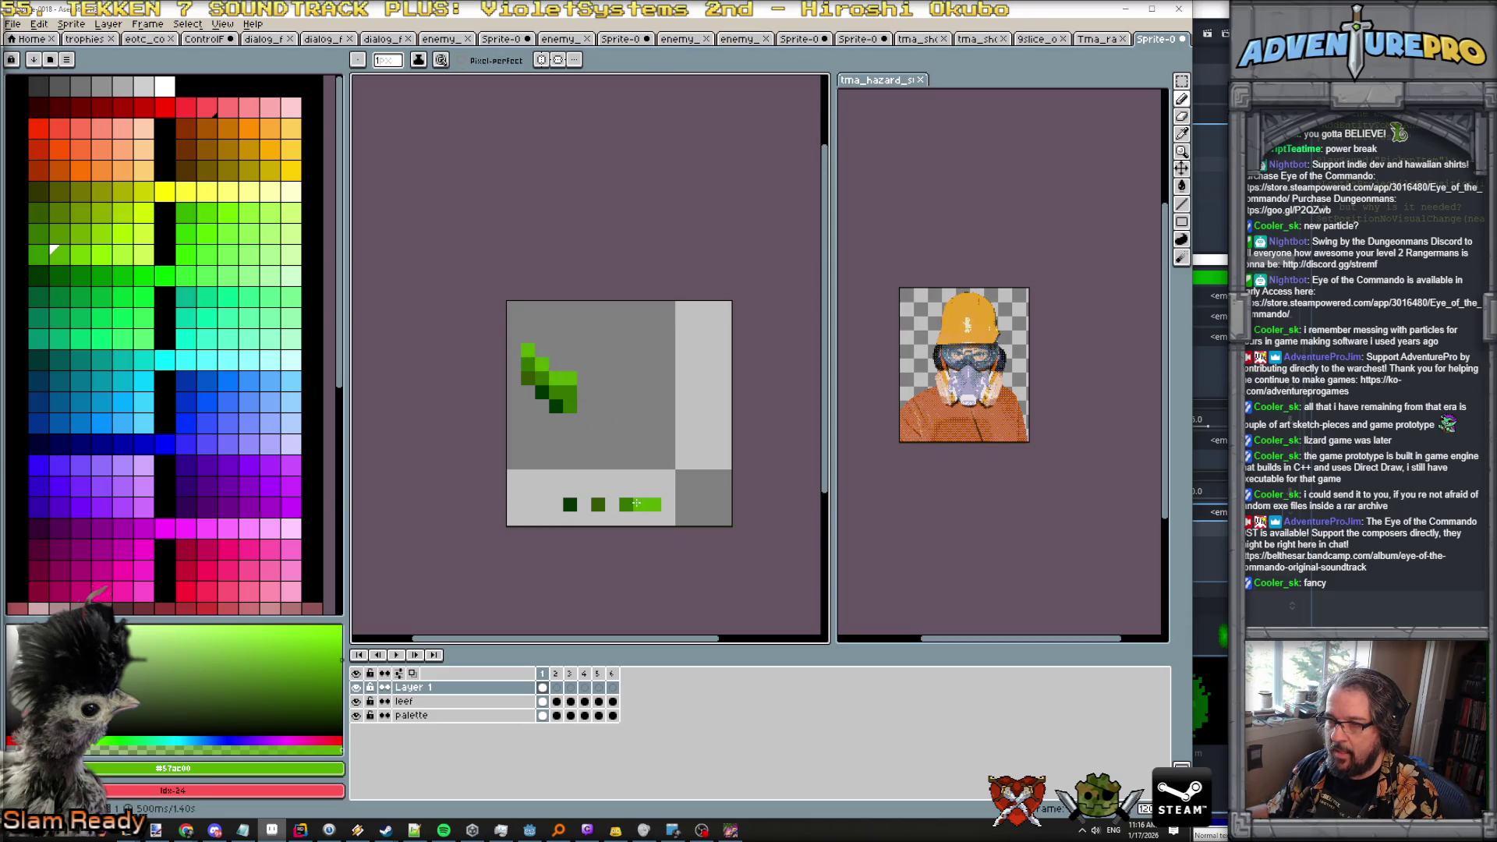
{"action": "left_click", "coordinate": [626, 504], "text": "alt"}
{"action": "left_click", "coordinate": [583, 407]}
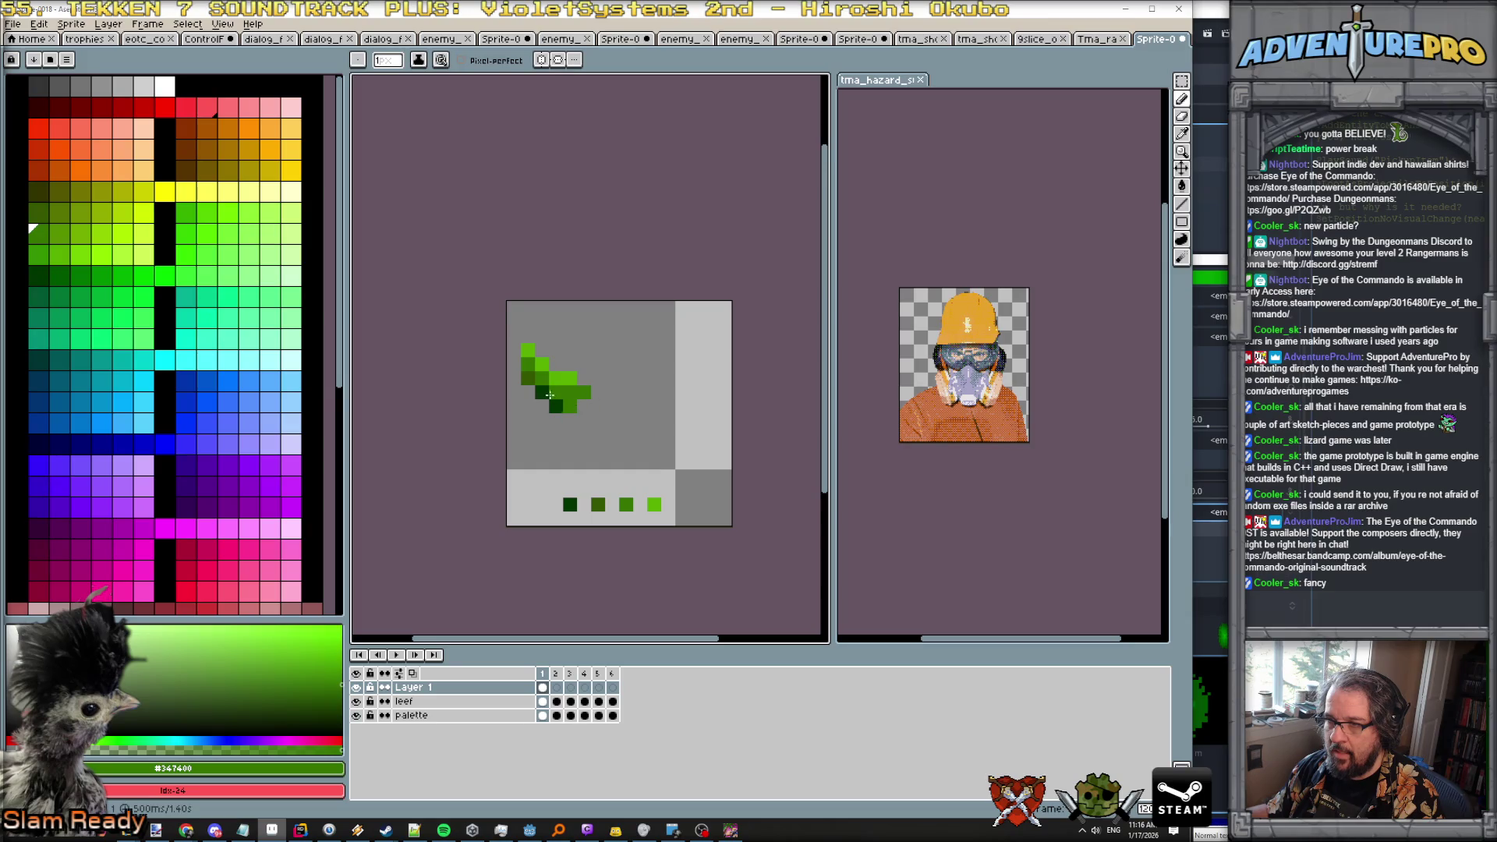
{"action": "left_click", "coordinate": [555, 406], "text": "alt"}
{"action": "scroll", "coordinate": [602, 417], "scroll_direction": "down", "scroll_amount": 5}
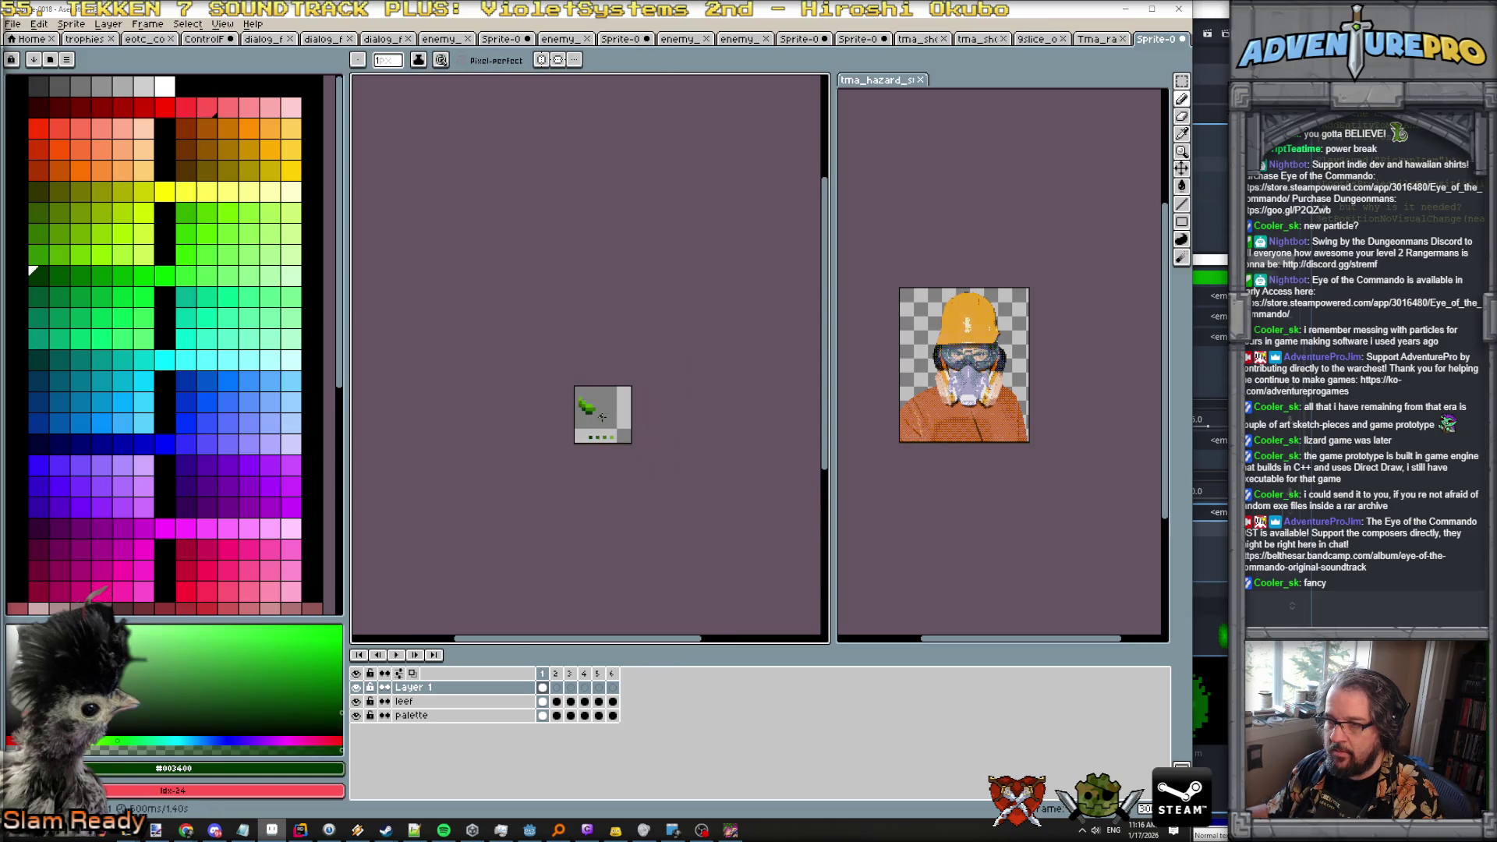
On frame 2, paint olive and bright green pixels onto the leaf.
{"action": "scroll", "coordinate": [601, 417], "scroll_direction": "up", "scroll_amount": 2}
{"action": "key", "text": "Right"}
{"action": "scroll", "coordinate": [570, 419], "scroll_direction": "up", "scroll_amount": 3}
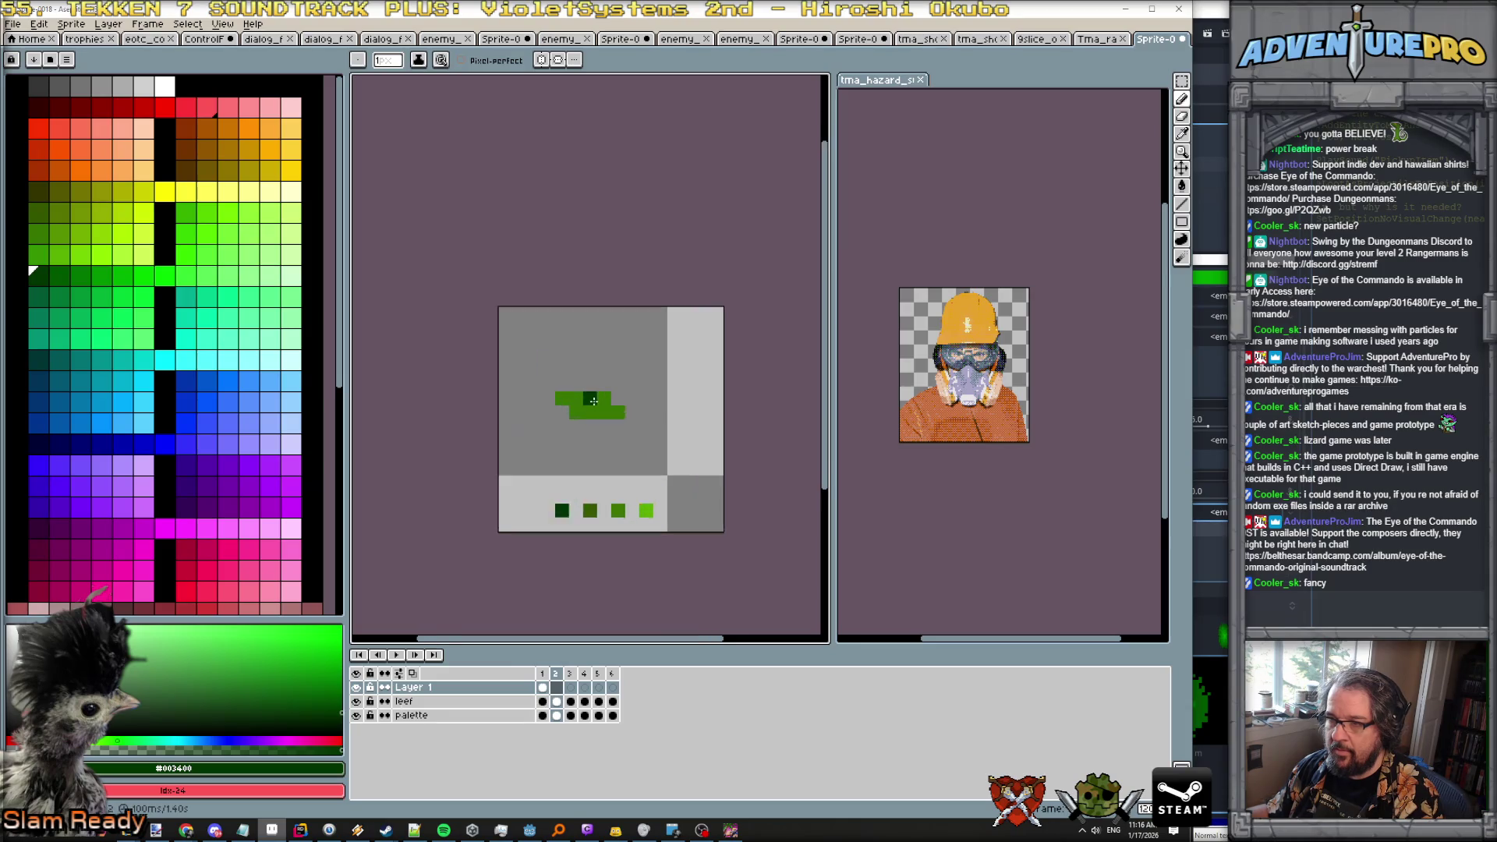
{"action": "left_click", "coordinate": [588, 538], "text": "alt"}
{"action": "left_click", "coordinate": [601, 429]}
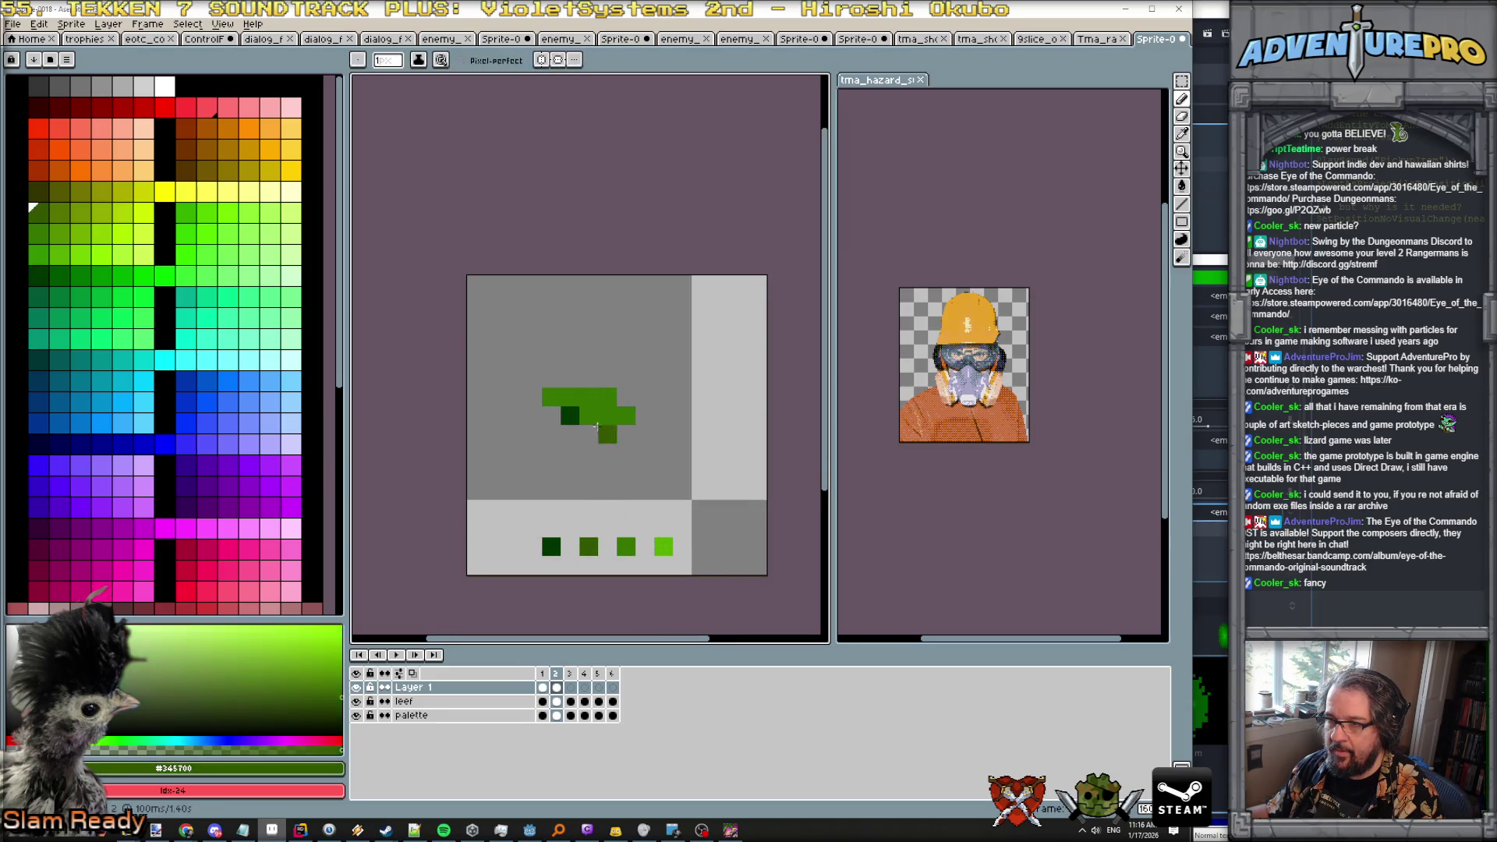
{"action": "left_click", "coordinate": [626, 416]}
{"action": "left_click", "coordinate": [664, 547], "text": "alt"}
{"action": "left_click", "coordinate": [617, 455]}
Add mid green pixels and a bright green highlight to frame 2's leaf.
{"action": "left_click", "coordinate": [626, 546], "text": "alt"}
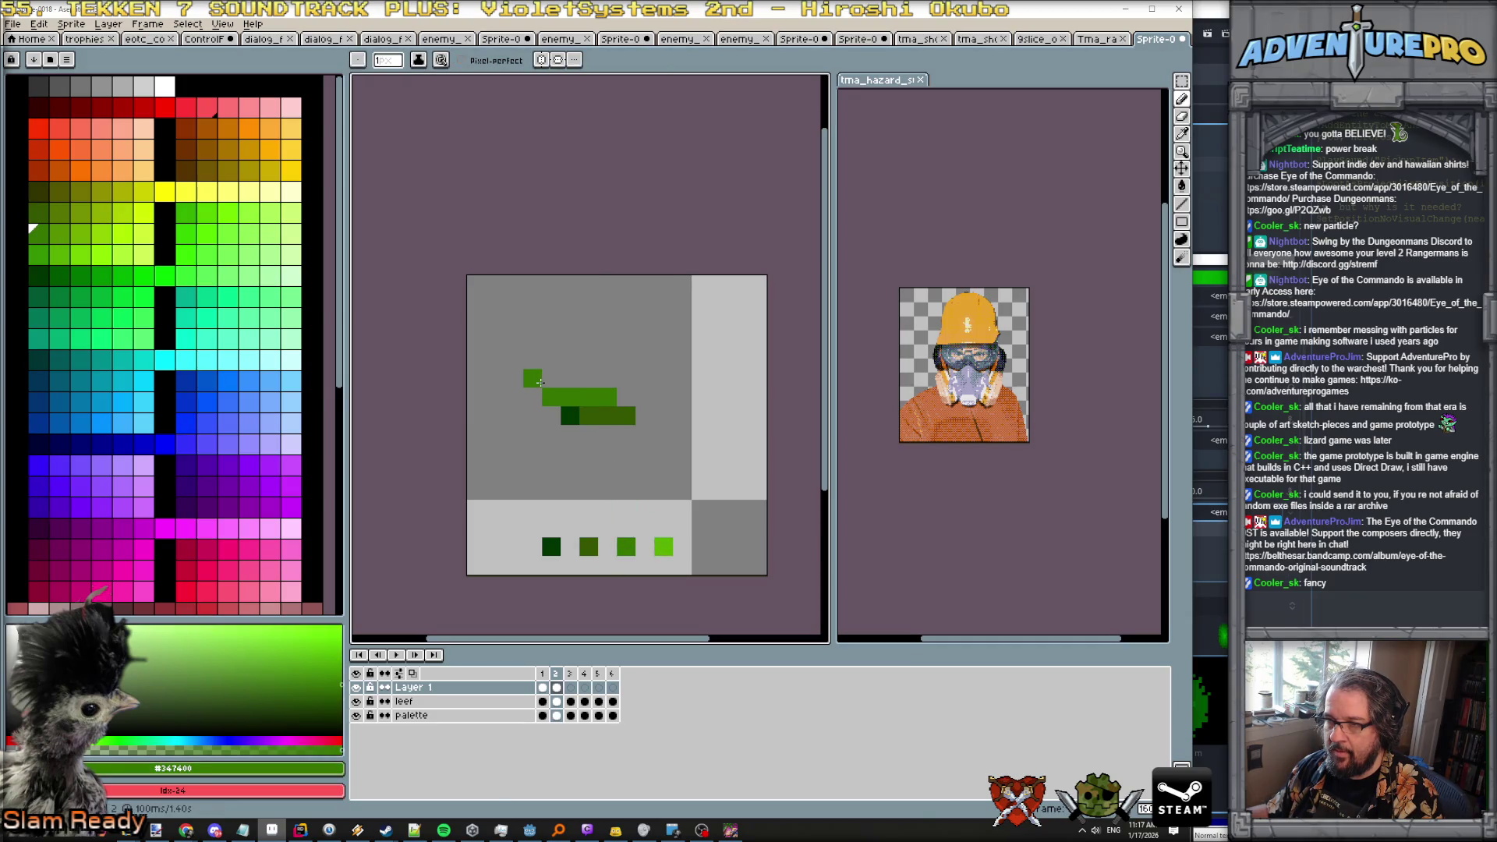
{"action": "left_click", "coordinate": [583, 548], "text": "alt"}
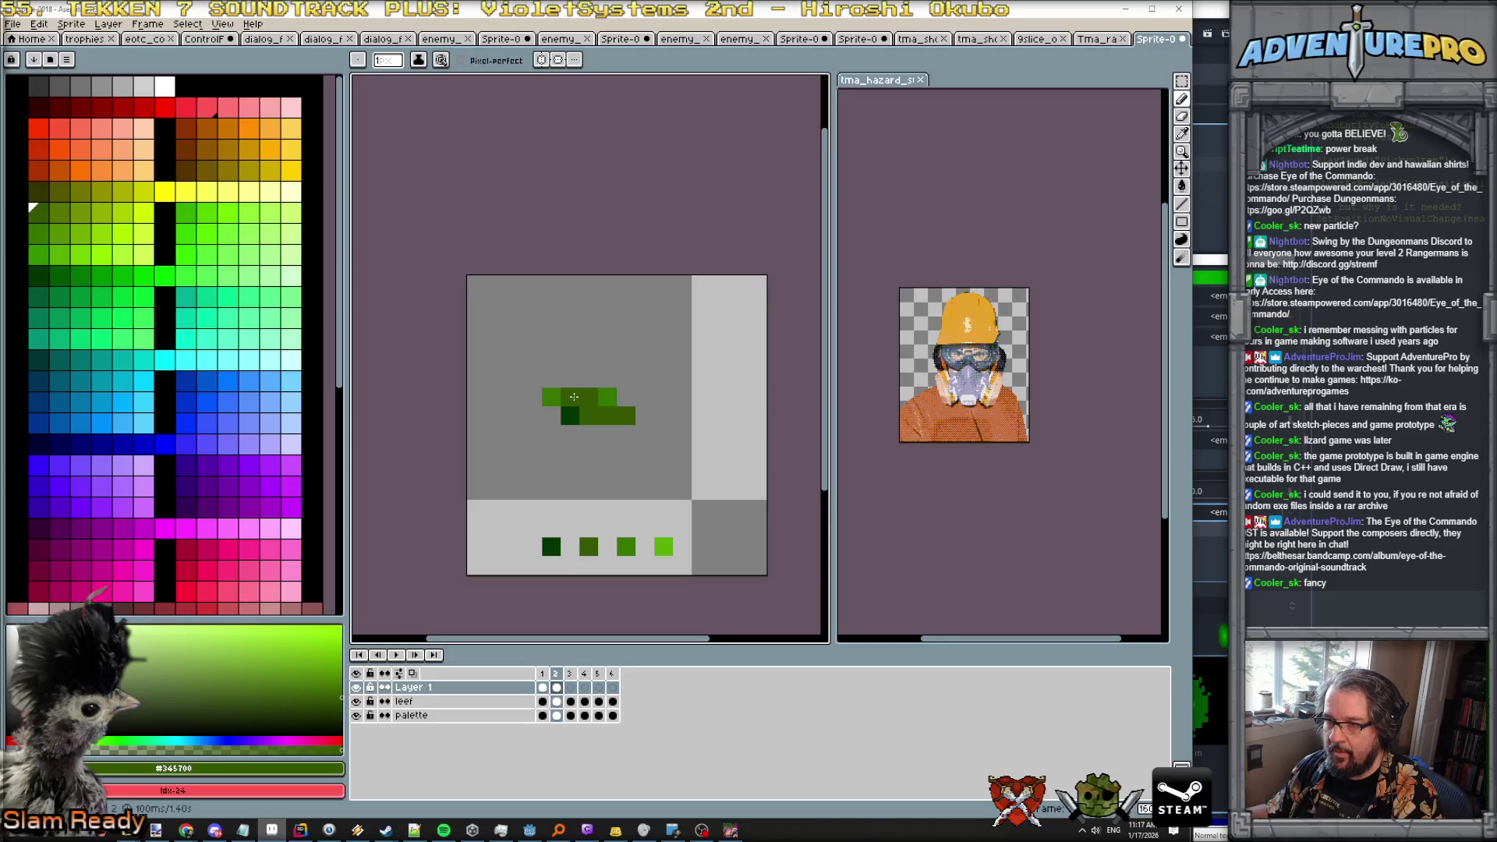
{"action": "left_click", "coordinate": [626, 547], "text": "alt"}
{"action": "left_click", "coordinate": [533, 379]}
{"action": "left_click", "coordinate": [551, 380]}
{"action": "left_click", "coordinate": [584, 385]}
{"action": "key", "text": "Left"}
{"action": "key", "text": "Right"}
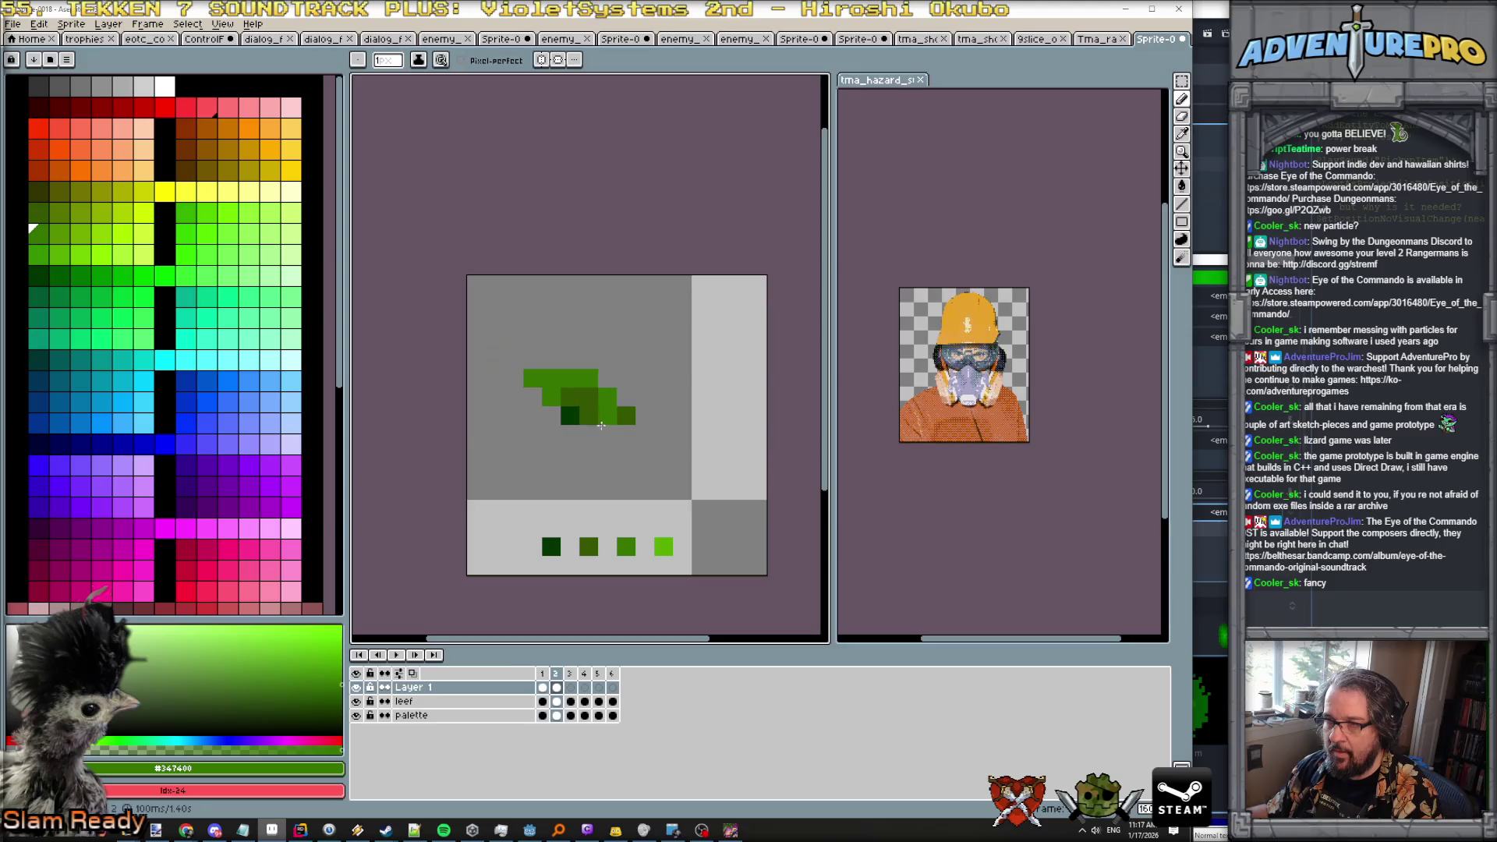
{"action": "left_click", "coordinate": [663, 547], "text": "alt"}
{"action": "left_click", "coordinate": [589, 379]}
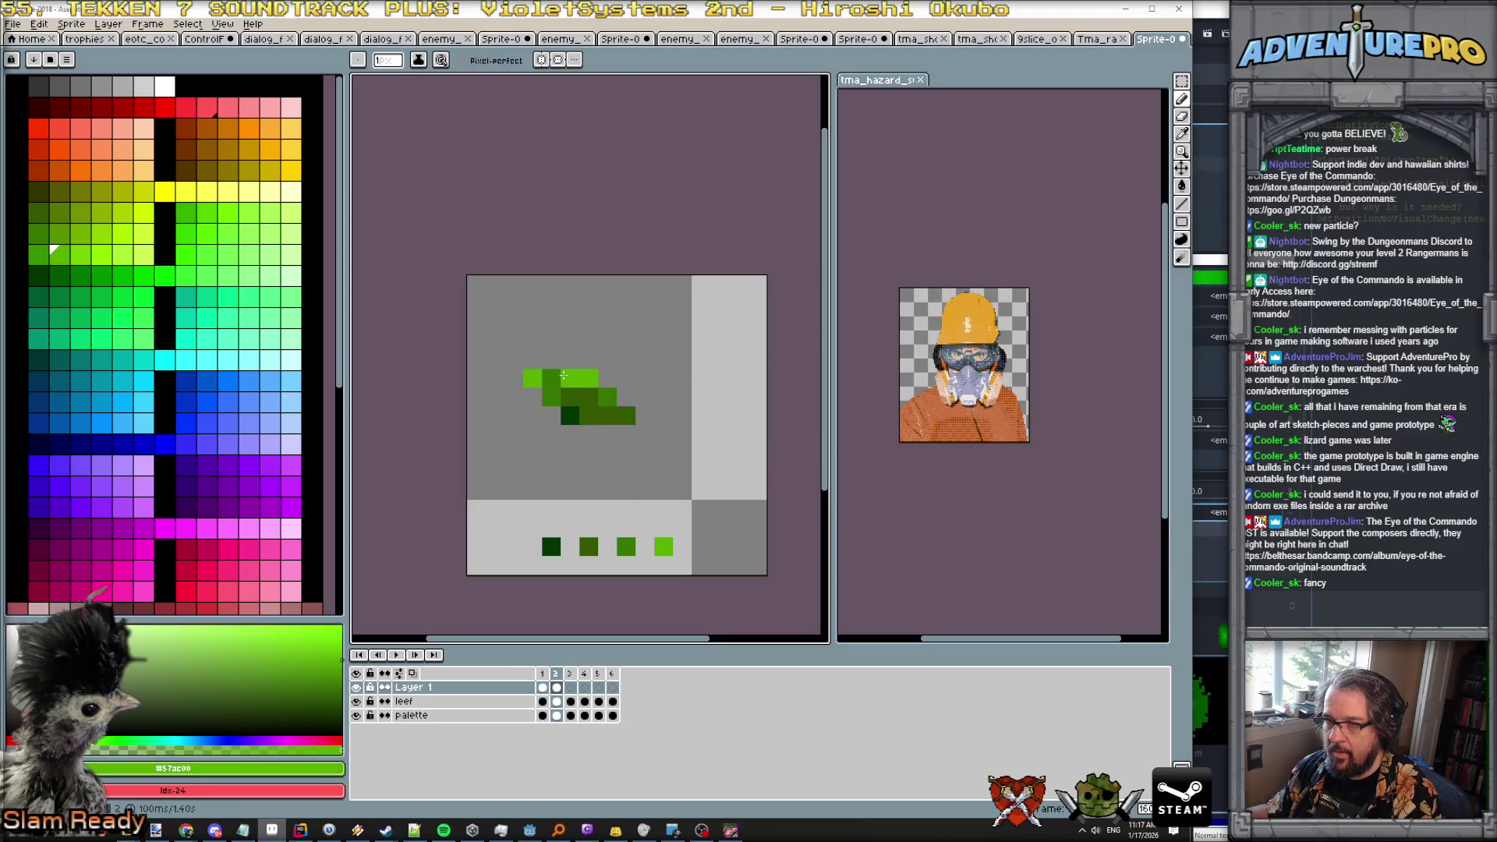
{"action": "scroll", "coordinate": [585, 390], "scroll_direction": "down", "scroll_amount": 5}
{"action": "scroll", "coordinate": [584, 394], "scroll_direction": "down", "scroll_amount": 3}
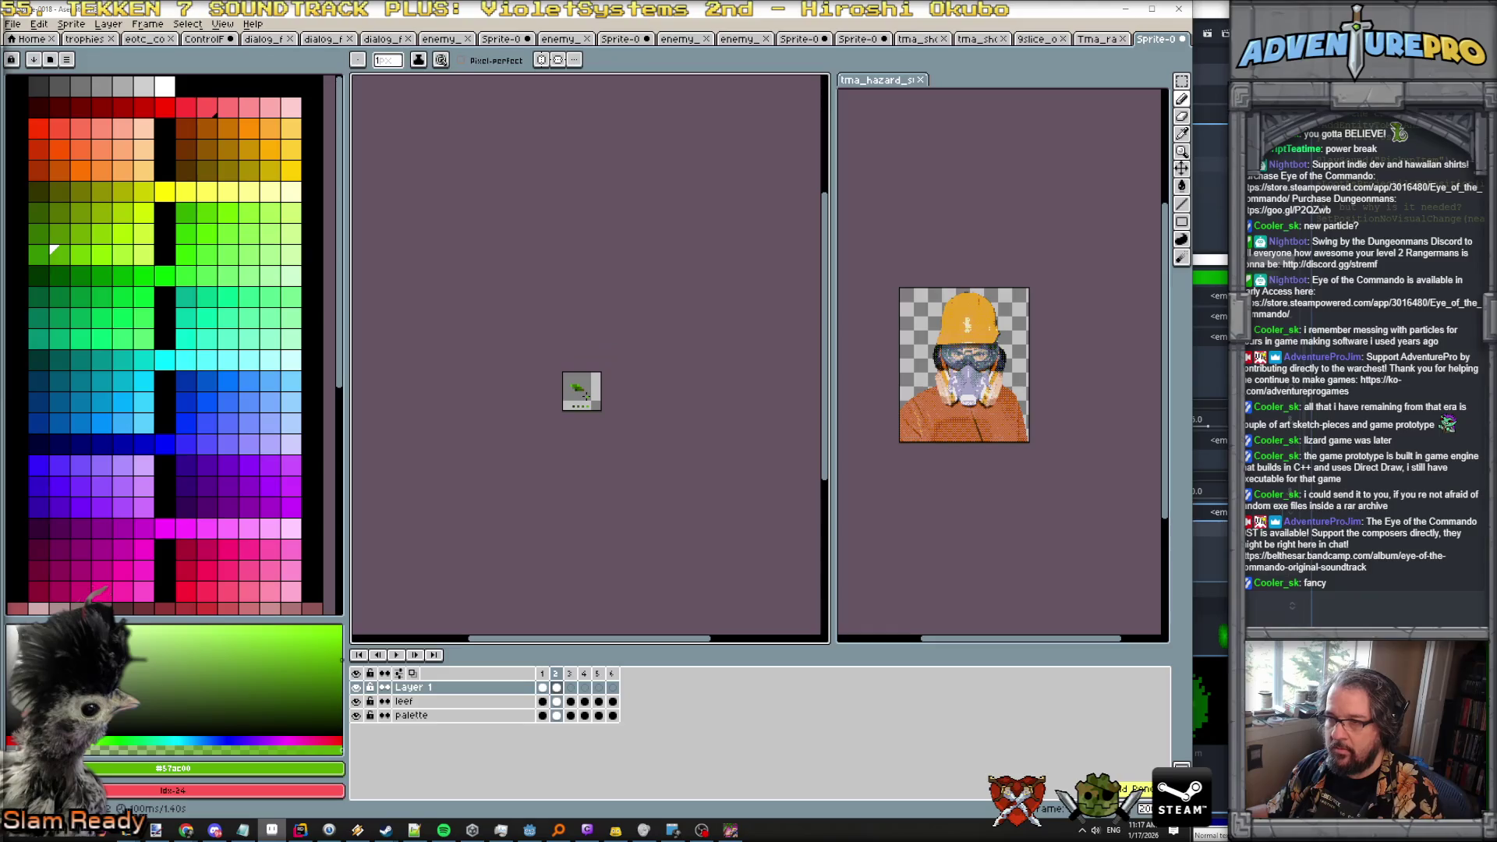
On frame 3, paint bright green highlights, dark green base pixels and an olive pixel.
{"action": "key", "text": "Right"}
{"action": "scroll", "coordinate": [581, 361], "scroll_direction": "up", "scroll_amount": 6}
{"action": "scroll", "coordinate": [581, 360], "scroll_direction": "up", "scroll_amount": 1}
{"action": "left_click", "coordinate": [560, 369]}
{"action": "left_click", "coordinate": [588, 355]}
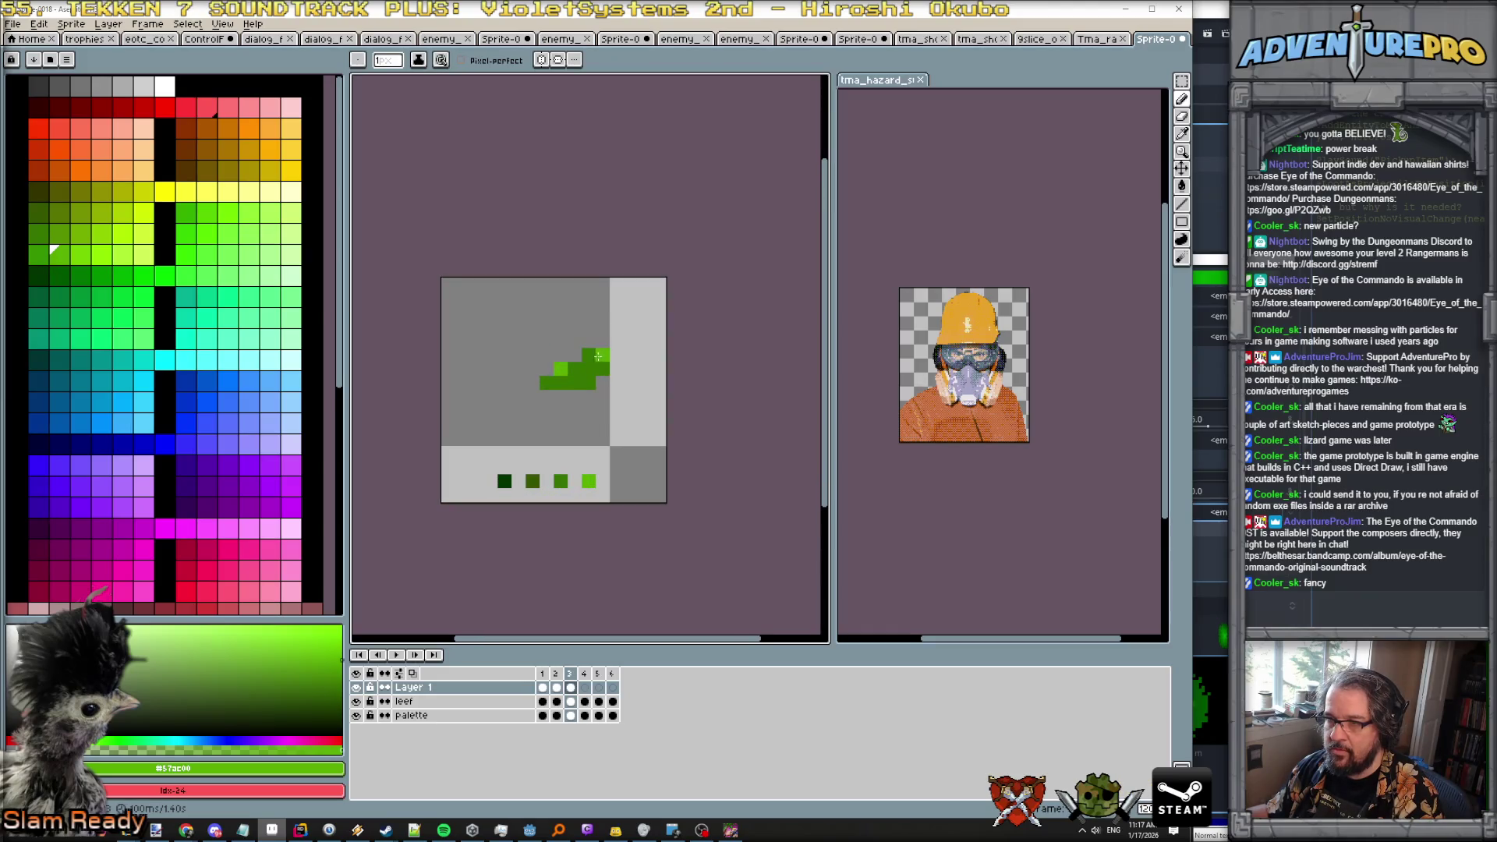
{"action": "left_click", "coordinate": [507, 478], "text": "alt"}
{"action": "left_click", "coordinate": [588, 382]}
{"action": "left_click", "coordinate": [597, 379]}
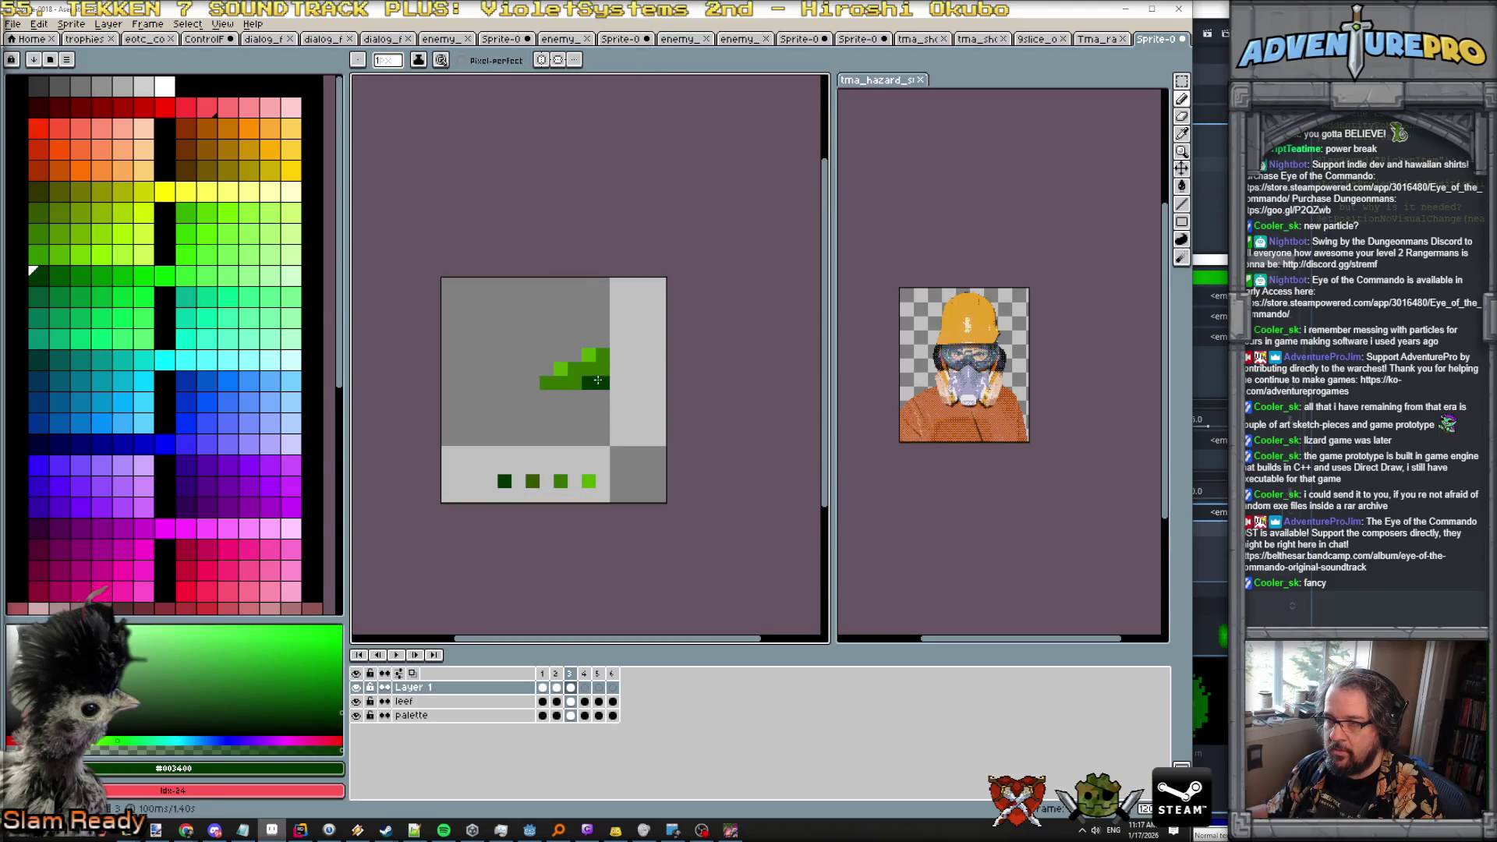
{"action": "left_click", "coordinate": [527, 502], "text": "alt"}
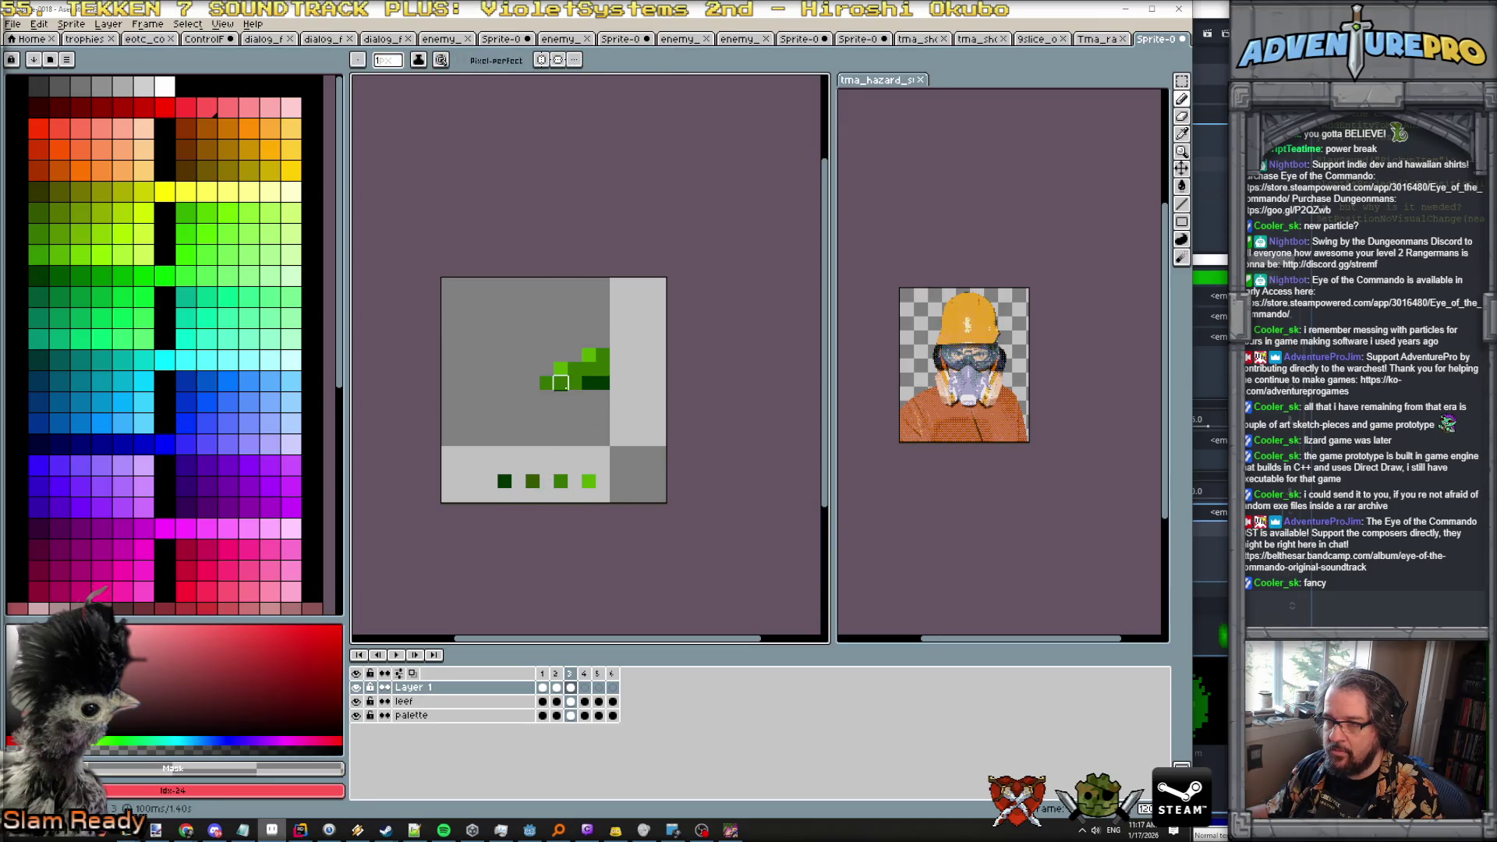
{"action": "left_click", "coordinate": [533, 481], "text": "alt"}
{"action": "left_click", "coordinate": [597, 388]}
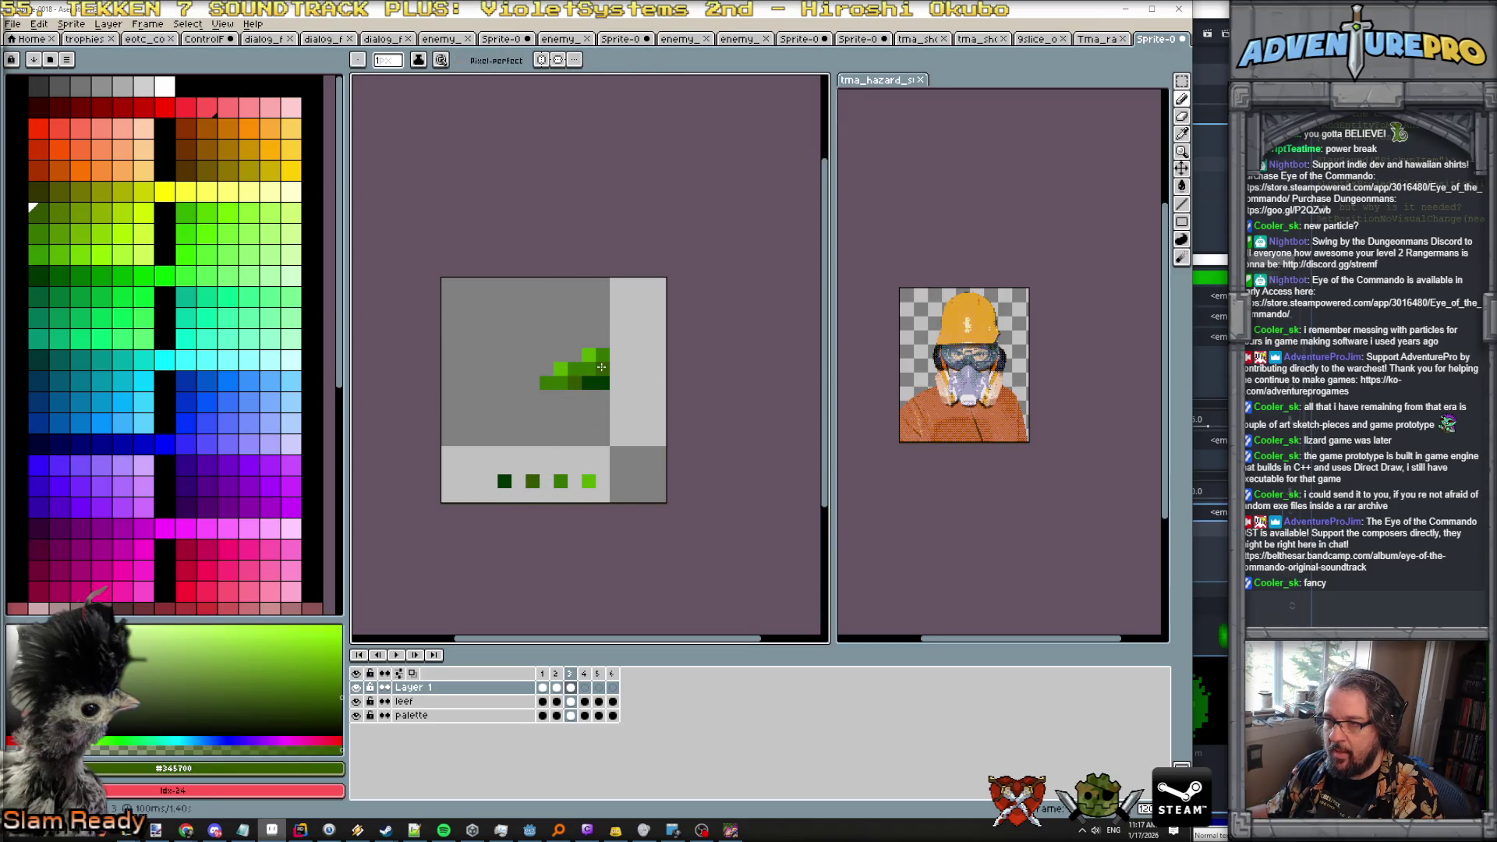
On frame 4, paint light green at the leaf's top plus dark green and olive shading.
{"action": "key", "text": "Right"}
{"action": "left_click", "coordinate": [602, 452], "text": "alt"}
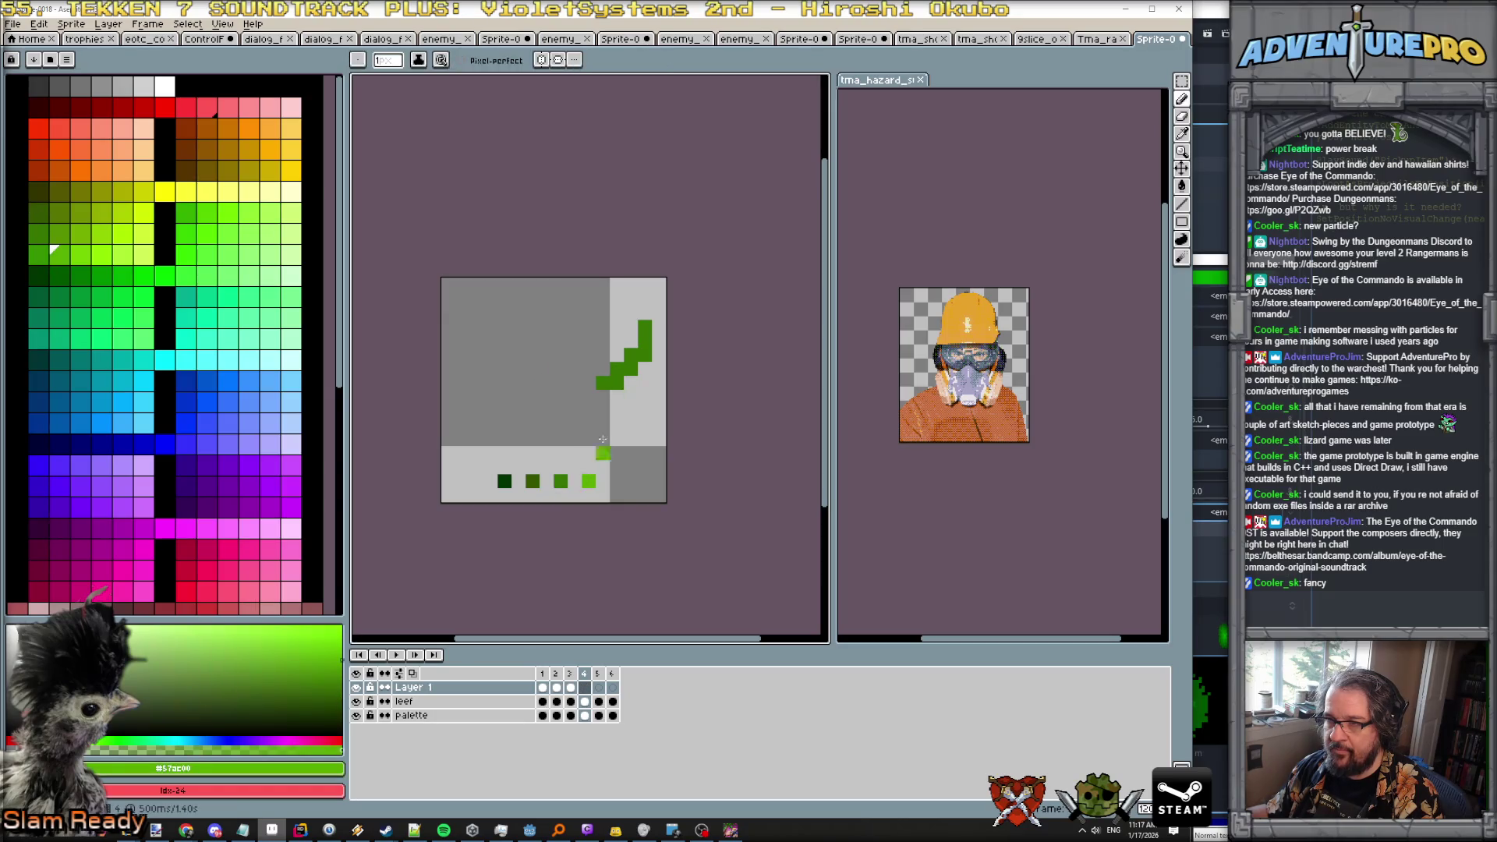
{"action": "left_click_drag", "start_coordinate": [631, 326], "coordinate": [616, 355]}
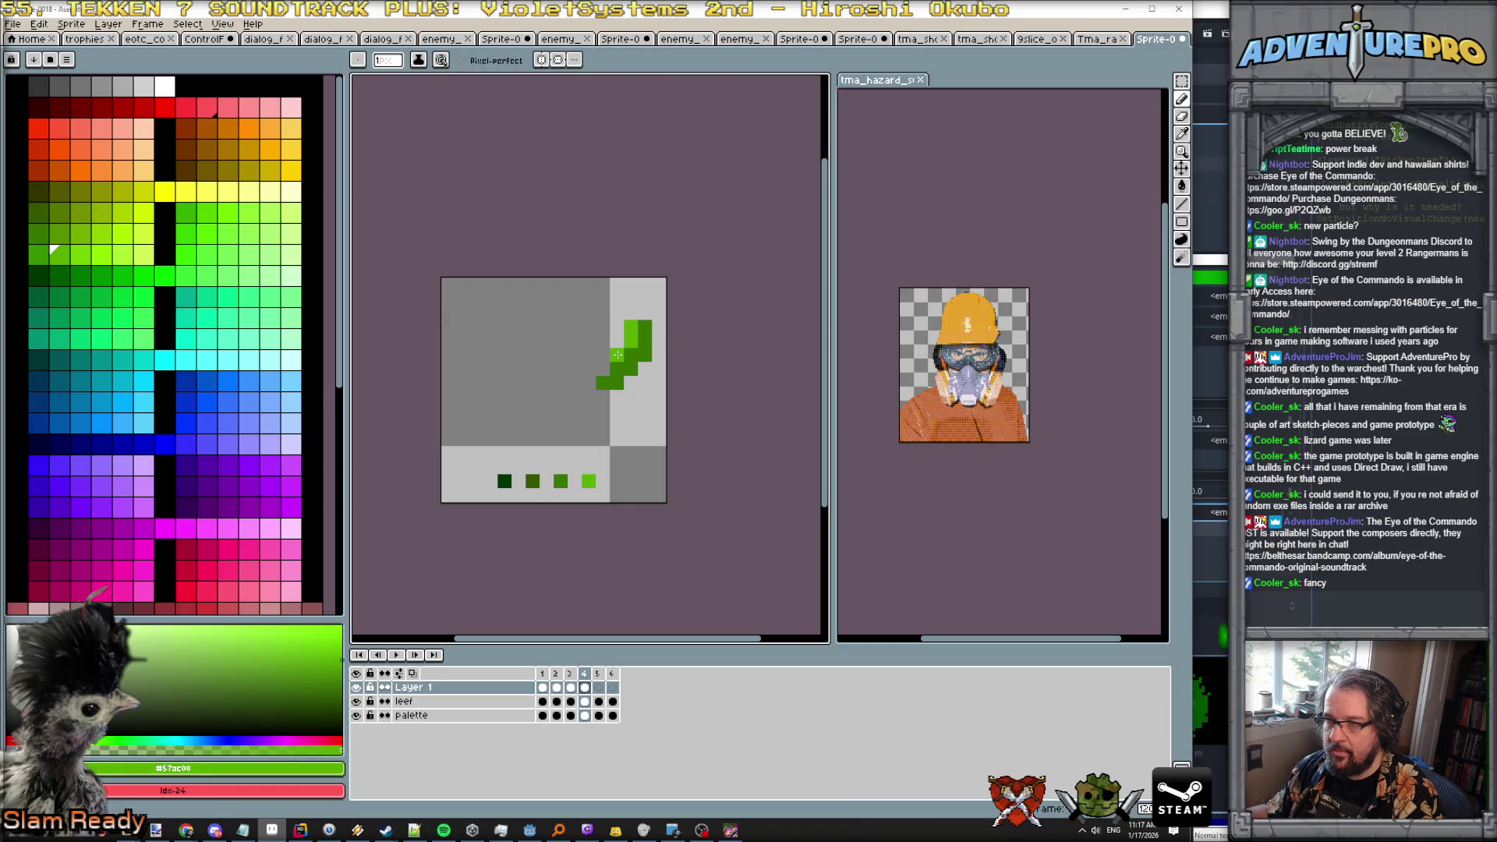
{"action": "left_click", "coordinate": [504, 481], "text": "alt"}
{"action": "left_click", "coordinate": [589, 425]}
{"action": "left_click", "coordinate": [617, 396]}
{"action": "left_click", "coordinate": [631, 383]}
{"action": "left_click", "coordinate": [602, 439]}
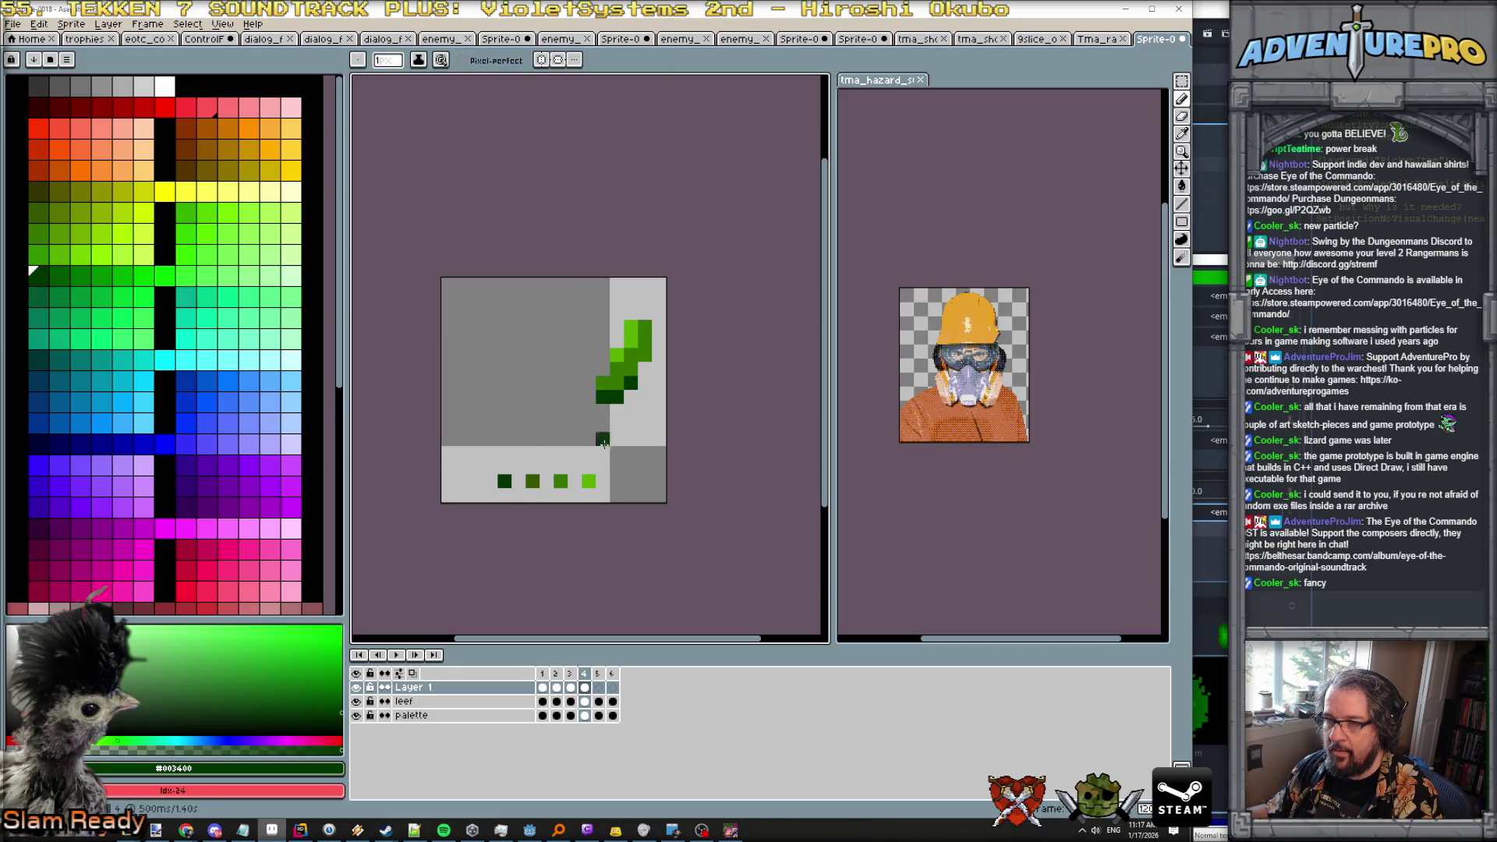
{"action": "left_click", "coordinate": [531, 481], "text": "alt"}
{"action": "left_click", "coordinate": [647, 359]}
Flip through the frames, add one more dark pixel, and play the animation.
{"action": "key", "text": "Left"}
{"action": "key", "text": "Left"}
{"action": "key", "text": "Right"}
{"action": "key", "text": "Right"}
{"action": "left_click", "coordinate": [658, 397]}
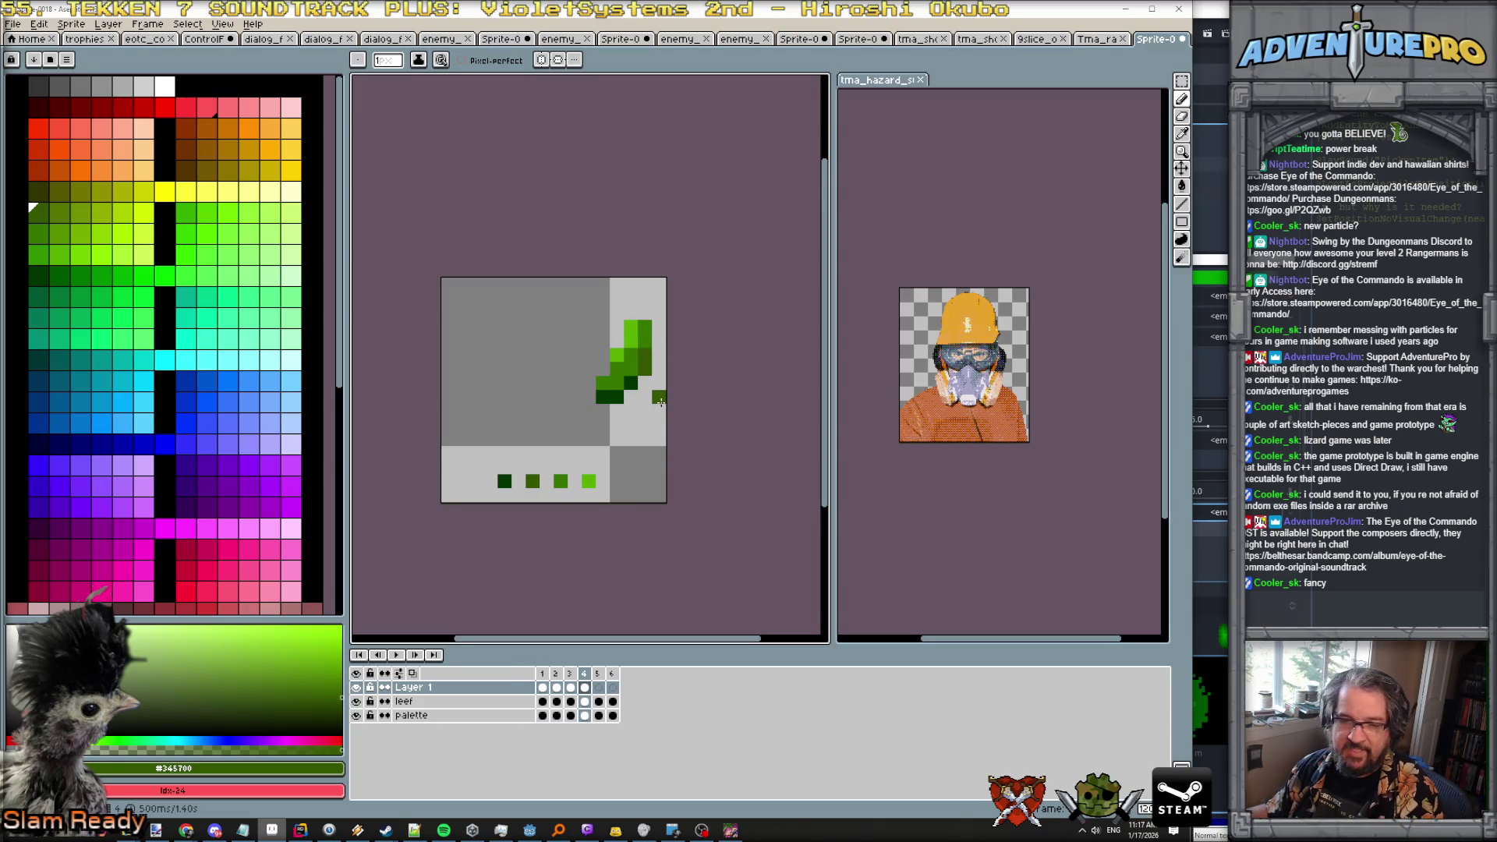
{"action": "key", "text": "Left"}
{"action": "key", "text": "Left"}
{"action": "key", "text": "Right"}
{"action": "key", "text": "Right"}
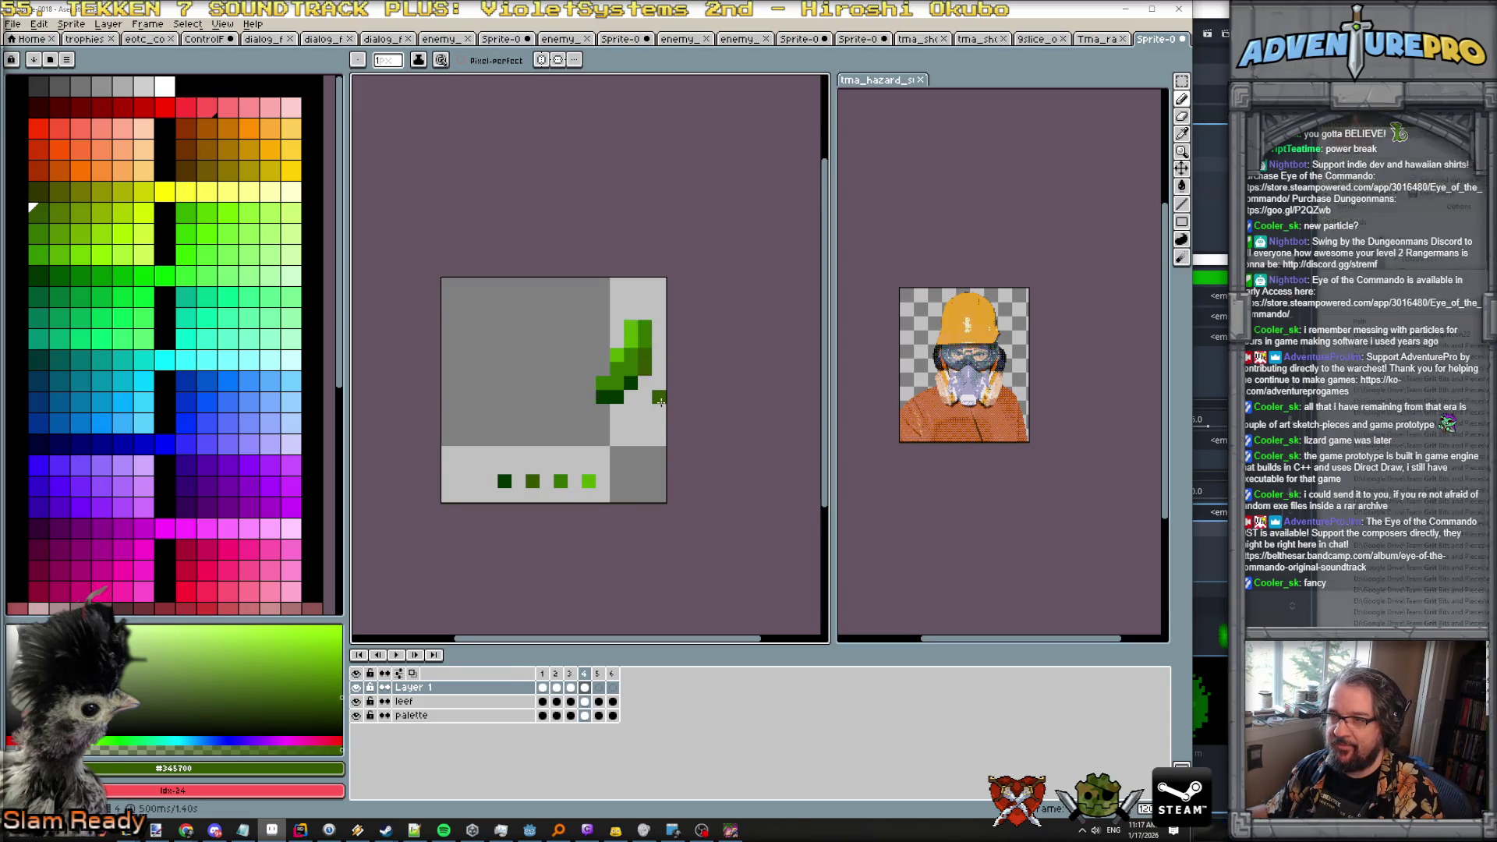
{"action": "scroll", "coordinate": [660, 401], "scroll_direction": "down", "scroll_amount": 3}
{"action": "key", "text": "Left"}
{"action": "key", "text": "Left"}
{"action": "key", "text": "Left"}
{"action": "key", "text": "Right"}
{"action": "key", "text": "Return"}
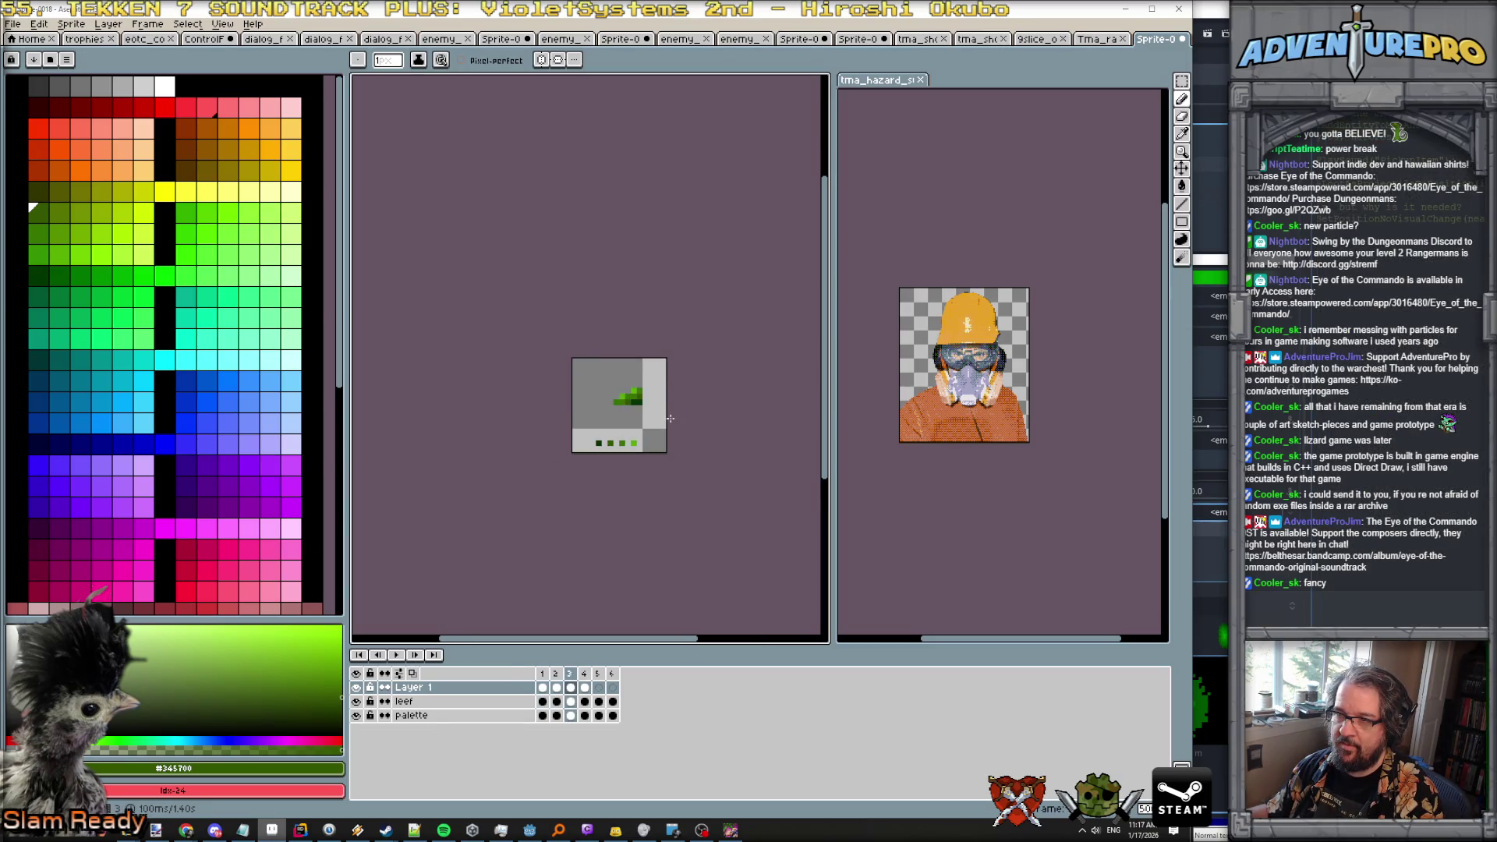
On frame 5, paint bright, dark and medium green pixels onto the shape.
{"action": "scroll", "coordinate": [671, 419], "scroll_direction": "up", "scroll_amount": 3}
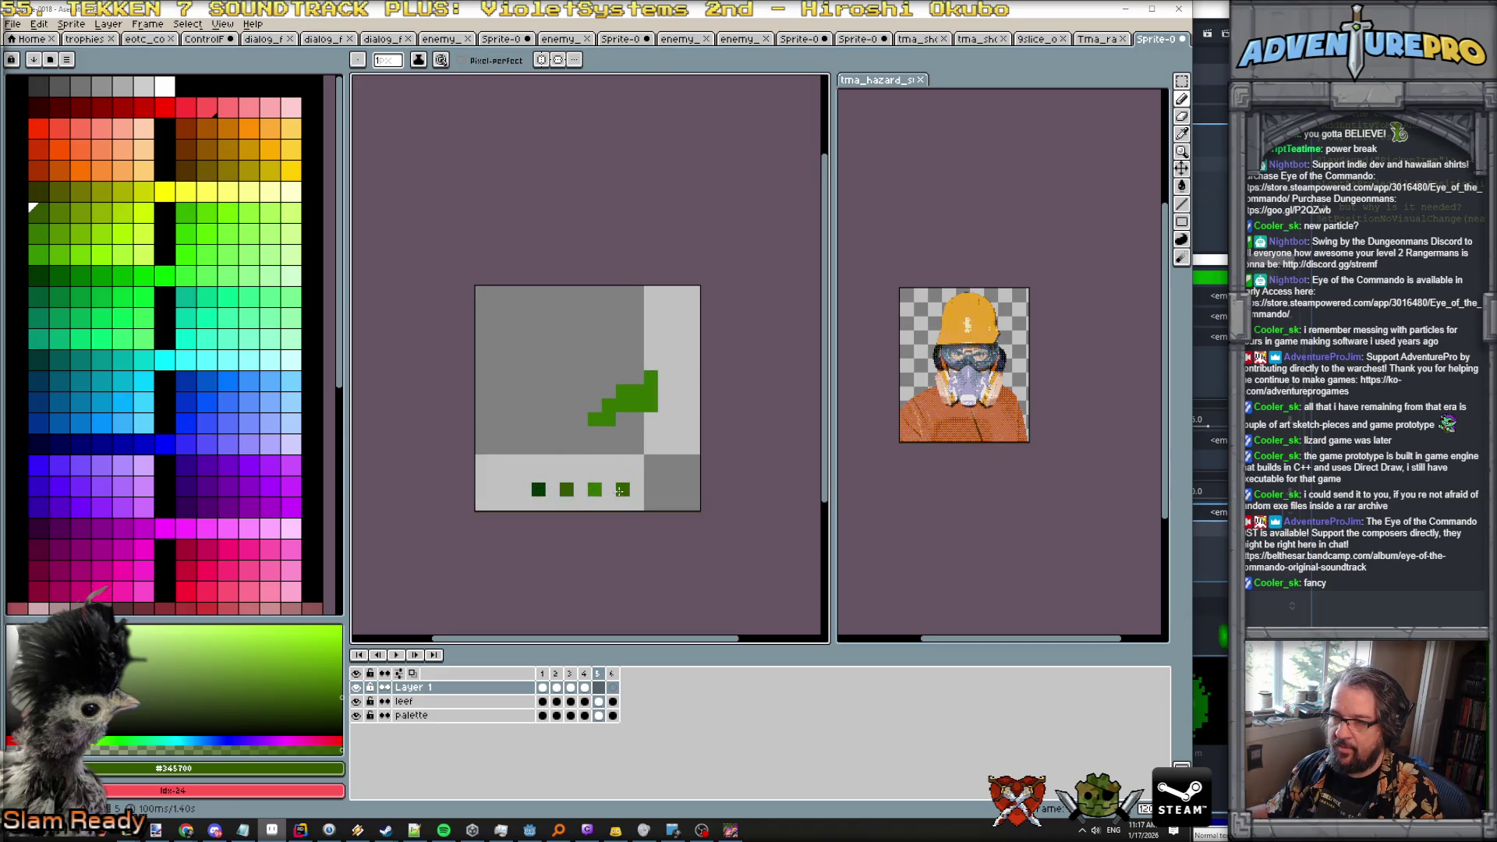
{"action": "left_click", "coordinate": [644, 375], "text": "alt"}
{"action": "left_click", "coordinate": [623, 390]}
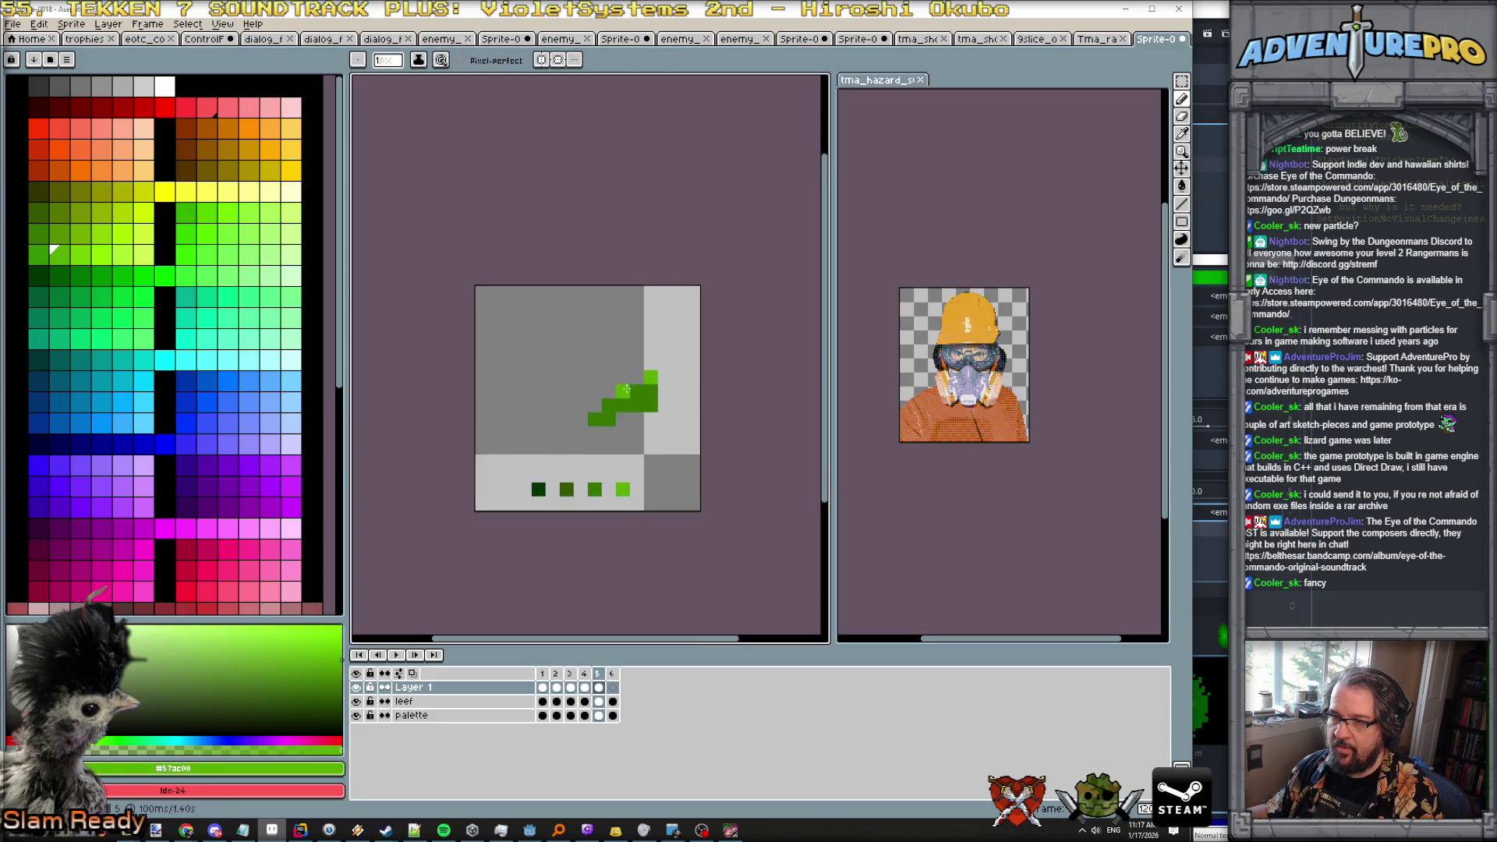
{"action": "left_click", "coordinate": [535, 490], "text": "alt"}
{"action": "left_click", "coordinate": [609, 418]}
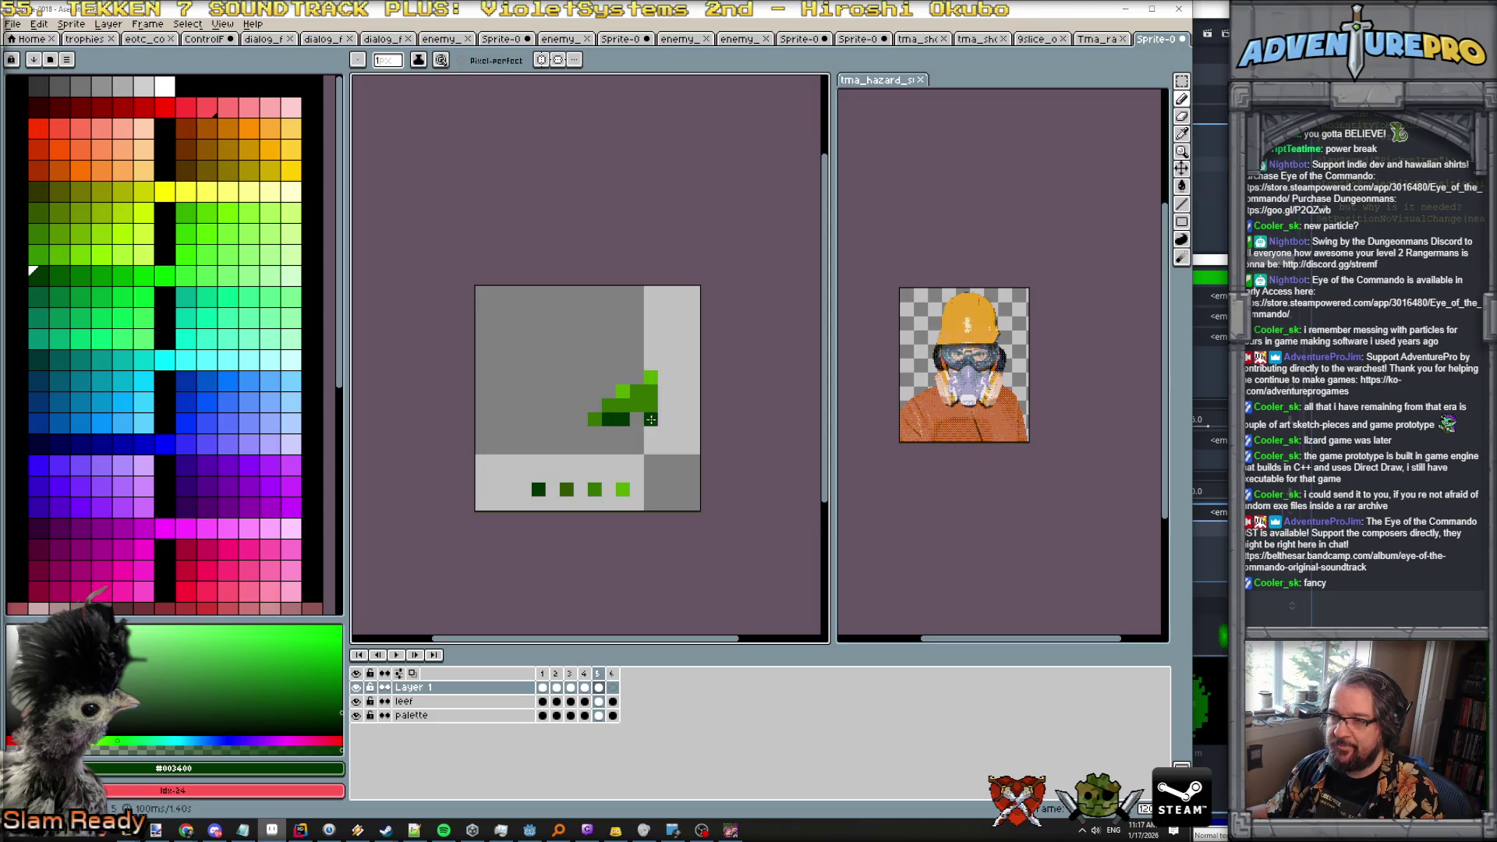
{"action": "left_click", "coordinate": [637, 404]}
{"action": "left_click", "coordinate": [566, 488], "text": "alt"}
{"action": "left_click", "coordinate": [580, 474]}
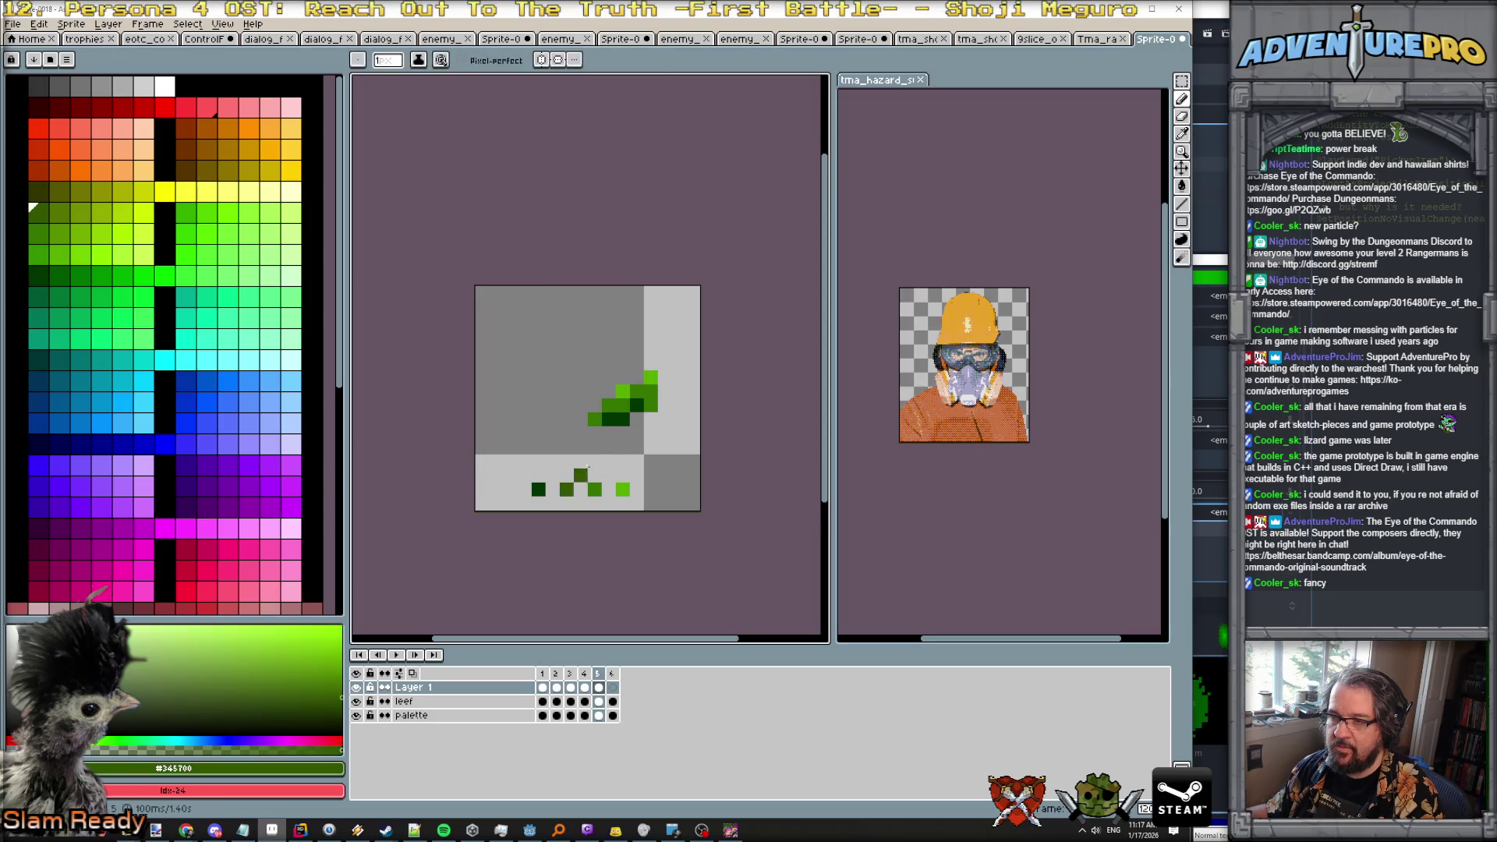
{"action": "left_click", "coordinate": [650, 405]}
{"action": "left_click", "coordinate": [597, 474]}
{"action": "key", "text": "Left"}
{"action": "key", "text": "Right"}
{"action": "key", "text": "Right"}
On frame 6, paint dark, medium and bright green pixels, then play the animation.
{"action": "left_click", "coordinate": [595, 497]}
{"action": "left_click", "coordinate": [538, 489], "text": "alt"}
{"action": "left_click", "coordinate": [553, 475]}
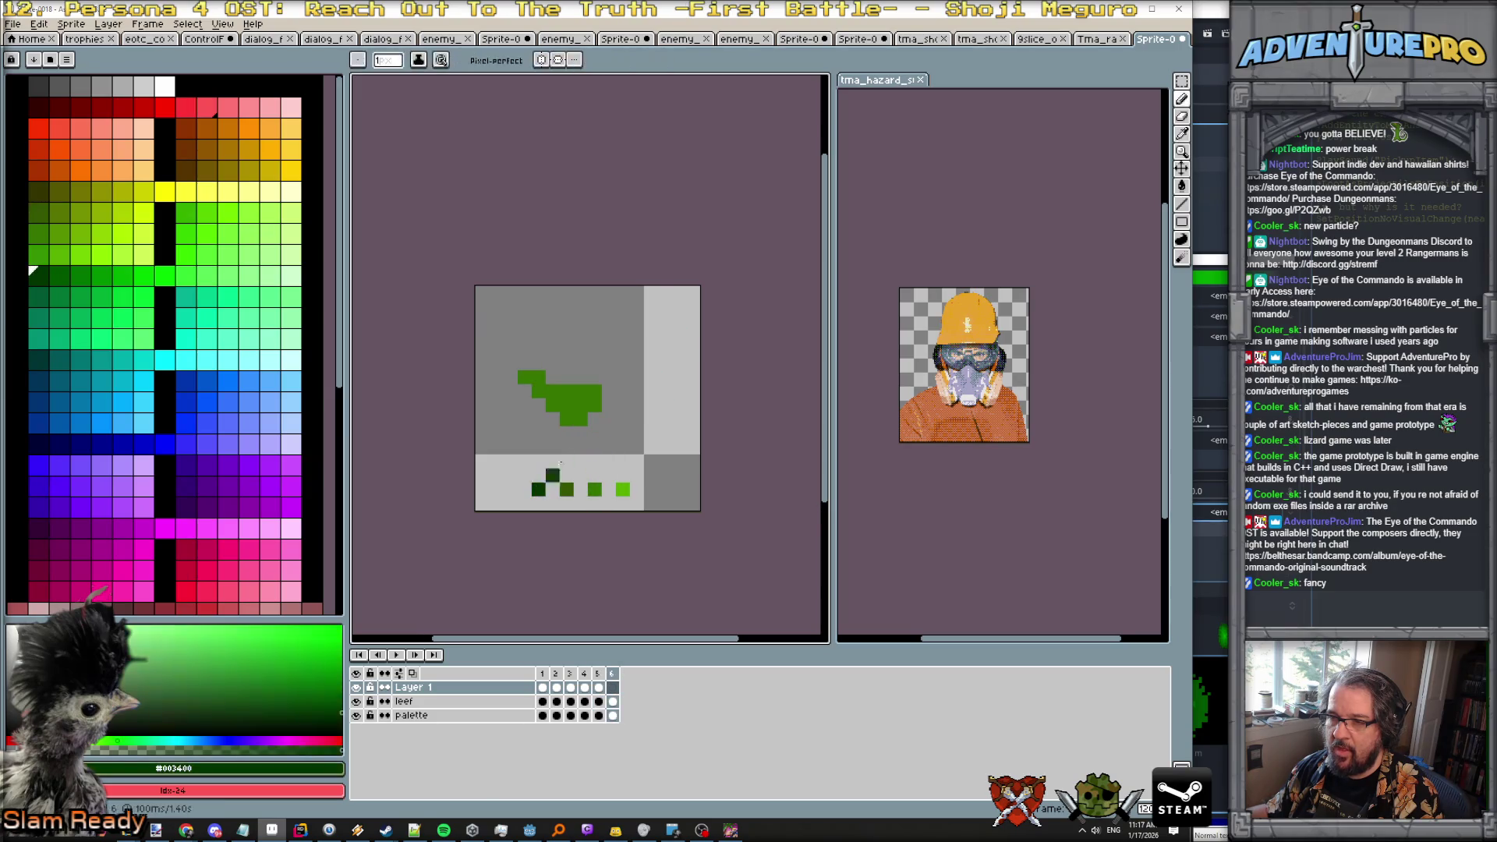
{"action": "left_click", "coordinate": [567, 418]}
{"action": "left_click", "coordinate": [566, 489], "text": "alt"}
{"action": "left_click", "coordinate": [554, 417]}
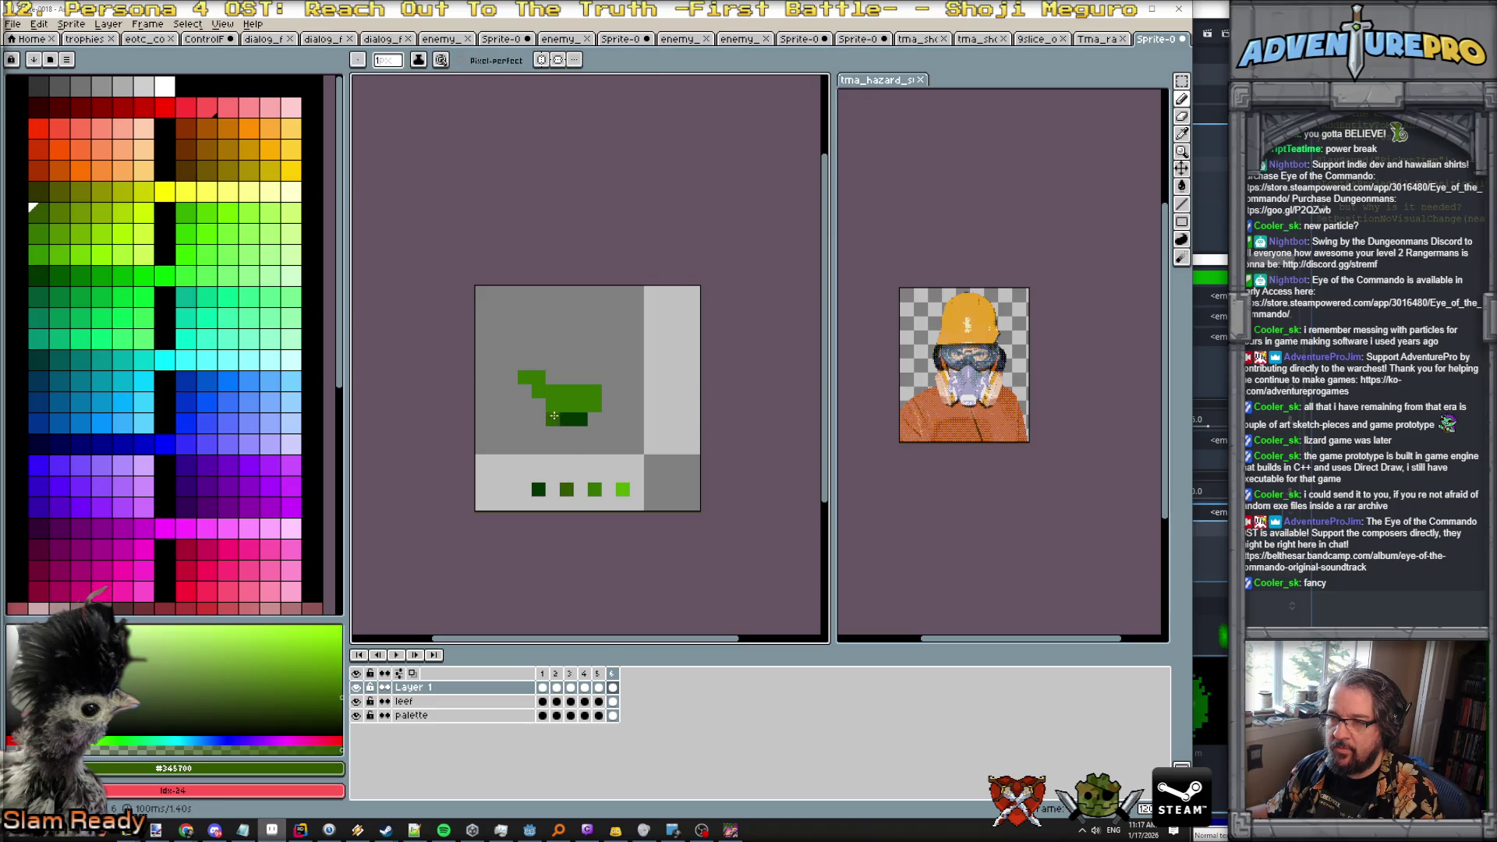
{"action": "left_click", "coordinate": [622, 488], "text": "alt"}
{"action": "left_click", "coordinate": [539, 389]}
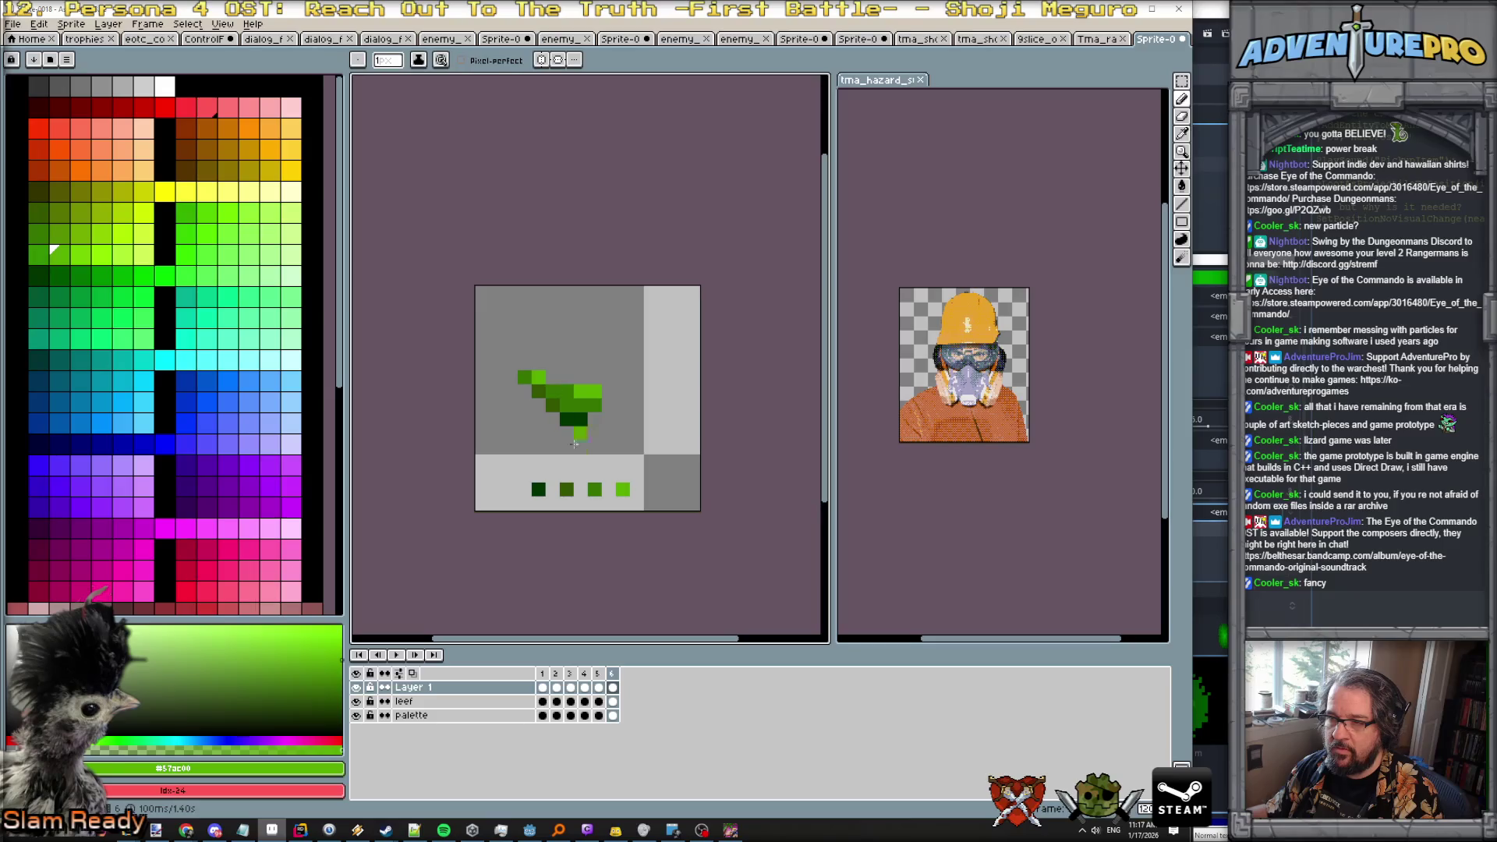
{"action": "left_click", "coordinate": [395, 655]}
{"action": "scroll", "coordinate": [546, 569], "scroll_direction": "down", "scroll_amount": 5}
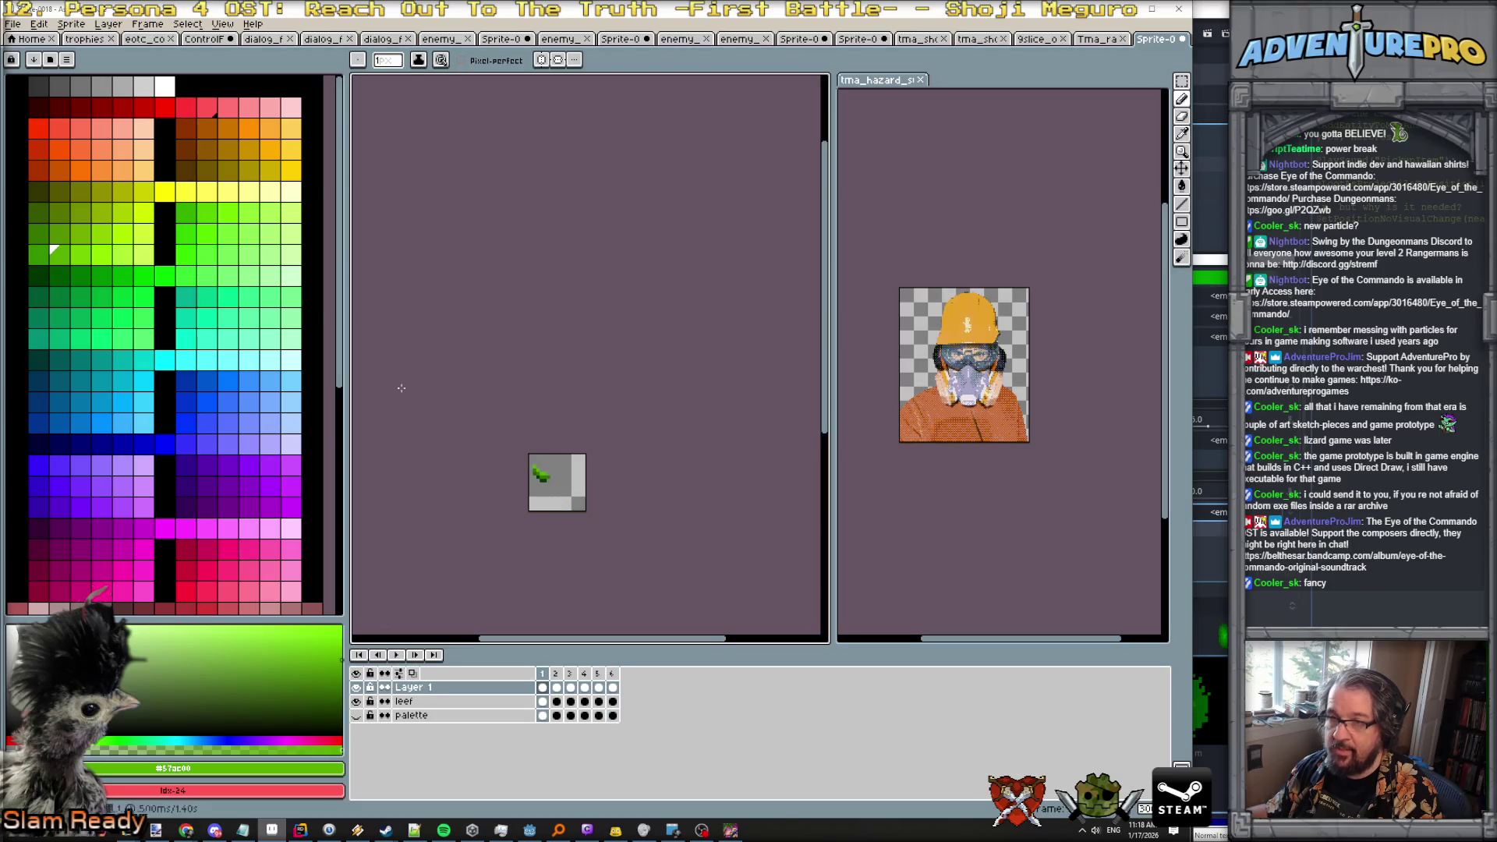
Export the frames as a sprite sheet laid out by rows with 4 columns.
{"action": "left_click", "coordinate": [21, 25]}
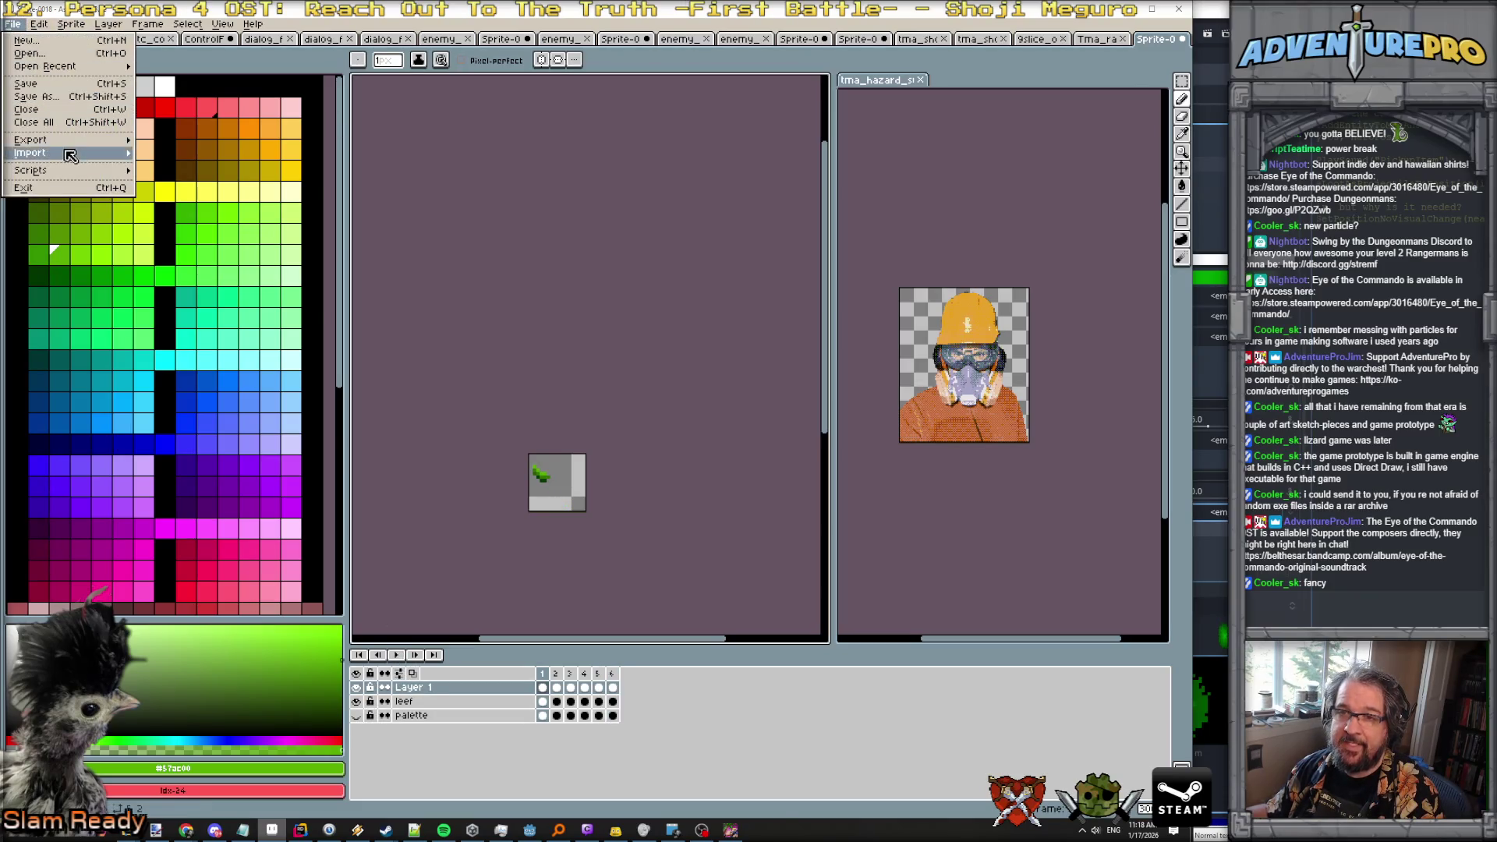
{"action": "mouse_move", "coordinate": [47, 140]}
{"action": "left_click", "coordinate": [212, 154]}
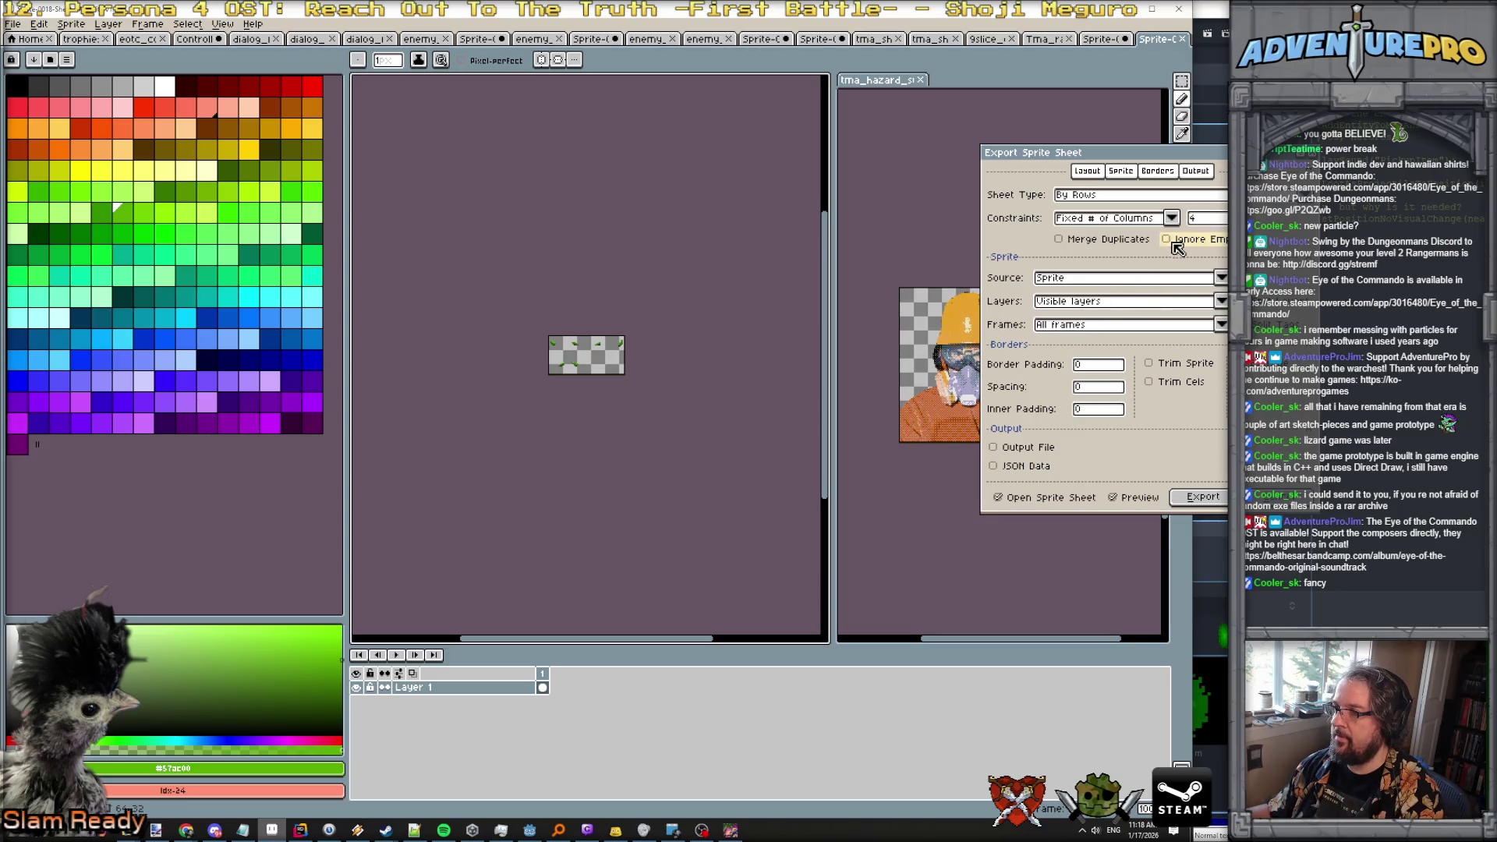
{"action": "scroll", "coordinate": [618, 343], "scroll_direction": "up", "scroll_amount": 3}
{"action": "scroll", "coordinate": [615, 345], "scroll_direction": "down", "scroll_amount": 1}
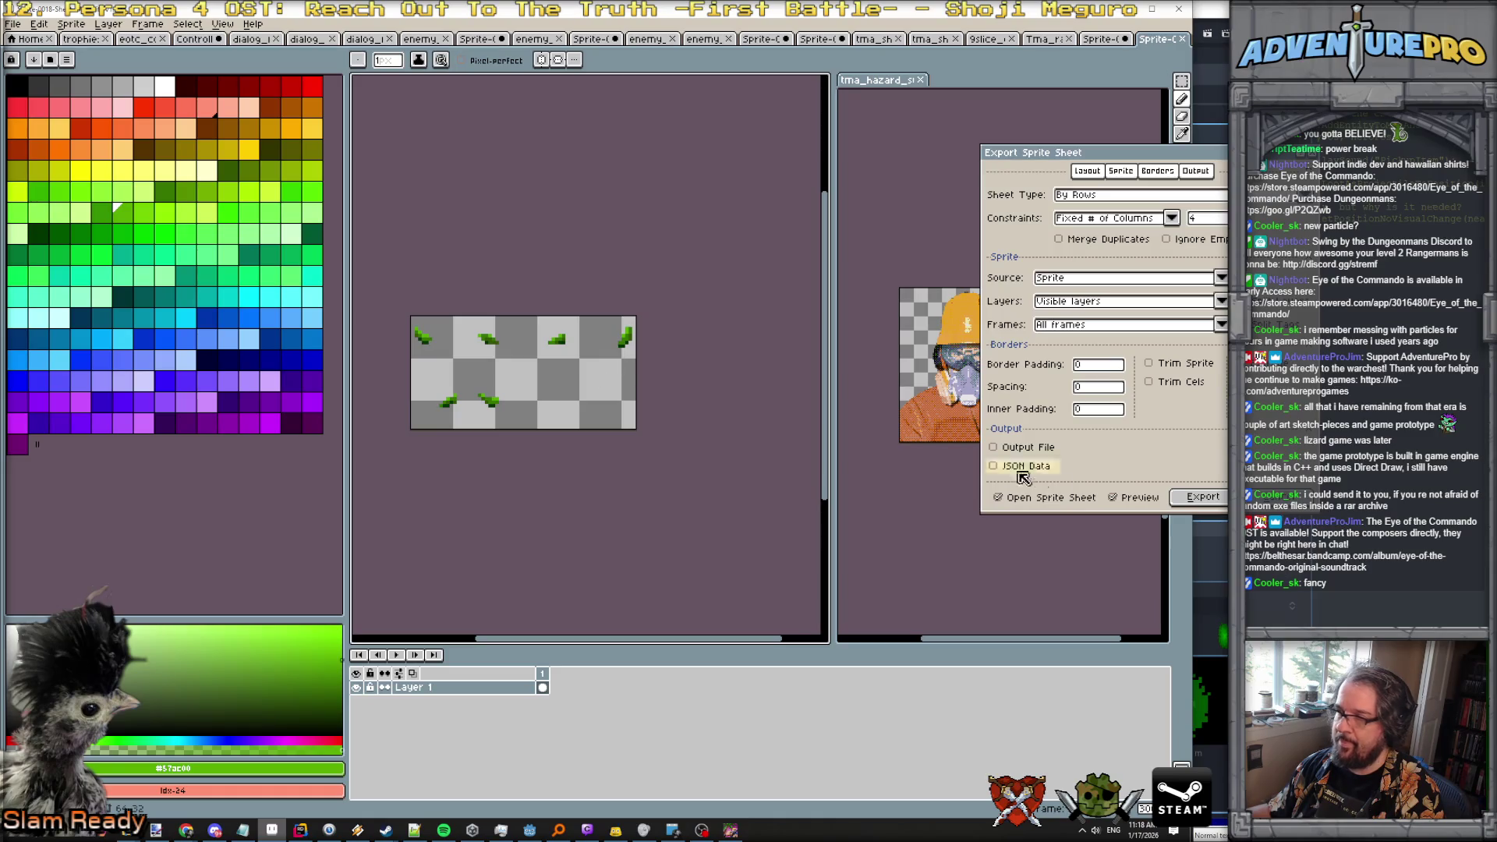
{"action": "left_click", "coordinate": [1203, 501]}
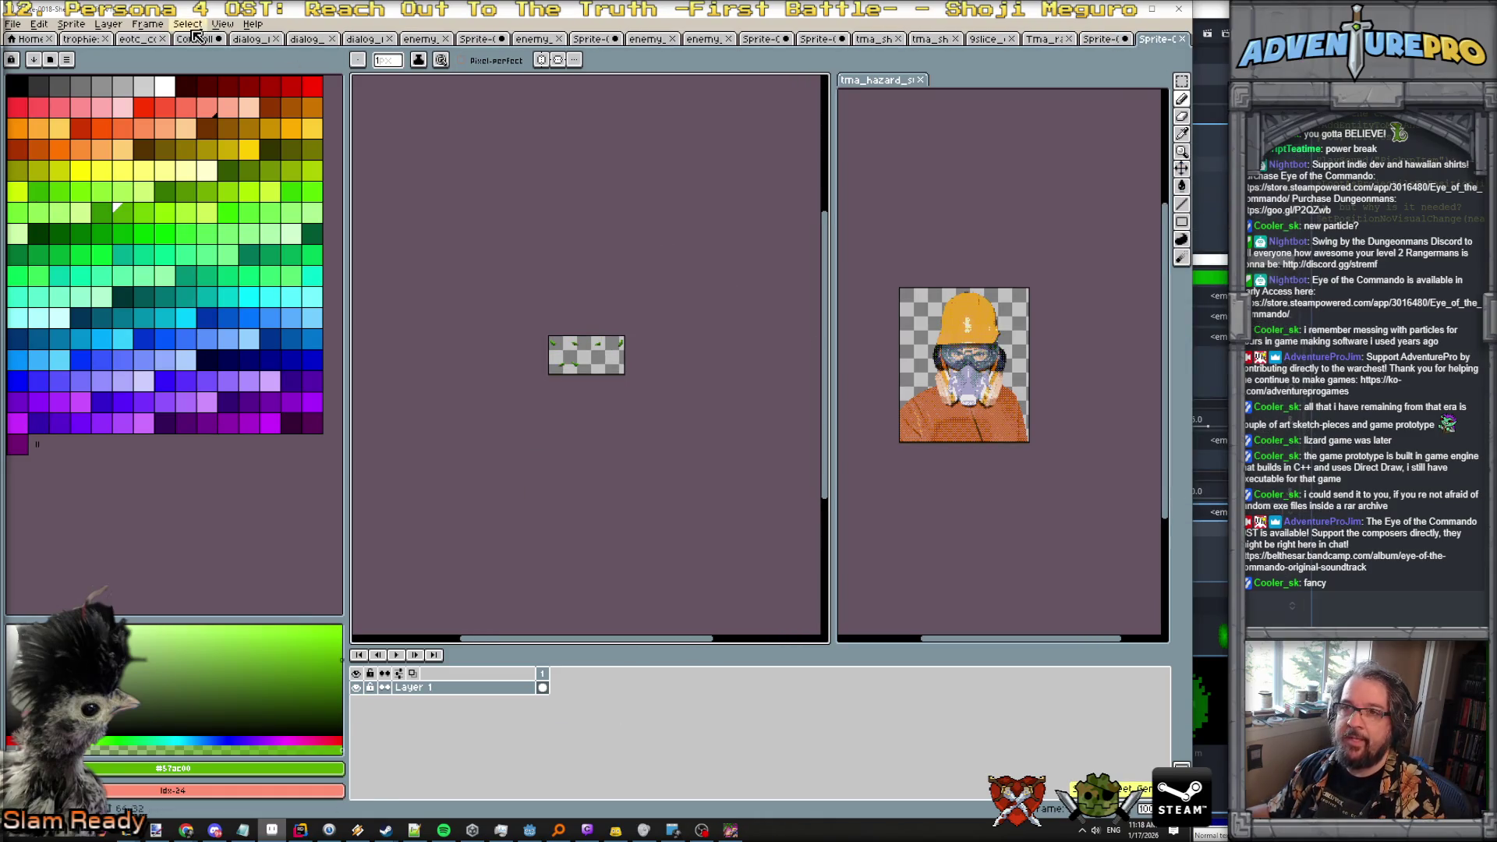
Set the sprite sheet's grid to 16×16 pixels.
{"action": "left_click", "coordinate": [222, 23]}
{"action": "mouse_move", "coordinate": [252, 91]}
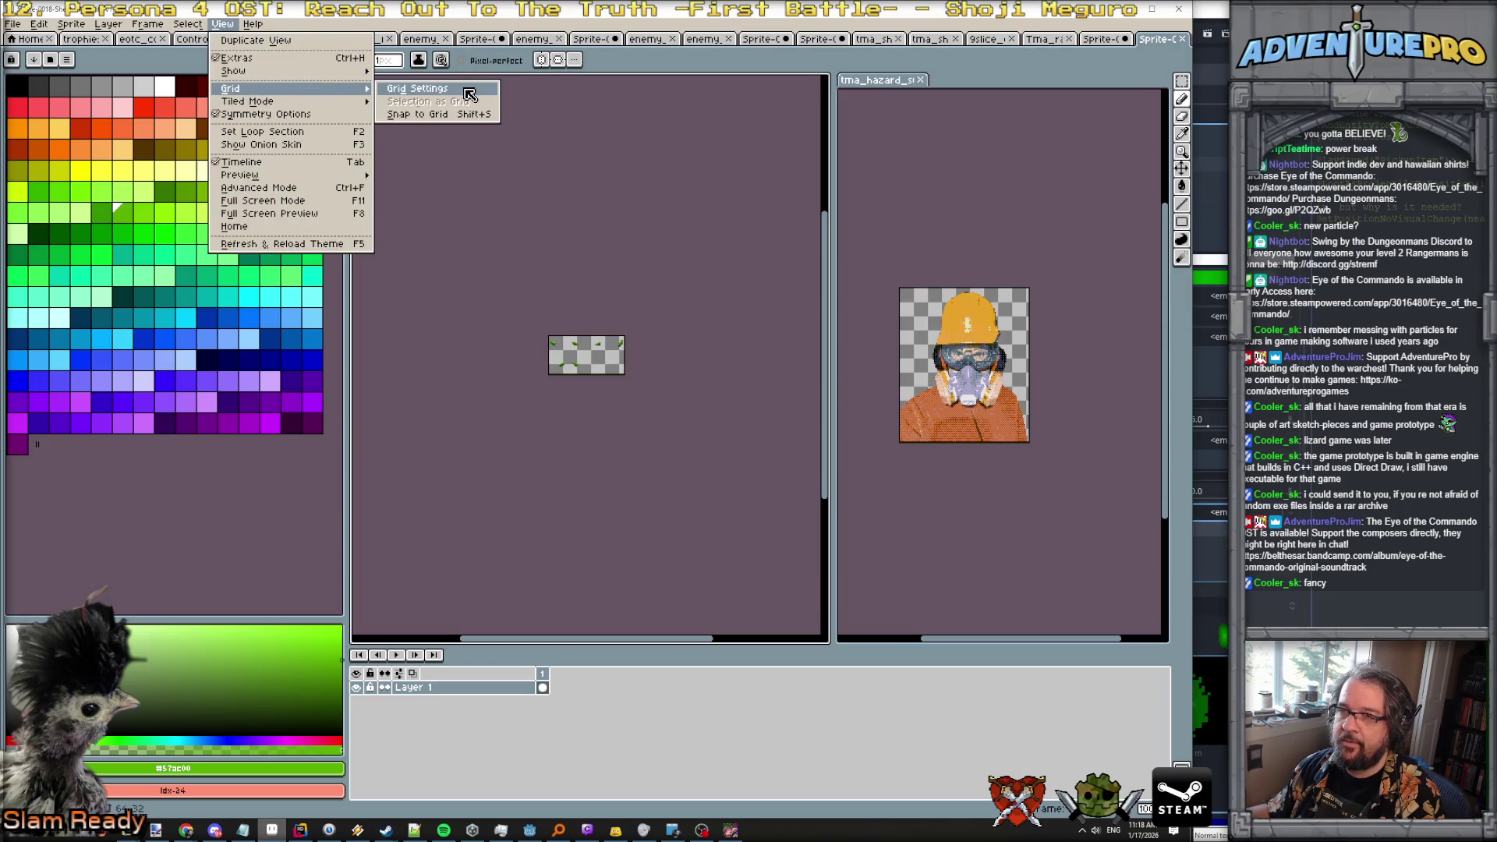
{"action": "left_click", "coordinate": [470, 91]}
{"action": "left_click", "coordinate": [583, 450]}
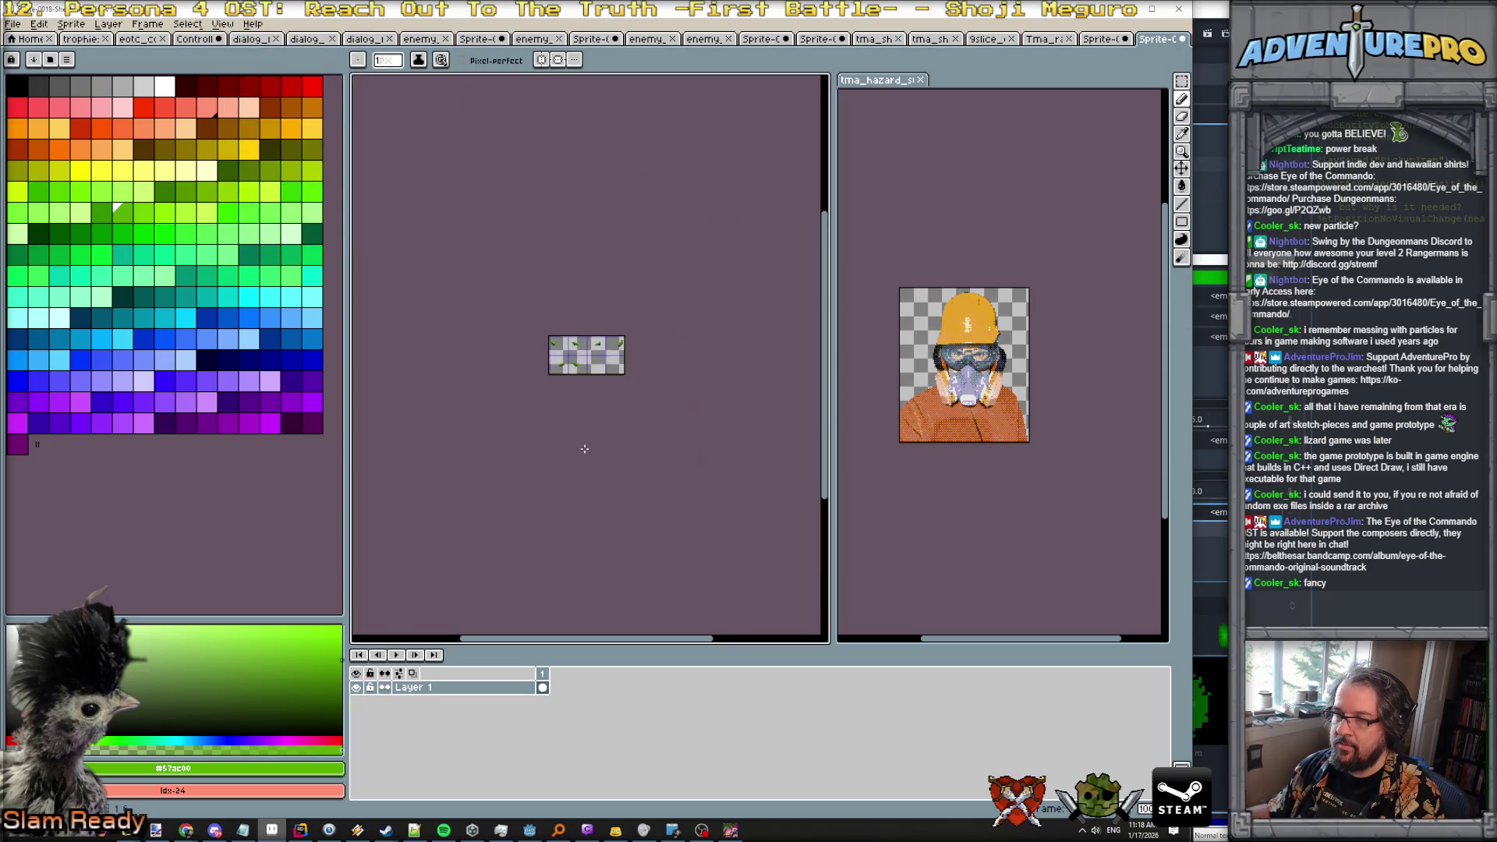
{"action": "scroll", "coordinate": [583, 391], "scroll_direction": "up", "scroll_amount": 5}
{"action": "scroll", "coordinate": [583, 392], "scroll_direction": "down", "scroll_amount": 1}
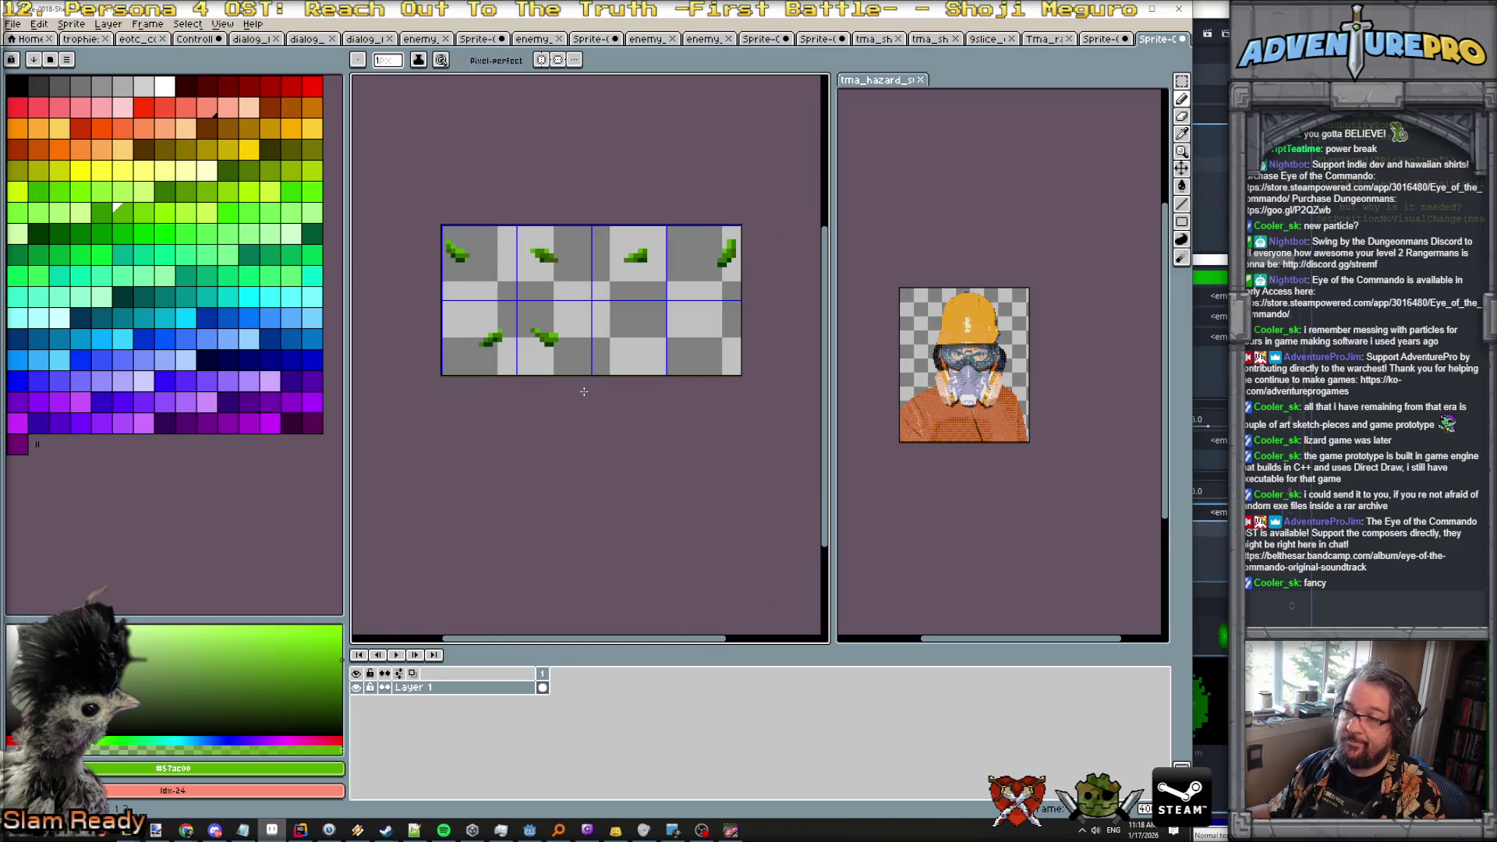
Resize the canvas to 64 pixels tall, anchored at the top-left.
{"action": "left_click", "coordinate": [71, 23]}
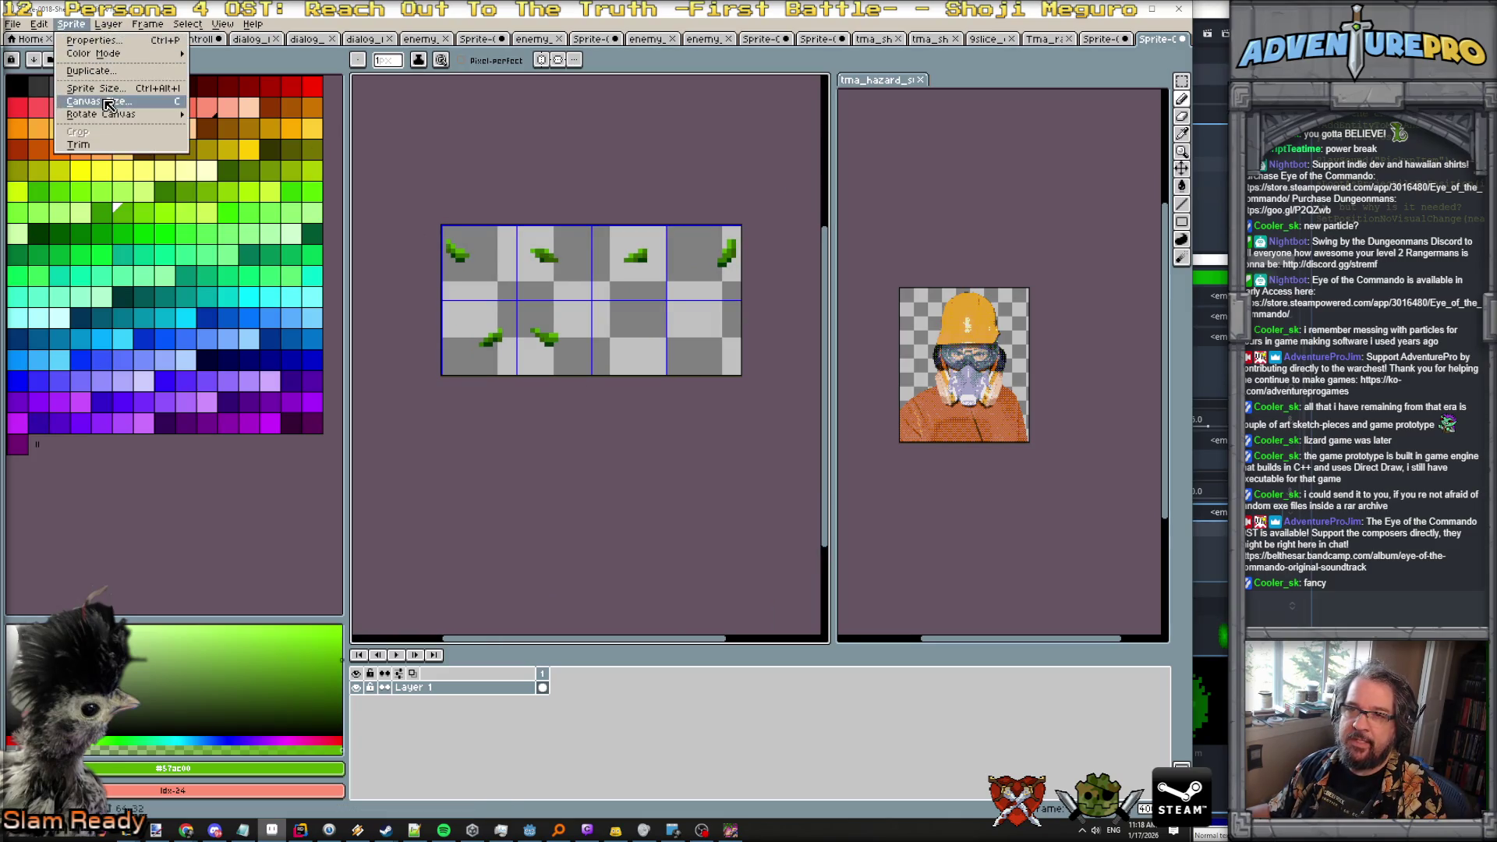
{"action": "left_click", "coordinate": [86, 105]}
{"action": "left_click", "coordinate": [898, 222]}
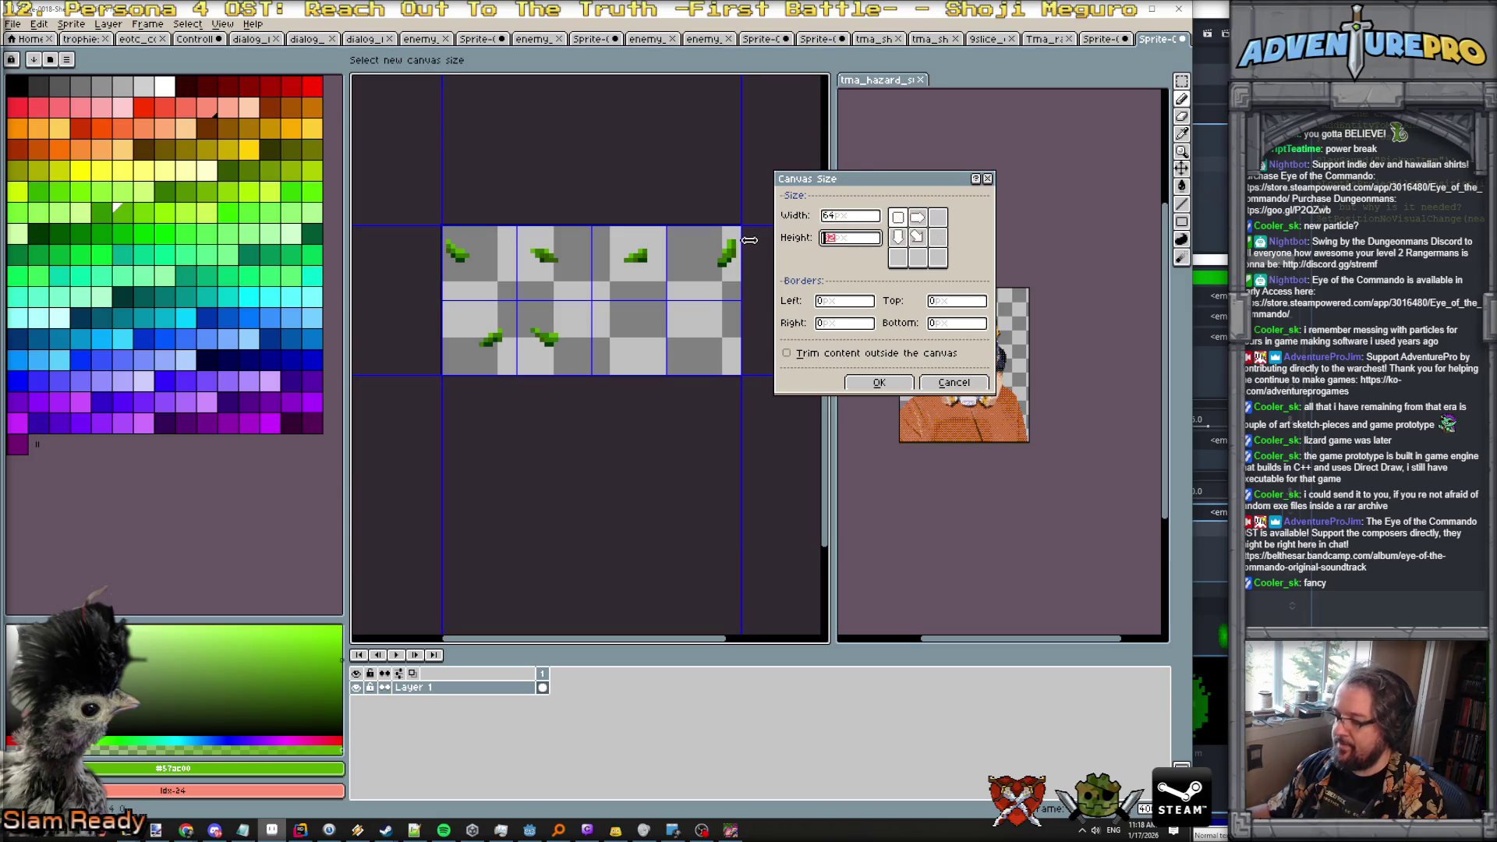
{"action": "type", "text": "4"}
{"action": "key", "text": "Return"}
{"action": "mouse_move", "coordinate": [686, 244]}
{"action": "left_mouse_down"}
{"action": "mouse_move", "coordinate": [778, 261]}
{"action": "mouse_move", "coordinate": [737, 238]}
{"action": "left_mouse_up"}
{"action": "left_click", "coordinate": [1181, 81]}
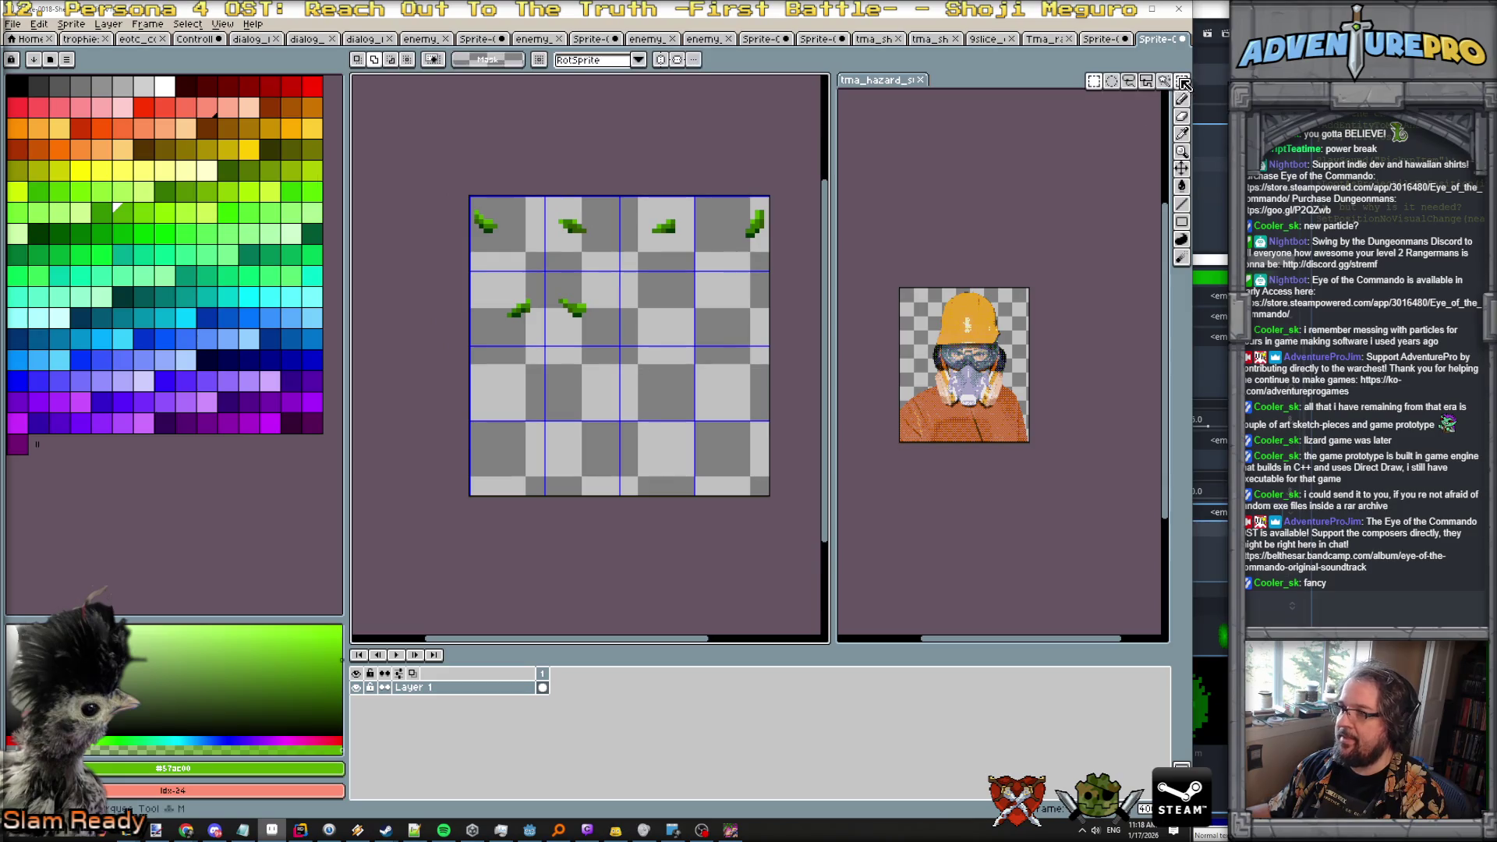
Move the two middle-row sprites to the bottom row and the top row's middle leaves into row 2.
{"action": "left_click_drag", "start_coordinate": [546, 203], "coordinate": [728, 258]}
{"action": "key", "text": "ctrl+d"}
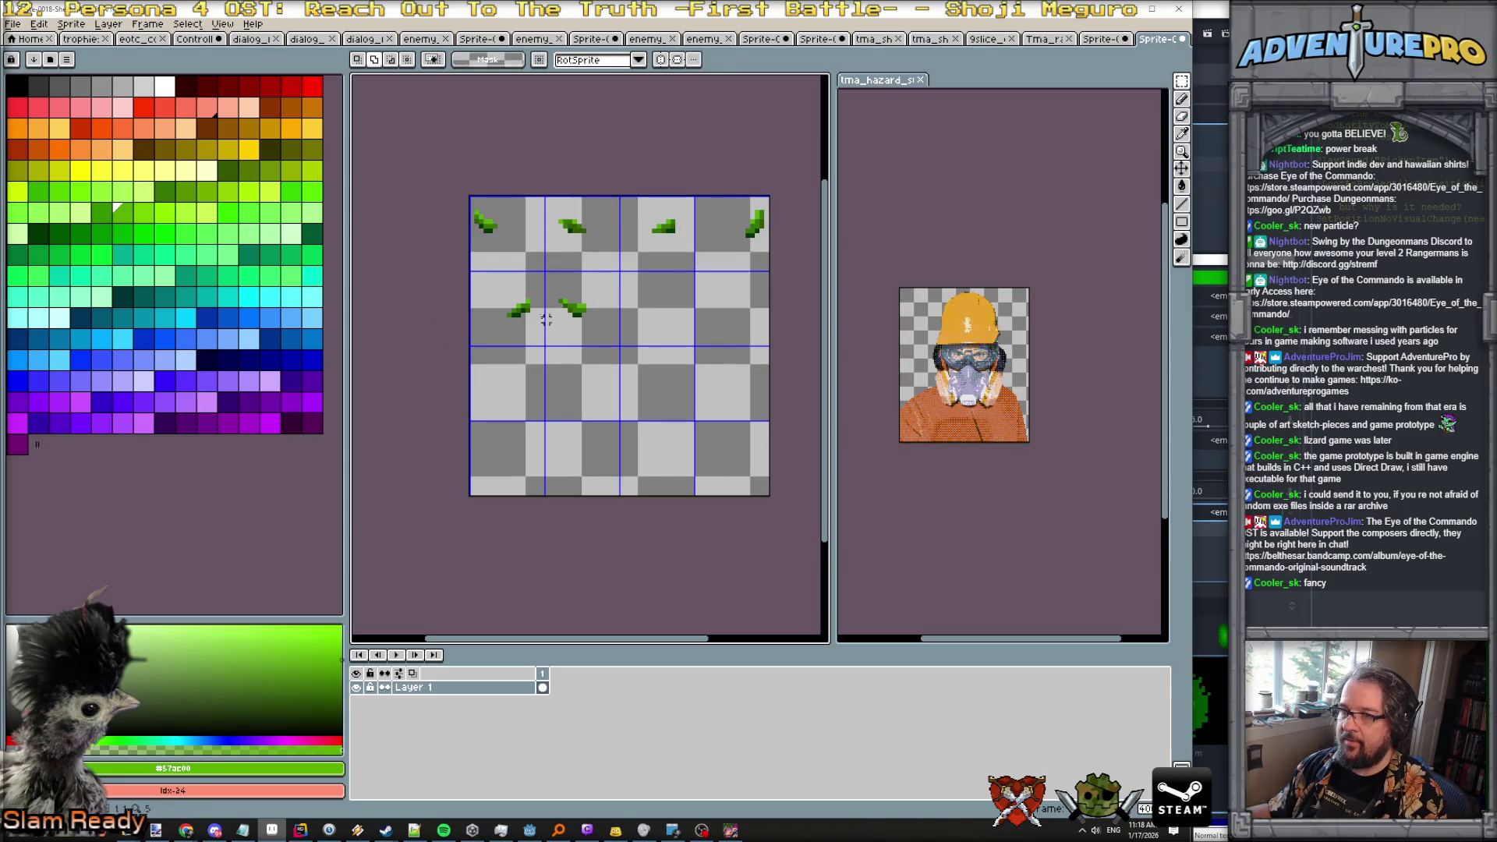
{"action": "left_click_drag", "start_coordinate": [493, 284], "coordinate": [621, 348]}
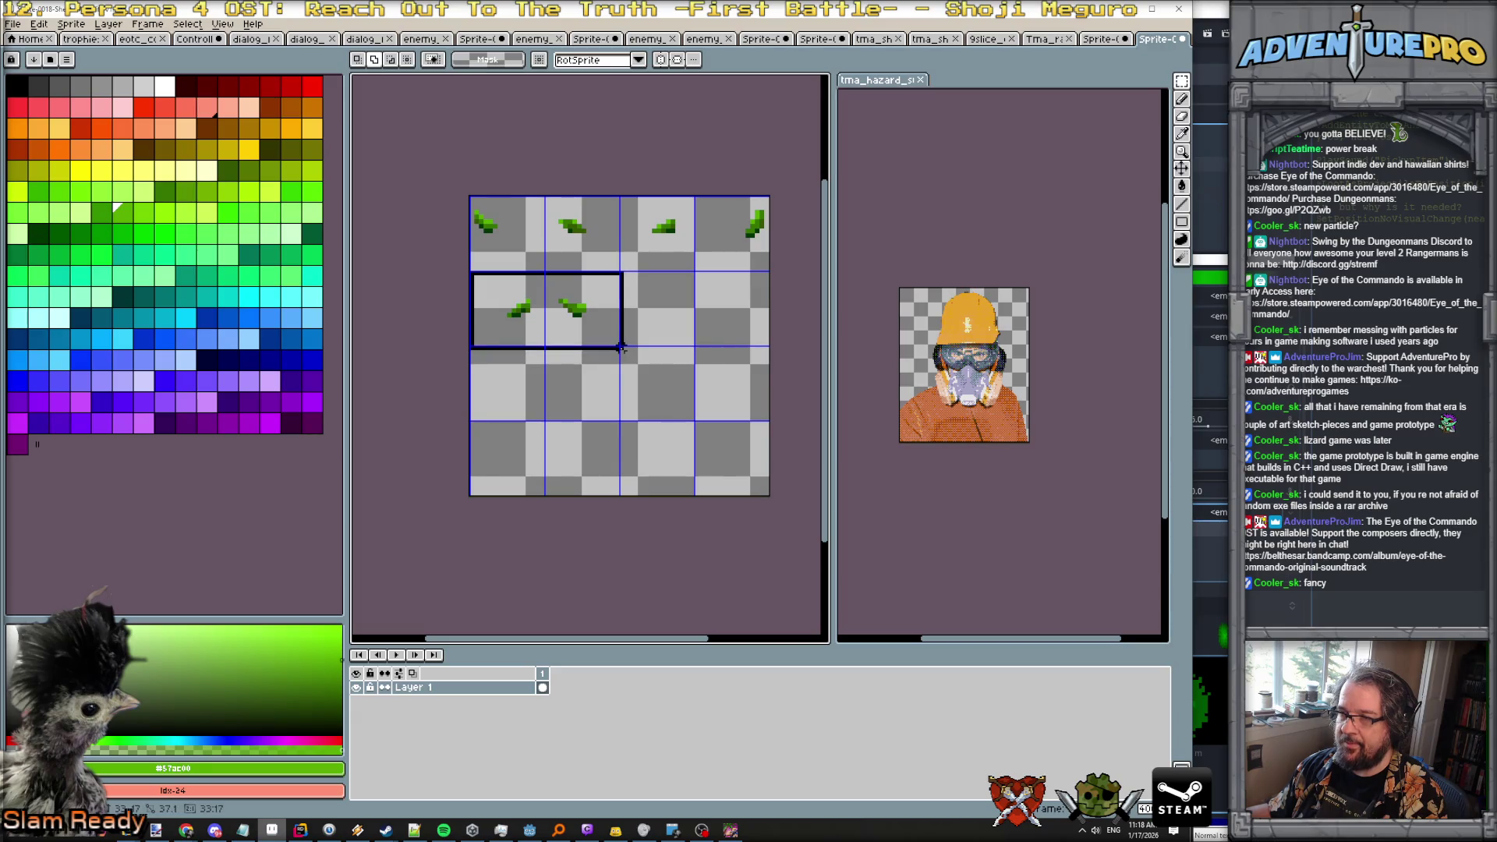
{"action": "key", "text": "ctrl+d"}
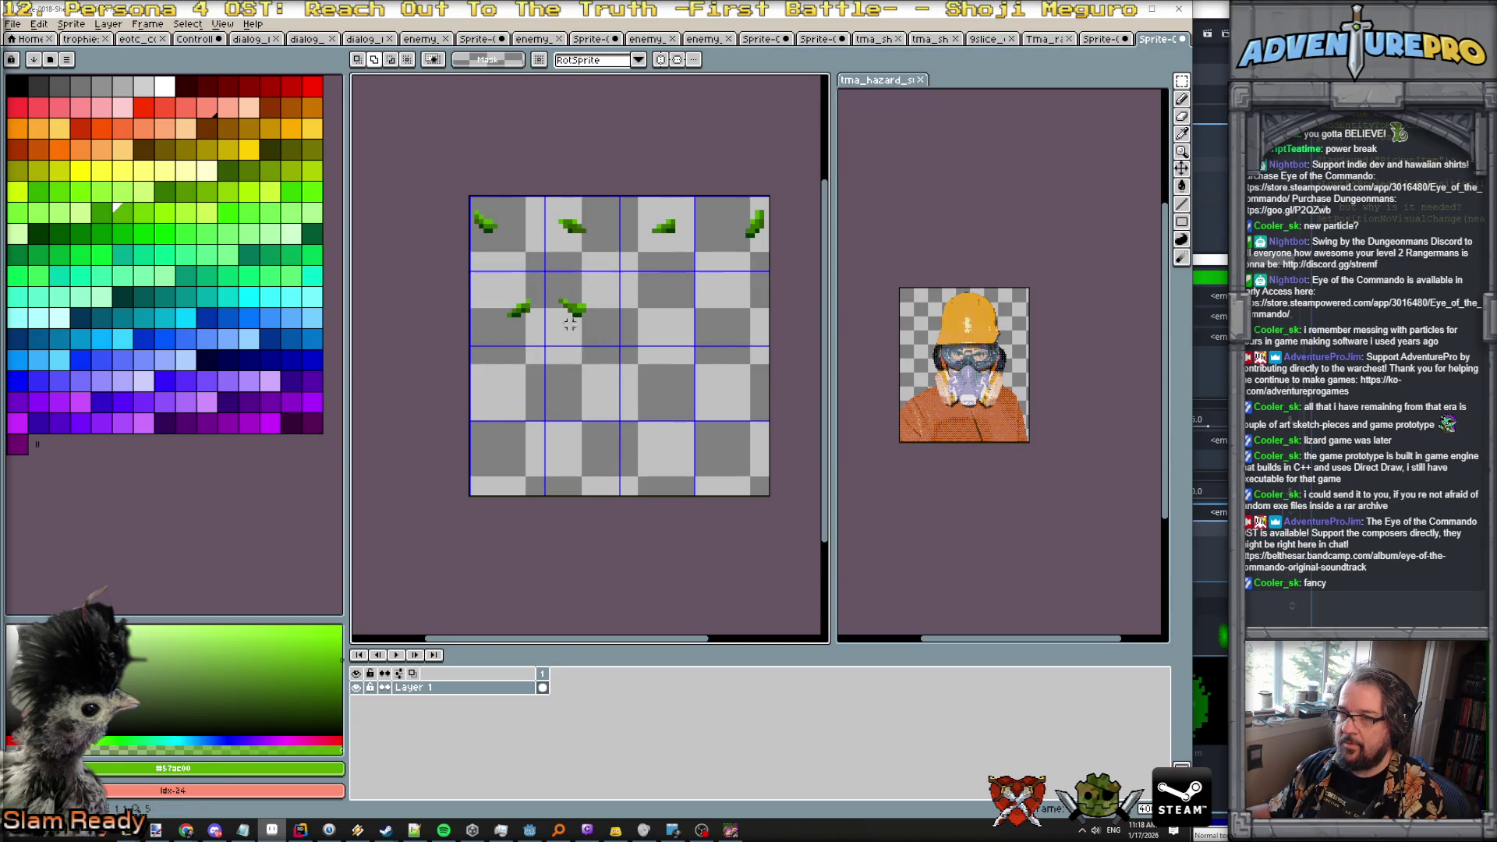
{"action": "left_click_drag", "start_coordinate": [471, 273], "coordinate": [625, 346]}
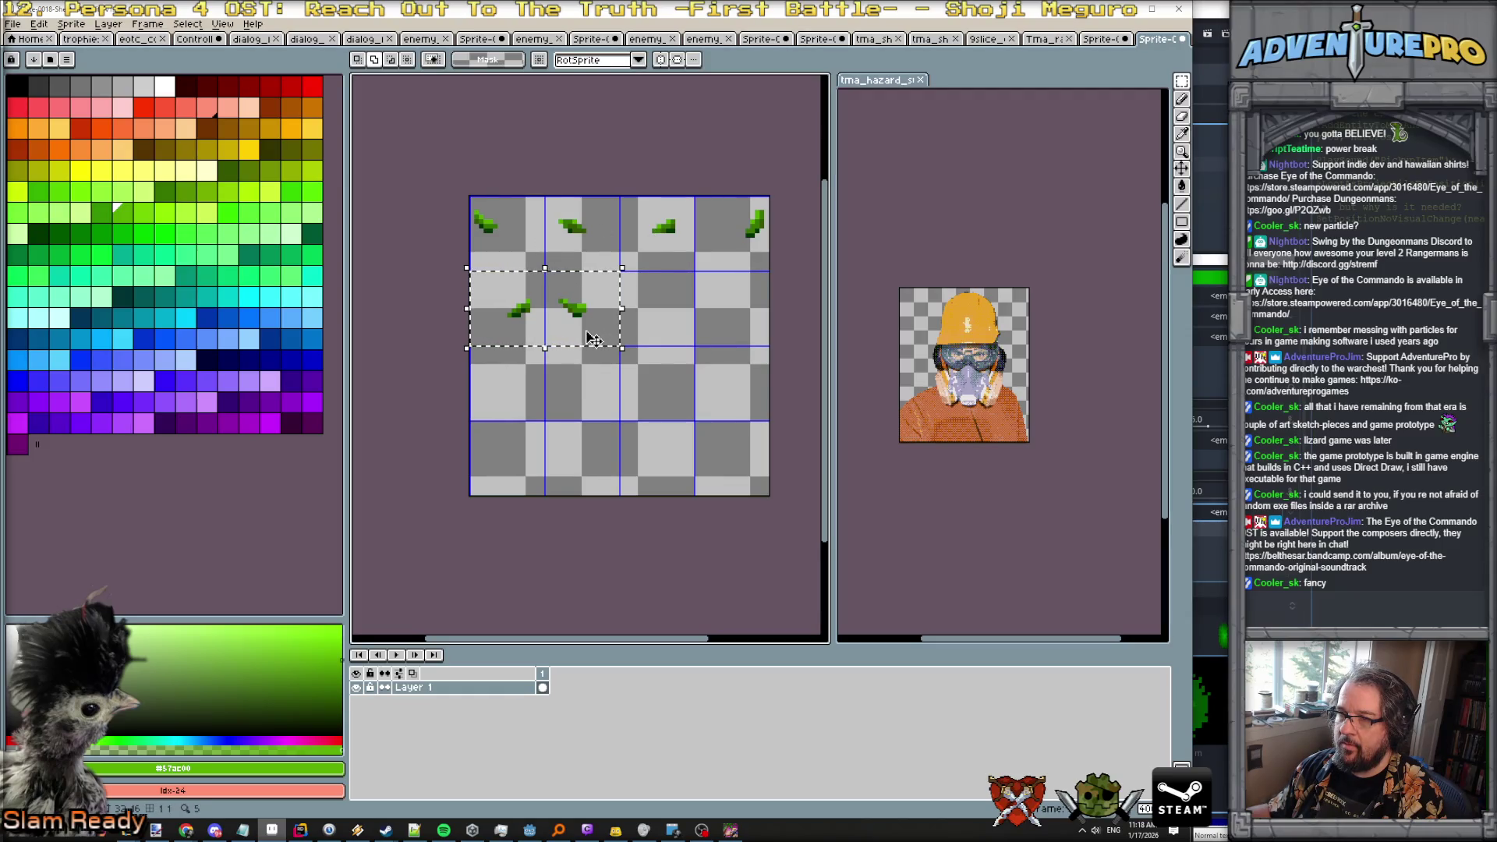
{"action": "left_click_drag", "start_coordinate": [592, 340], "coordinate": [586, 490]}
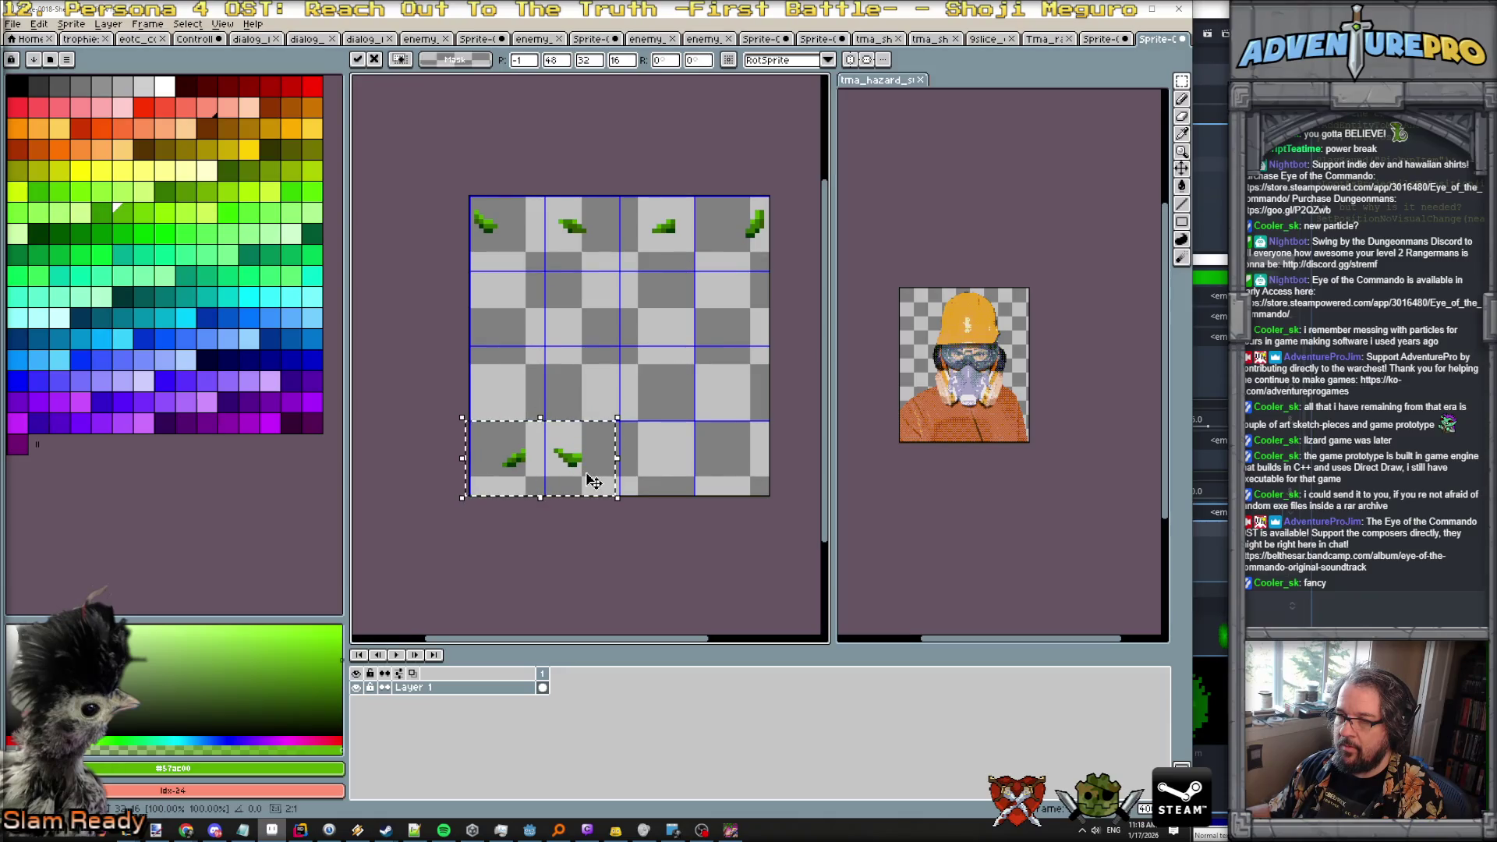
{"action": "left_click", "coordinate": [607, 212]}
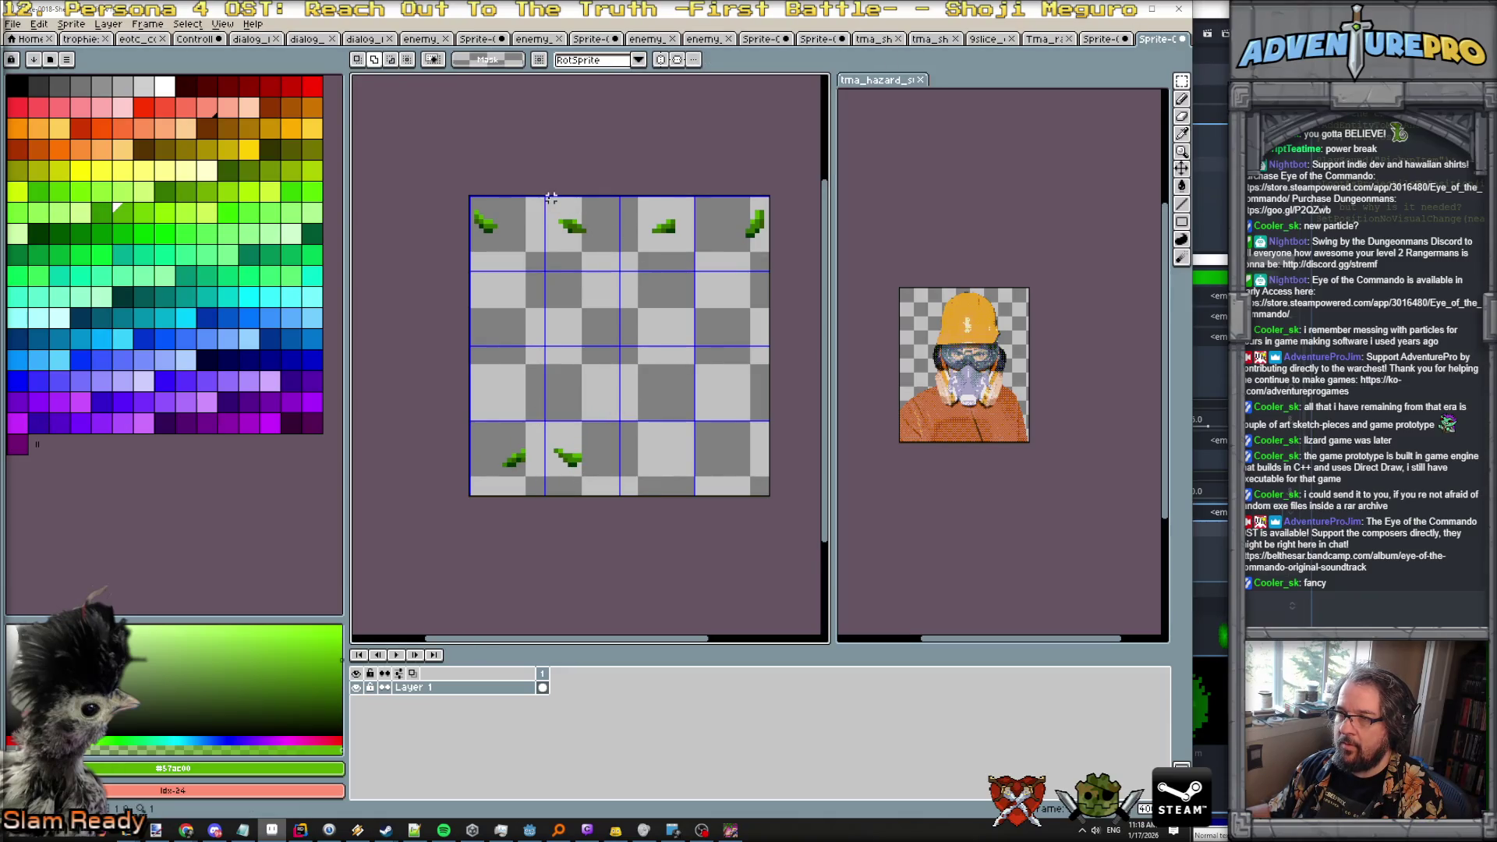
{"action": "mouse_move", "coordinate": [569, 211]}
{"action": "left_mouse_down"}
{"action": "mouse_move", "coordinate": [682, 264]}
{"action": "mouse_move", "coordinate": [658, 350]}
{"action": "mouse_move", "coordinate": [609, 339]}
{"action": "left_mouse_up"}
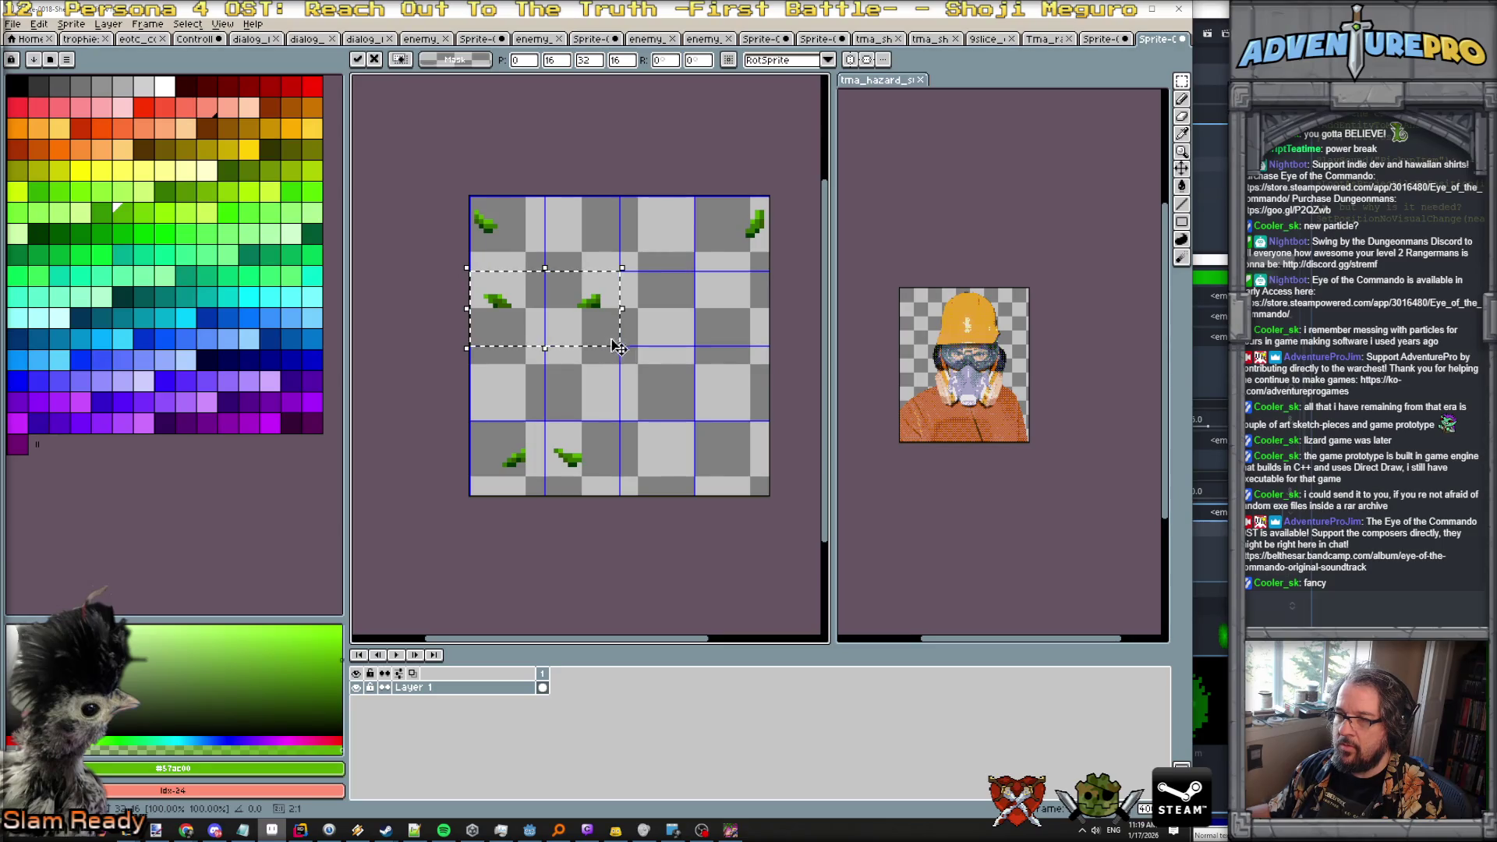
{"action": "left_click", "coordinate": [664, 339]}
Move the top-right leaf into row 3's first cell, then reselect the top-right cell.
{"action": "left_click_drag", "start_coordinate": [696, 198], "coordinate": [767, 269]}
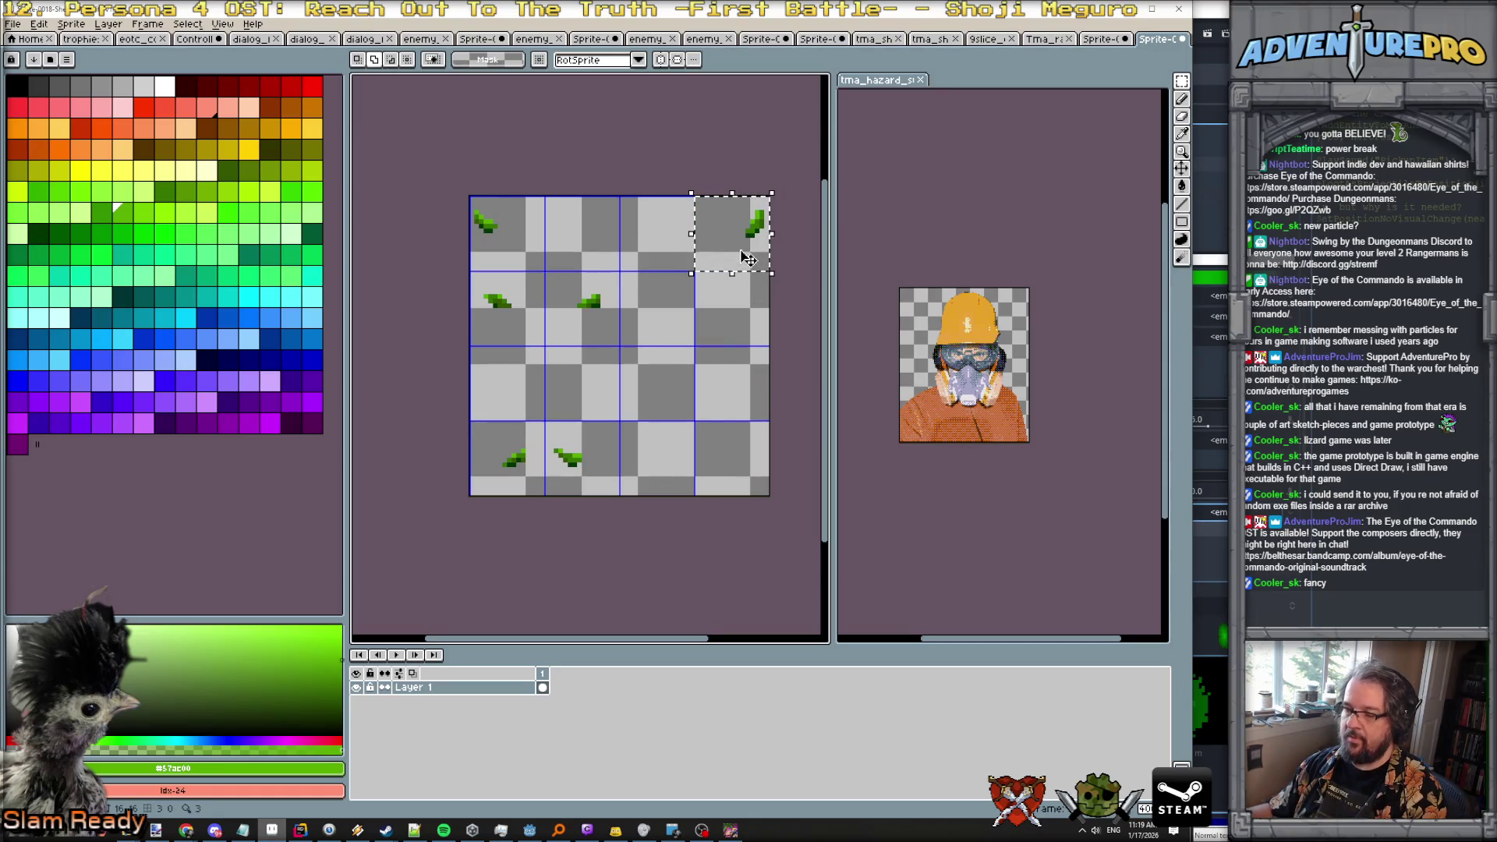
{"action": "left_click", "coordinate": [746, 257]}
{"action": "mouse_move", "coordinate": [746, 257]}
{"action": "left_mouse_down"}
{"action": "mouse_move", "coordinate": [578, 388]}
{"action": "mouse_move", "coordinate": [514, 398]}
{"action": "left_mouse_up"}
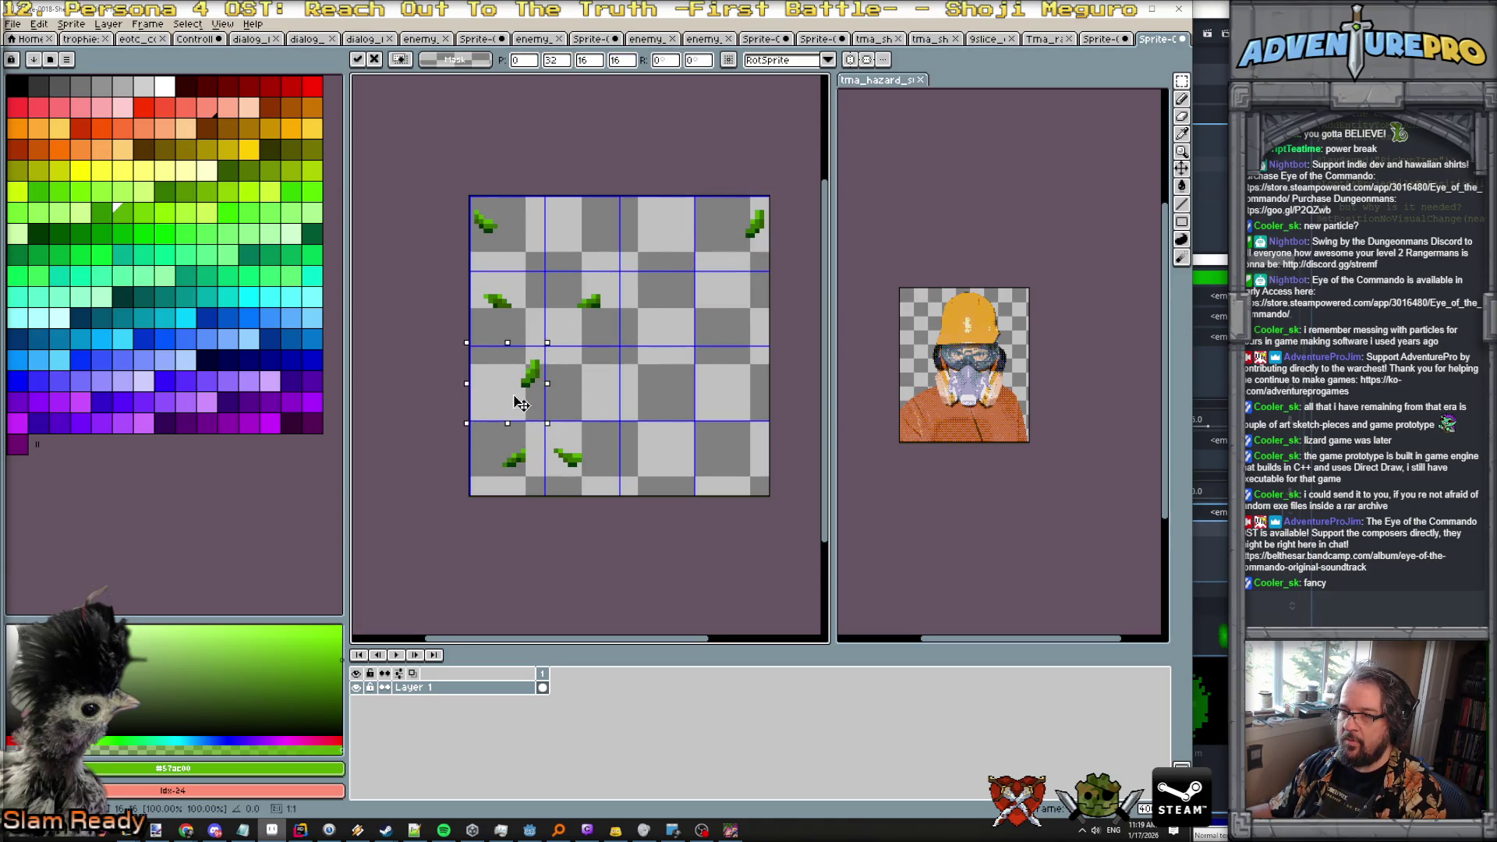
{"action": "key", "text": "ctrl+d"}
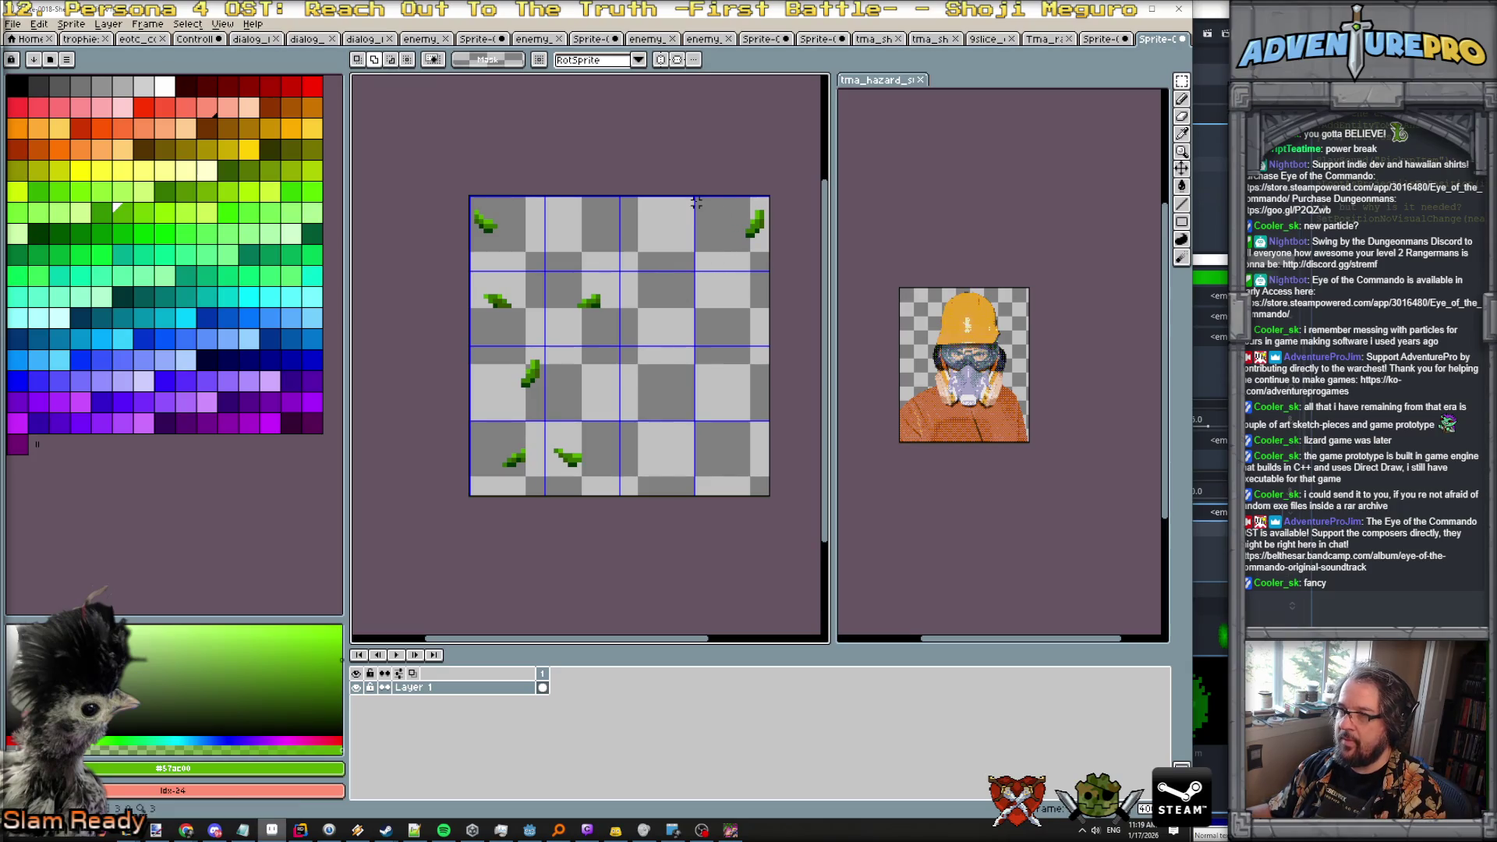
{"action": "left_click_drag", "start_coordinate": [698, 201], "coordinate": [770, 273]}
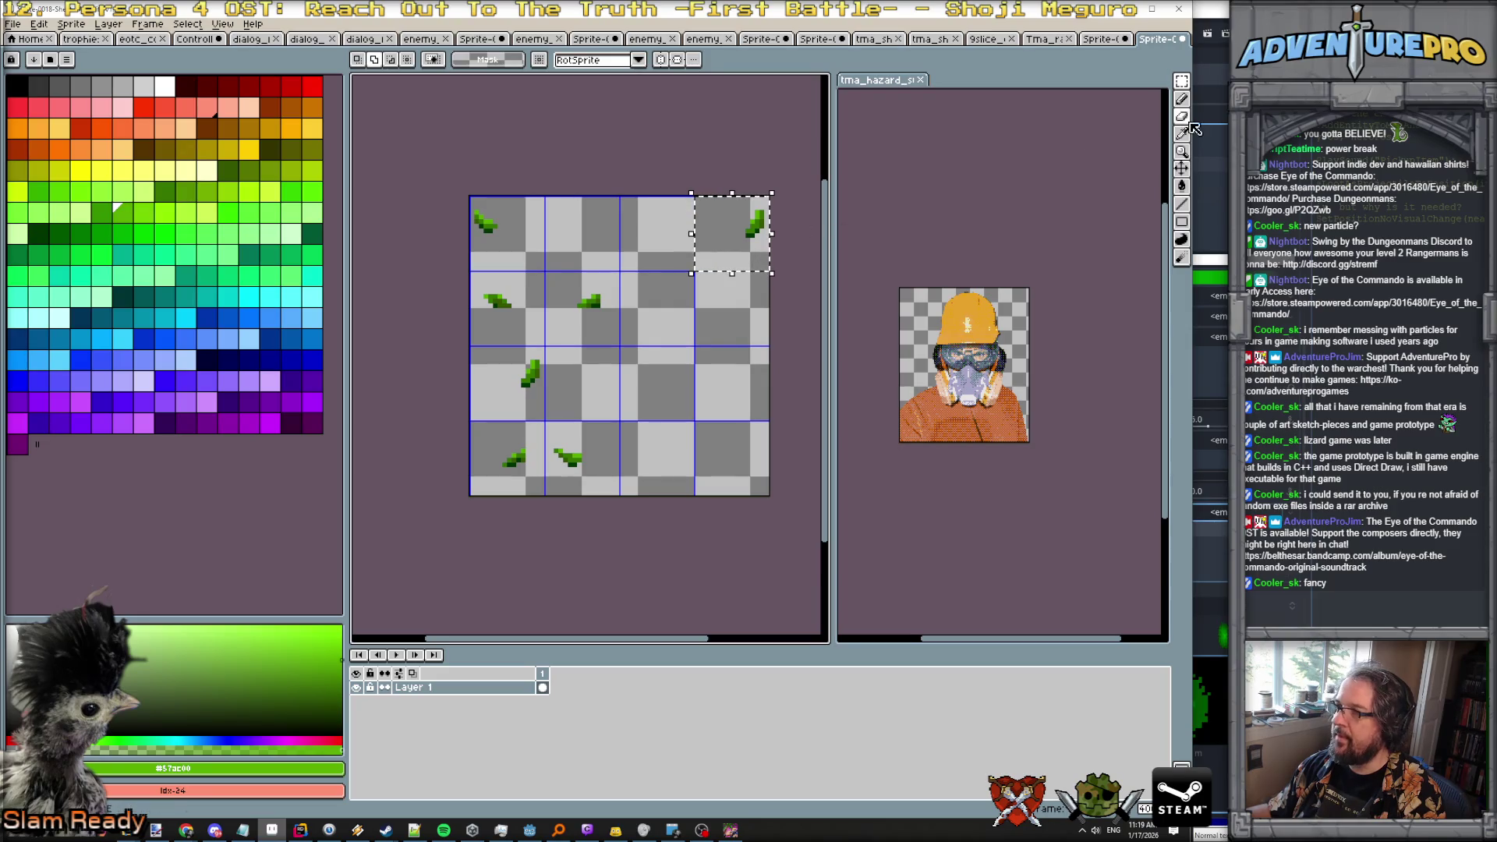
{"action": "left_click", "coordinate": [1183, 172]}
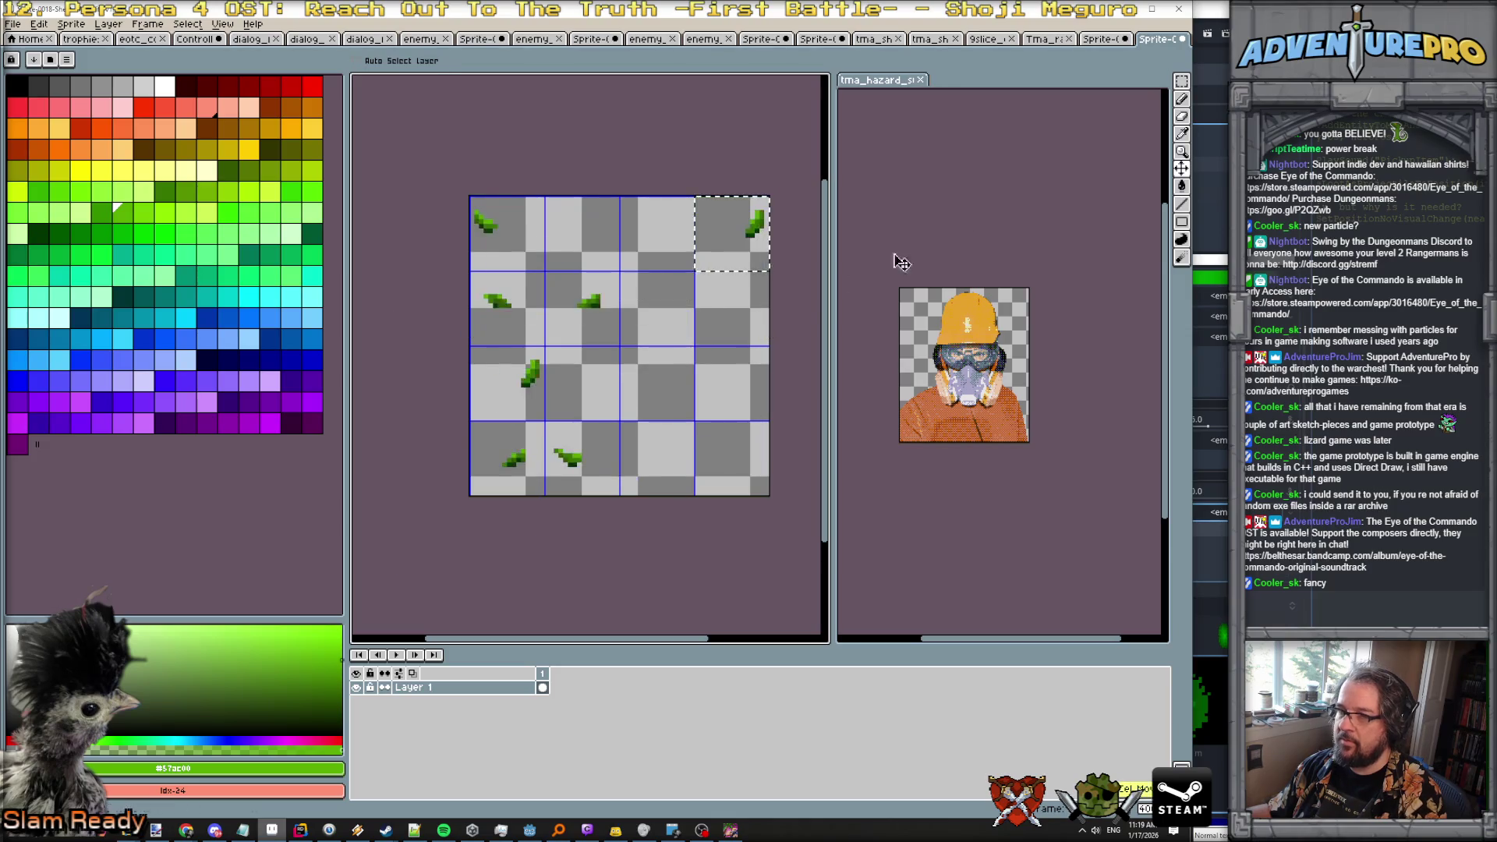
{"action": "left_click", "coordinate": [1182, 81]}
Move the top-right leaf into row three and copy the top-left leaf across to fill the top row.
{"action": "left_click_drag", "start_coordinate": [756, 267], "coordinate": [602, 417]}
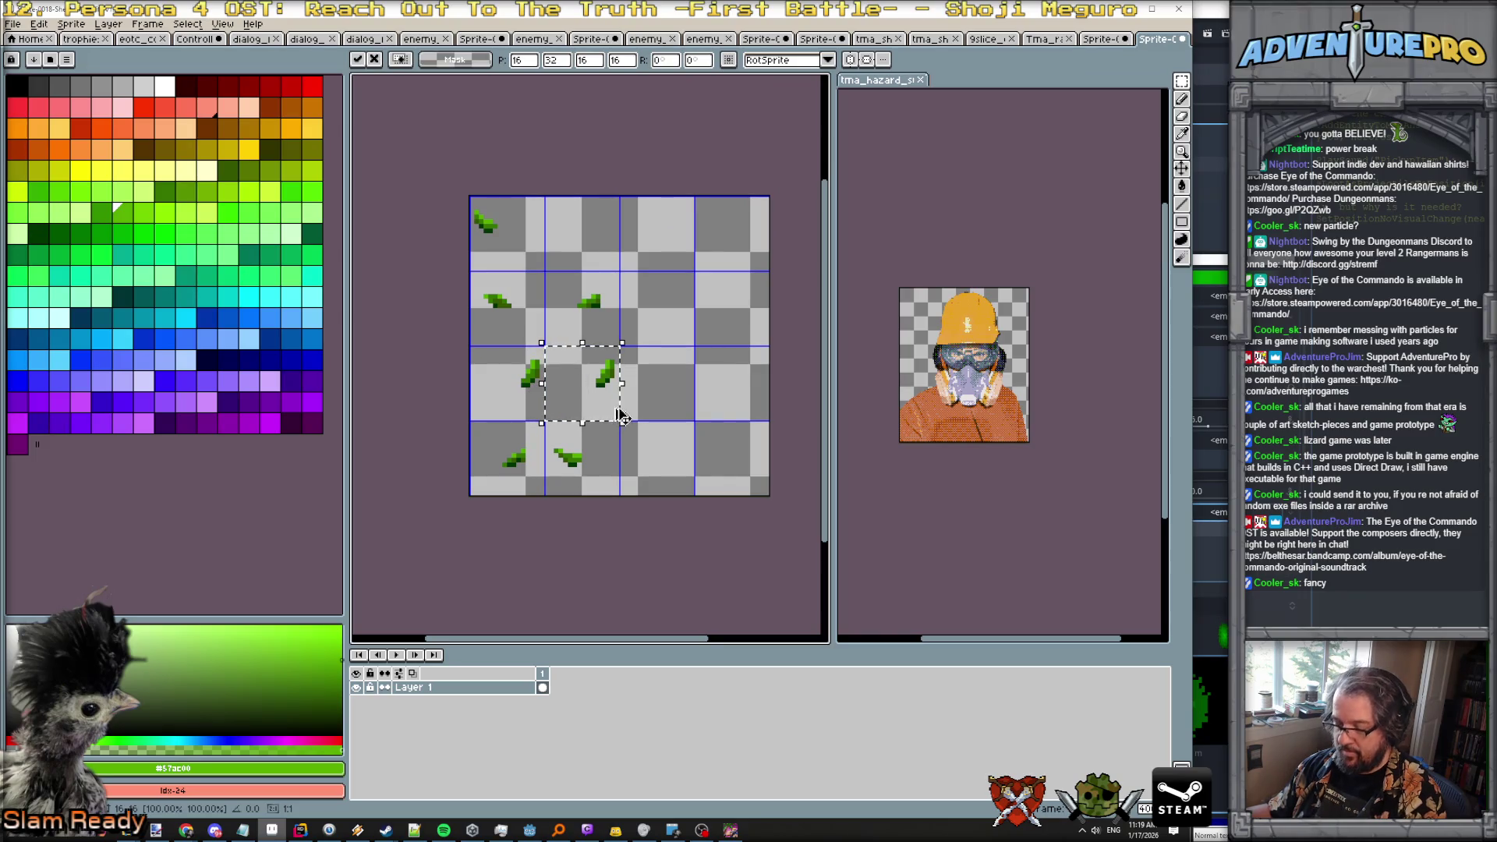
{"action": "left_click_drag", "start_coordinate": [621, 407], "coordinate": [742, 415]}
{"action": "left_click", "coordinate": [652, 329]}
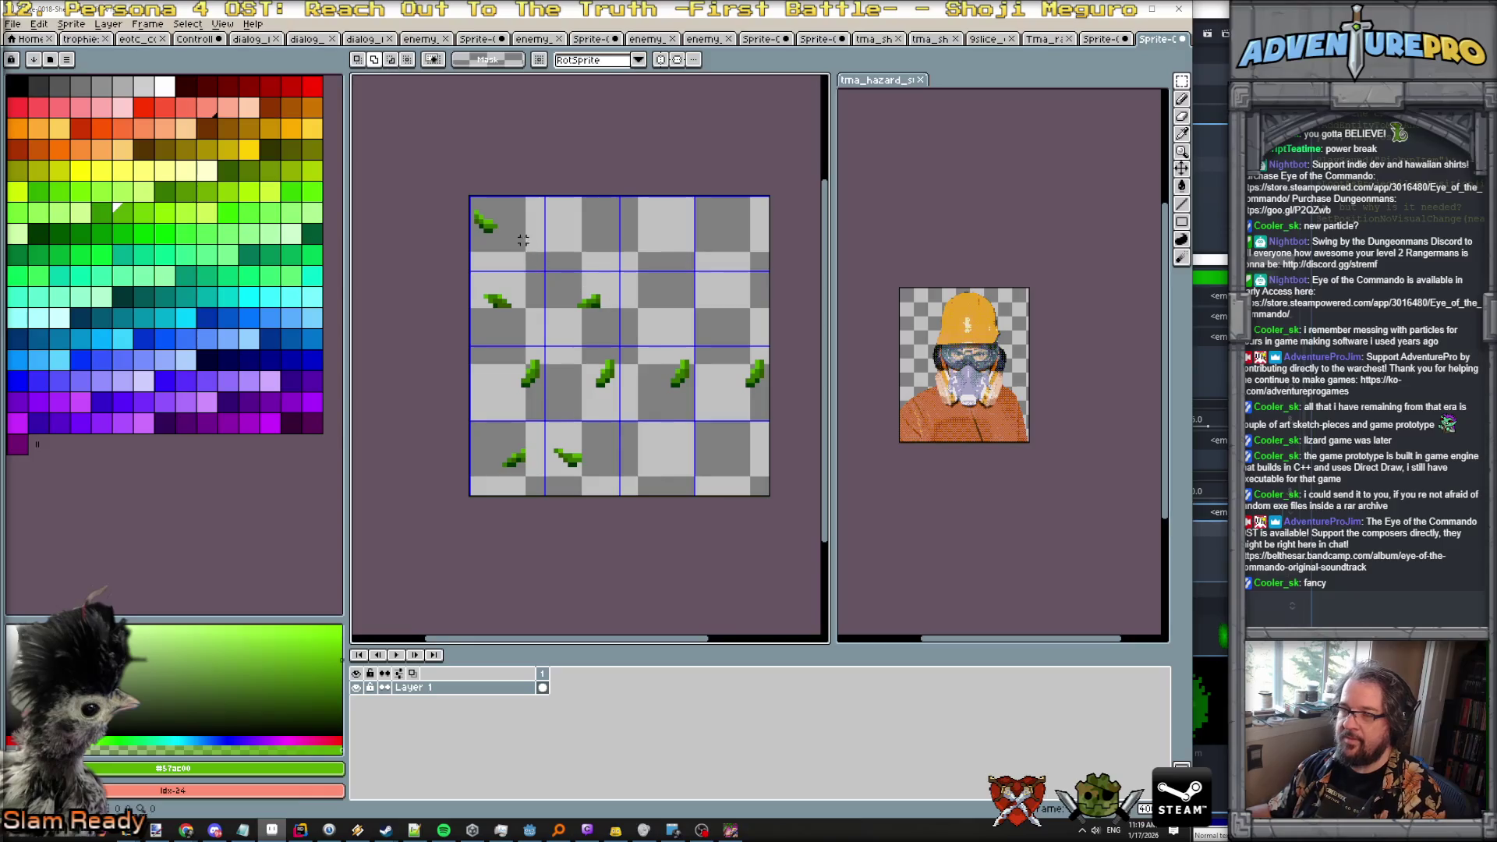
{"action": "left_click", "coordinate": [1185, 81]}
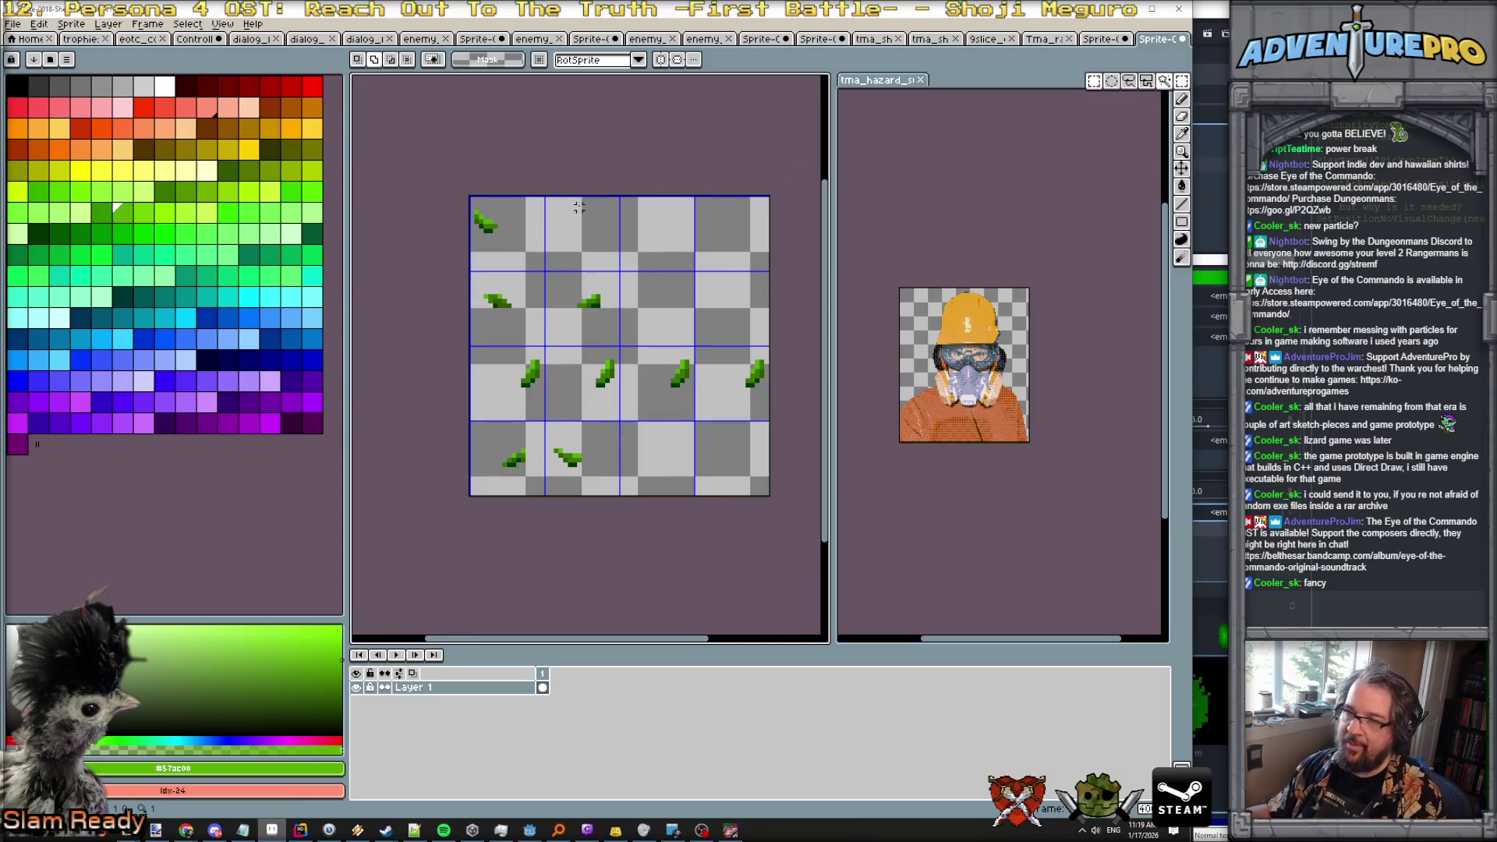
{"action": "mouse_move", "coordinate": [471, 198]}
{"action": "left_mouse_down"}
{"action": "mouse_move", "coordinate": [573, 277]}
{"action": "mouse_move", "coordinate": [540, 263]}
{"action": "mouse_move", "coordinate": [675, 266]}
{"action": "left_mouse_up"}
{"action": "key", "text": "Return"}
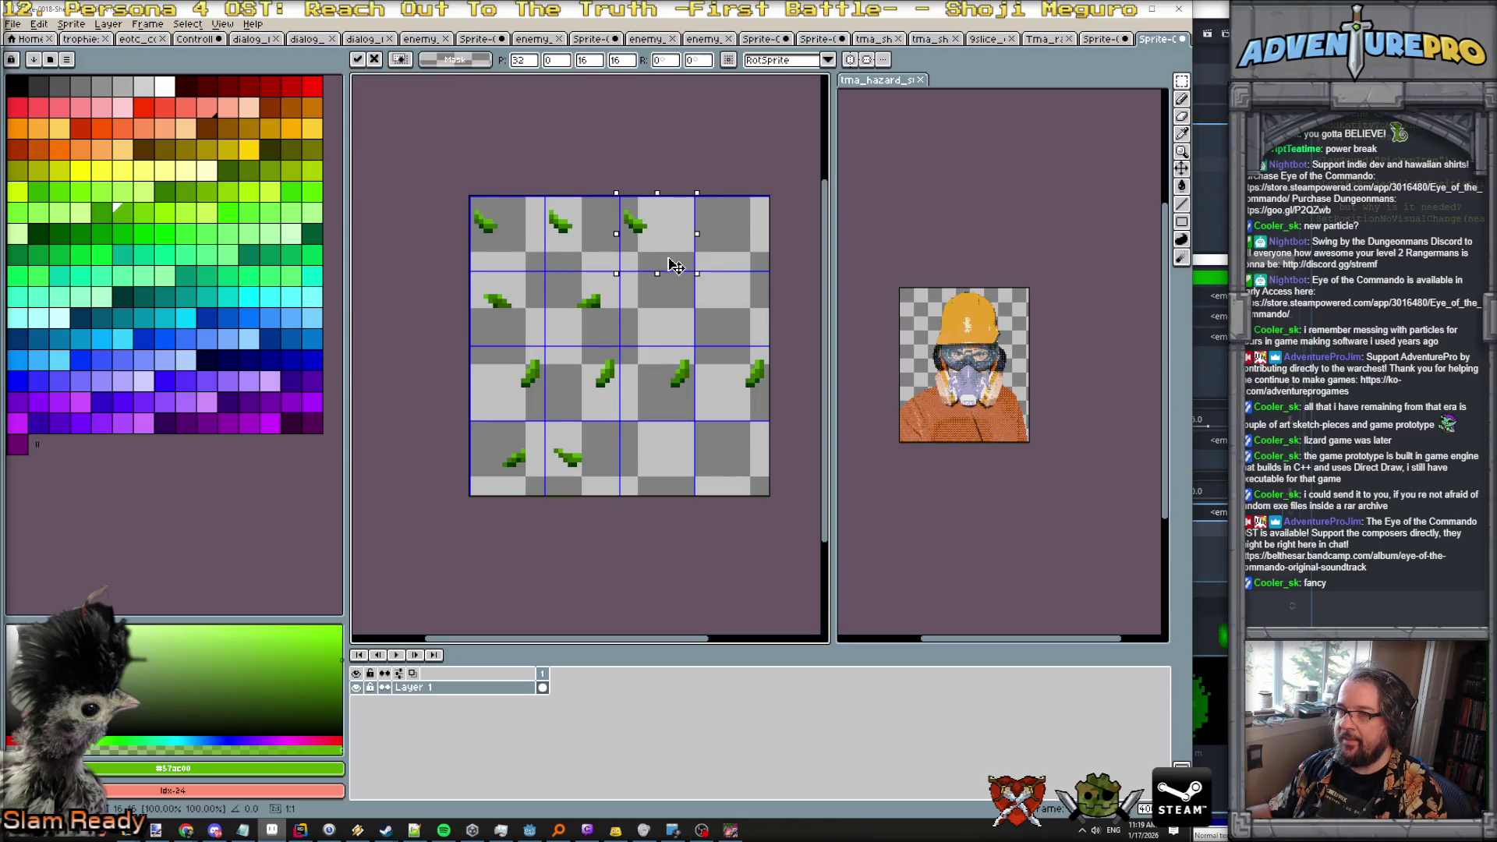
{"action": "key", "text": "Return"}
{"action": "left_click_drag", "start_coordinate": [527, 265], "coordinate": [760, 270]}
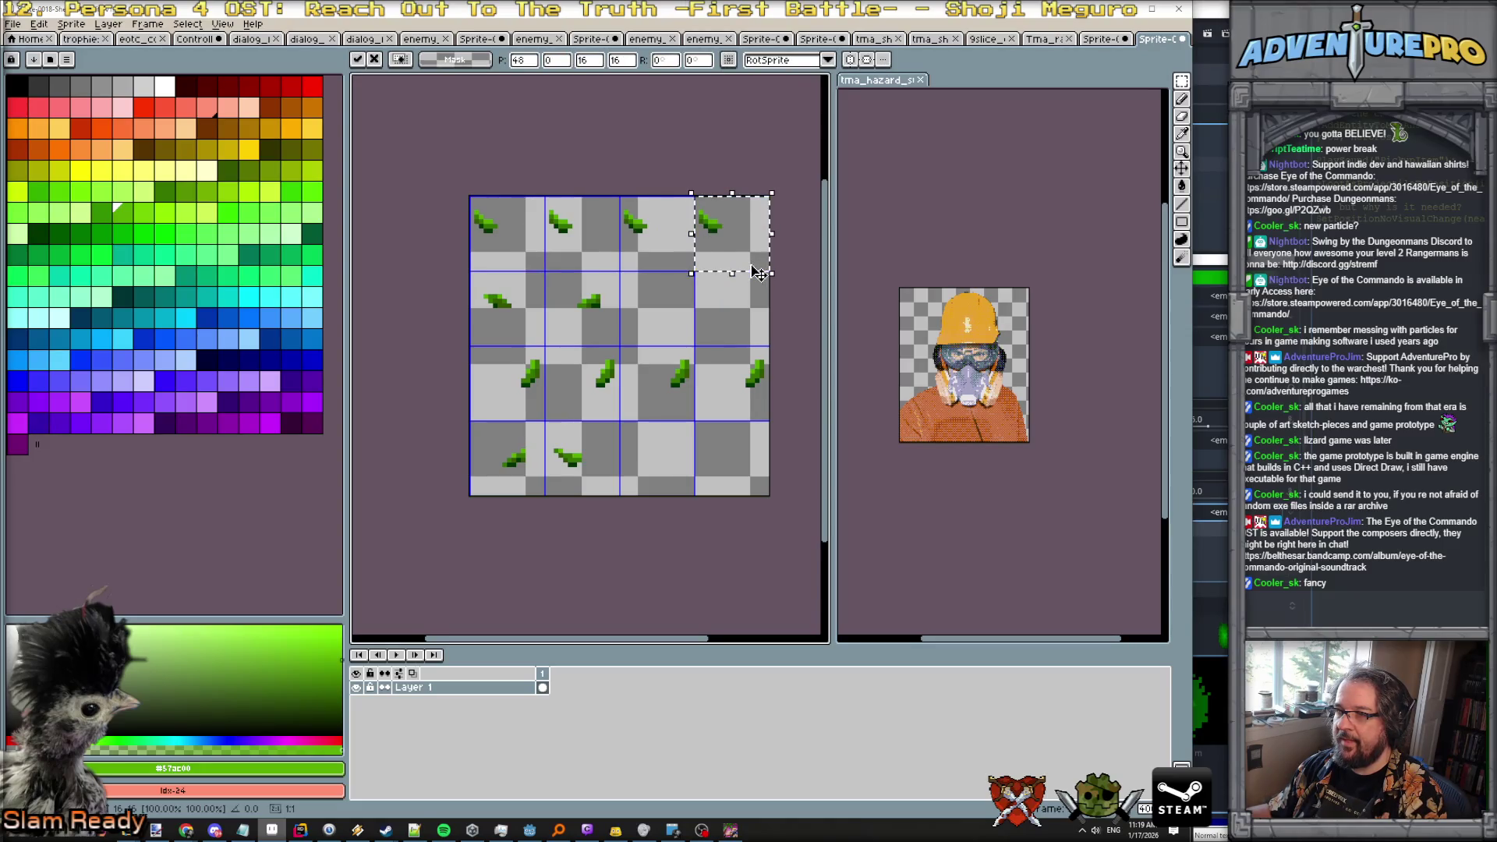
{"action": "key", "text": "Return"}
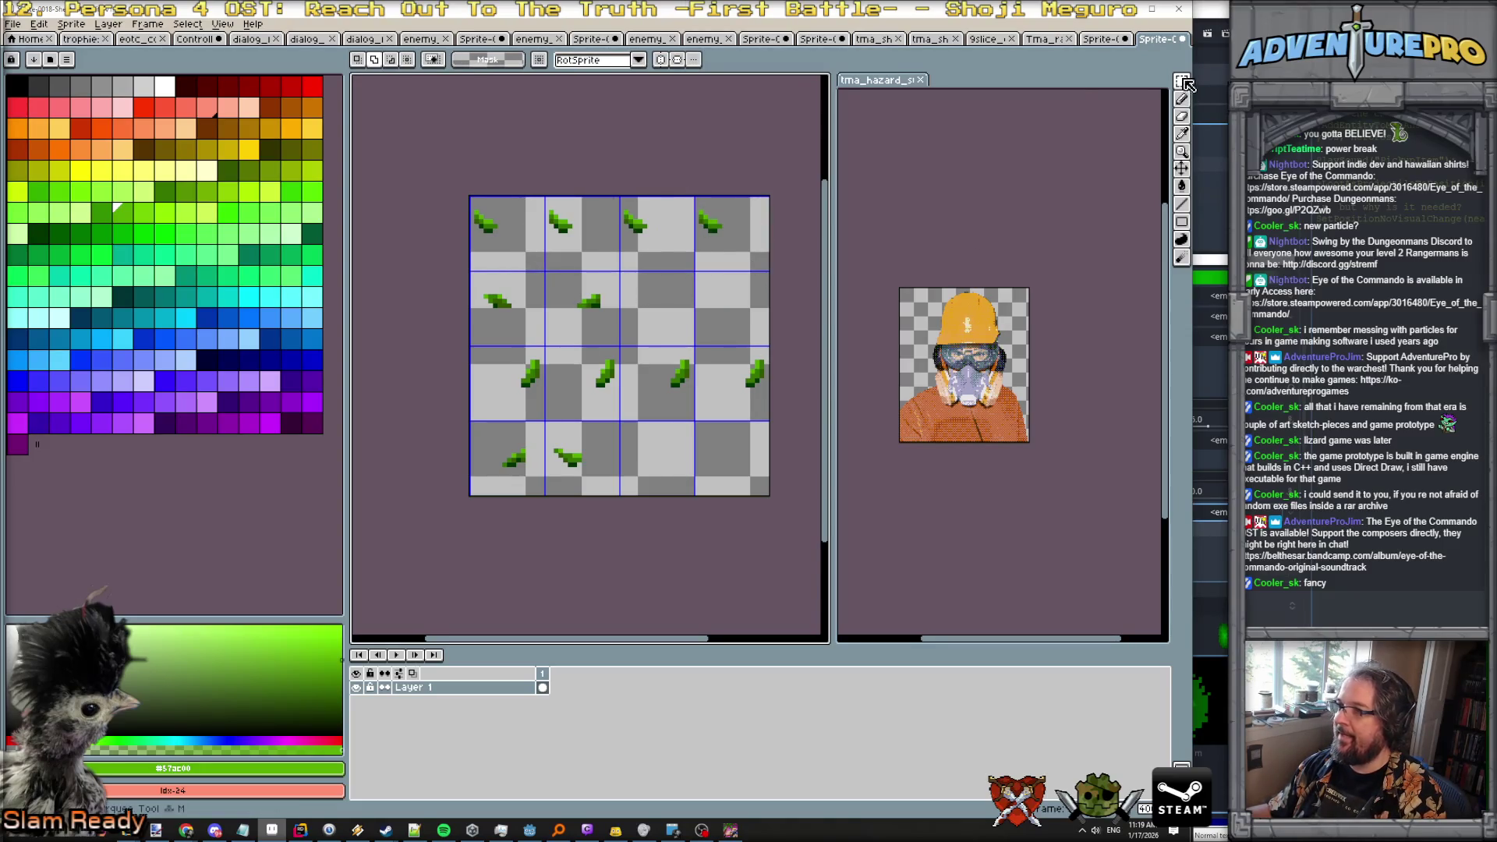
Cut two leaves from row three and paste them up into row two.
{"action": "left_click_drag", "start_coordinate": [622, 348], "coordinate": [771, 425]}
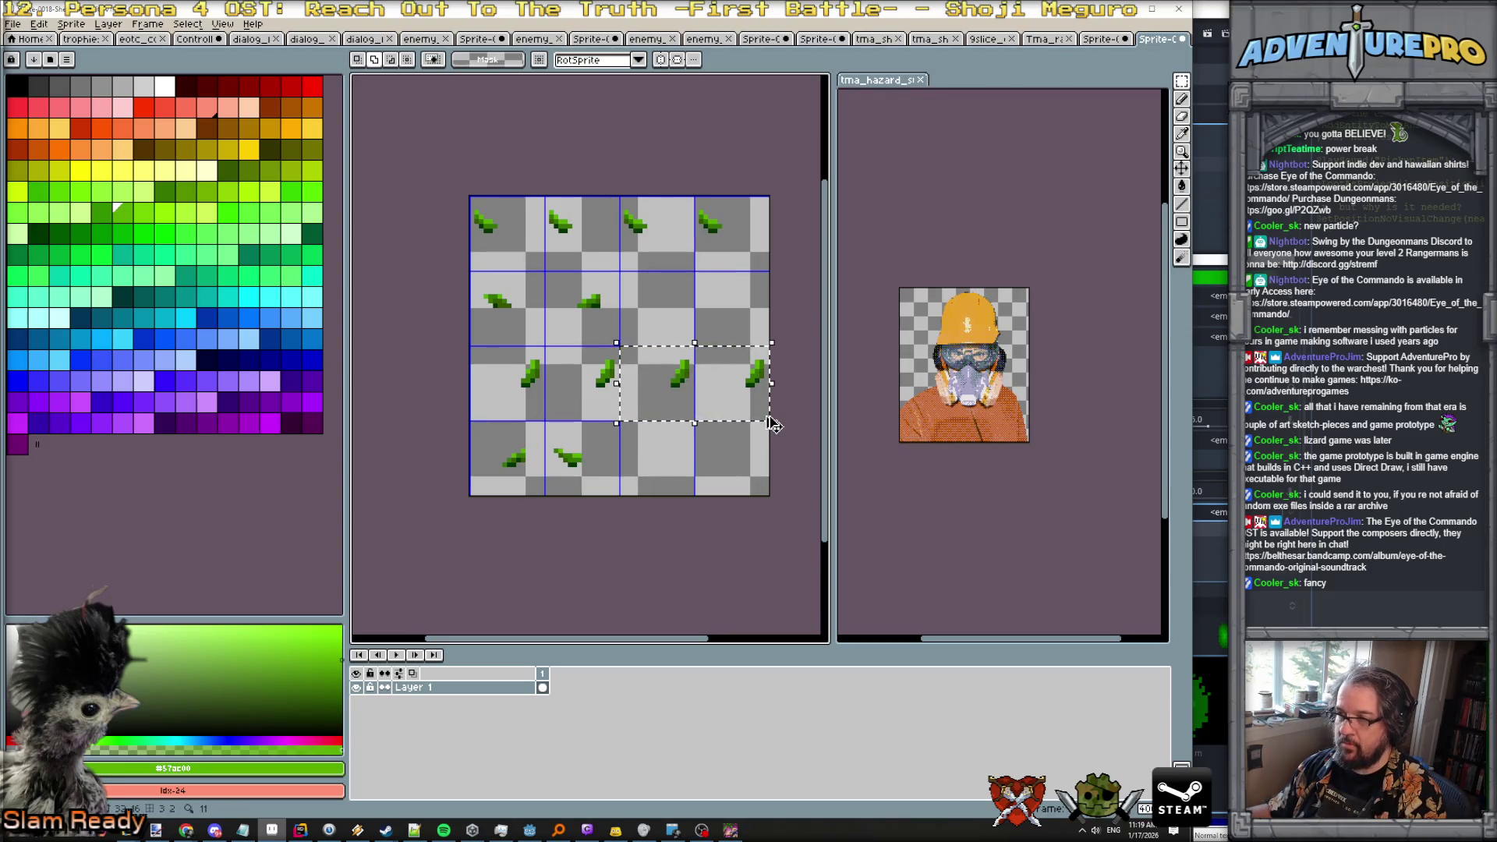
{"action": "key", "text": "Delete"}
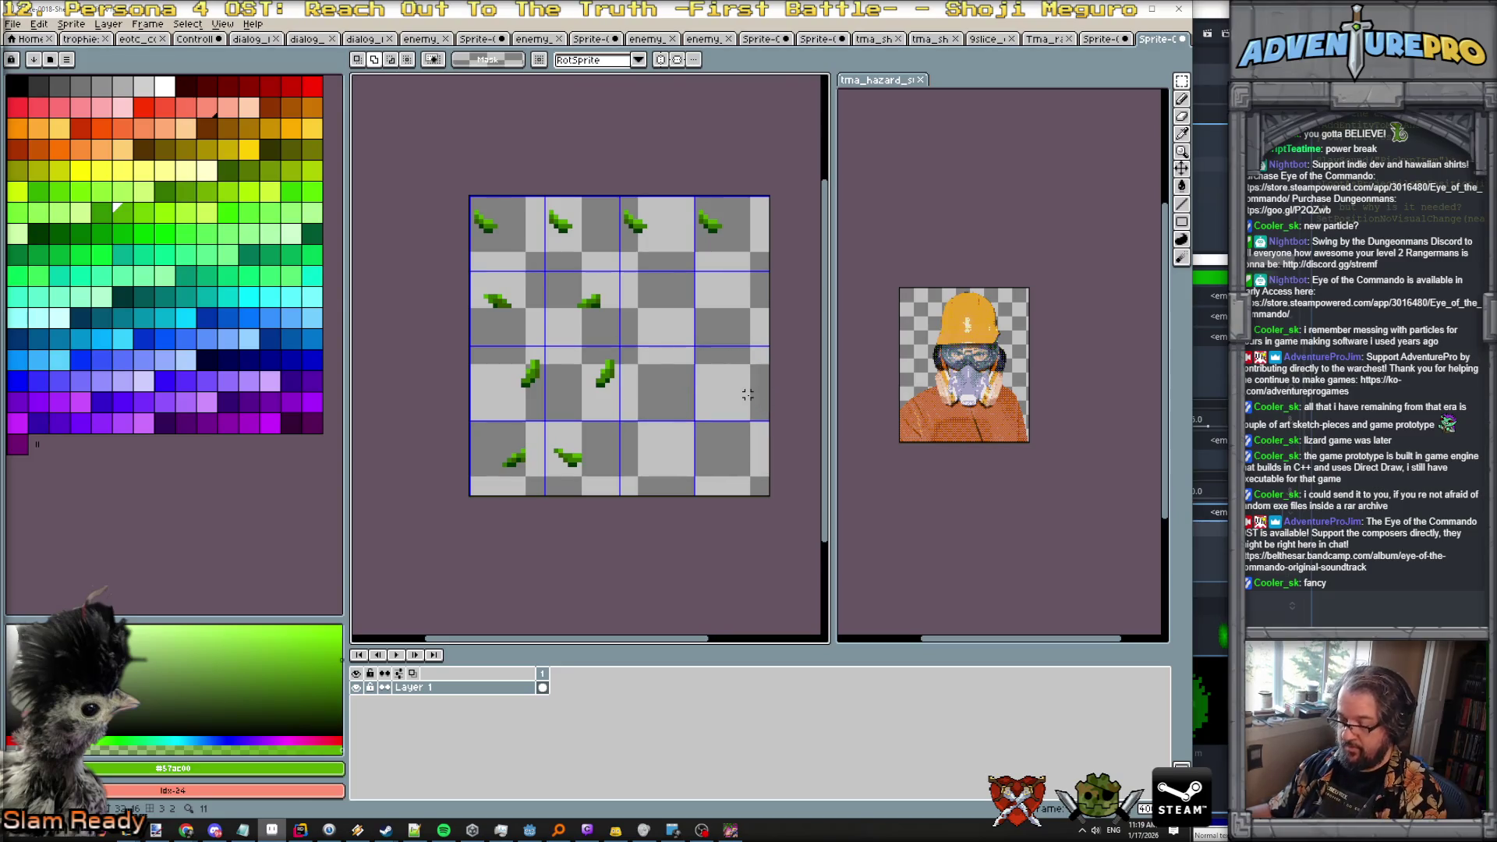
{"action": "key", "text": "ctrl+v"}
{"action": "left_click_drag", "start_coordinate": [747, 395], "coordinate": [750, 327]}
{"action": "left_click", "coordinate": [737, 343]}
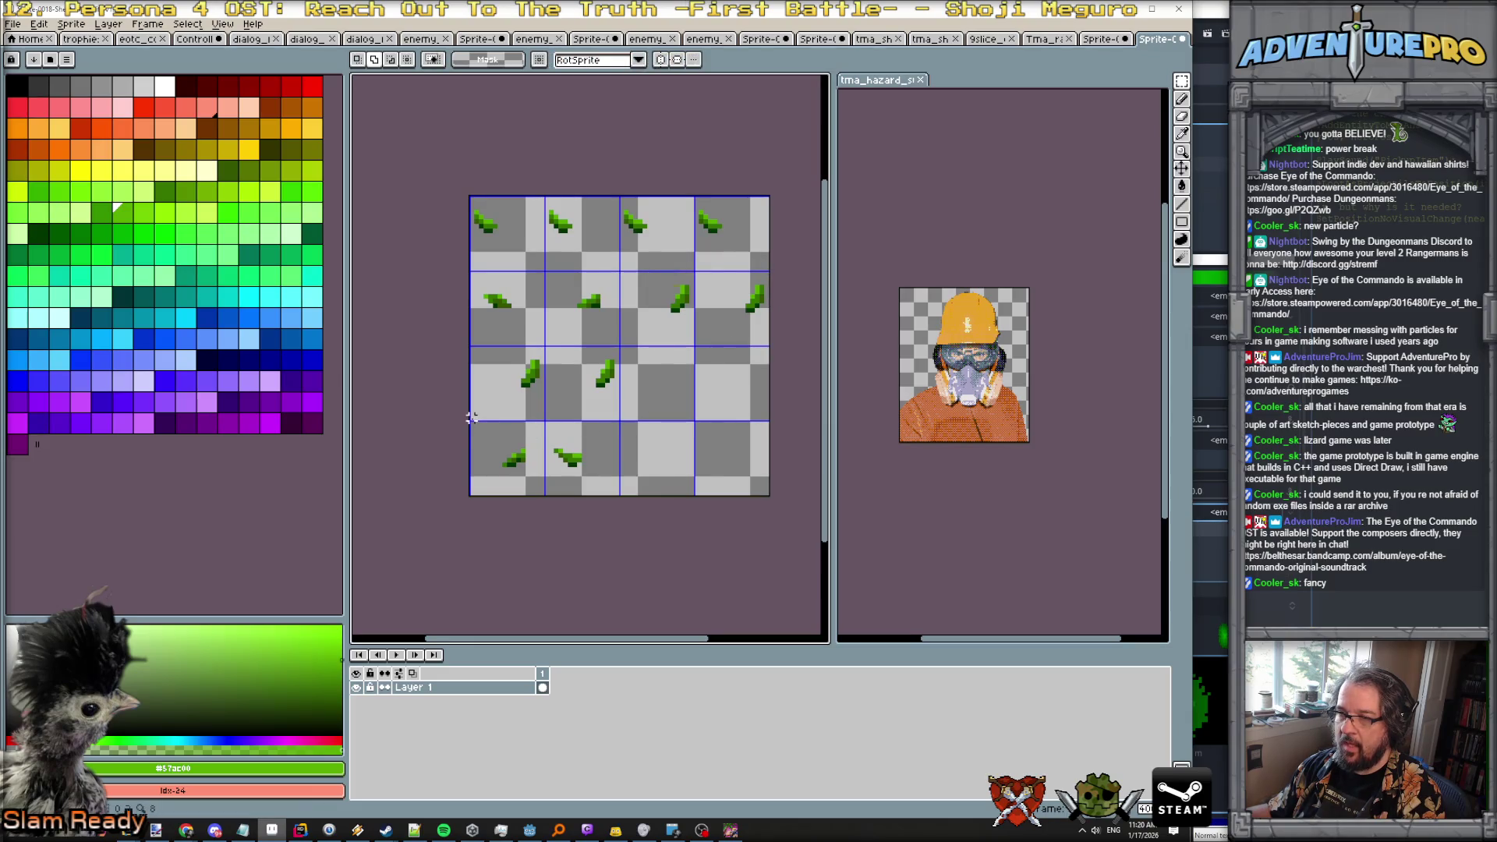
Cut the two bottom-row leaves and place them in row three's last cells.
{"action": "mouse_move", "coordinate": [490, 435]}
{"action": "left_mouse_down"}
{"action": "mouse_move", "coordinate": [616, 497]}
{"action": "mouse_move", "coordinate": [711, 381]}
{"action": "mouse_move", "coordinate": [741, 408]}
{"action": "left_mouse_up"}
{"action": "key", "text": "ctrl+x"}
{"action": "key", "text": "ctrl+v"}
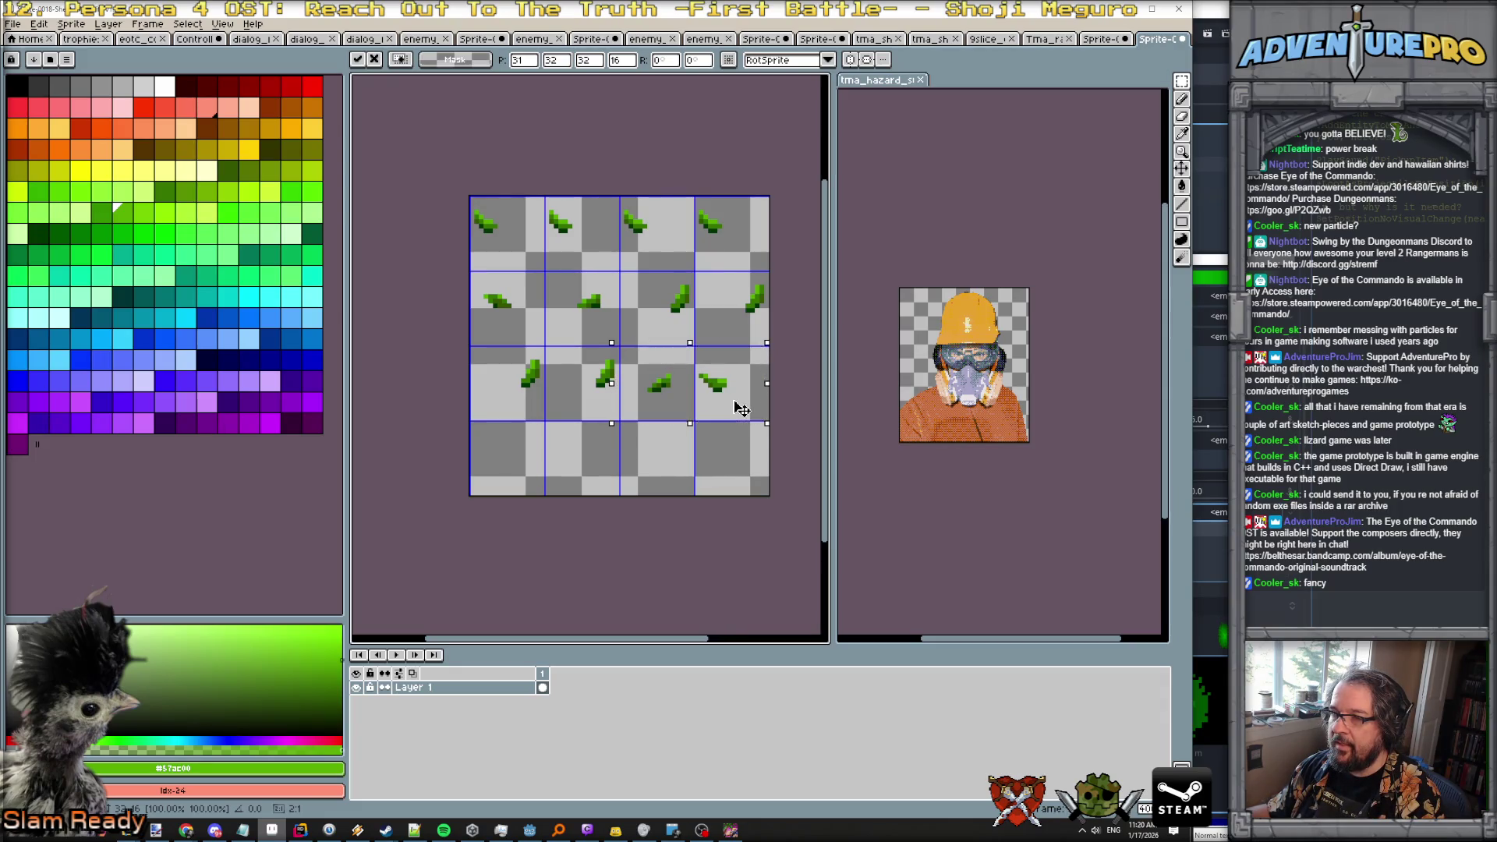
{"action": "key", "text": "ctrl+d"}
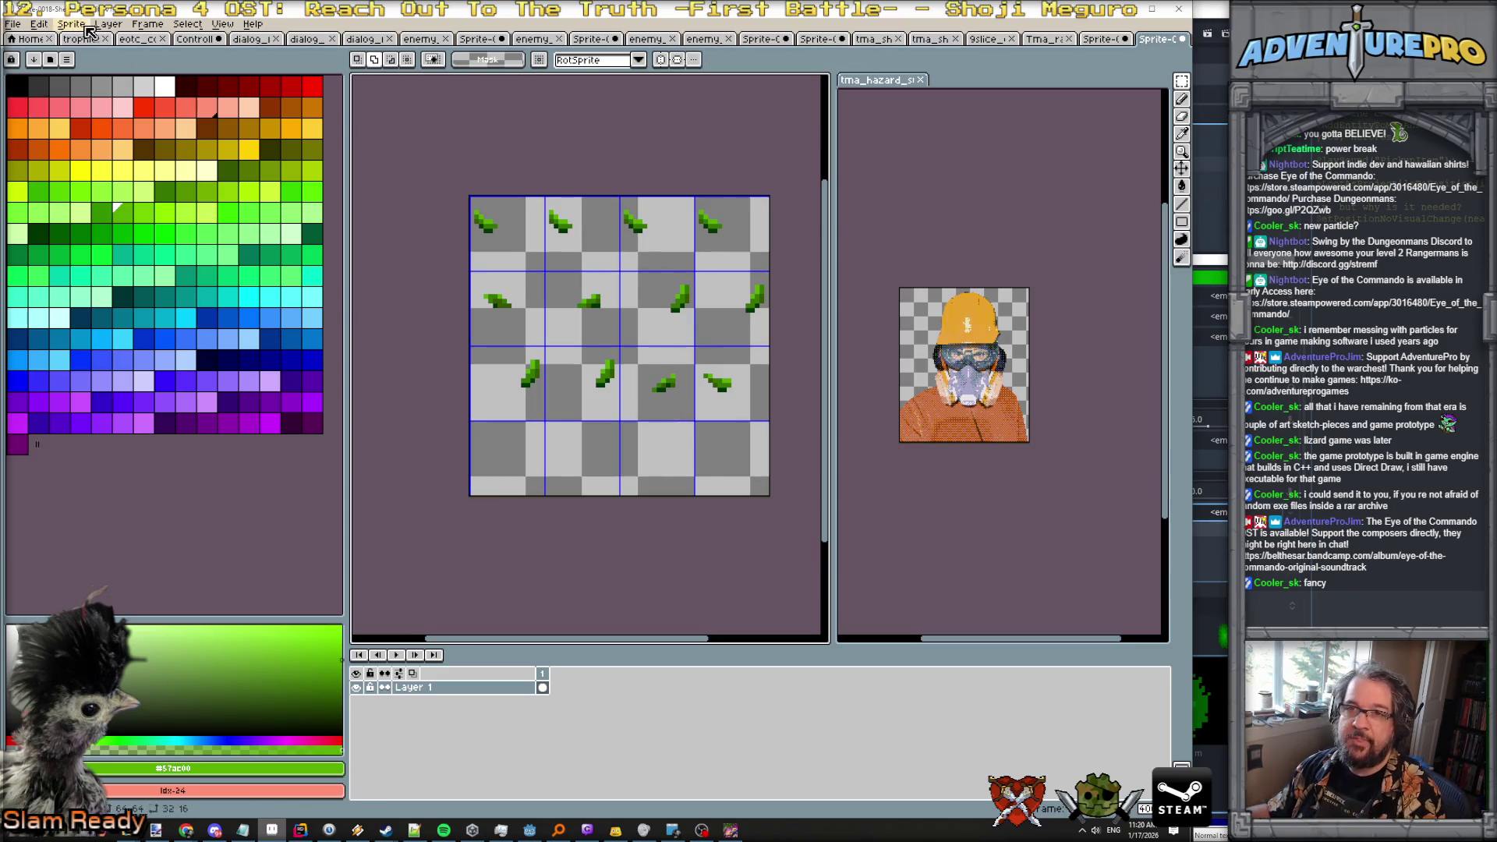
Crop the leaf sheet canvas to 64×48 with a top-left anchor, then start Save As.
{"action": "left_click", "coordinate": [86, 26]}
{"action": "left_click", "coordinate": [105, 92]}
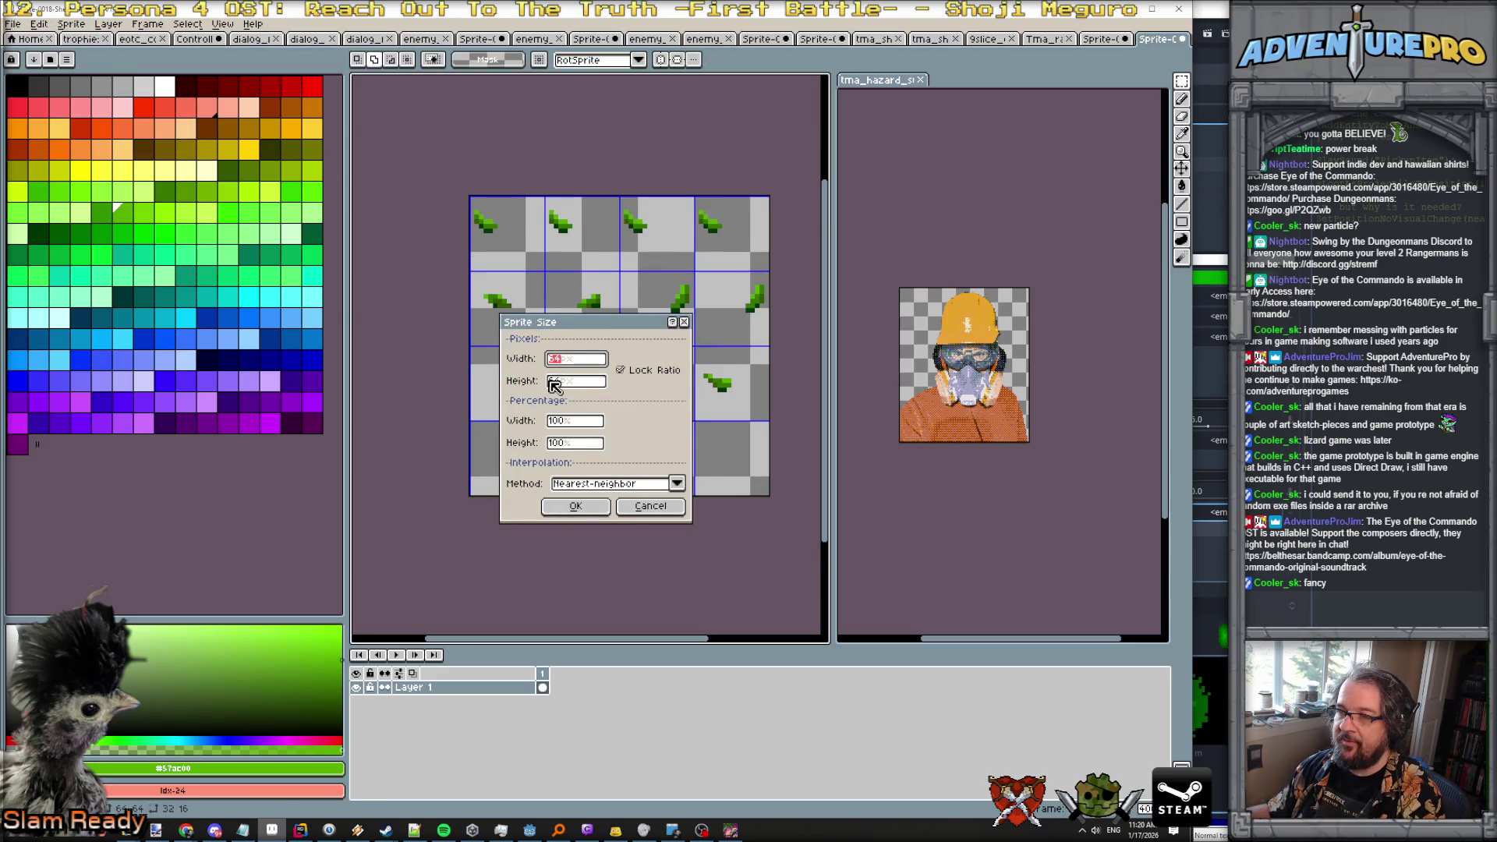
{"action": "key", "text": "Escape"}
{"action": "left_click", "coordinate": [71, 24]}
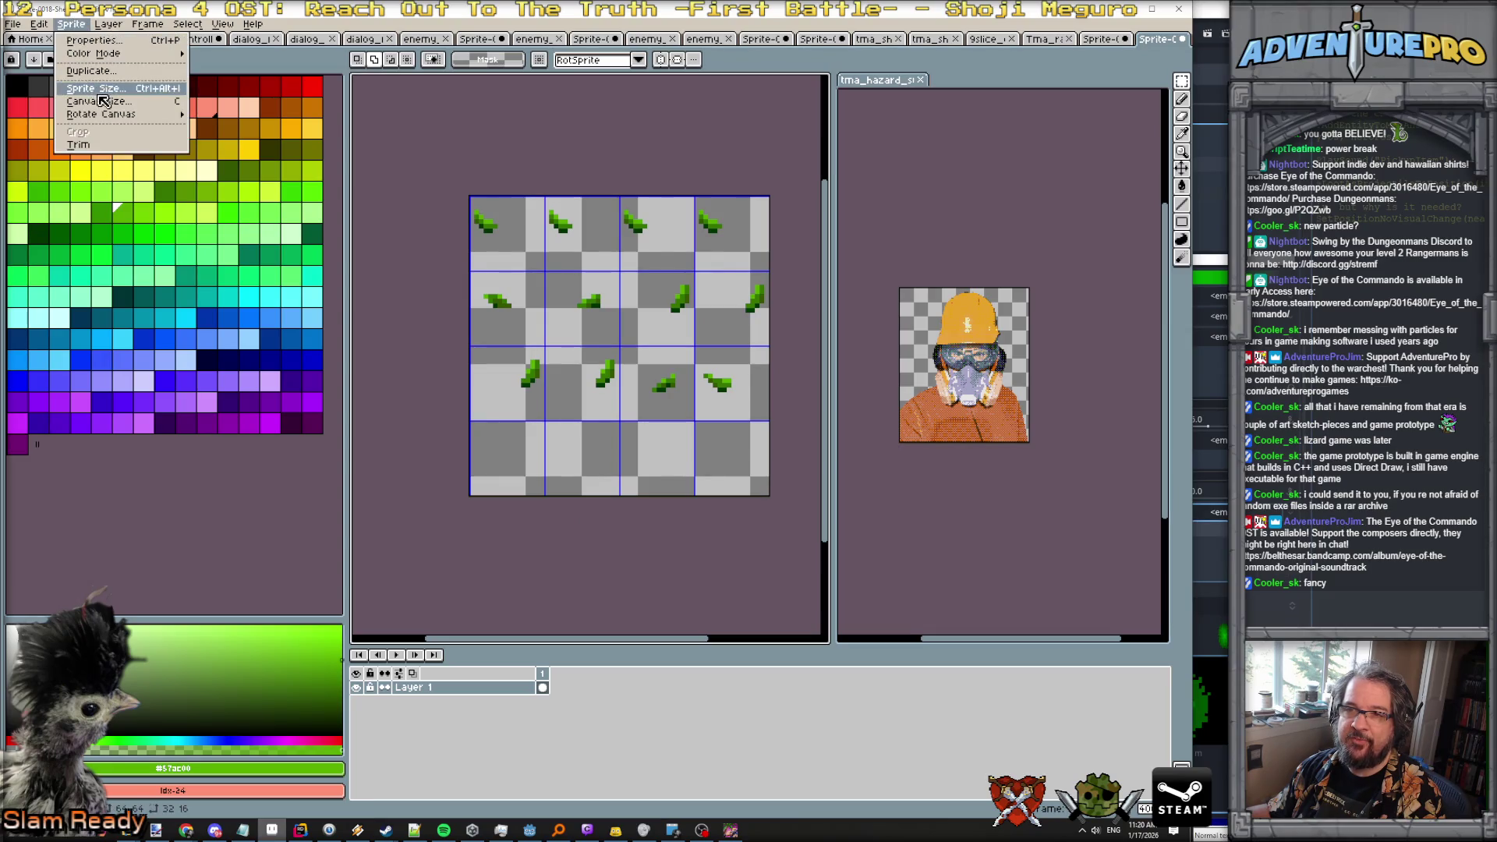
{"action": "left_click", "coordinate": [101, 106]}
{"action": "left_click", "coordinate": [898, 219]}
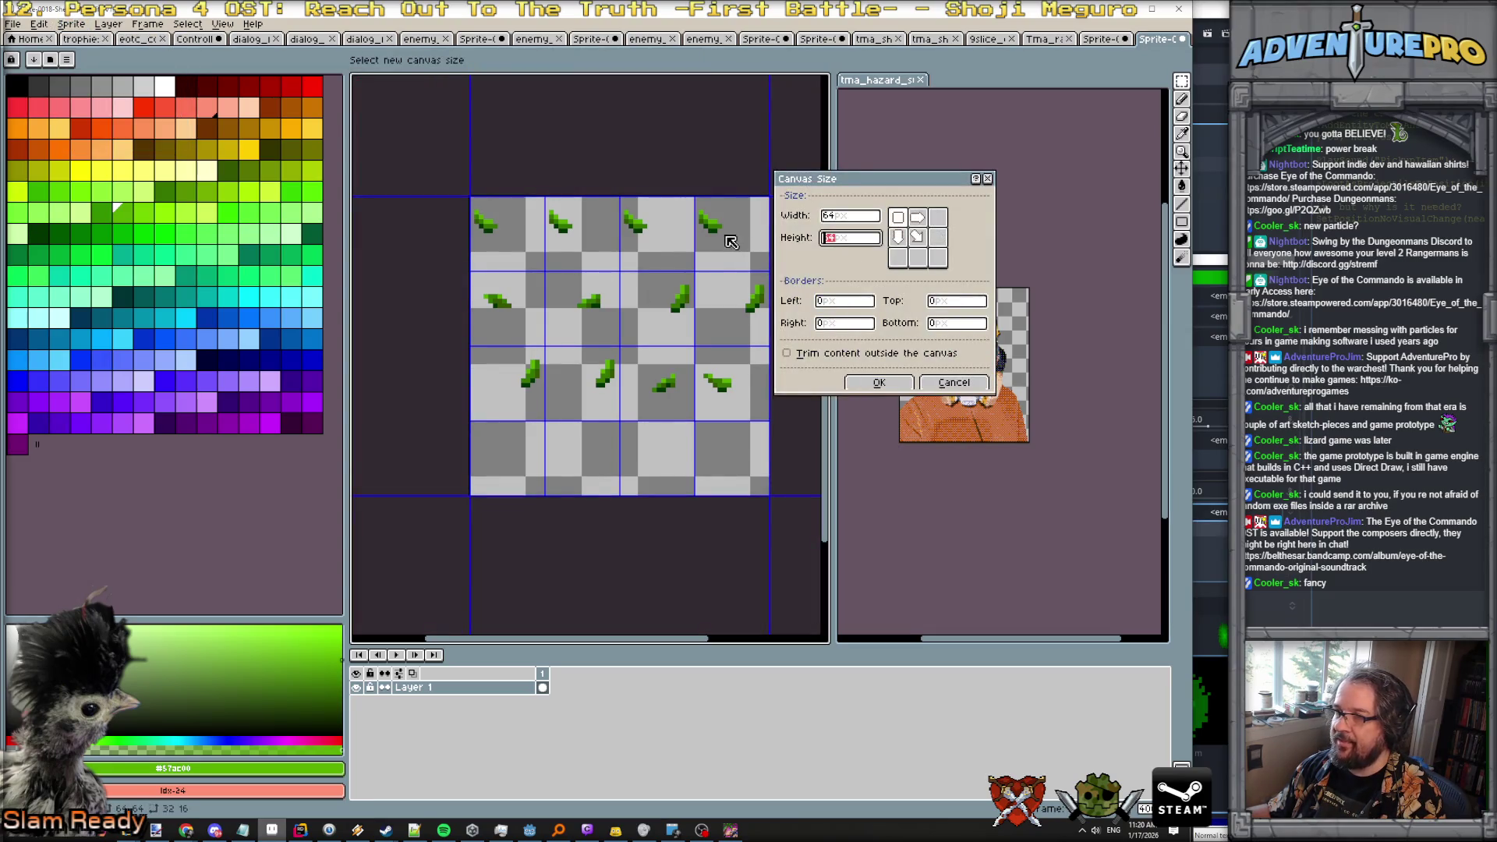
{"action": "type", "text": "48"}
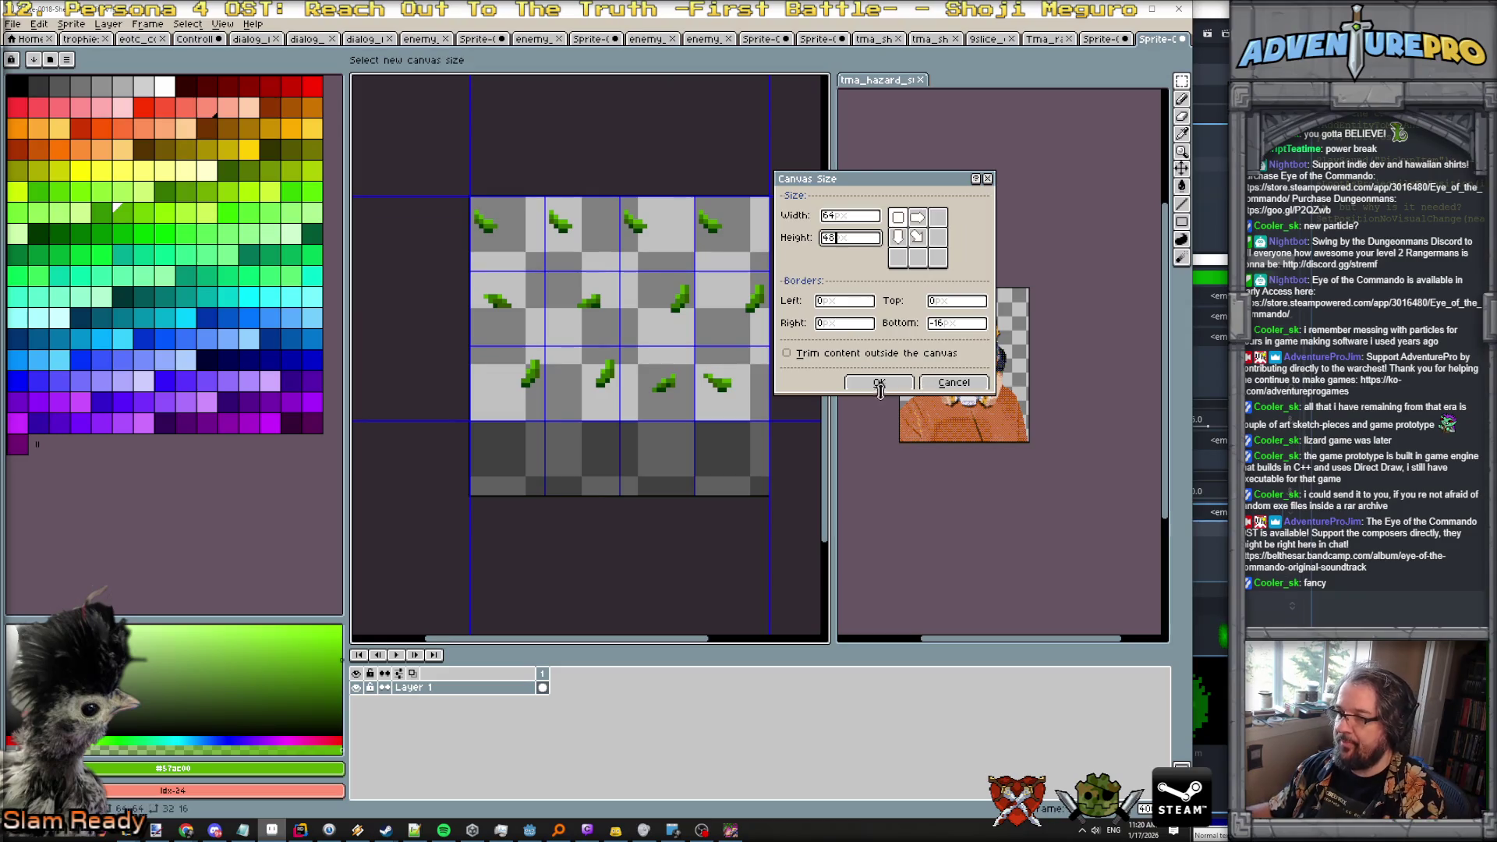
{"action": "left_click", "coordinate": [869, 384]}
{"action": "left_click", "coordinate": [17, 25]}
{"action": "left_click", "coordinate": [39, 108]}
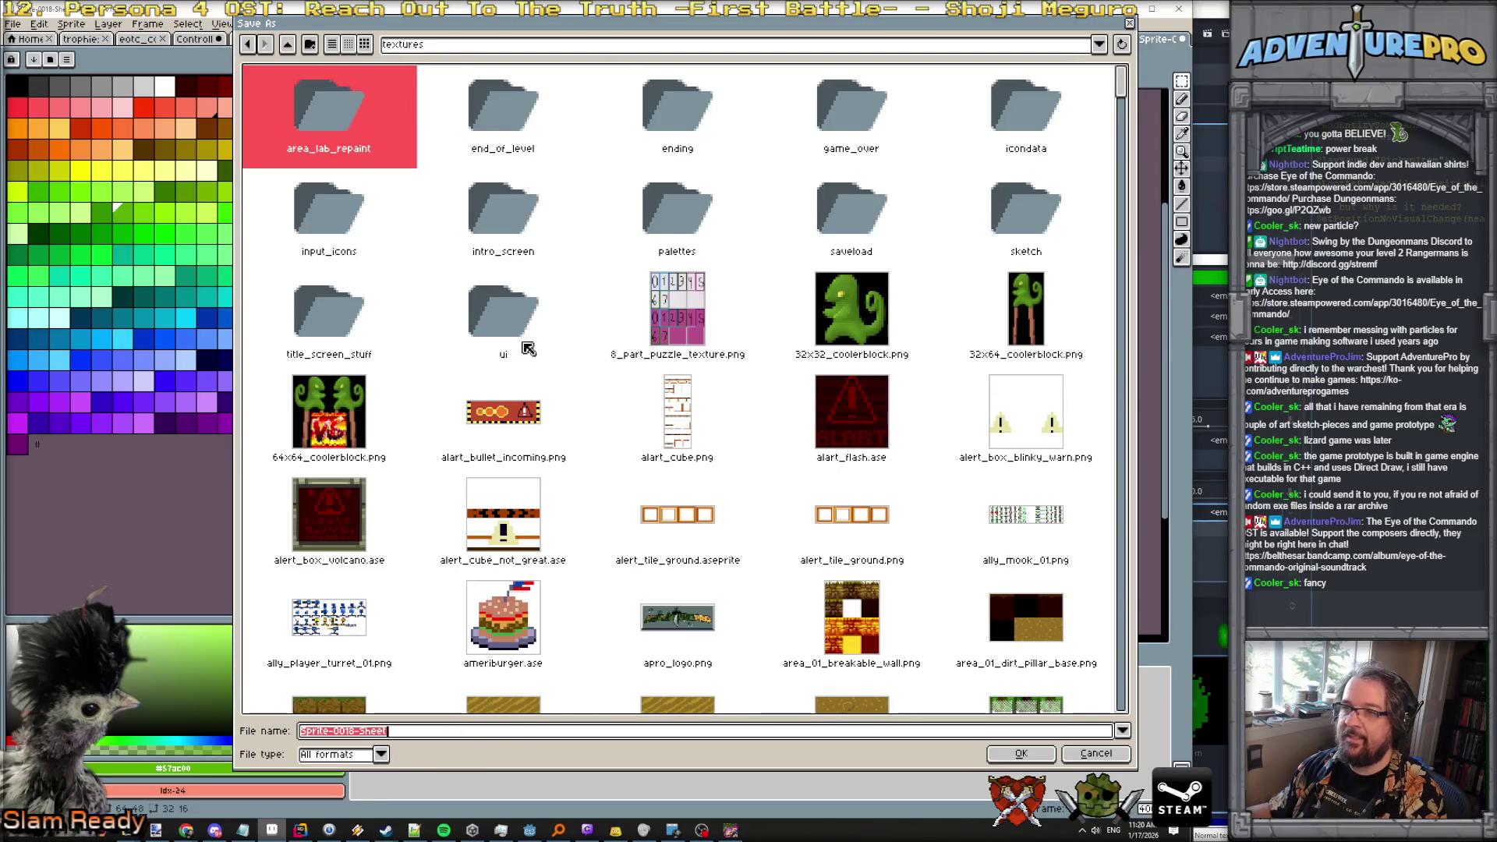
Save the sheet as fx_falling_leaf.png in PNG format, then close the game's debug window.
{"action": "type", "text": "fx_falling_leaf.png"}
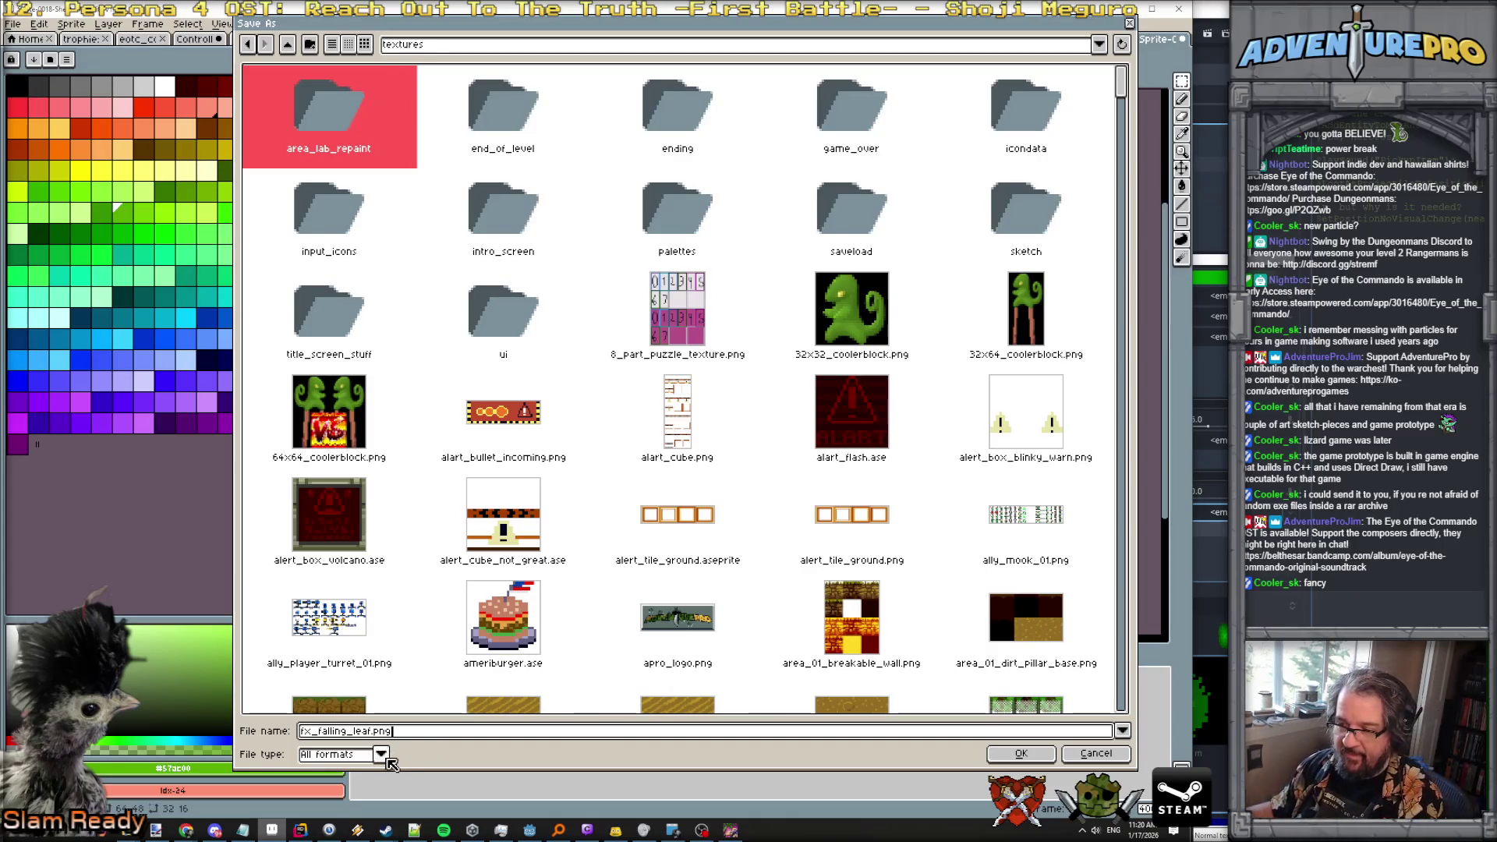
{"action": "left_click", "coordinate": [381, 755]}
{"action": "left_click", "coordinate": [329, 684]}
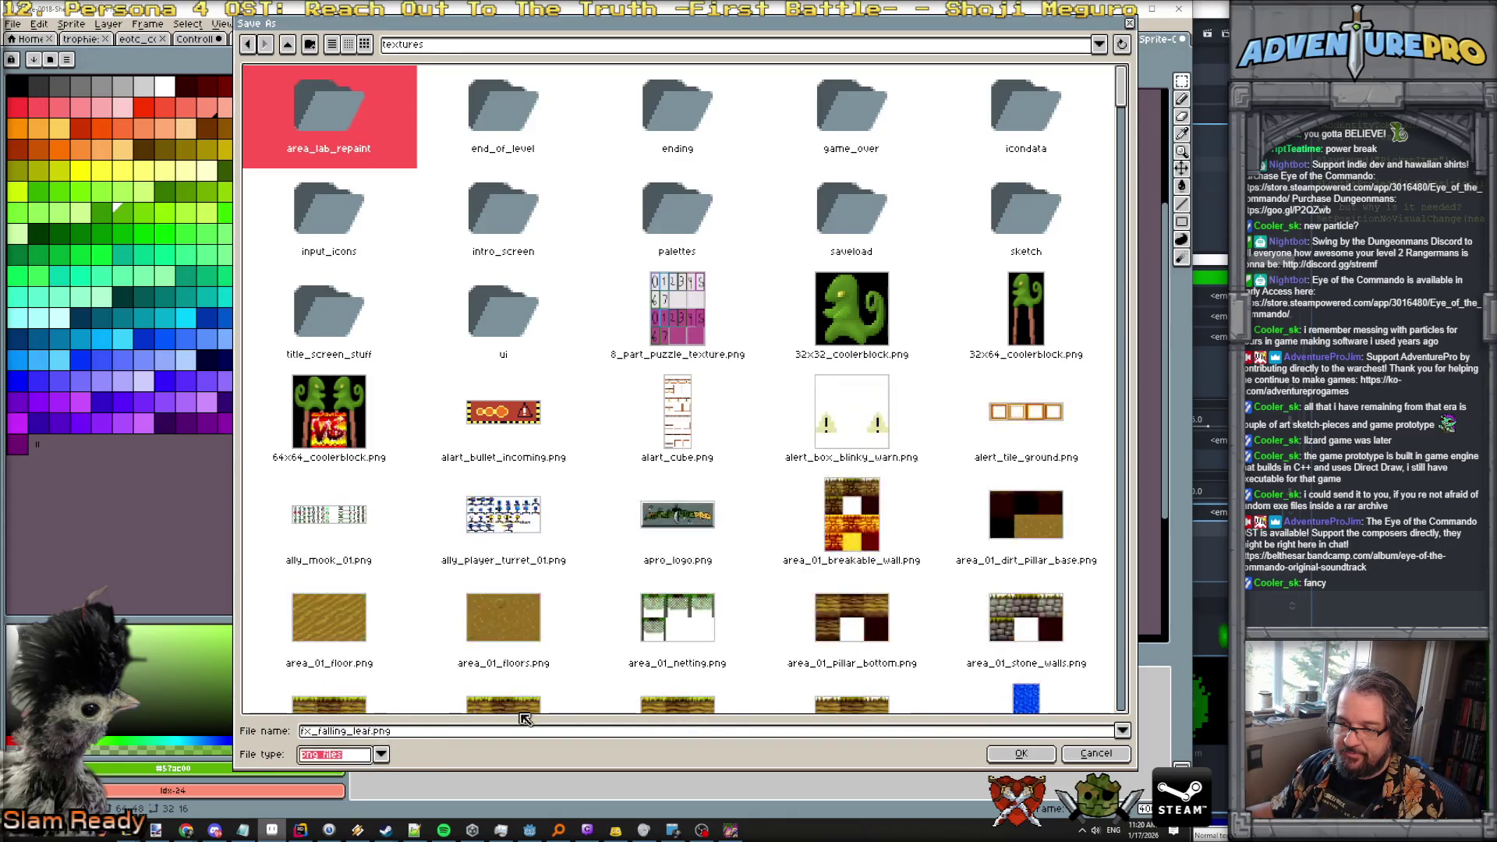
{"action": "left_click", "coordinate": [1021, 754]}
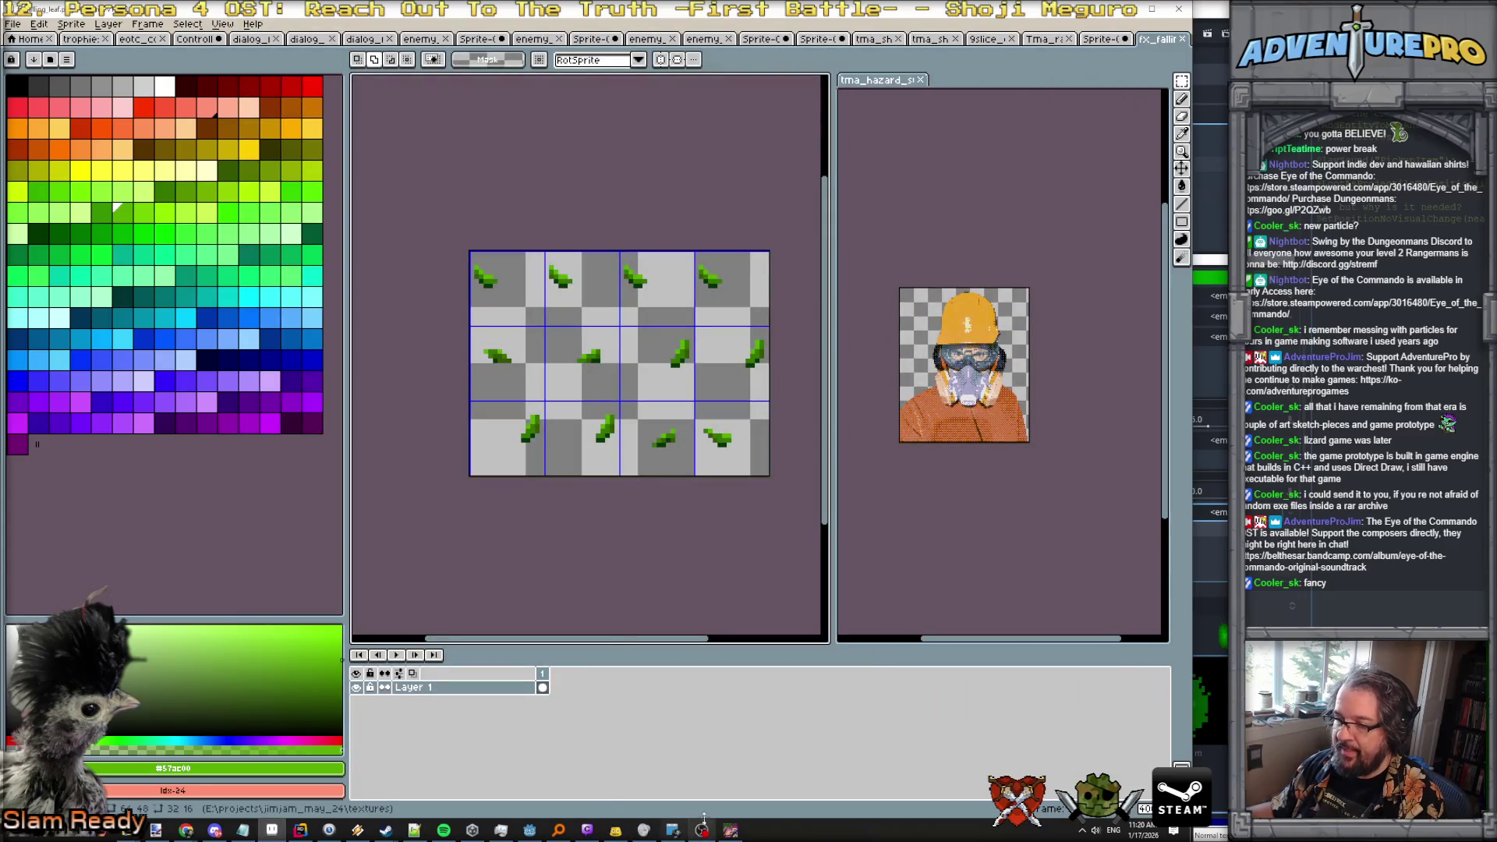
{"action": "left_click", "coordinate": [730, 830]}
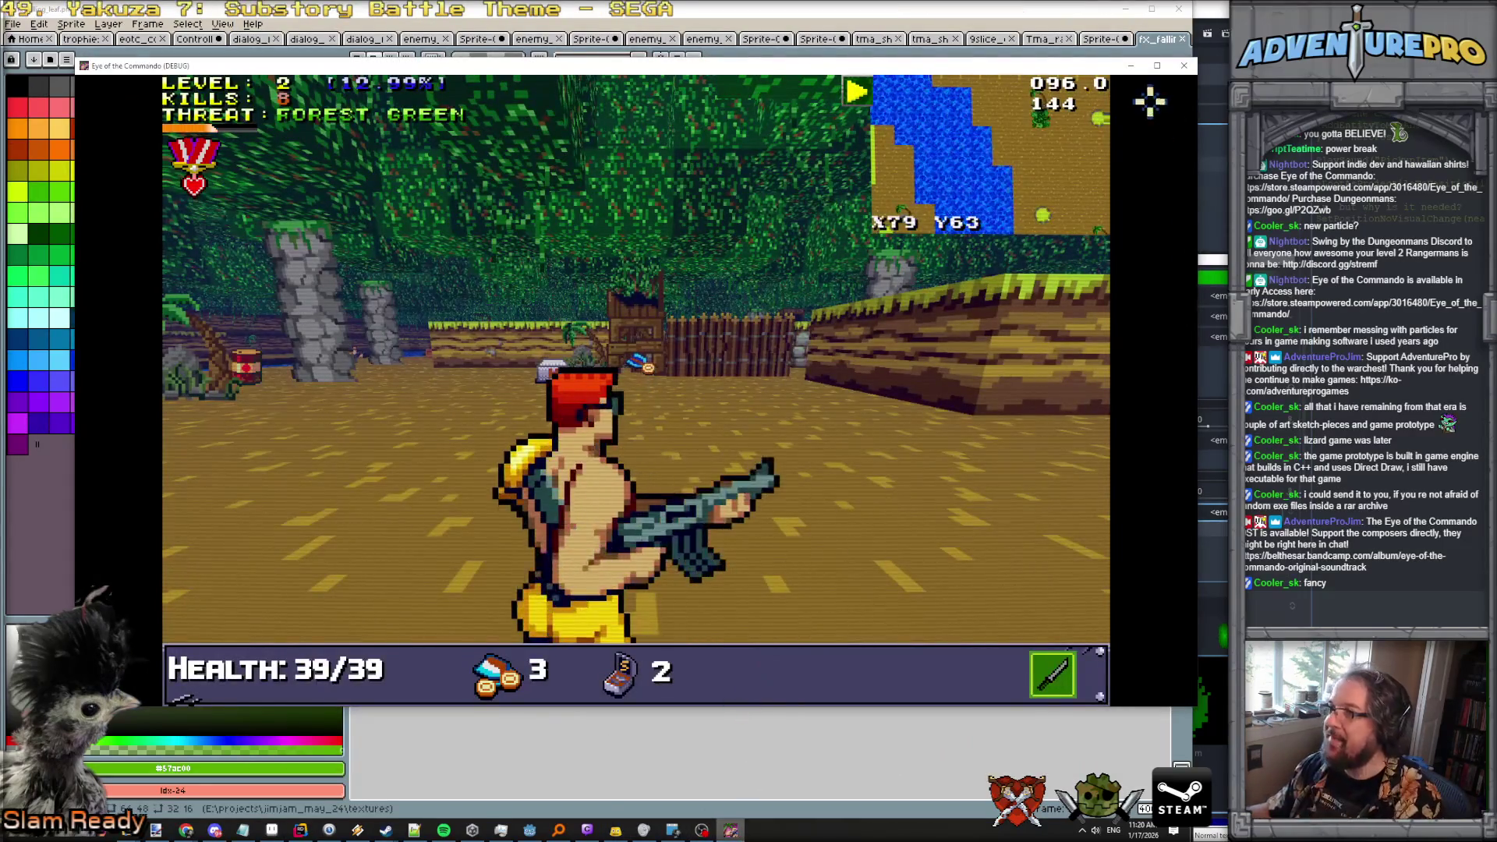
{"action": "left_click", "coordinate": [1184, 65]}
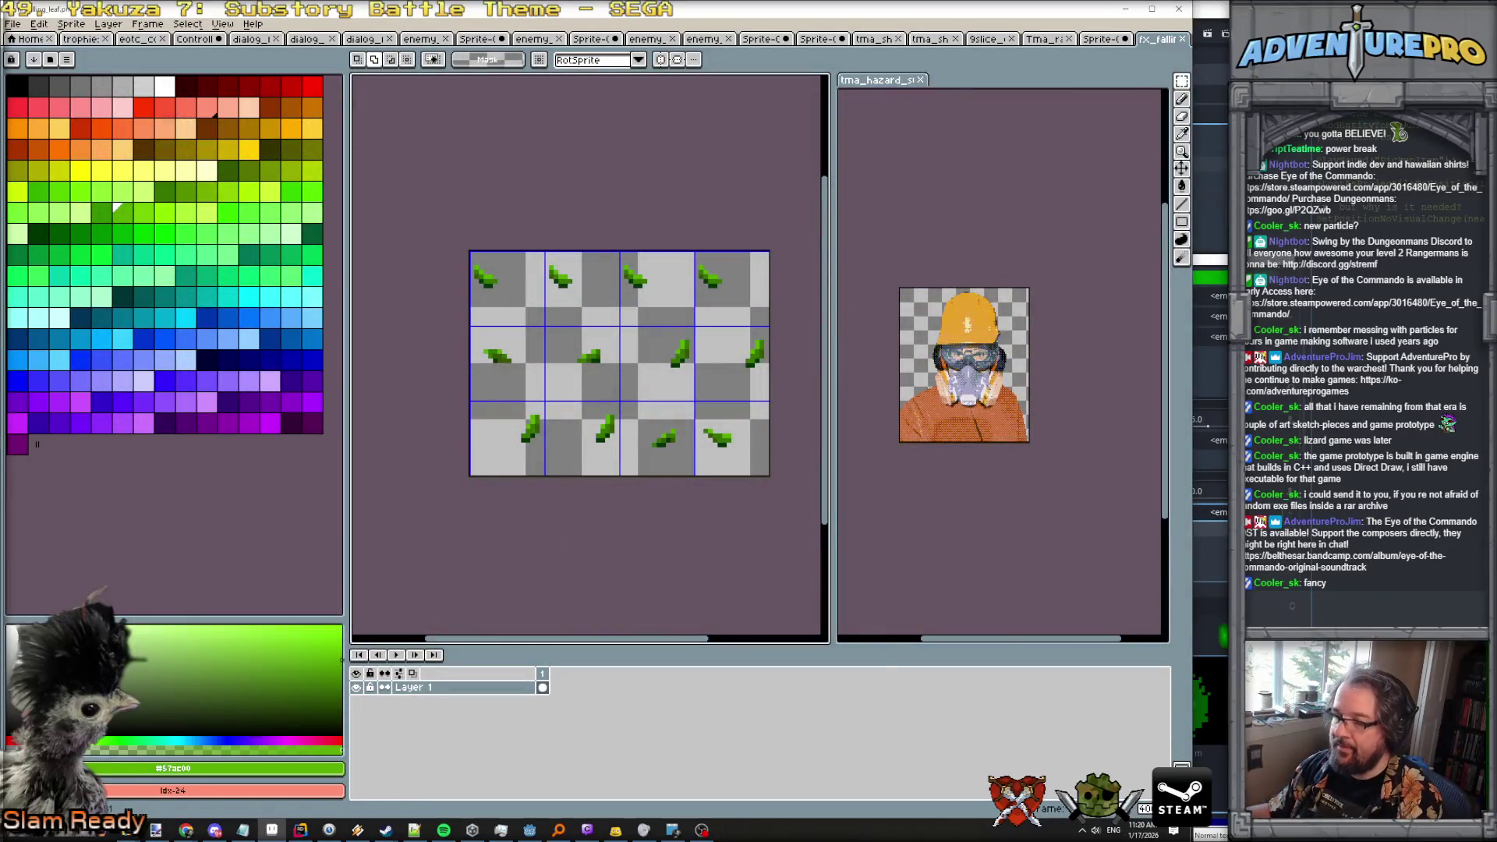
In Godot, quick-load fx_falling_leaf as the draw pass material's albedo texture.
{"action": "left_click", "coordinate": [530, 831]}
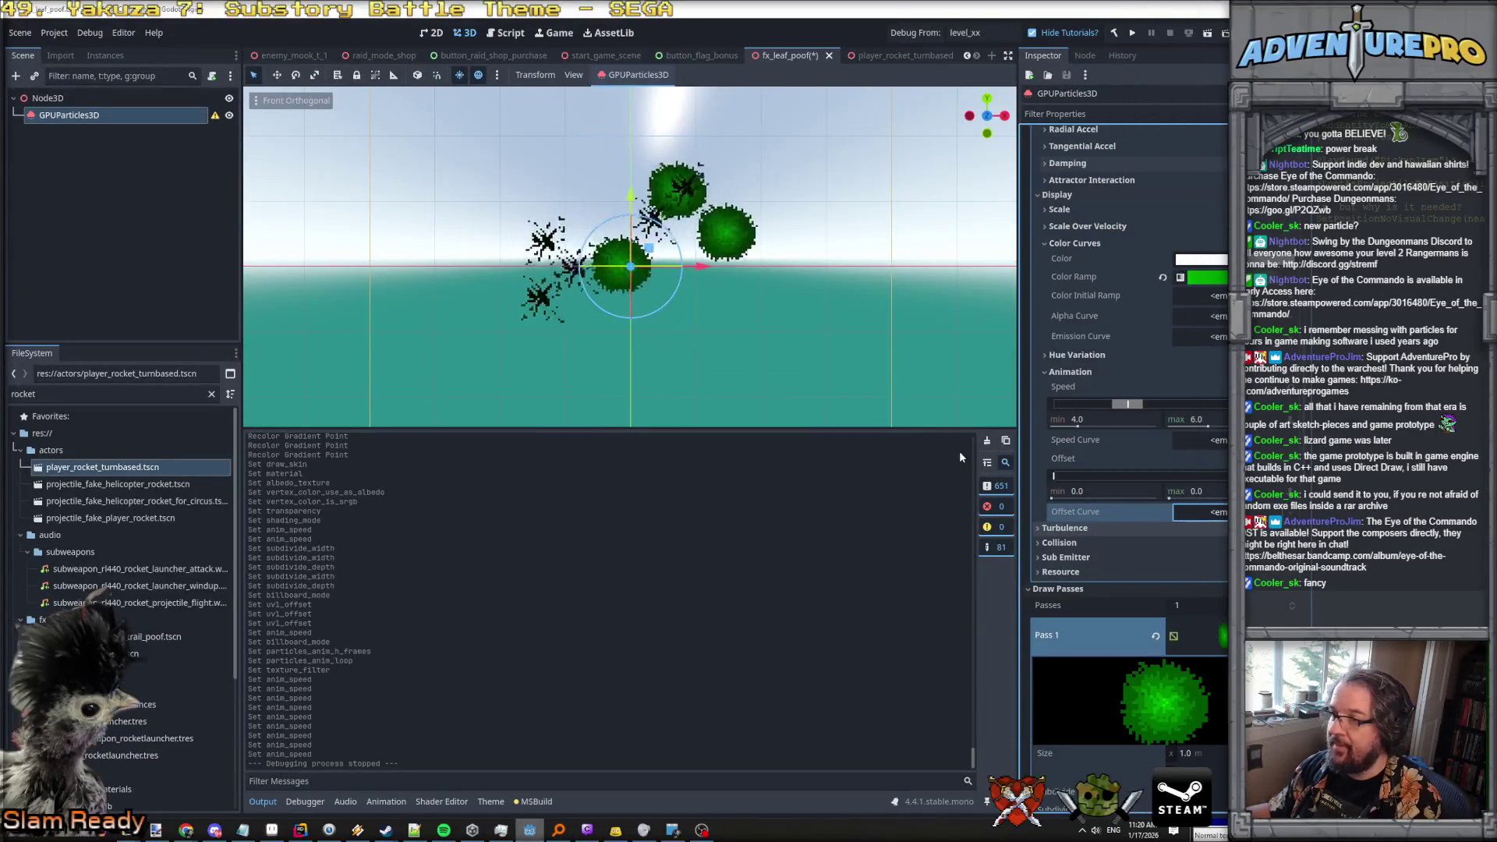
{"action": "left_click", "coordinate": [1236, 634]}
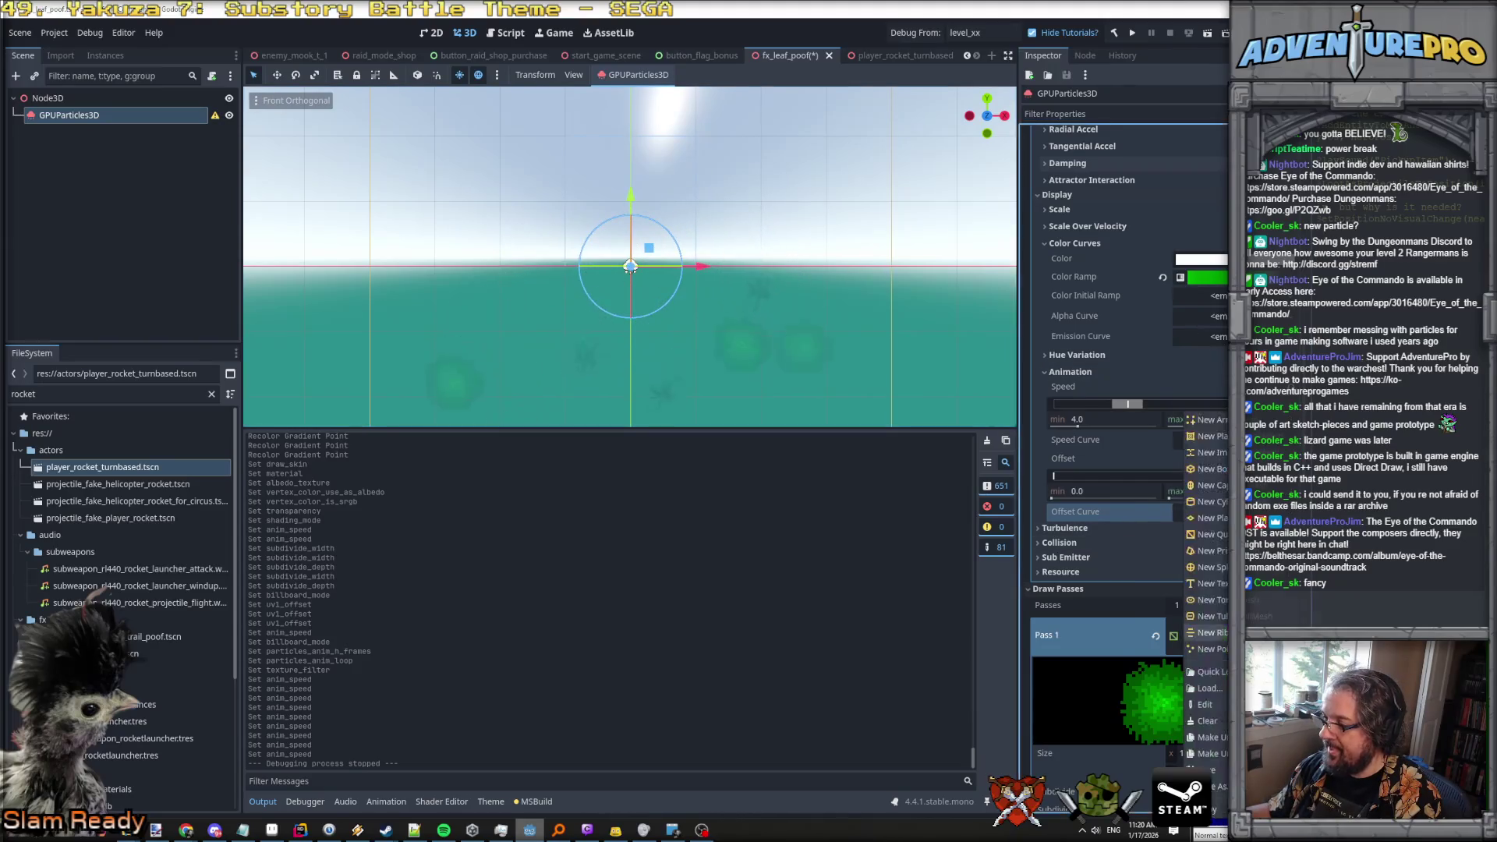
{"action": "left_click", "coordinate": [1121, 639]}
{"action": "scroll", "coordinate": [1183, 633], "scroll_direction": "down", "scroll_amount": 5}
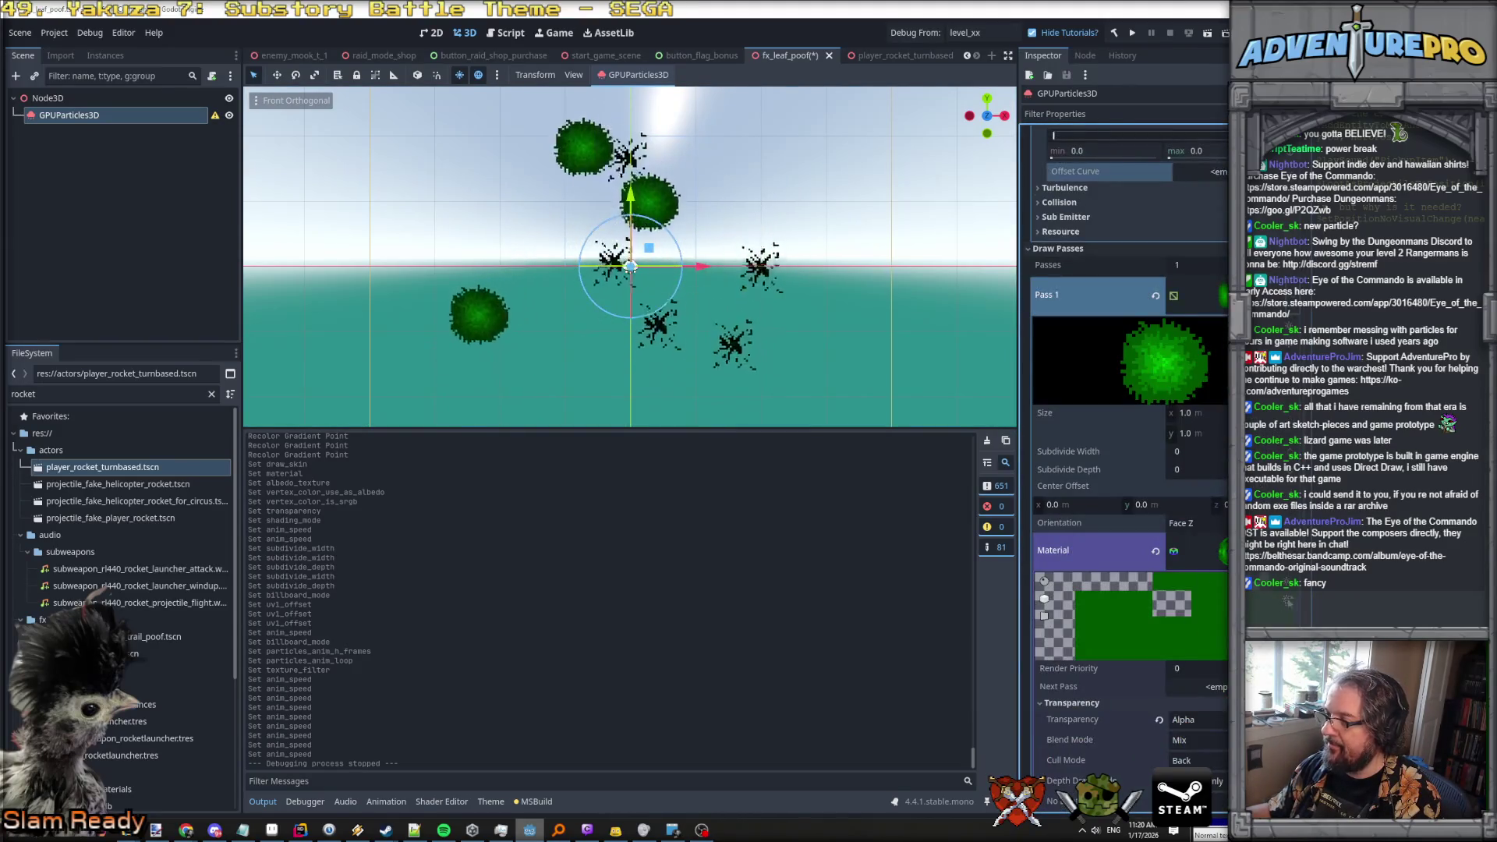
{"action": "left_click", "coordinate": [1200, 550]}
{"action": "left_click", "coordinate": [1215, 544]}
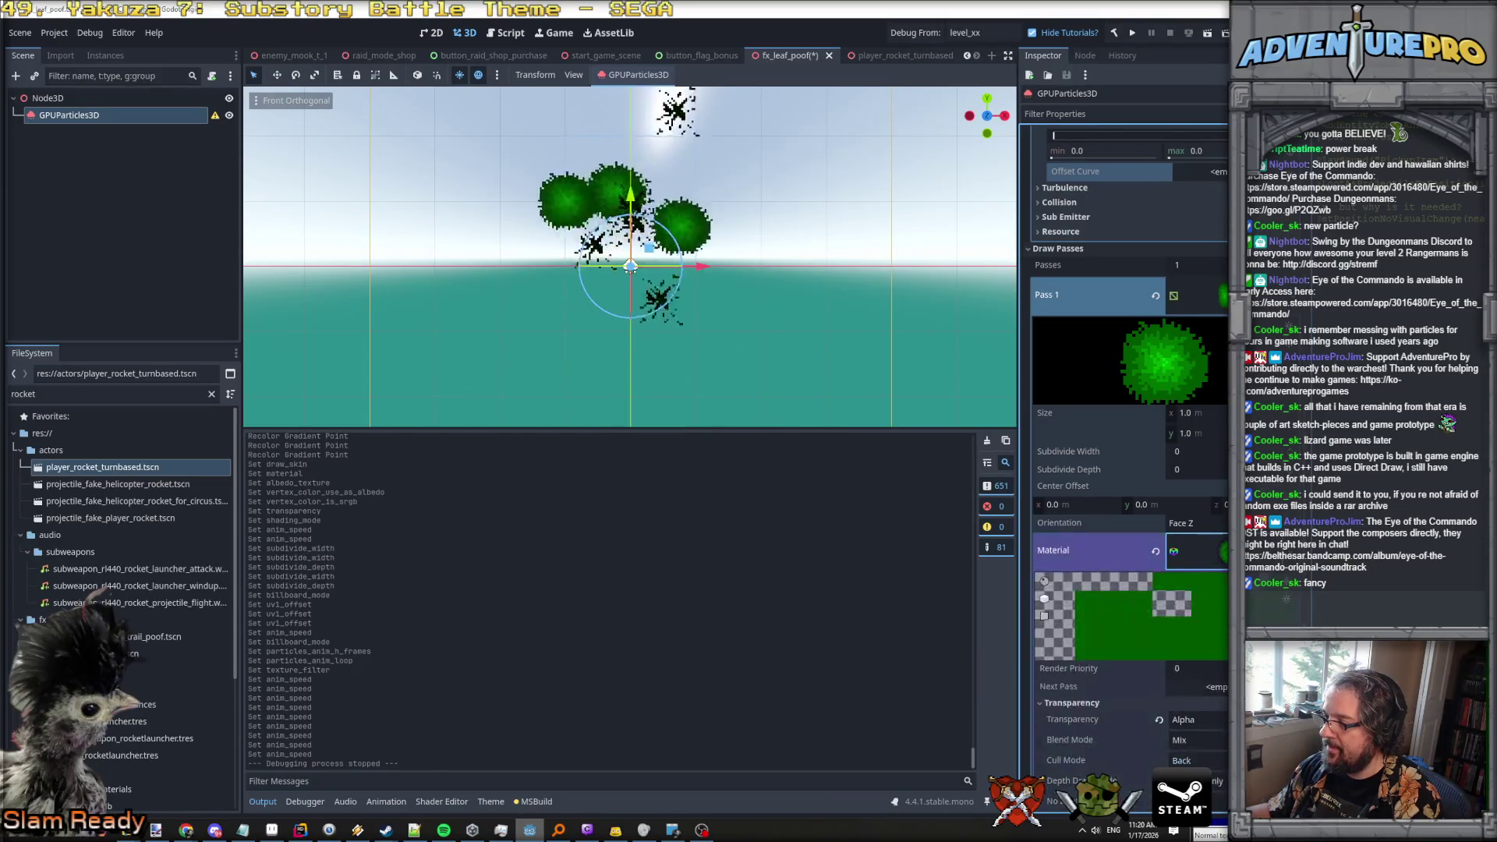
{"action": "scroll", "coordinate": [1200, 467], "scroll_direction": "down", "scroll_amount": 5}
{"action": "scroll", "coordinate": [1200, 468], "scroll_direction": "down", "scroll_amount": 3}
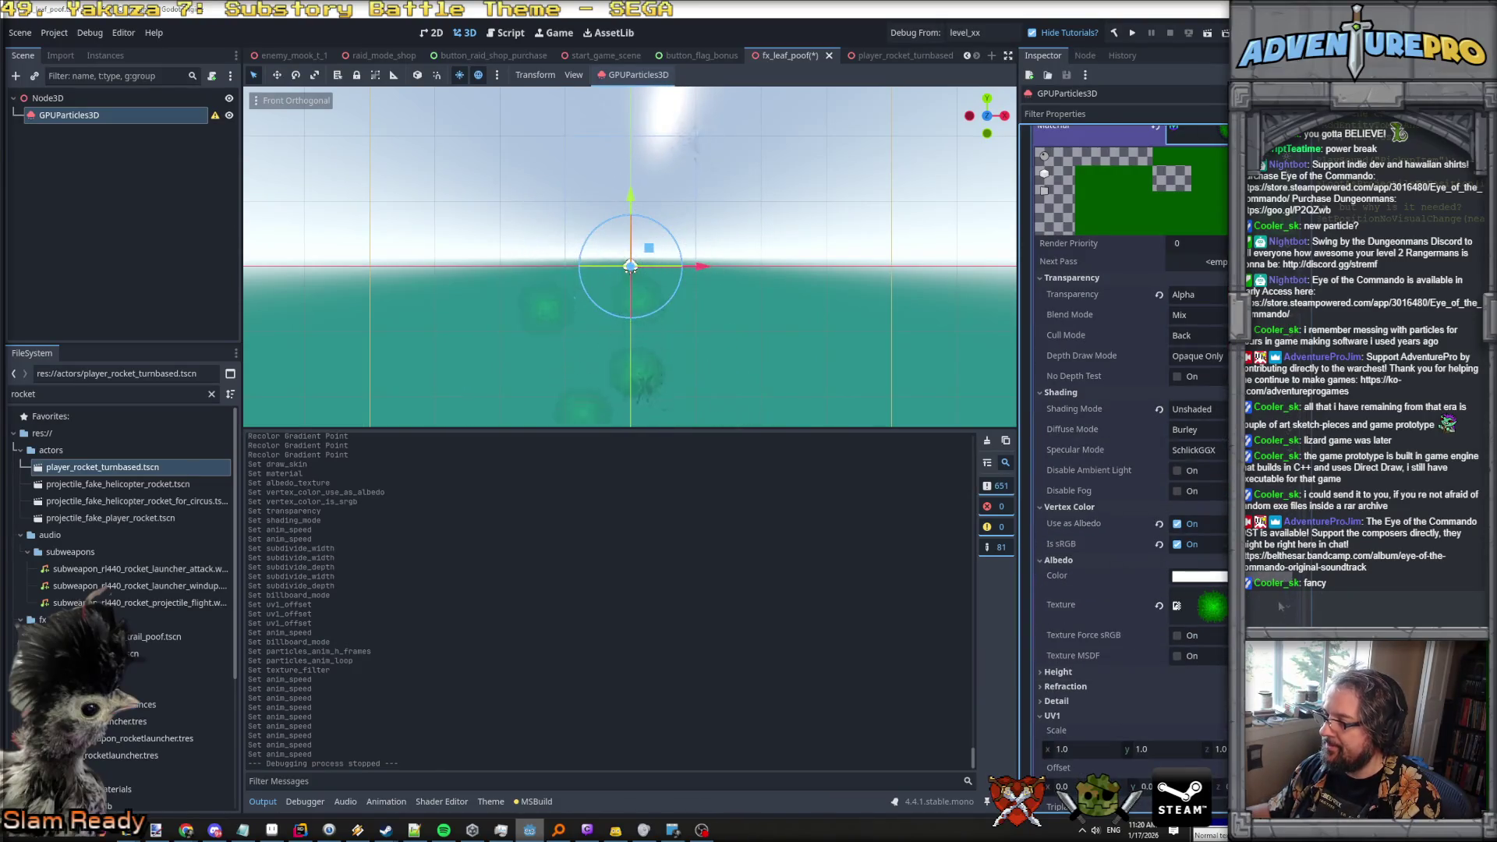
{"action": "left_click", "coordinate": [1213, 606]}
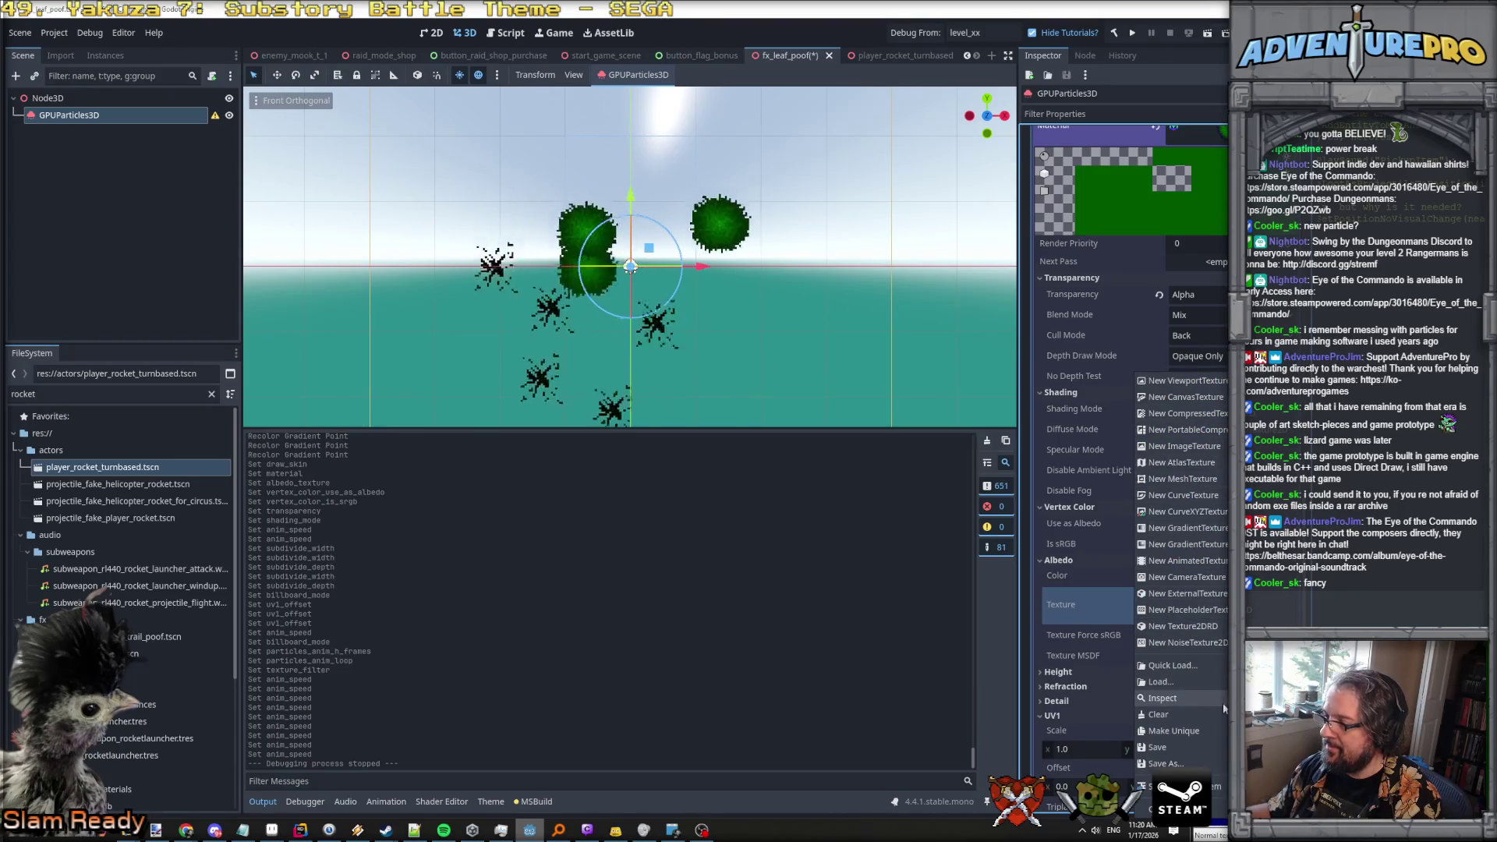
{"action": "left_click", "coordinate": [1201, 668]}
{"action": "type", "text": "fx"}
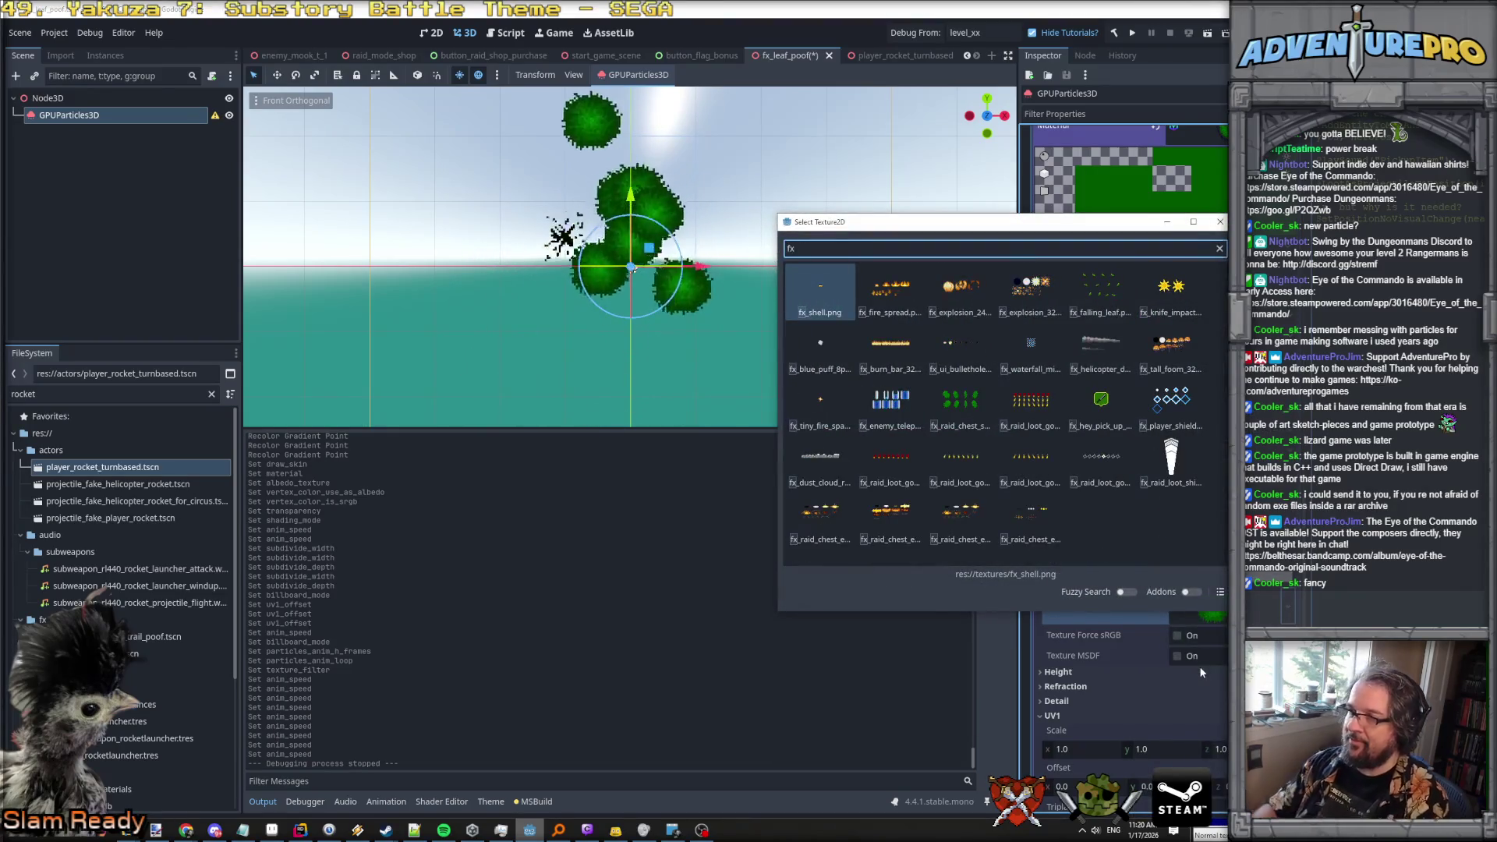
{"action": "type", "text": "_falling"}
{"action": "key", "text": "Return"}
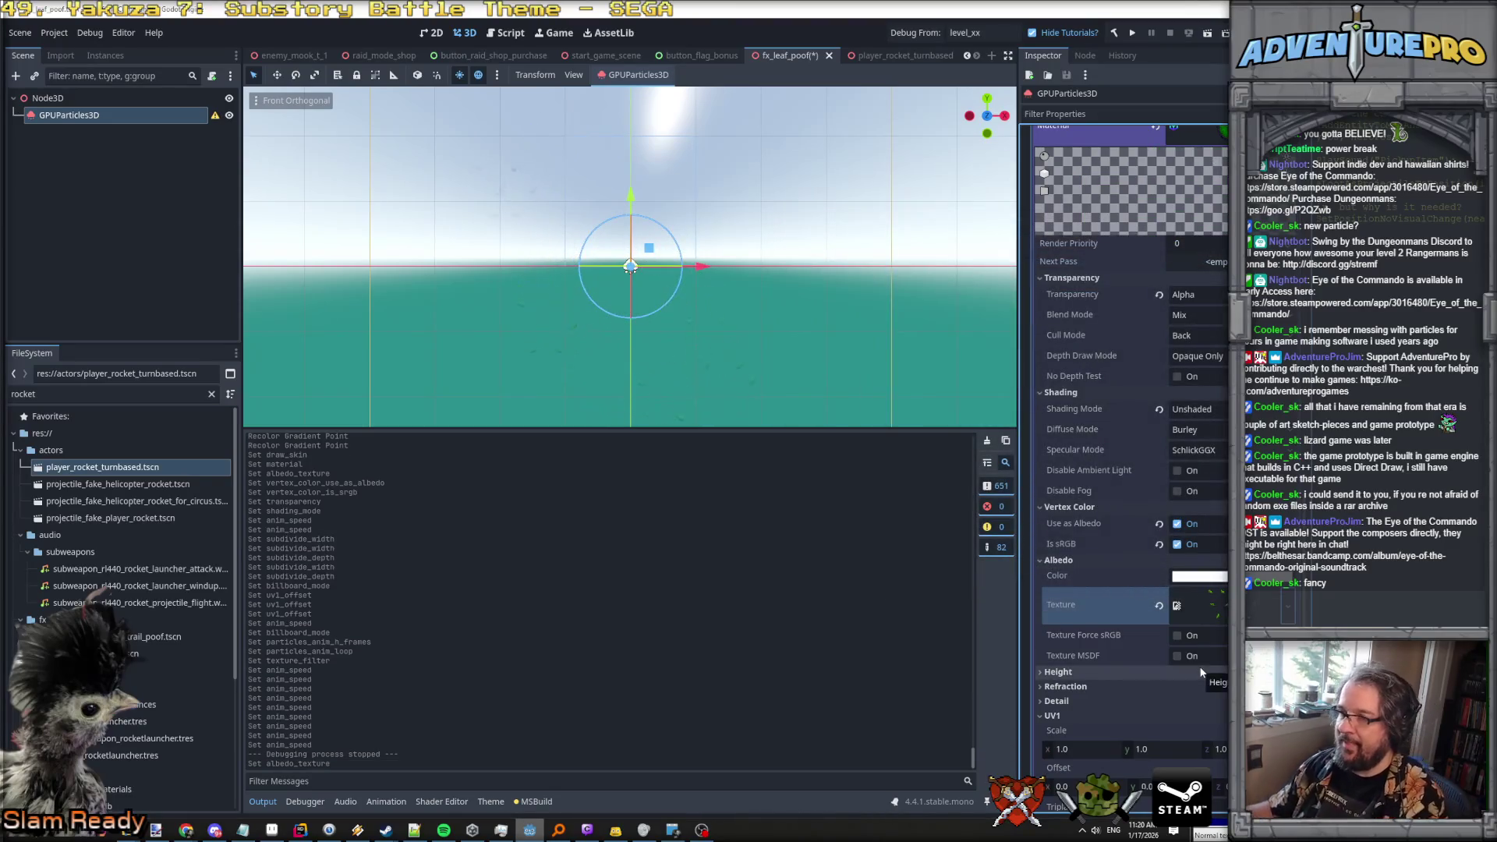
Set the material's Particles Anim H Frames to 4 and V Frames to 3, checking the viewport.
{"action": "scroll", "coordinate": [1179, 491], "scroll_direction": "down", "scroll_amount": 5}
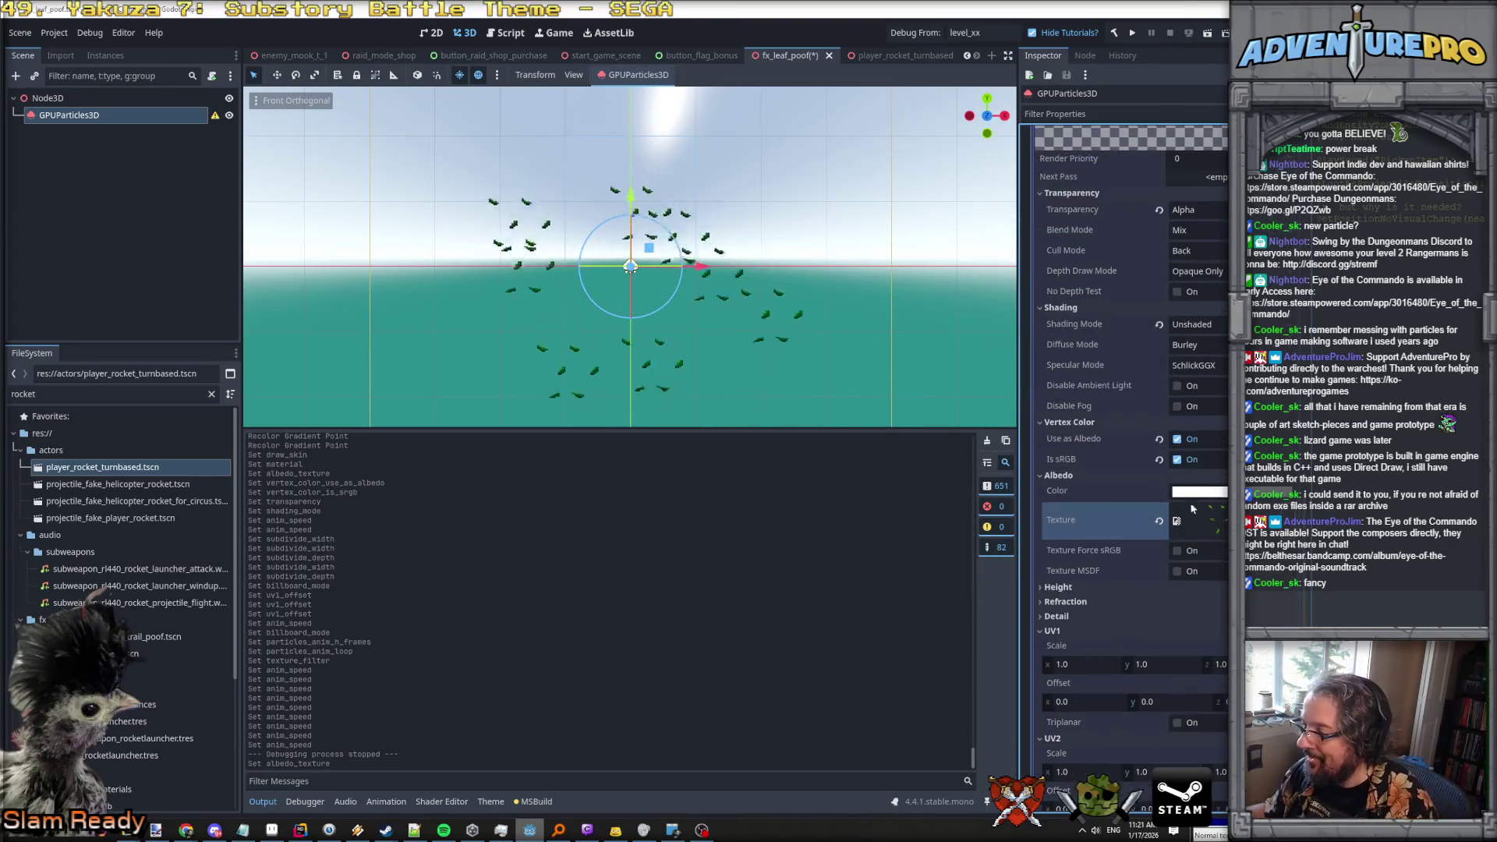
{"action": "scroll", "coordinate": [1195, 577], "scroll_direction": "down", "scroll_amount": 3}
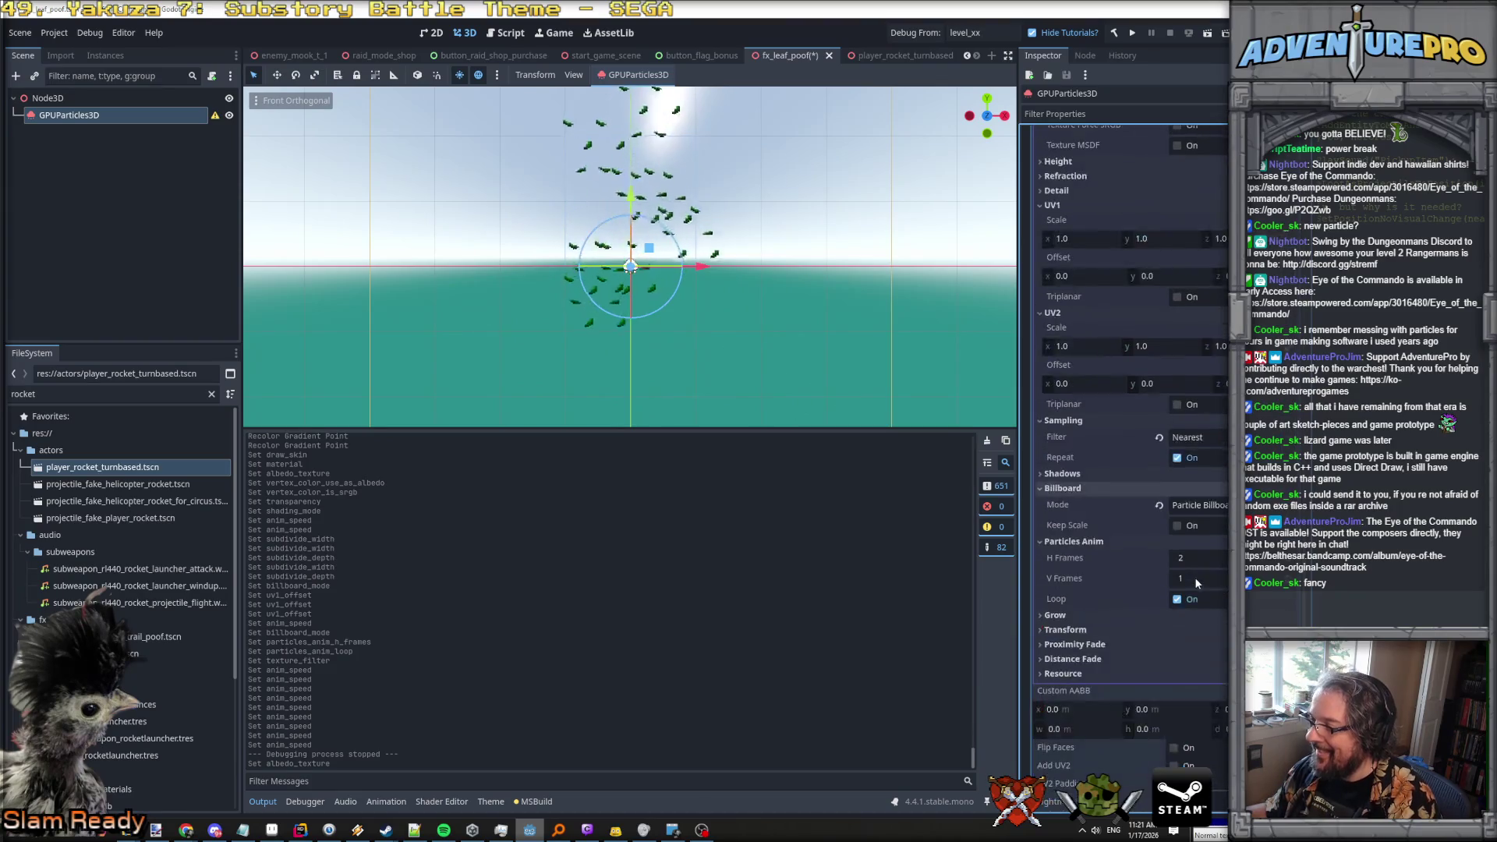
{"action": "left_click", "coordinate": [1209, 560]}
{"action": "type", "text": "4"}
{"action": "key", "text": "Tab"}
{"action": "type", "text": "3"}
{"action": "key", "text": "Return"}
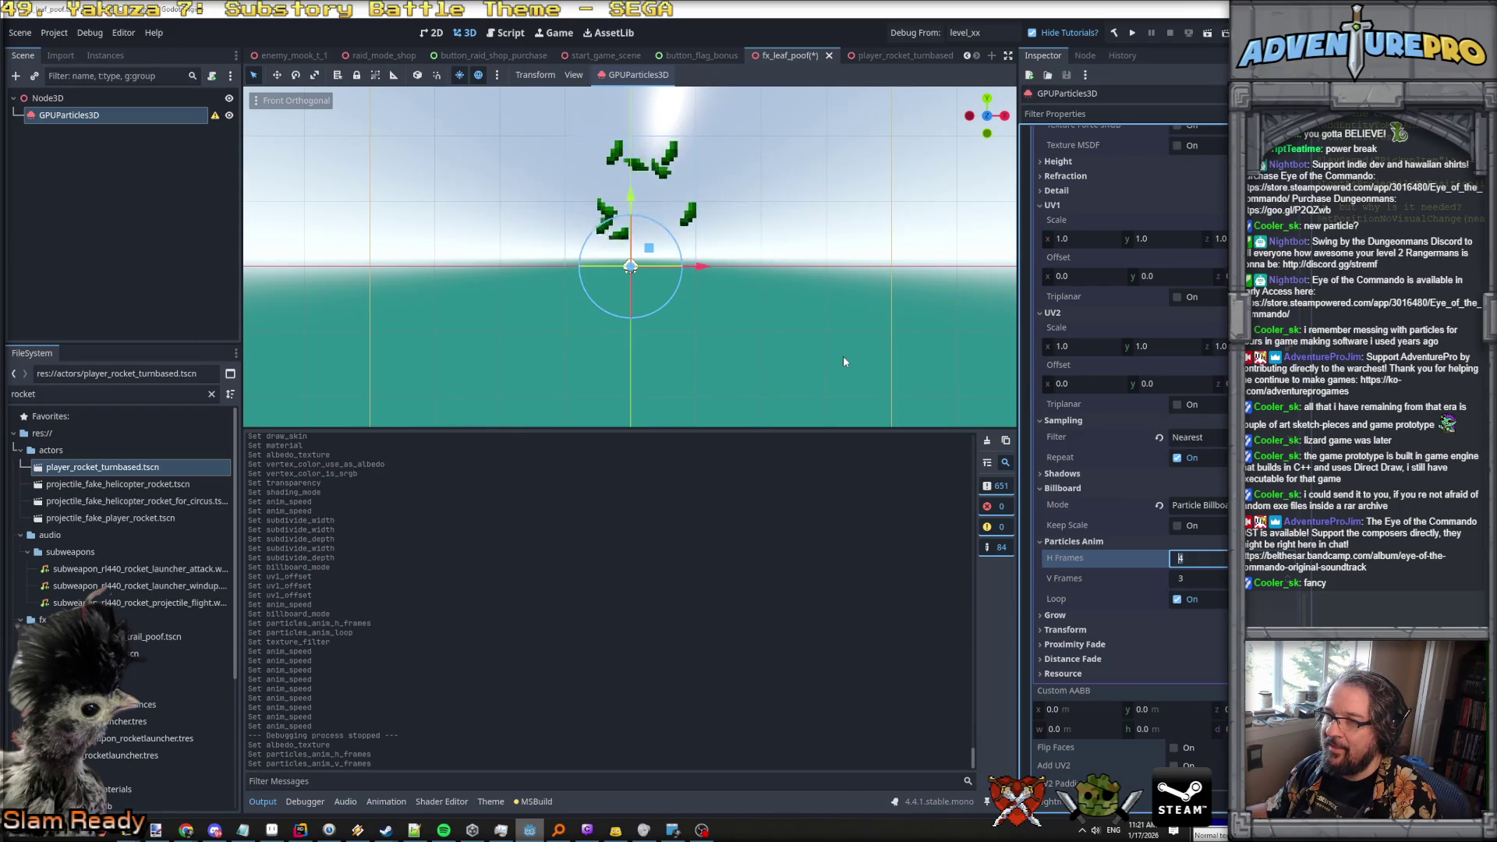
{"action": "scroll", "coordinate": [758, 266], "scroll_direction": "up", "scroll_amount": 5}
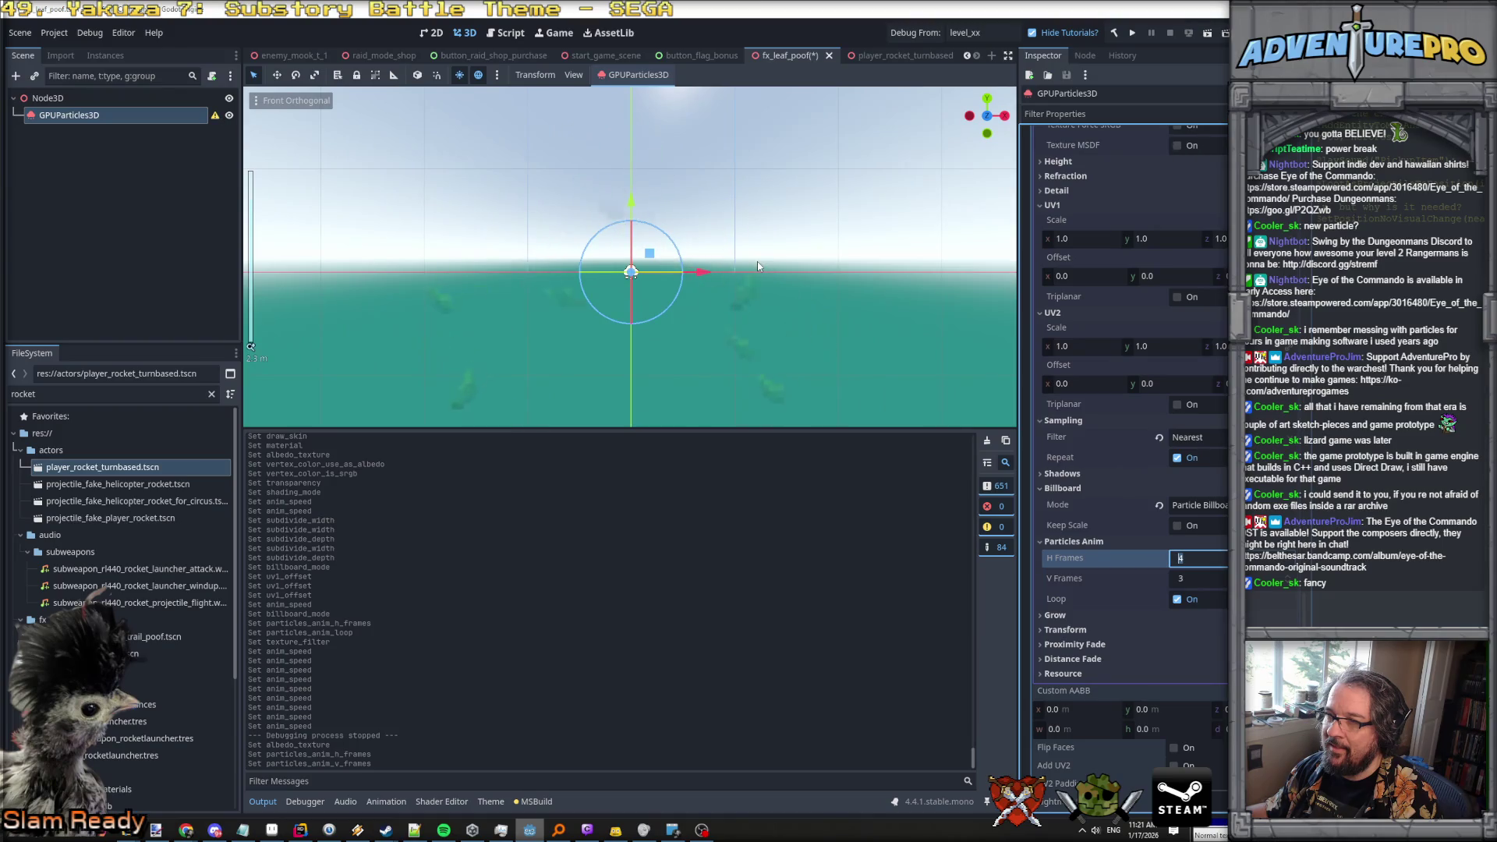
{"action": "scroll", "coordinate": [758, 266], "scroll_direction": "down", "scroll_amount": 3}
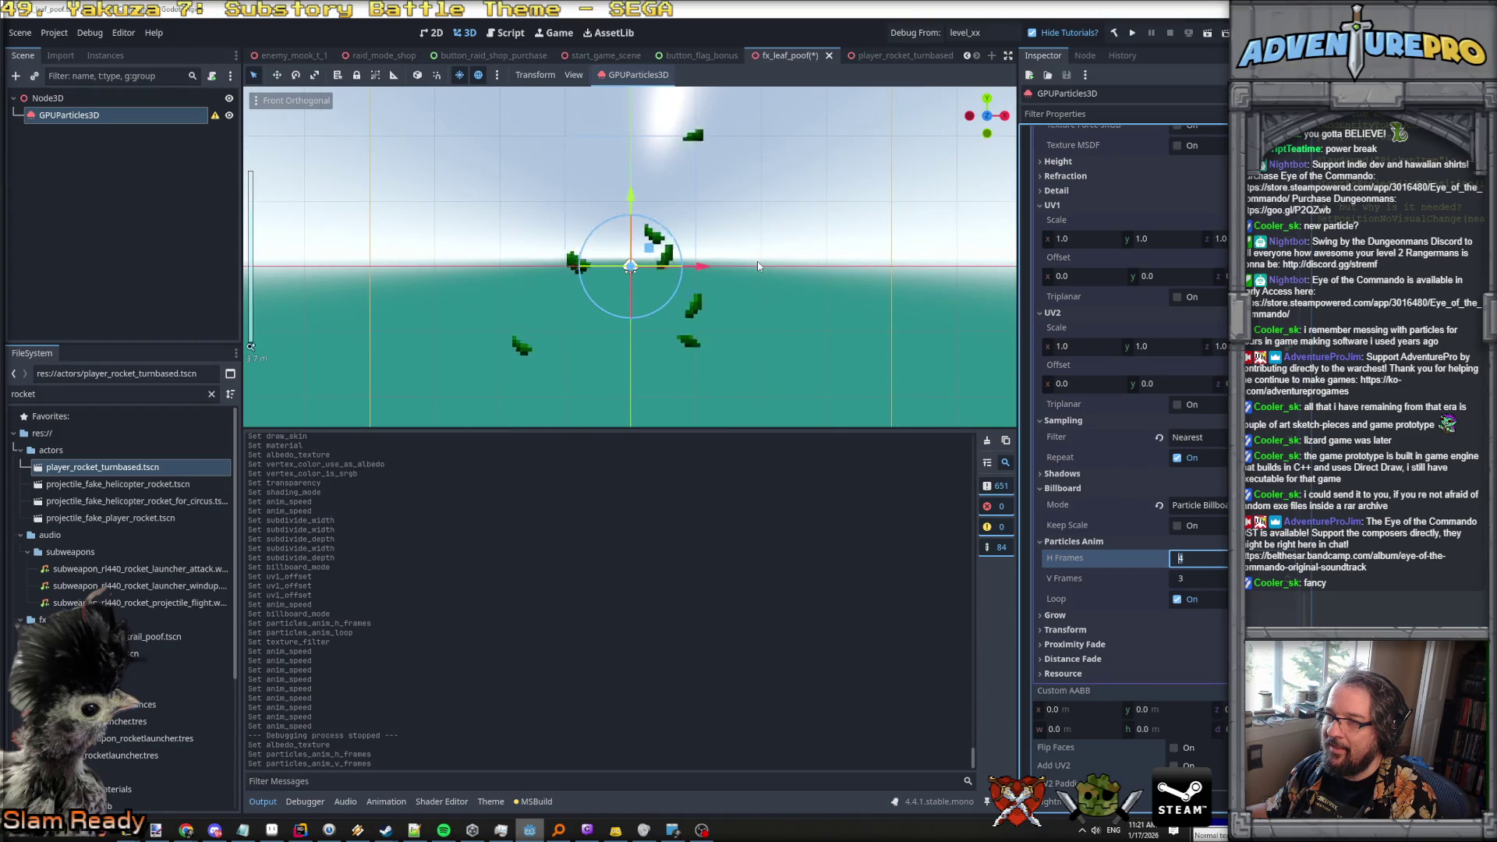
{"action": "scroll", "coordinate": [1203, 367], "scroll_direction": "up", "scroll_amount": 15}
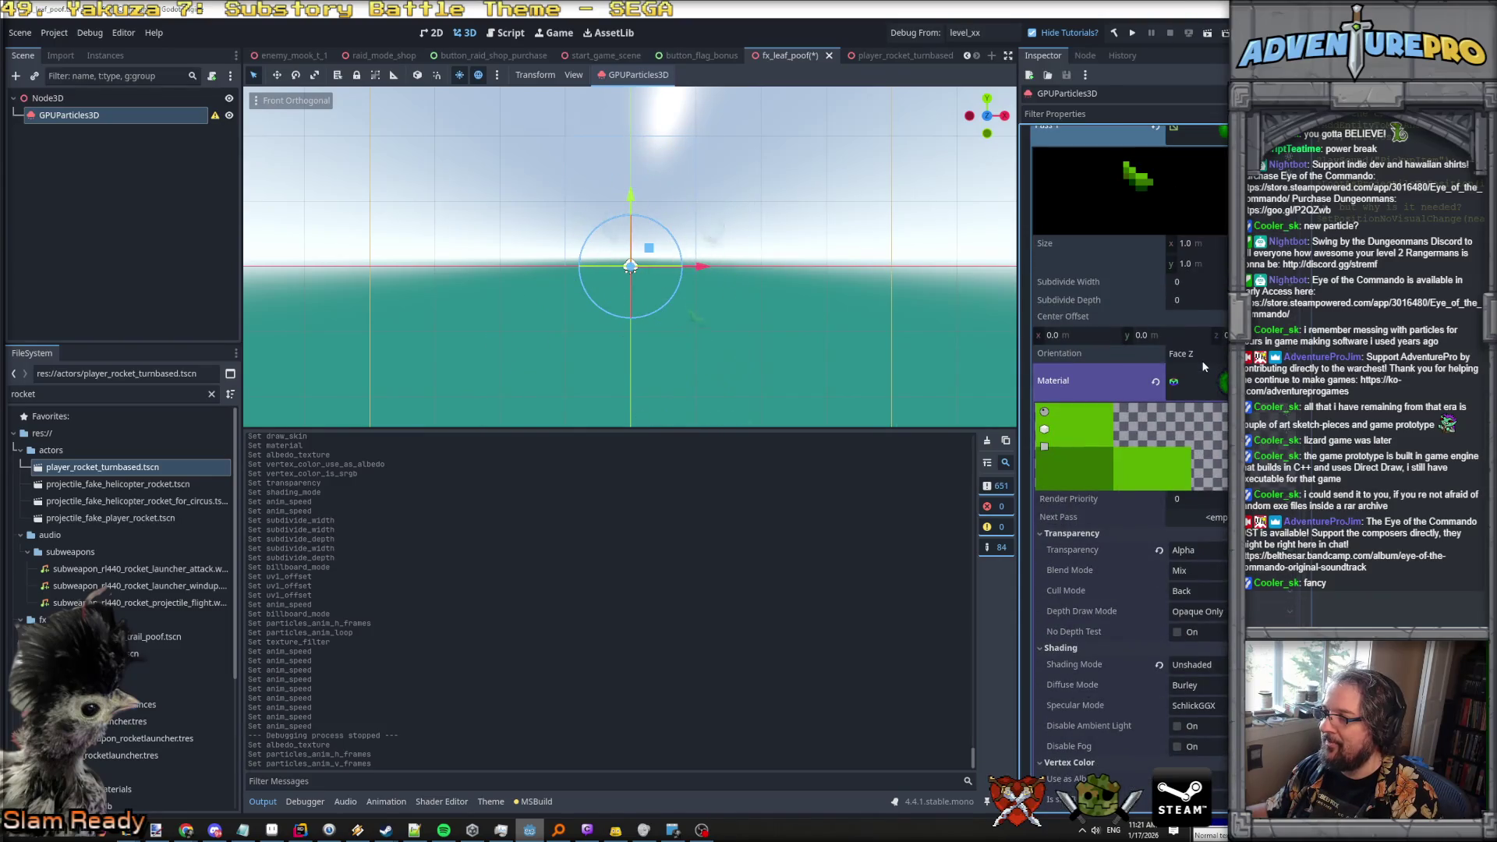
{"action": "scroll", "coordinate": [1203, 367], "scroll_direction": "down", "scroll_amount": 15}
{"action": "scroll", "coordinate": [1200, 360], "scroll_direction": "up", "scroll_amount": 10}
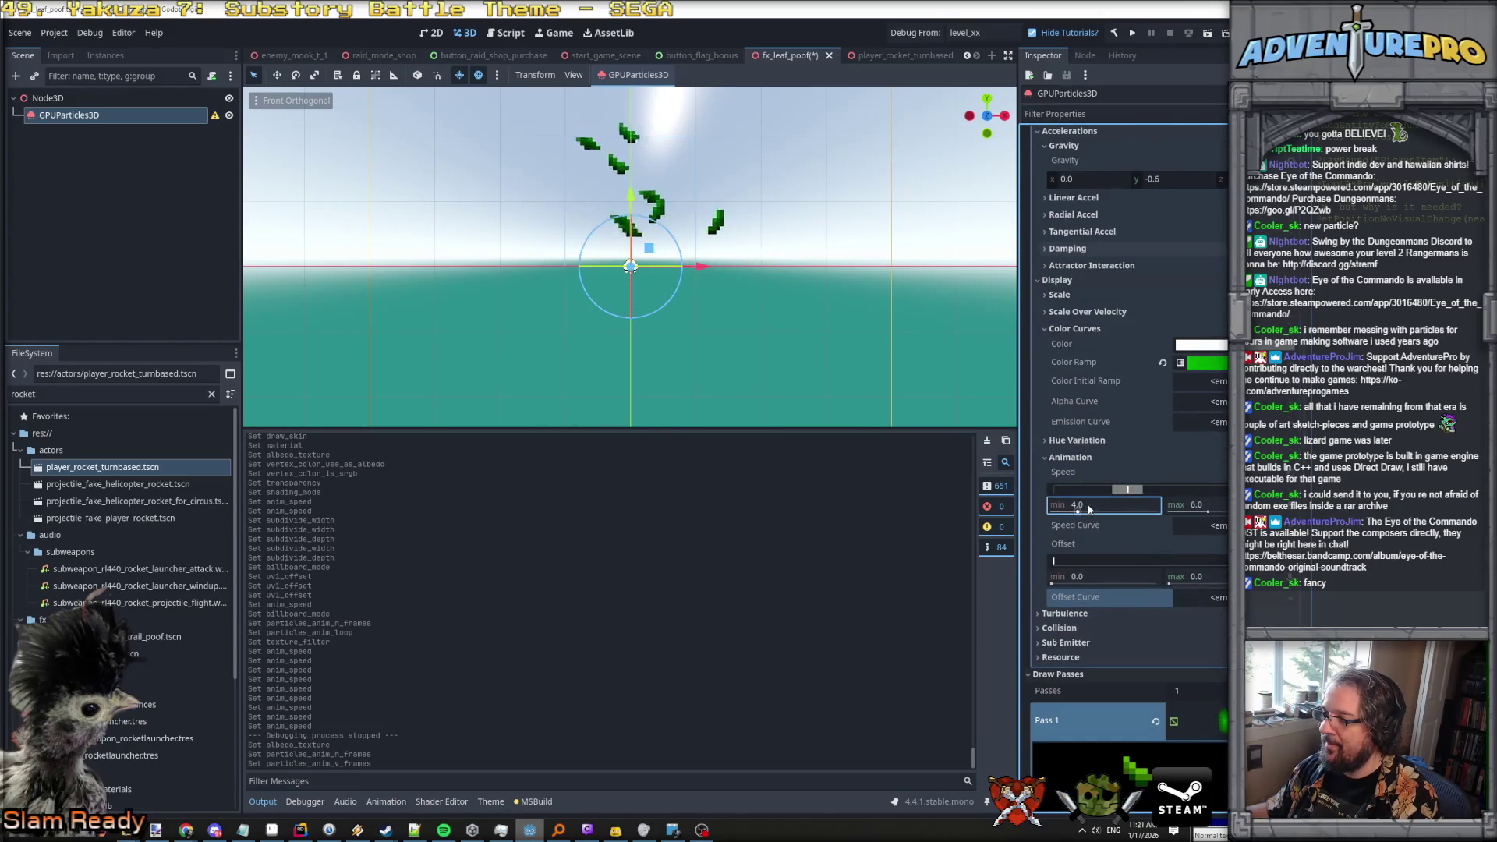
{"action": "type", "text": "2"}
Set the animation speed maximum to 4, giving a 2.0–4.0 range, and view the leaves at an angle.
{"action": "left_click", "coordinate": [1208, 507]}
{"action": "type", "text": "4"}
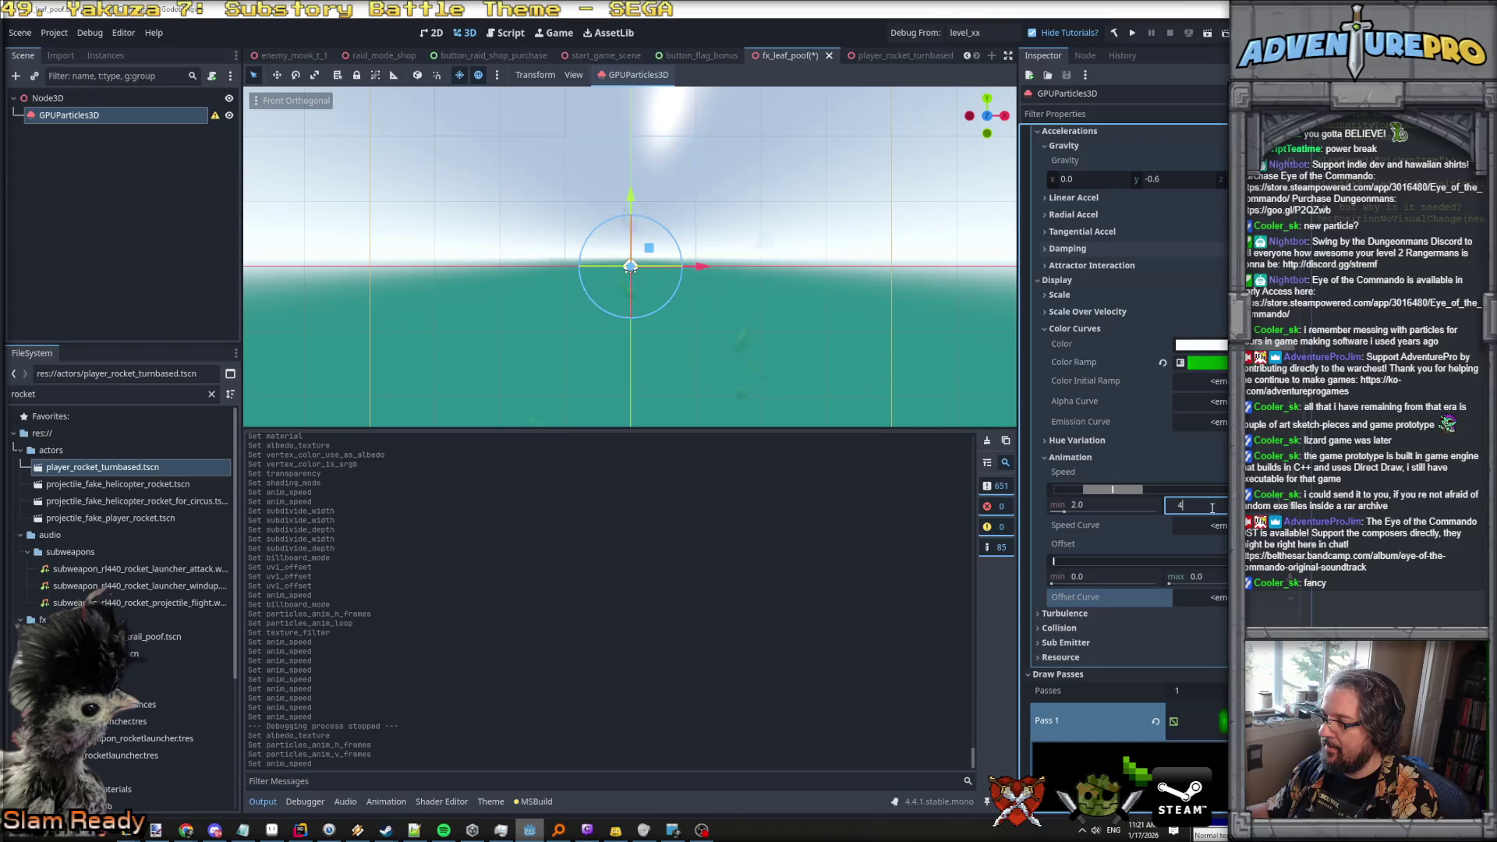
{"action": "left_click", "coordinate": [1116, 505]}
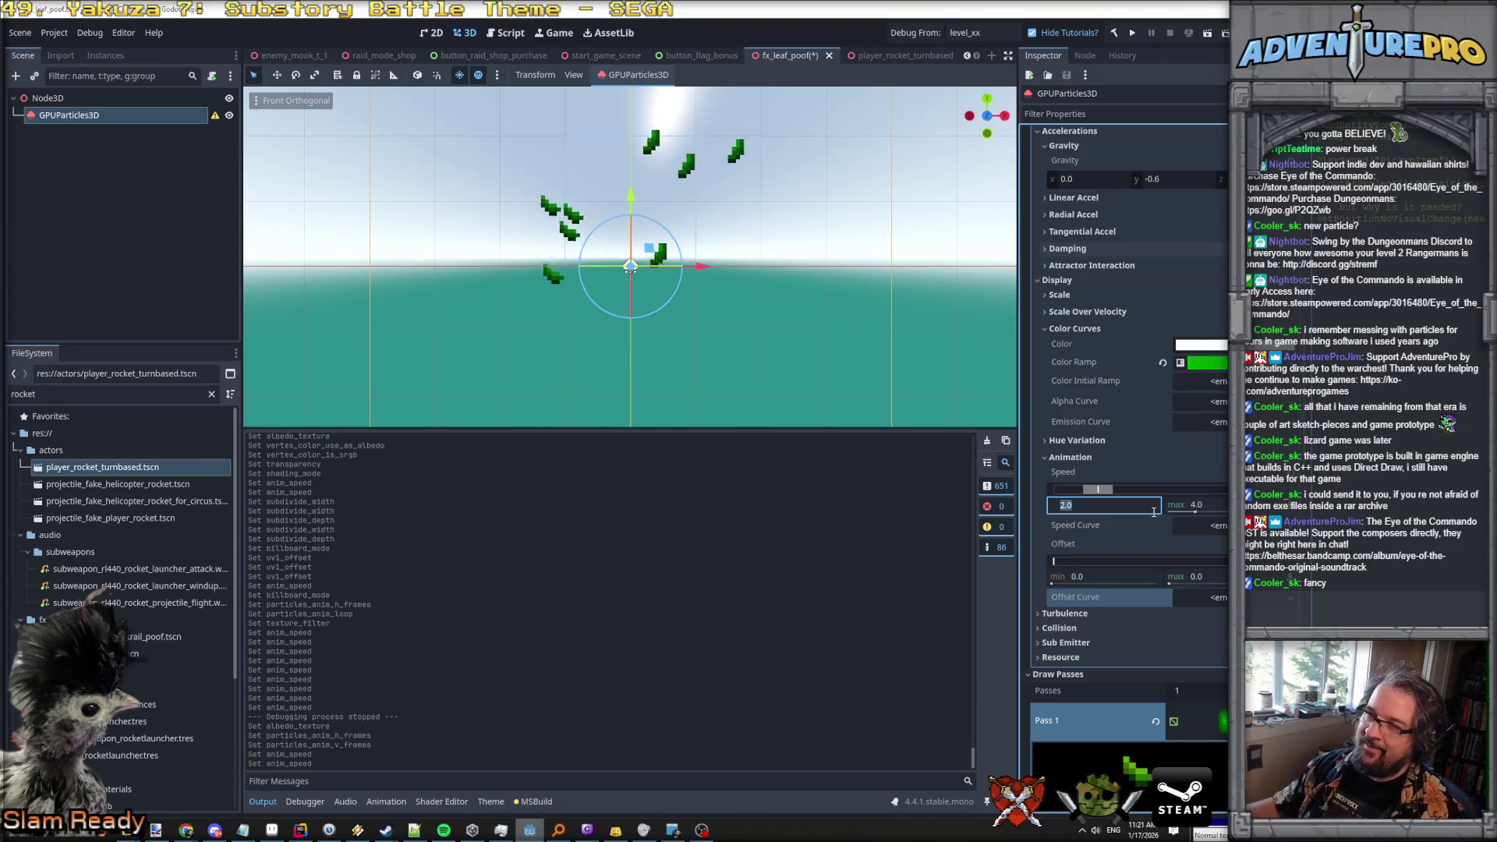
{"action": "scroll", "coordinate": [1150, 509], "scroll_direction": "down", "scroll_amount": 3}
{"action": "left_click_drag", "start_coordinate": [852, 387], "coordinate": [846, 364]}
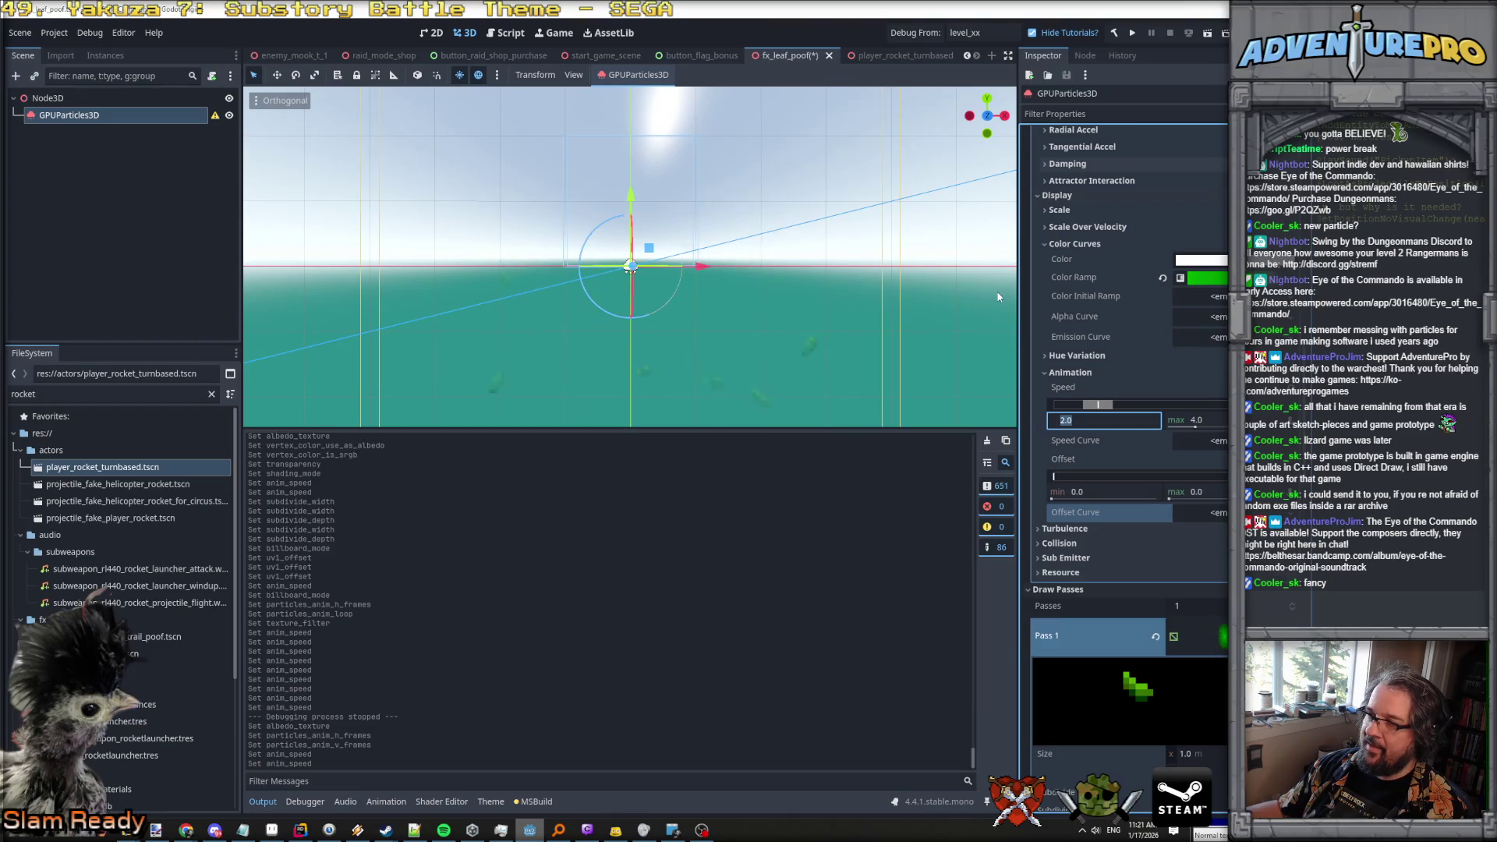
{"action": "scroll", "coordinate": [1132, 217], "scroll_direction": "up", "scroll_amount": 15}
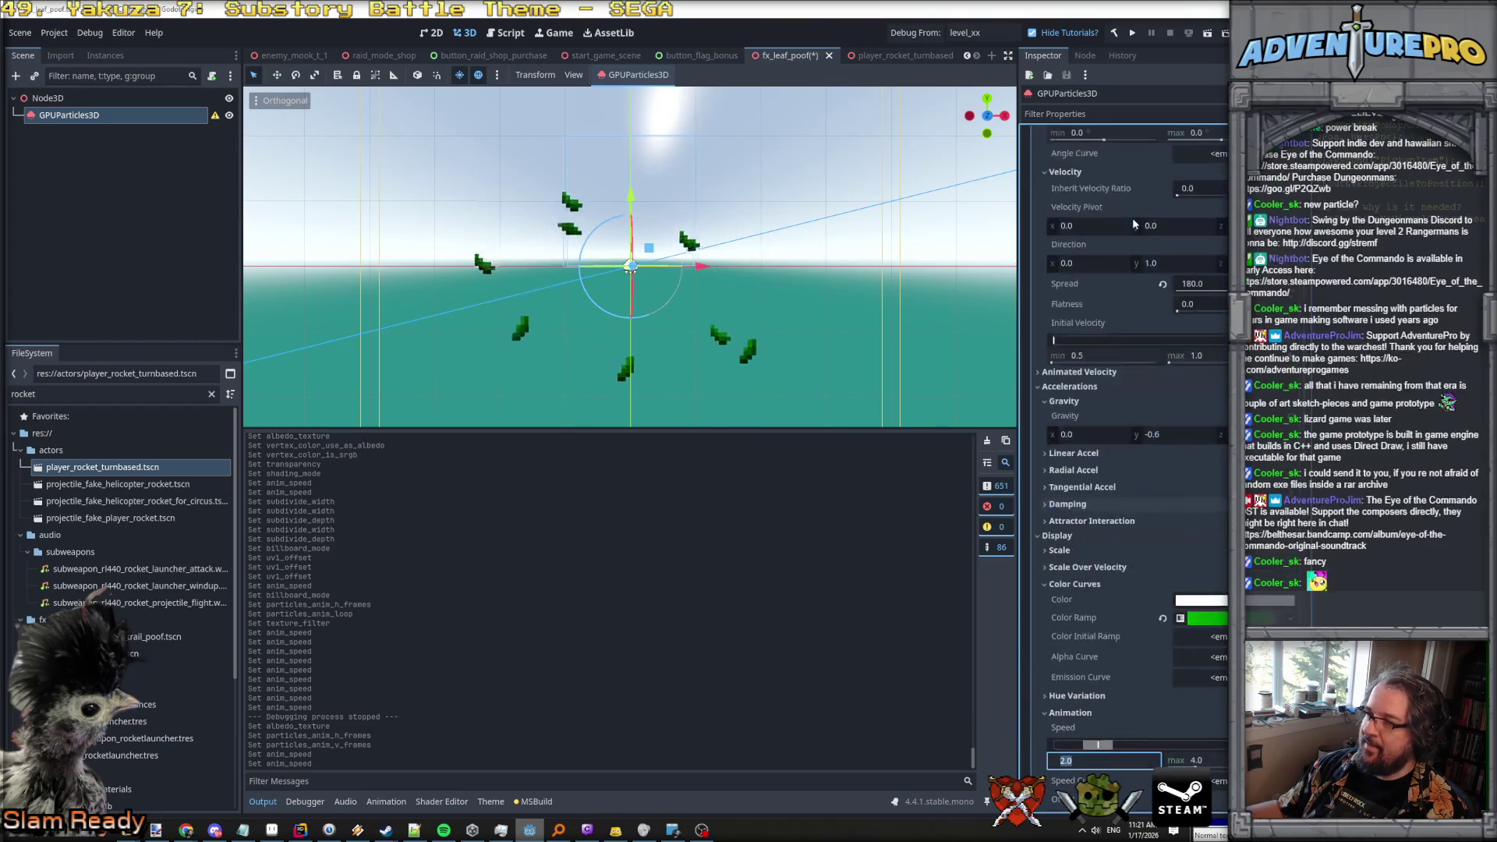
Set the particle lifetime to 2.0 seconds.
{"action": "scroll", "coordinate": [1138, 226], "scroll_direction": "up", "scroll_amount": 5}
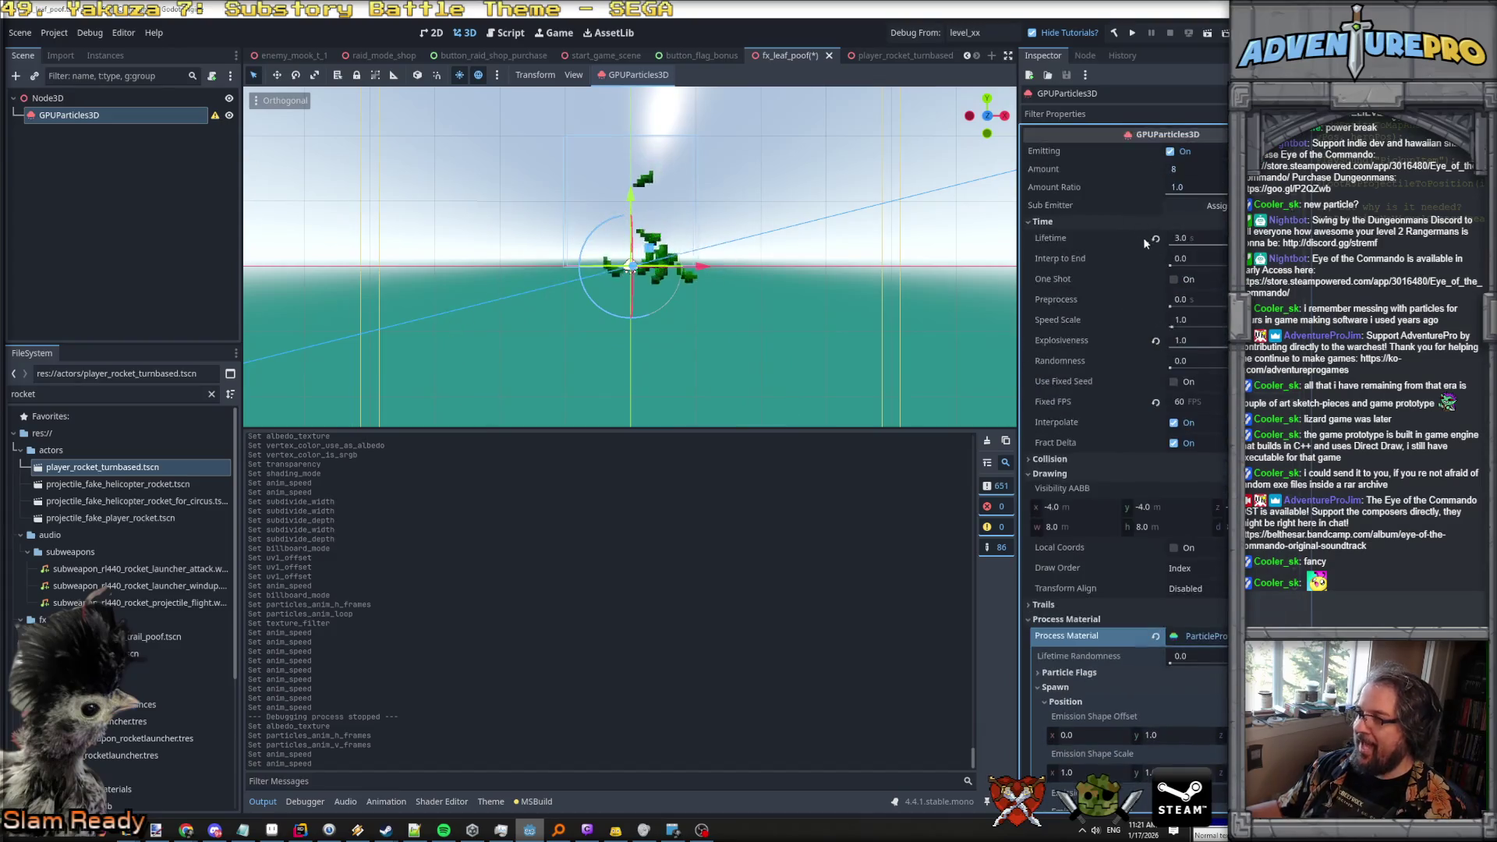
{"action": "left_click", "coordinate": [1200, 240]}
{"action": "type", "text": "2"}
{"action": "key", "text": "Return"}
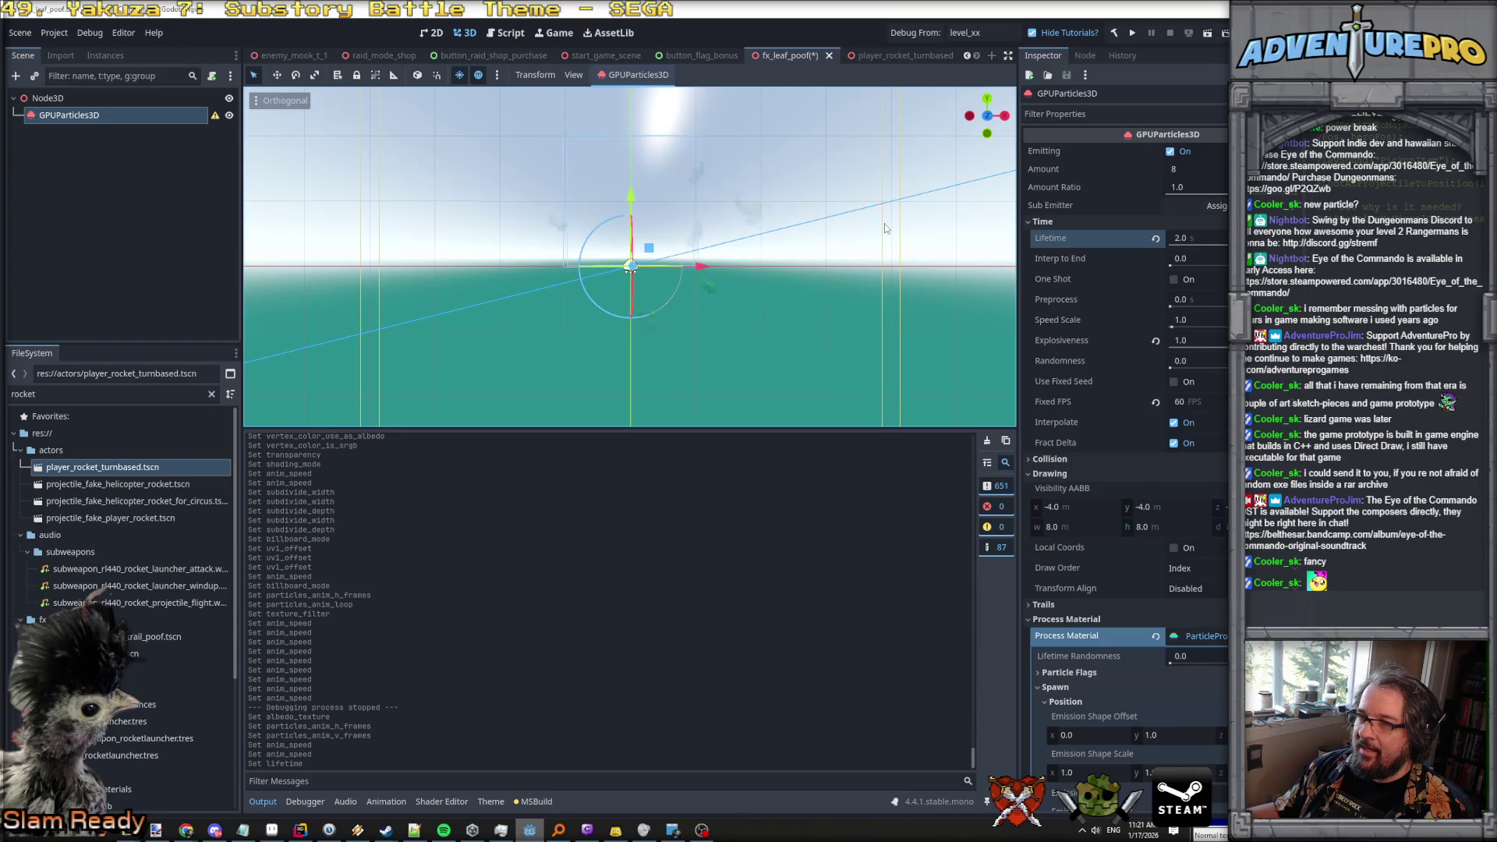
Set animation speed max to 2.0 and the animation offset range to 0.0–1.0.
{"action": "scroll", "coordinate": [1147, 373], "scroll_direction": "down", "scroll_amount": 10}
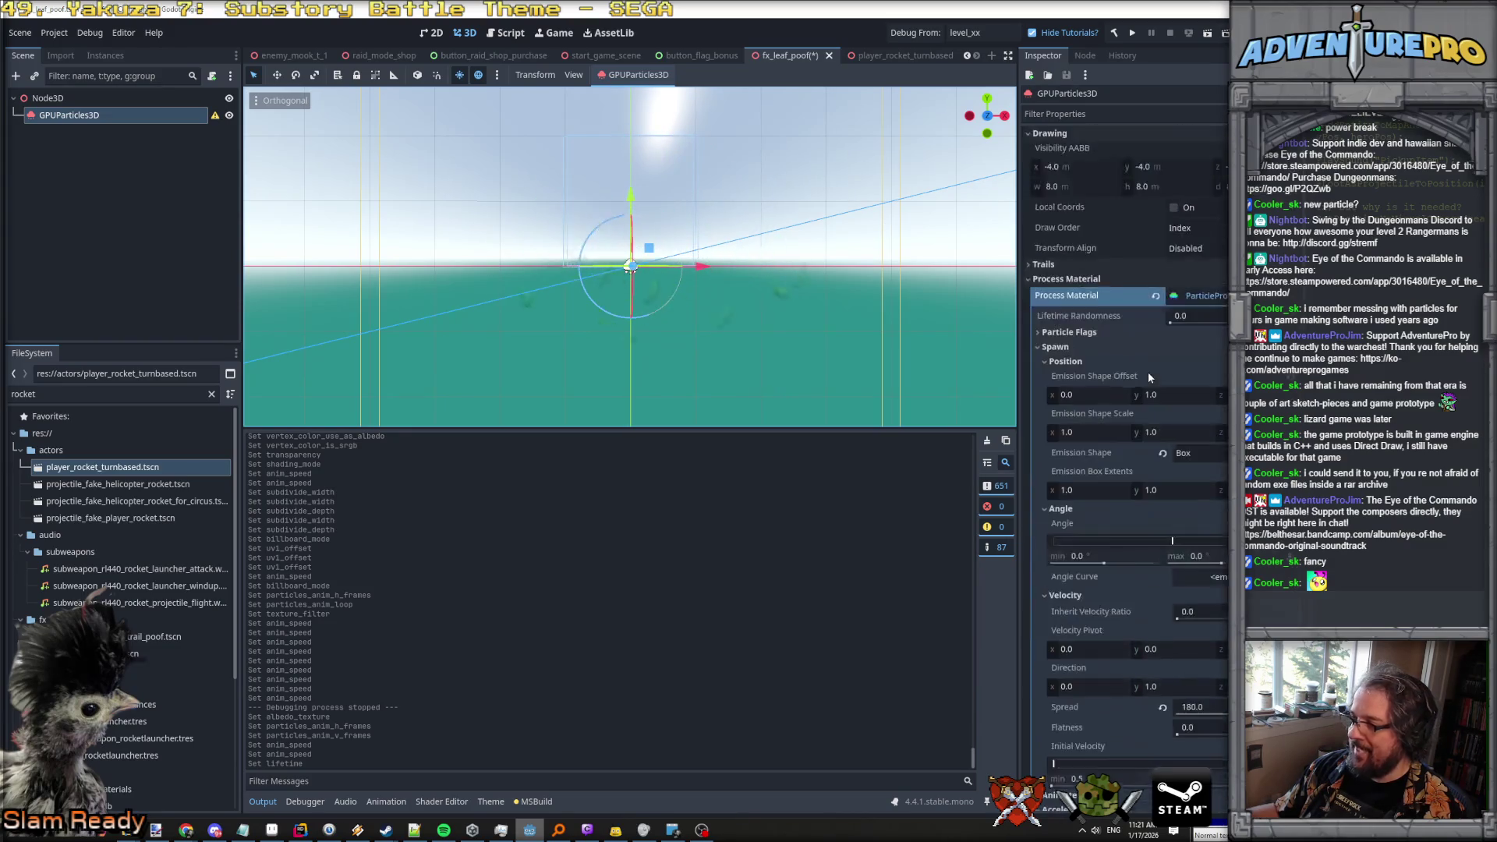
{"action": "scroll", "coordinate": [1148, 376], "scroll_direction": "down", "scroll_amount": 3}
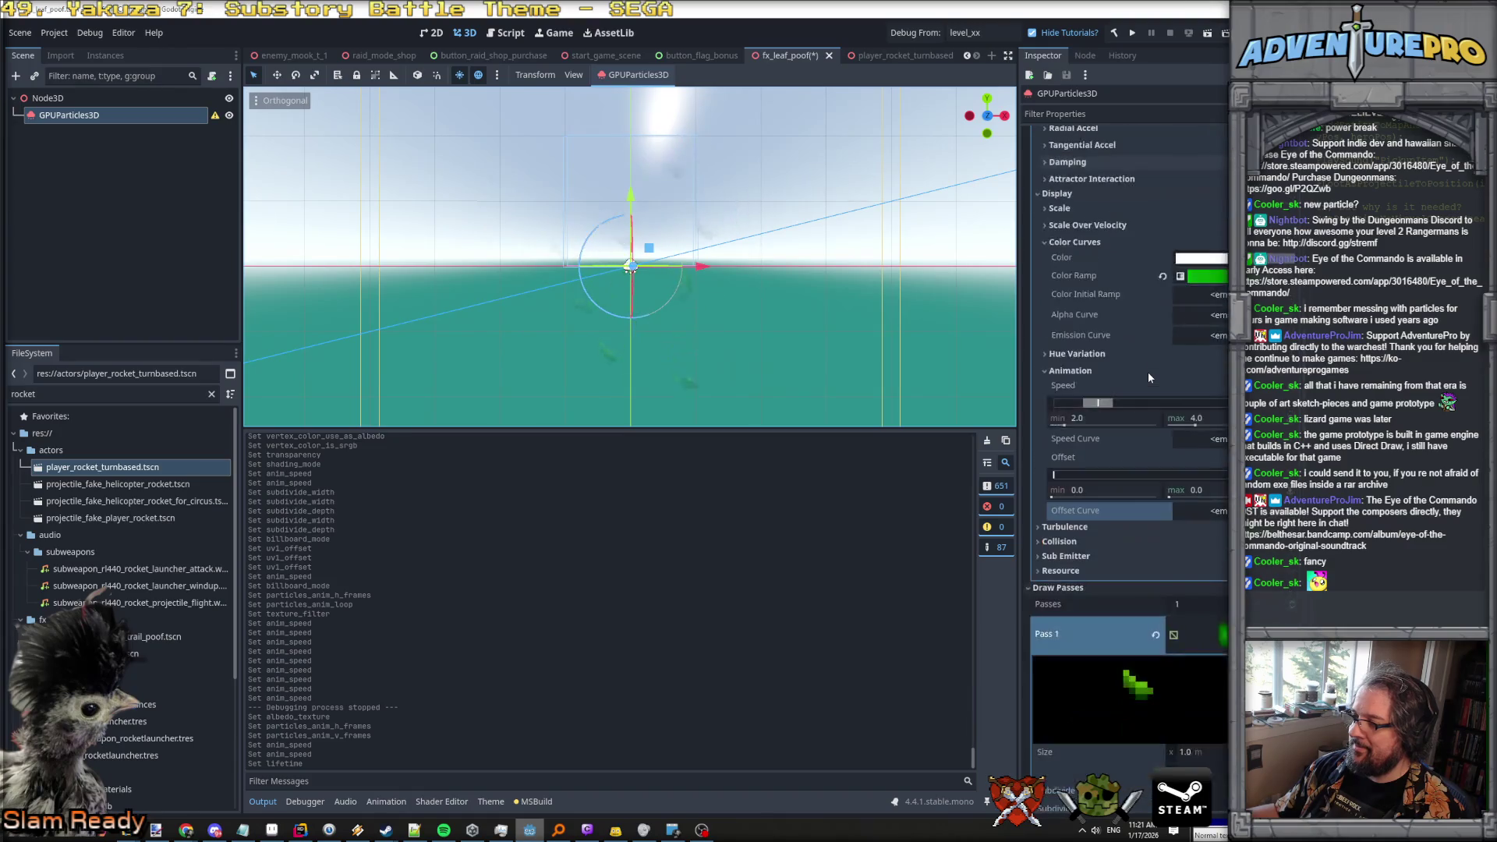
{"action": "left_click", "coordinate": [1192, 423]}
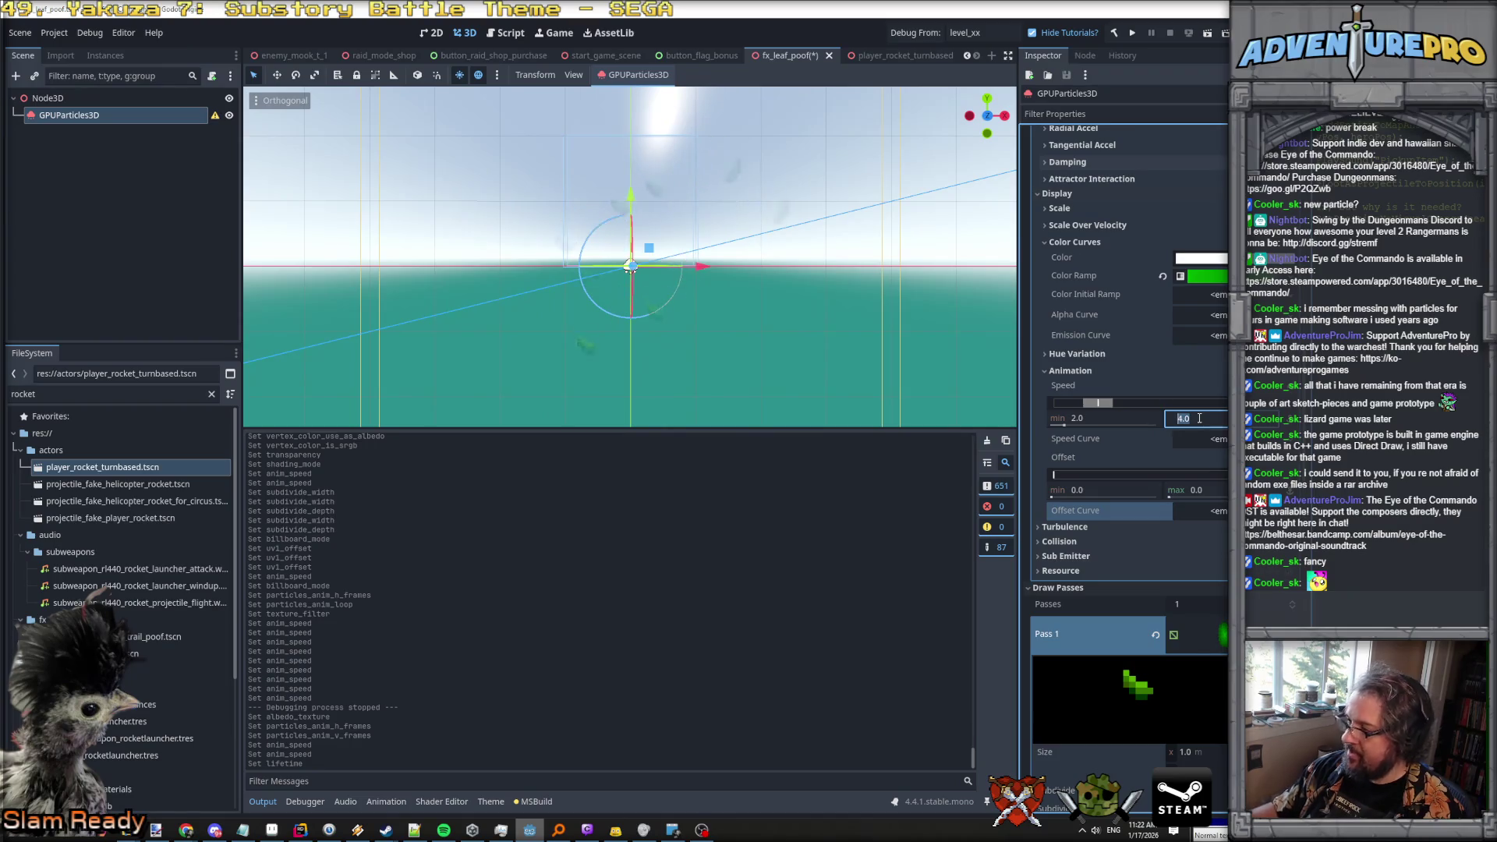
{"action": "type", "text": "2"}
{"action": "key", "text": "Return"}
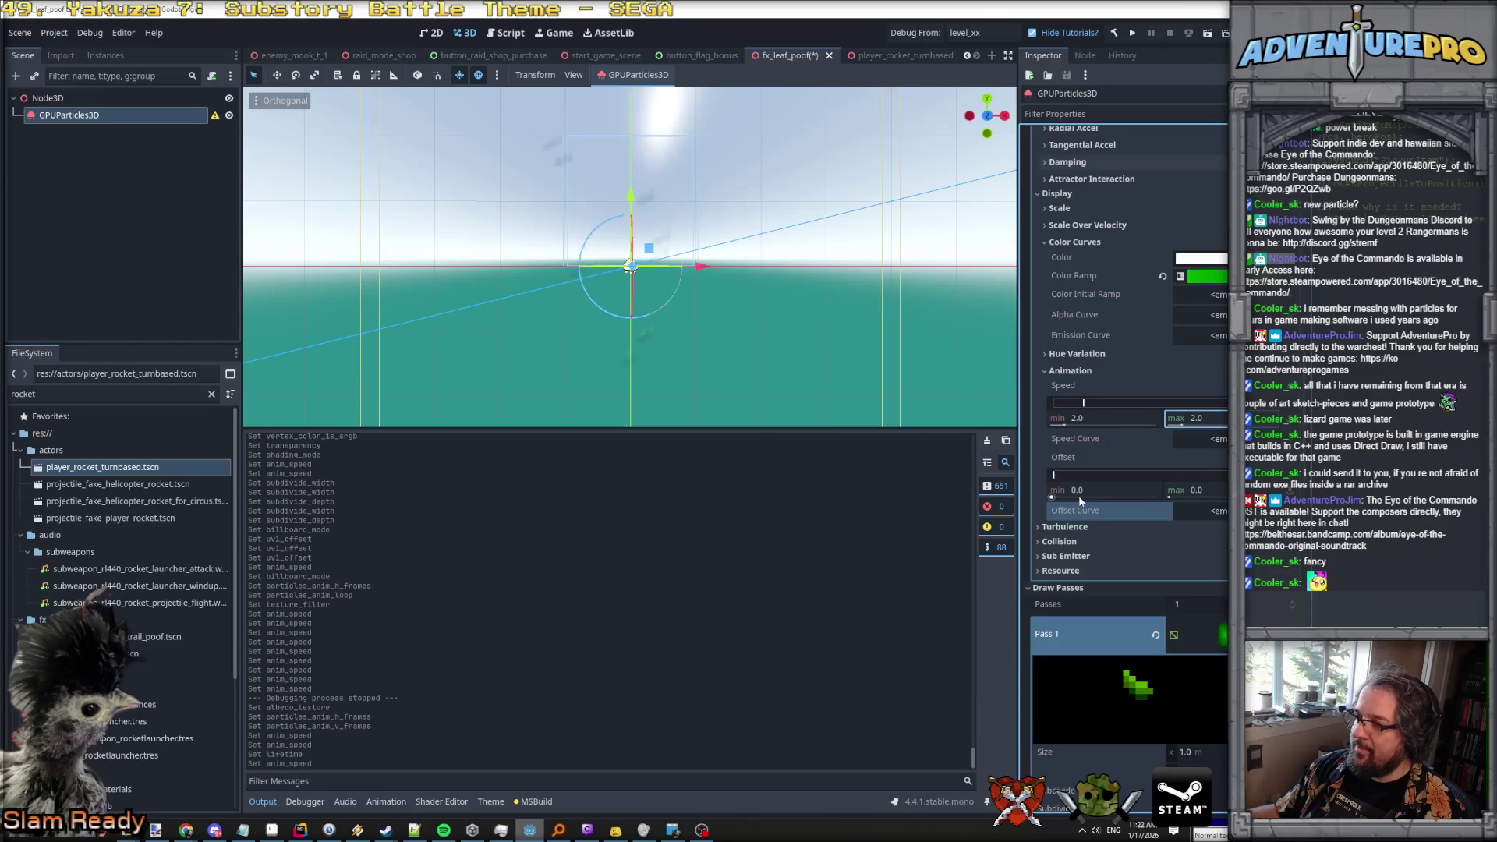
{"action": "type", "text": "1"}
{"action": "key", "text": "Tab"}
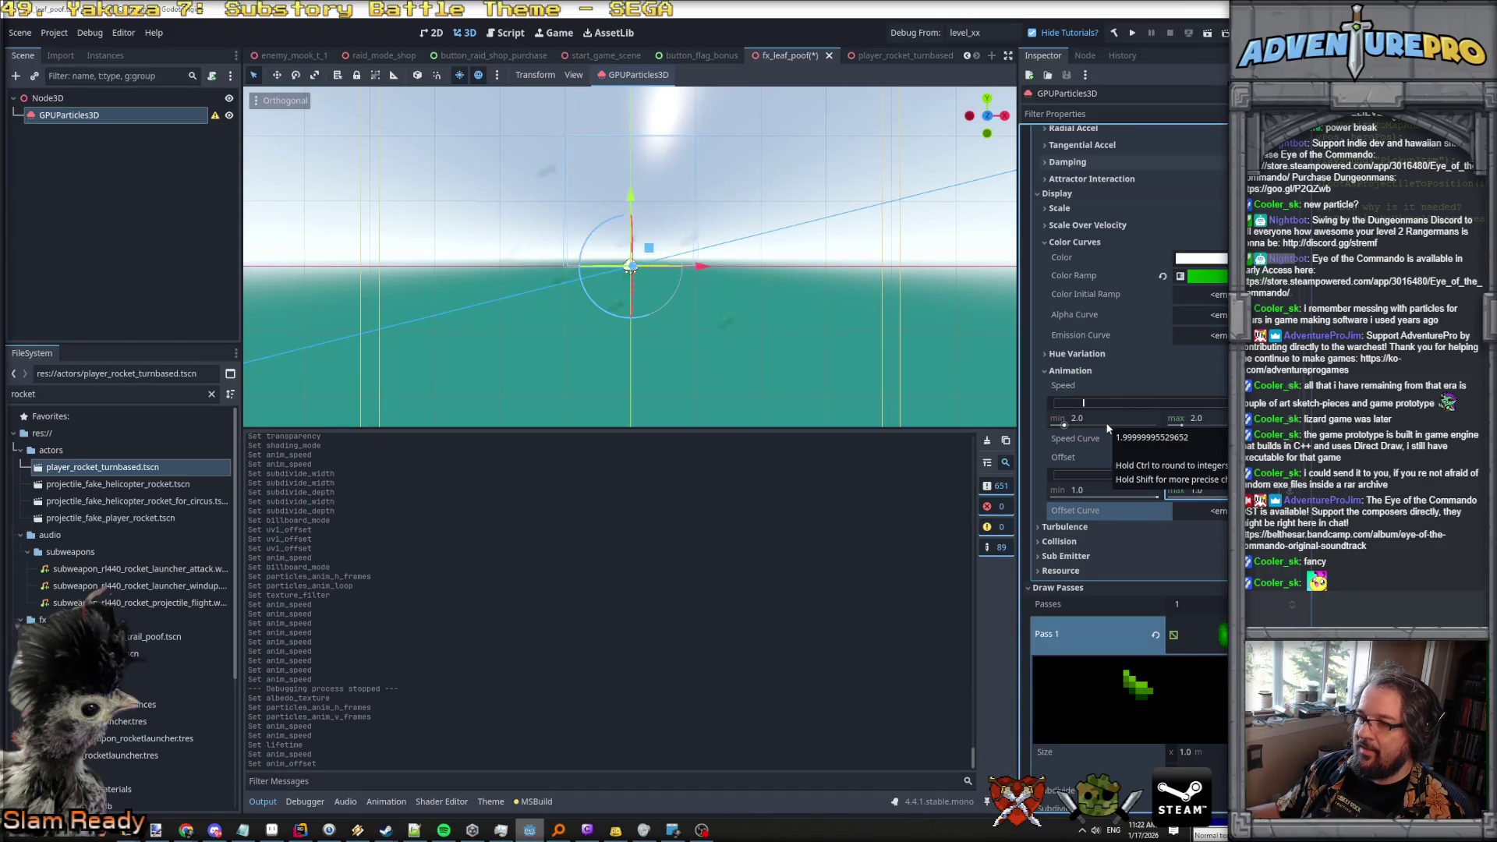
{"action": "left_click", "coordinate": [1092, 491]}
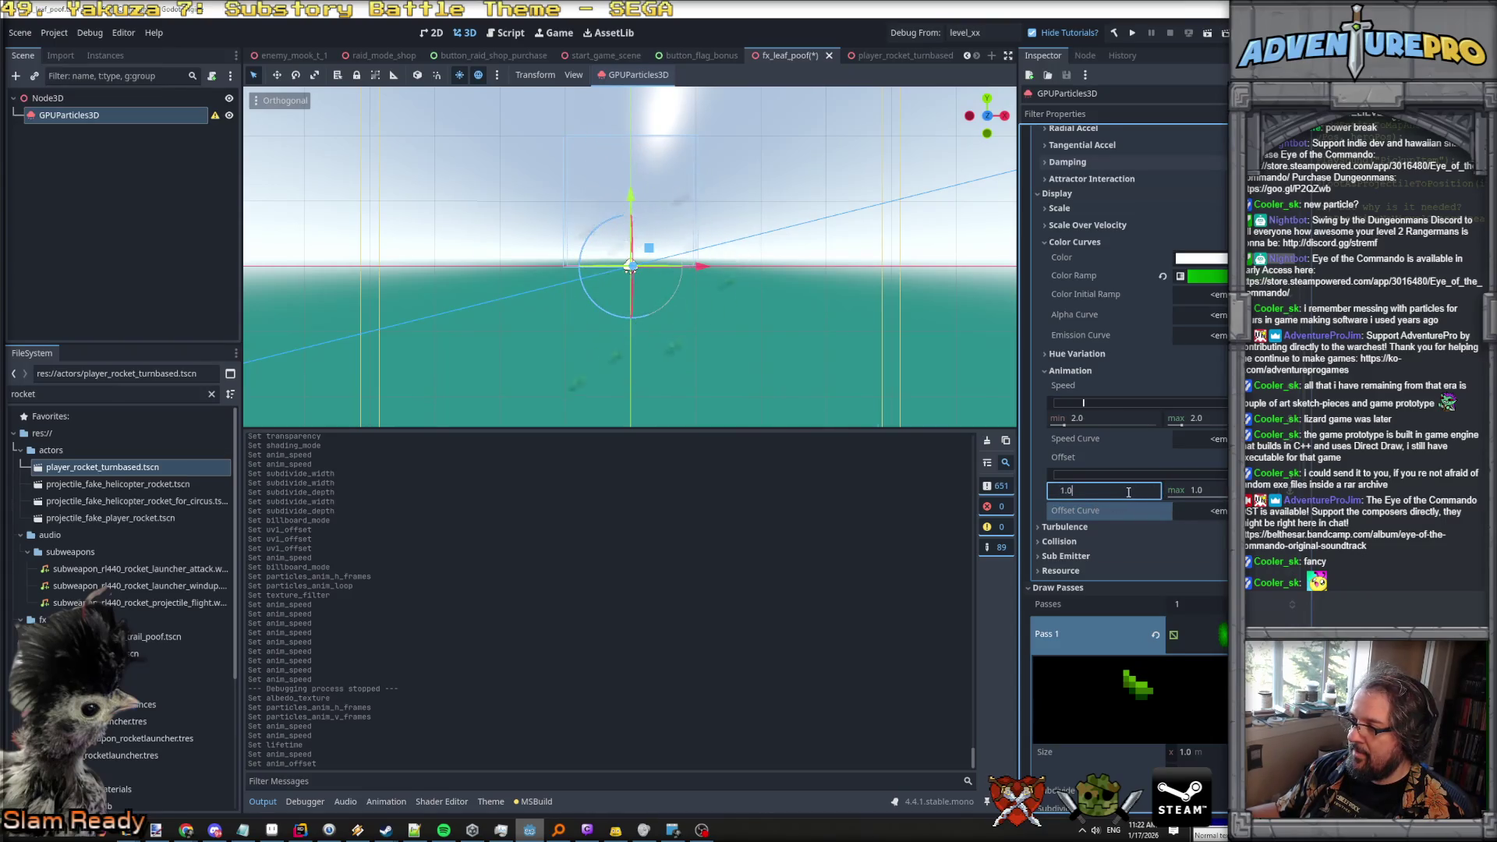
{"action": "left_click", "coordinate": [1207, 490]}
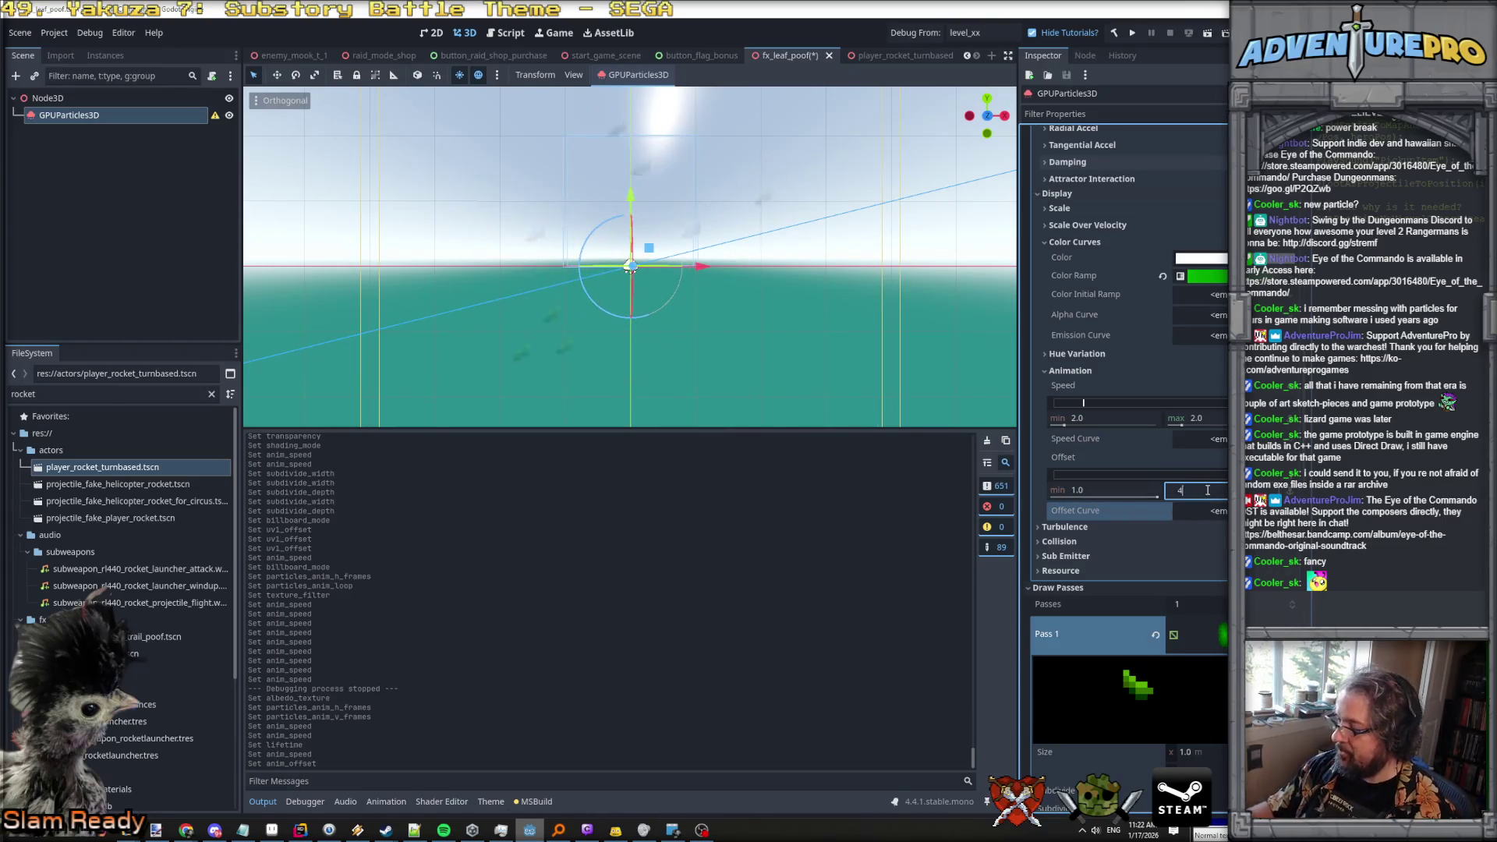
{"action": "left_click", "coordinate": [1129, 484]}
{"action": "type", "text": "0"}
{"action": "key", "text": "Return"}
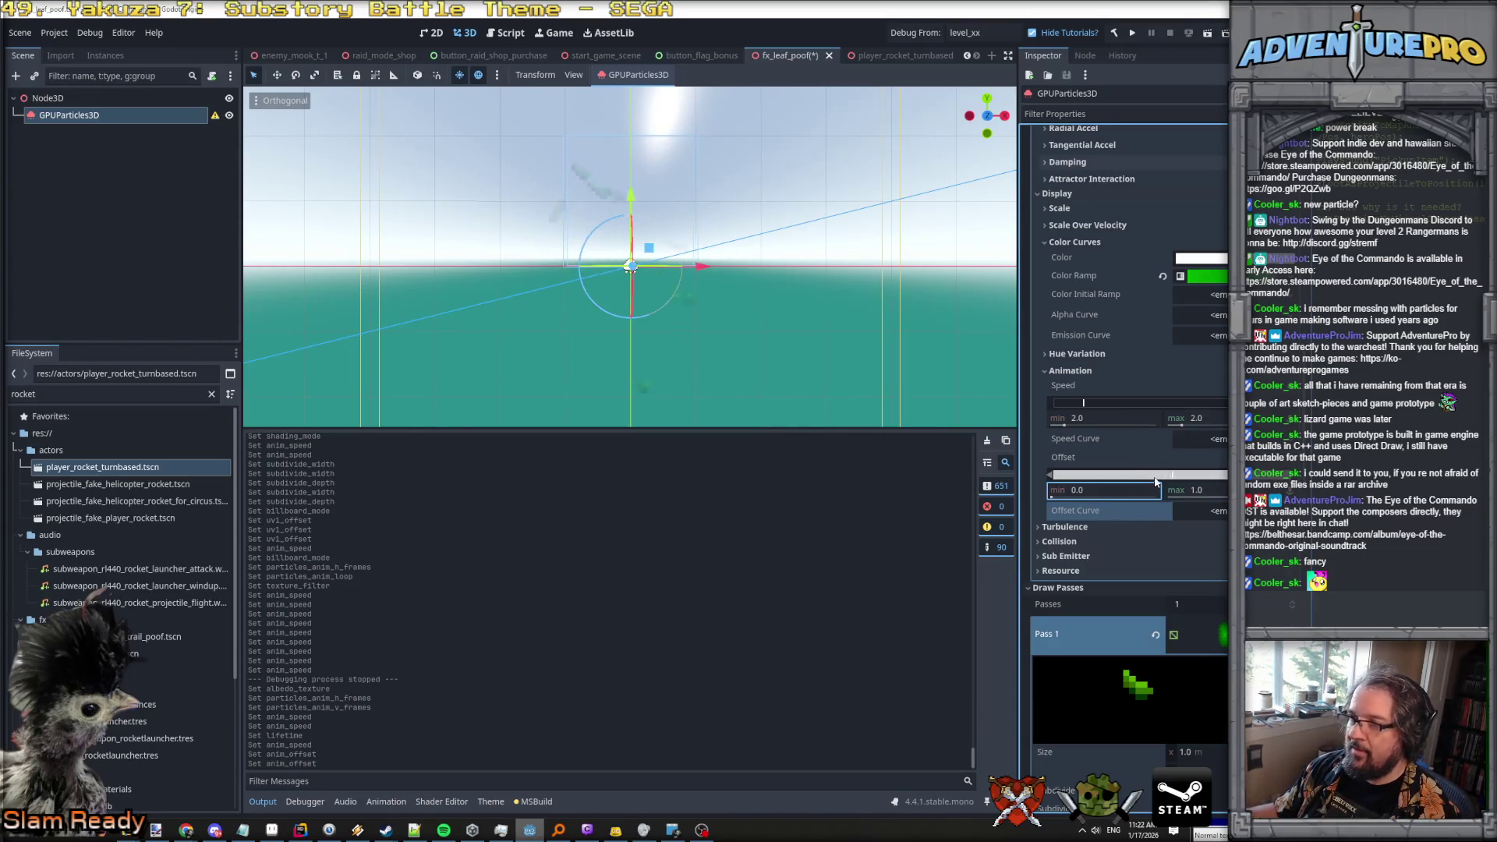
{"action": "left_click", "coordinate": [1079, 447]}
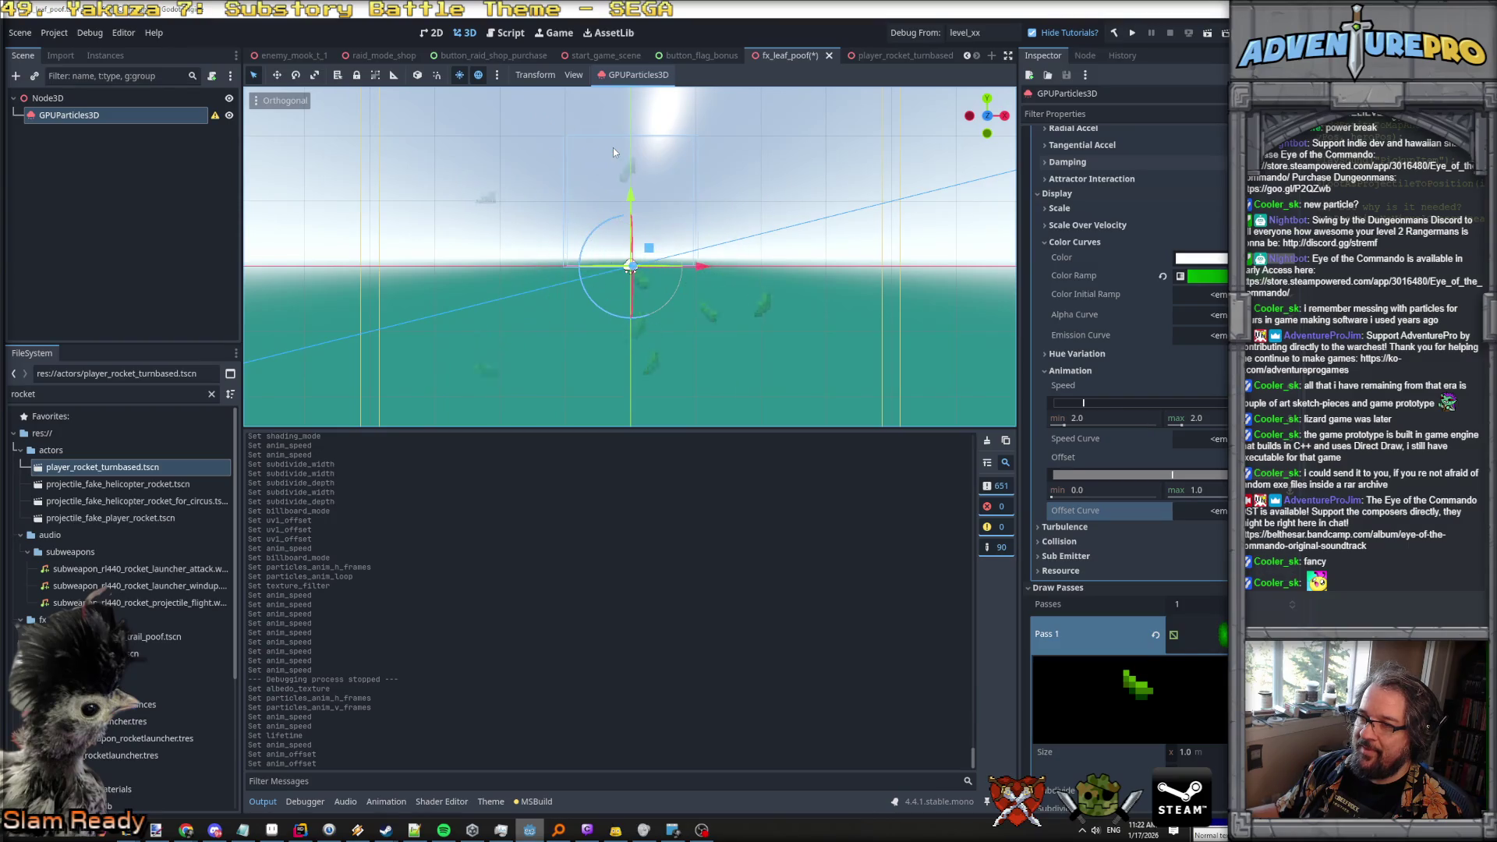
{"action": "scroll", "coordinate": [1130, 211], "scroll_direction": "up", "scroll_amount": 10}
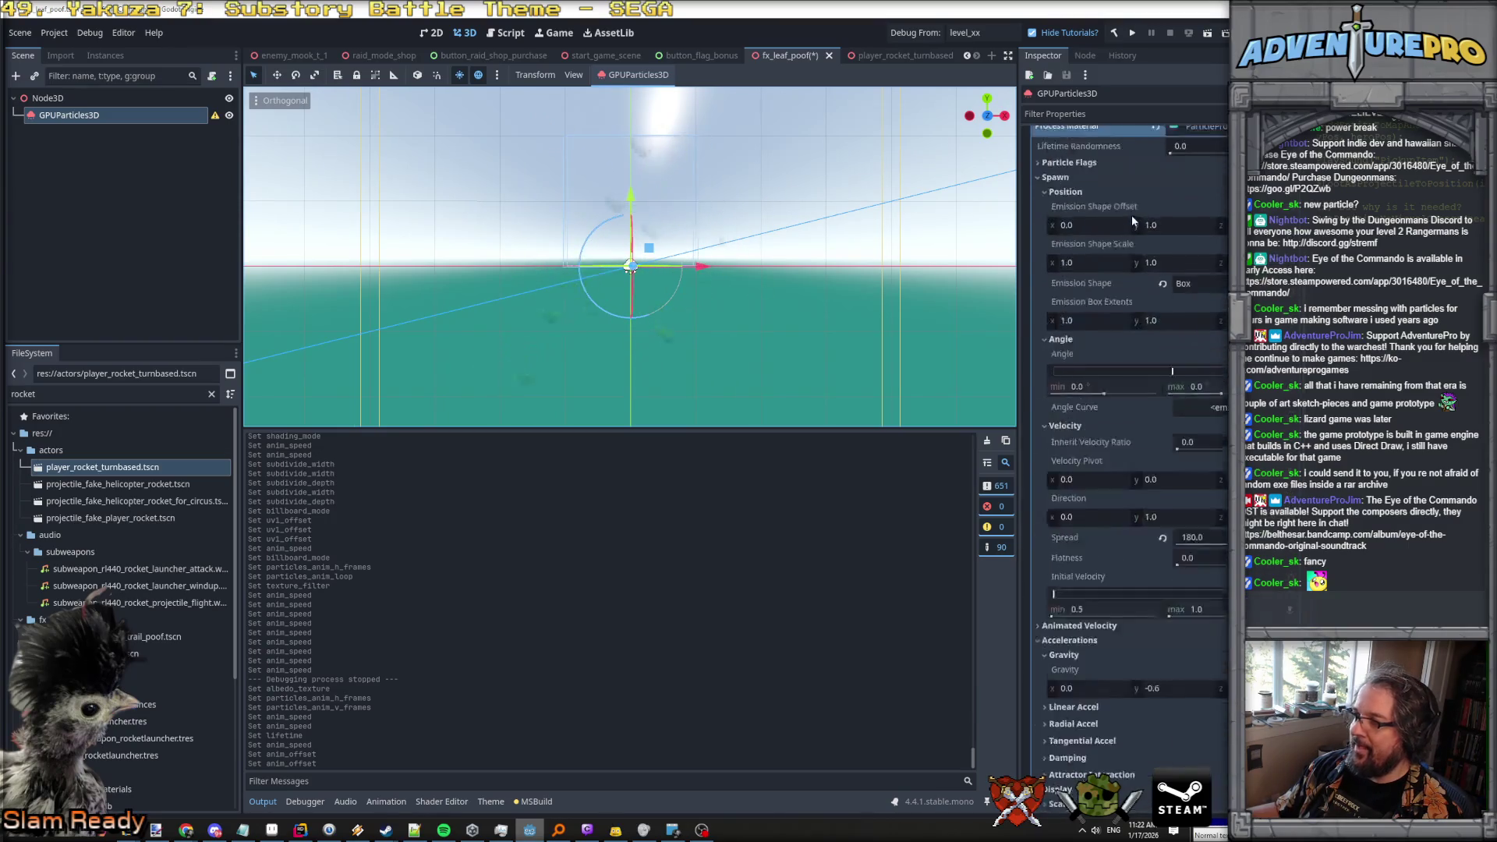
Set the emitter's Amount to 16 particles.
{"action": "scroll", "coordinate": [1139, 216], "scroll_direction": "up", "scroll_amount": 2}
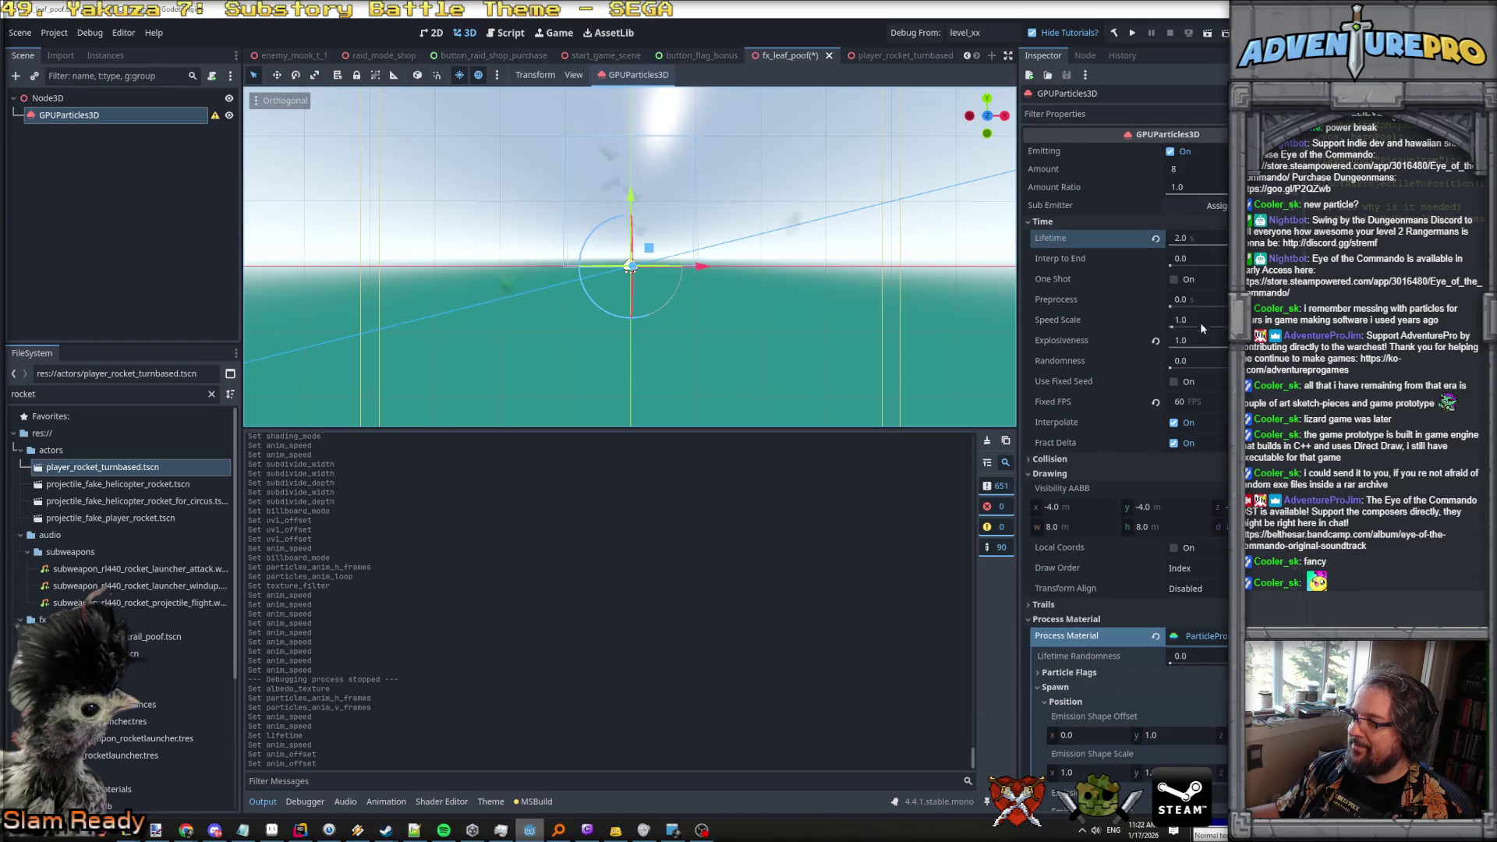
{"action": "left_click", "coordinate": [1192, 168]}
{"action": "type", "text": "16"}
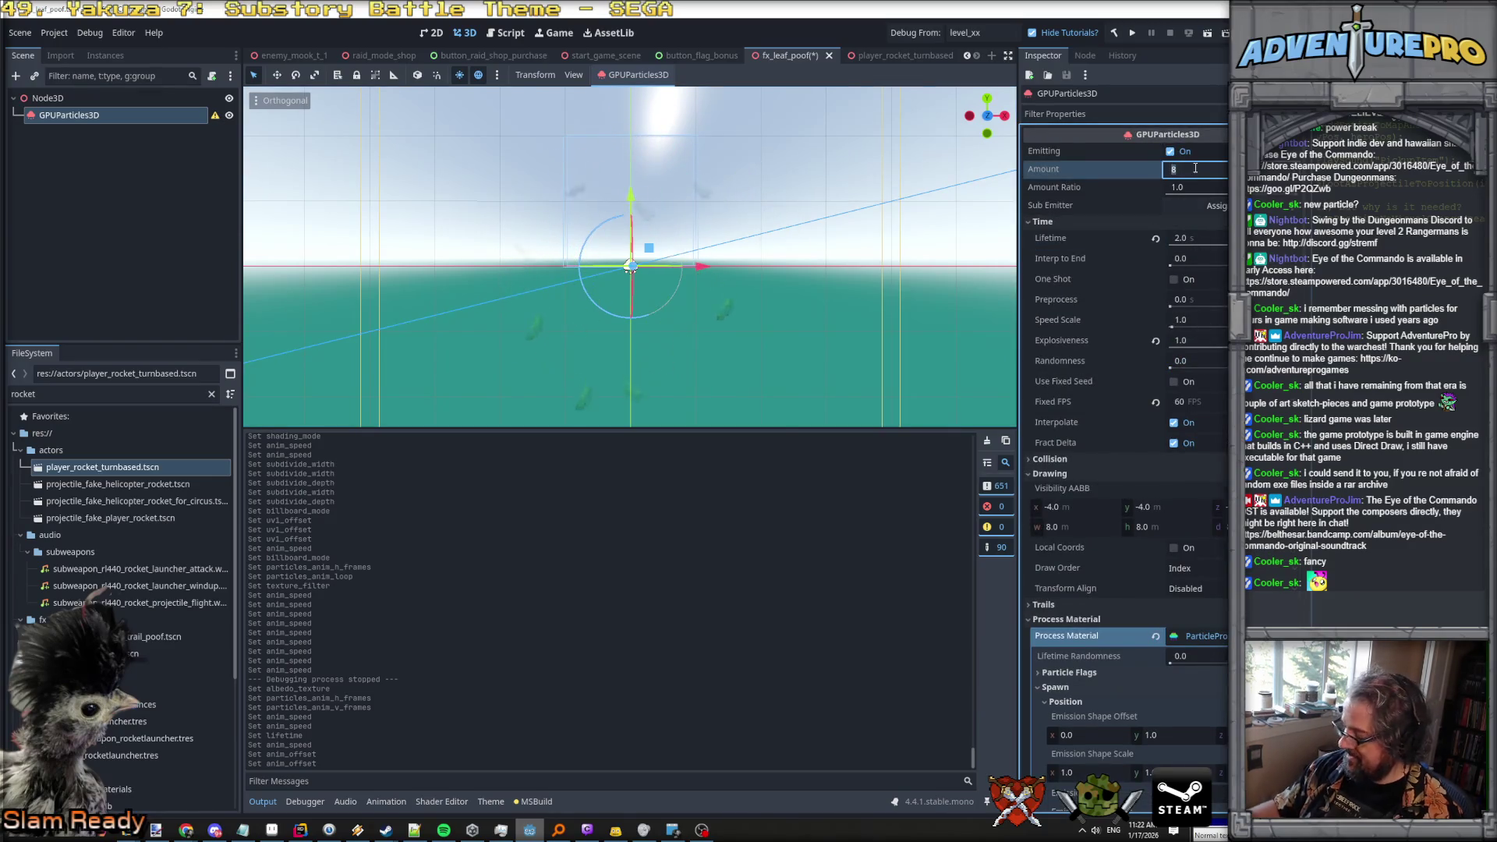
{"action": "key", "text": "Return"}
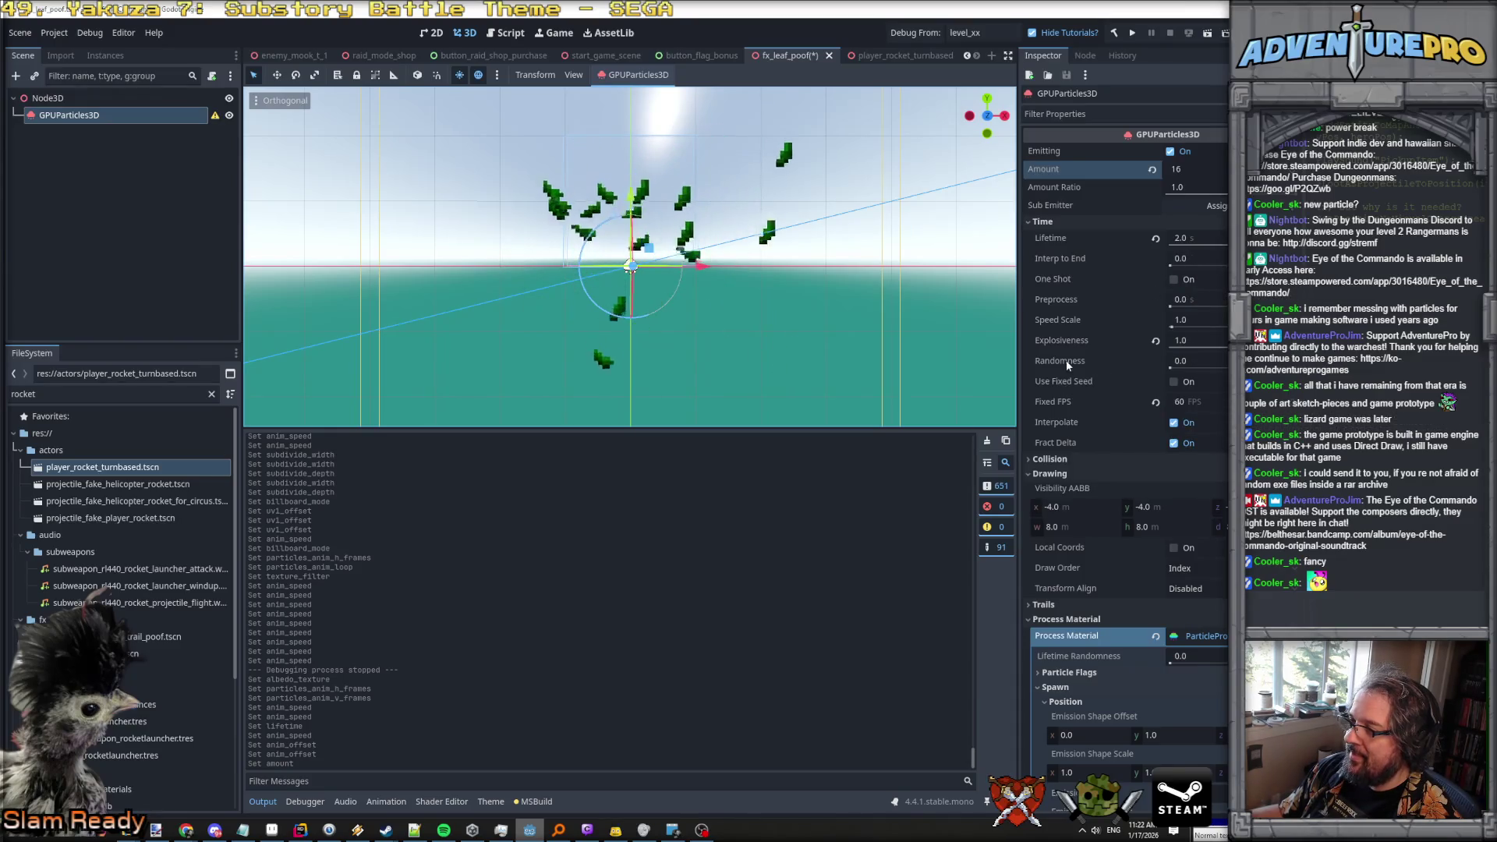
Try emission randomness 0.5, then set it back to 0.0.
{"action": "left_click", "coordinate": [1190, 362]}
{"action": "type", "text": ".5"}
{"action": "key", "text": "Return"}
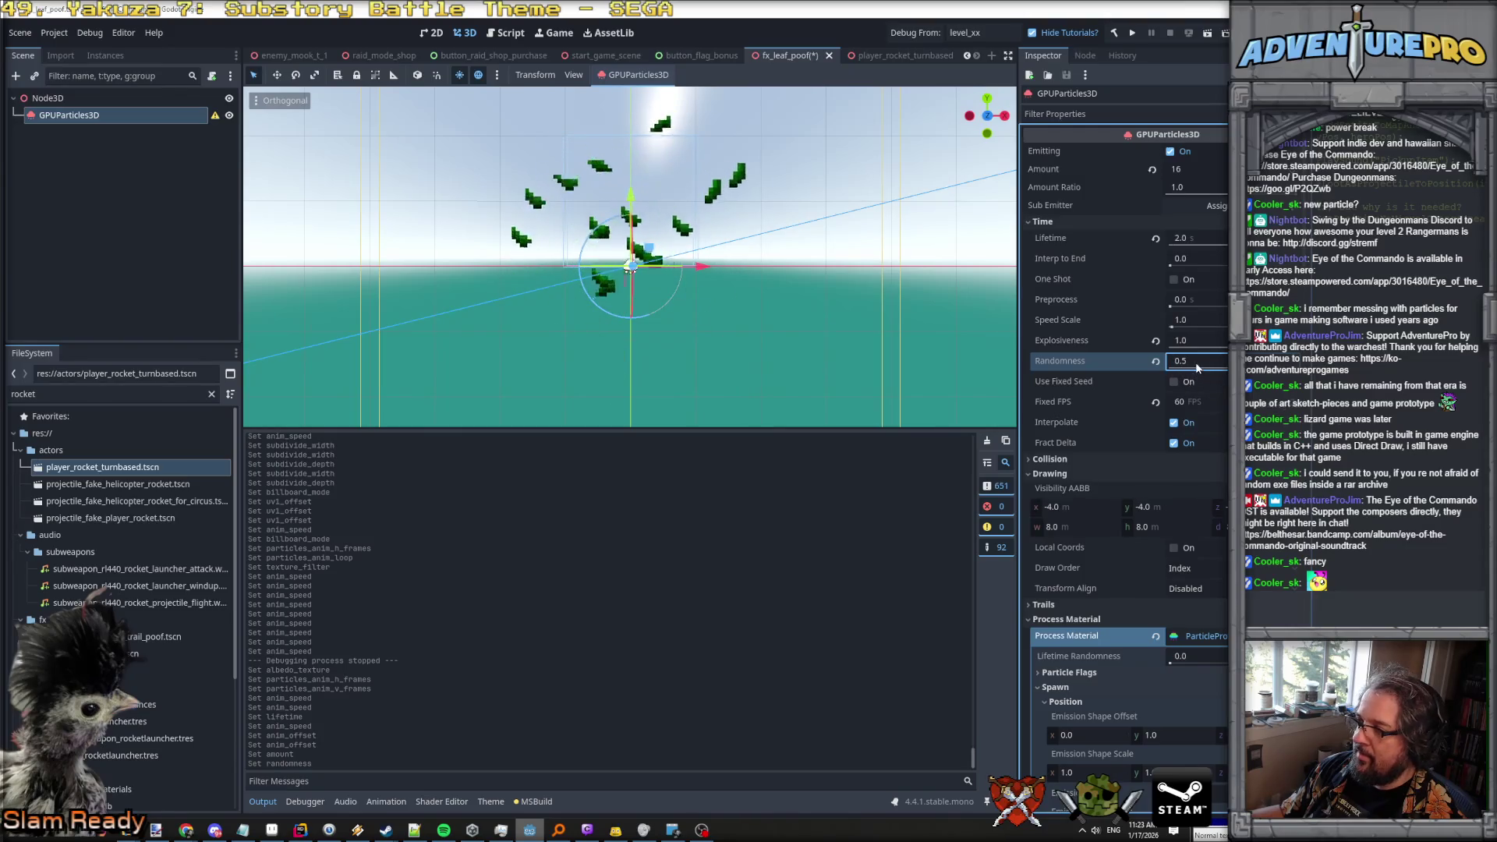
{"action": "type", "text": "0"}
{"action": "key", "text": "Return"}
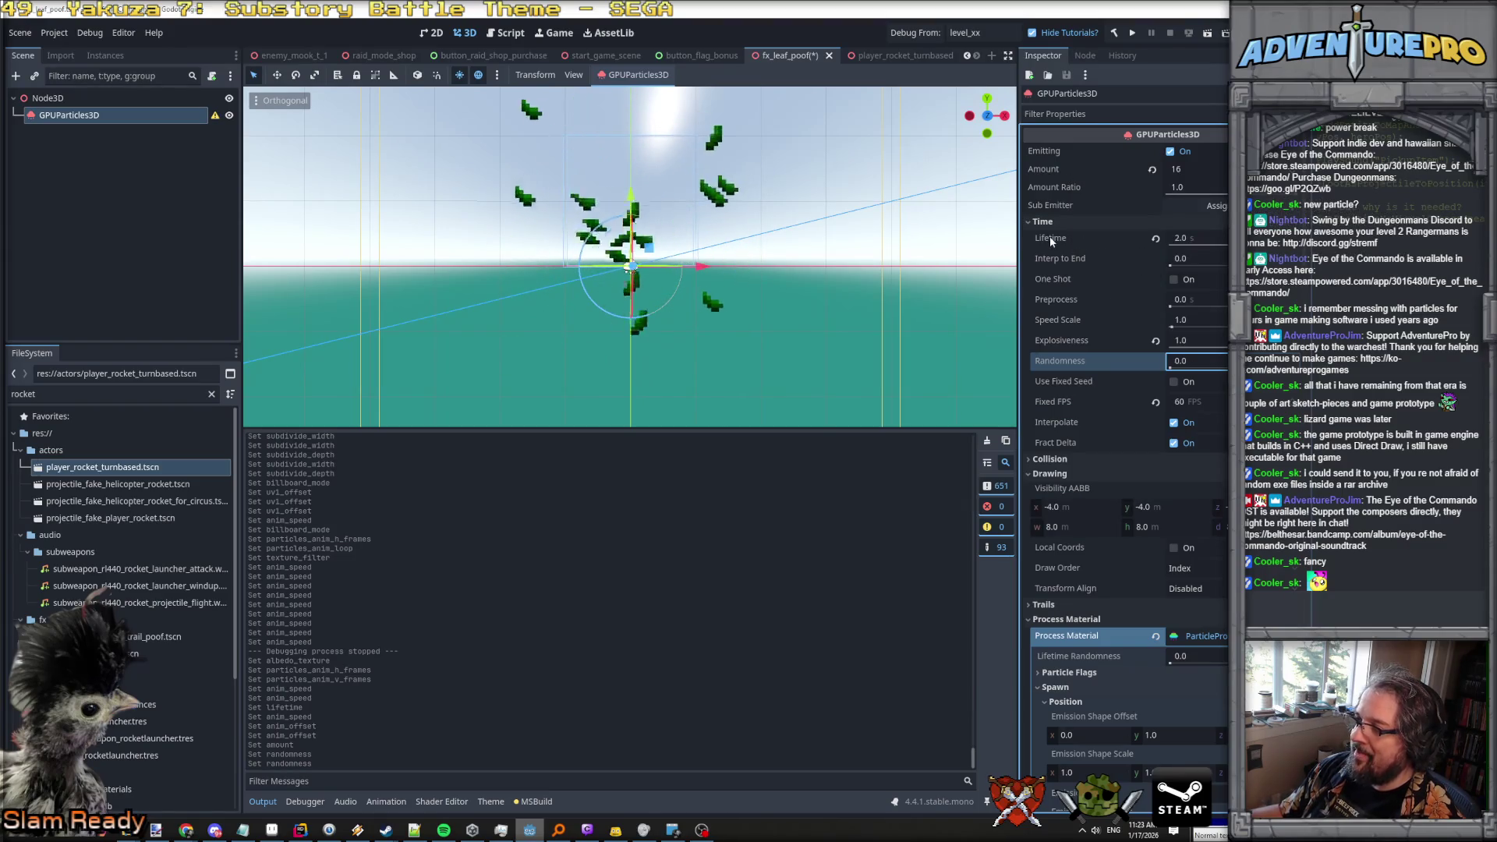
{"action": "left_click", "coordinate": [1201, 239]}
Keep lifetime at 2.0 and drag explosiveness down, then back to a full 1.0.
{"action": "right_click", "coordinate": [1203, 240]}
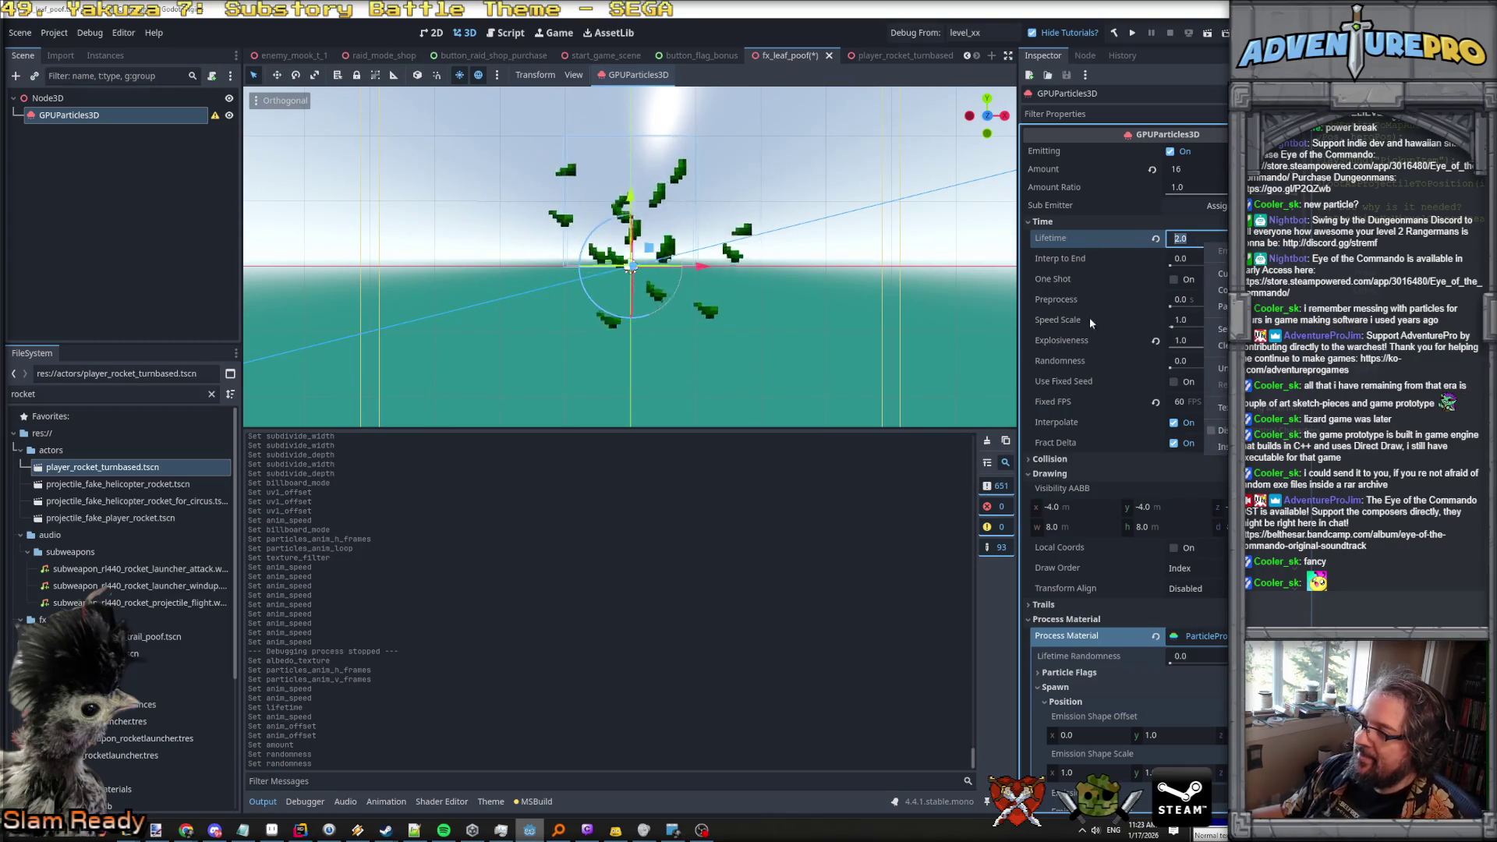
{"action": "left_click", "coordinate": [1077, 298]}
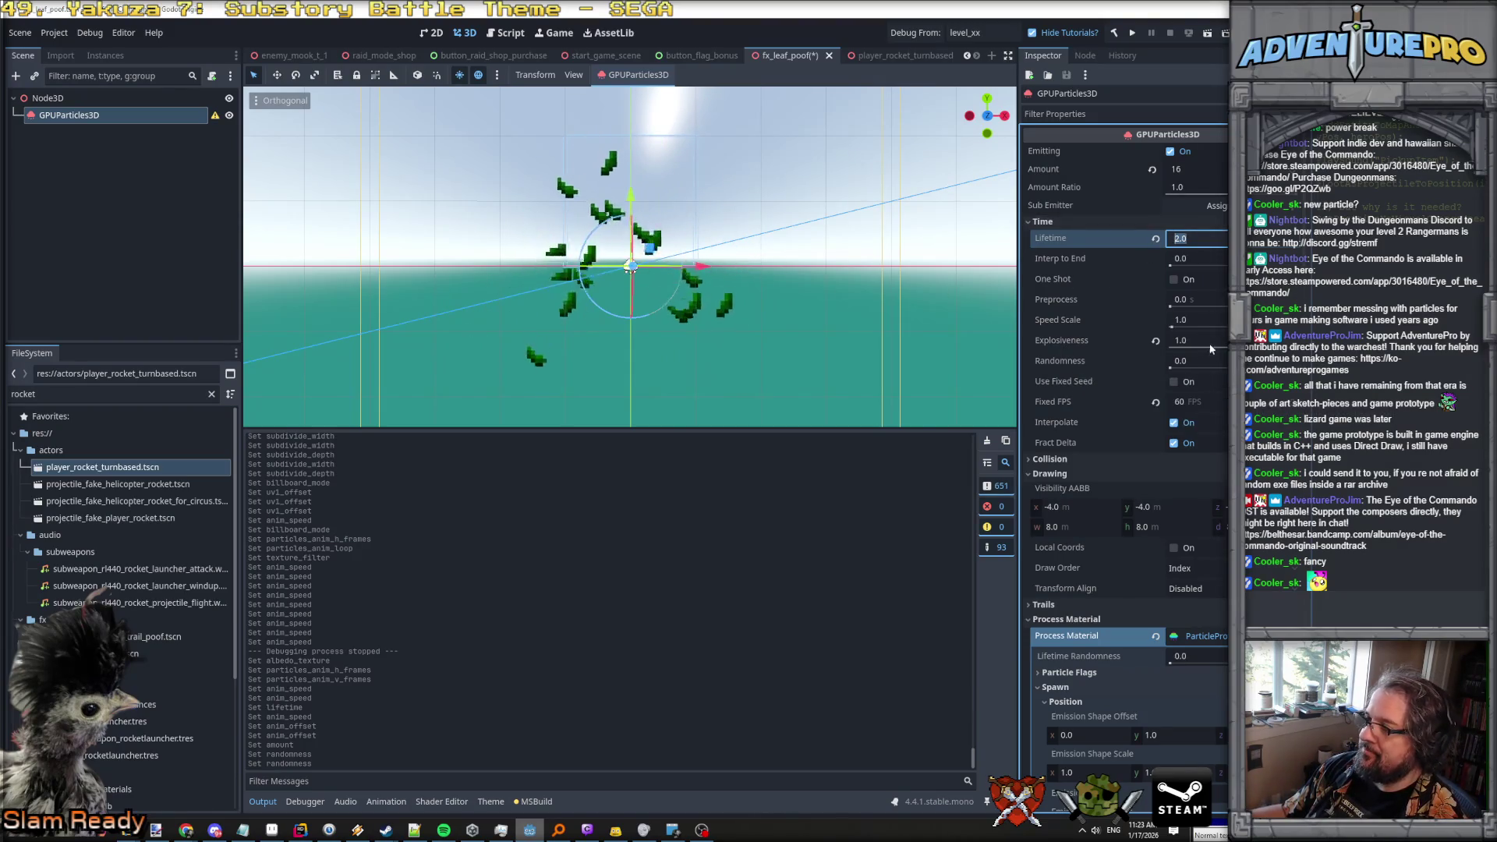
{"action": "mouse_move", "coordinate": [1196, 340]}
{"action": "left_mouse_down"}
{"action": "mouse_move", "coordinate": [1174, 340]}
{"action": "mouse_move", "coordinate": [1199, 340]}
{"action": "left_mouse_up"}
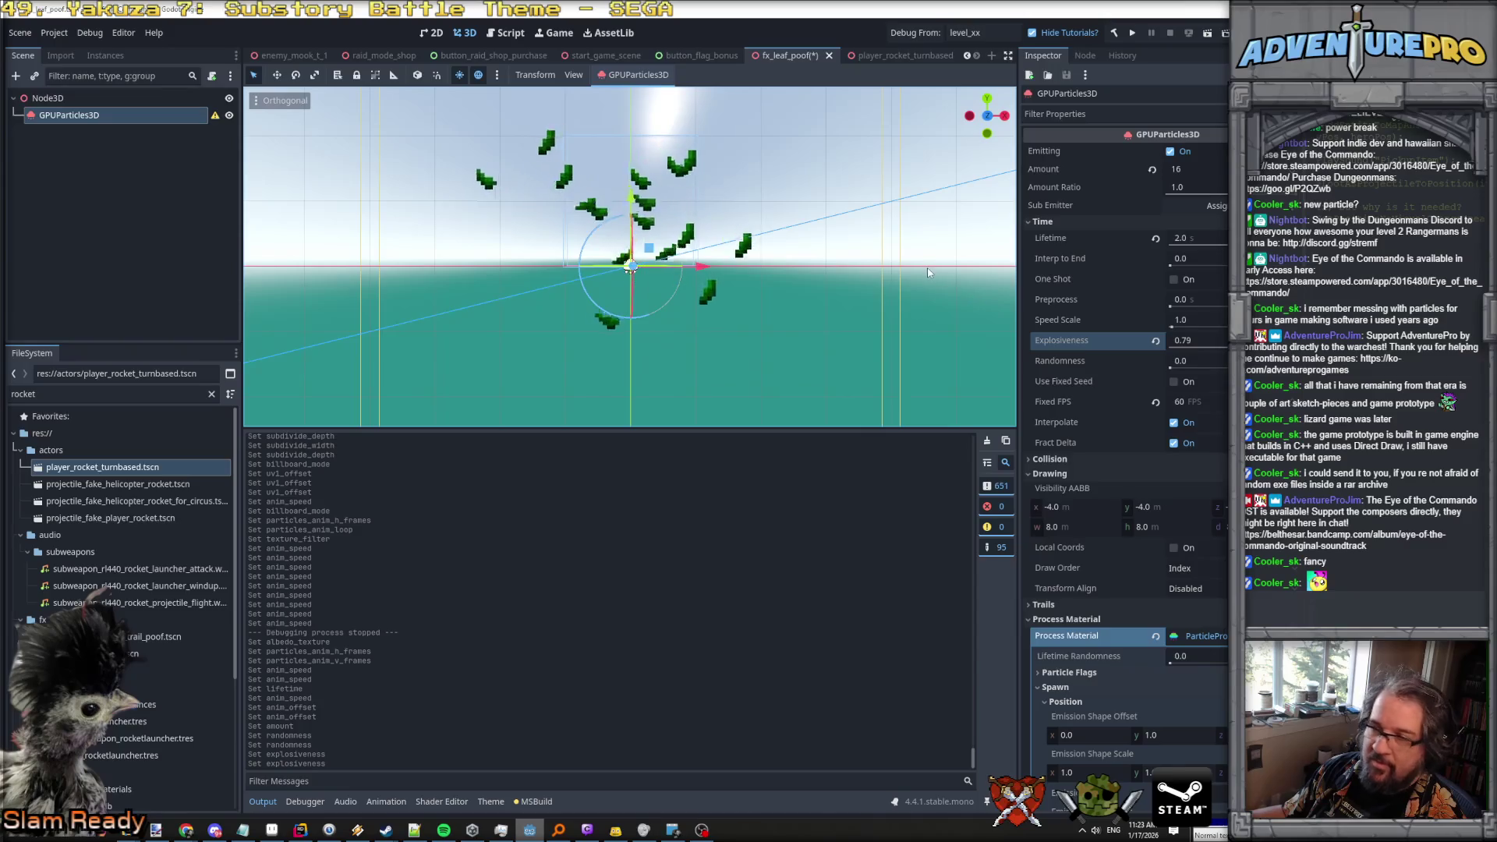
{"action": "scroll", "coordinate": [928, 272], "scroll_direction": "down", "scroll_amount": 2}
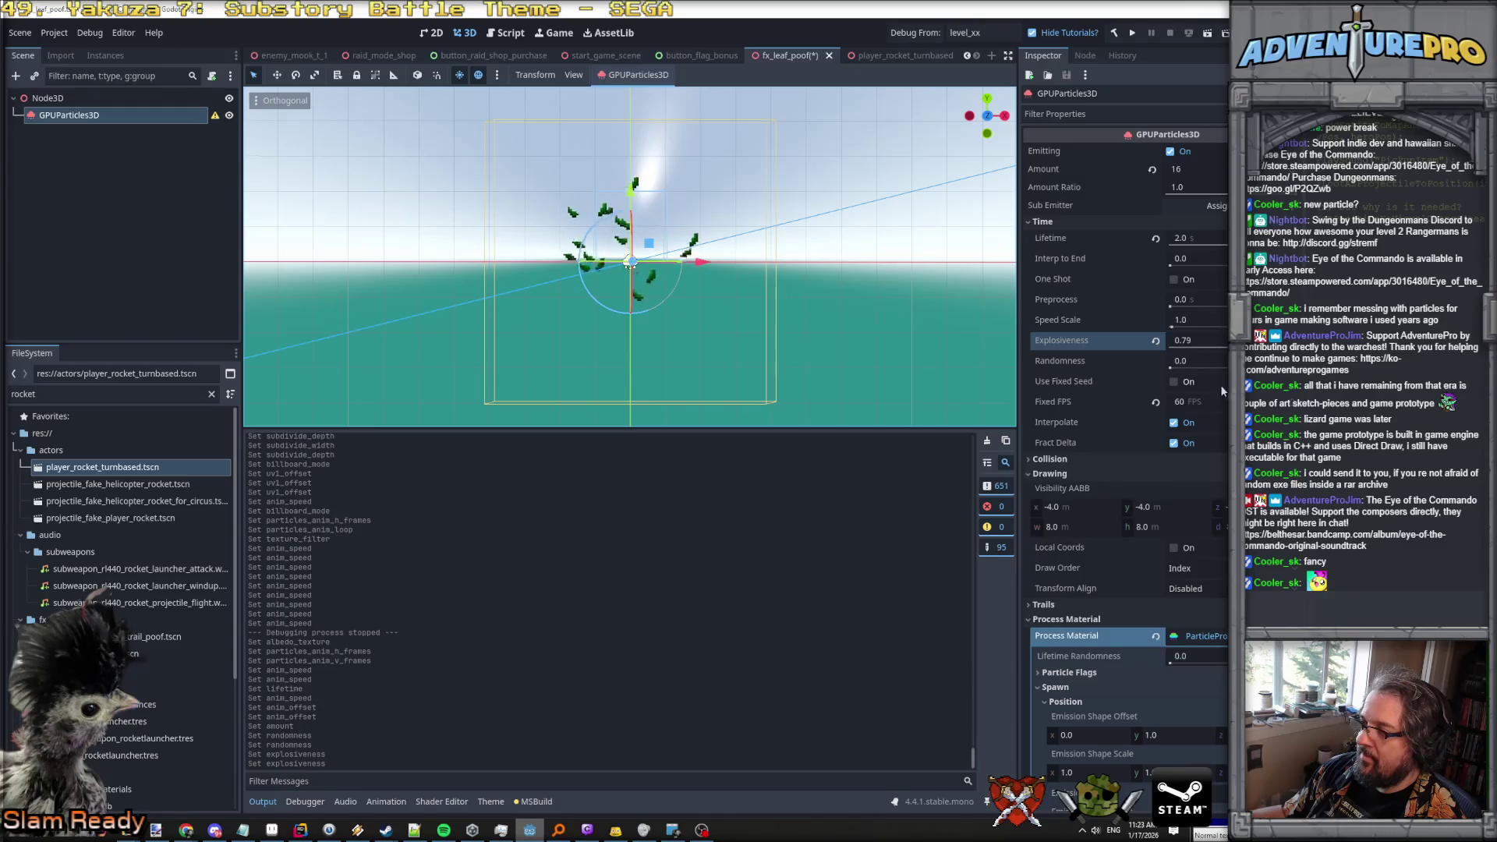
{"action": "left_click_drag", "start_coordinate": [1197, 340], "coordinate": [1224, 340]}
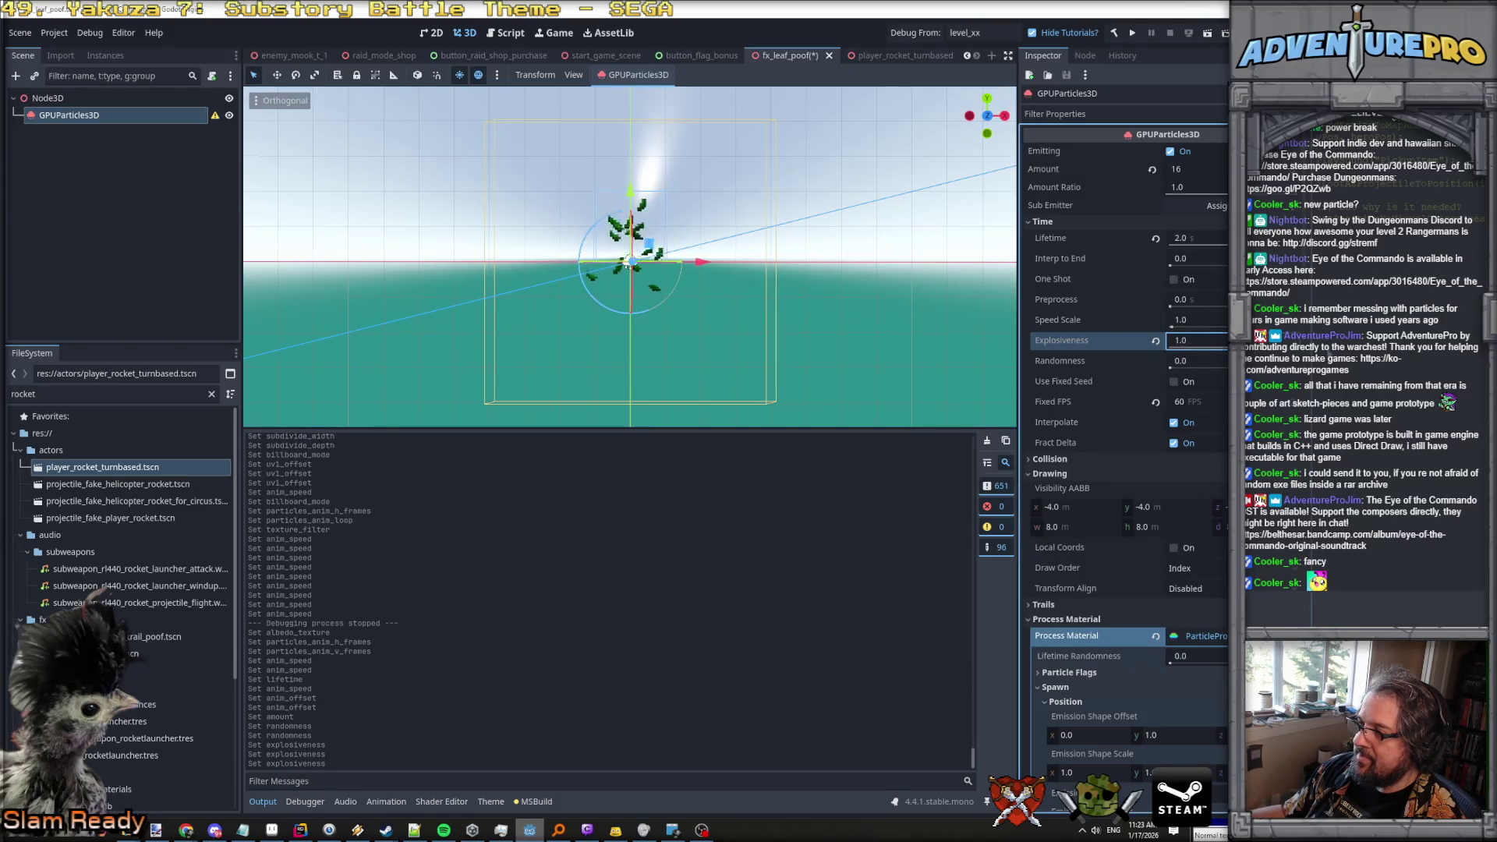
Try an initial velocity maximum of 2.0, then reset it to 1.0.
{"action": "scroll", "coordinate": [1124, 502], "scroll_direction": "down", "scroll_amount": 3}
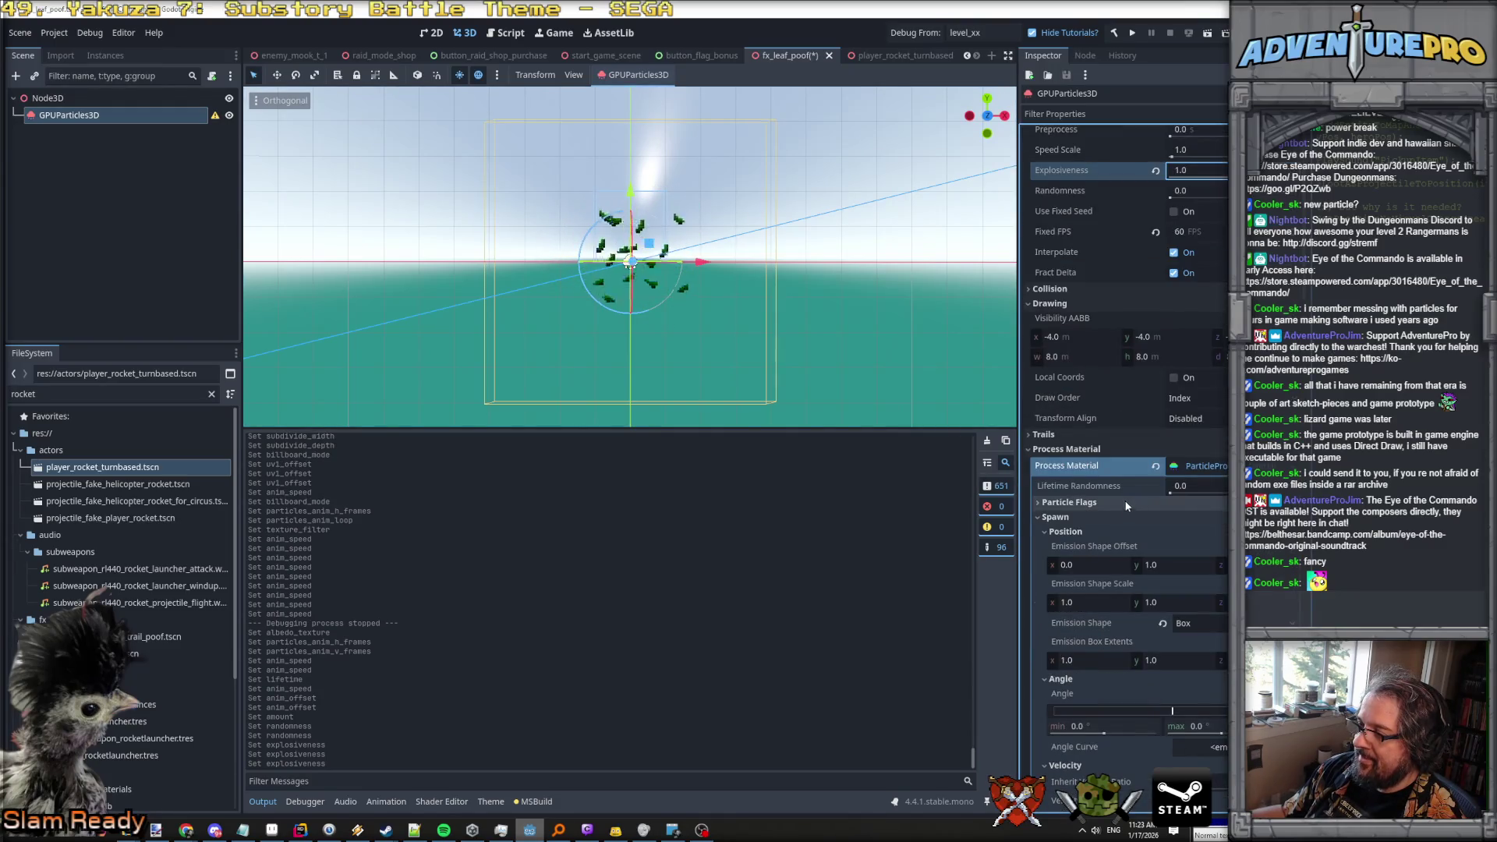
{"action": "scroll", "coordinate": [1104, 599], "scroll_direction": "down", "scroll_amount": 2}
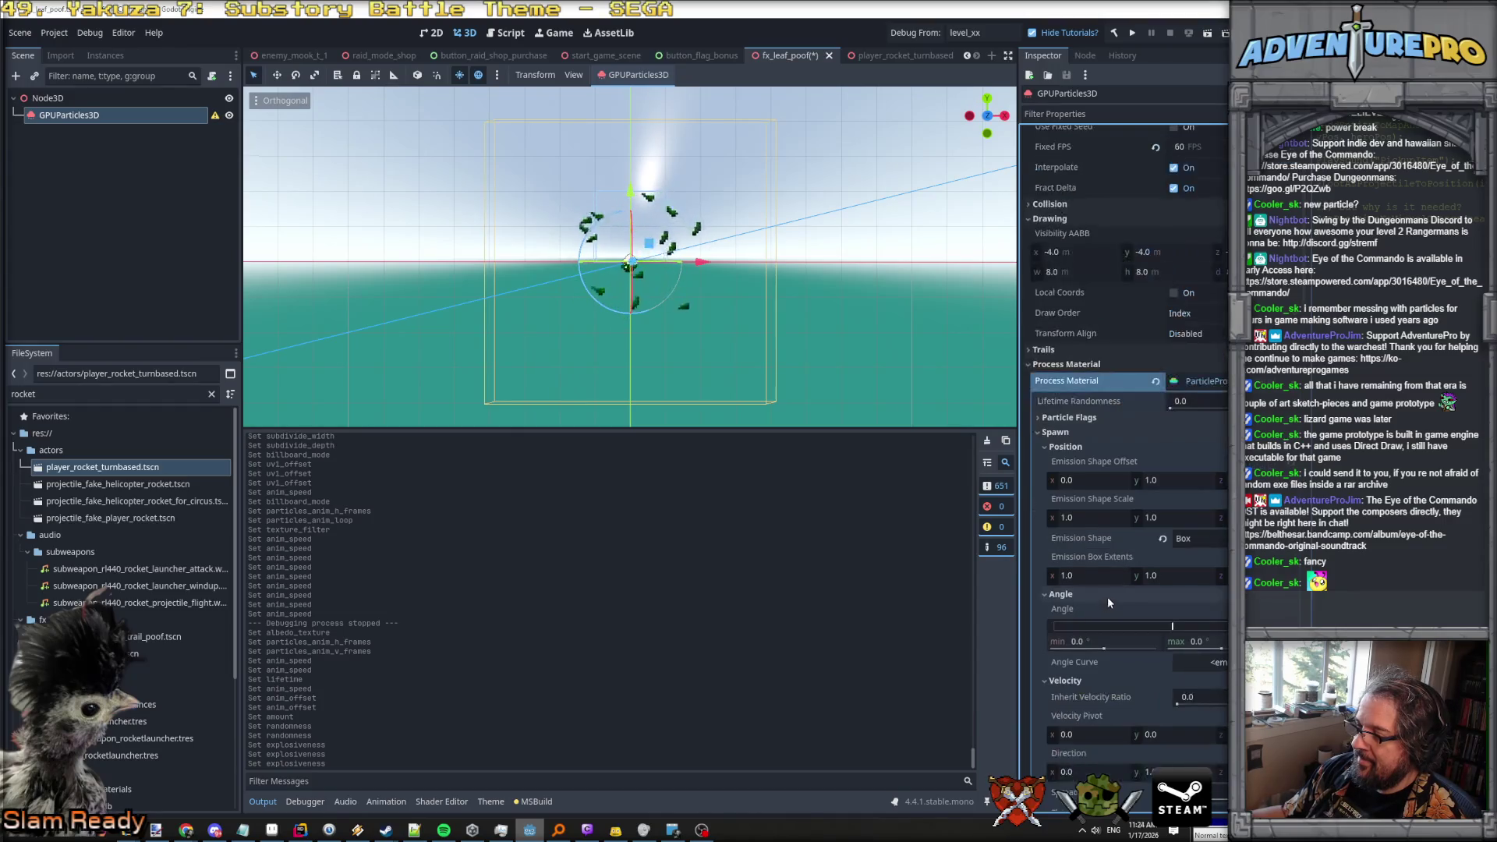
{"action": "scroll", "coordinate": [1124, 572], "scroll_direction": "down", "scroll_amount": 2}
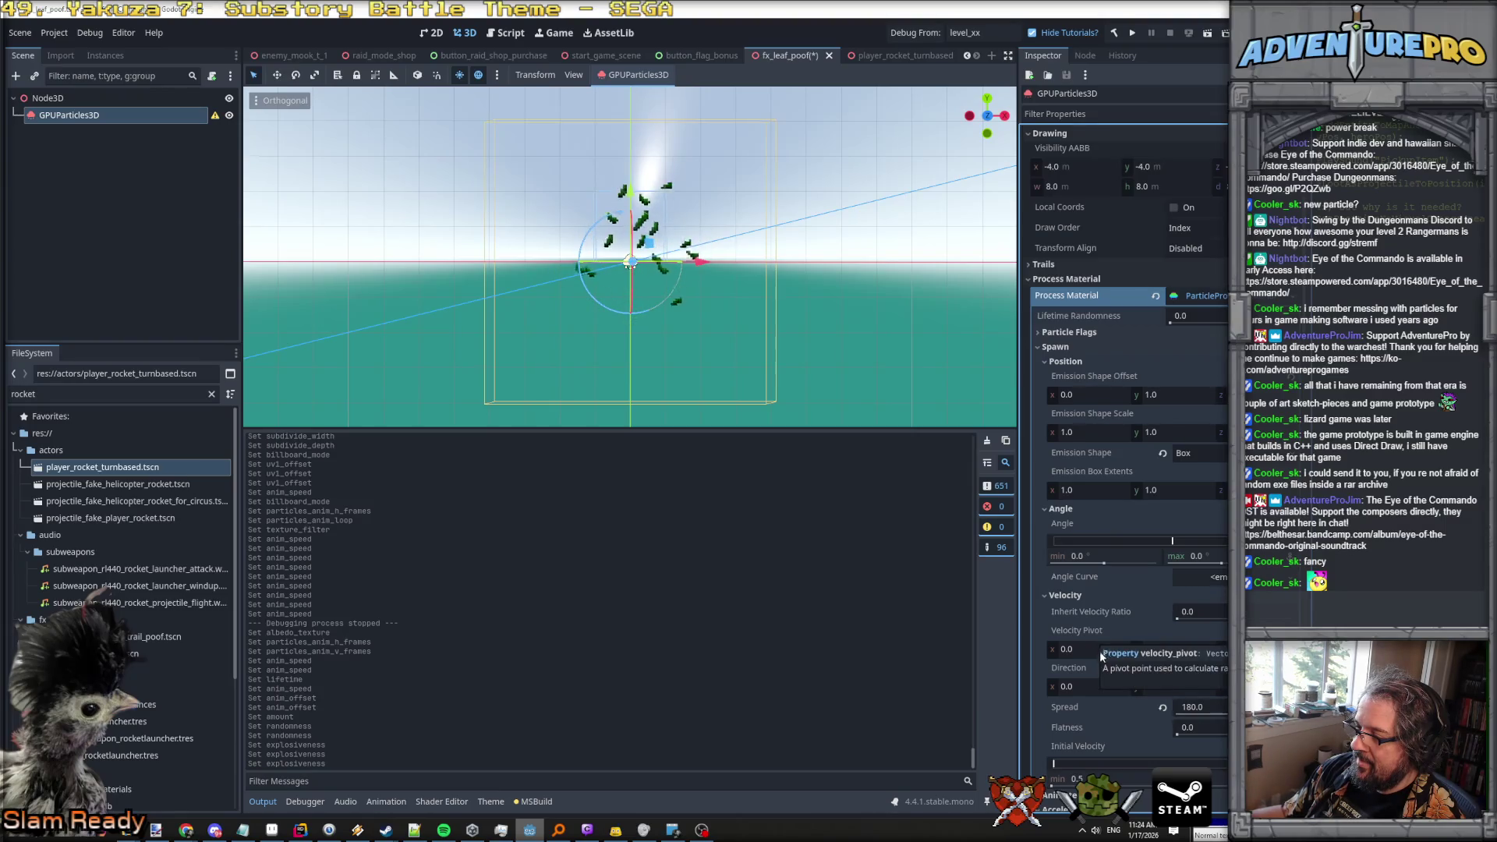
{"action": "scroll", "coordinate": [1099, 650], "scroll_direction": "down", "scroll_amount": 2}
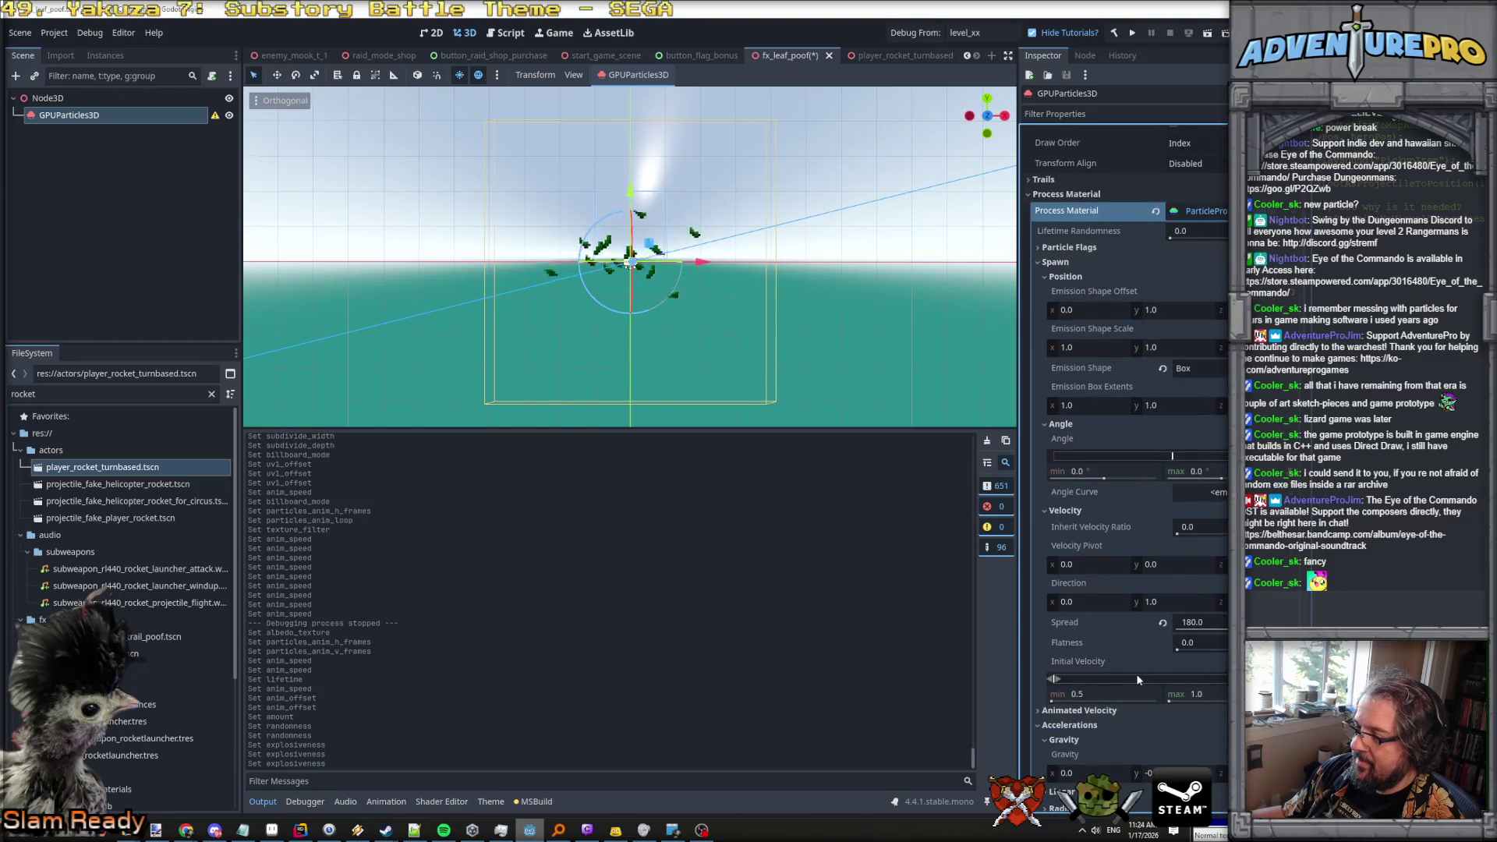
{"action": "left_click", "coordinate": [1199, 694]}
{"action": "type", "text": "2"}
{"action": "key", "text": "Return"}
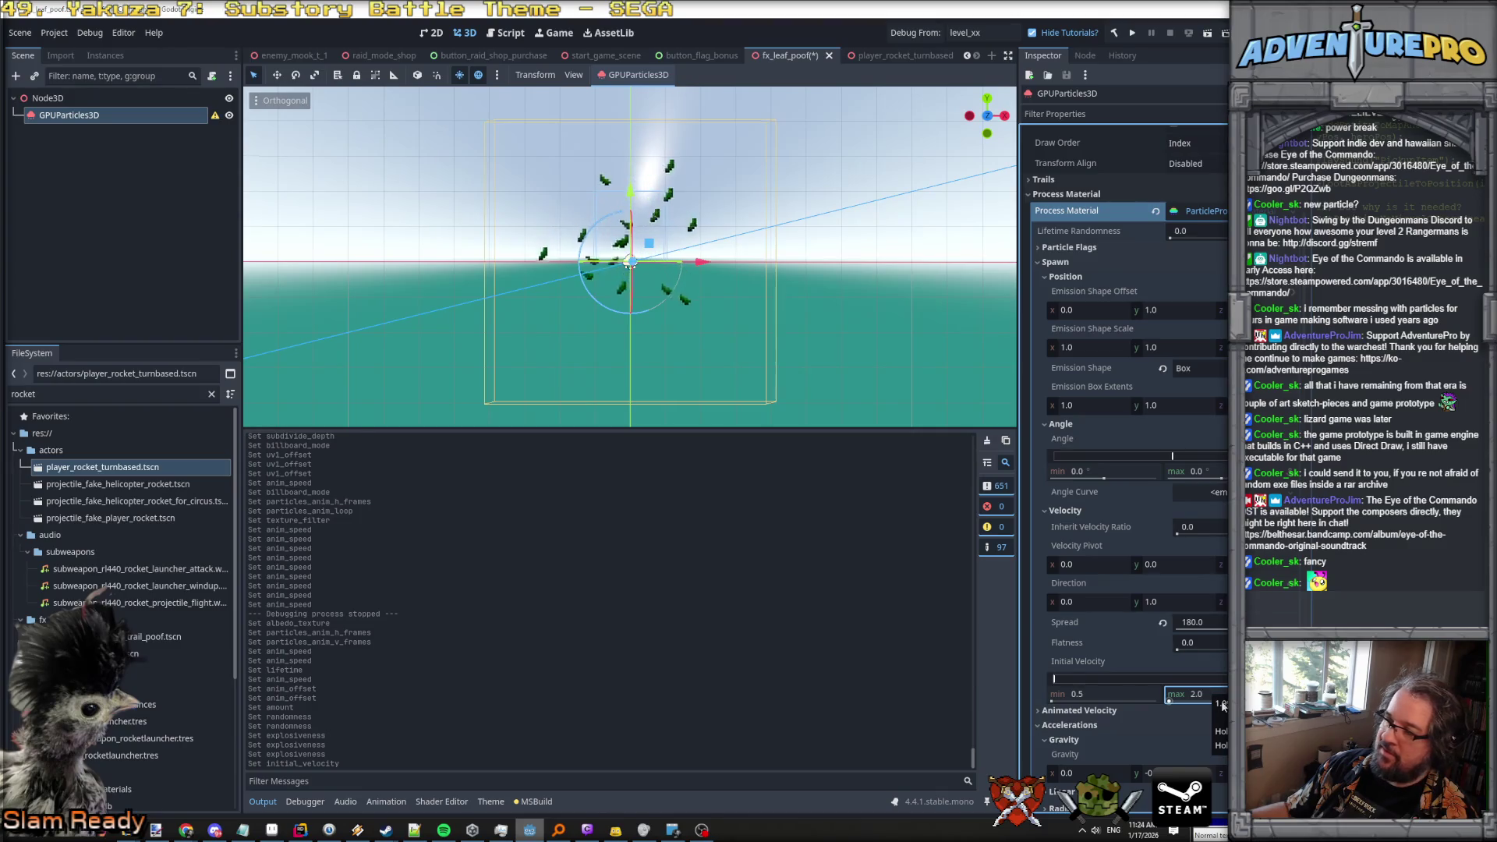
{"action": "type", "text": "1"}
{"action": "key", "text": "Return"}
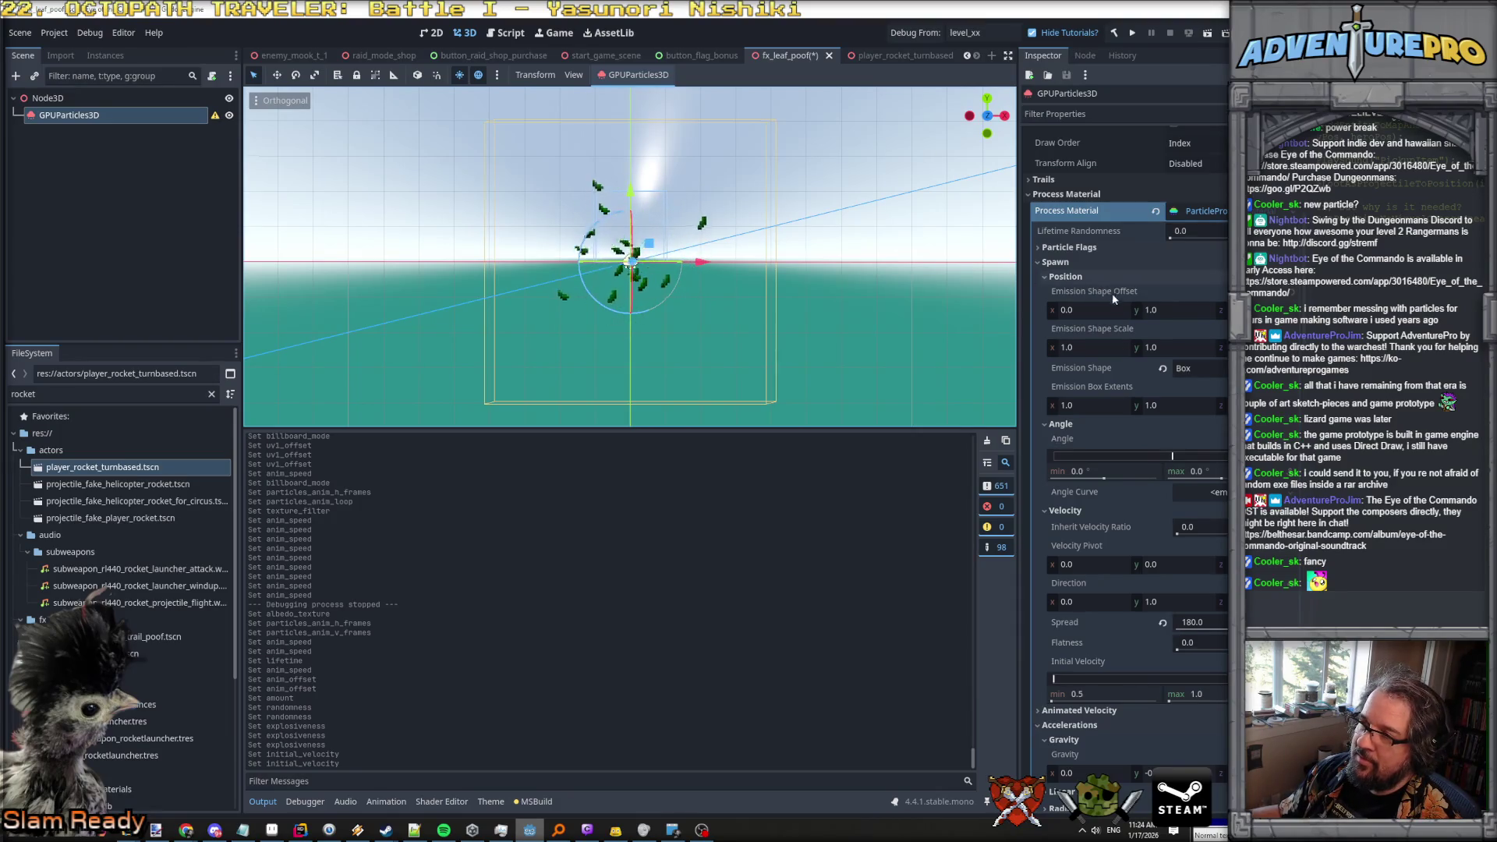
{"action": "scroll", "coordinate": [1196, 335], "scroll_direction": "down", "scroll_amount": 4}
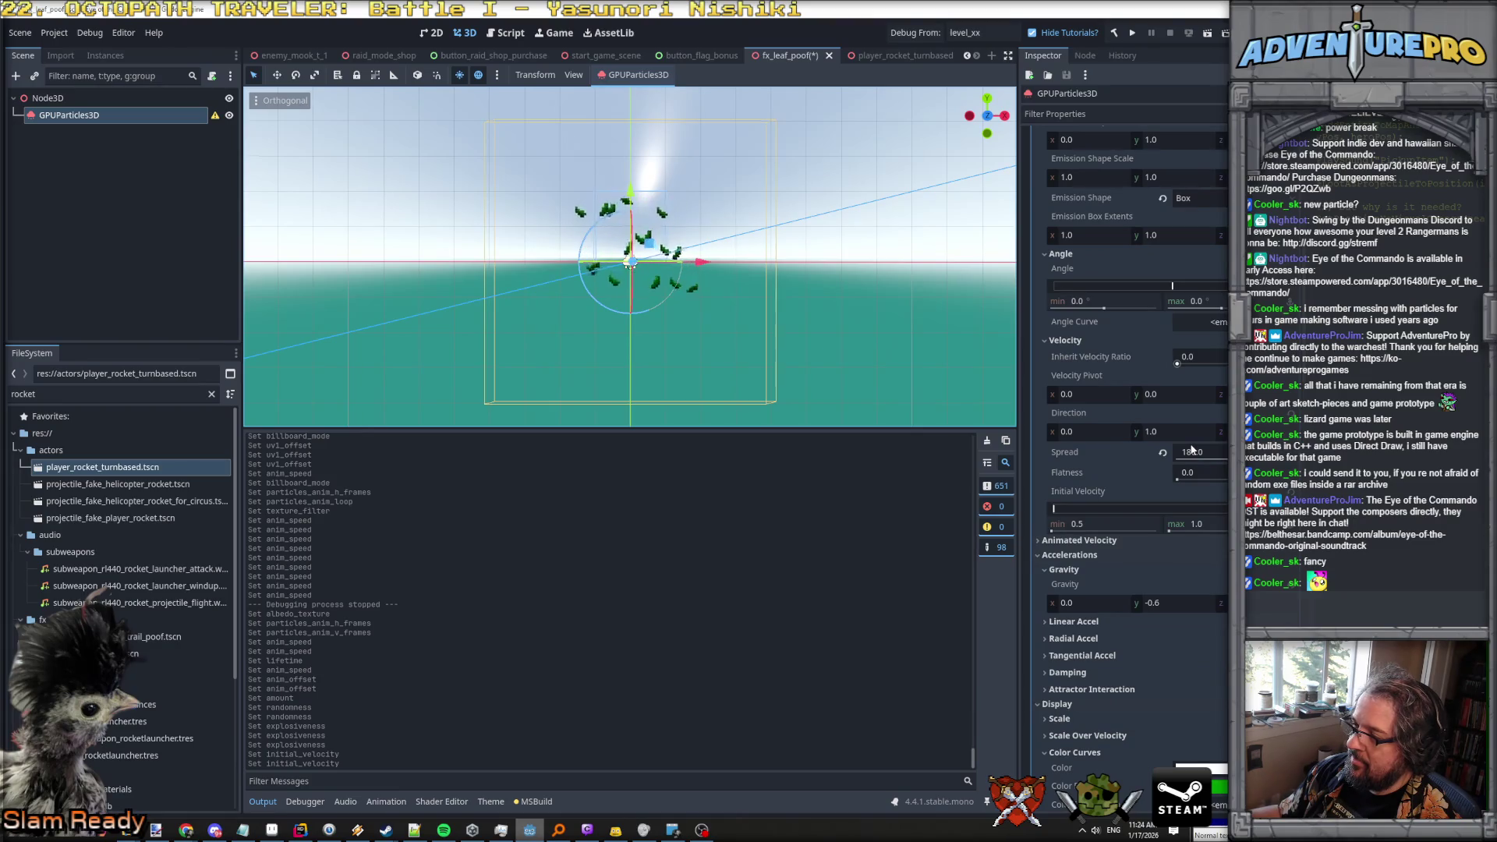
Set the particle lifetime to 3.0 seconds.
{"action": "scroll", "coordinate": [1190, 446], "scroll_direction": "up", "scroll_amount": 12}
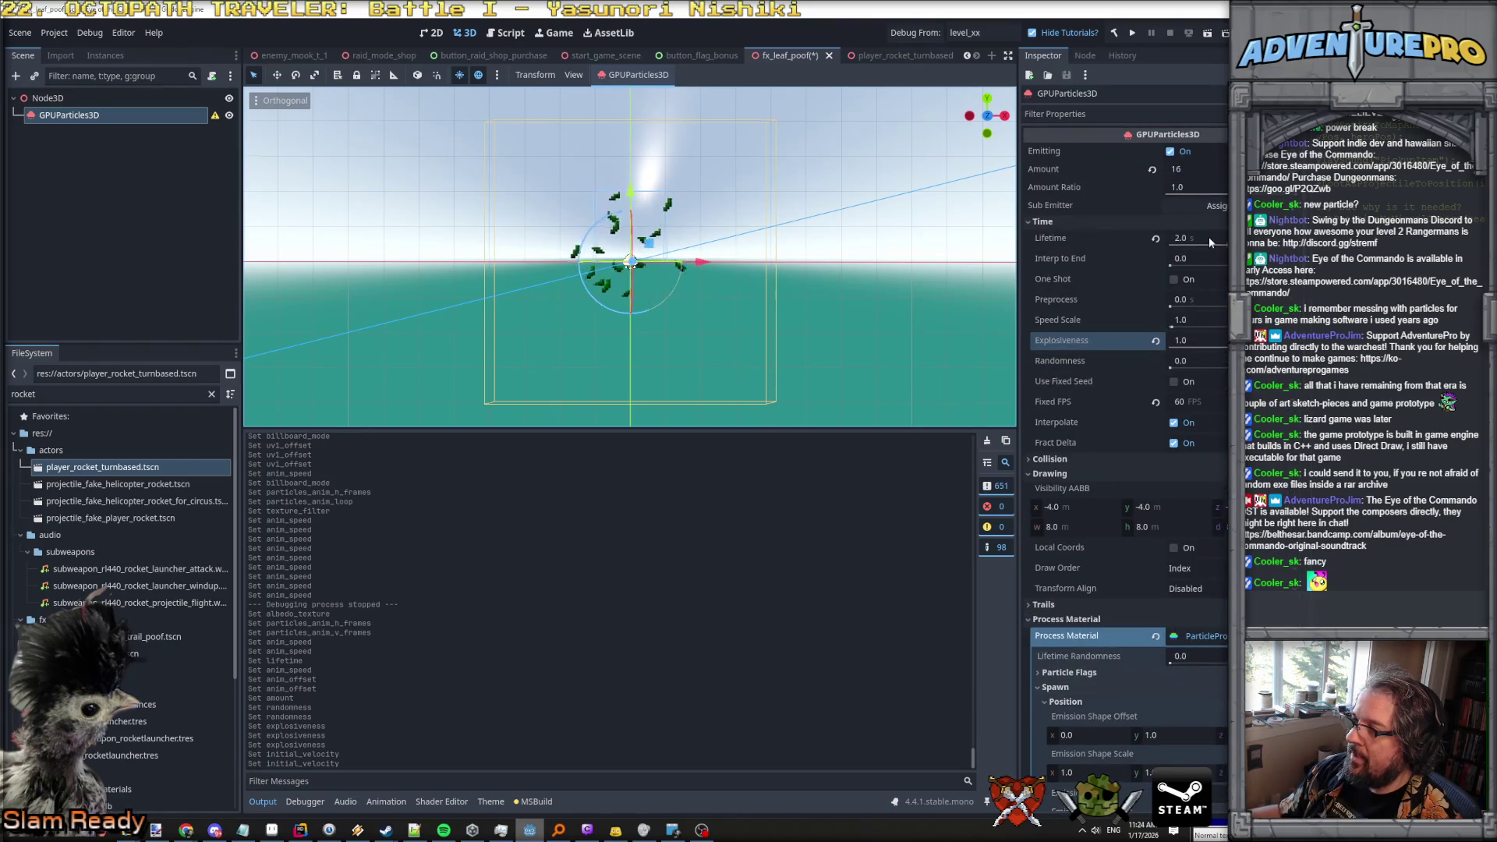
{"action": "left_click", "coordinate": [1209, 238]}
{"action": "type", "text": "3"}
{"action": "key", "text": "Return"}
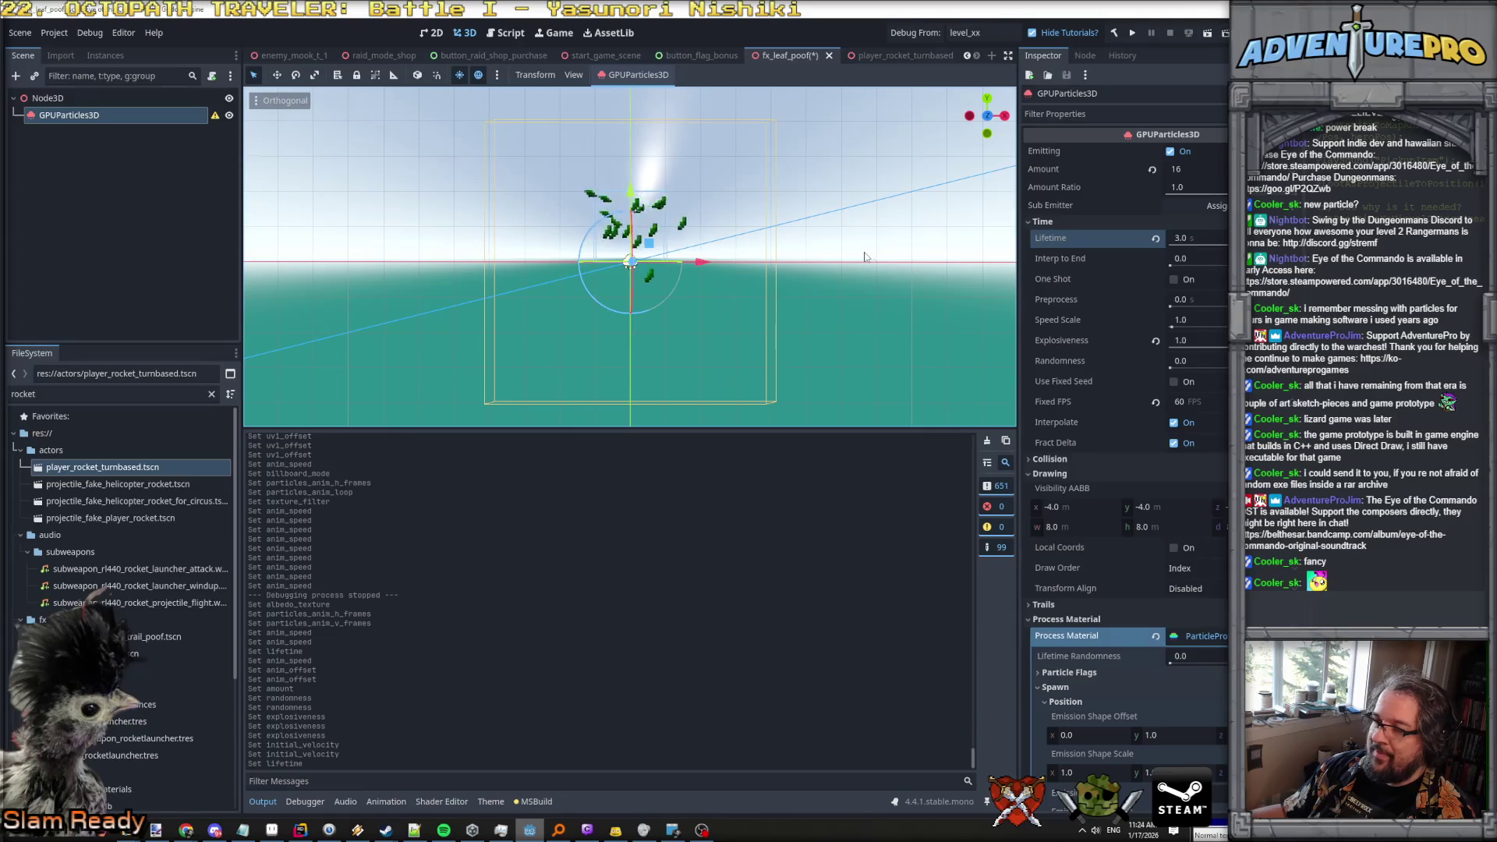
Expand and collapse the Turbulence, Collision and Sub Emitter sections to inspect them.
{"action": "scroll", "coordinate": [1189, 438], "scroll_direction": "down", "scroll_amount": 10}
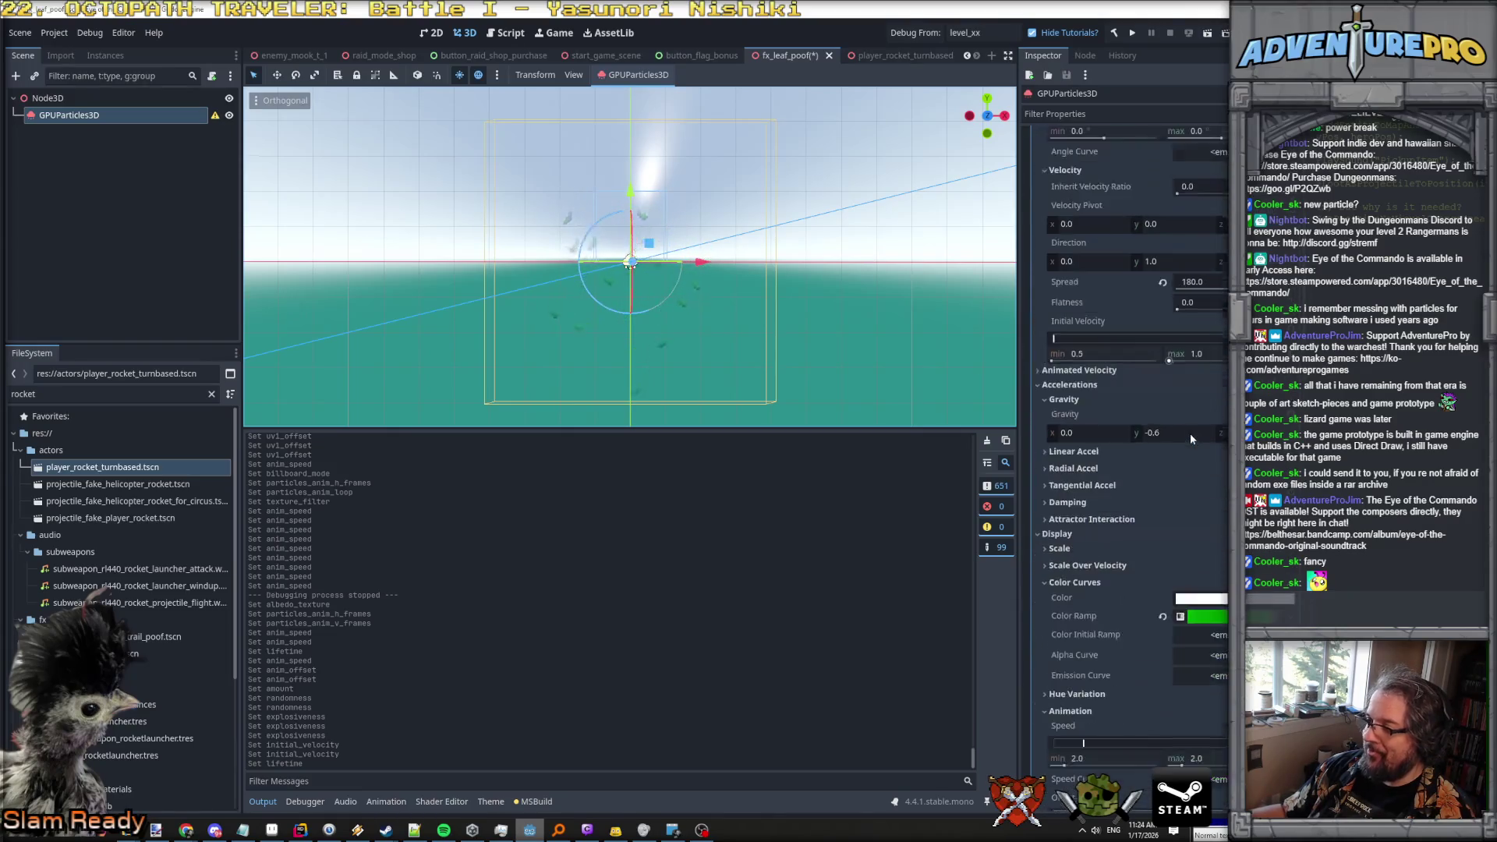
{"action": "scroll", "coordinate": [1189, 433], "scroll_direction": "down", "scroll_amount": 5}
{"action": "left_click", "coordinate": [1083, 441]}
{"action": "left_click", "coordinate": [1084, 441]}
{"action": "left_click", "coordinate": [1072, 452]}
{"action": "left_click", "coordinate": [1073, 454]}
{"action": "left_click", "coordinate": [1077, 471]}
{"action": "left_click", "coordinate": [1077, 471]}
{"action": "scroll", "coordinate": [1076, 443], "scroll_direction": "up", "scroll_amount": 4}
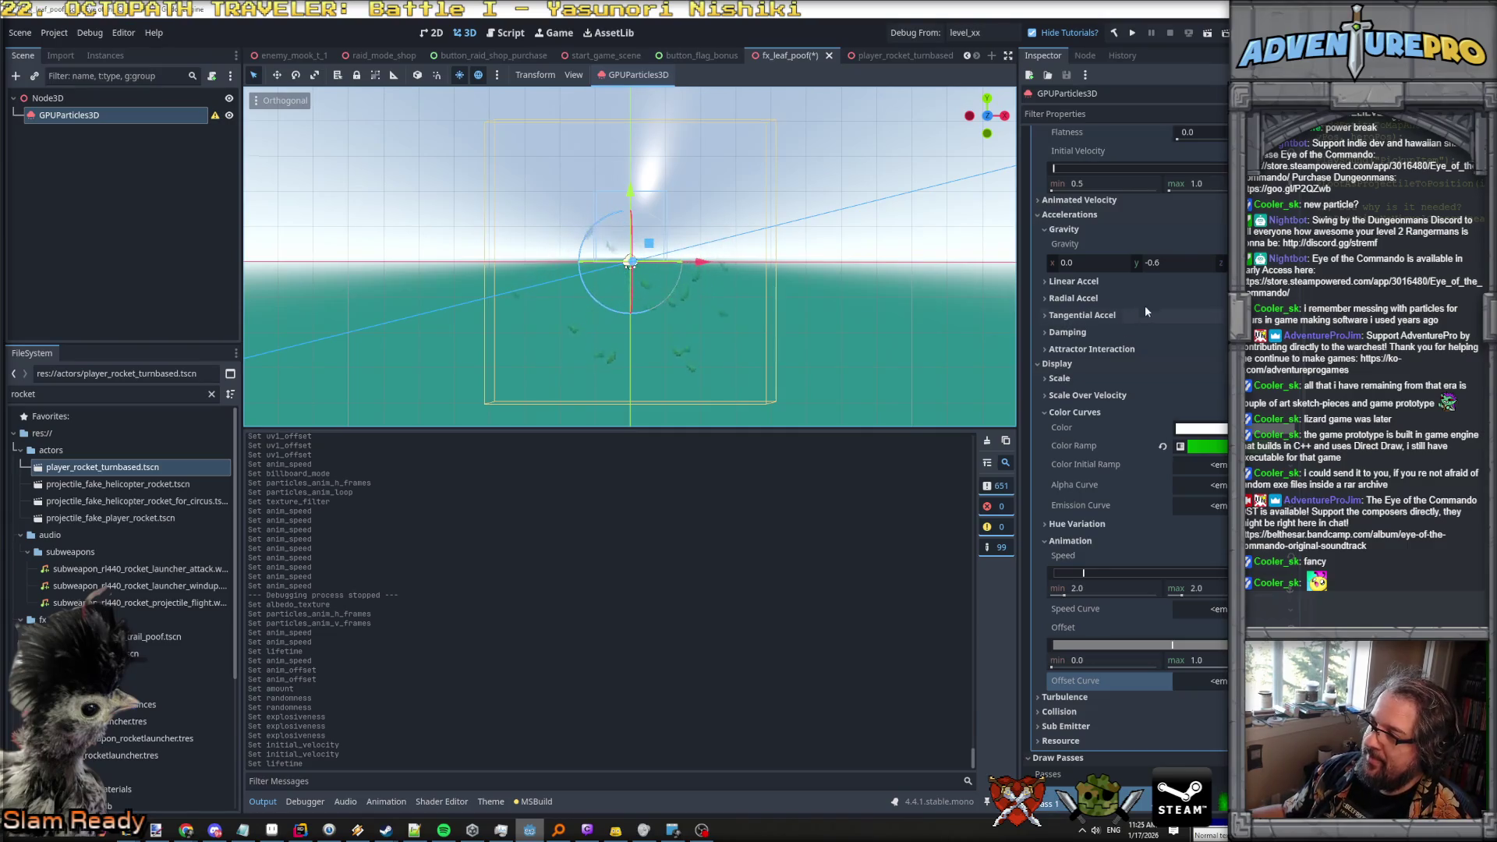
Raise the leaf emitter's Emission Shape Offset Y to 1.5, trying 1.25 first.
{"action": "scroll", "coordinate": [1170, 300], "scroll_direction": "up", "scroll_amount": 1}
{"action": "scroll", "coordinate": [1170, 300], "scroll_direction": "up", "scroll_amount": 5}
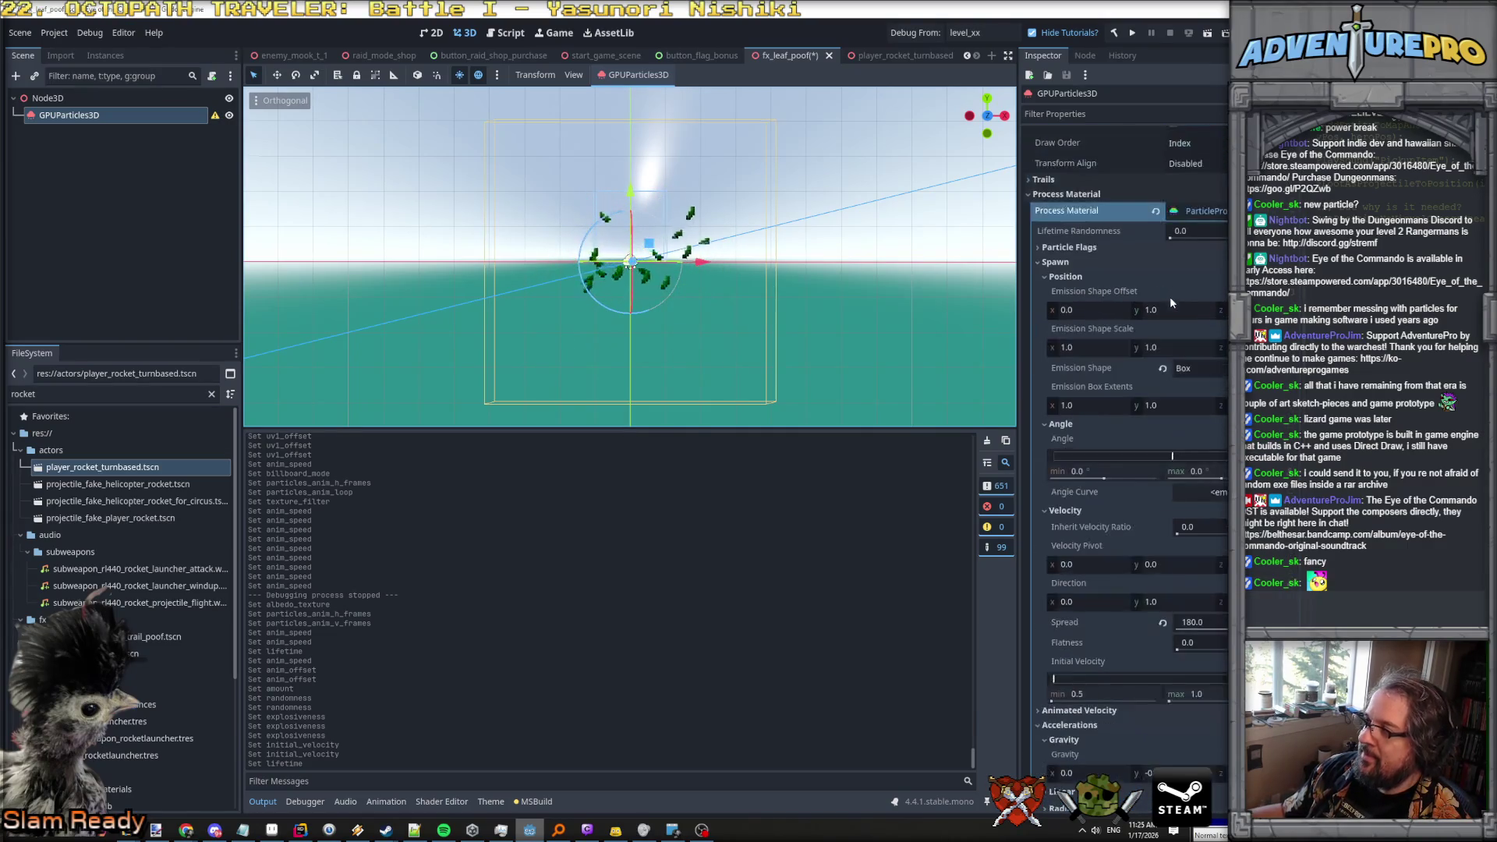
{"action": "left_click", "coordinate": [1178, 311]}
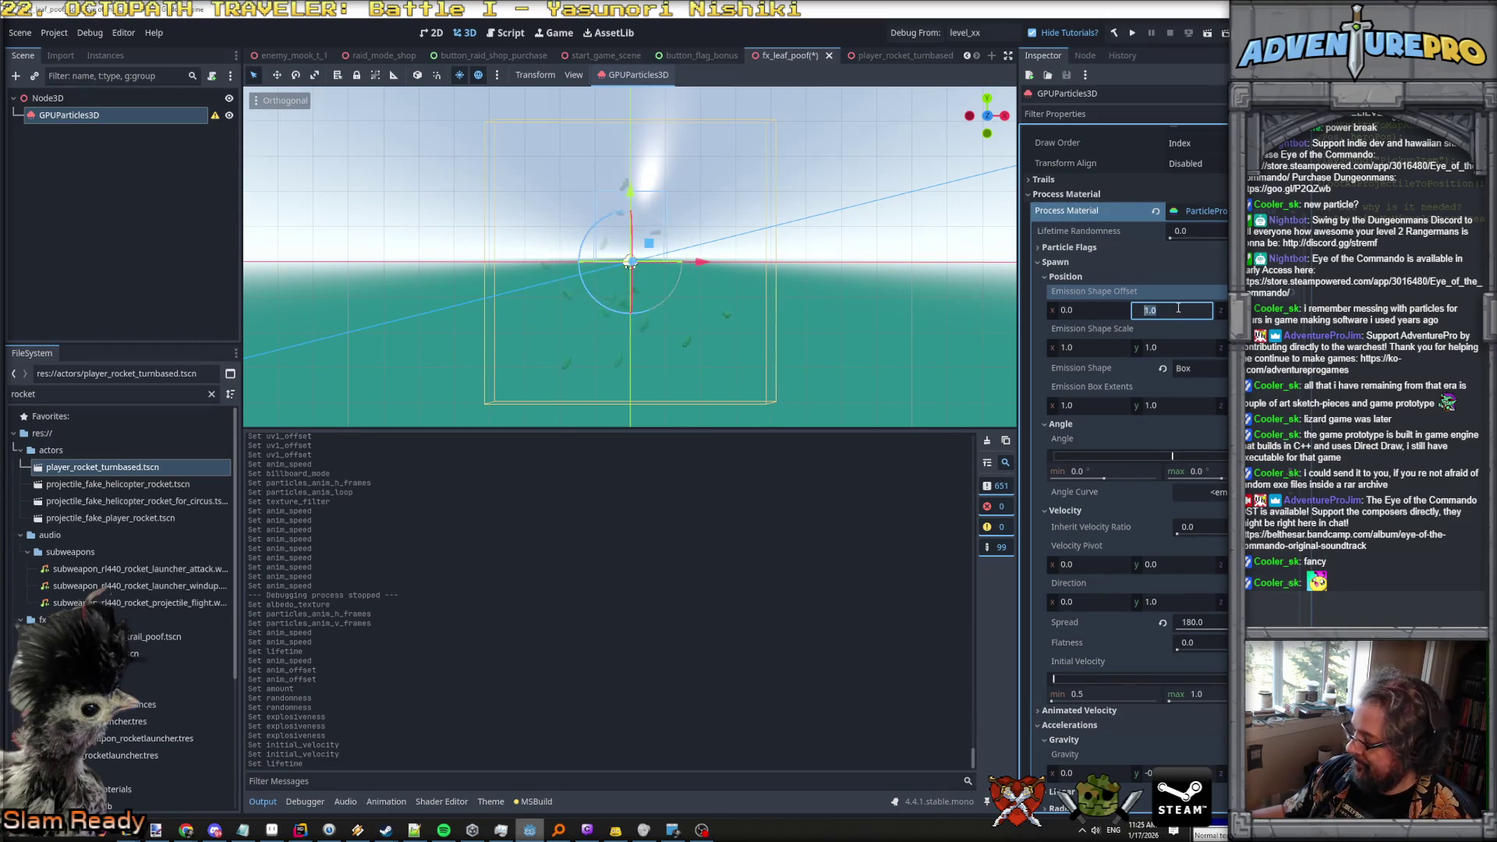
{"action": "type", "text": "1.25"}
{"action": "key", "text": "Return"}
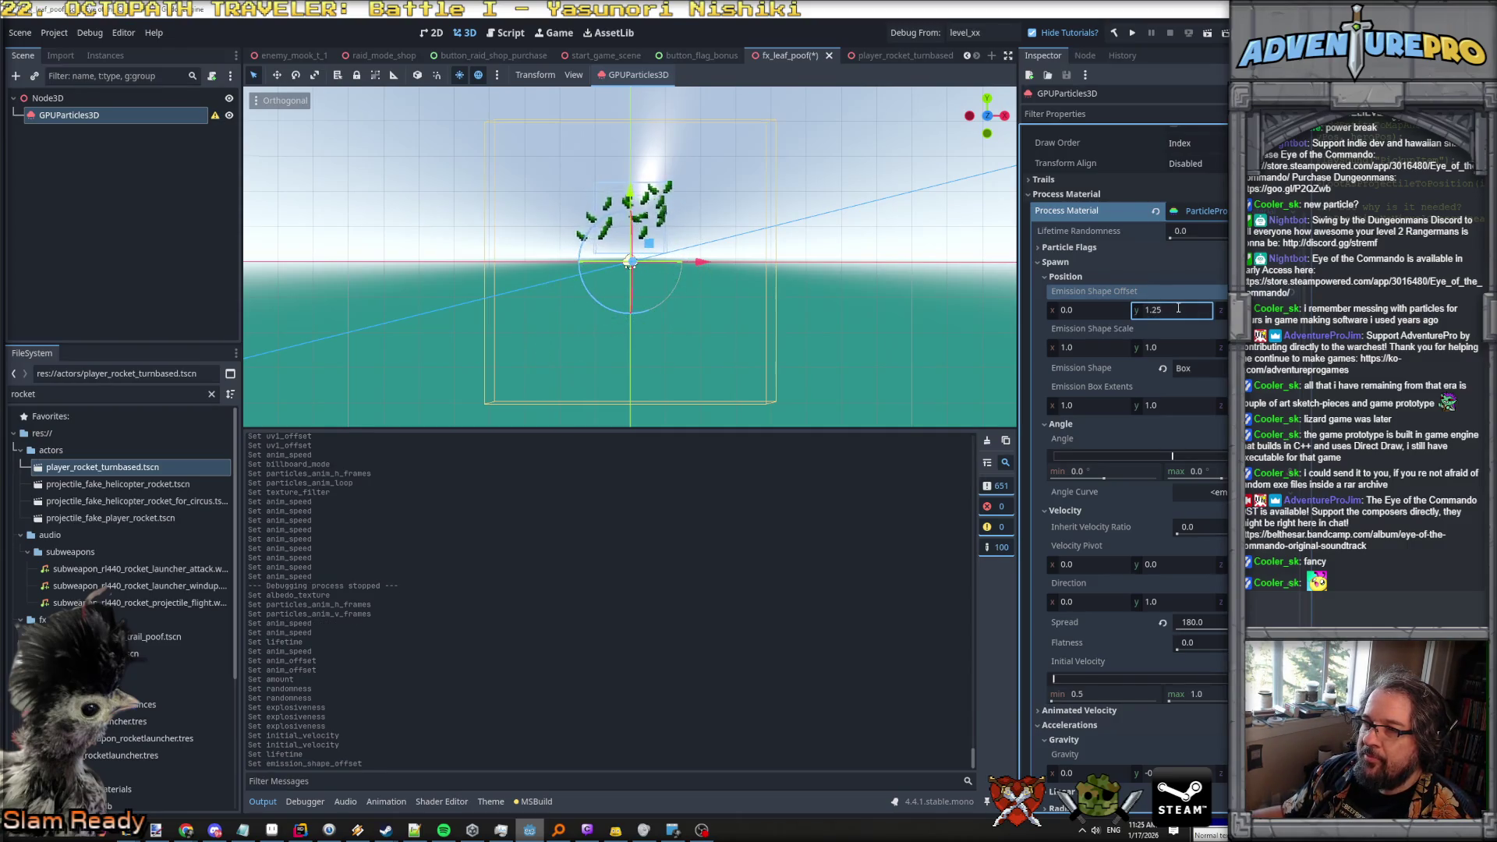
{"action": "left_click", "coordinate": [1174, 307]}
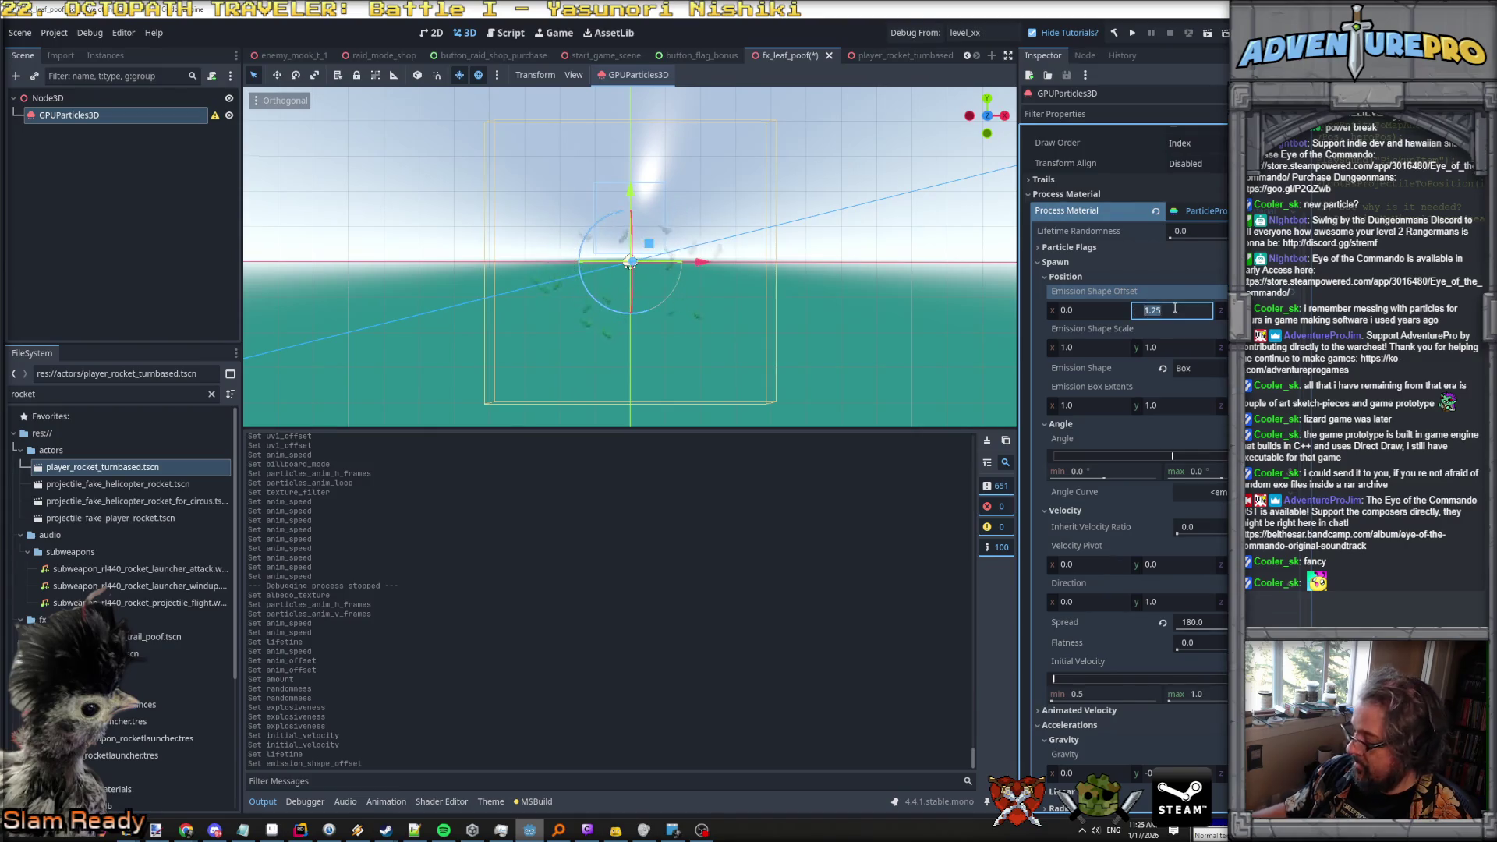
{"action": "type", "text": "15"}
{"action": "key", "text": "Return"}
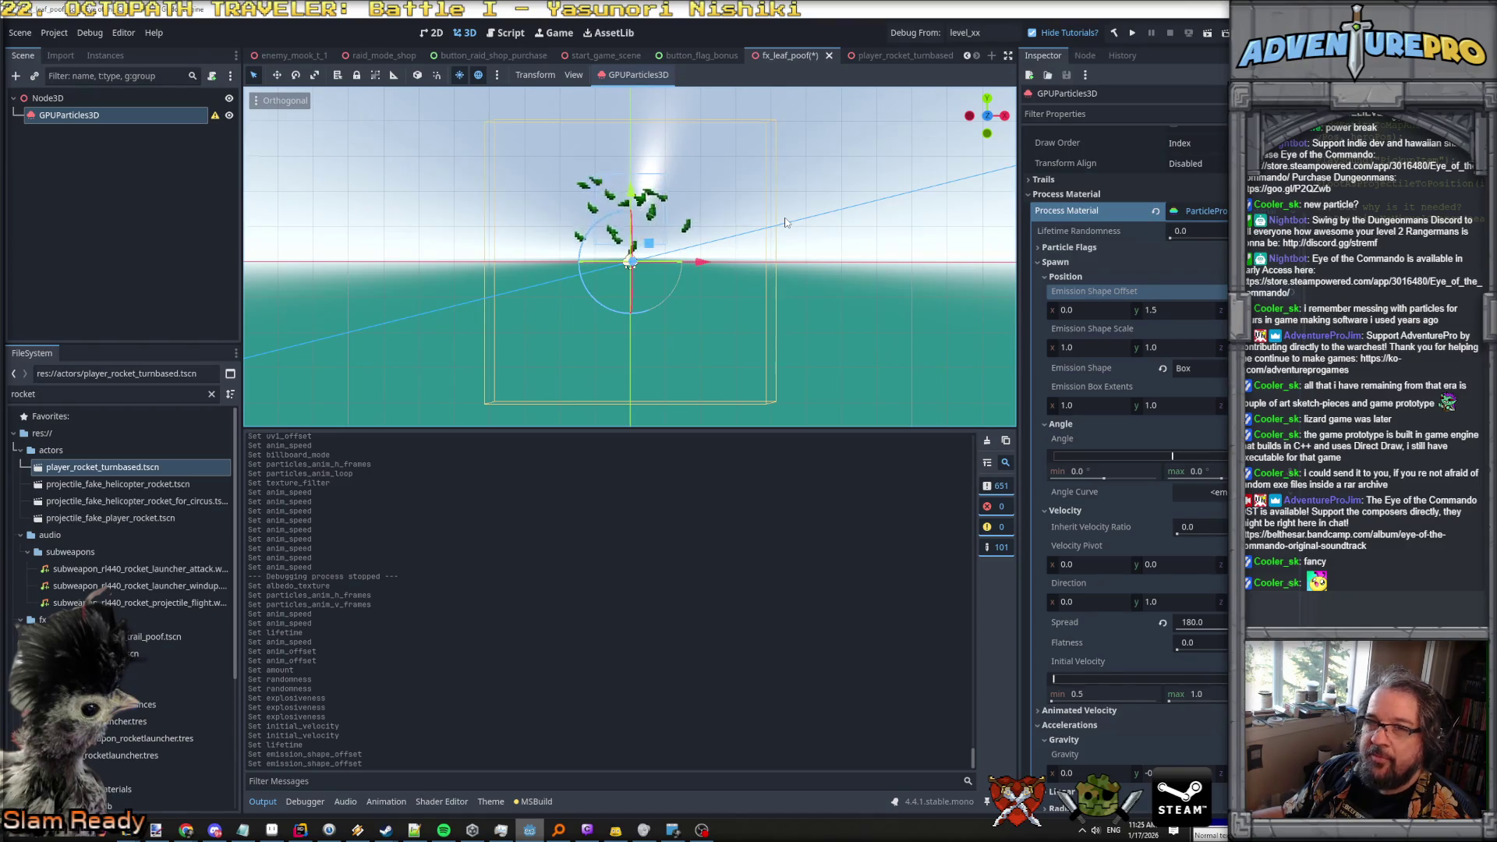
{"action": "left_click", "coordinate": [73, 97]}
{"action": "left_click", "coordinate": [73, 97]}
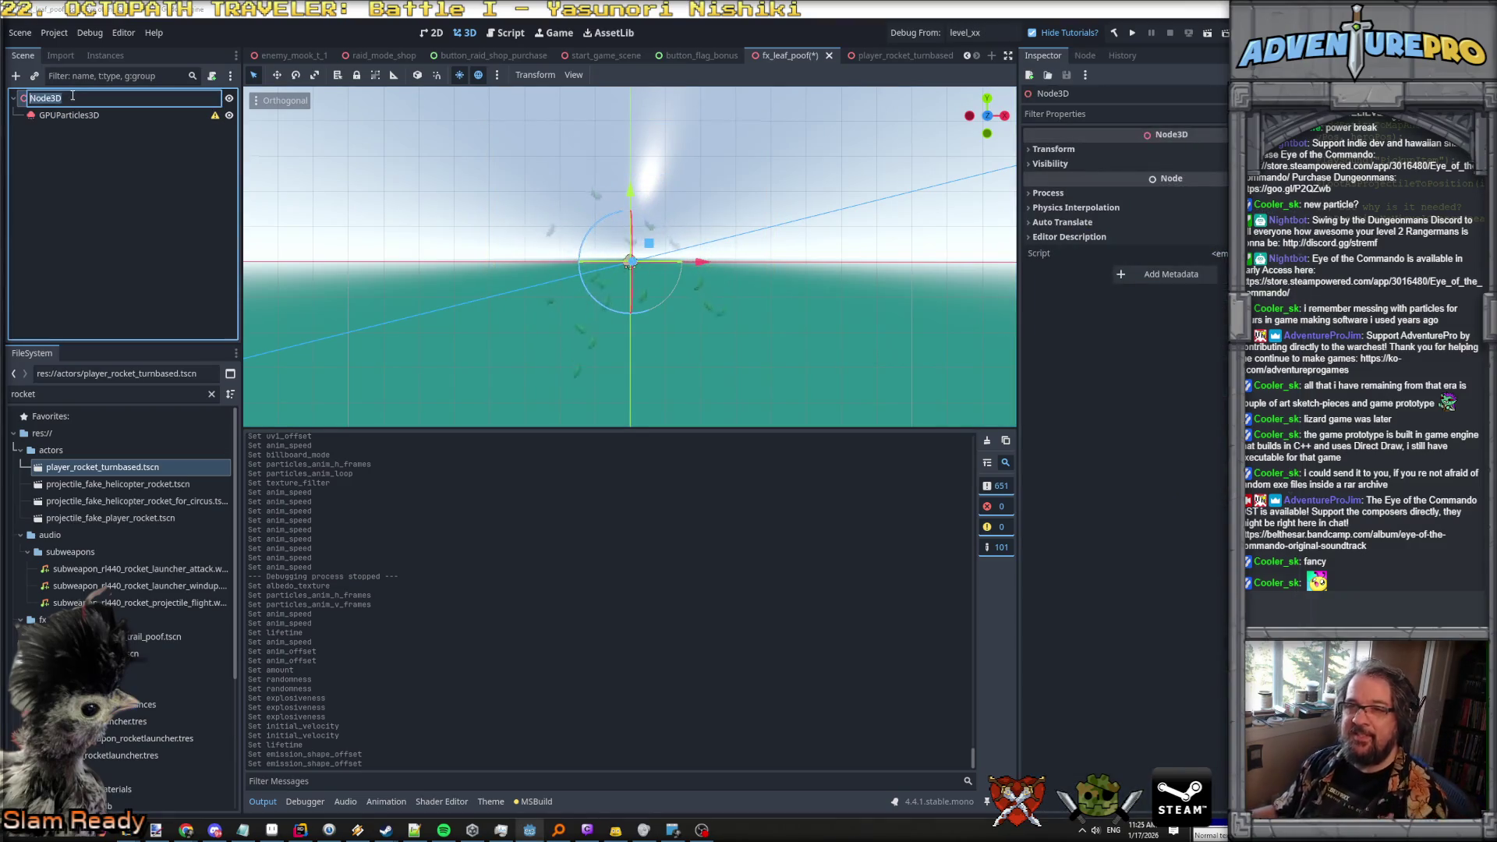
Rename the root Node3D to fx_leaf_poof and save the scene.
{"action": "type", "text": "fx_"}
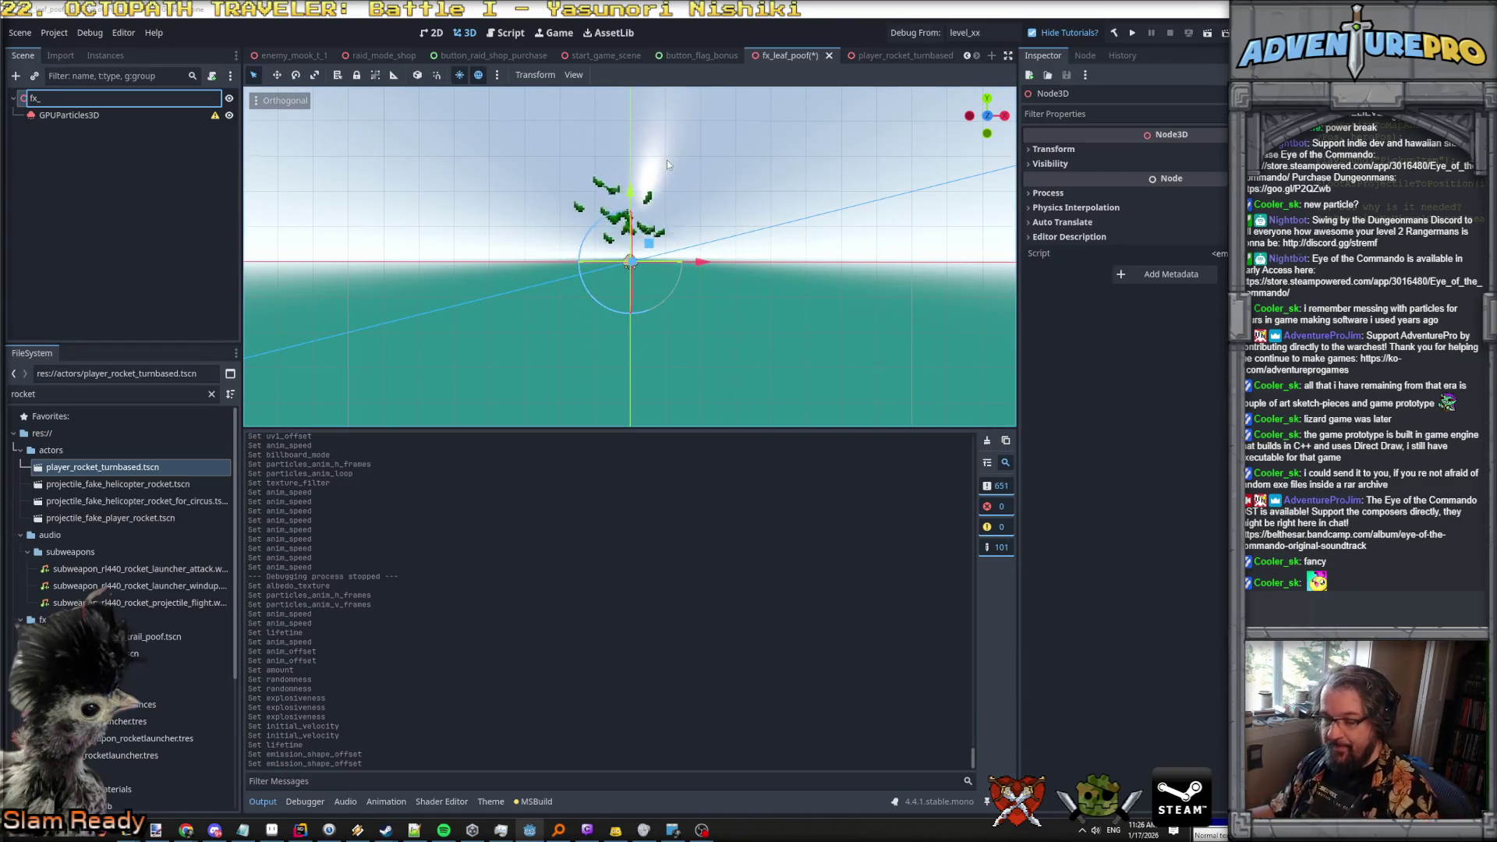
{"action": "key", "text": "Return"}
{"action": "key", "text": "ctrl+s"}
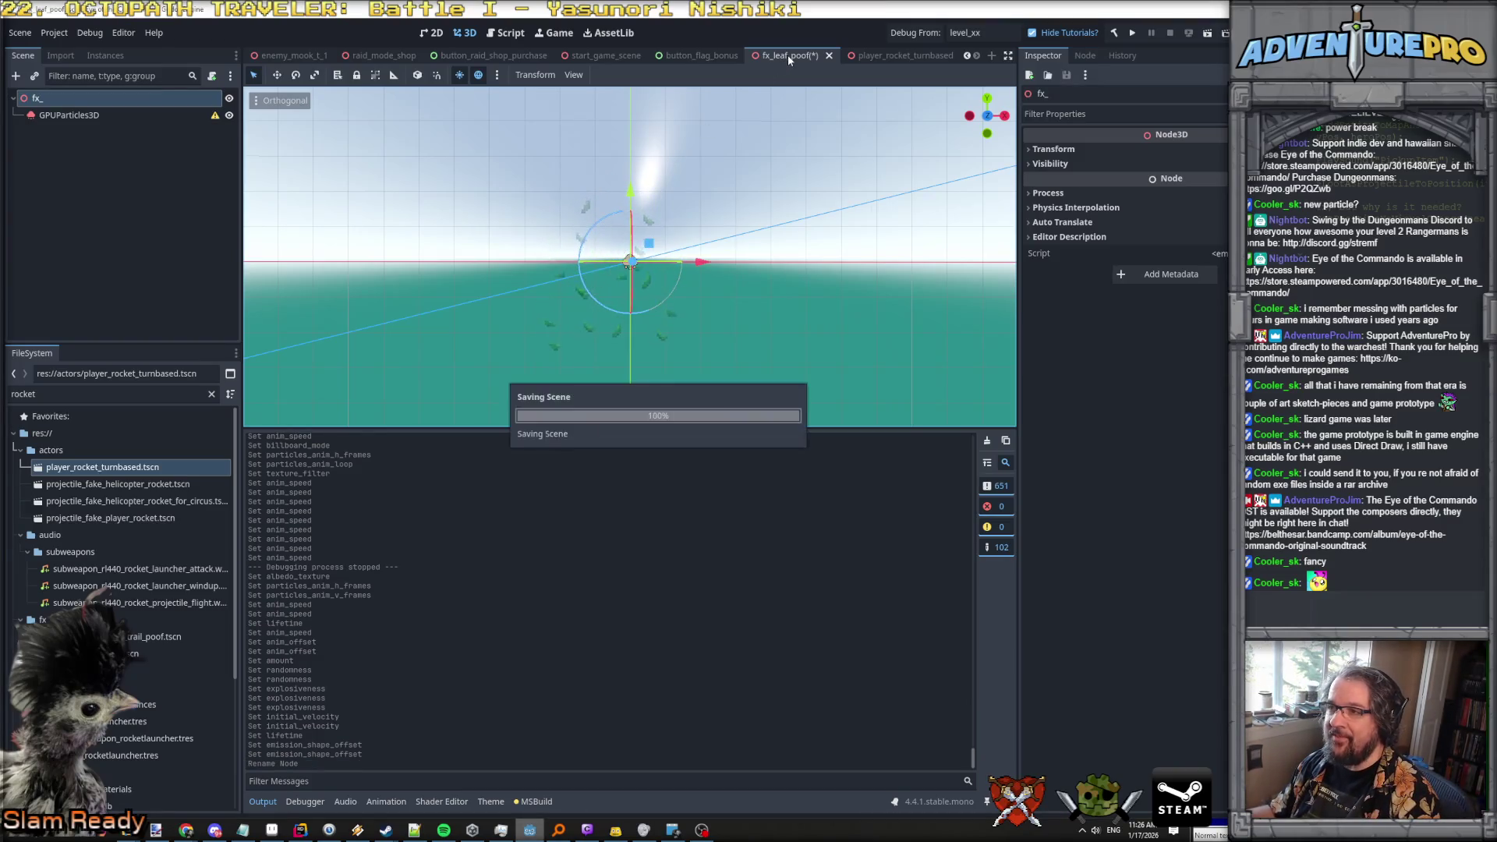
{"action": "double_click", "coordinate": [74, 96]}
{"action": "type", "text": "leaf_poof"}
{"action": "key", "text": "Return"}
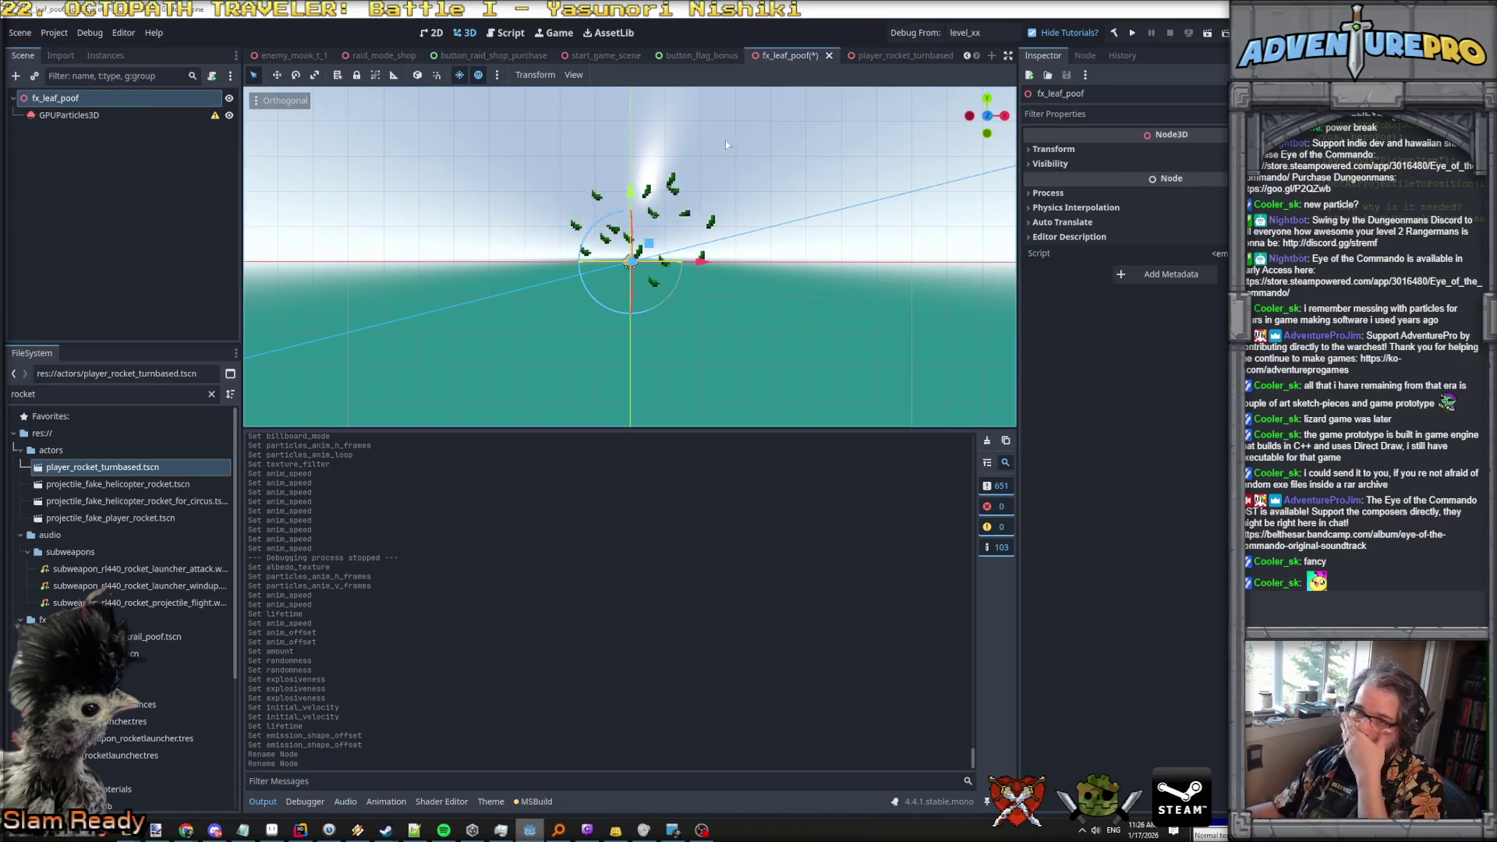
Filter the FileSystem dock for 'onesho' to find the OneShotVFX script.
{"action": "left_click", "coordinate": [127, 96]}
{"action": "double_click", "coordinate": [128, 95]}
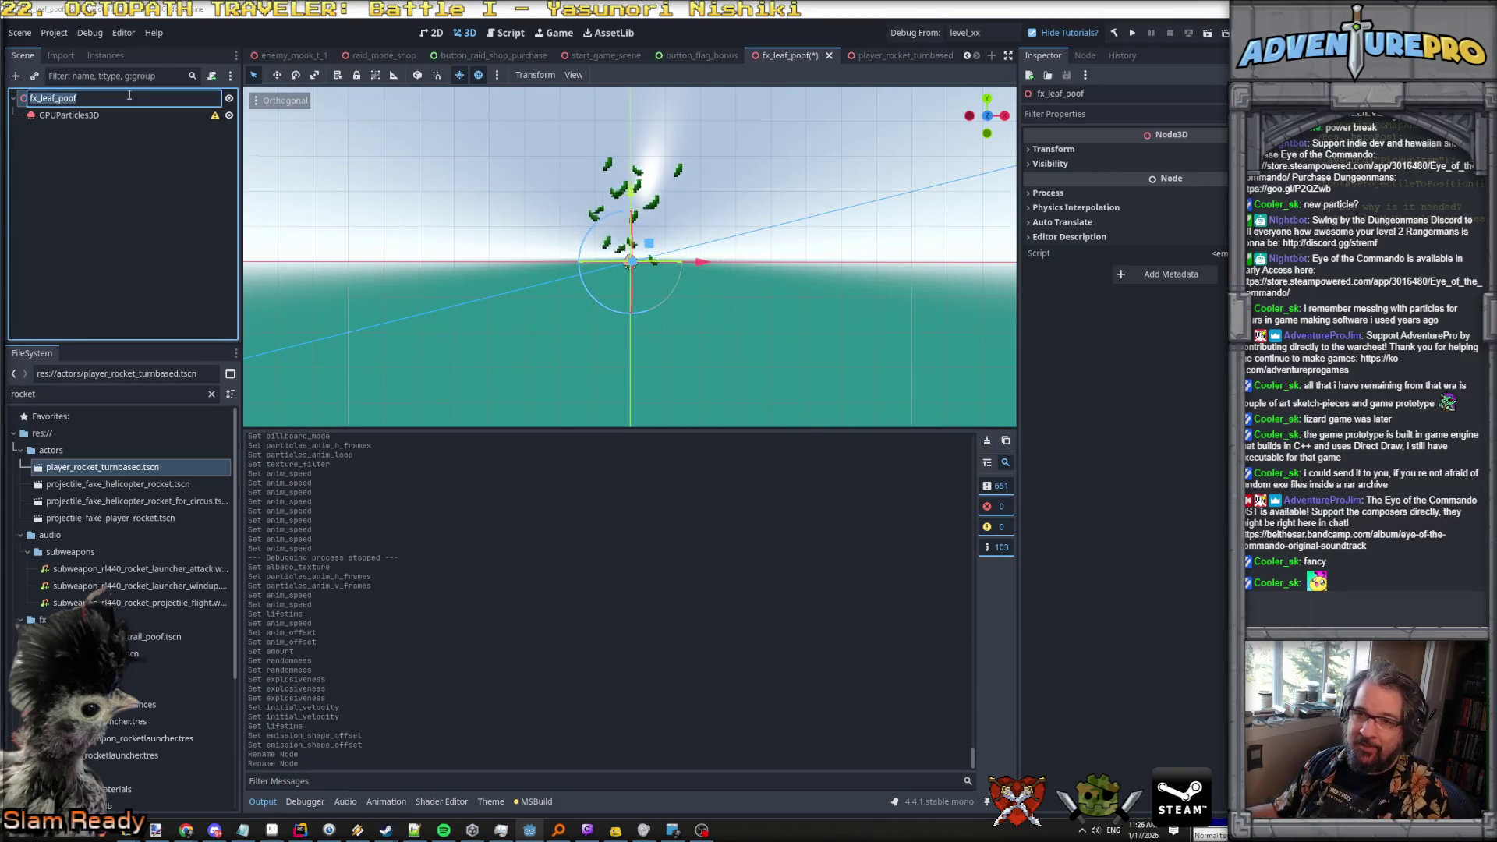
{"action": "left_click", "coordinate": [63, 394]}
{"action": "key", "text": "ctrl+a"}
{"action": "type", "text": "onesho"}
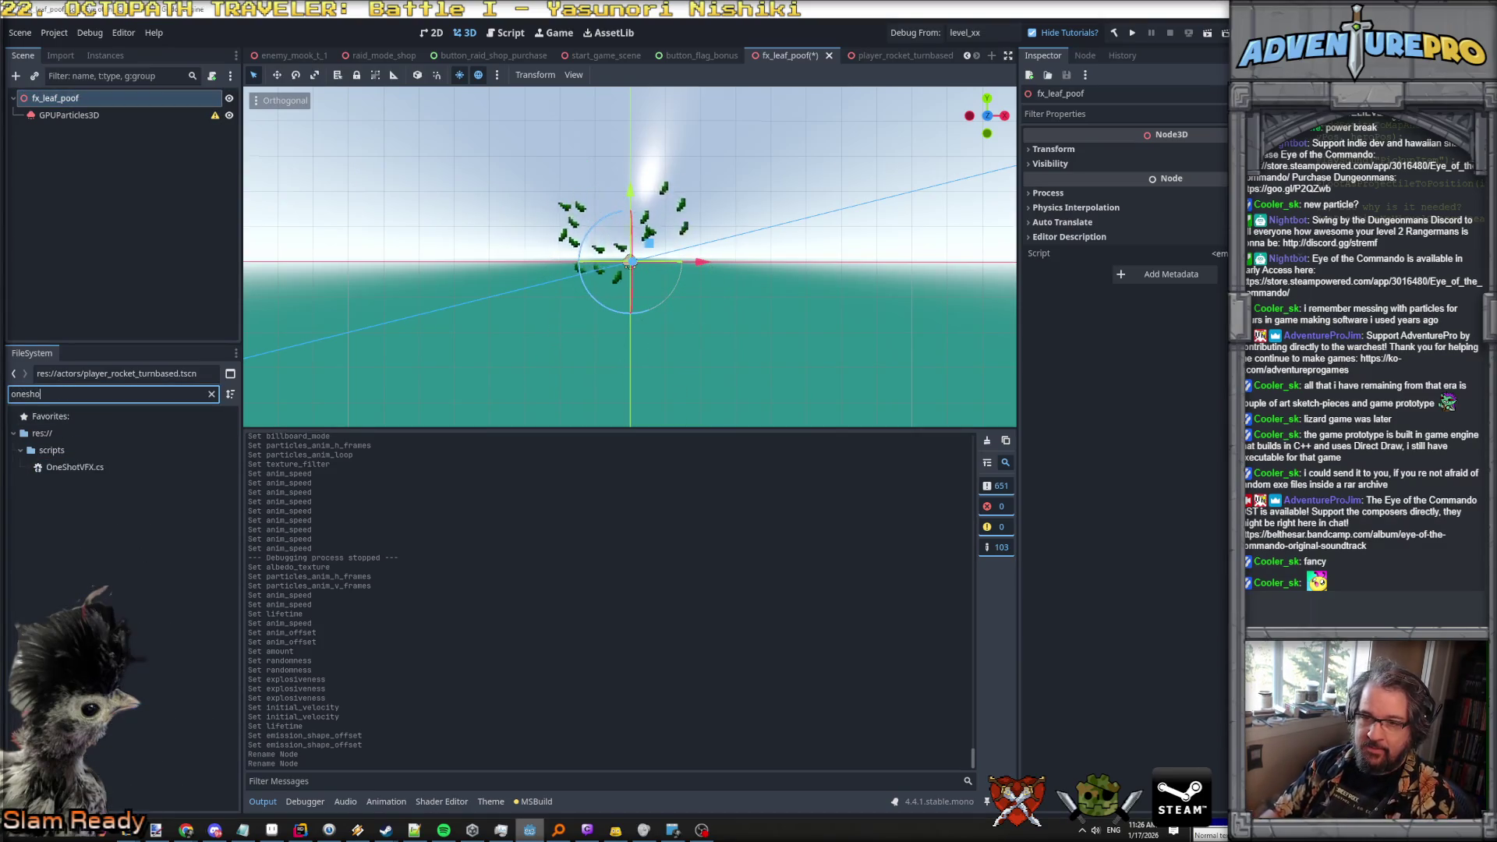
Attach OneShotVFX.cs to fx_leaf_poof and set Lifetime Free After Seconds to 4.
{"action": "mouse_move", "coordinate": [78, 467]}
{"action": "left_mouse_down"}
{"action": "mouse_move", "coordinate": [119, 209]}
{"action": "mouse_move", "coordinate": [105, 95]}
{"action": "left_mouse_up"}
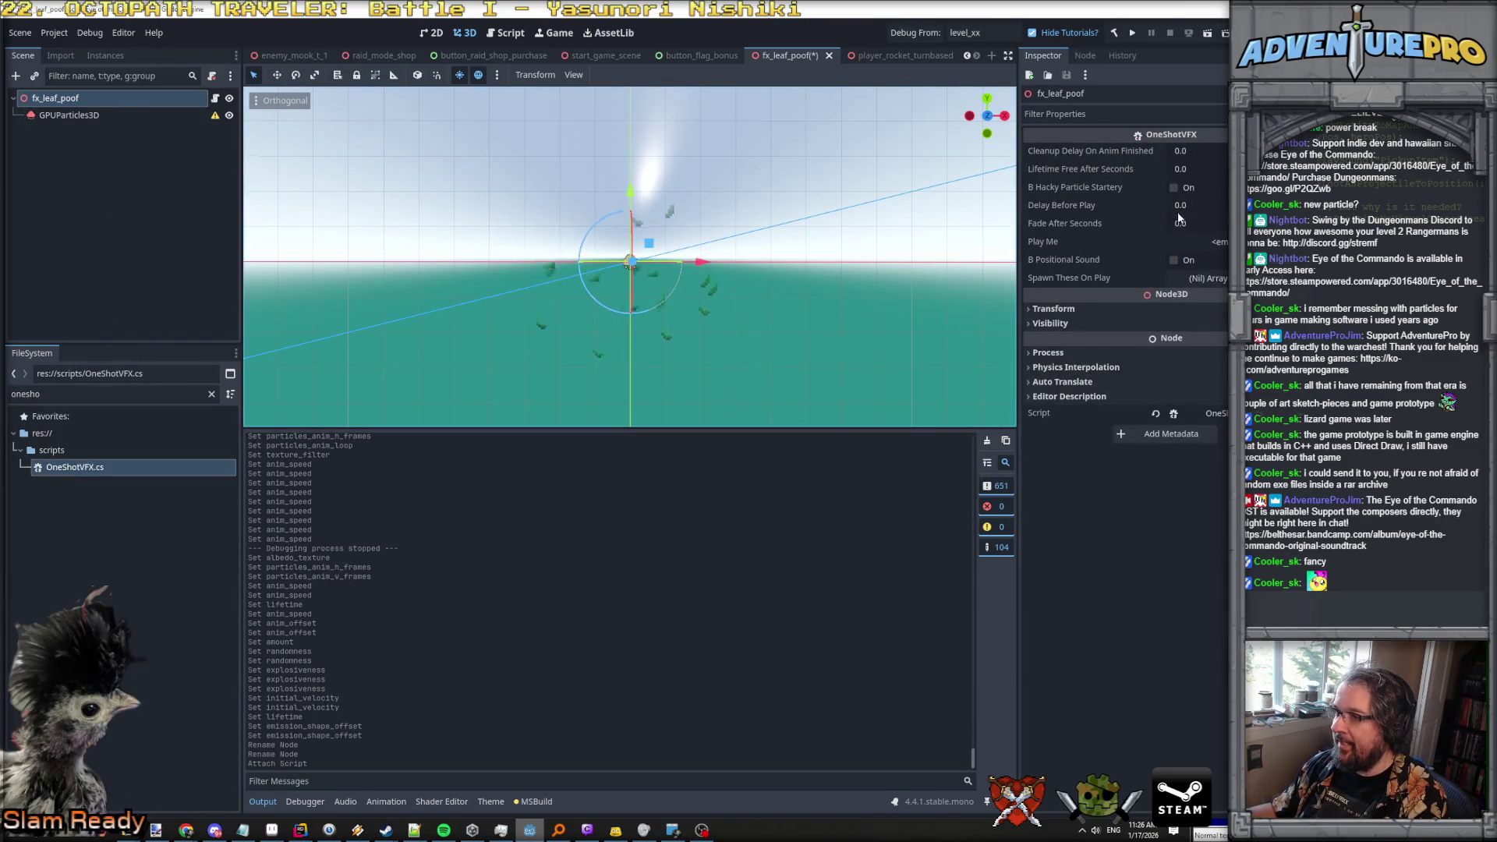
{"action": "left_click", "coordinate": [1196, 171]}
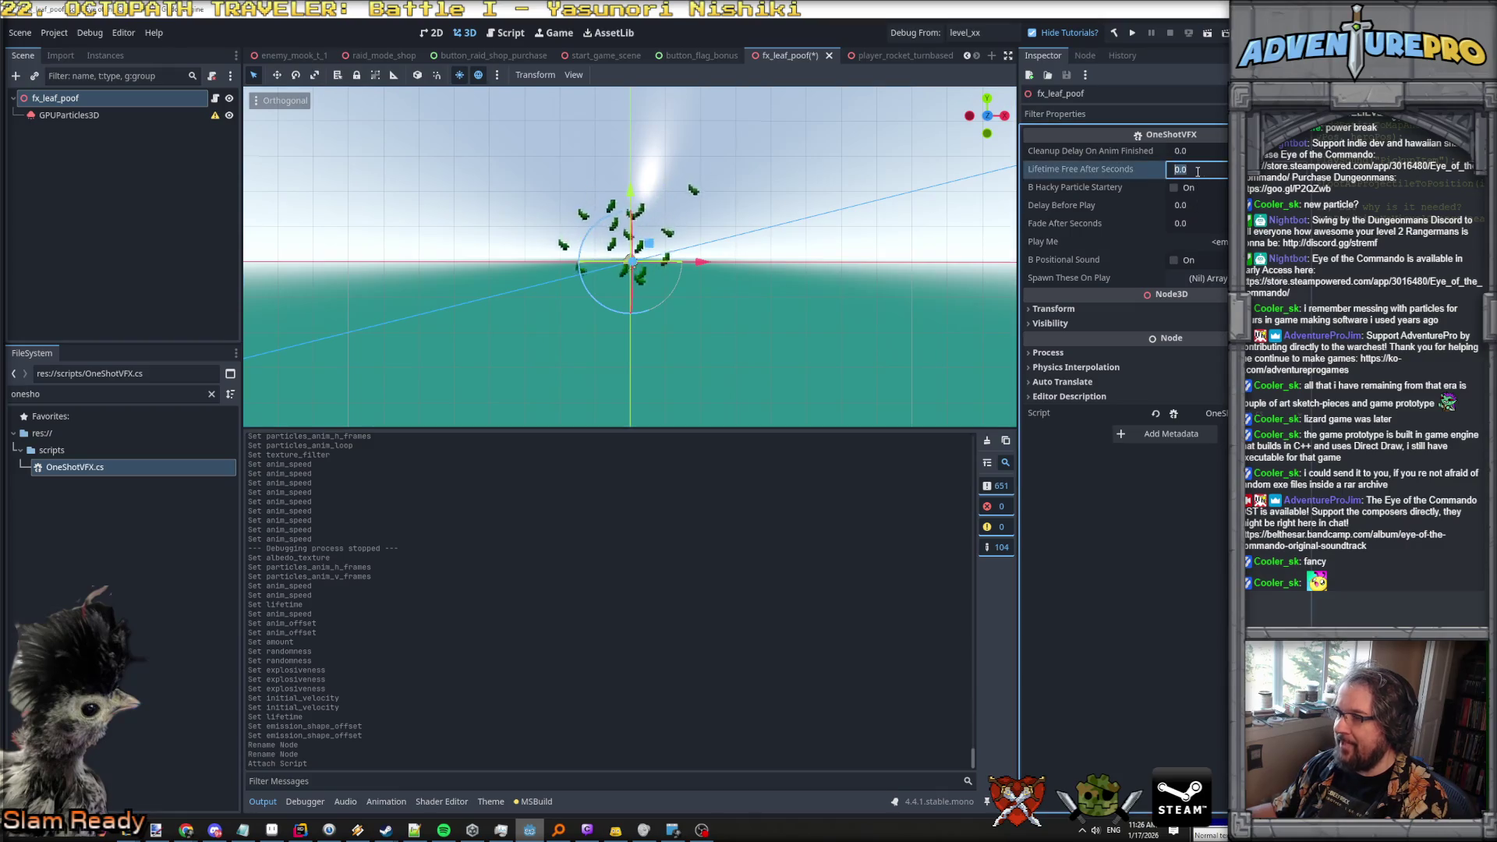
{"action": "type", "text": "4"}
{"action": "key", "text": "Return"}
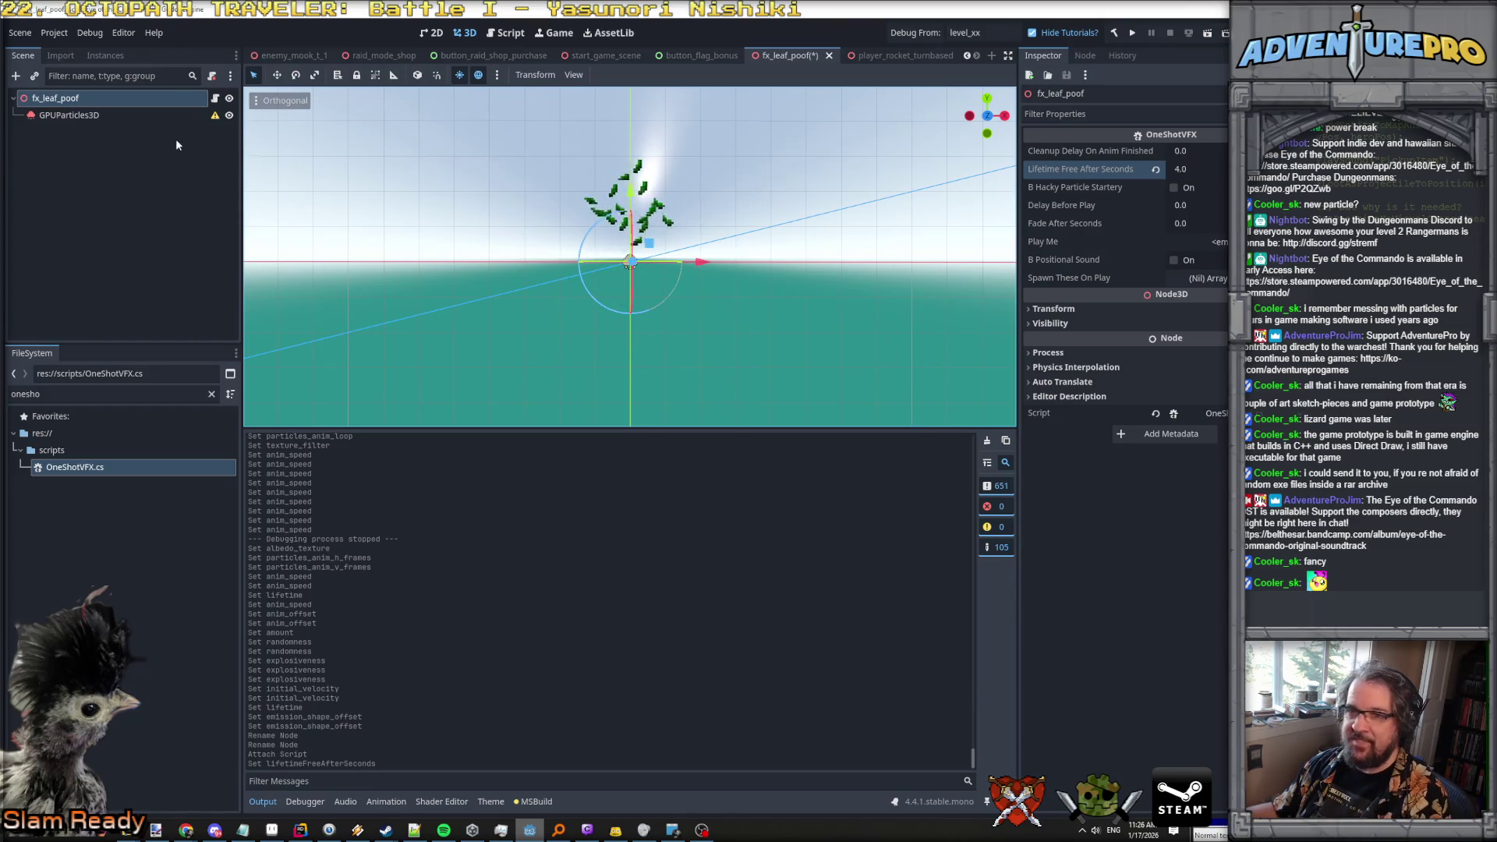
{"action": "left_click", "coordinate": [113, 115]}
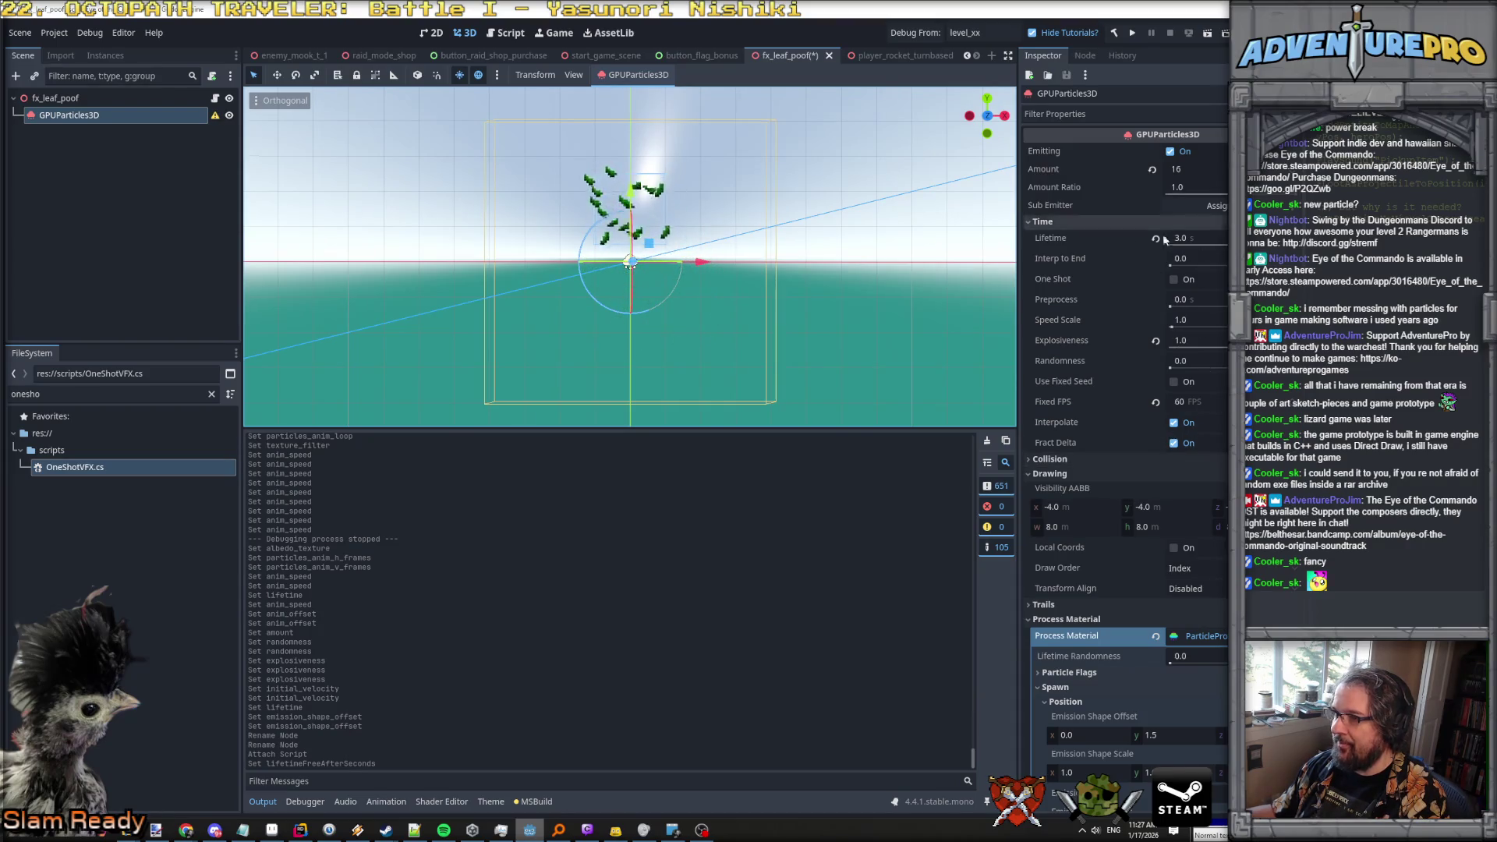
Enable One Shot on the leaf particles, replay the burst, and save fx_leaf_poof.
{"action": "left_click", "coordinate": [1174, 278]}
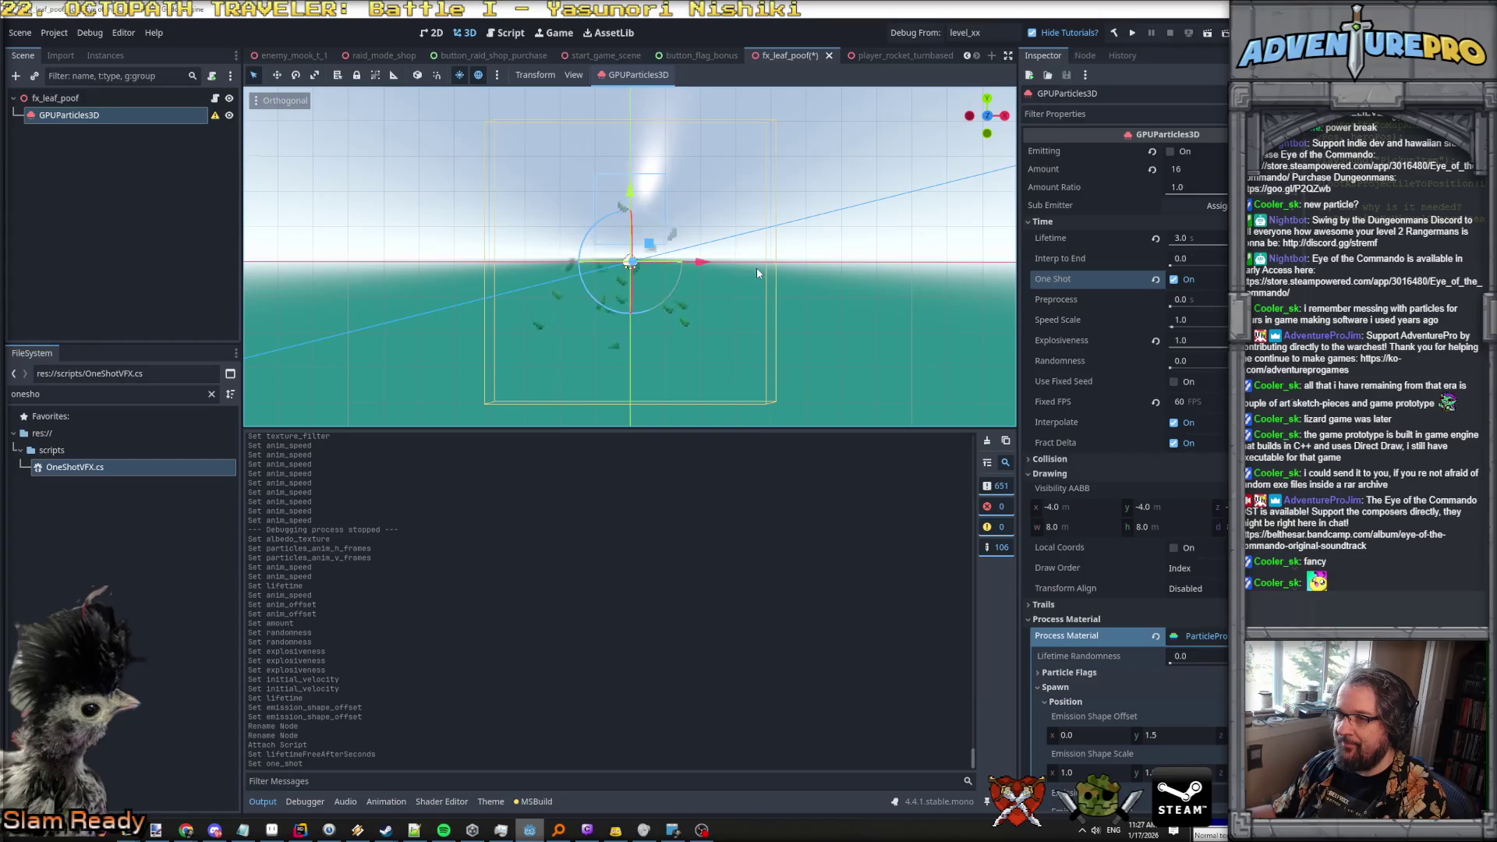
{"action": "left_click", "coordinate": [94, 98]}
{"action": "left_click", "coordinate": [94, 115]}
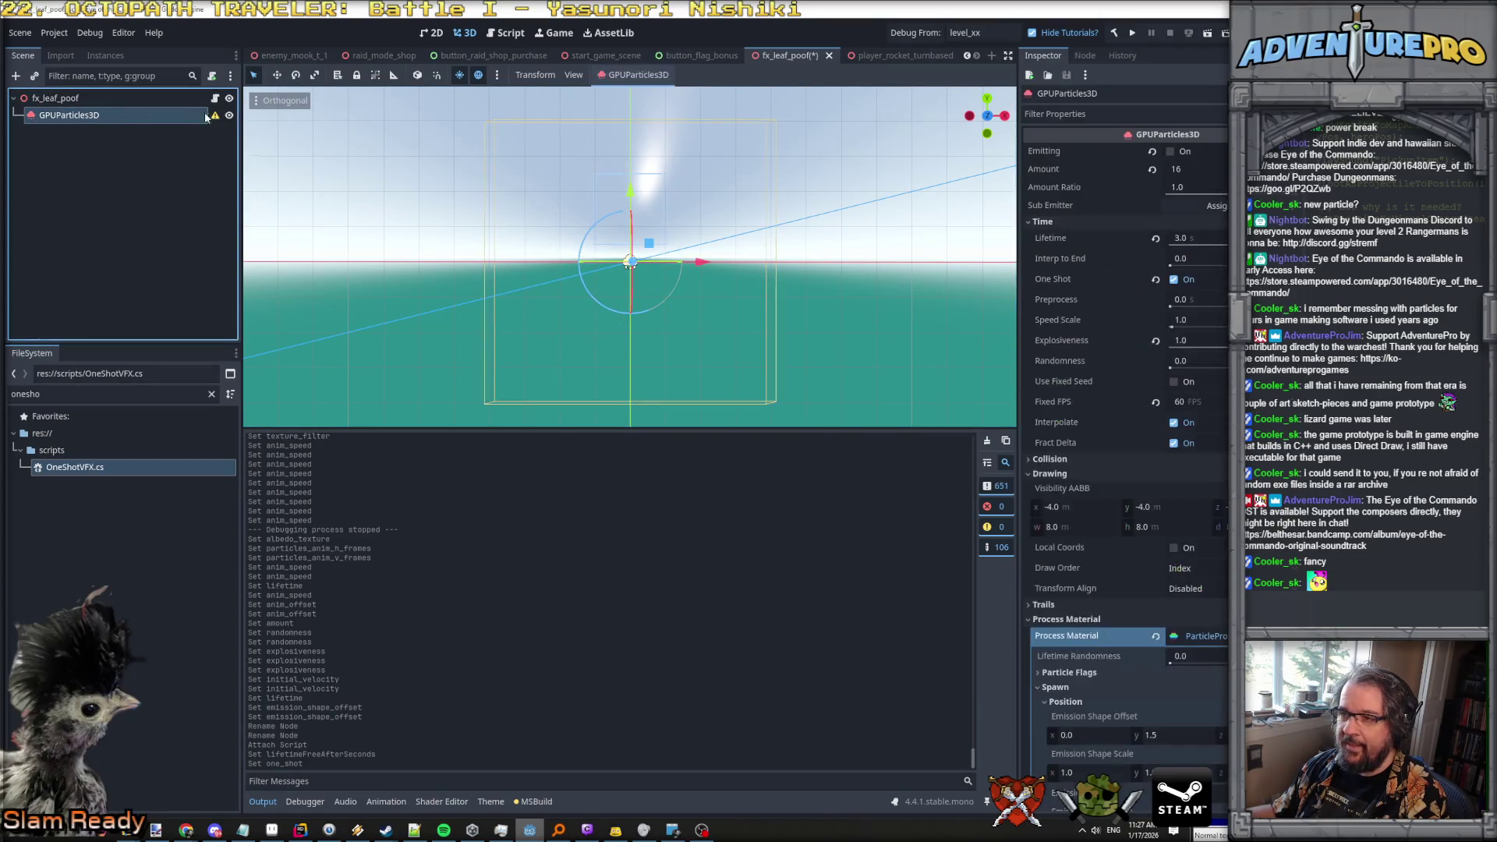
{"action": "left_click", "coordinate": [1169, 152]}
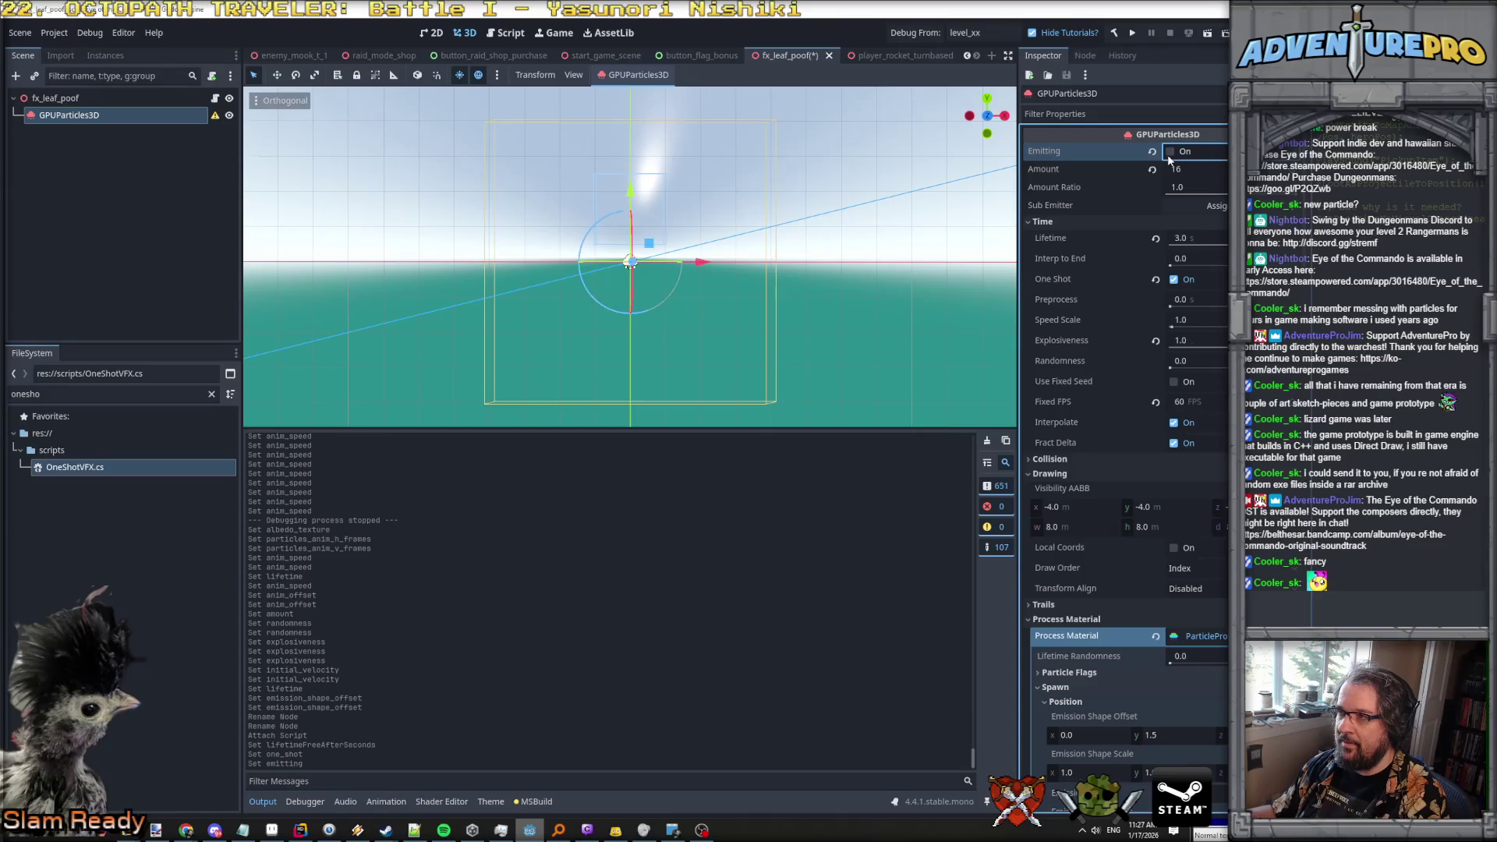
{"action": "left_click", "coordinate": [78, 98]}
{"action": "key", "text": "ctrl+s"}
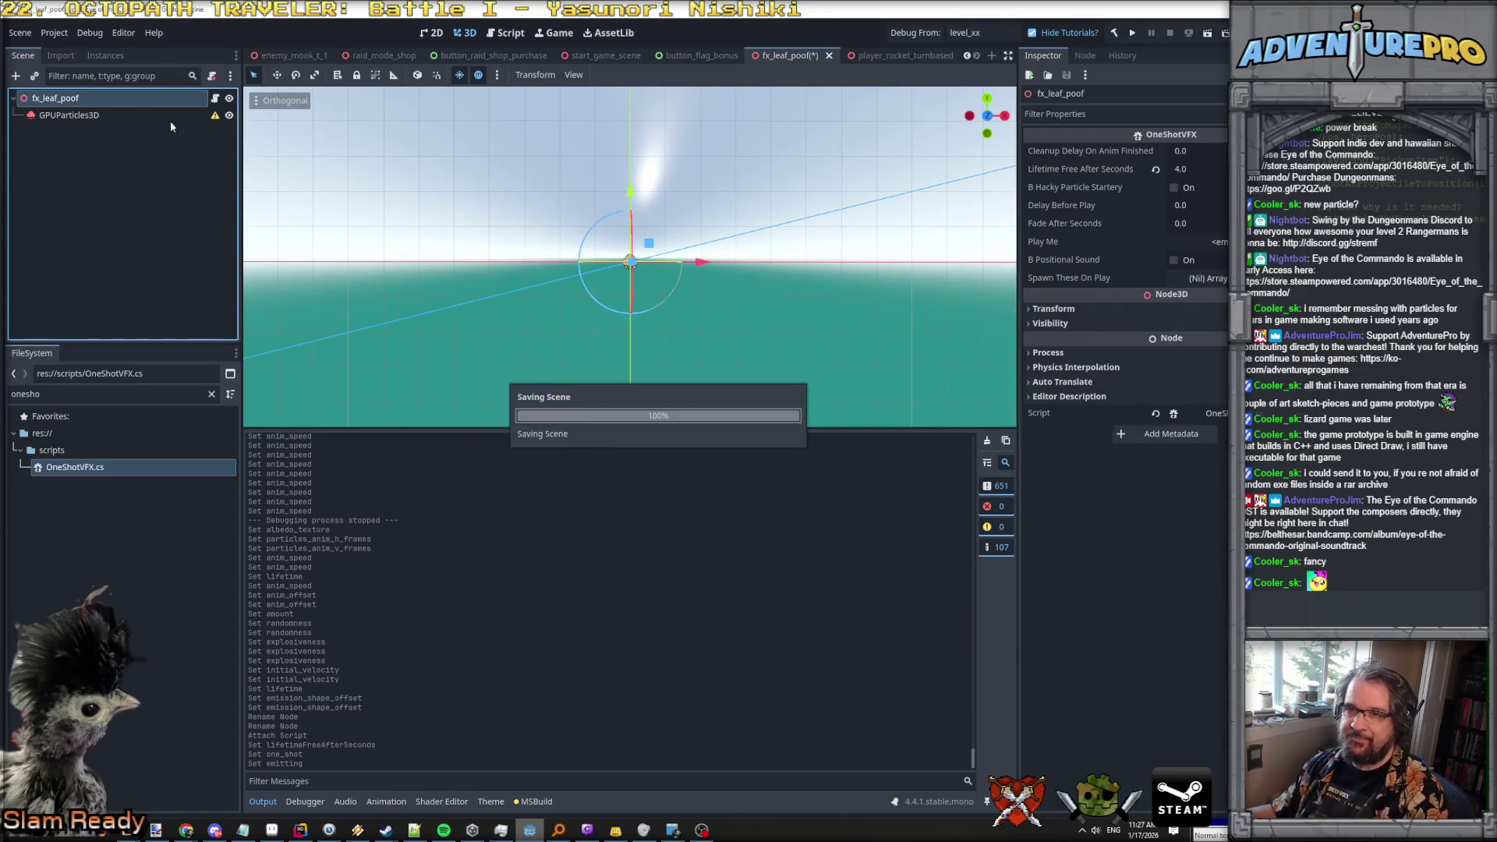
{"action": "mouse_move", "coordinate": [217, 118]}
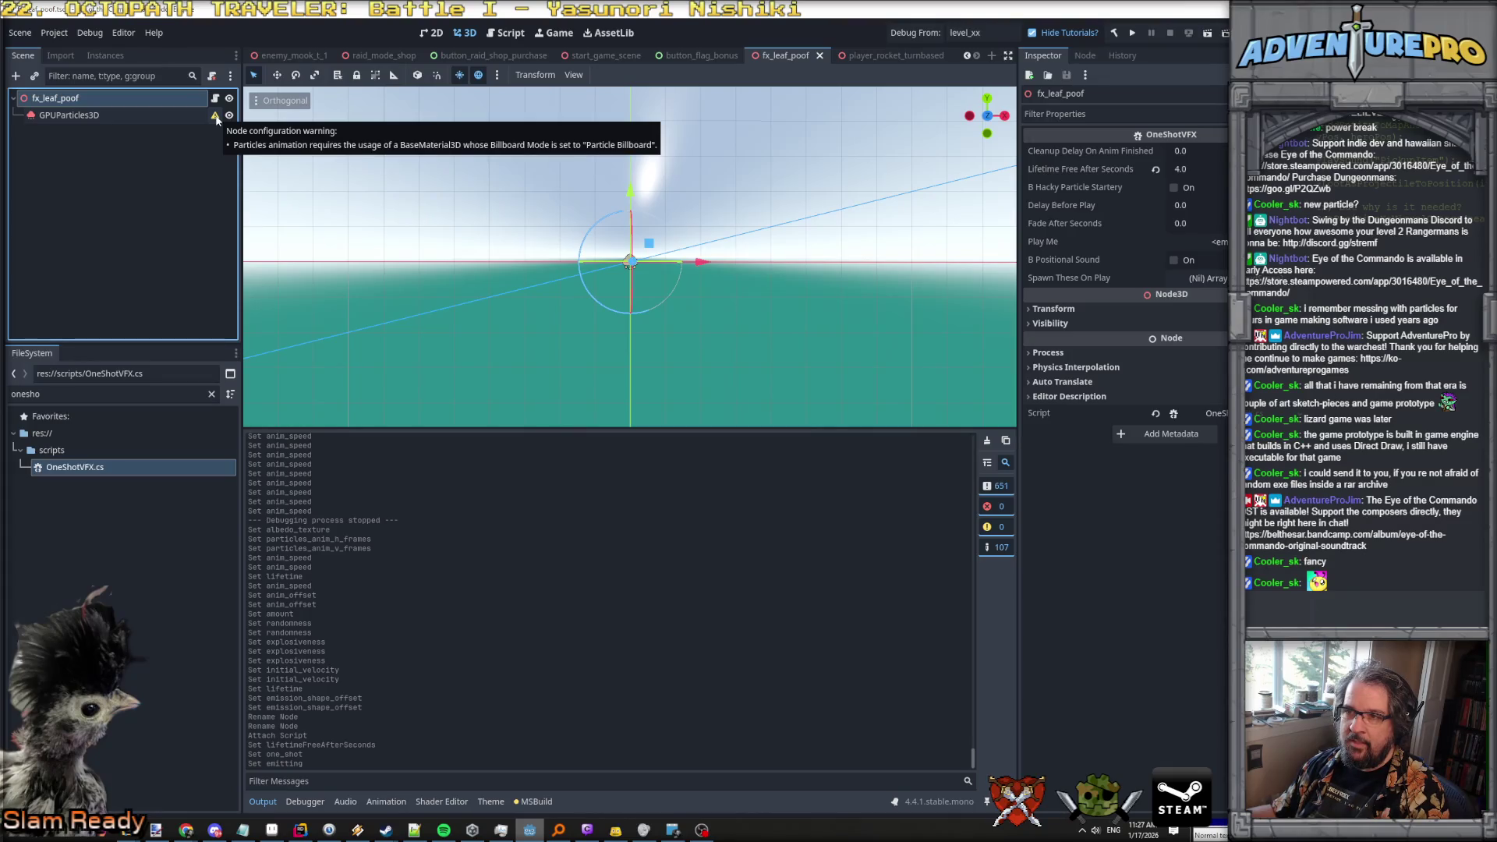
Clear the Skin resource on the GPUParticles3D draw pass to remove the warning.
{"action": "left_click", "coordinate": [215, 122]}
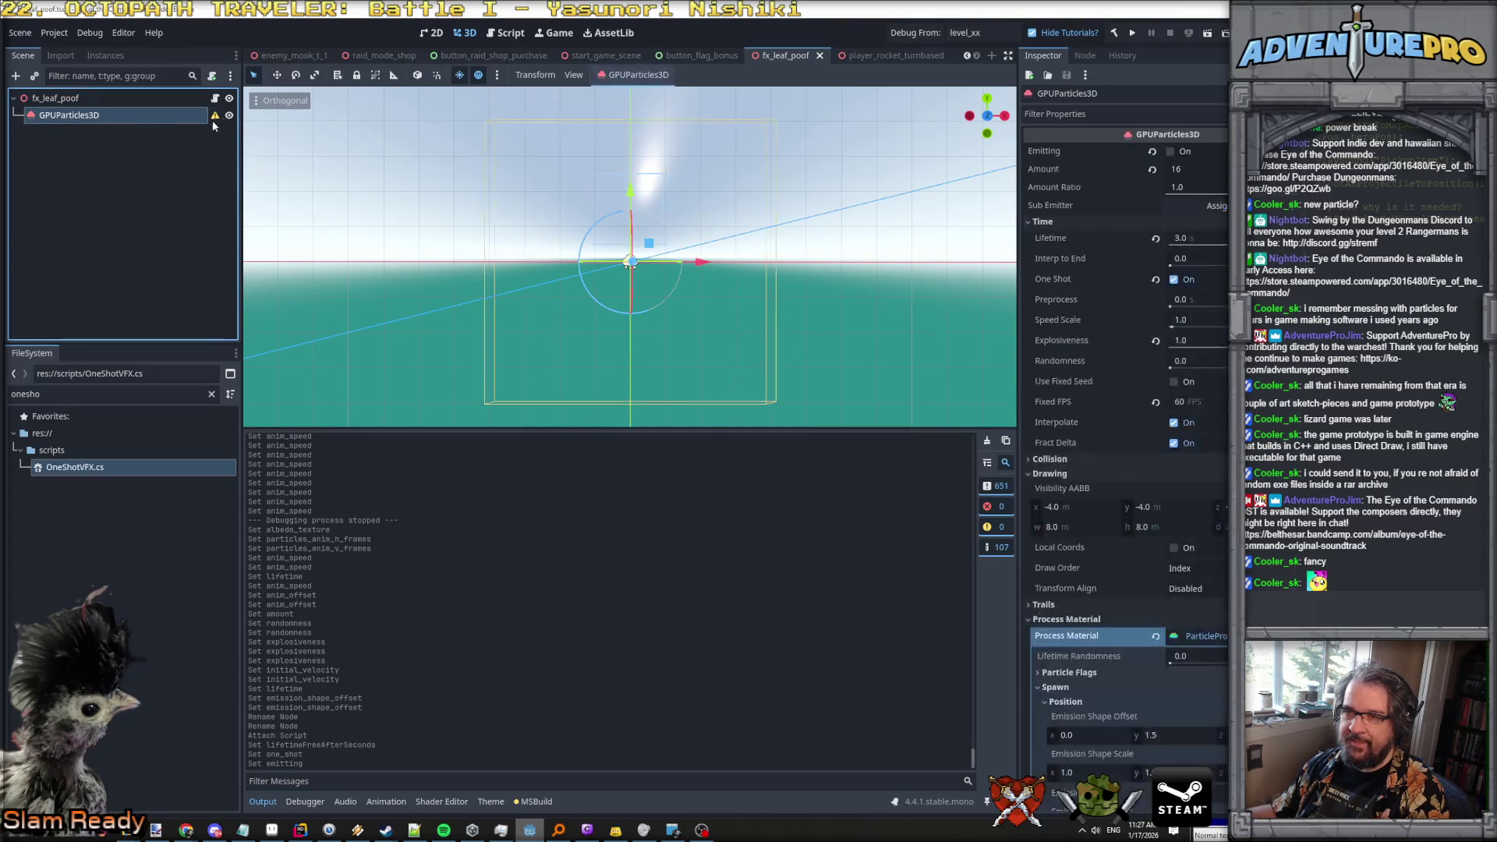
{"action": "mouse_move", "coordinate": [215, 117]}
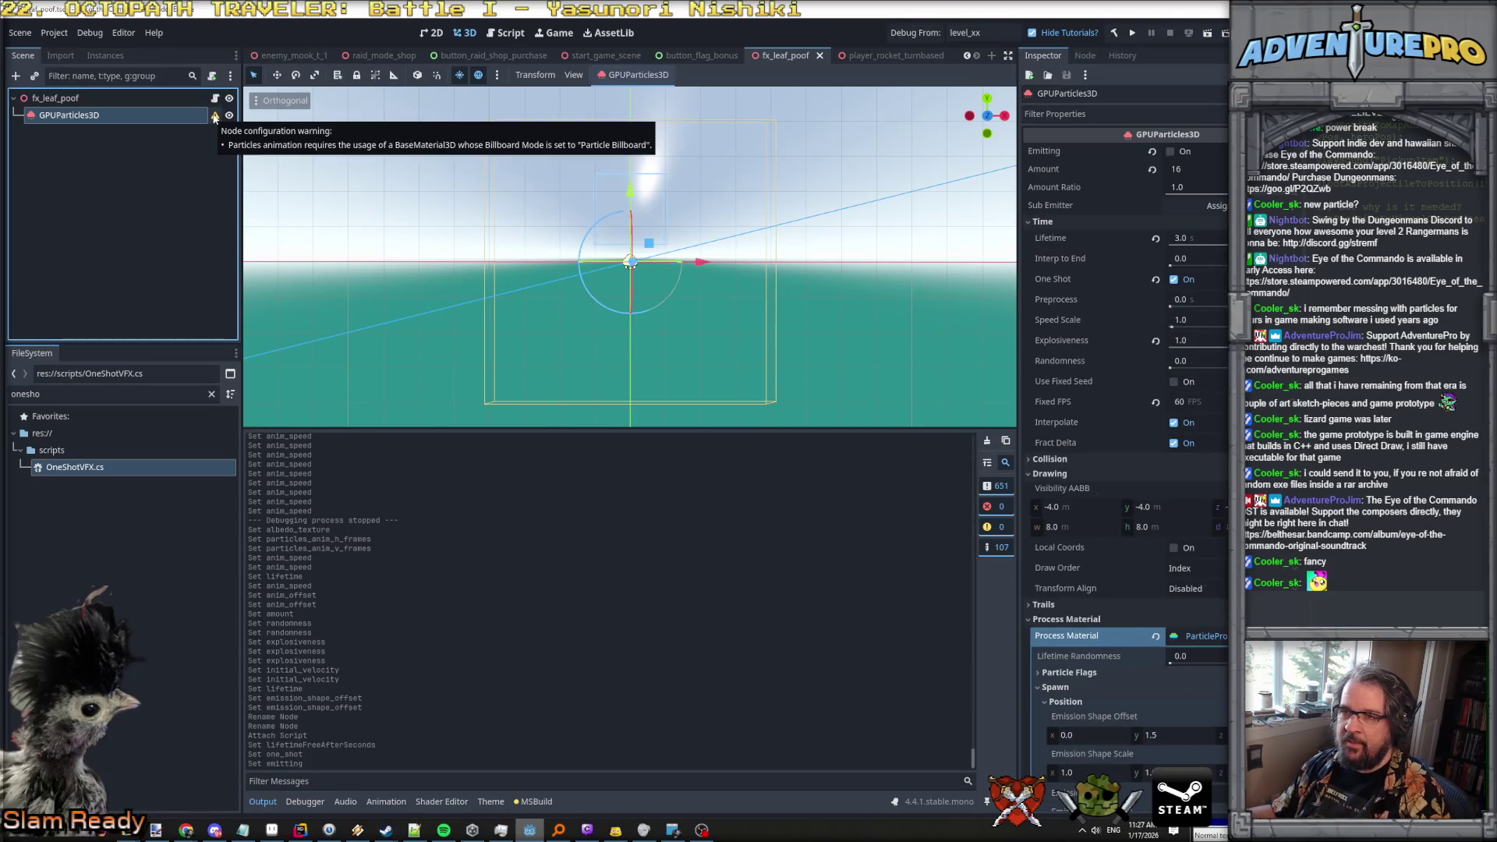
{"action": "scroll", "coordinate": [1131, 602], "scroll_direction": "down", "scroll_amount": 10}
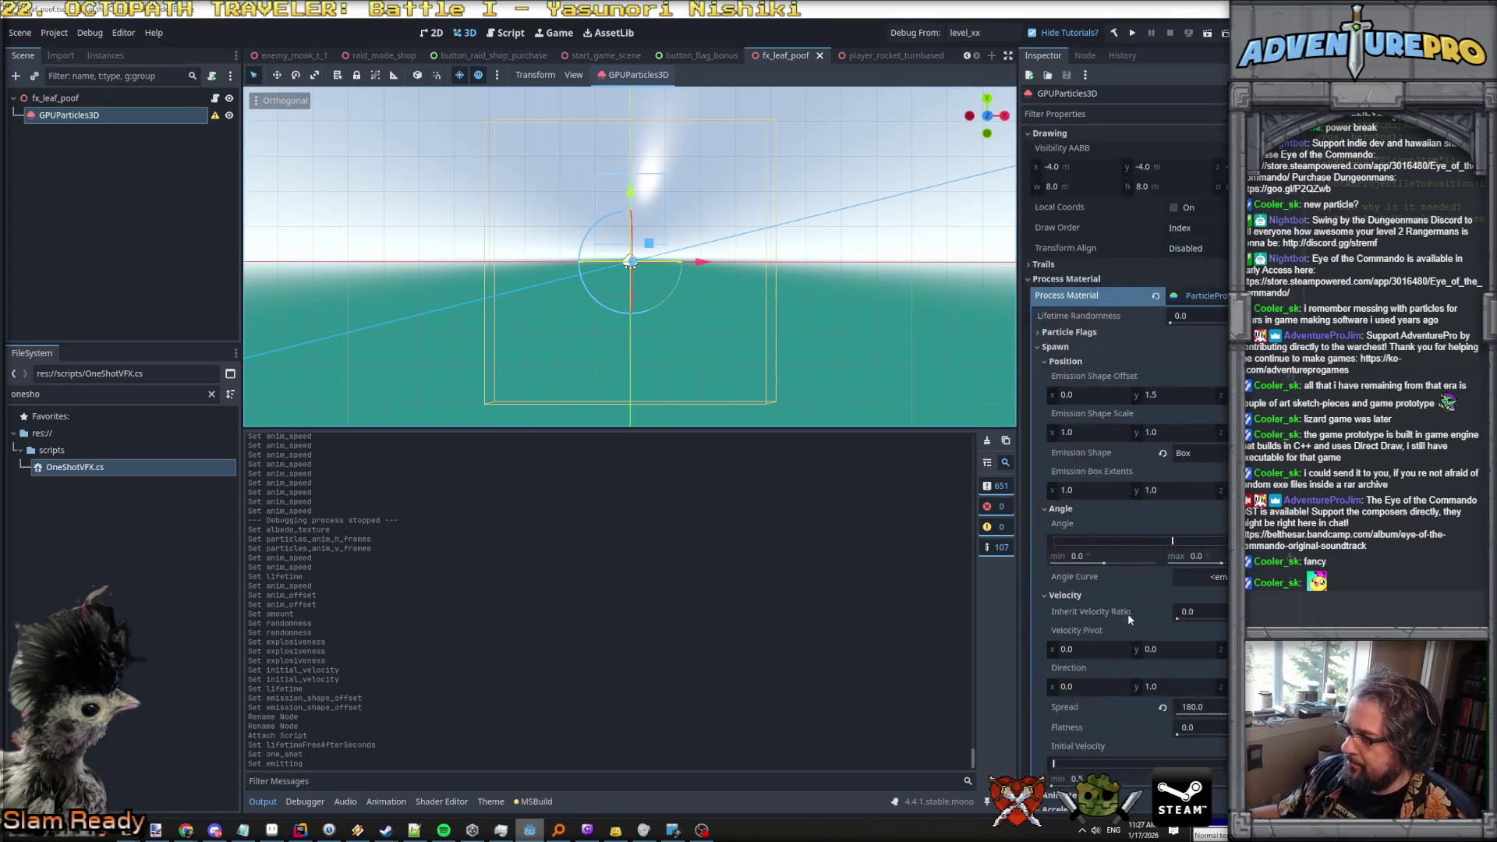
{"action": "scroll", "coordinate": [1130, 606], "scroll_direction": "down", "scroll_amount": 15}
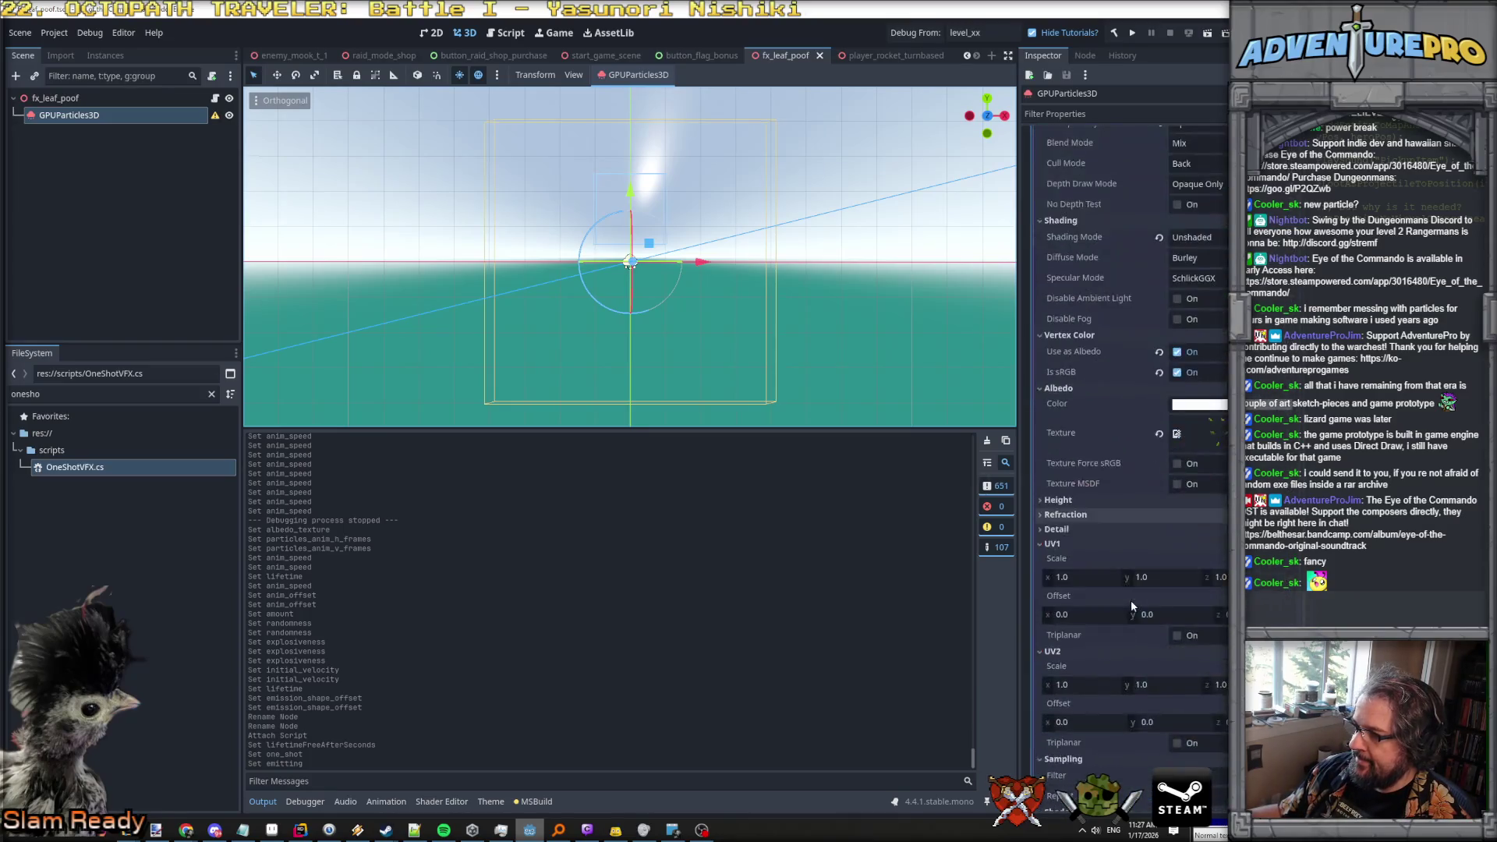
{"action": "scroll", "coordinate": [1200, 501], "scroll_direction": "up", "scroll_amount": 10}
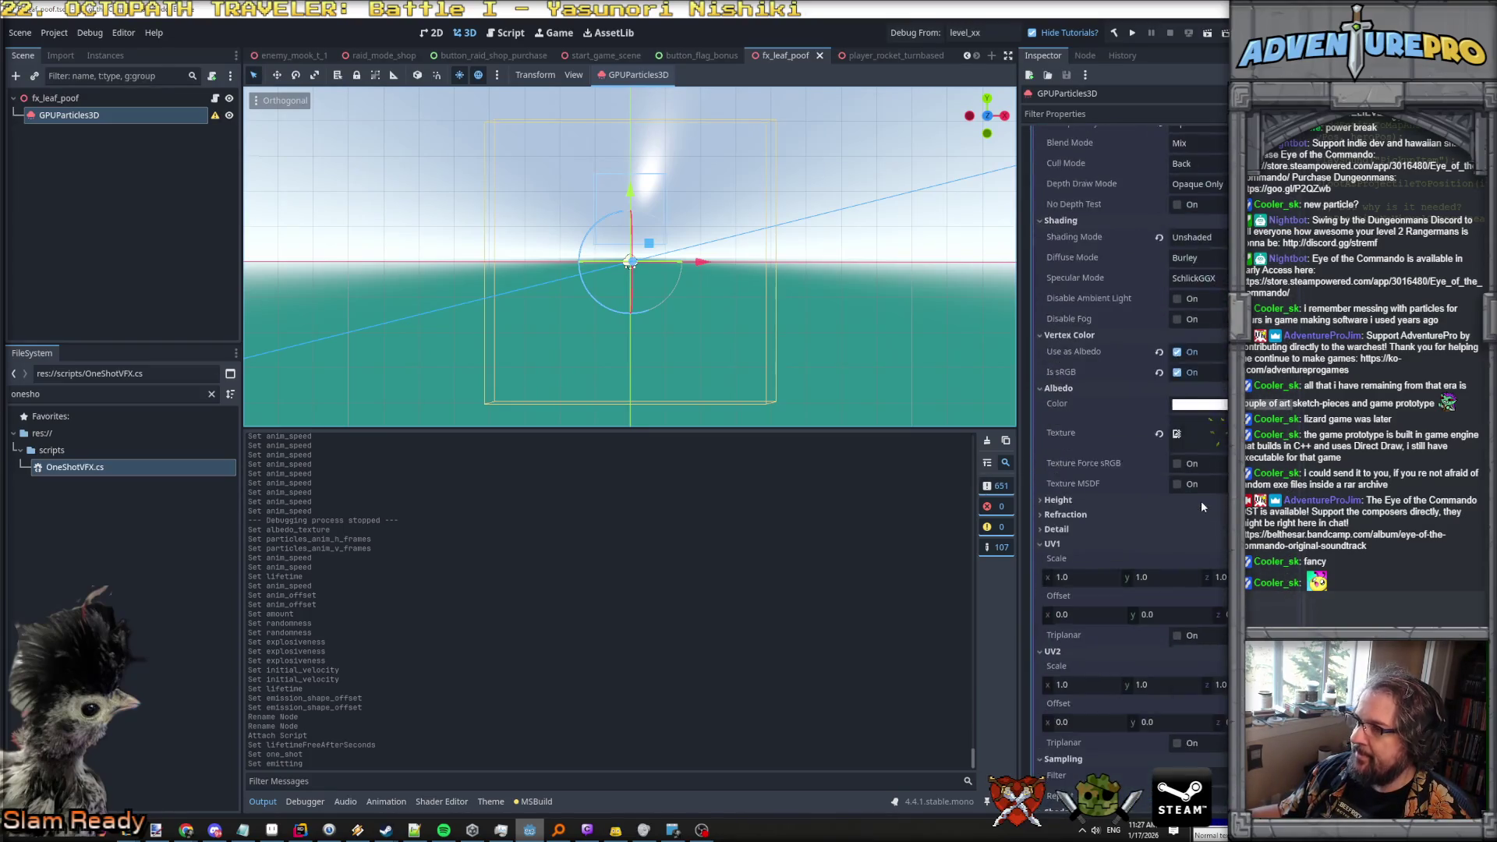
{"action": "scroll", "coordinate": [1201, 500], "scroll_direction": "up", "scroll_amount": 4}
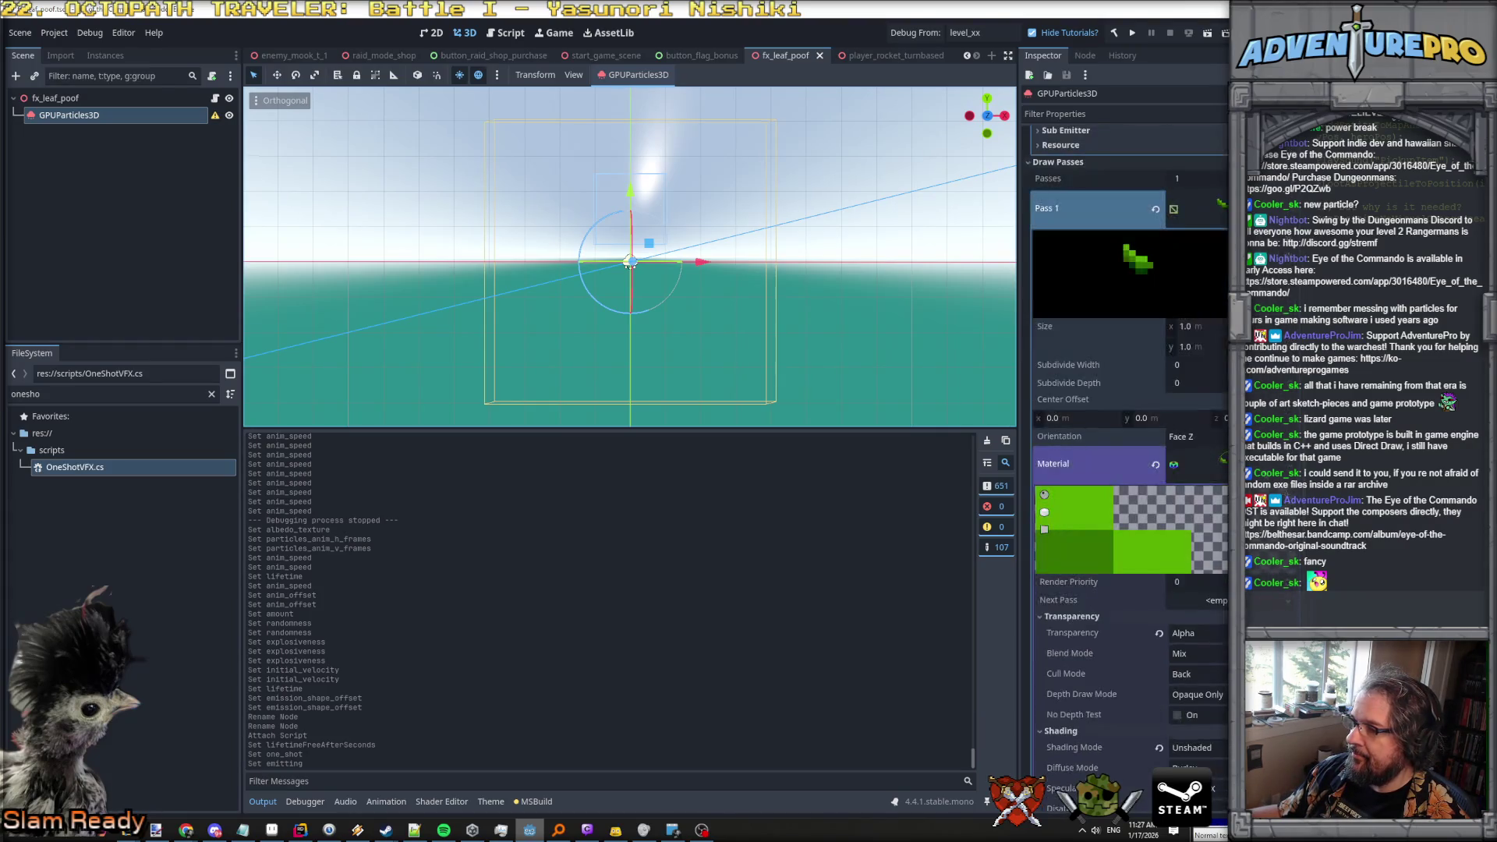
{"action": "left_click", "coordinate": [1197, 464]}
{"action": "left_click", "coordinate": [1222, 463]}
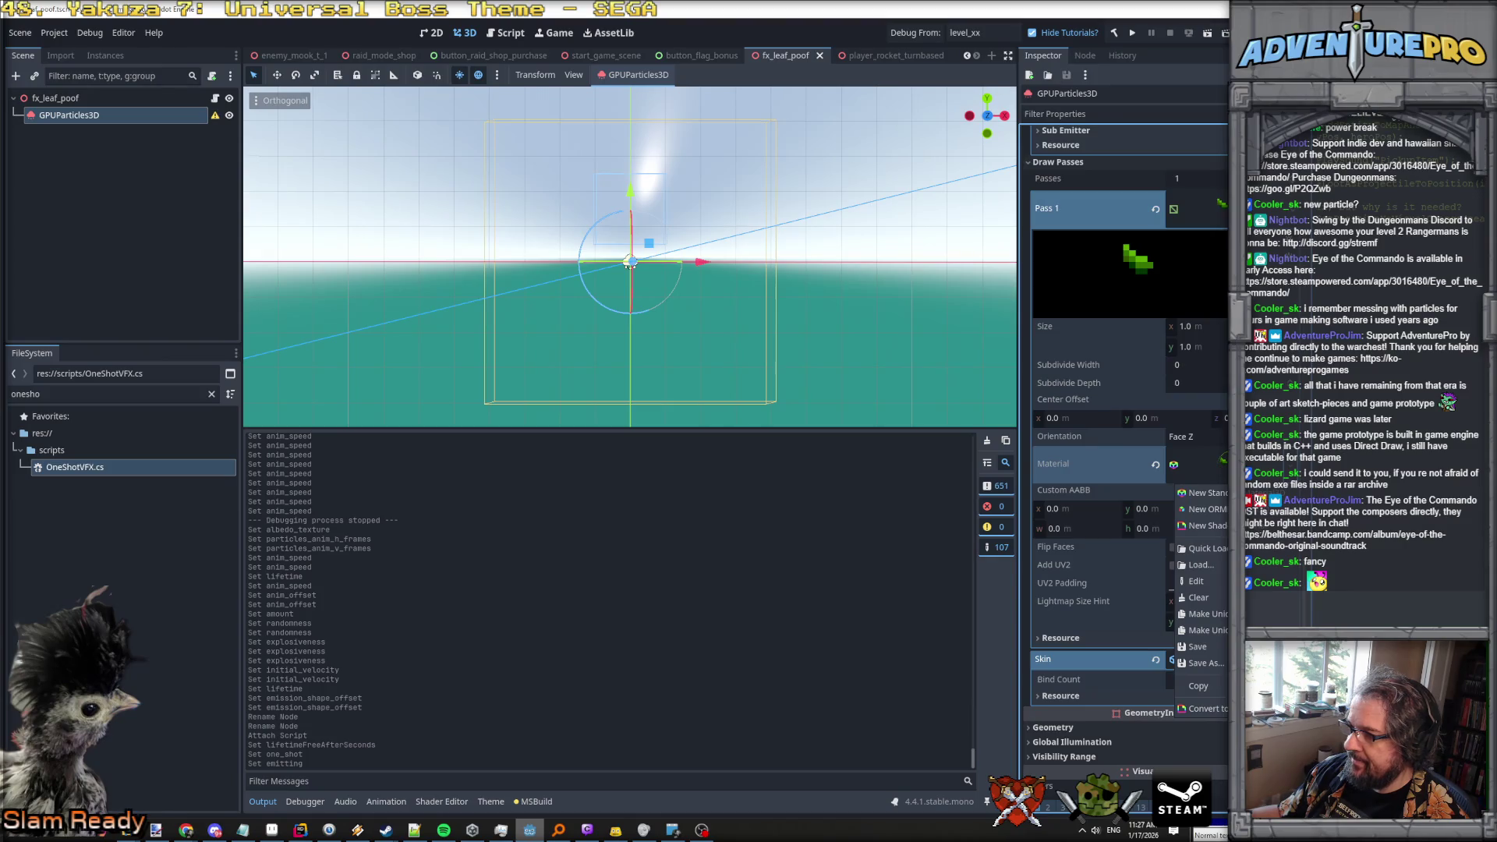
{"action": "scroll", "coordinate": [1151, 533], "scroll_direction": "down", "scroll_amount": 2}
{"action": "scroll", "coordinate": [1132, 482], "scroll_direction": "down", "scroll_amount": 1}
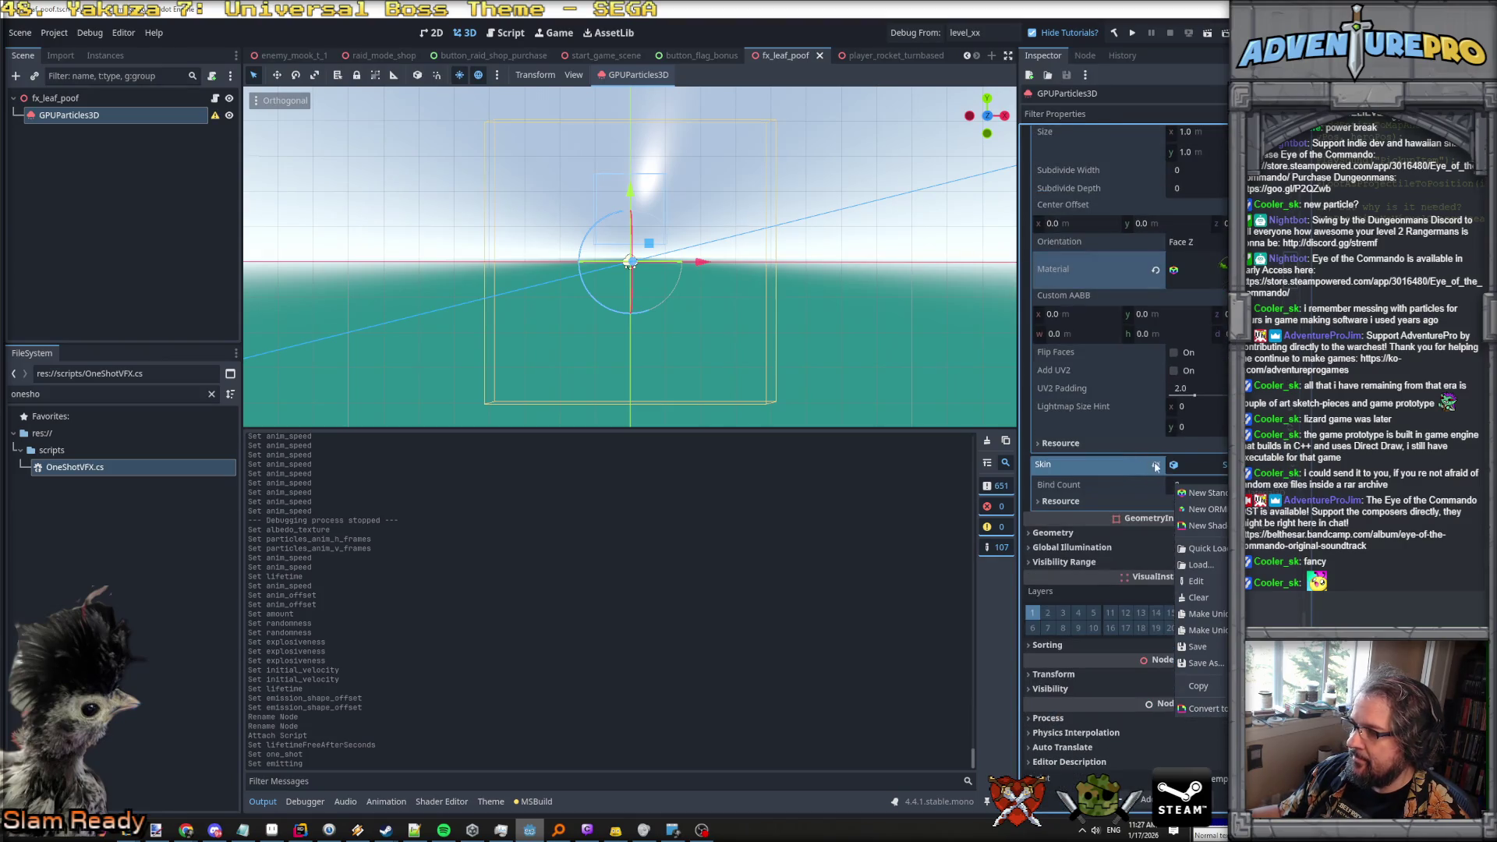
{"action": "key", "text": "Escape"}
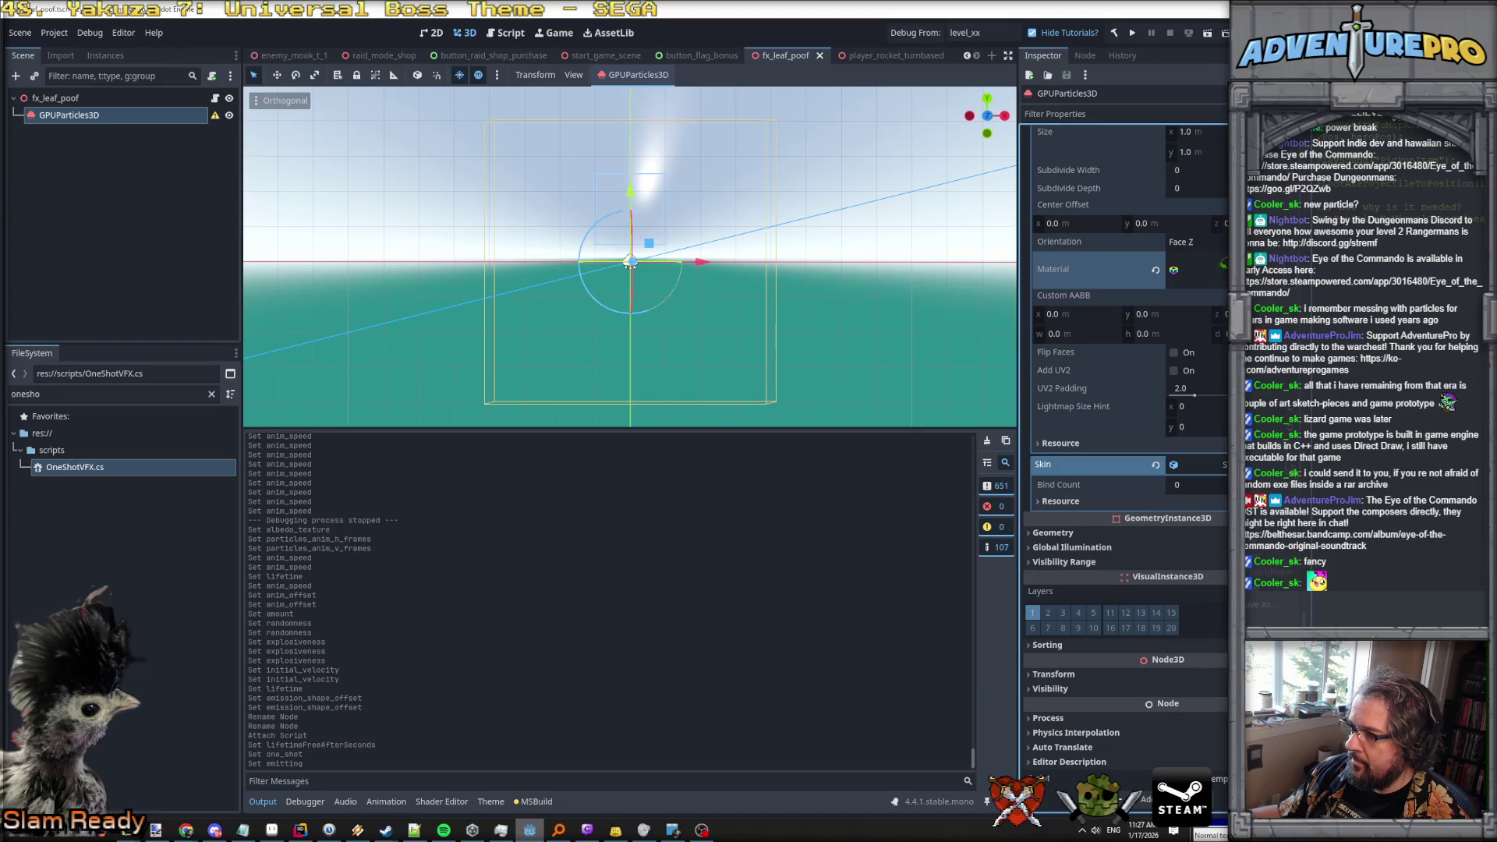
{"action": "left_click", "coordinate": [1156, 465]}
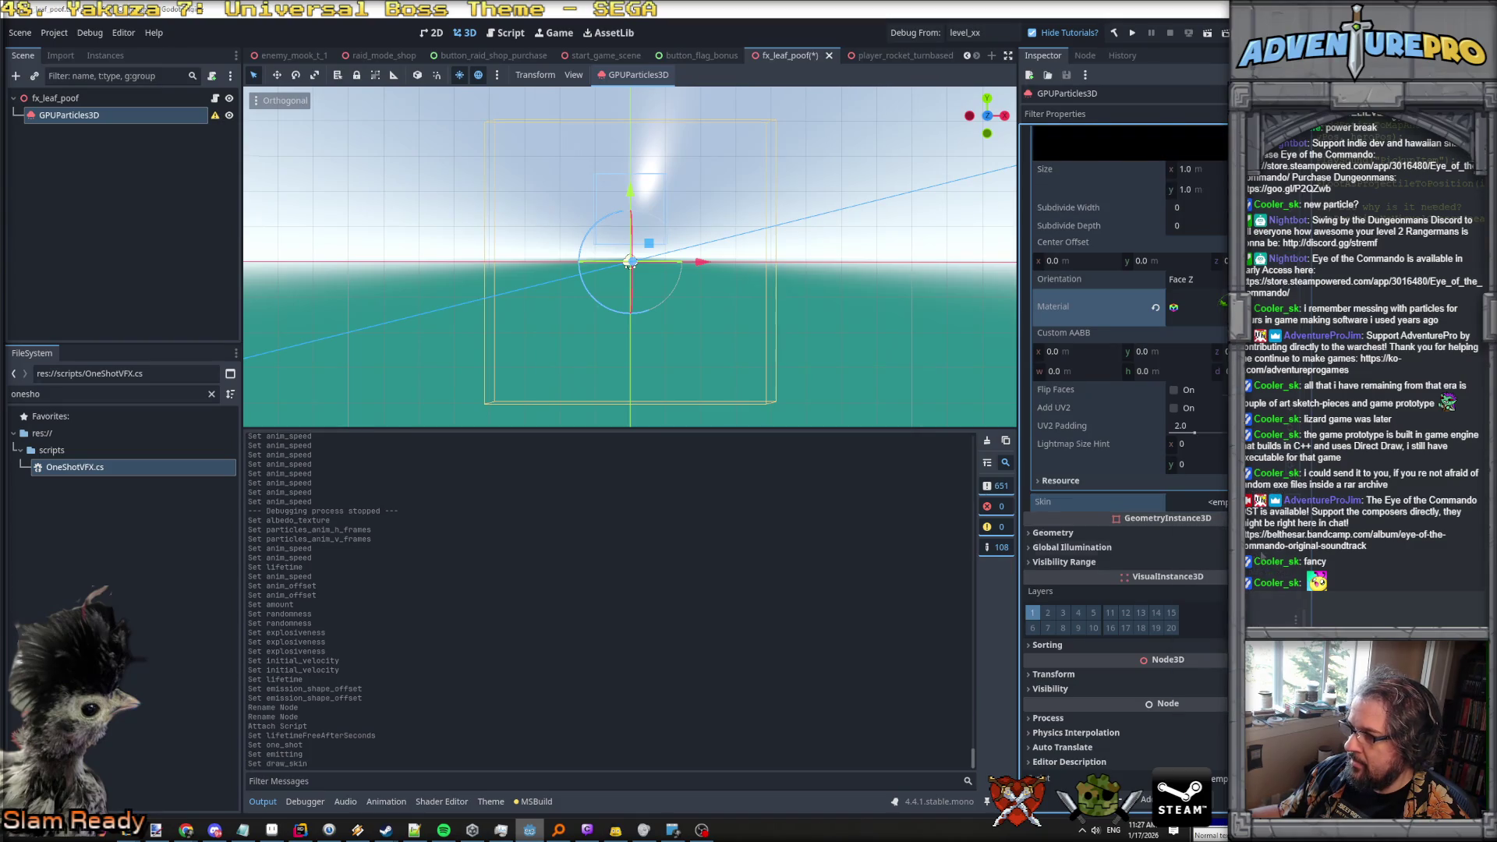
Review the draw pass material settings and replay the leaf burst in the viewport.
{"action": "left_click", "coordinate": [1173, 309]}
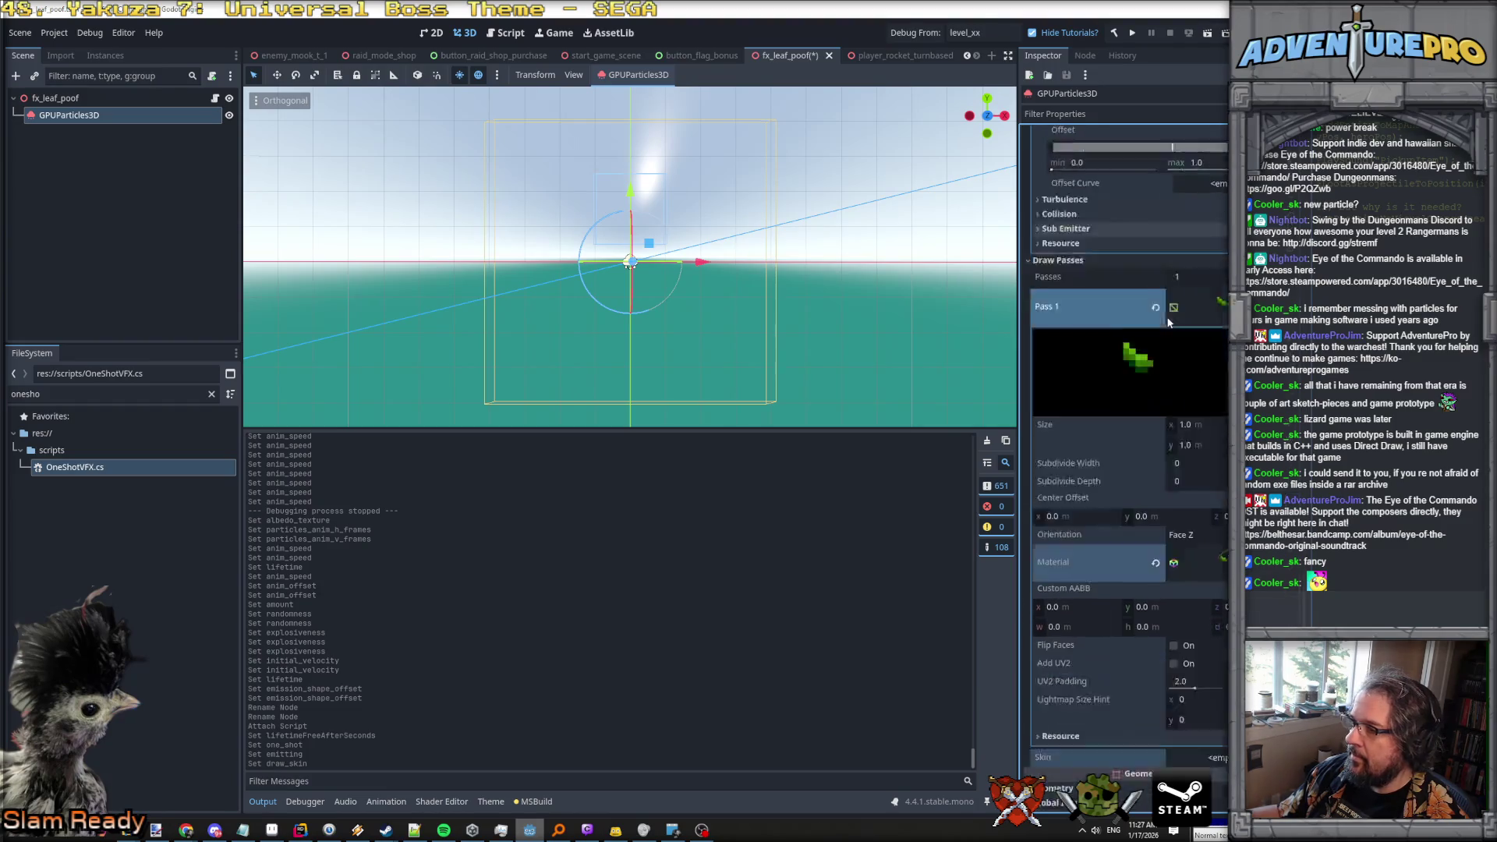
{"action": "scroll", "coordinate": [1222, 497], "scroll_direction": "down", "scroll_amount": 3}
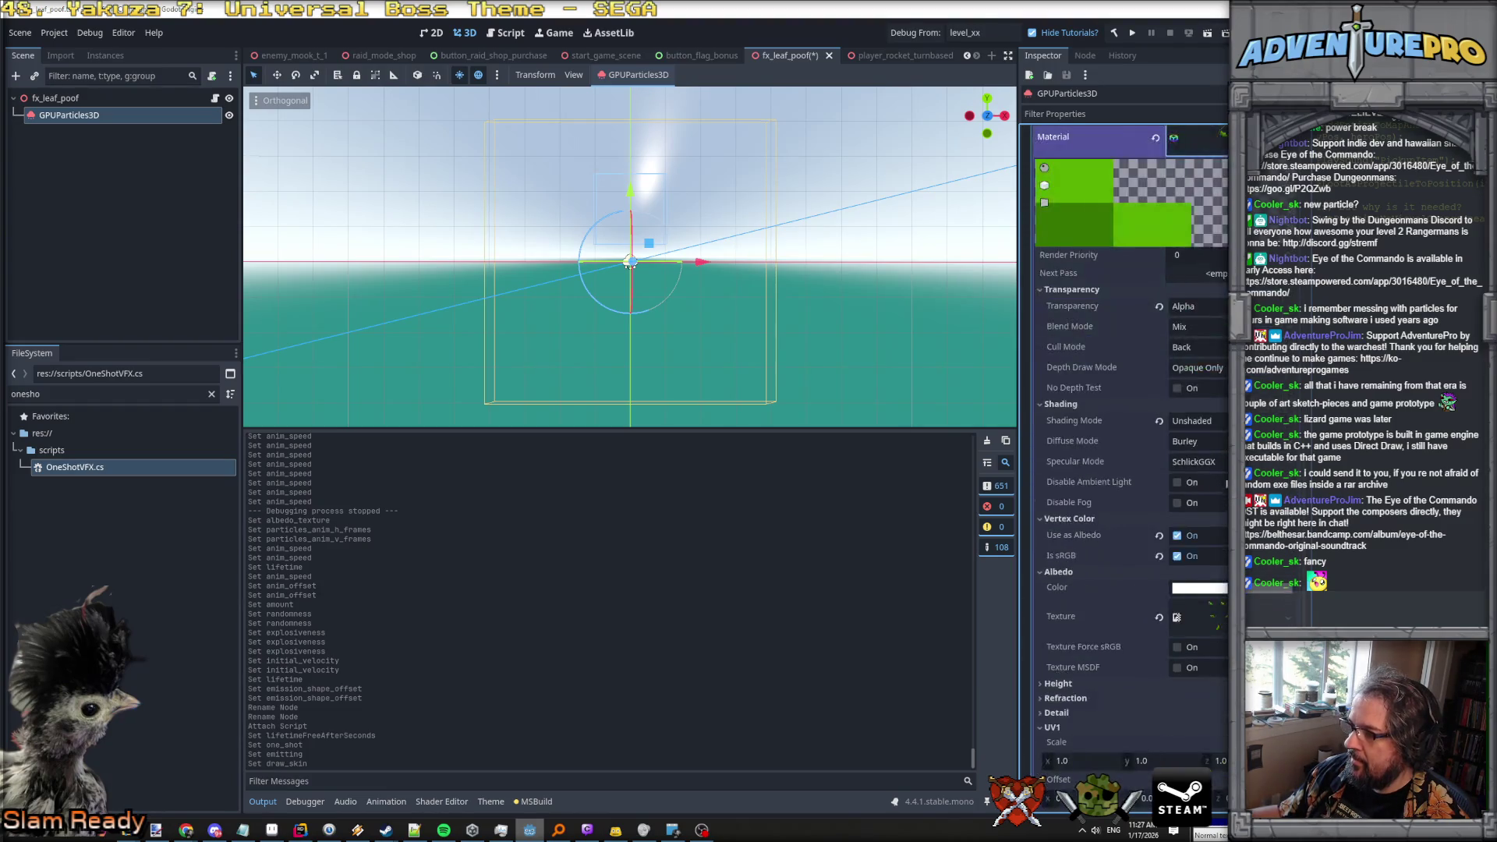
{"action": "scroll", "coordinate": [1113, 461], "scroll_direction": "down", "scroll_amount": 7}
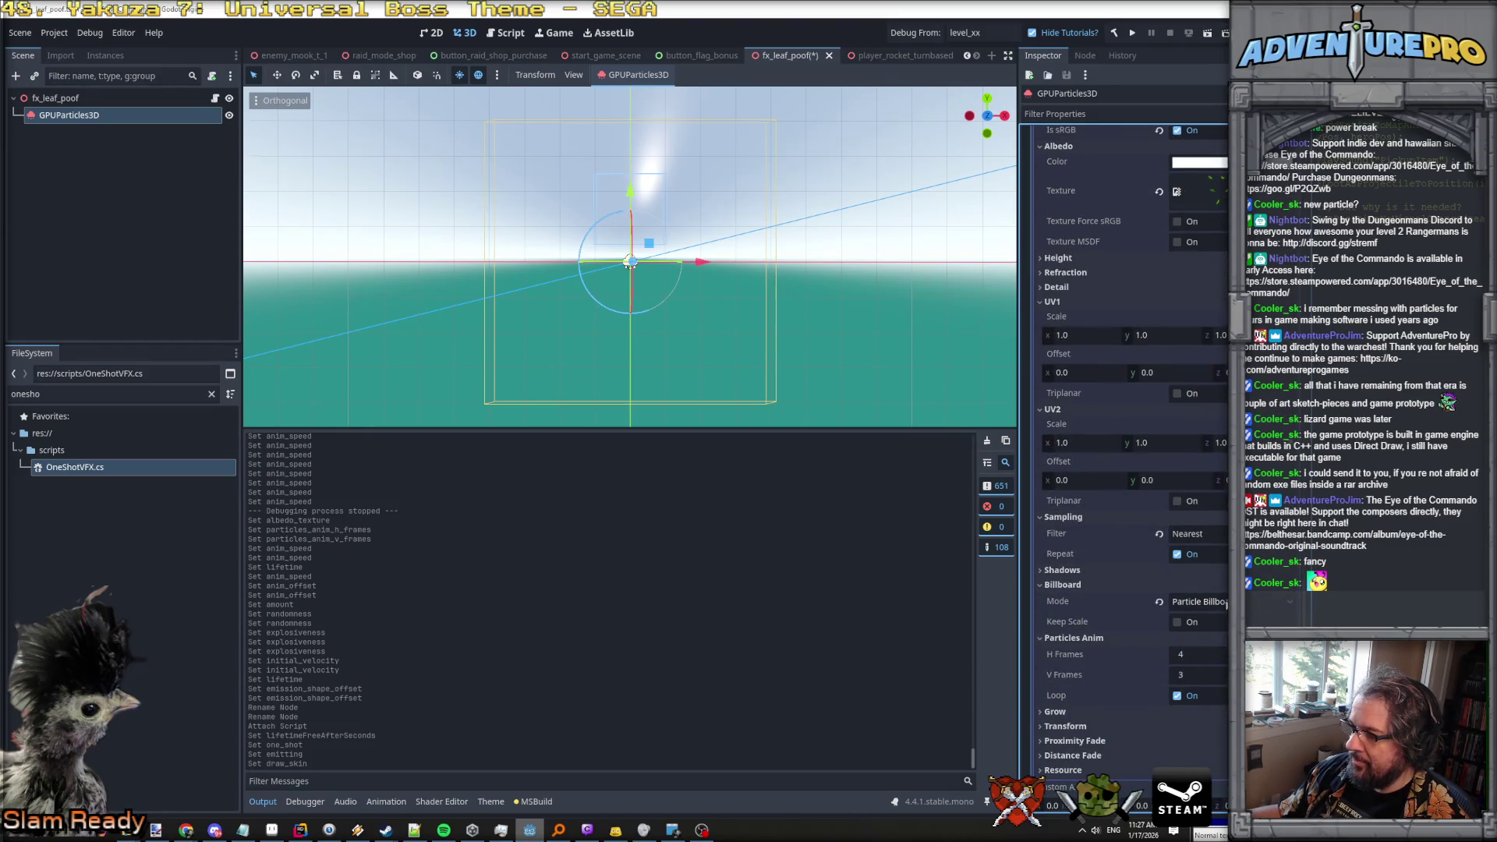
{"action": "scroll", "coordinate": [1126, 437], "scroll_direction": "up", "scroll_amount": 8}
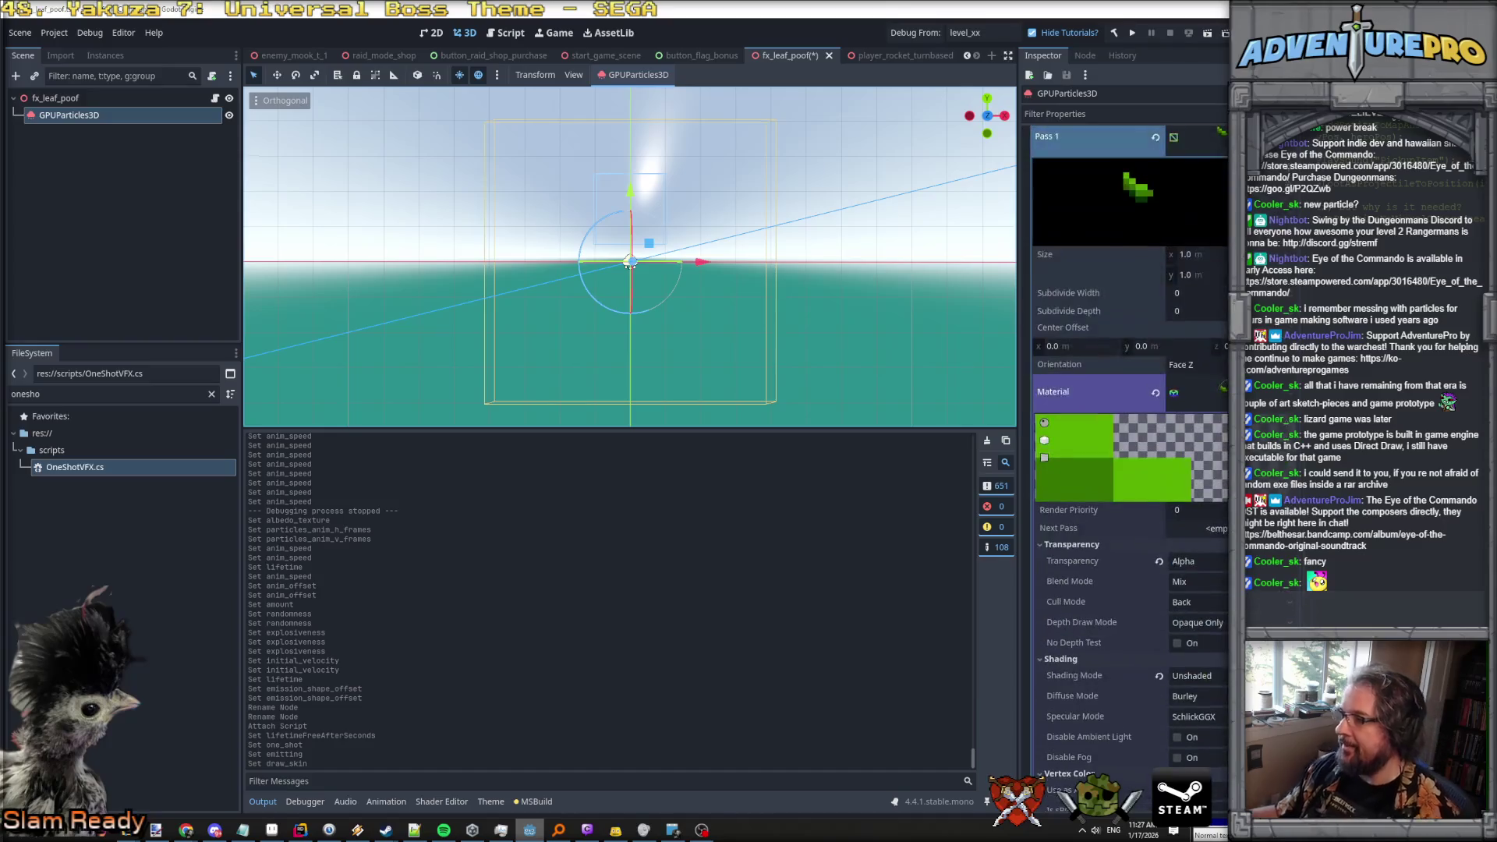
{"action": "scroll", "coordinate": [1185, 207], "scroll_direction": "up", "scroll_amount": 15}
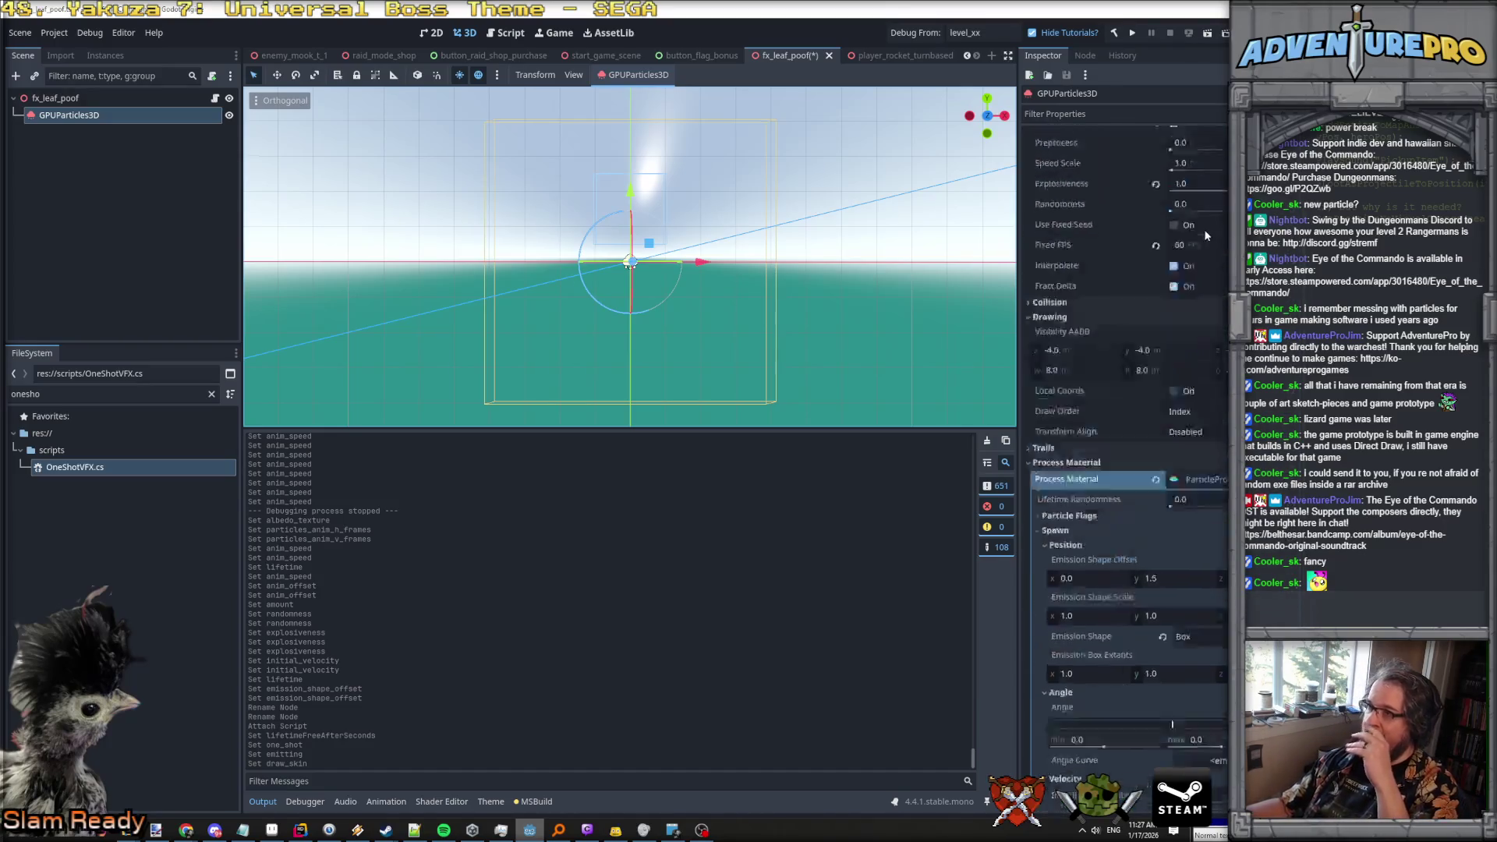
{"action": "left_click", "coordinate": [1170, 152]}
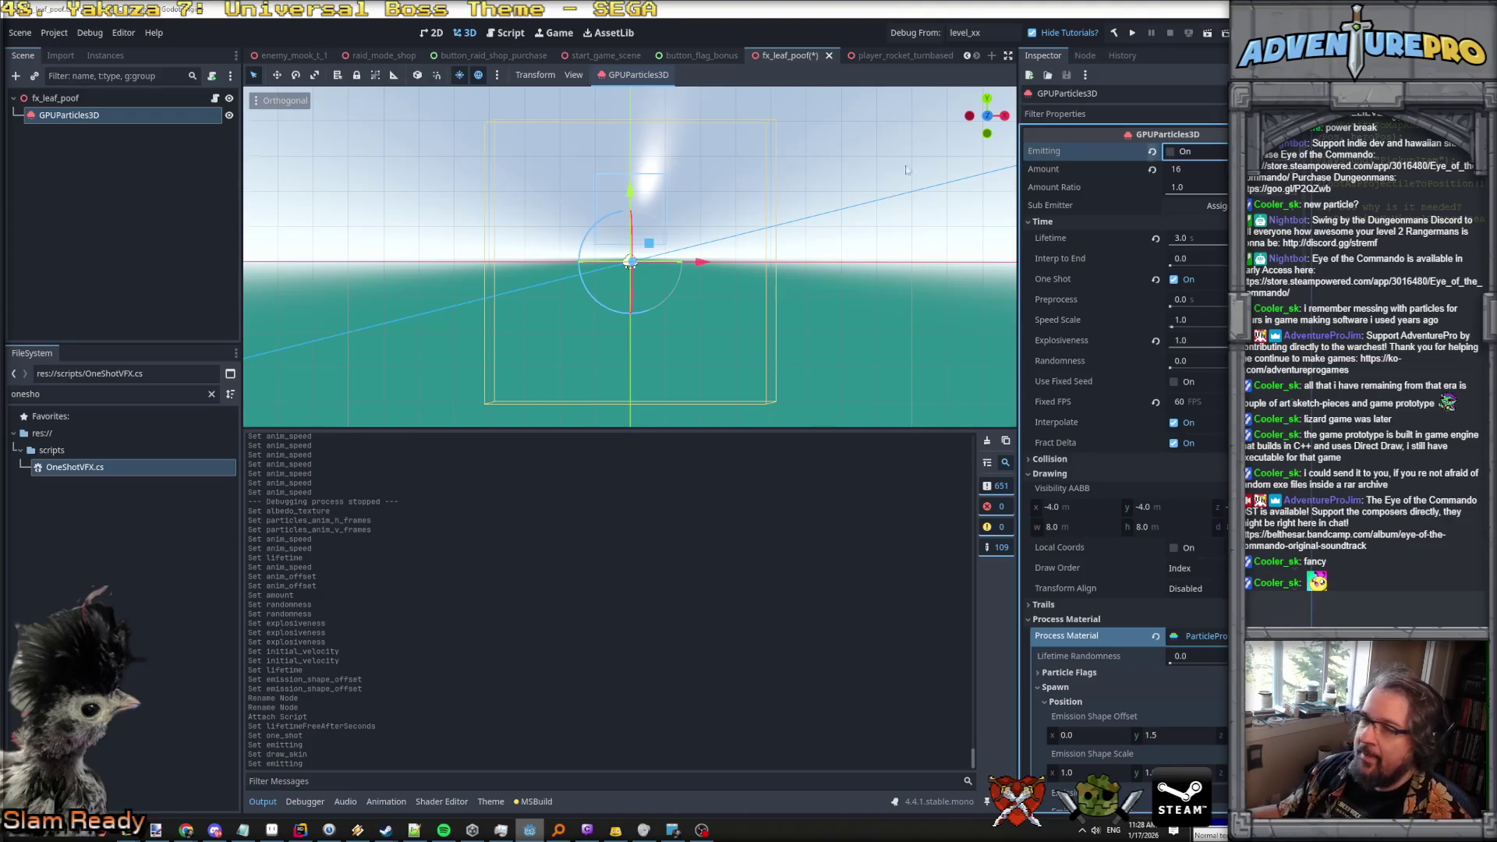
Save fx_leaf_poof, then open RaidInteractable.cs from the raid_mode_shop scene's root.
{"action": "left_click", "coordinate": [56, 99]}
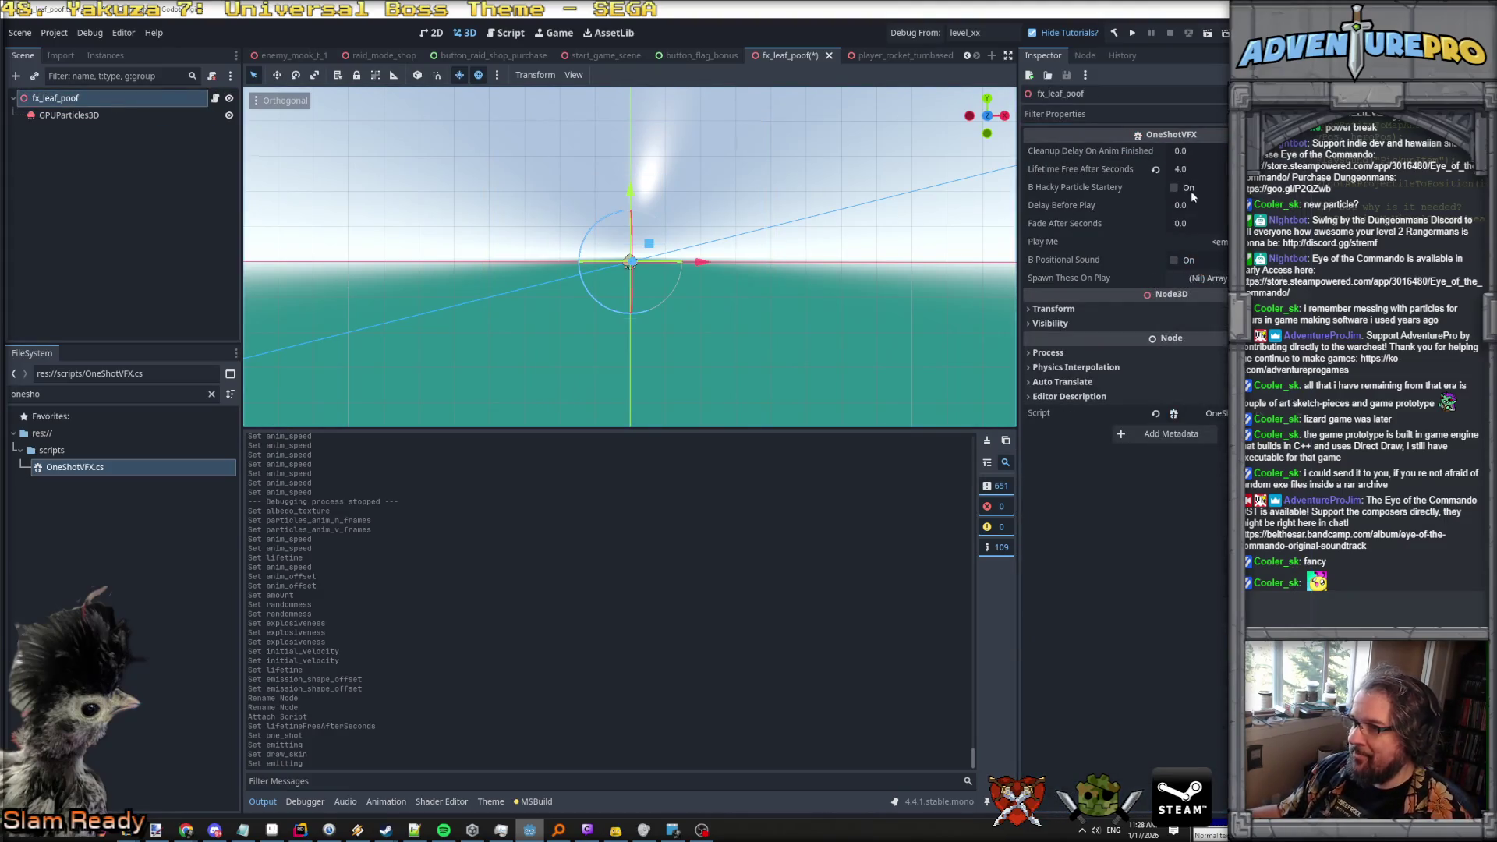
{"action": "left_click", "coordinate": [1199, 241]}
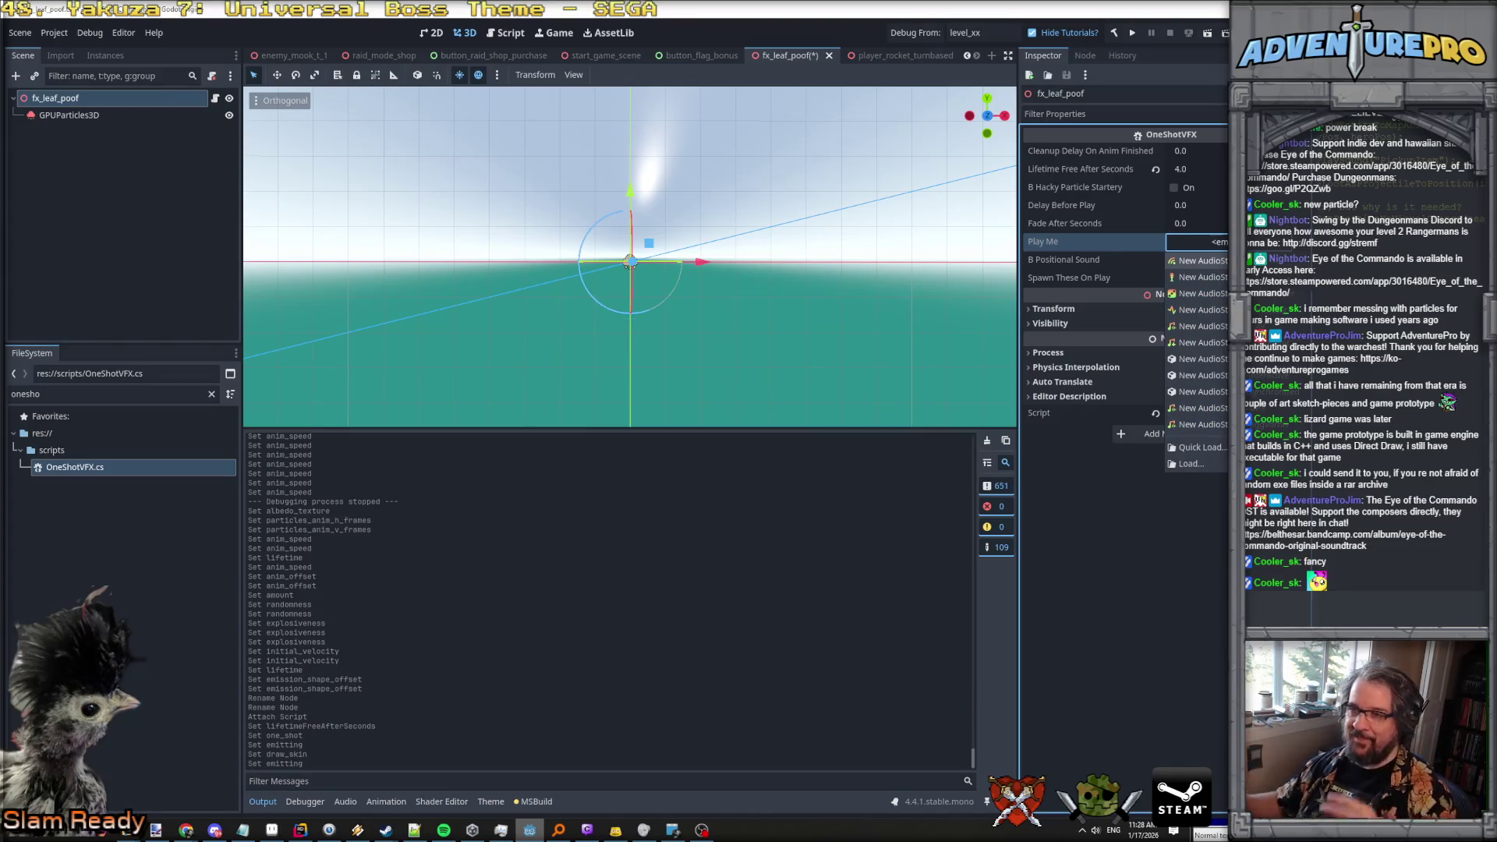
{"action": "left_click", "coordinate": [93, 100]}
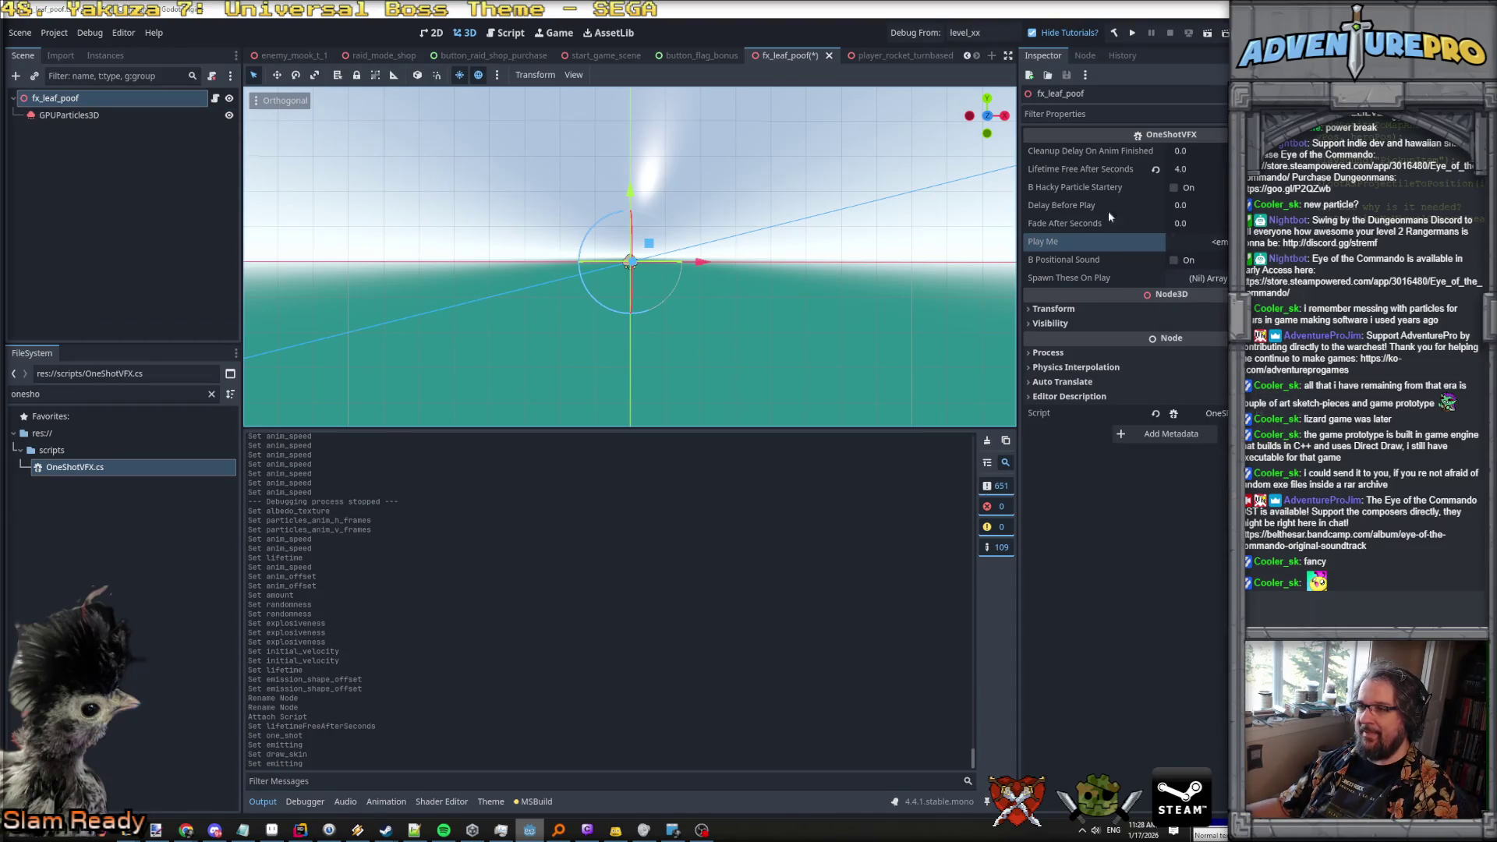
{"action": "key", "text": "ctrl+s"}
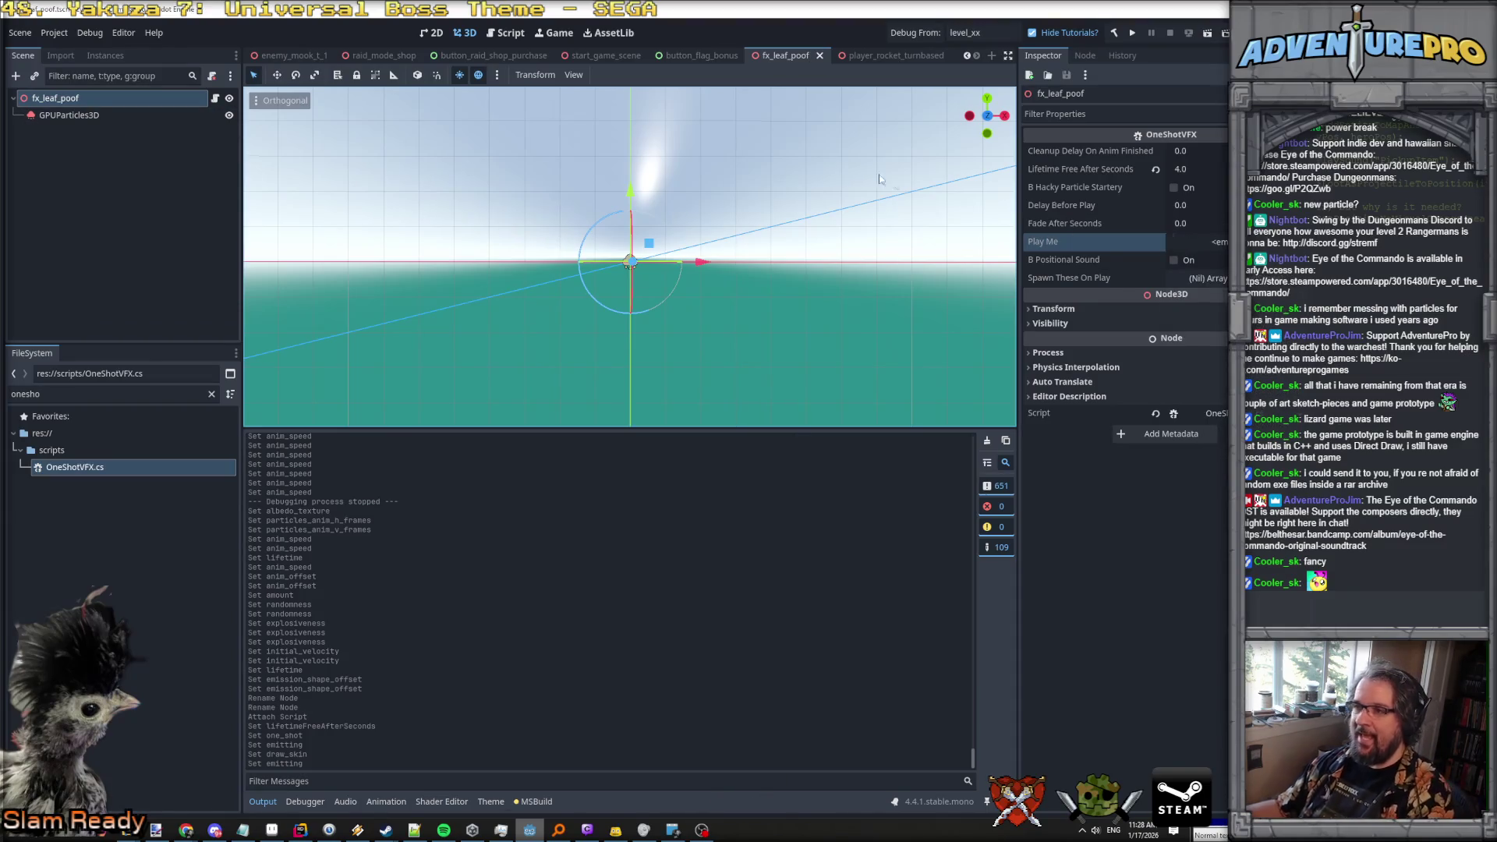
{"action": "left_click", "coordinate": [382, 56]}
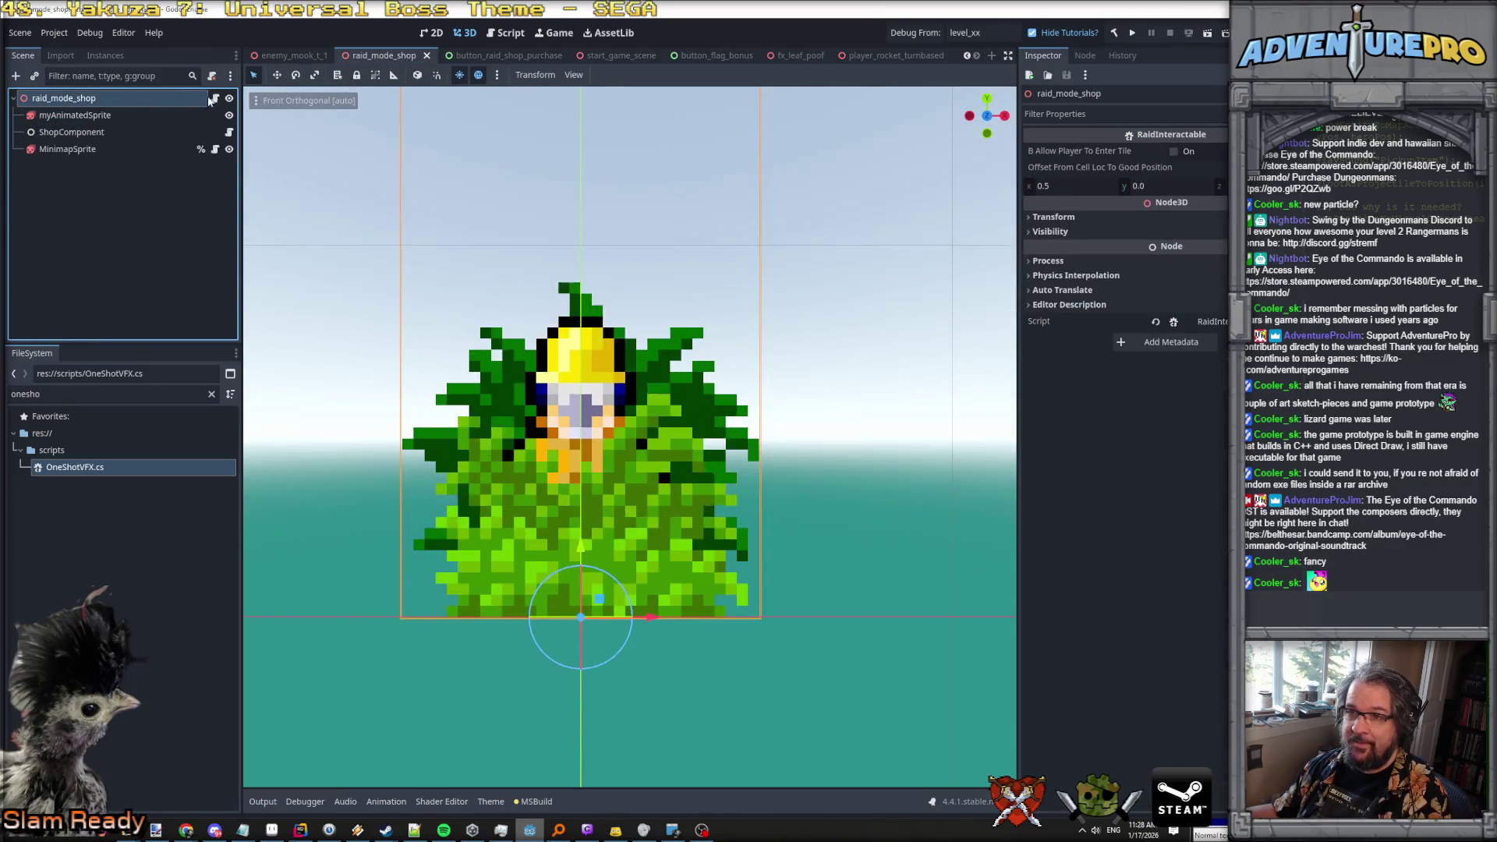
{"action": "left_click", "coordinate": [217, 98]}
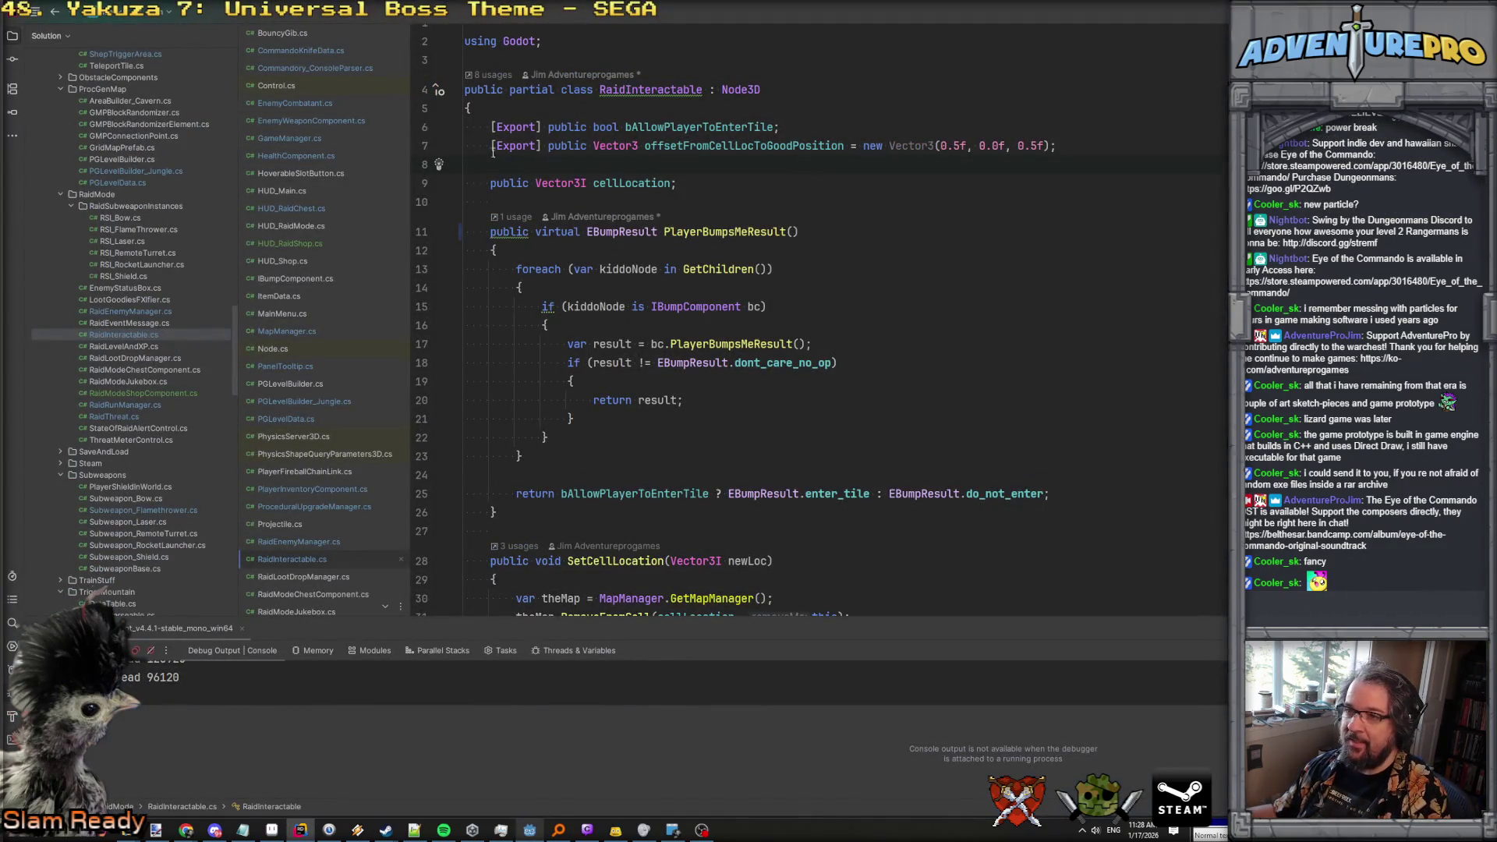
Add an [Export] protected PackedScene fxOnVanish field to RaidInteractable.
{"action": "left_click_drag", "start_coordinate": [490, 147], "coordinate": [541, 147]}
{"action": "key", "text": "ctrl+c"}
{"action": "left_click", "coordinate": [531, 165]}
{"action": "key", "text": "ctrl+v"}
{"action": "type", "text": "protected "}
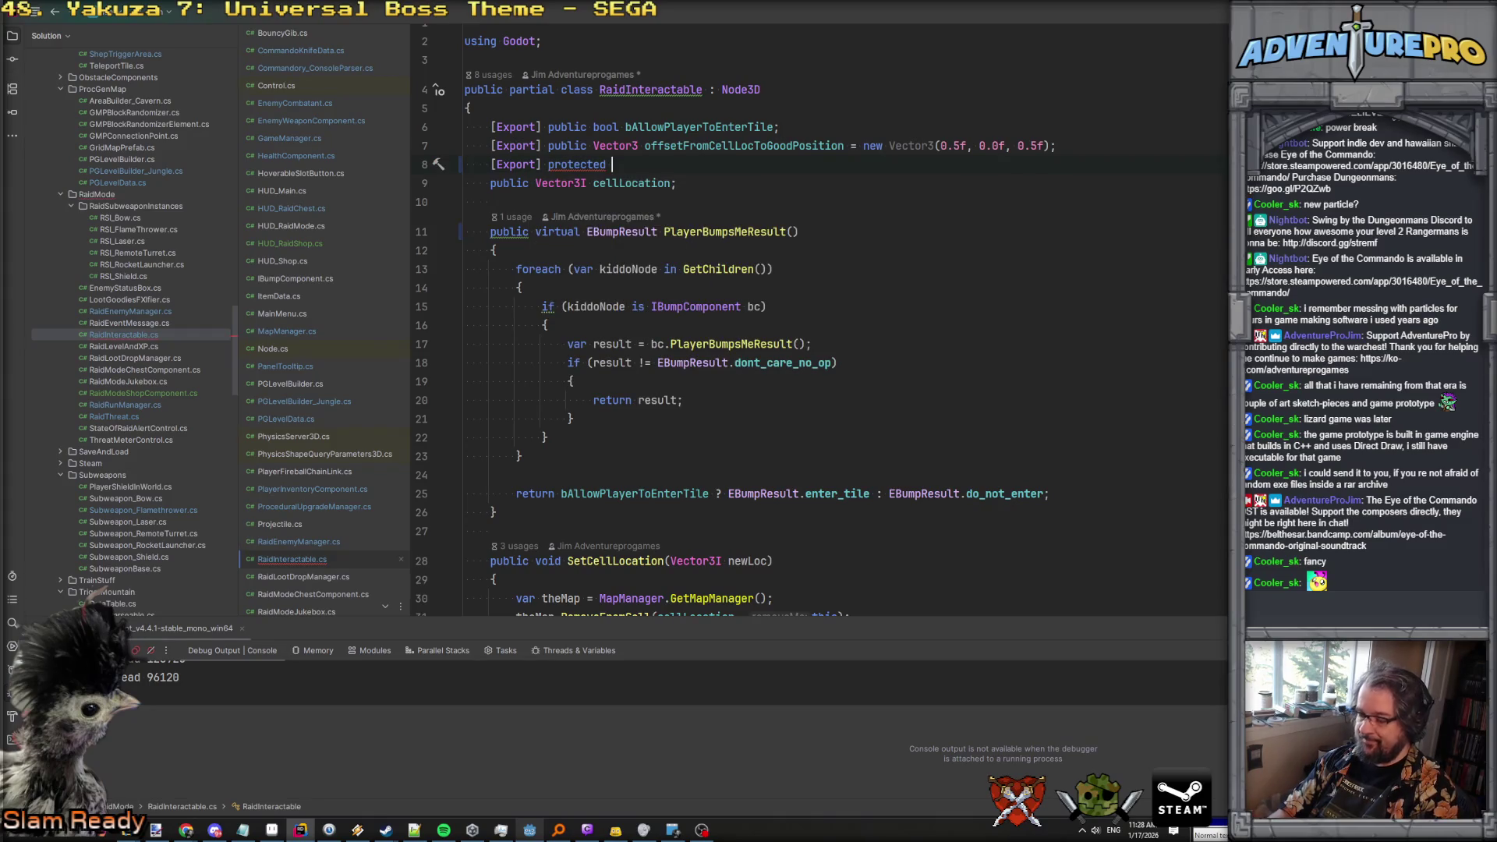
{"action": "type", "text": "Packed"}
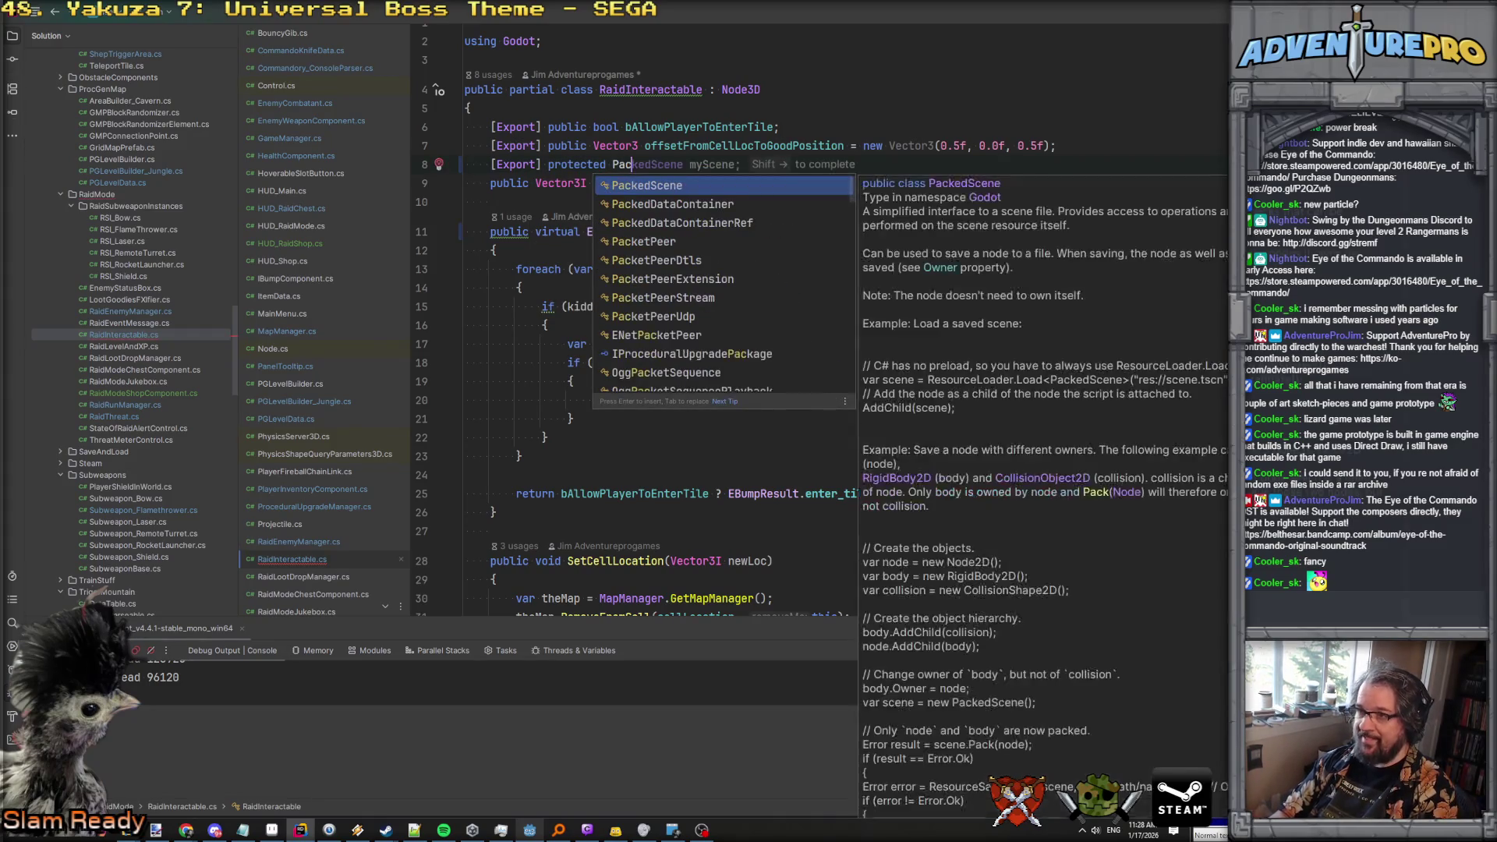
{"action": "key", "text": "Return"}
{"action": "type", "text": "df"}
{"action": "key", "text": "BackSpace"}
{"action": "key", "text": "BackSpace"}
{"action": "type", "text": "fxOnD"}
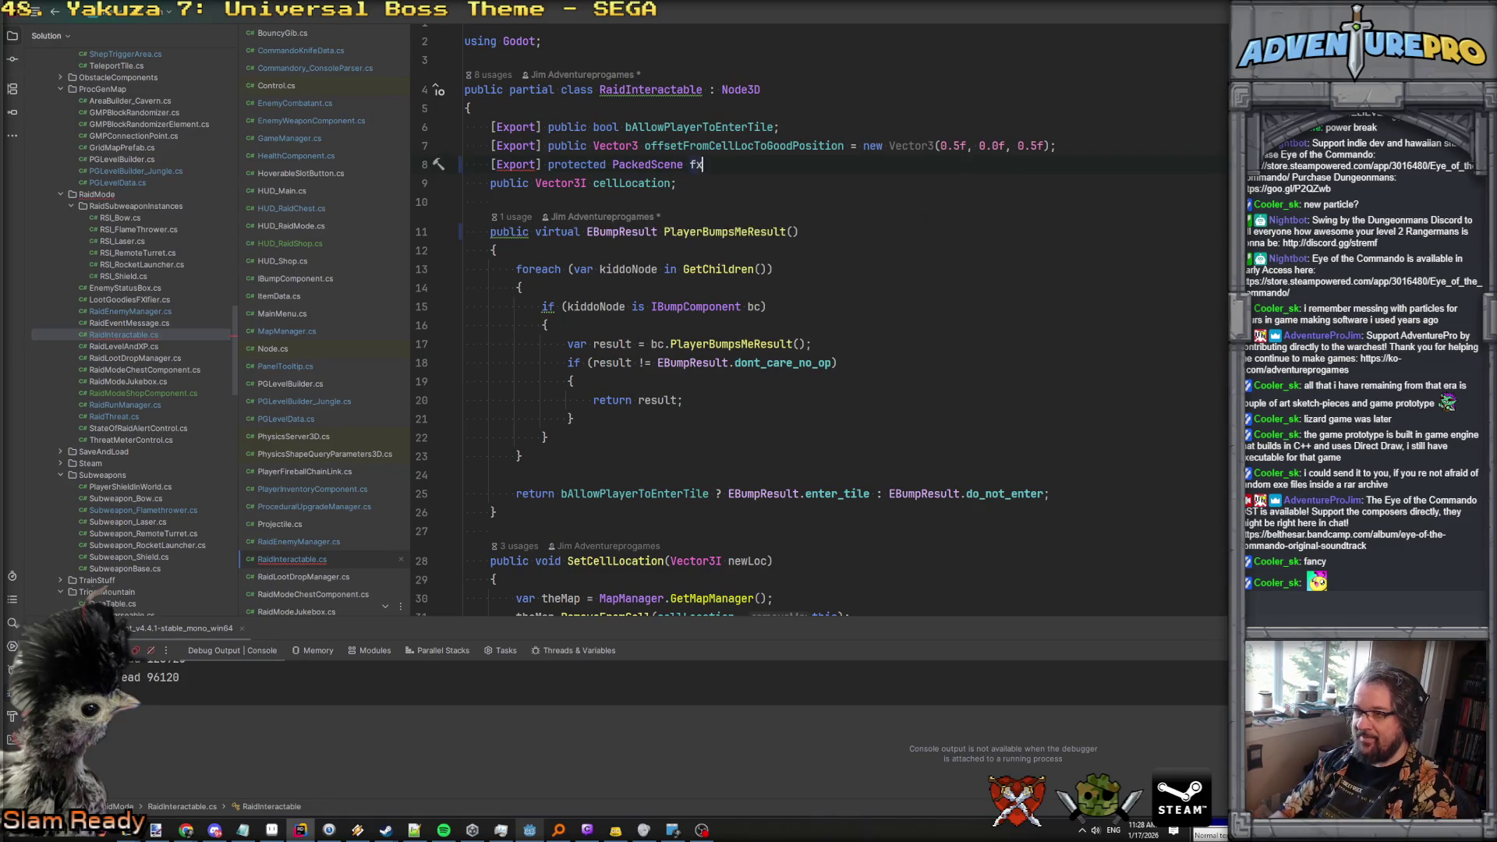
{"action": "key", "text": "BackSpace"}
{"action": "type", "text": "Vani"}
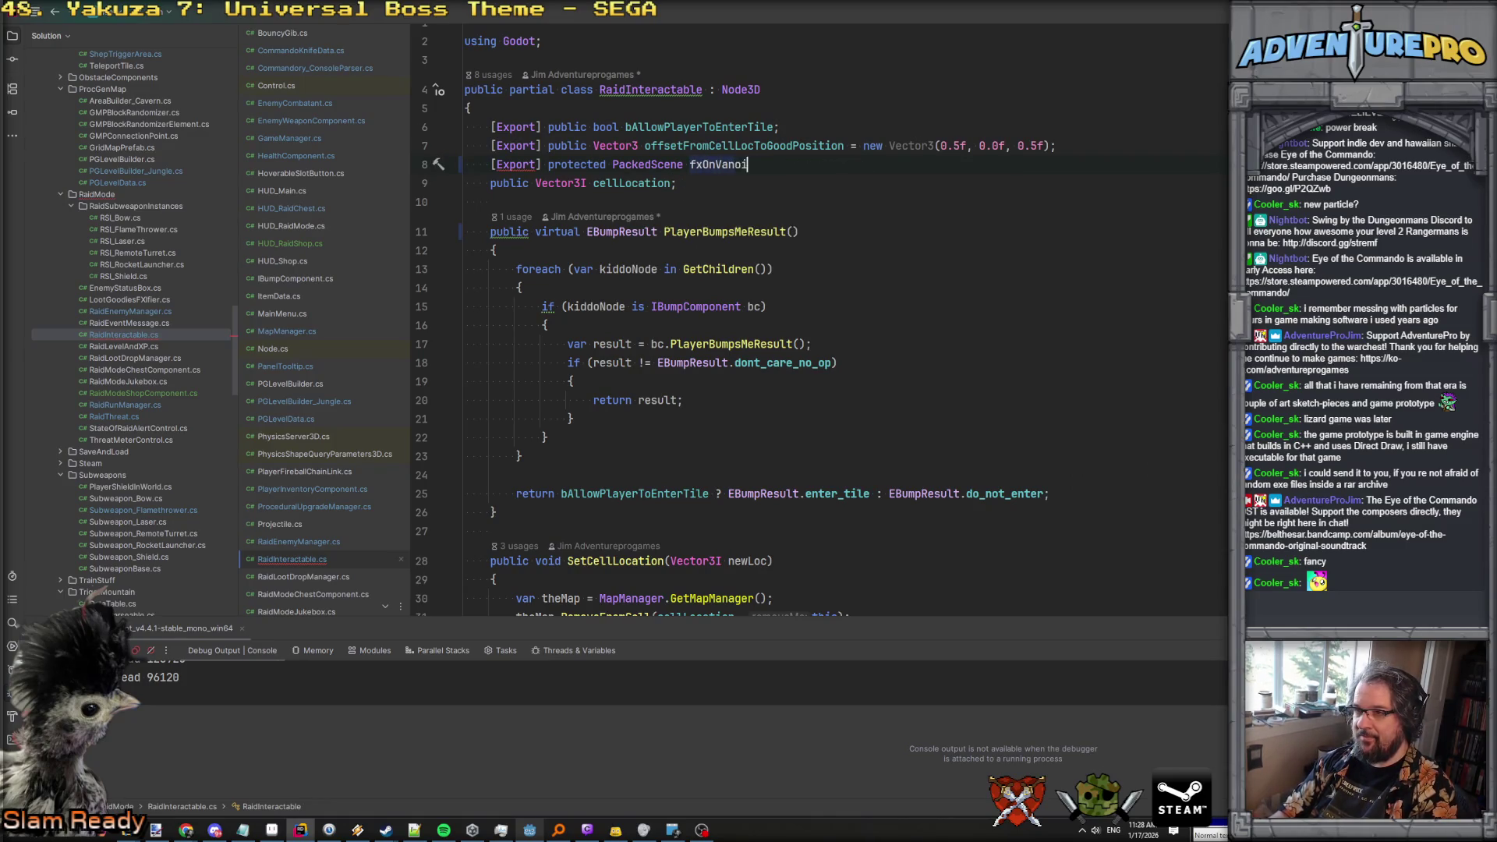
{"action": "type", "text": "sh;"}
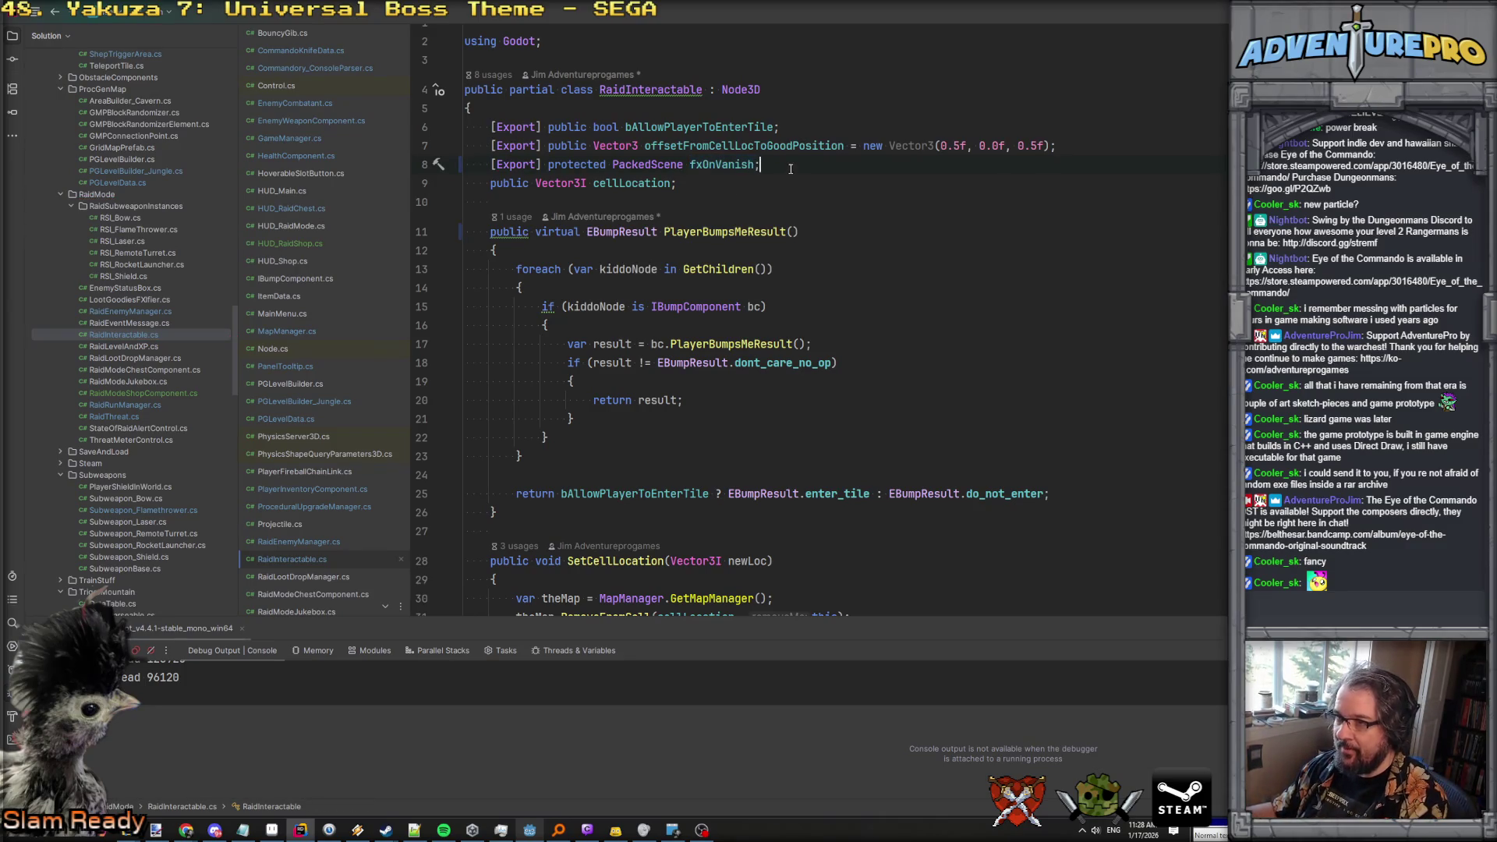
In RemoveMeFromGame, add var leafPoof = fxOnVanish.Instantiate<OneShotVFX>(); after UnregisterNode.
{"action": "scroll", "coordinate": [790, 169], "scroll_direction": "down", "scroll_amount": 5}
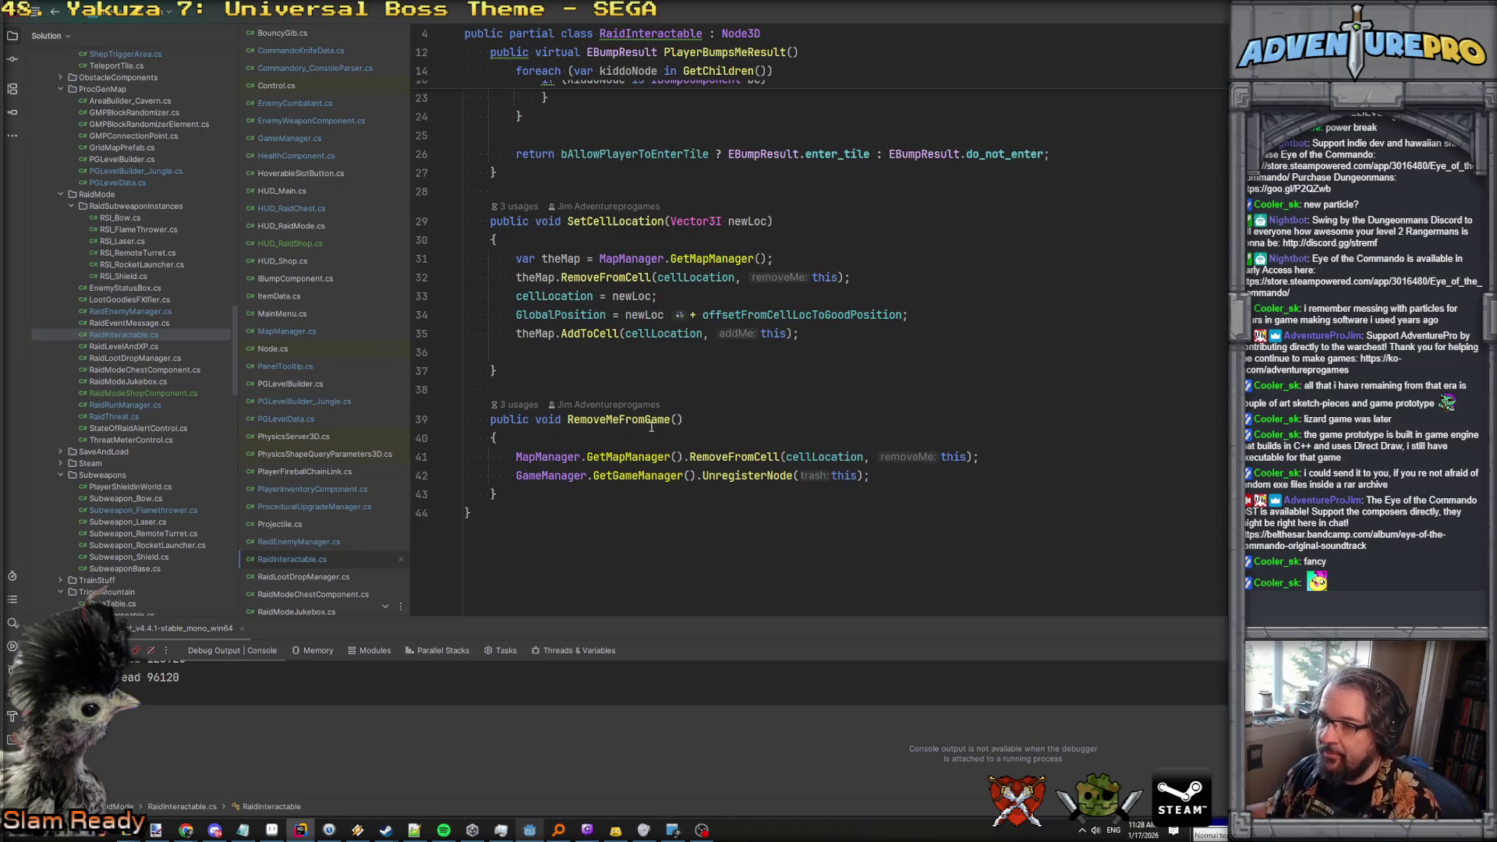
{"action": "key", "text": "Return"}
{"action": "key", "text": "Return"}
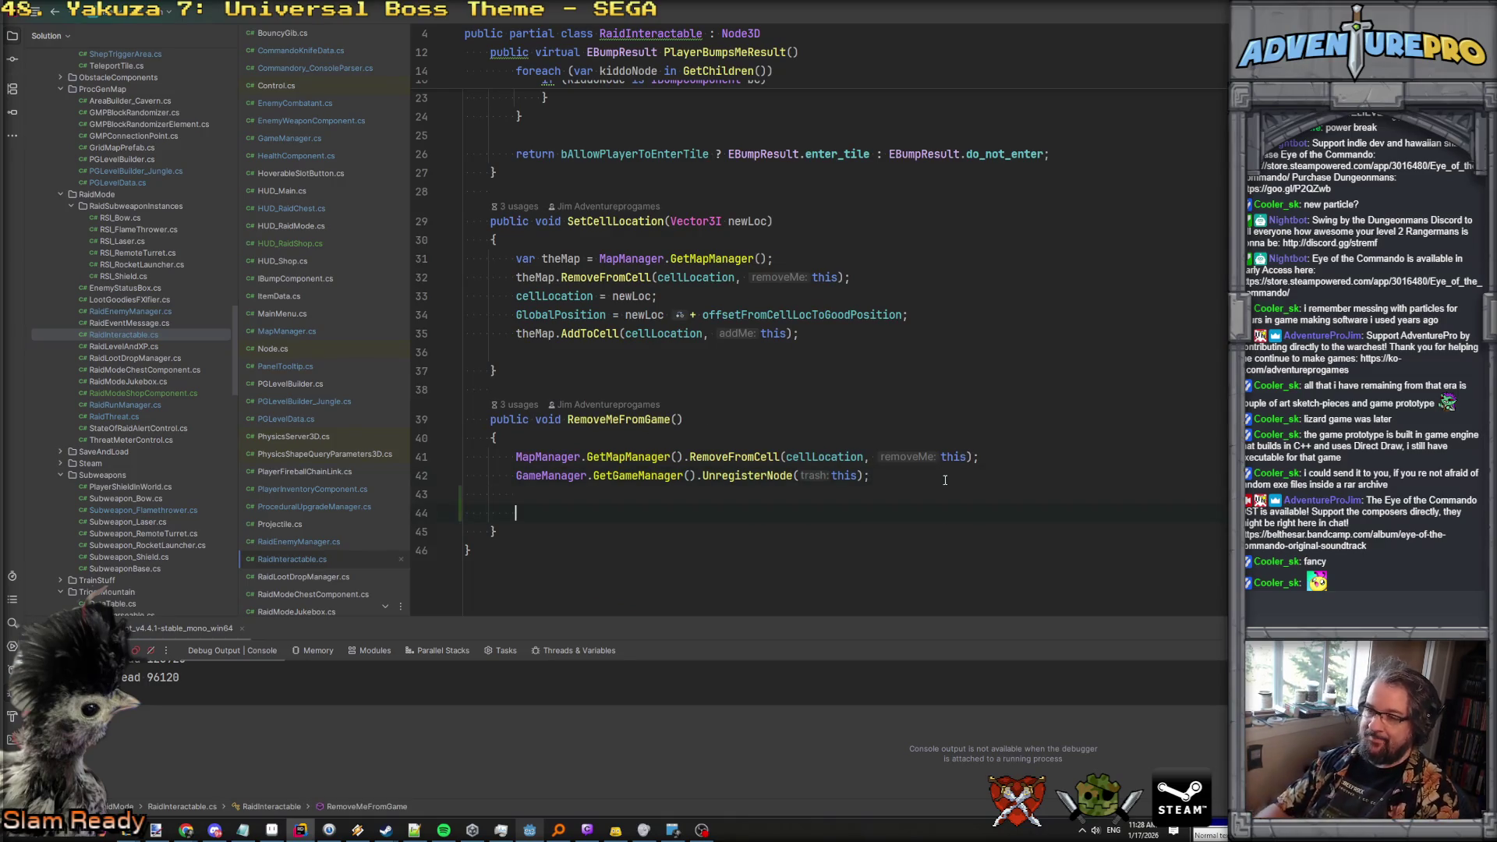
{"action": "key", "text": "ctrl+space"}
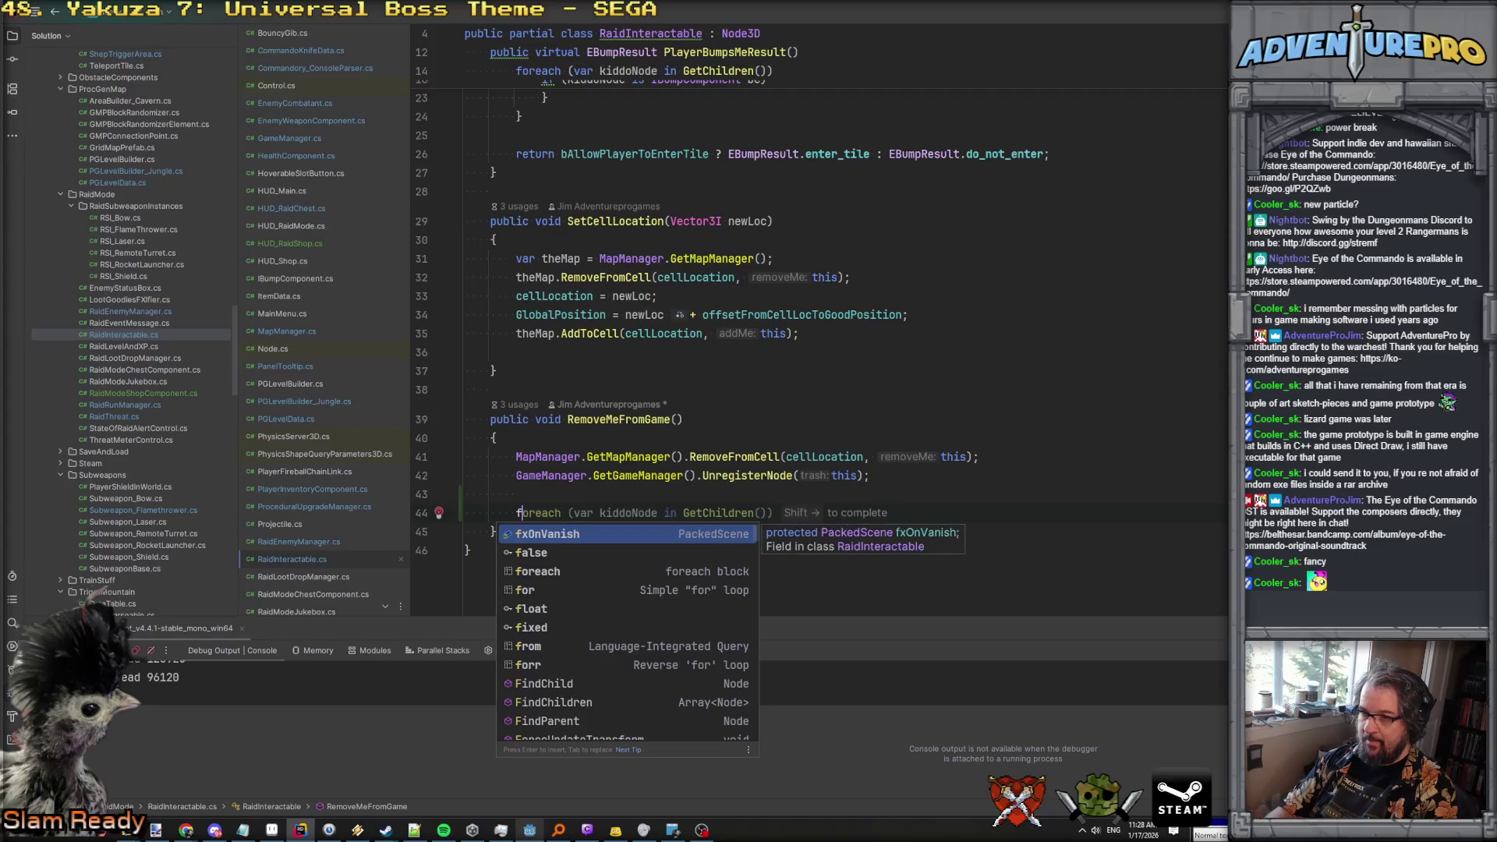
{"action": "key", "text": "Escape"}
{"action": "type", "text": "var leadf"}
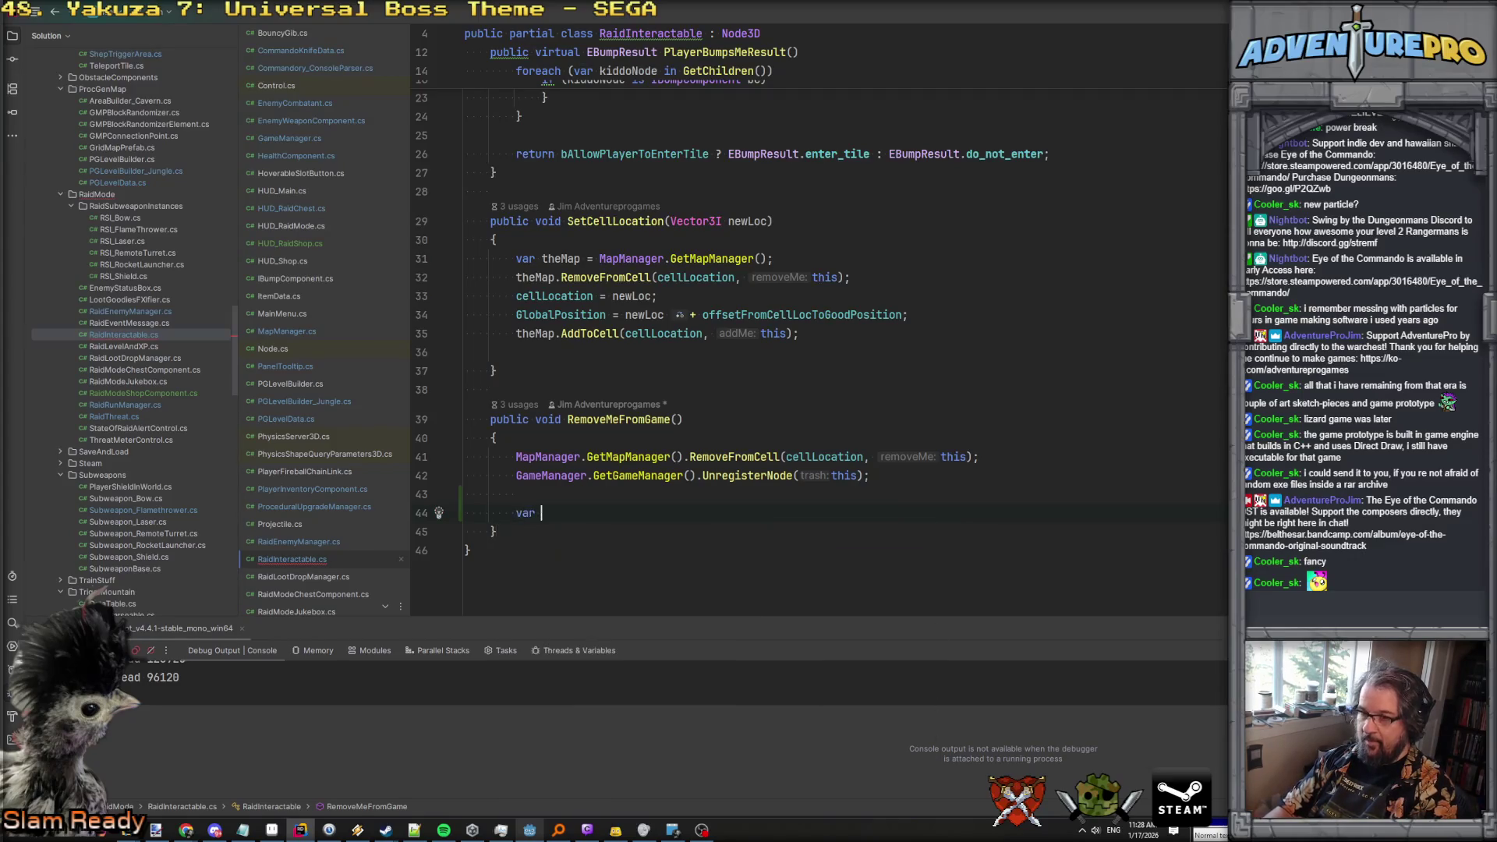
{"action": "key", "text": "BackSpace"}
{"action": "key", "text": "BackSpace"}
{"action": "type", "text": "fPoof = fx"}
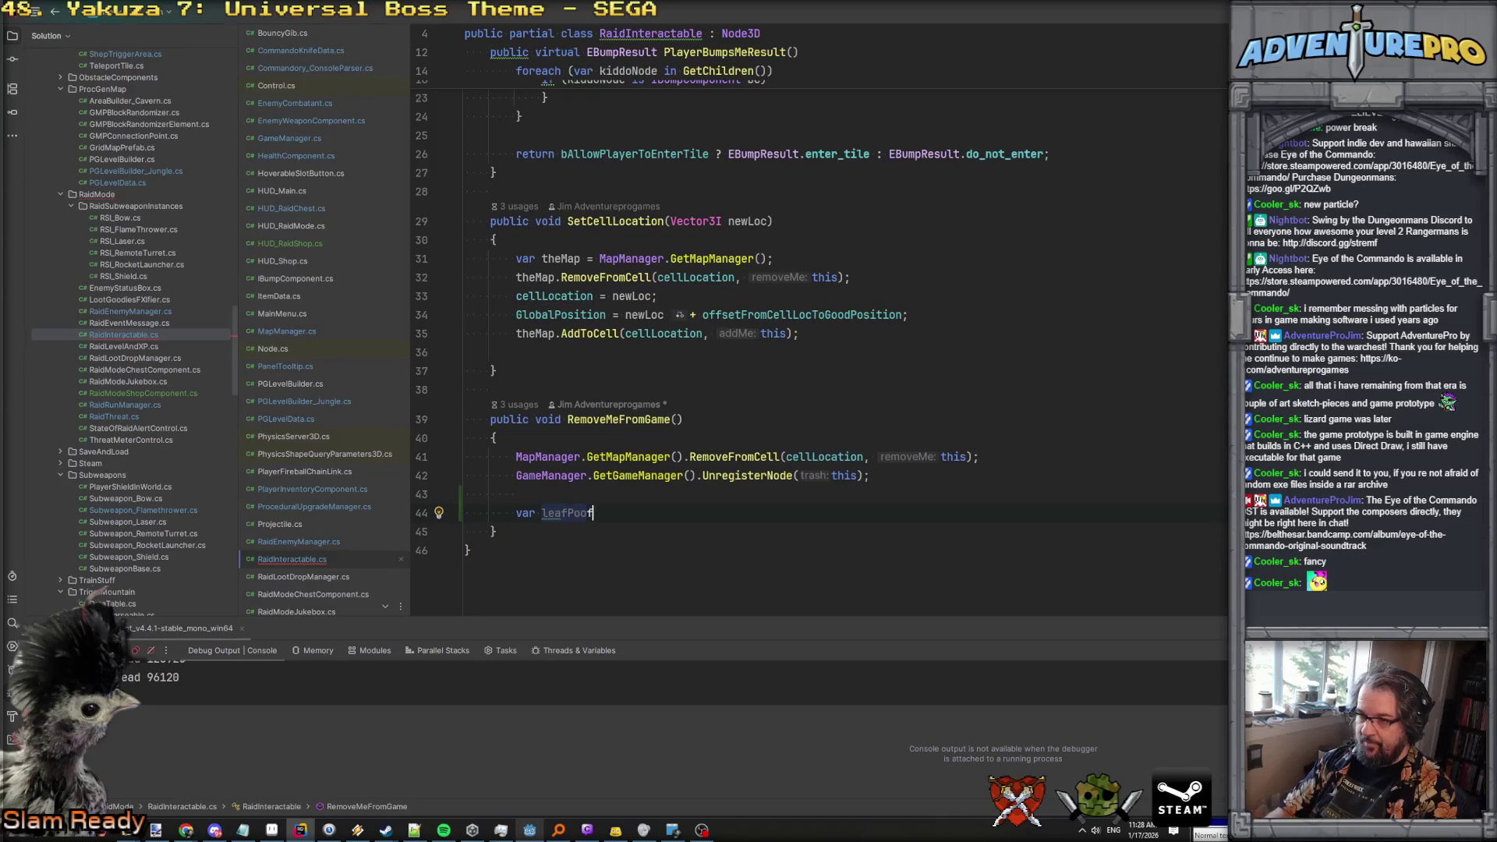
{"action": "key", "text": "Return"}
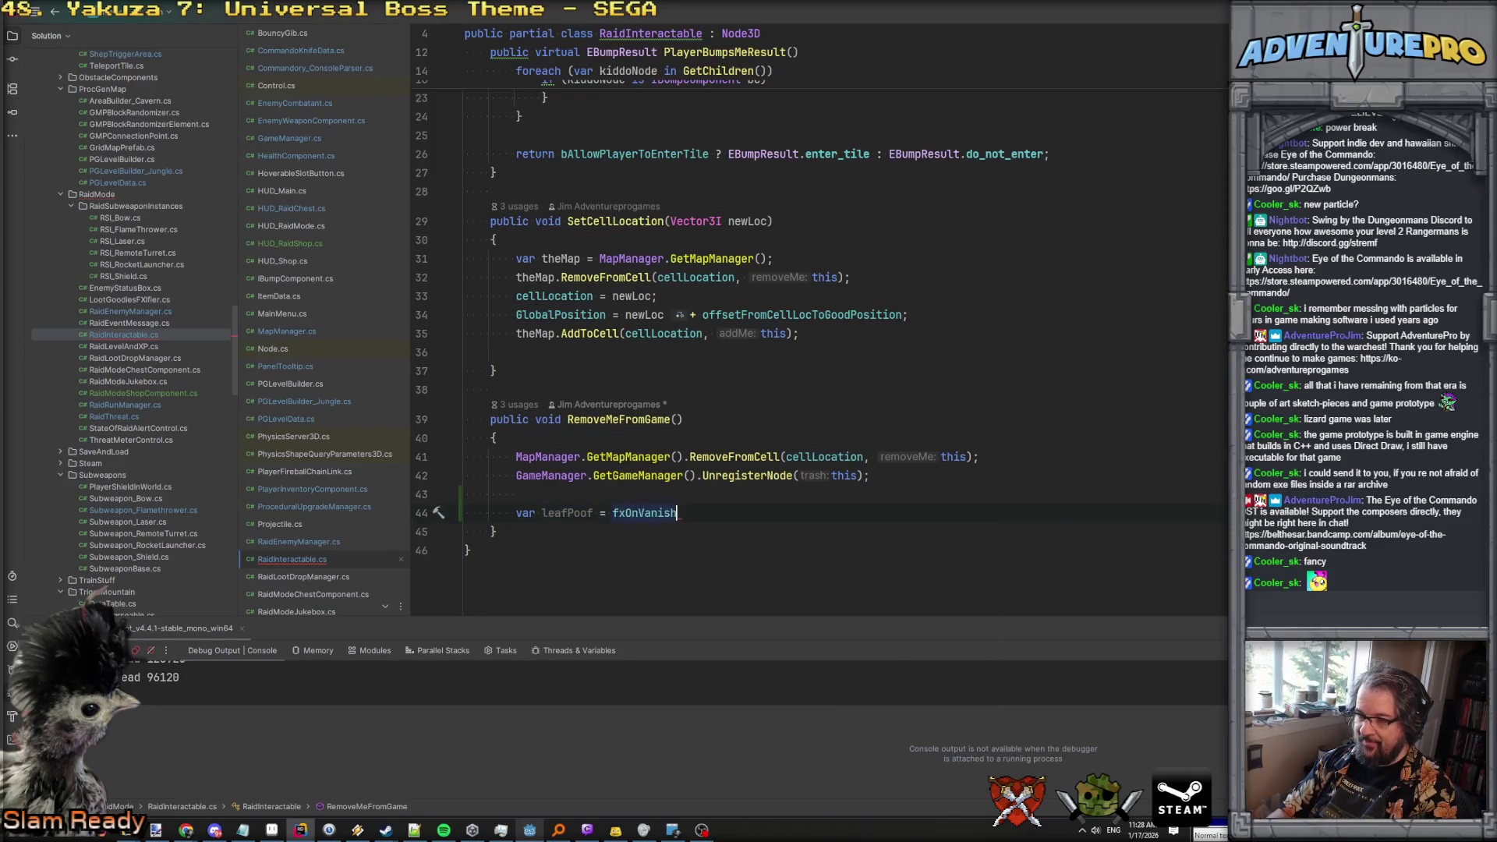
{"action": "type", "text": ".In"}
{"action": "key", "text": "Return"}
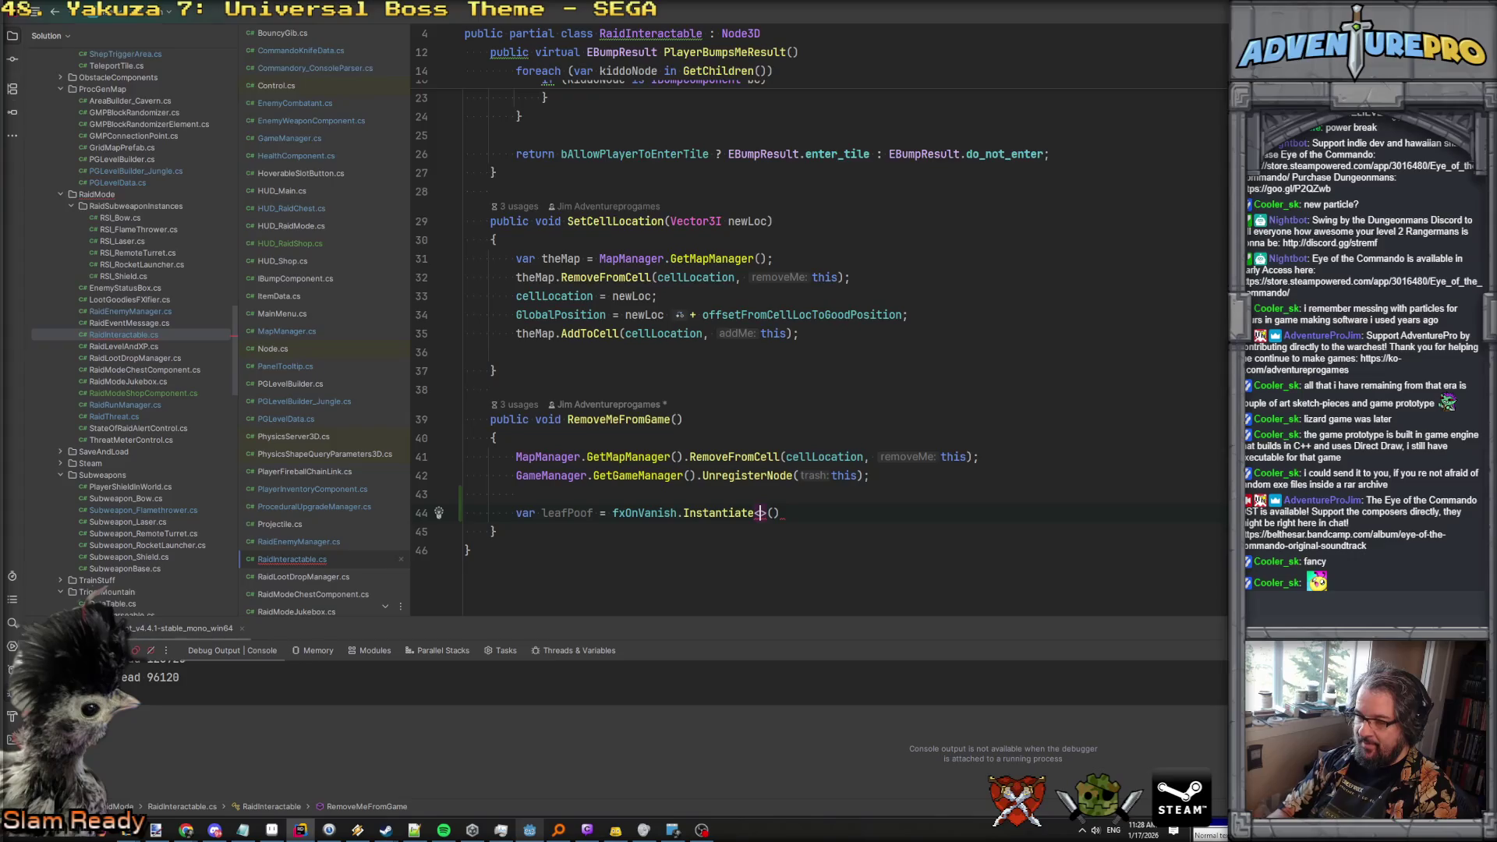
{"action": "type", "text": "One"}
{"action": "key", "text": "Return"}
{"action": "key", "text": "End"}
{"action": "type", "text": ";"}
{"action": "key", "text": "Return"}
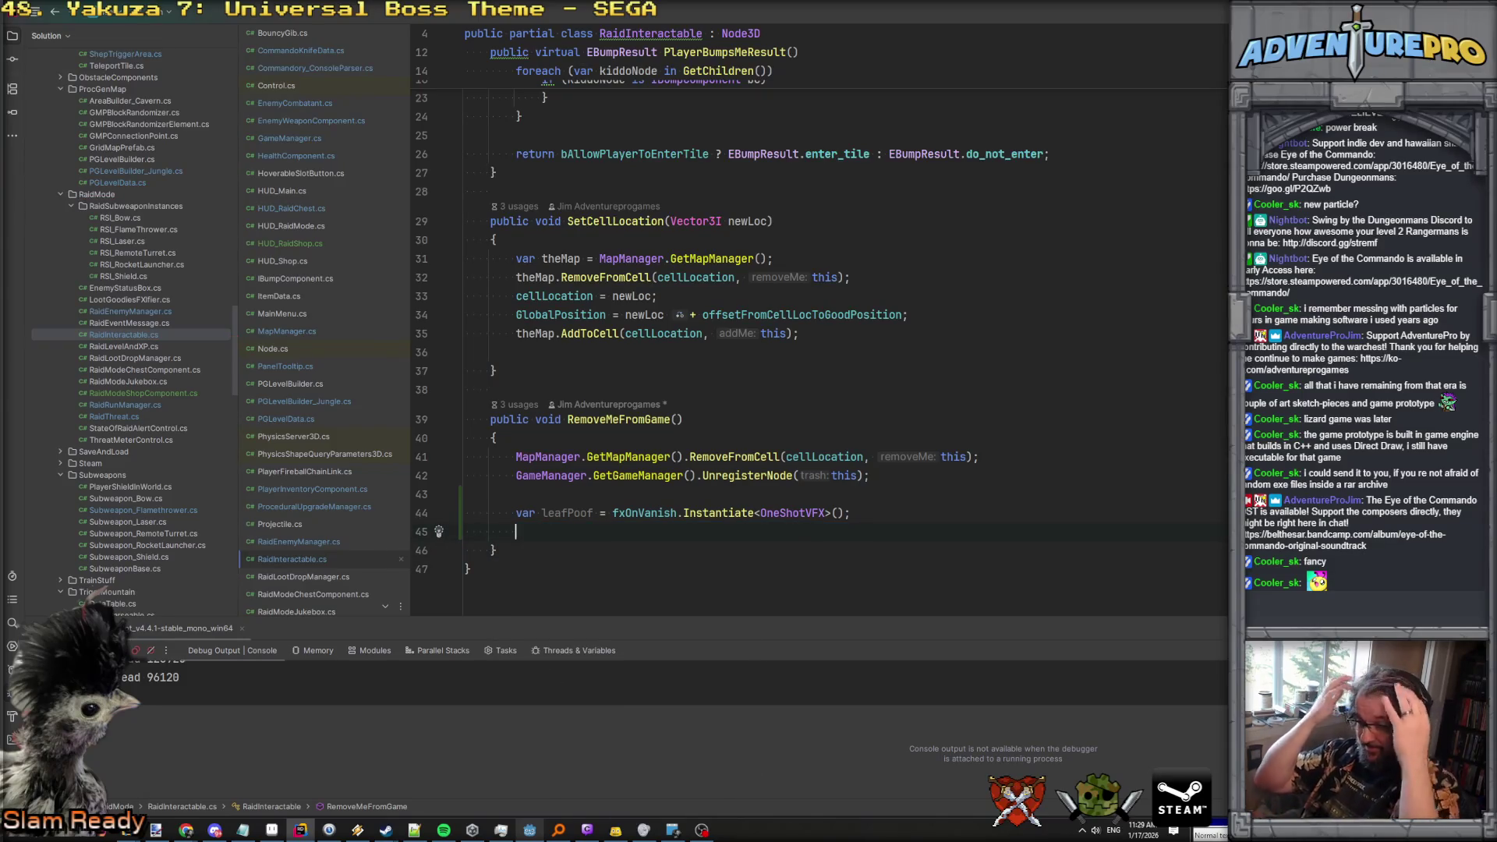
Add the AddChild and GlobalPosition lines, then a QueueFree() call.
{"action": "key", "text": "Tab"}
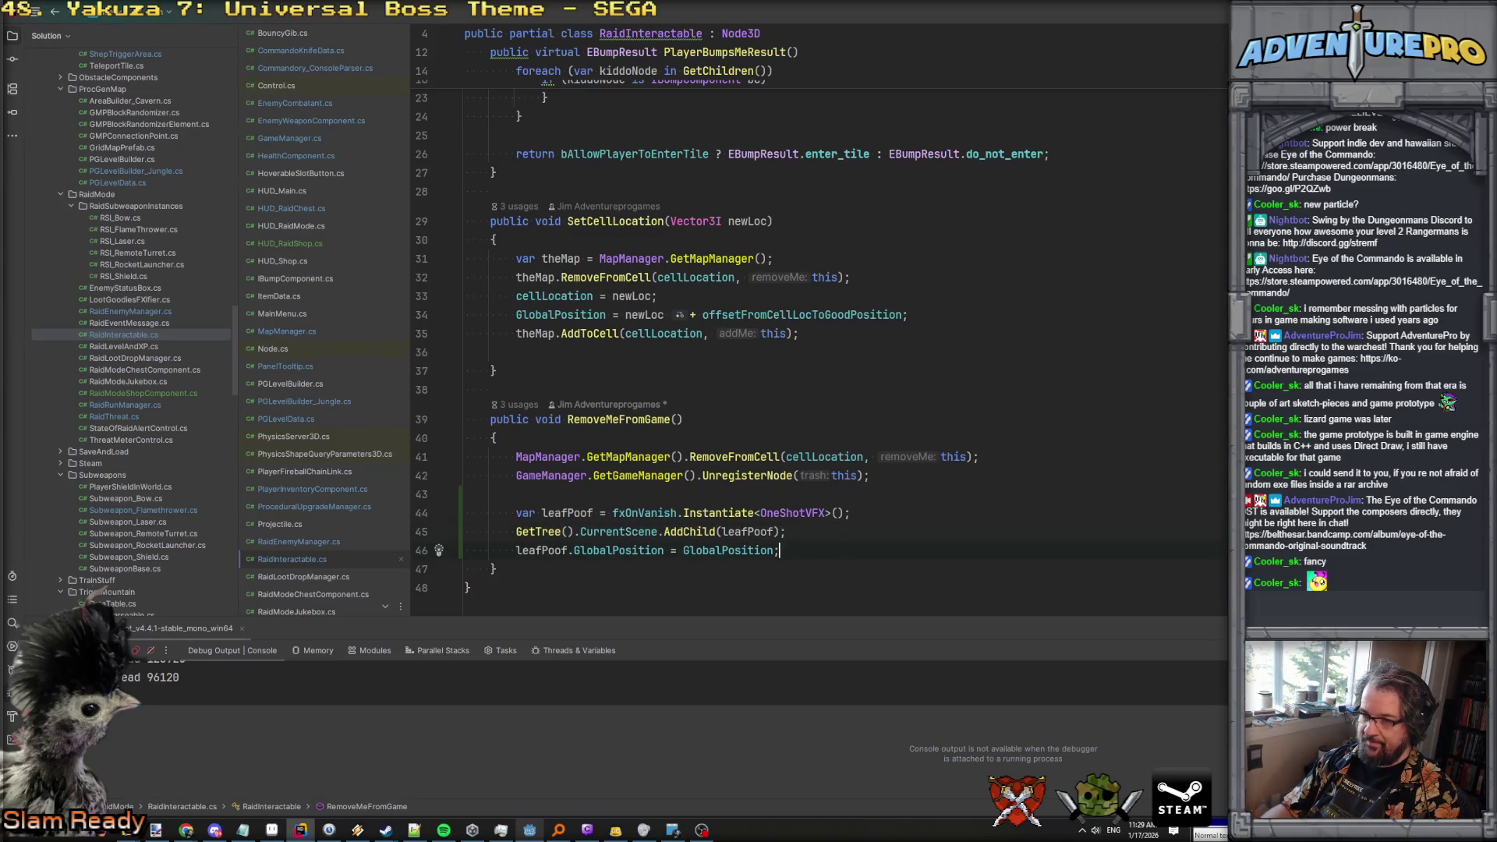
{"action": "key", "text": "Return"}
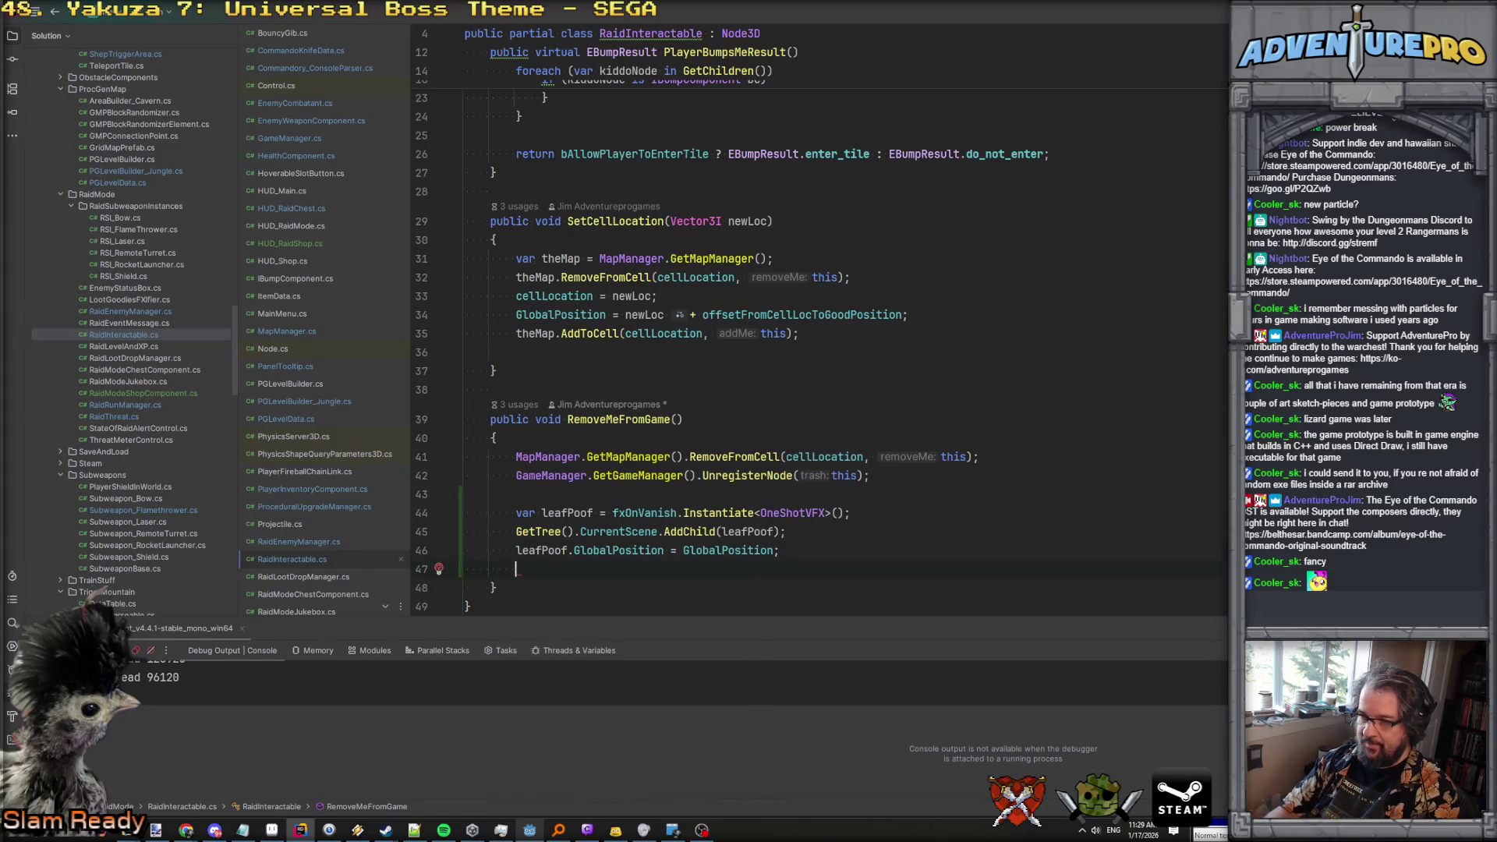
{"action": "key", "text": "Return"}
{"action": "type", "text": "Qu"}
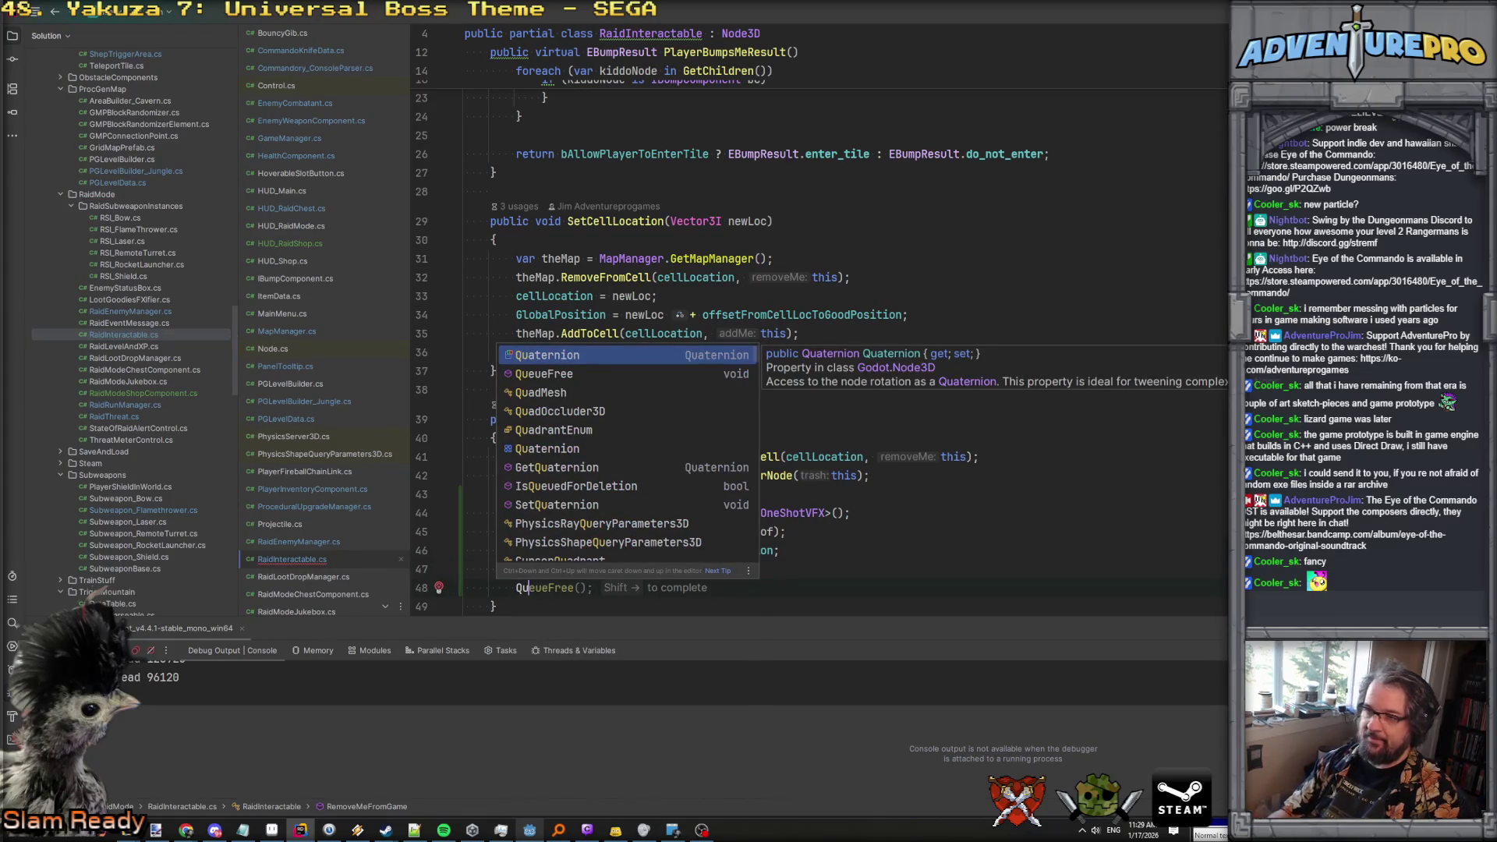
{"action": "key", "text": "Return"}
Search the whole project for RemoveMeFromGame with Find in Files.
{"action": "left_click", "coordinate": [599, 419]}
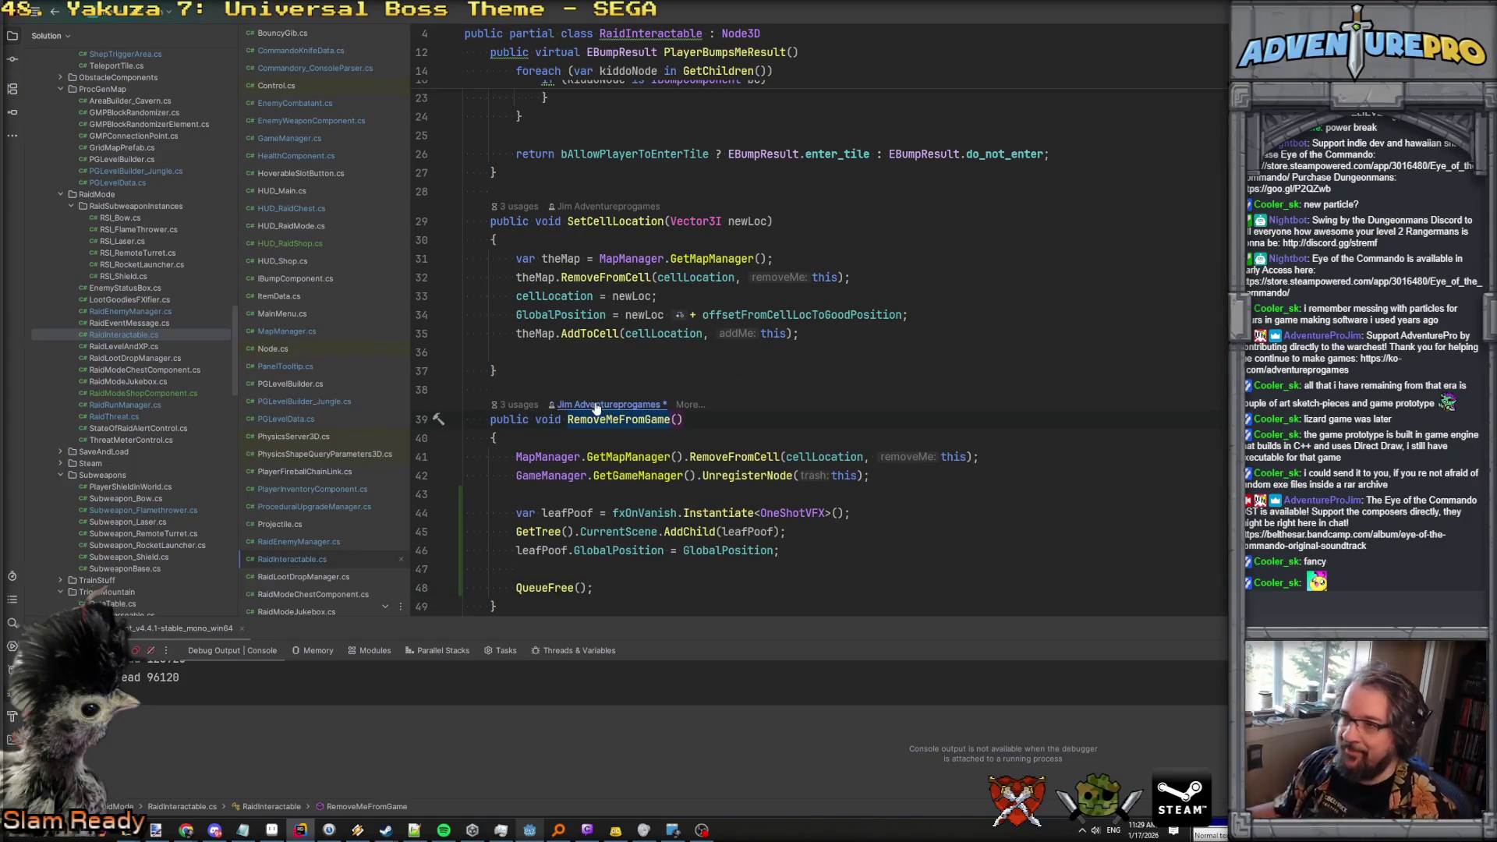
{"action": "scroll", "coordinate": [596, 407], "scroll_direction": "up", "scroll_amount": 2}
{"action": "scroll", "coordinate": [484, 351], "scroll_direction": "down", "scroll_amount": 4}
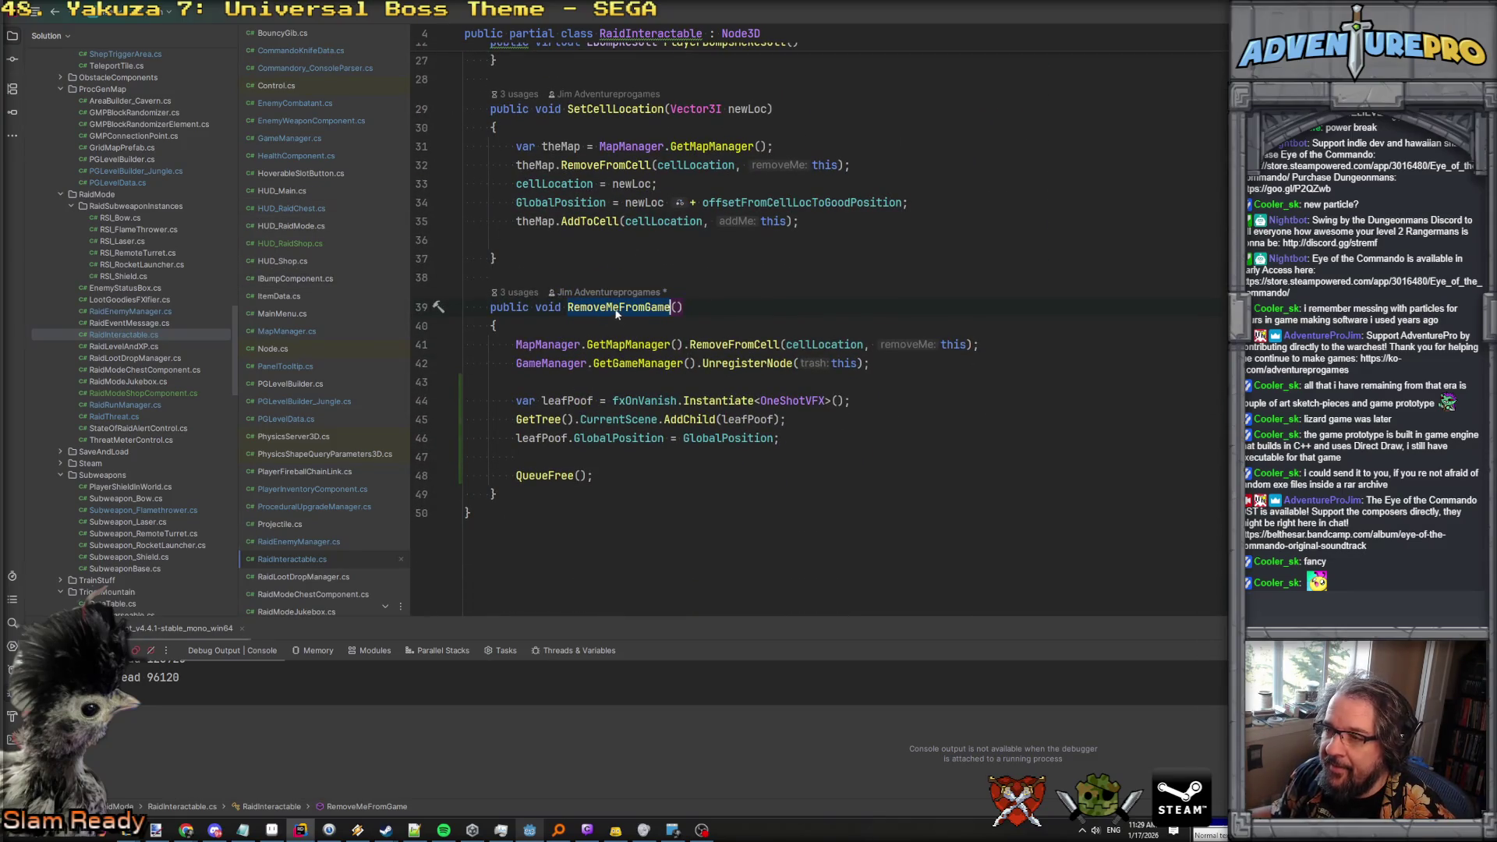
{"action": "key", "text": "ctrl+shift+f"}
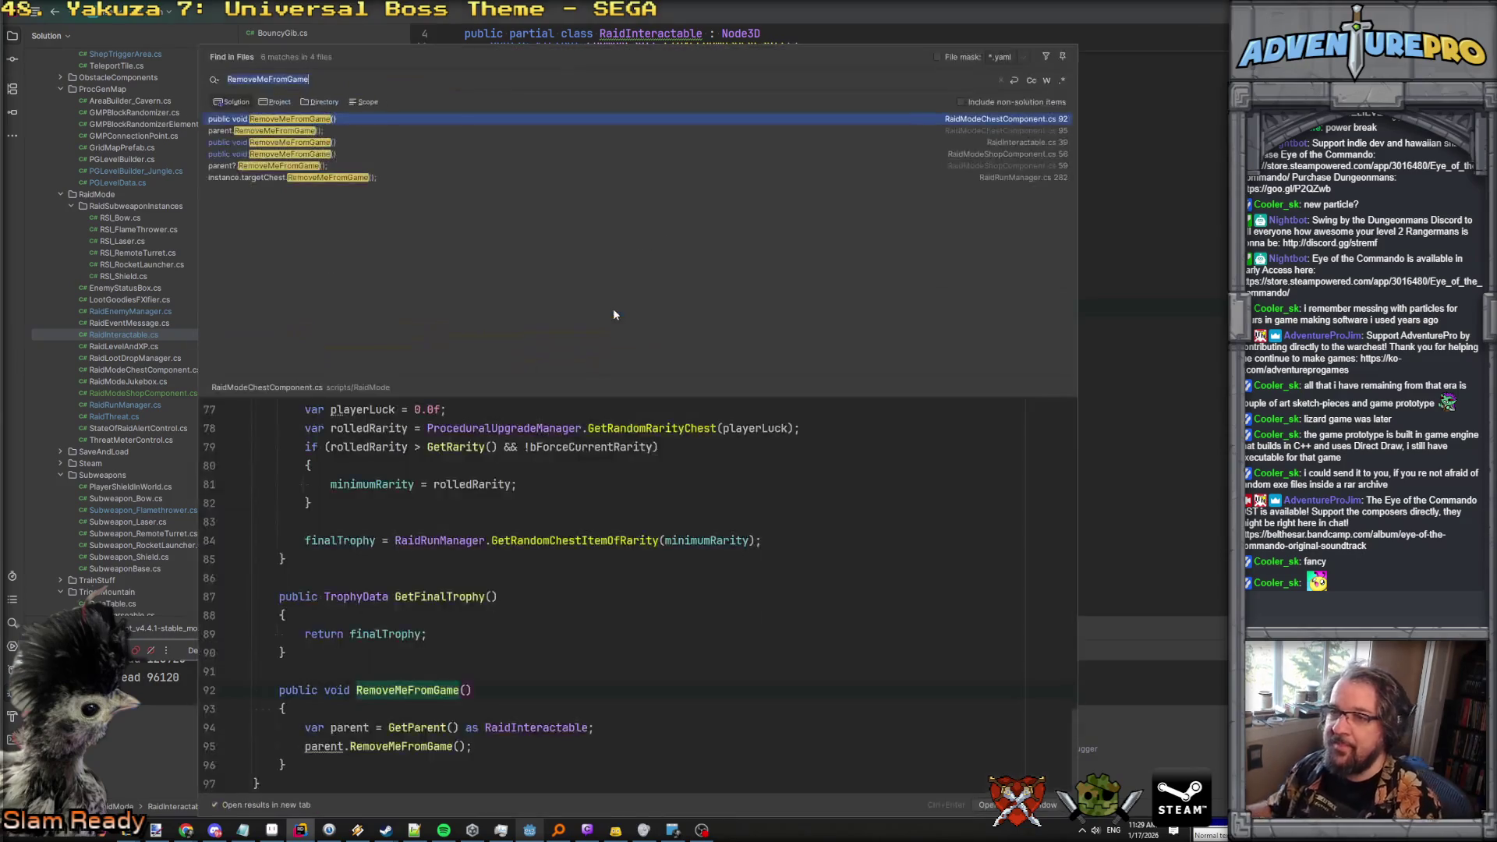
Open an if (fxOnVanish != null) { block before the leafPoof instantiation.
{"action": "left_click", "coordinate": [324, 142]}
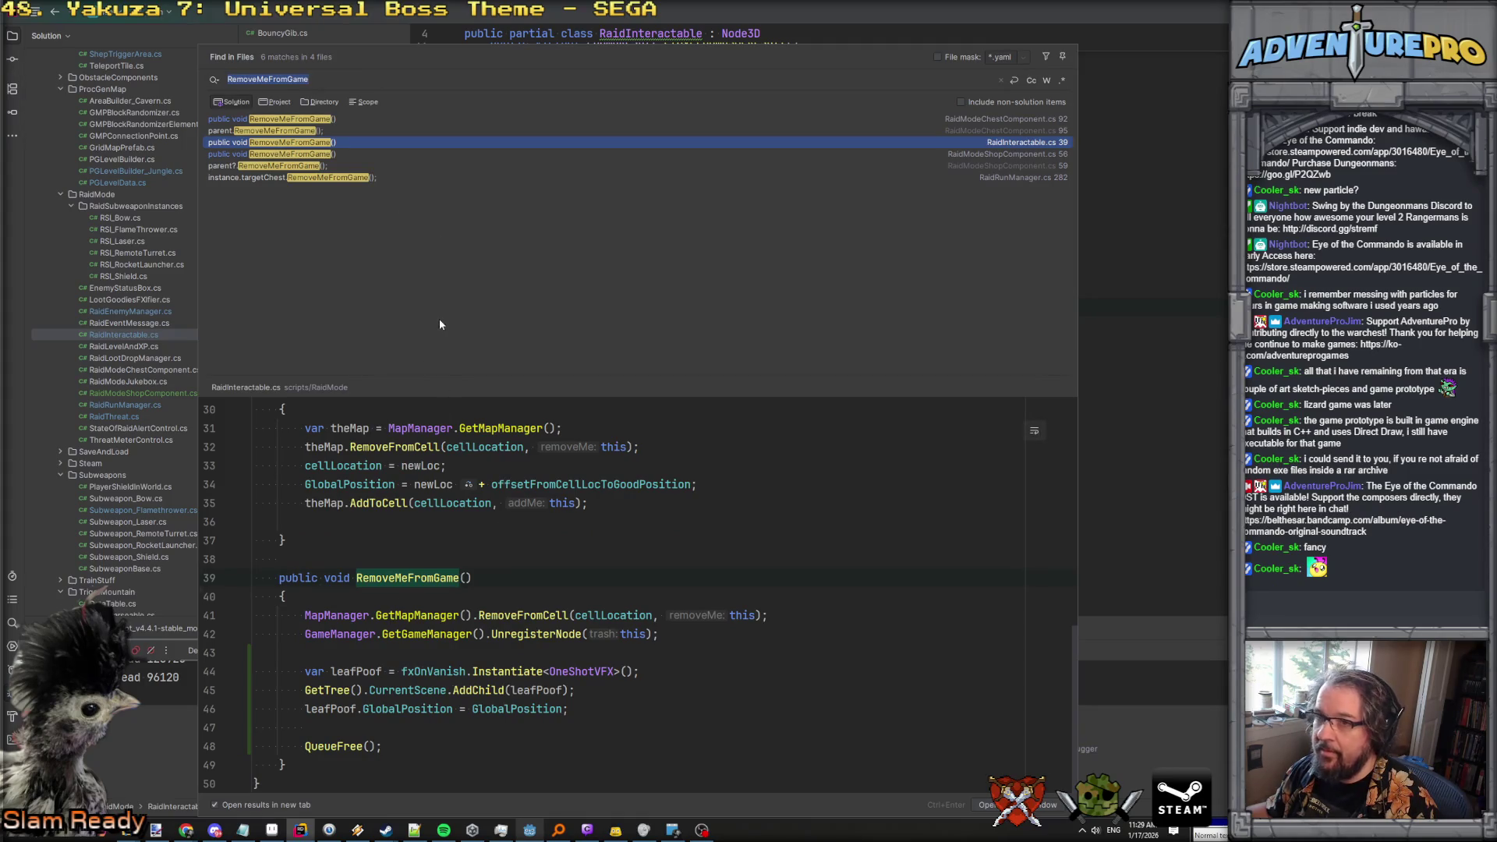
{"action": "scroll", "coordinate": [438, 573], "scroll_direction": "up", "scroll_amount": 10}
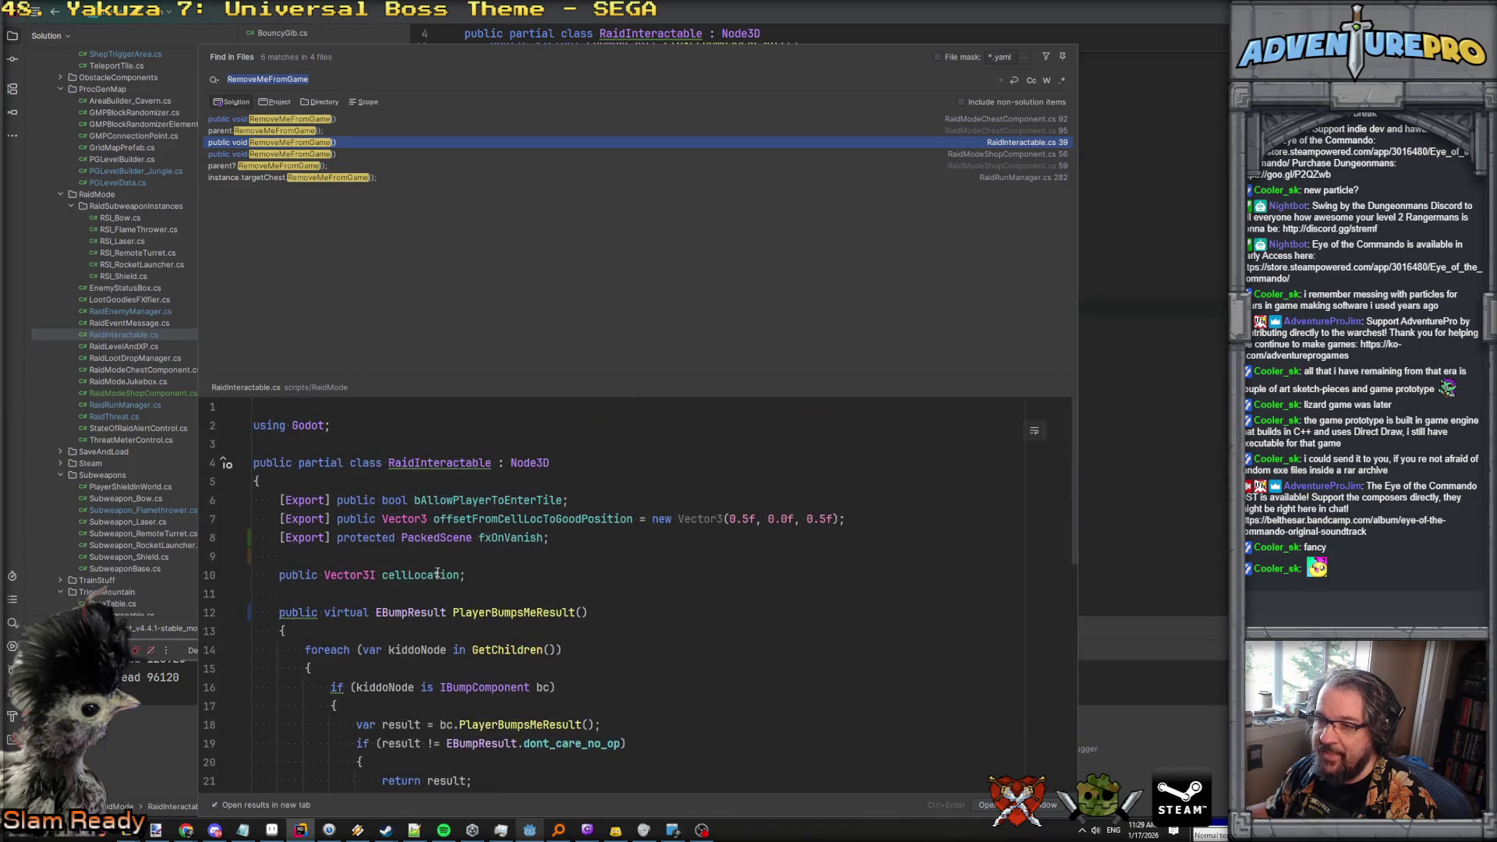
{"action": "left_click_drag", "start_coordinate": [550, 537], "coordinate": [279, 537]}
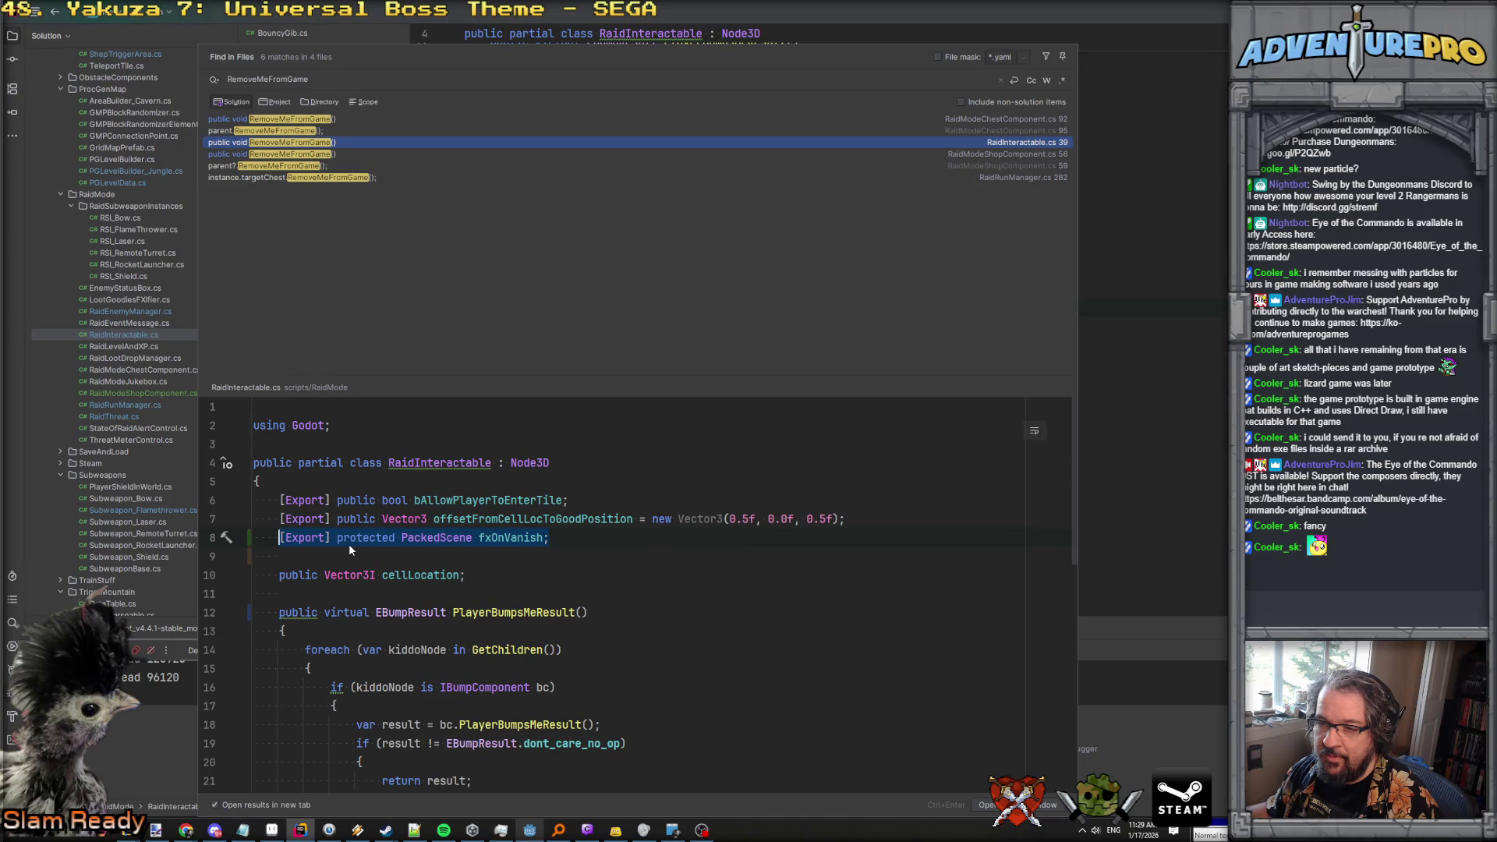
{"action": "scroll", "coordinate": [349, 545], "scroll_direction": "down", "scroll_amount": 5}
{"action": "scroll", "coordinate": [349, 544], "scroll_direction": "up", "scroll_amount": 5}
{"action": "scroll", "coordinate": [349, 544], "scroll_direction": "down", "scroll_amount": 10}
{"action": "left_click", "coordinate": [480, 655]}
{"action": "key", "text": "Return"}
{"action": "type", "text": "if( fxOnVanish"}
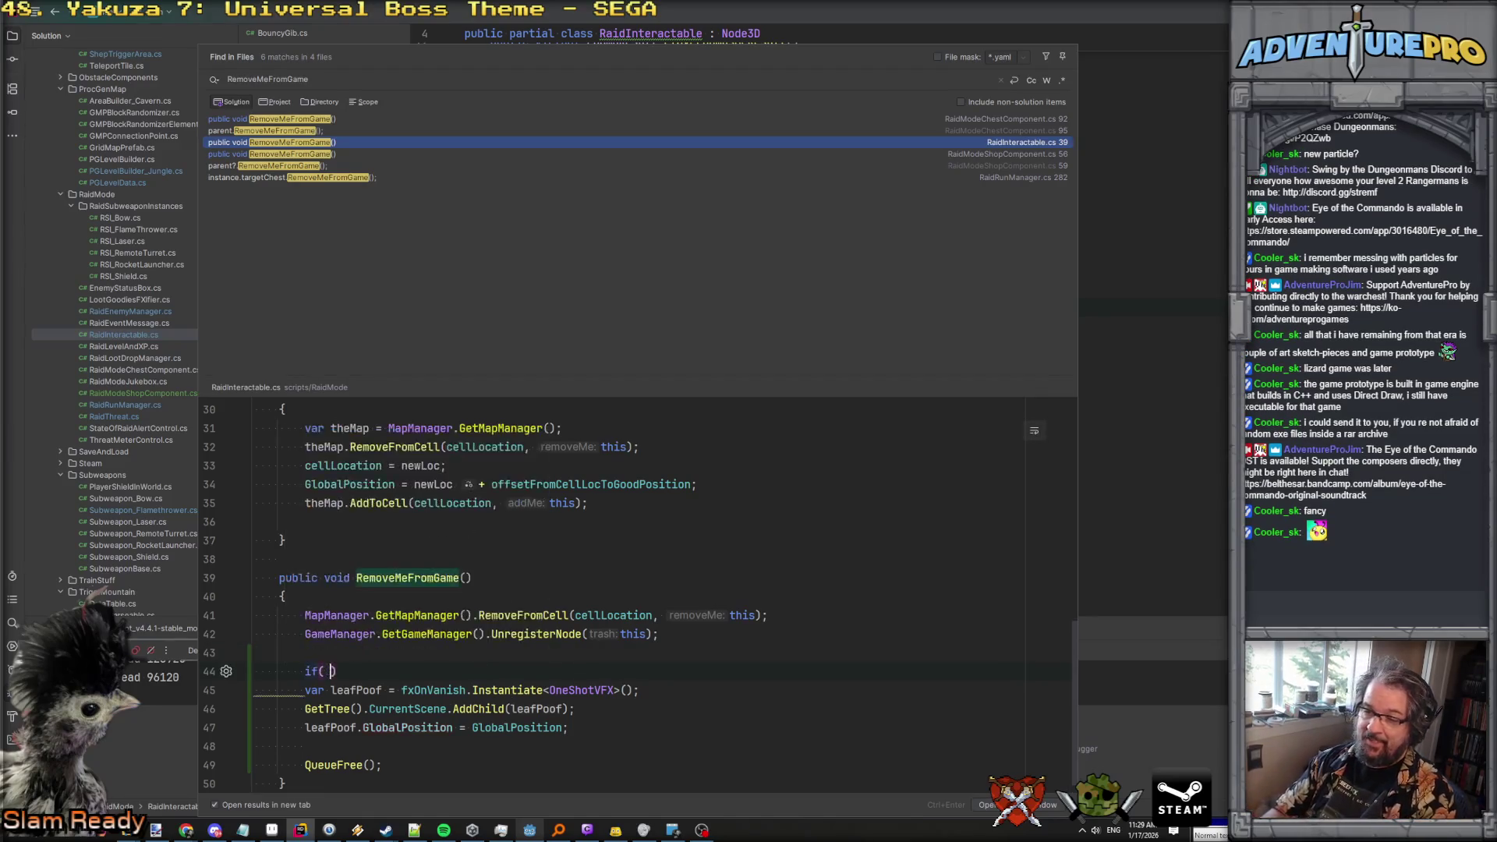
{"action": "type", "text": " != null"}
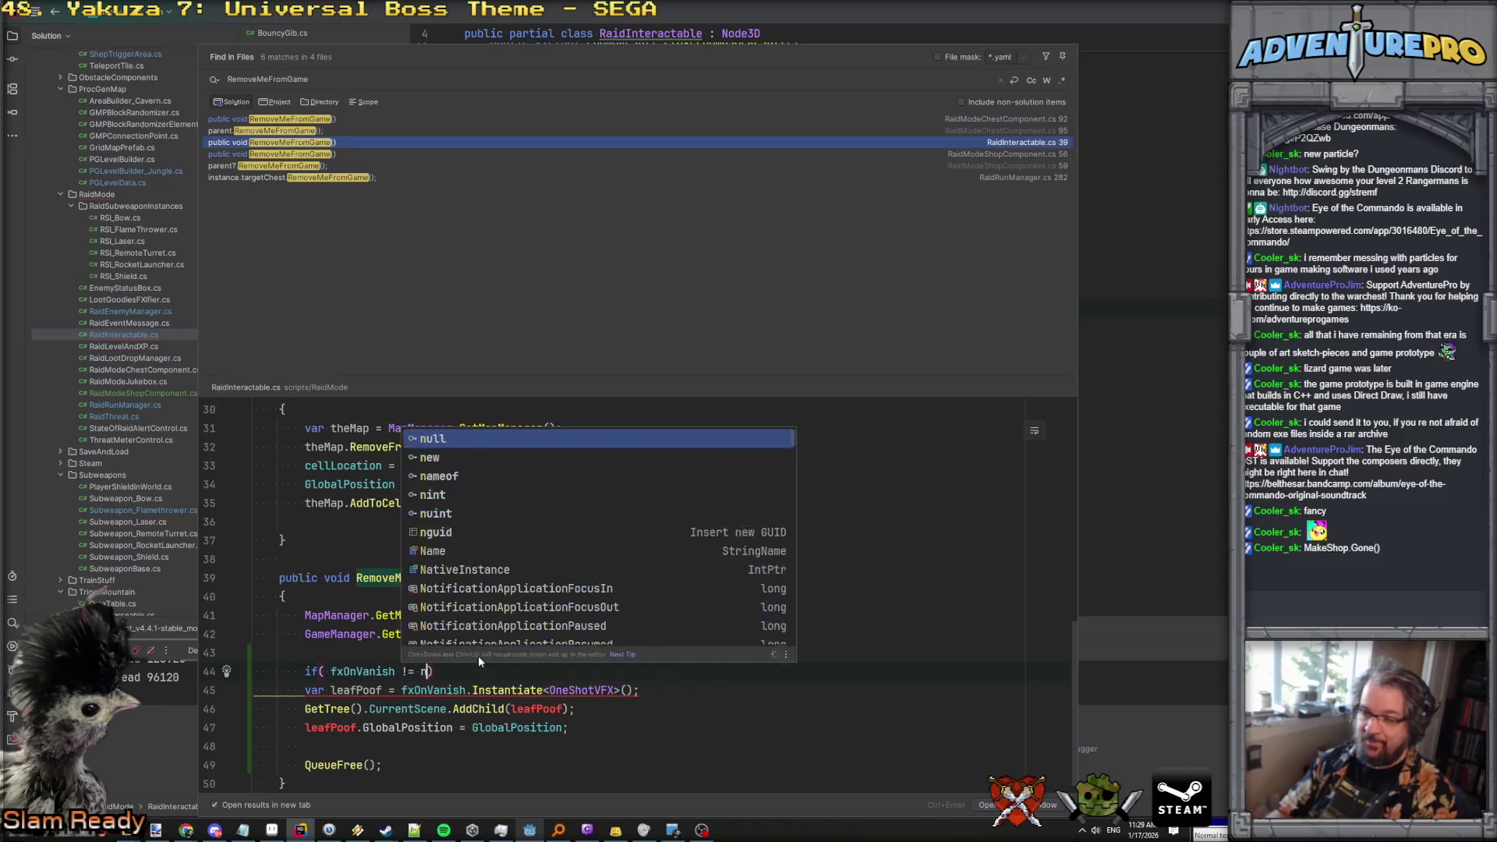
{"action": "left_click", "coordinate": [254, 690]}
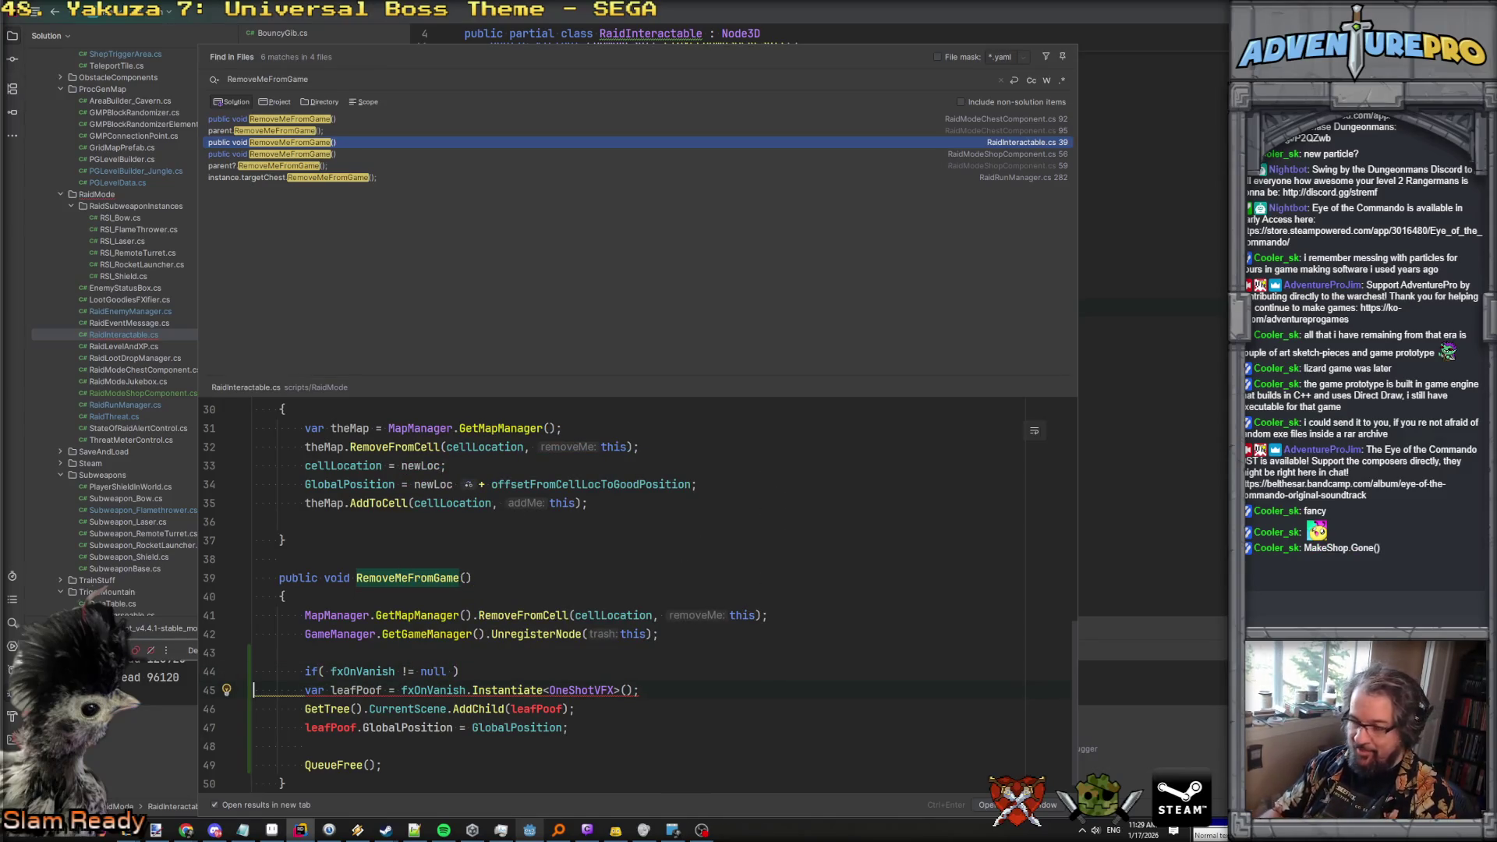
{"action": "type", "text": "{"}
Move the AddChild and GlobalPosition lines into the if block and delete QueueFree().
{"action": "left_click", "coordinate": [253, 746]}
{"action": "key", "text": "ctrl+x"}
{"action": "key", "text": "Up"}
{"action": "key", "text": "ctrl+v"}
{"action": "key", "text": "Down"}
{"action": "key", "text": "shift+Down"}
{"action": "key", "text": "ctrl+x"}
{"action": "key", "text": "ctrl+v"}
{"action": "key", "text": "Down"}
{"action": "key", "text": "Down"}
{"action": "key", "text": "shift+Down"}
{"action": "key", "text": "shift+Down"}
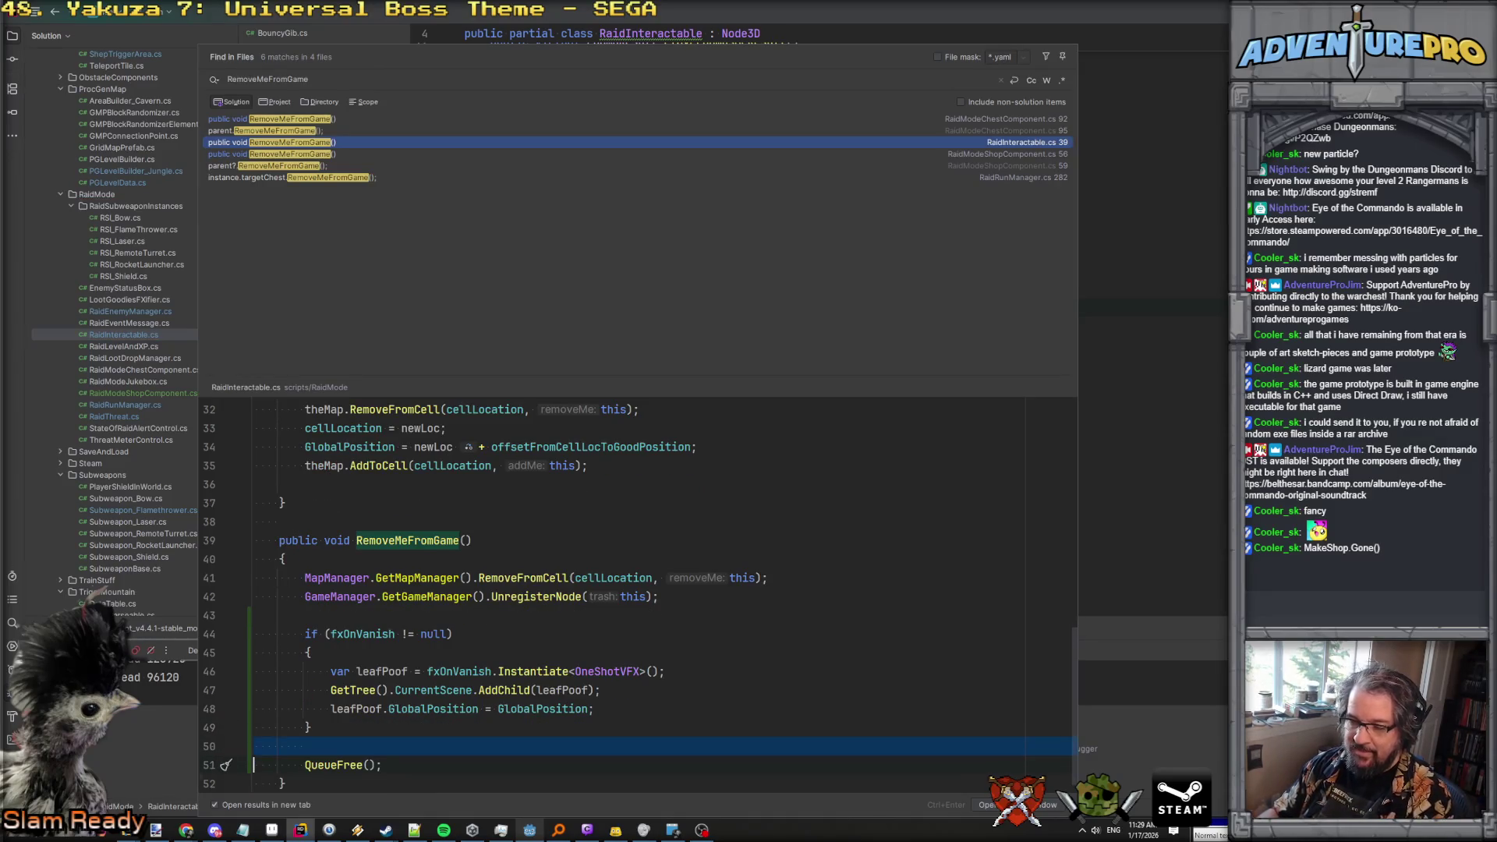
{"action": "key", "text": "ctrl+x"}
{"action": "left_click", "coordinate": [253, 746]}
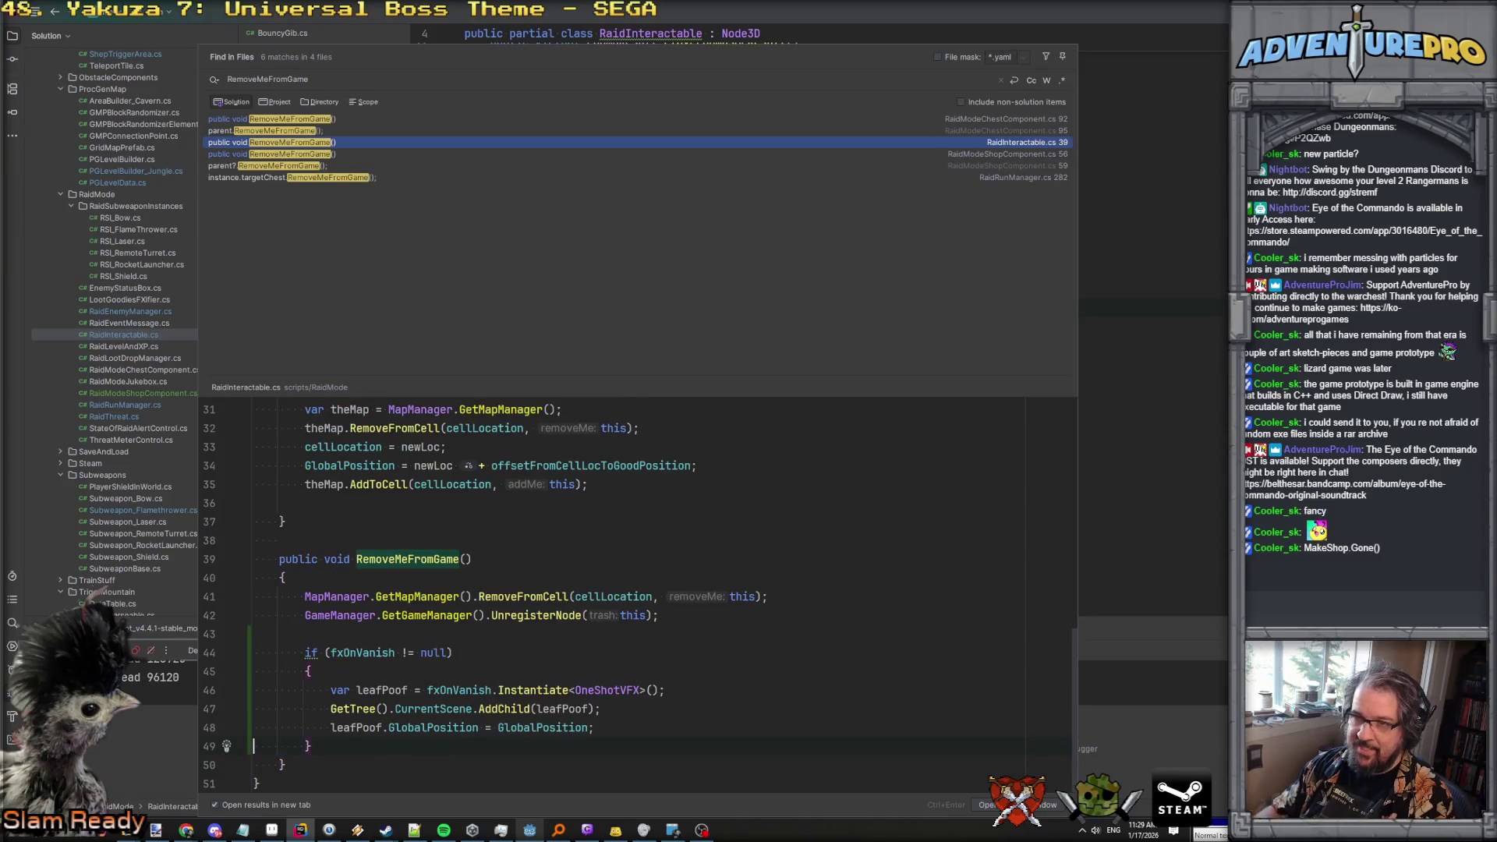
Review the RaidRunManager and RaidModeShopComponent call sites, then open RaidModeChestComponent.cs line 92.
{"action": "left_click", "coordinate": [330, 178]}
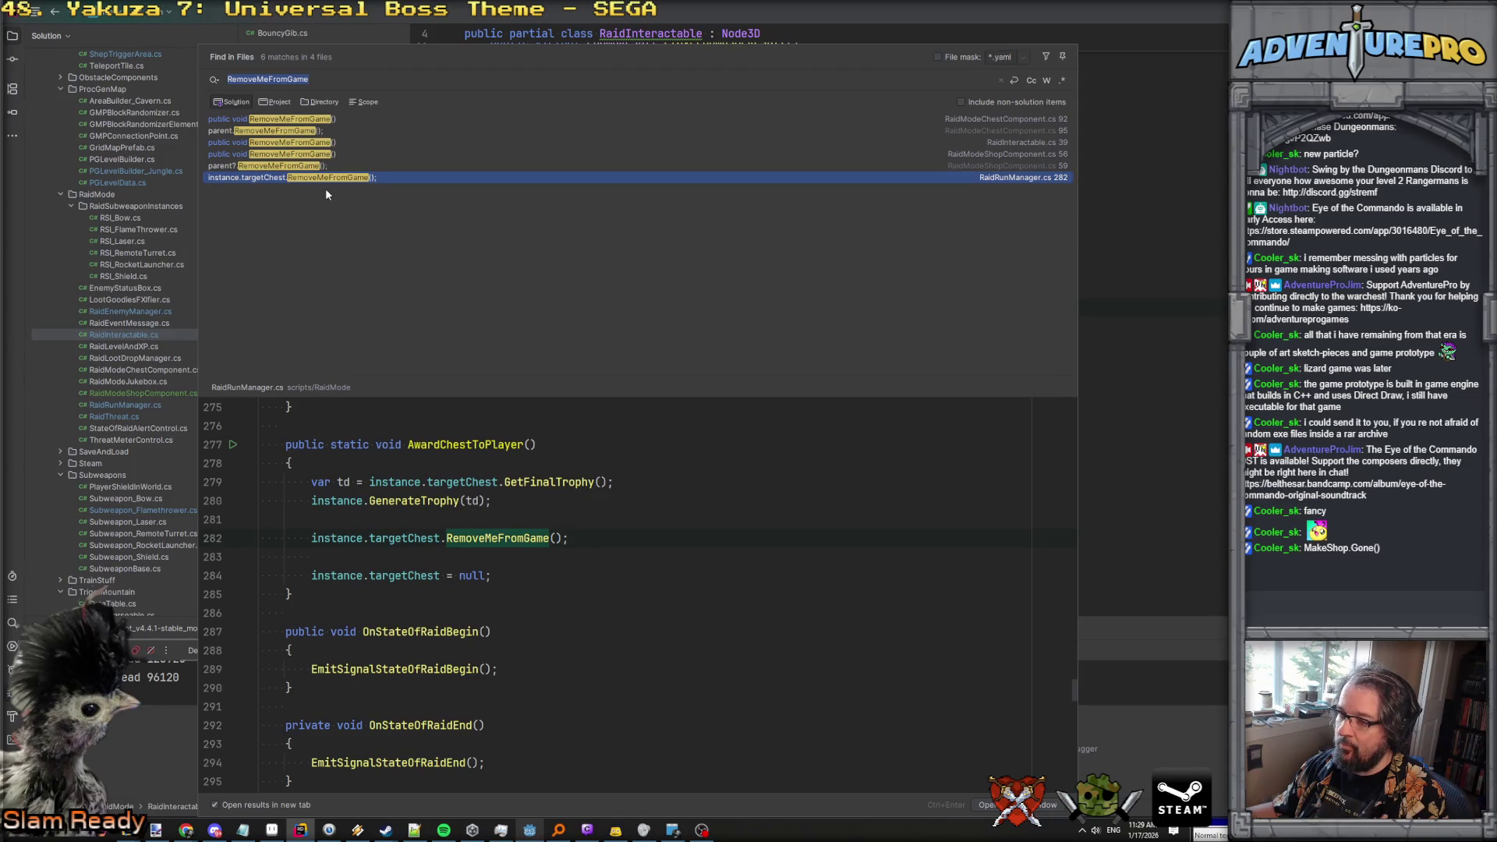
{"action": "left_click", "coordinate": [285, 166]}
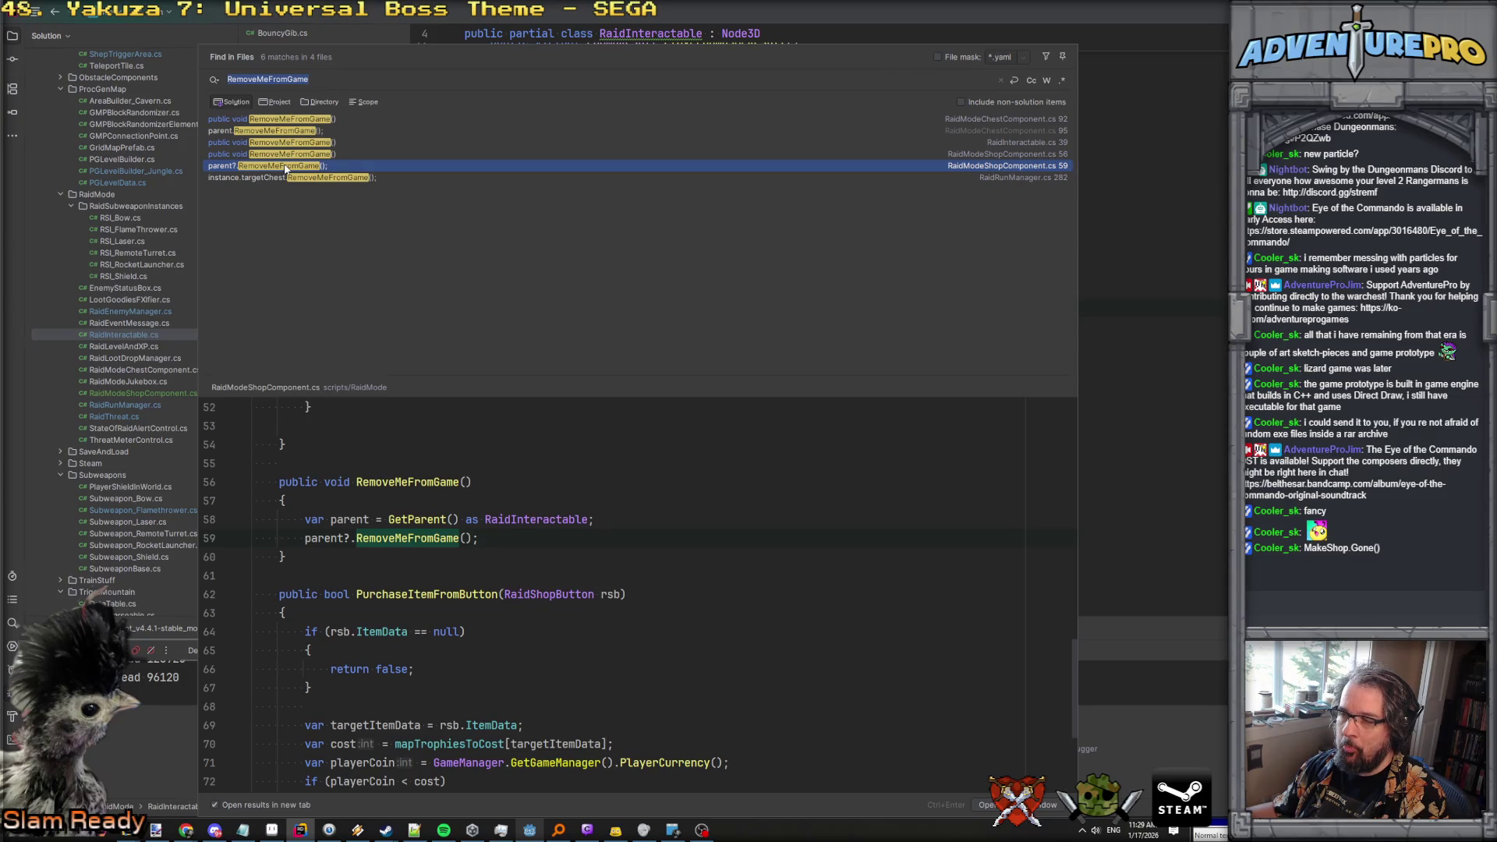
{"action": "key", "text": "Up"}
{"action": "key", "text": "Up"}
{"action": "key", "text": "Up"}
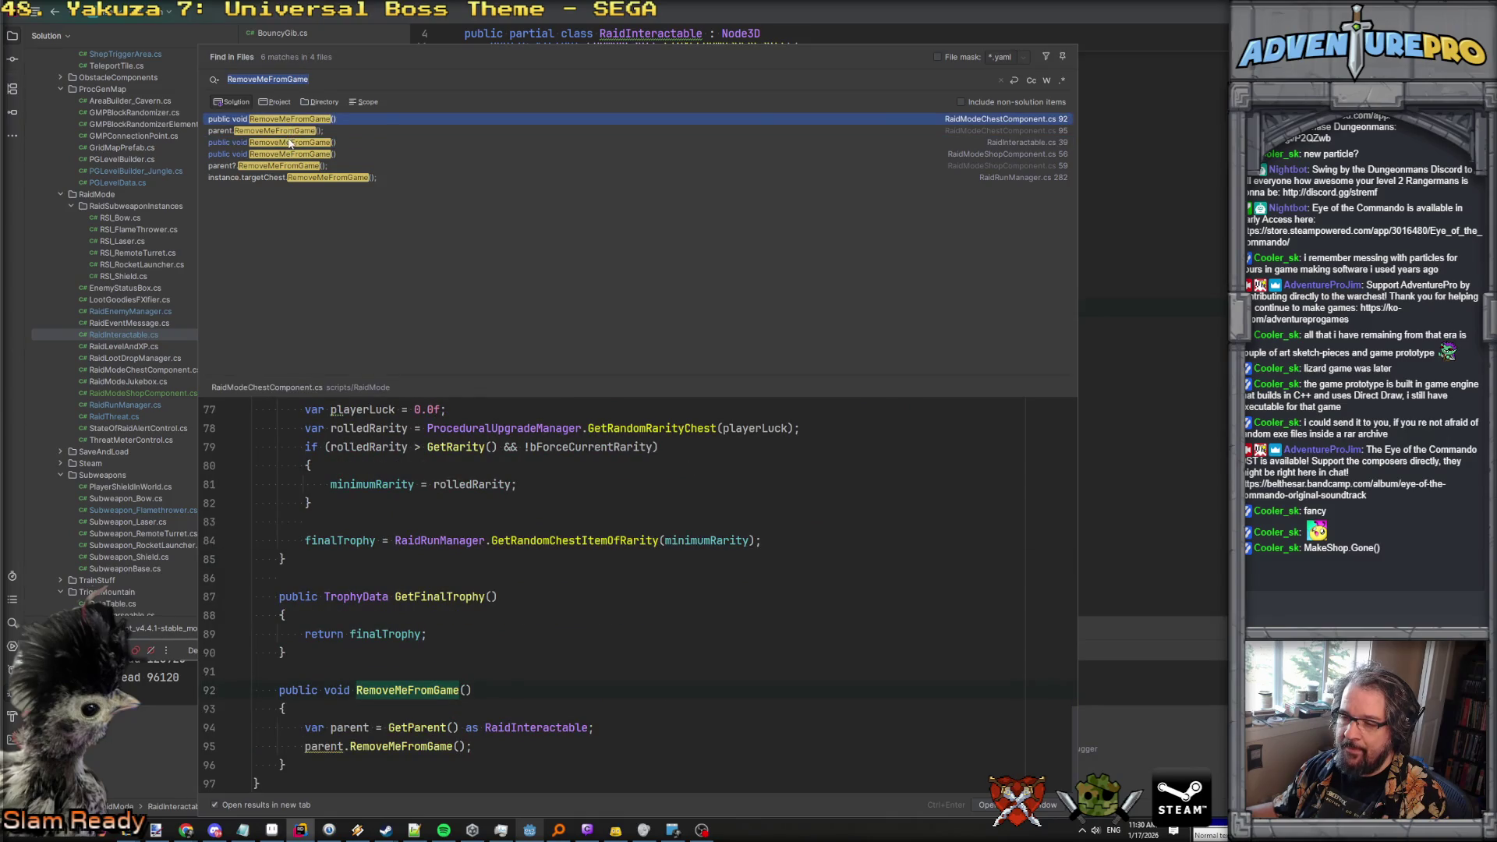
{"action": "left_click", "coordinate": [290, 143]}
{"action": "key", "text": "Up"}
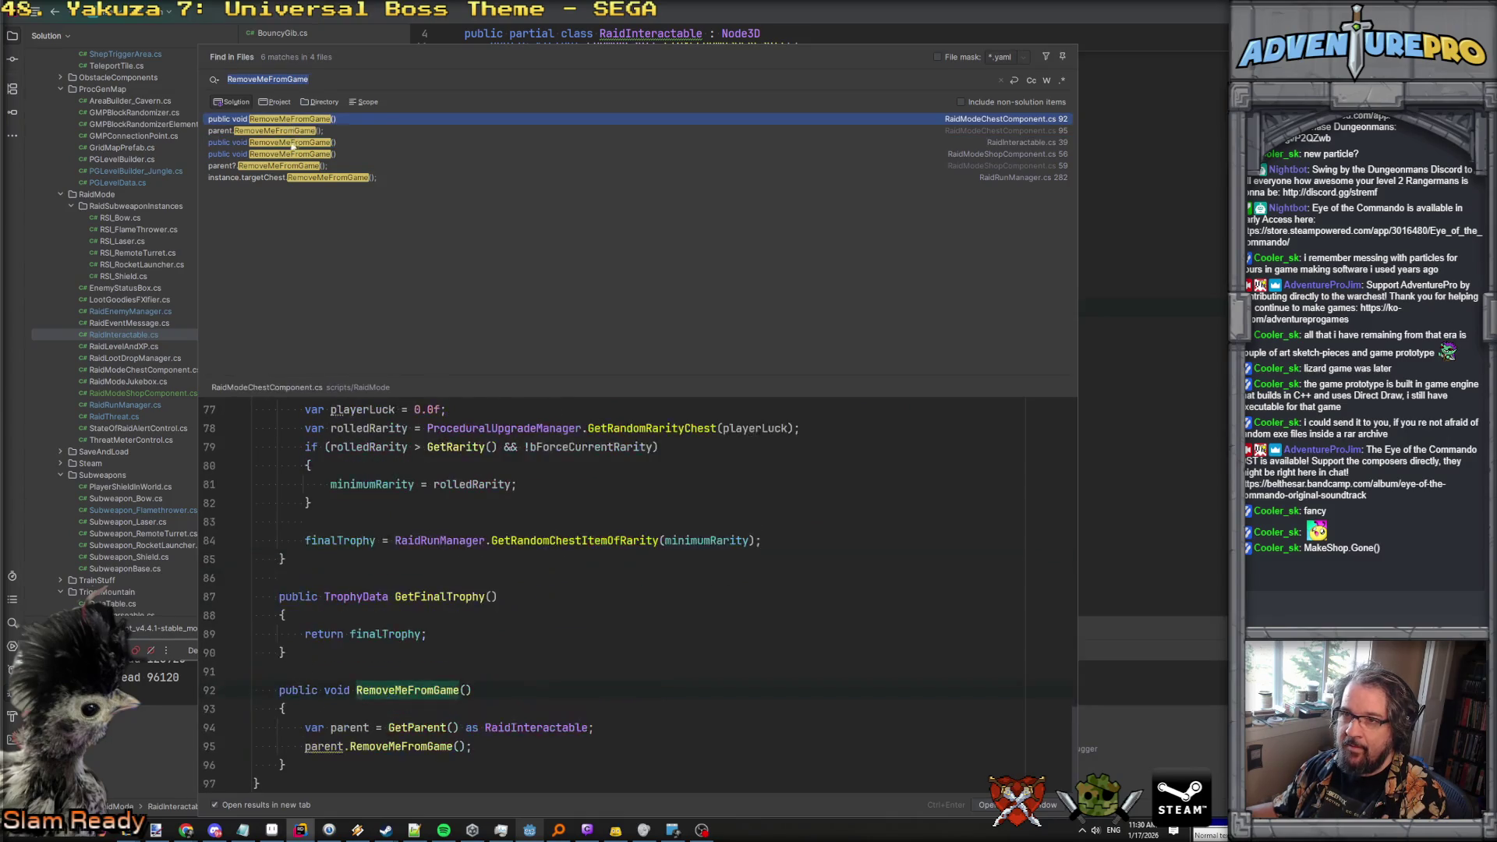
{"action": "key", "text": "Down"}
{"action": "key", "text": "Down"}
{"action": "key", "text": "Down"}
{"action": "key", "text": "Down"}
{"action": "key", "text": "Down"}
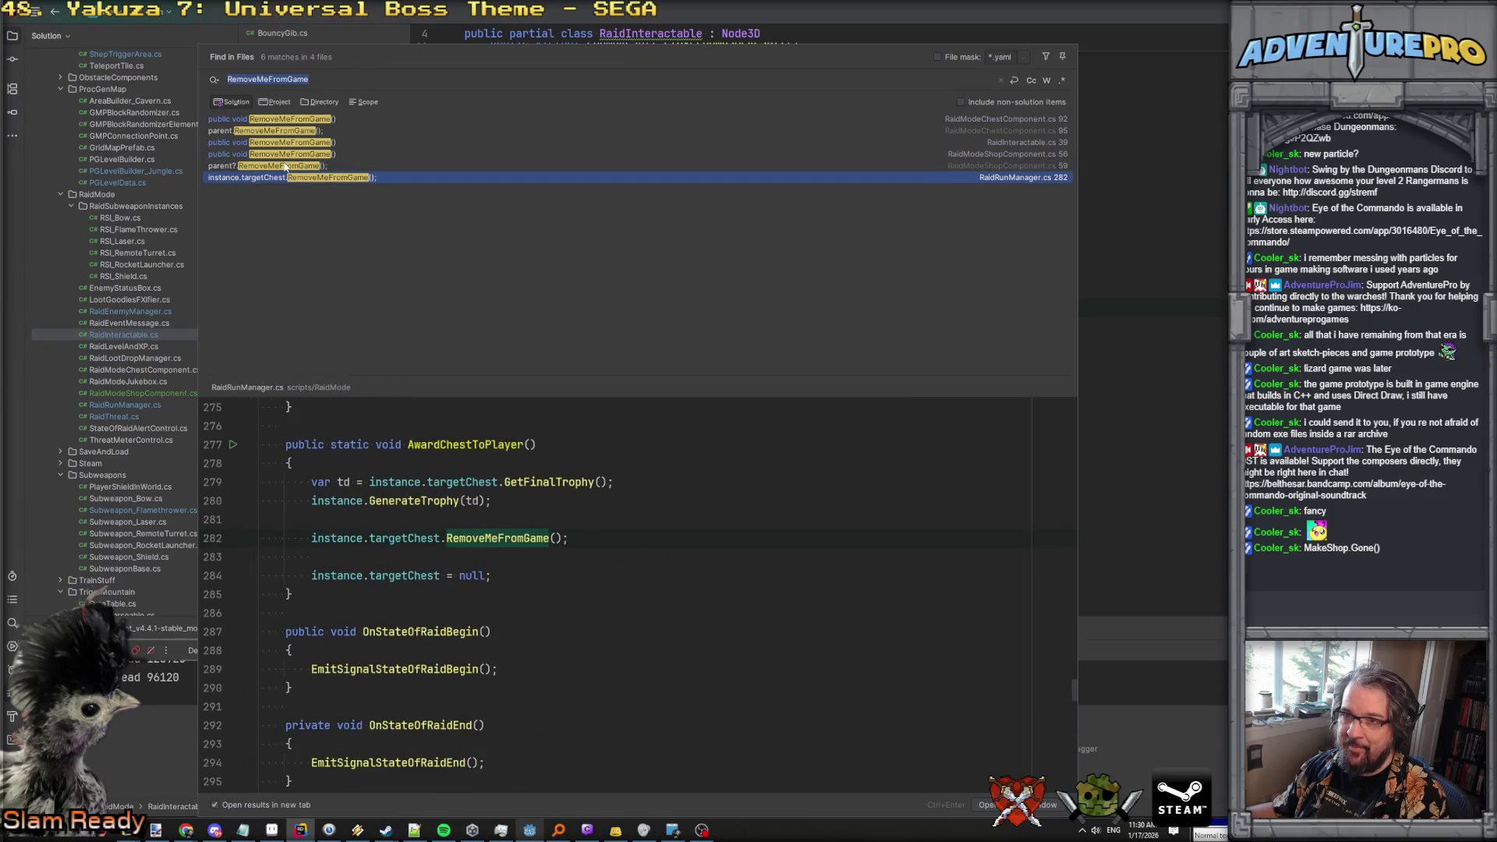
{"action": "left_click", "coordinate": [285, 166]}
{"action": "left_click", "coordinate": [294, 178]}
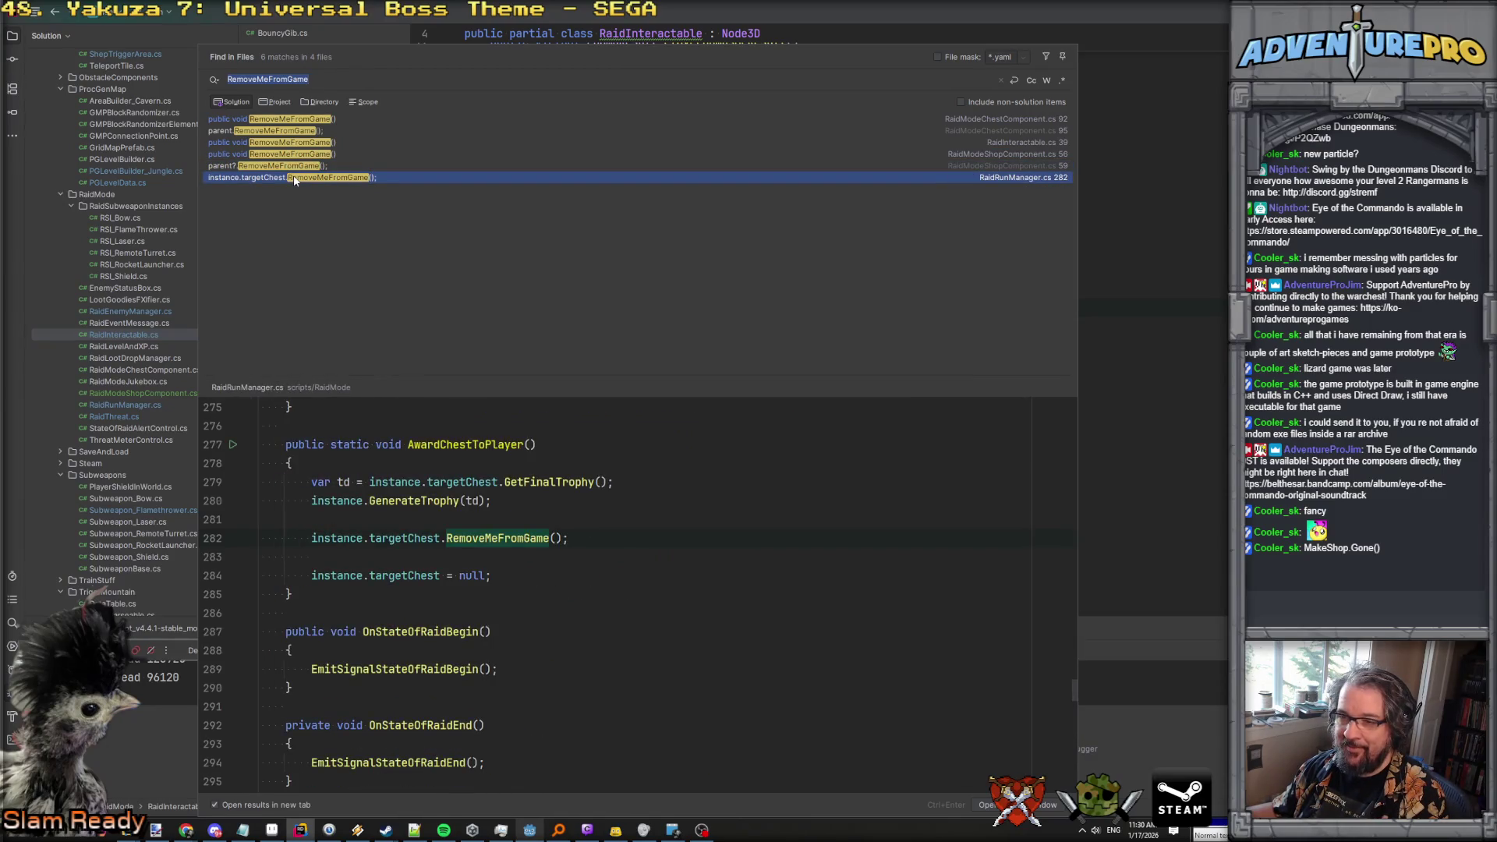
{"action": "left_click", "coordinate": [485, 540], "text": "ctrl"}
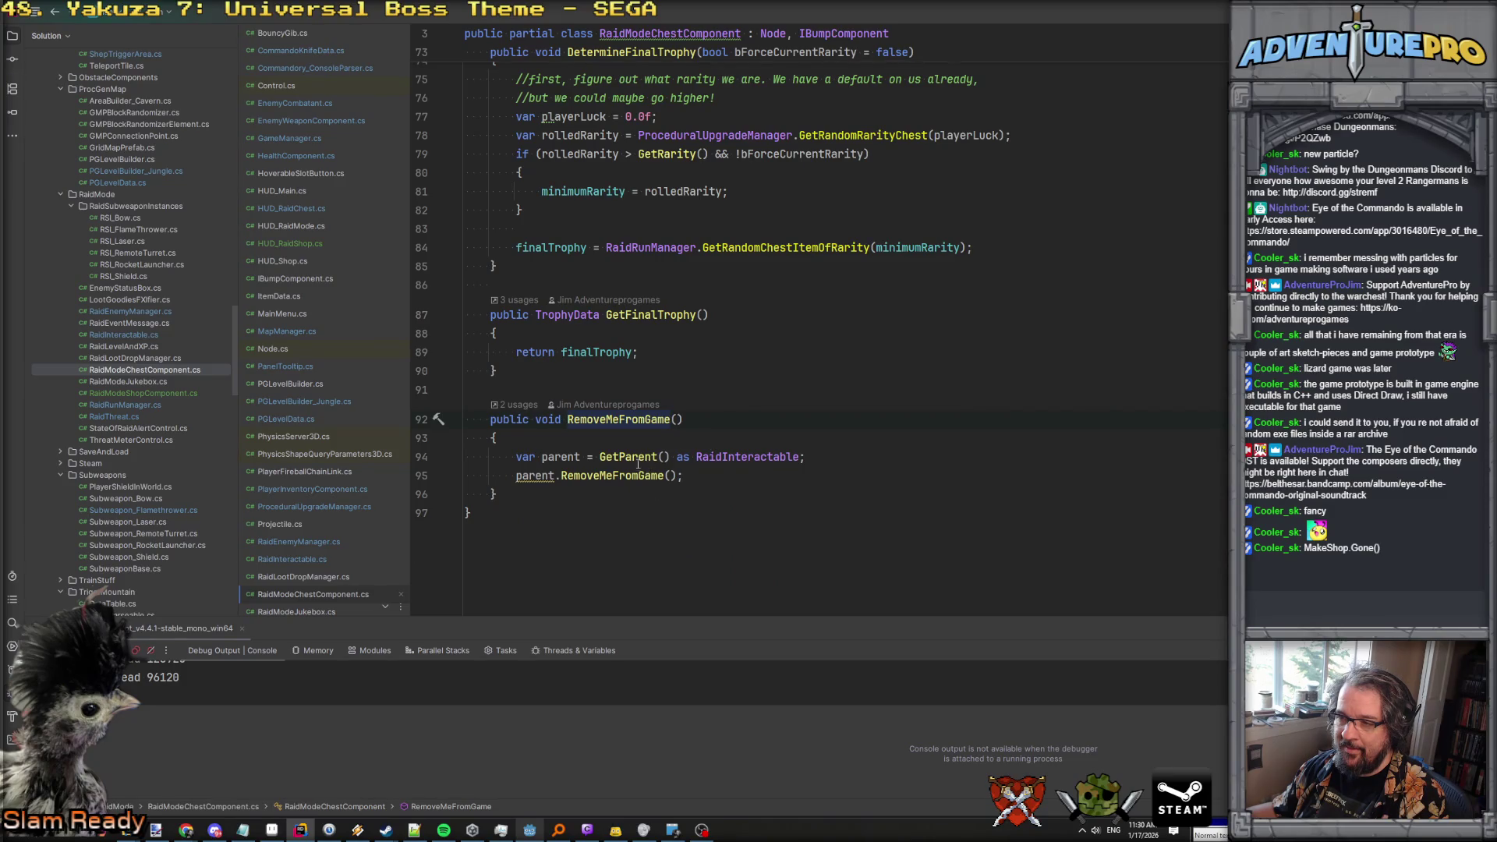
Inspect the RemoveMeFromGame and GameManager UnregisterNode definitions, then navigate back.
{"action": "left_click", "coordinate": [601, 477], "text": "ctrl"}
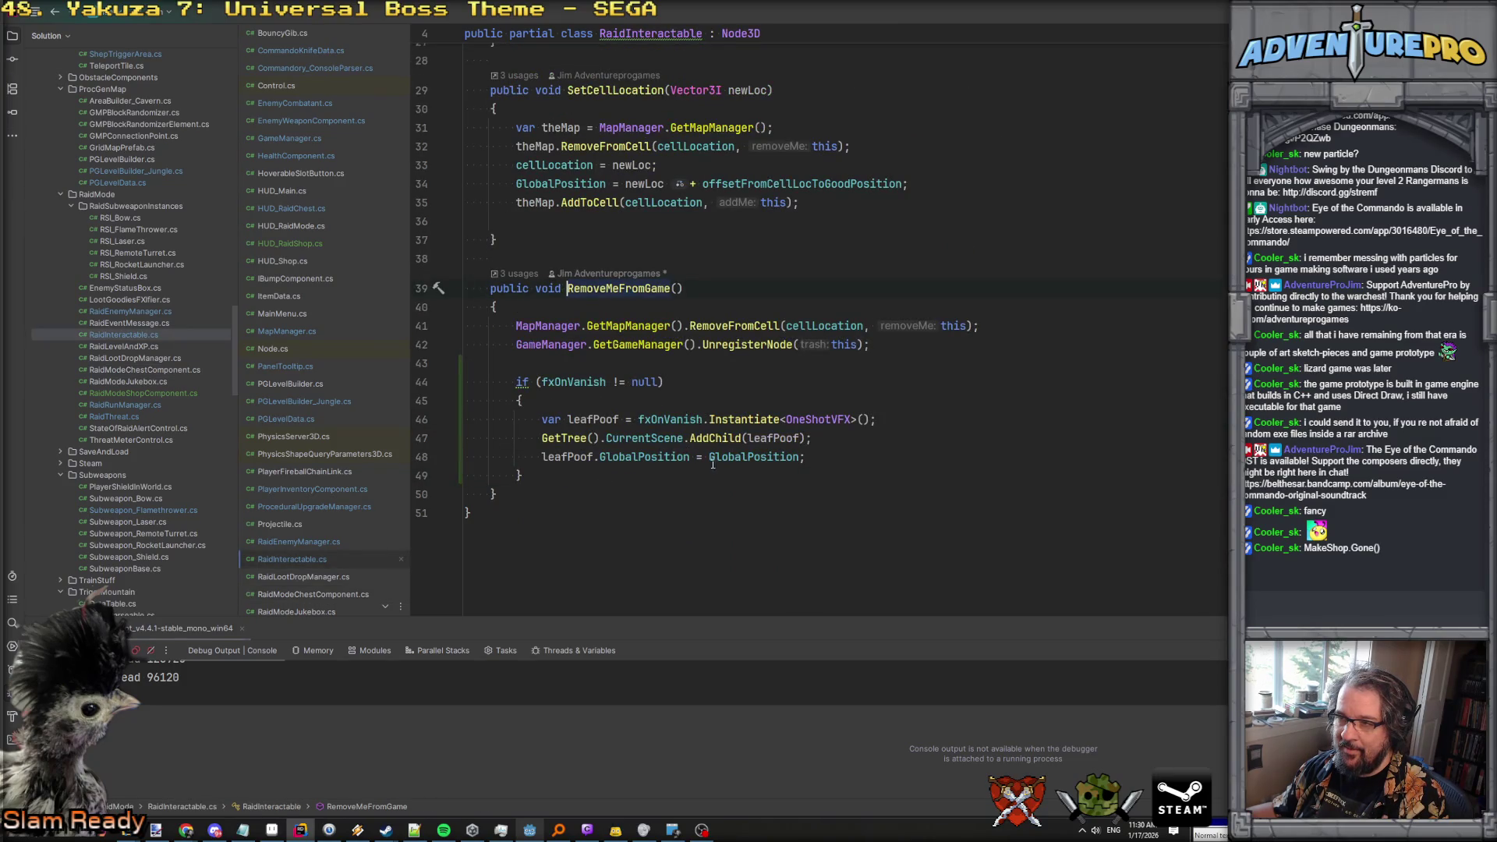
{"action": "left_click", "coordinate": [721, 344], "text": "ctrl"}
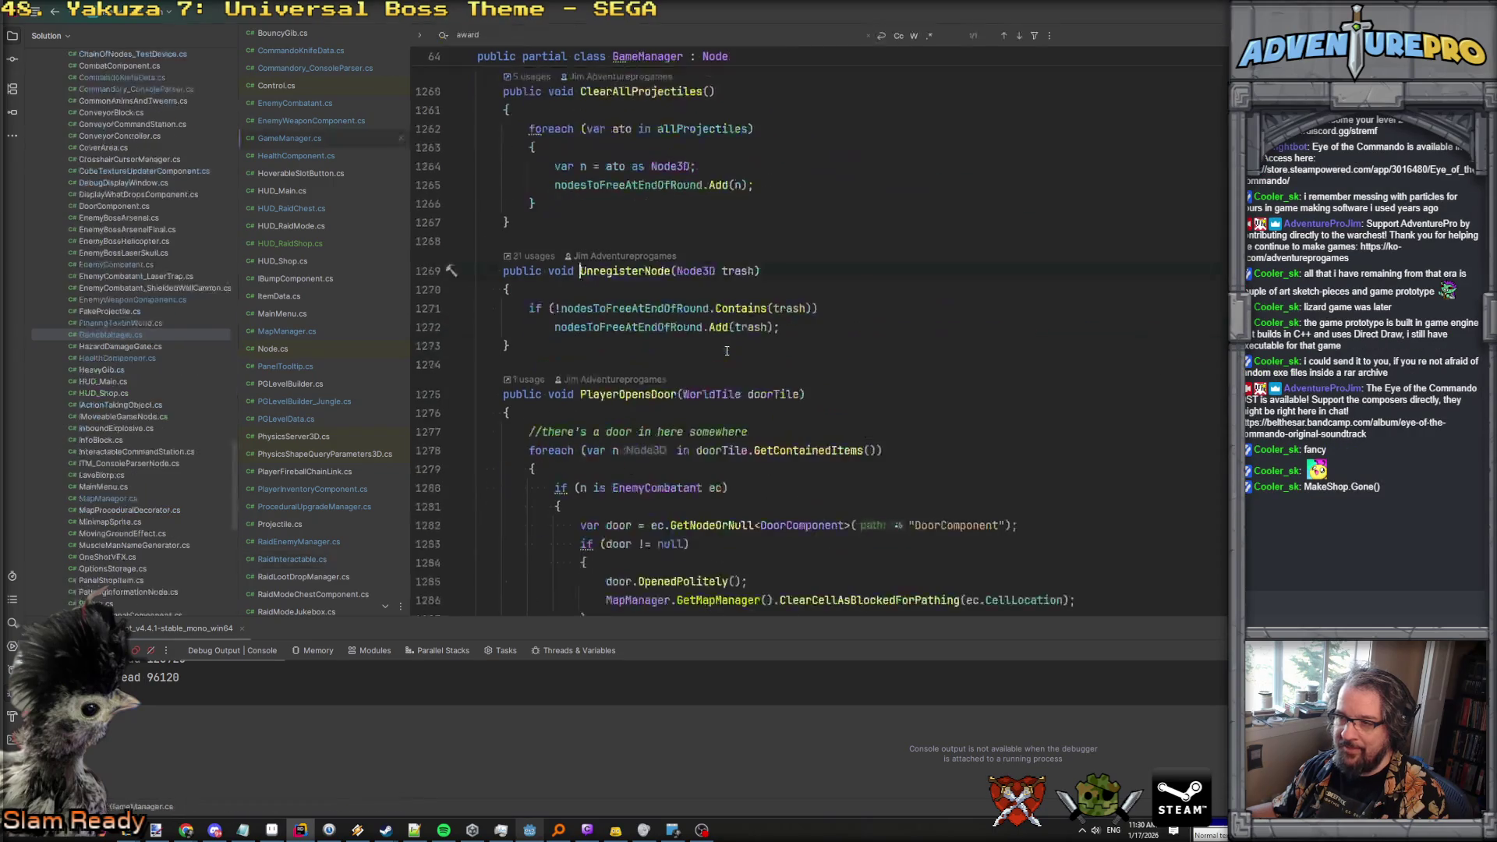
{"action": "left_click", "coordinate": [610, 308]}
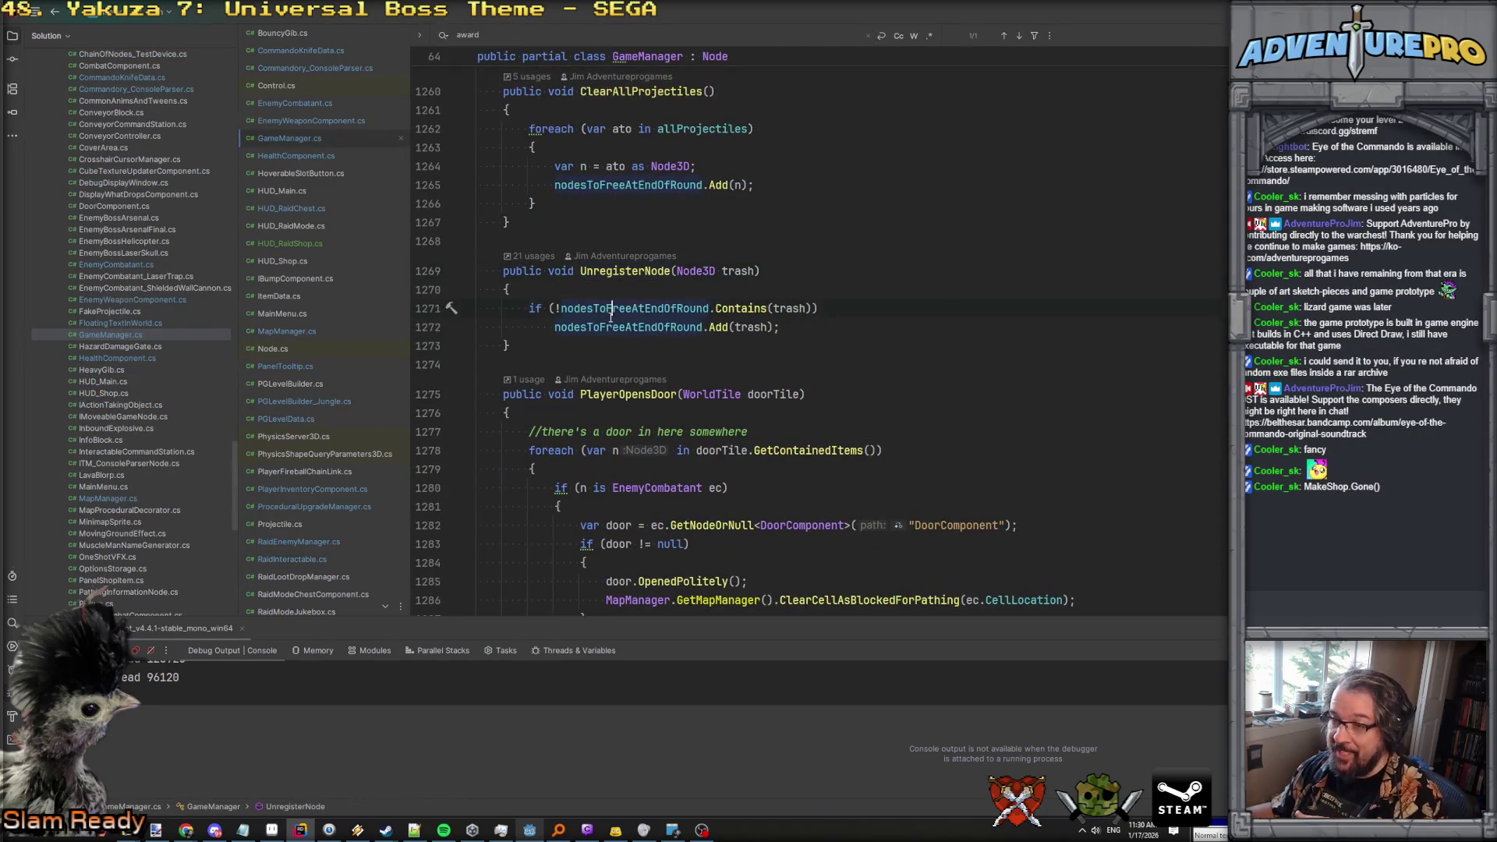
{"action": "key", "text": "ctrl+alt+Left"}
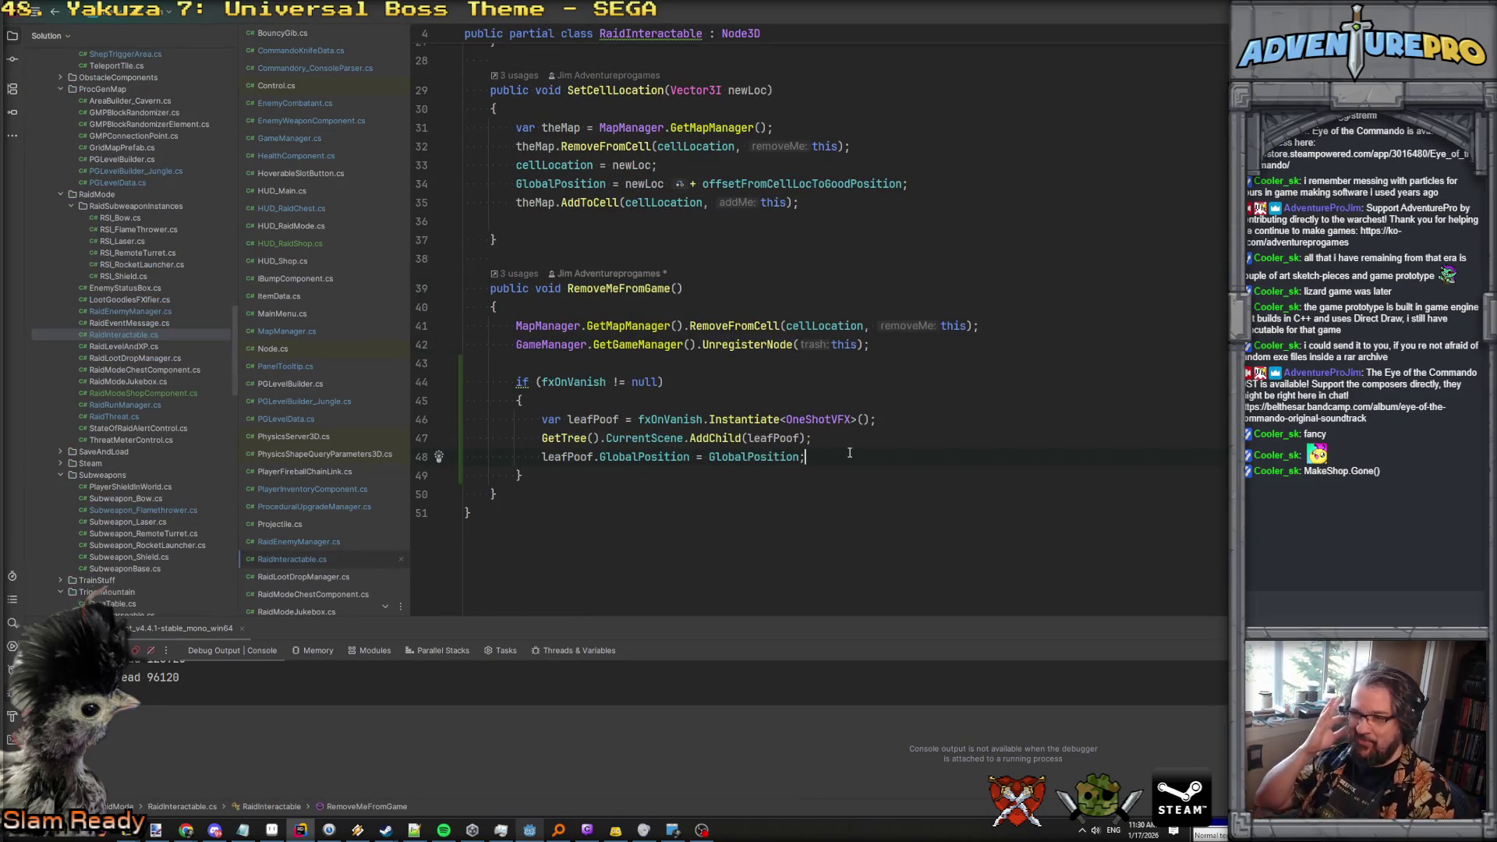
Rename leafPoof to vanishFX in all usages, then open HUD_RaidShop.cs.
{"action": "double_click", "coordinate": [586, 421]}
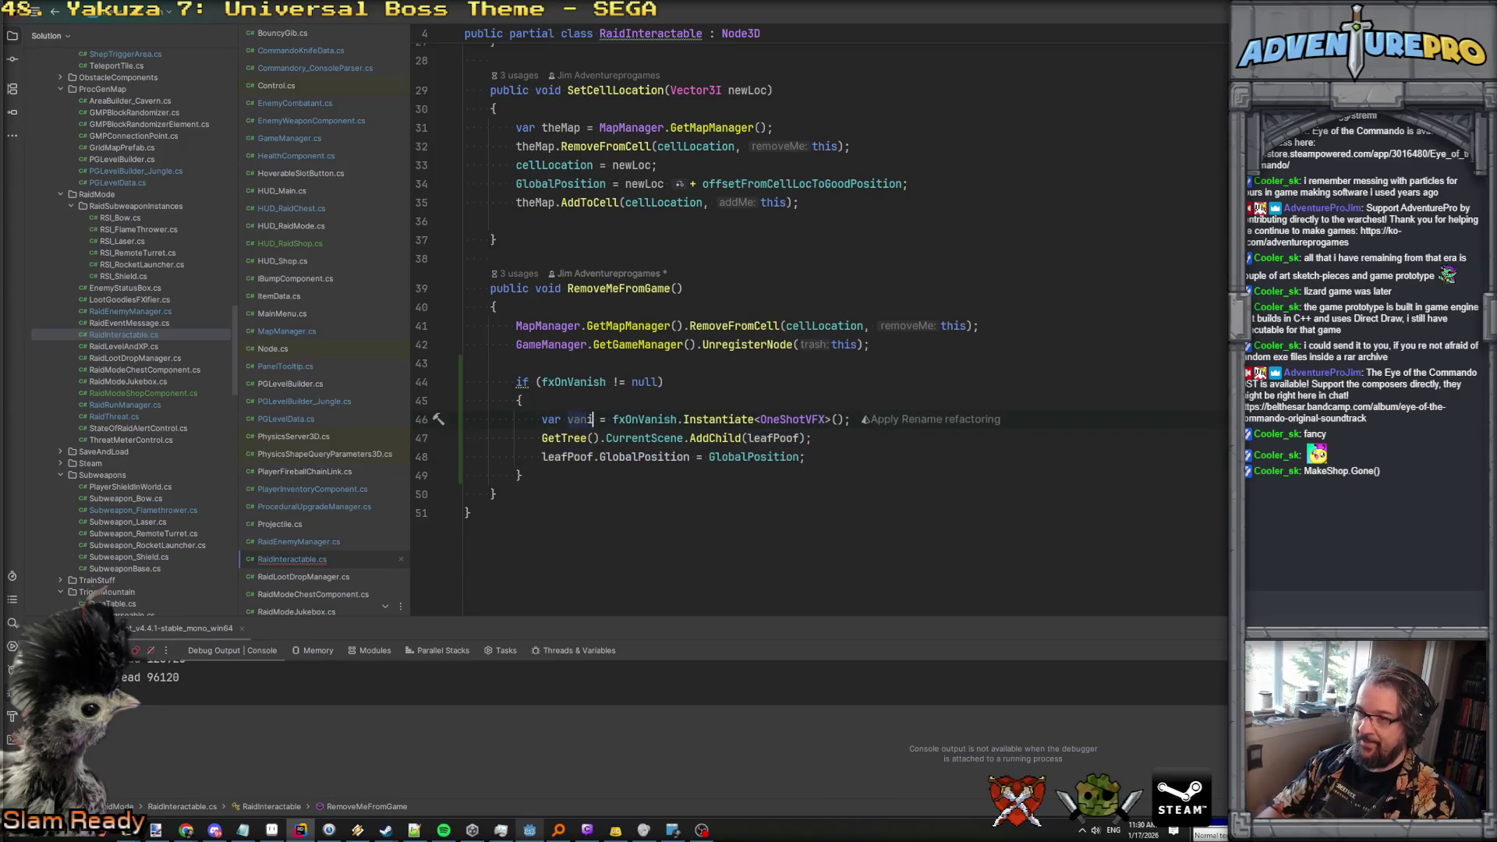
{"action": "key", "text": "shift+F6"}
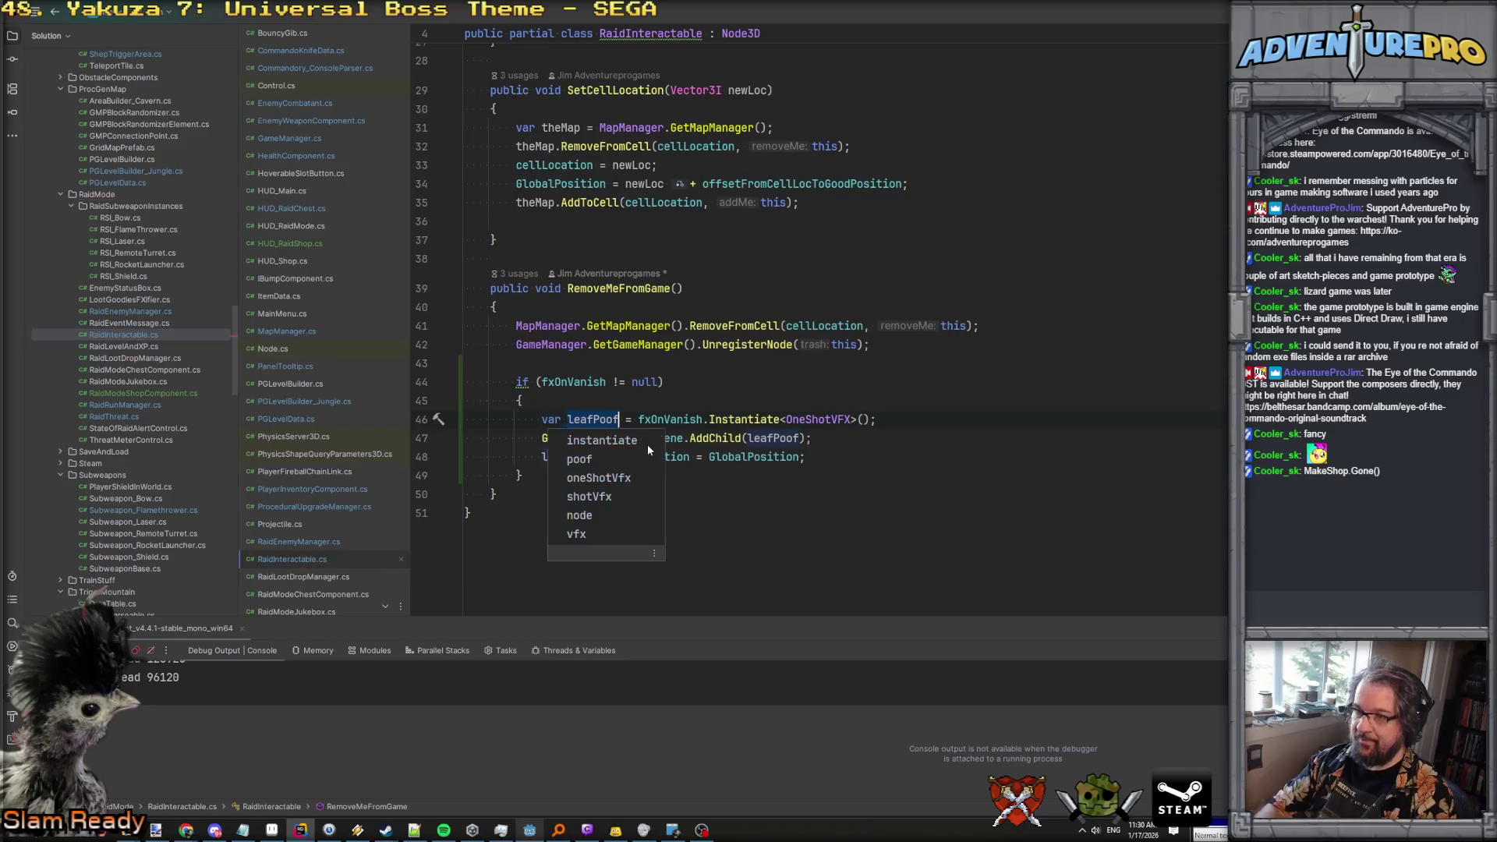
{"action": "type", "text": "vanishFX"}
{"action": "key", "text": "Return"}
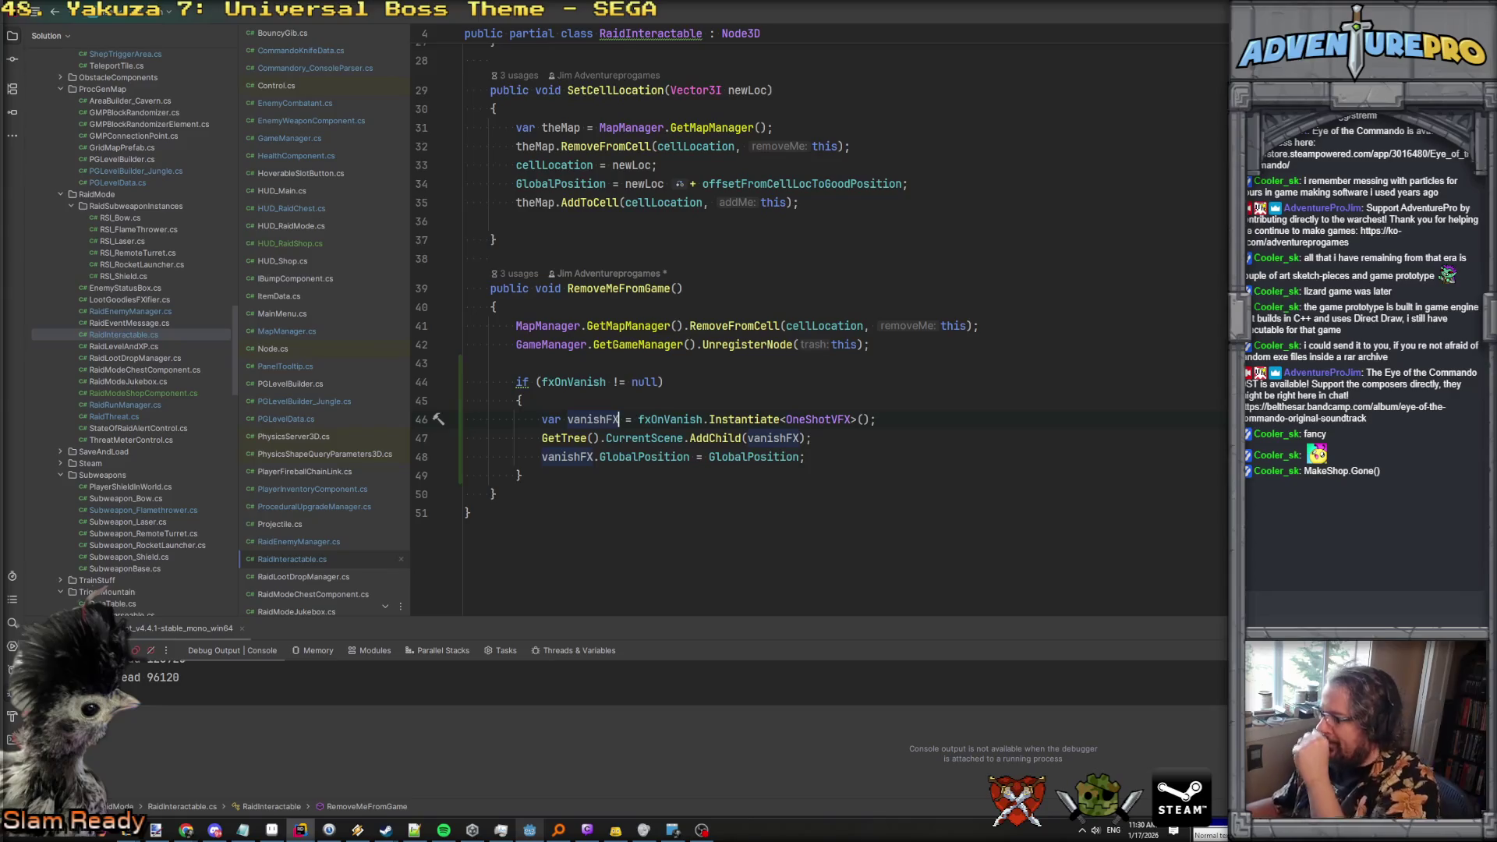
{"action": "key", "text": "Up"}
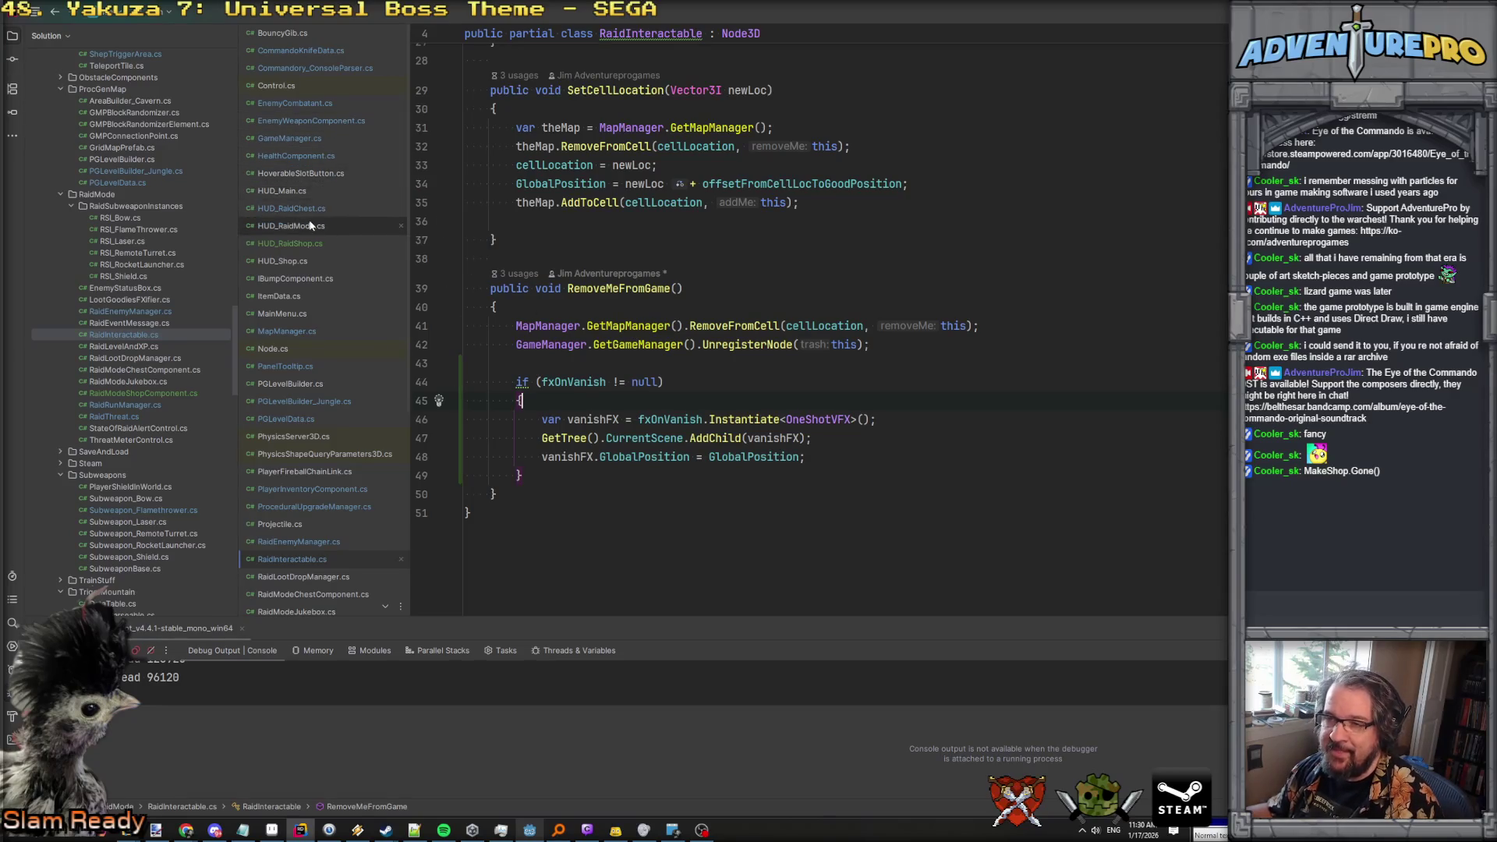
{"action": "left_click", "coordinate": [292, 243]}
{"action": "scroll", "coordinate": [774, 371], "scroll_direction": "down", "scroll_amount": 6}
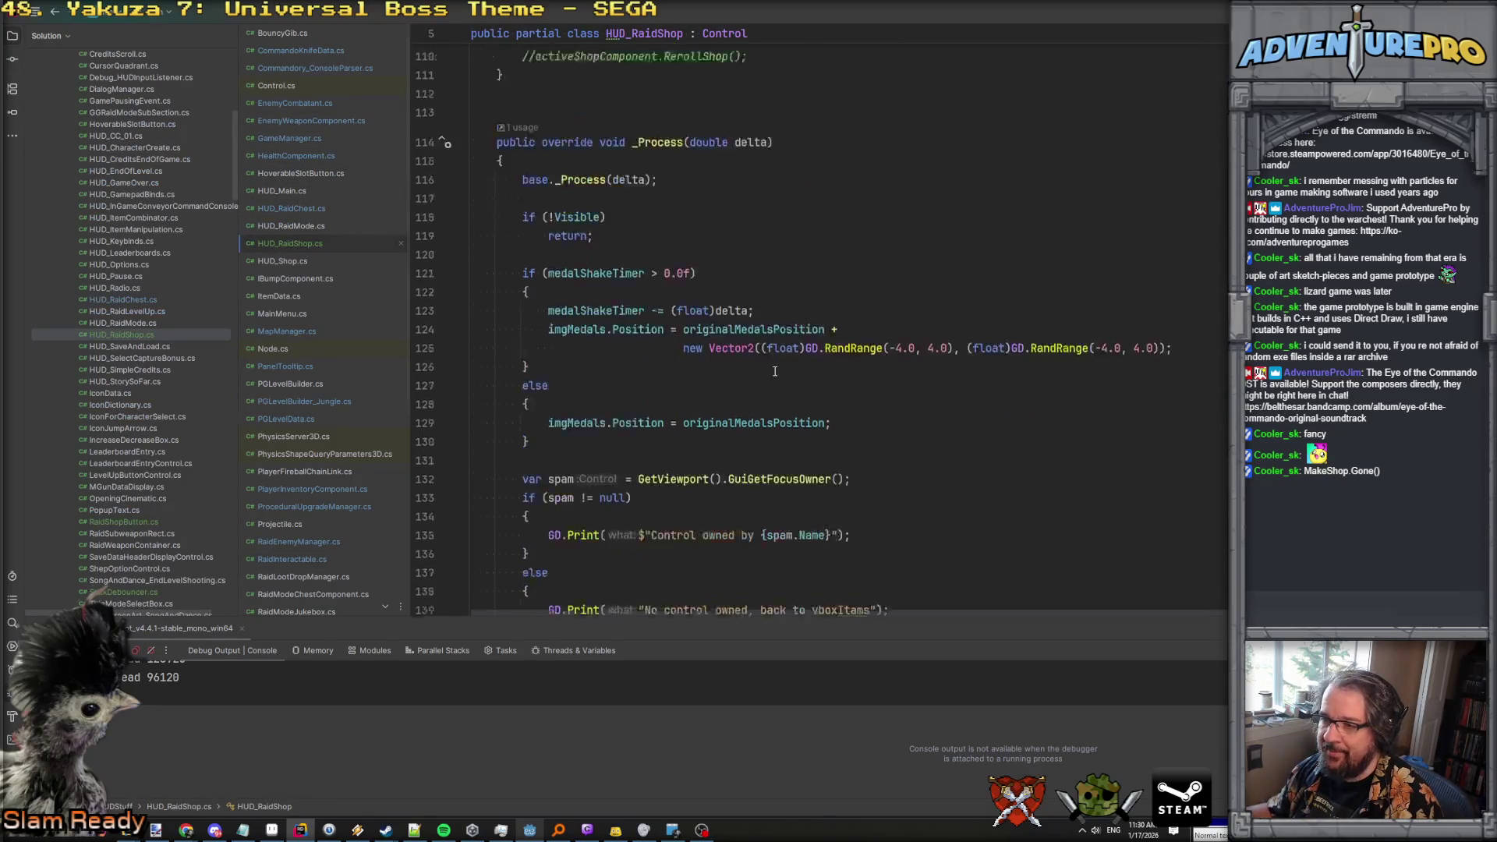
Add activeShopComponent.RemoveMeFromGame(); on a new line below the '//if not, close up' comment.
{"action": "scroll", "coordinate": [775, 371], "scroll_direction": "down", "scroll_amount": 8}
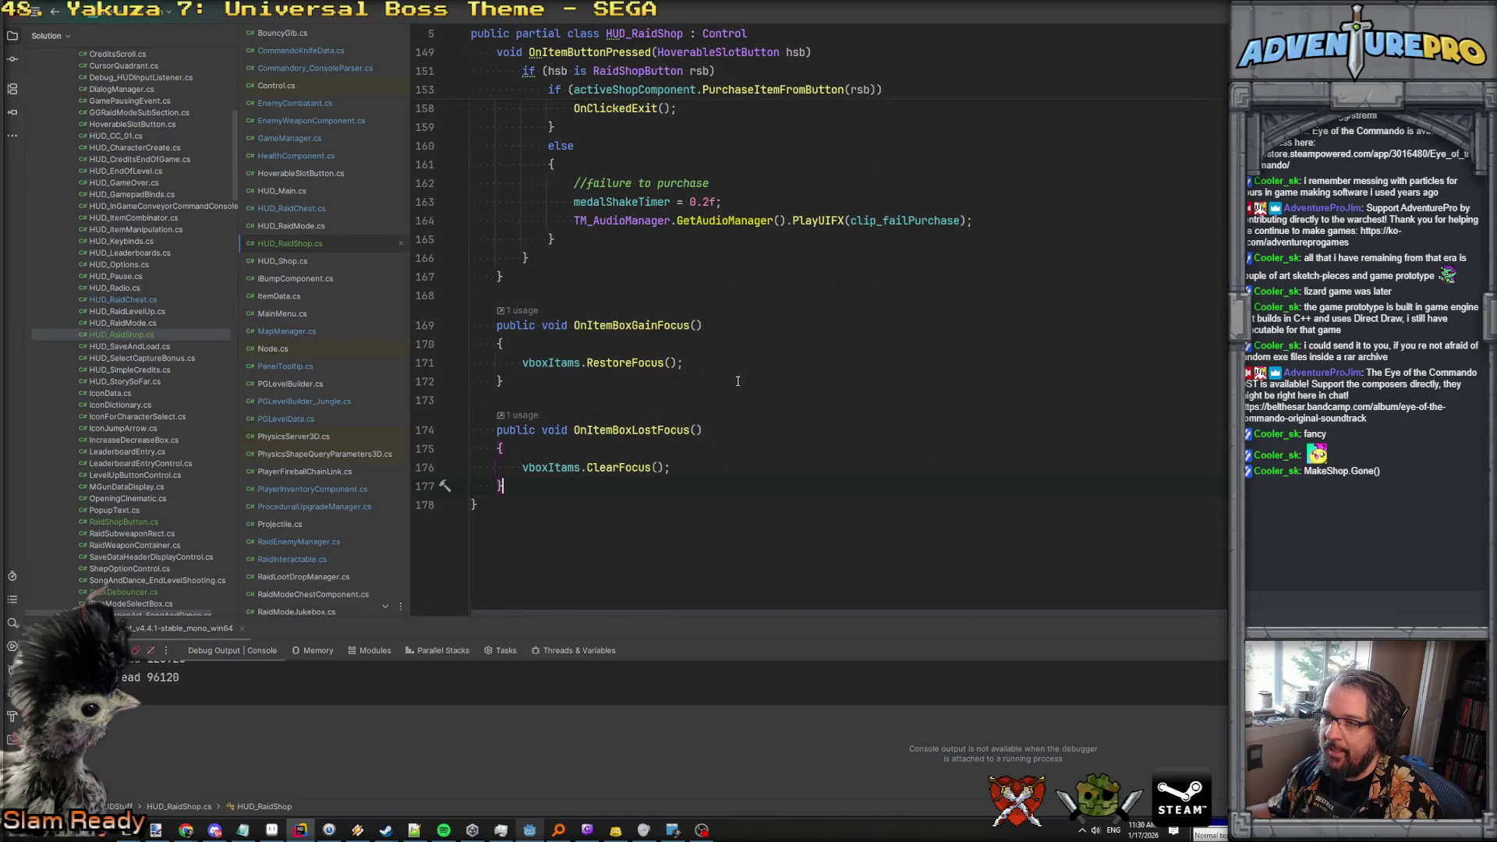
{"action": "scroll", "coordinate": [737, 381], "scroll_direction": "up", "scroll_amount": 6}
{"action": "scroll", "coordinate": [727, 387], "scroll_direction": "down", "scroll_amount": 3}
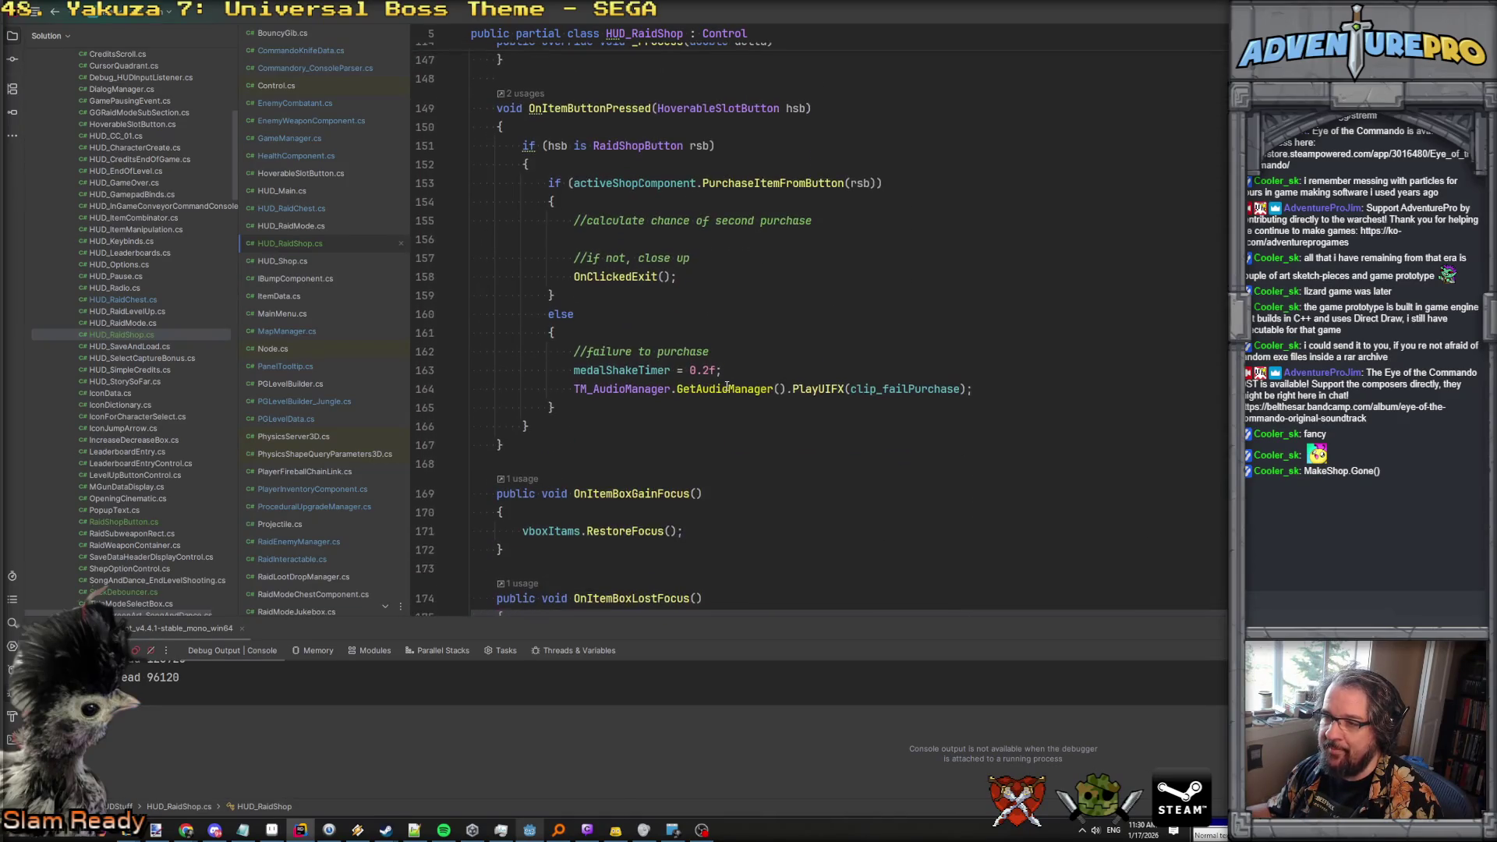
{"action": "left_click", "coordinate": [711, 258]}
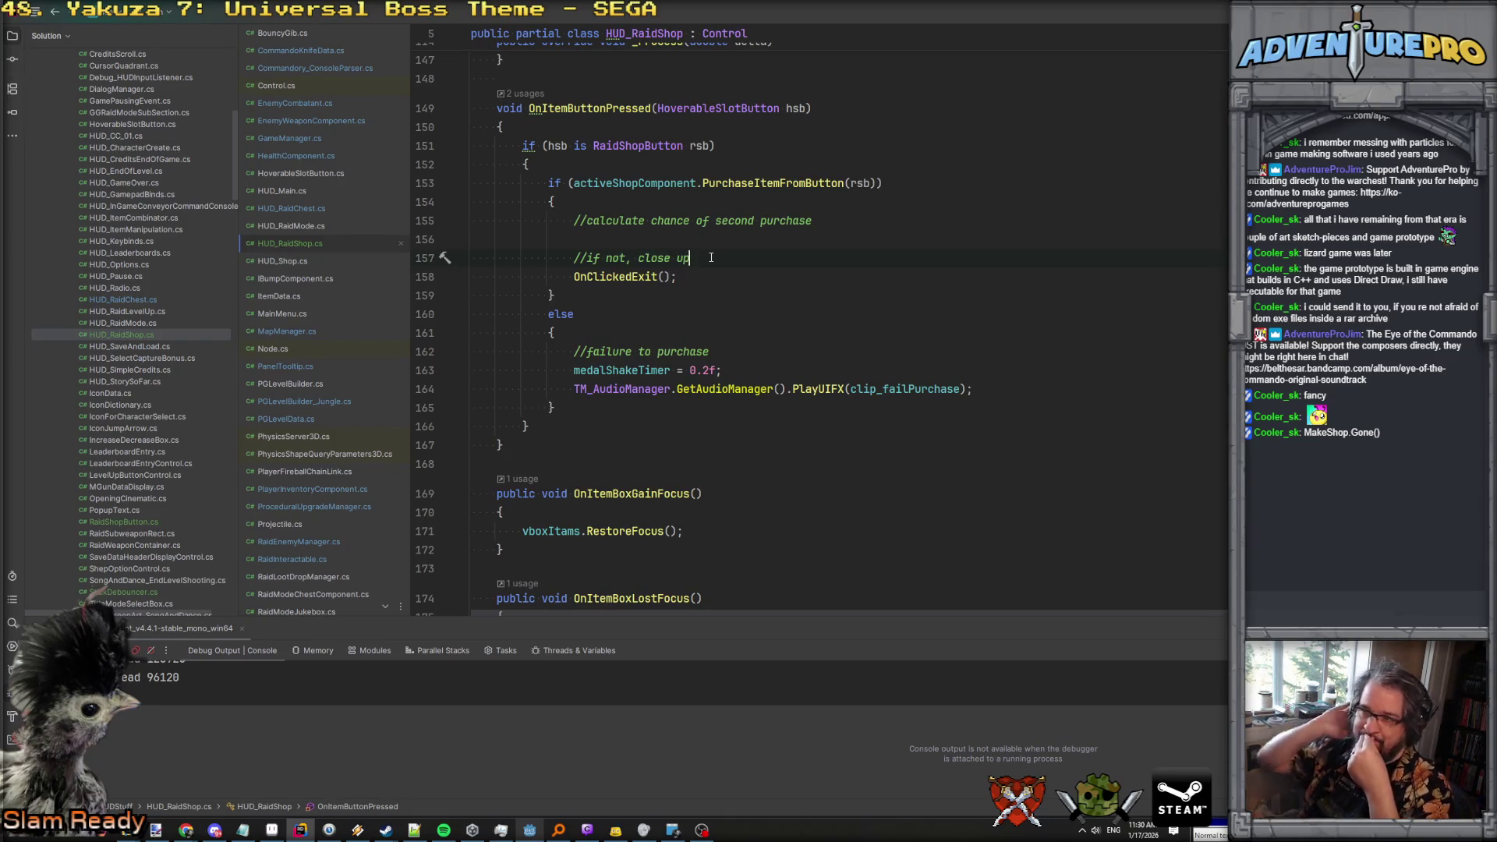
{"action": "key", "text": "Return"}
{"action": "type", "text": "activeShopComponent.Rem"}
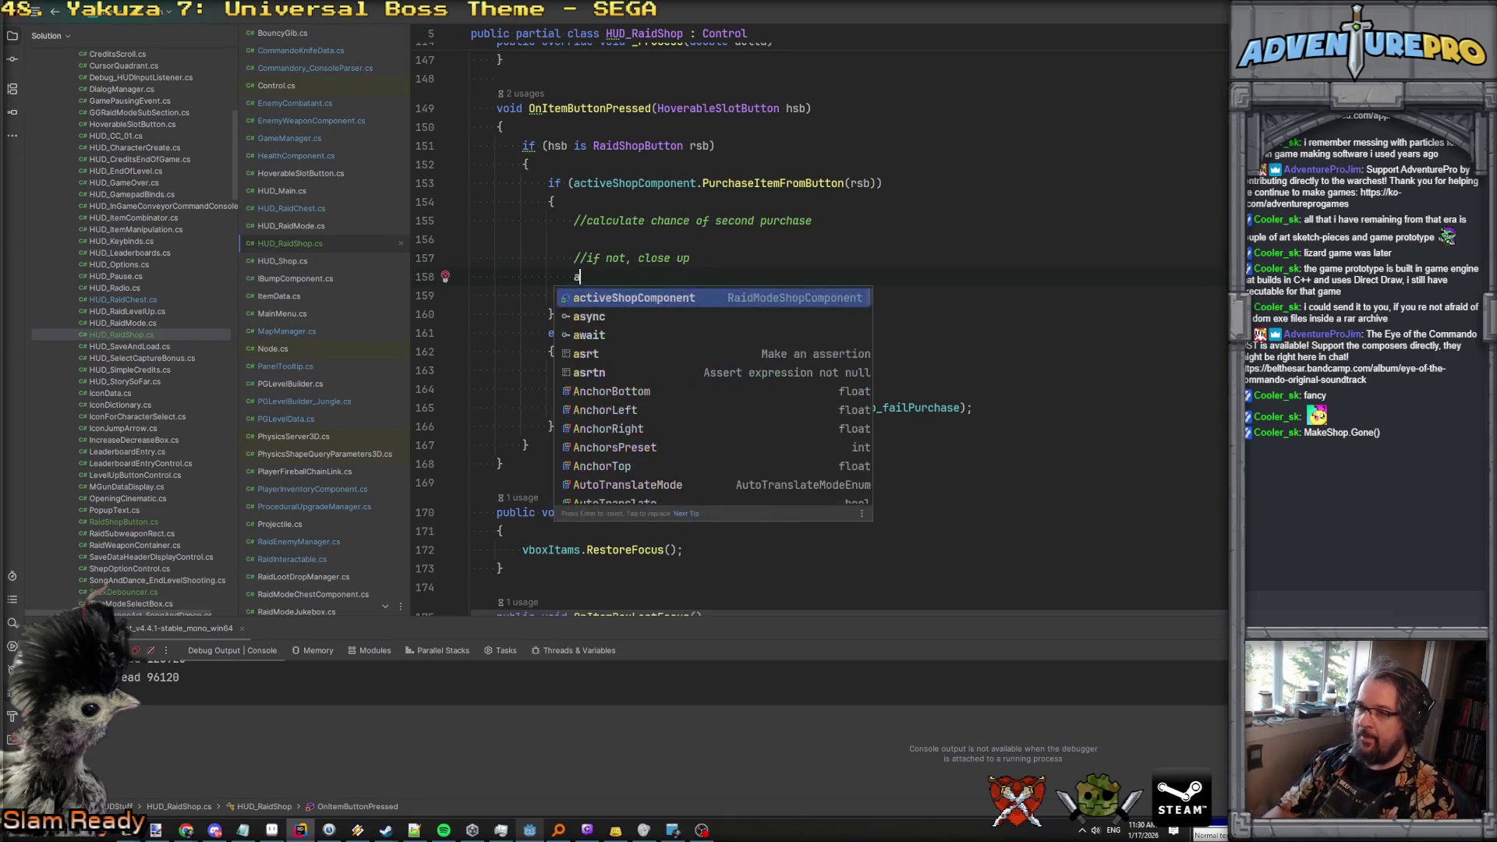
{"action": "key", "text": "Return"}
{"action": "type", "text": ";"}
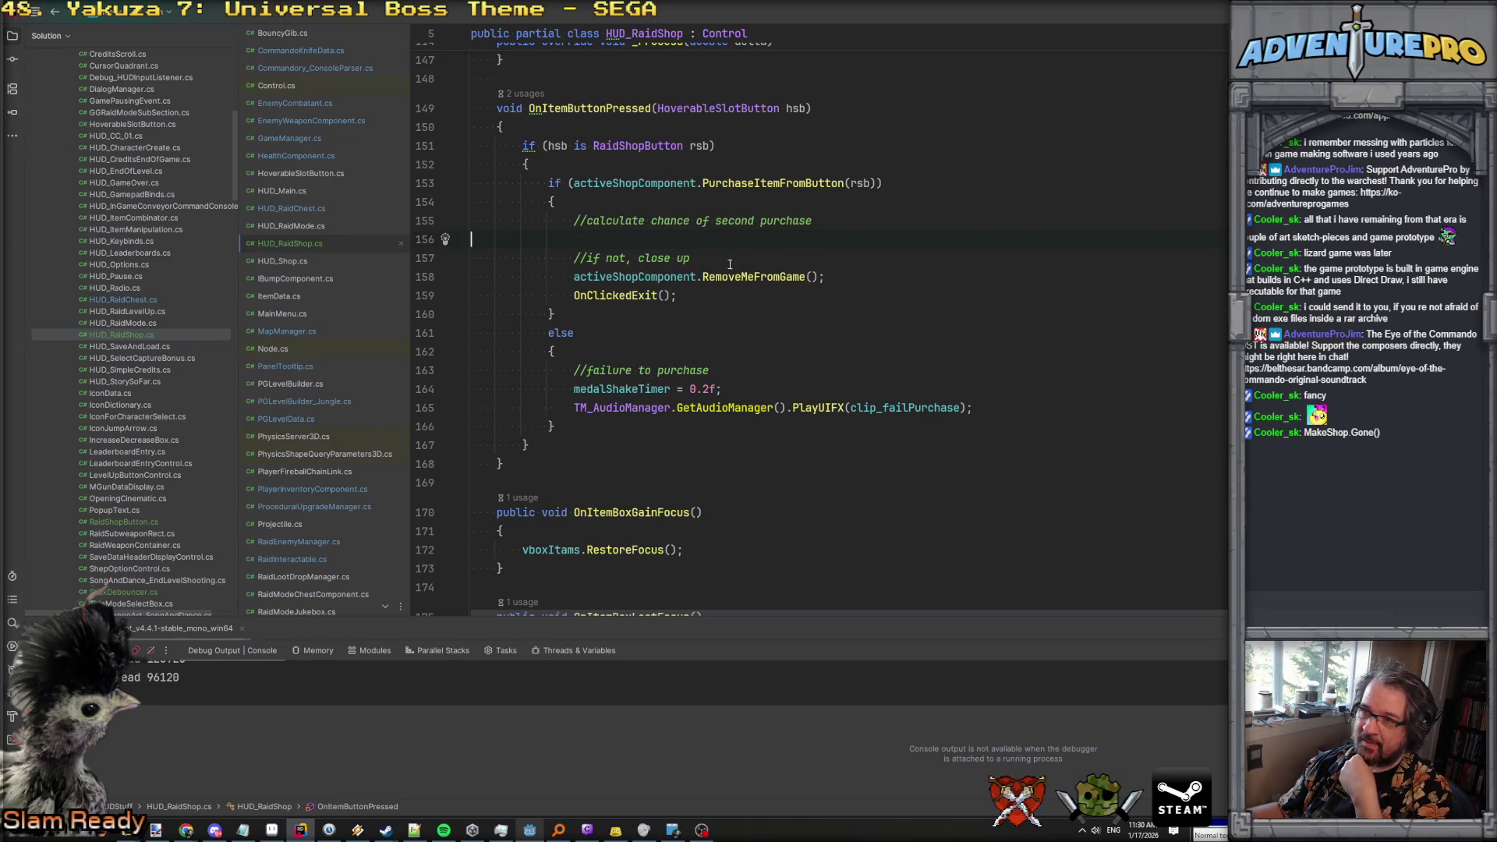
Review the edited OnItemButtonPressed code, then switch back to Godot Engine.
{"action": "scroll", "coordinate": [727, 376], "scroll_direction": "up", "scroll_amount": 5}
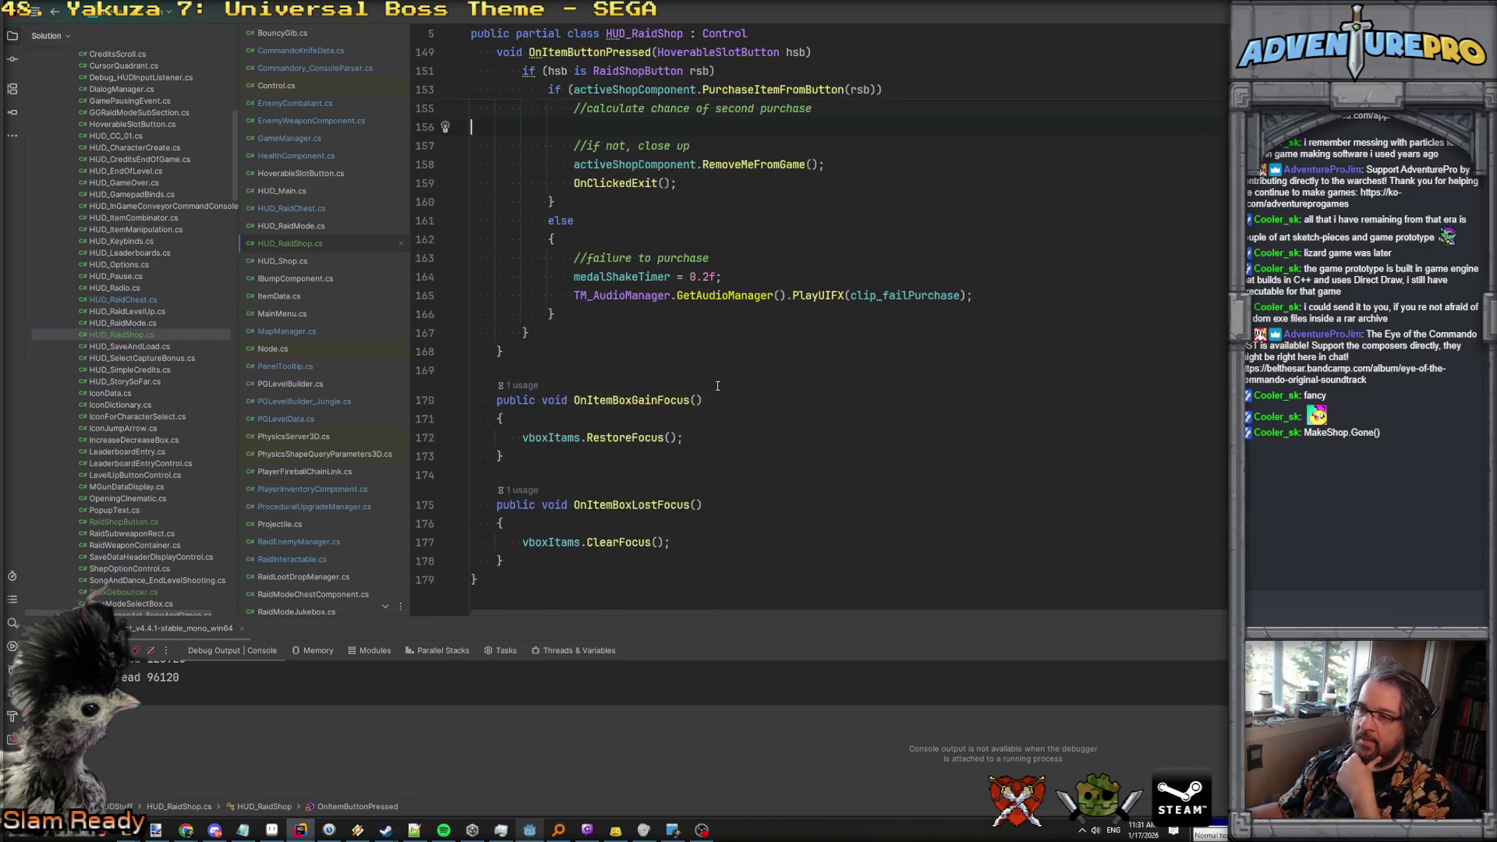
{"action": "scroll", "coordinate": [715, 387], "scroll_direction": "up", "scroll_amount": 7}
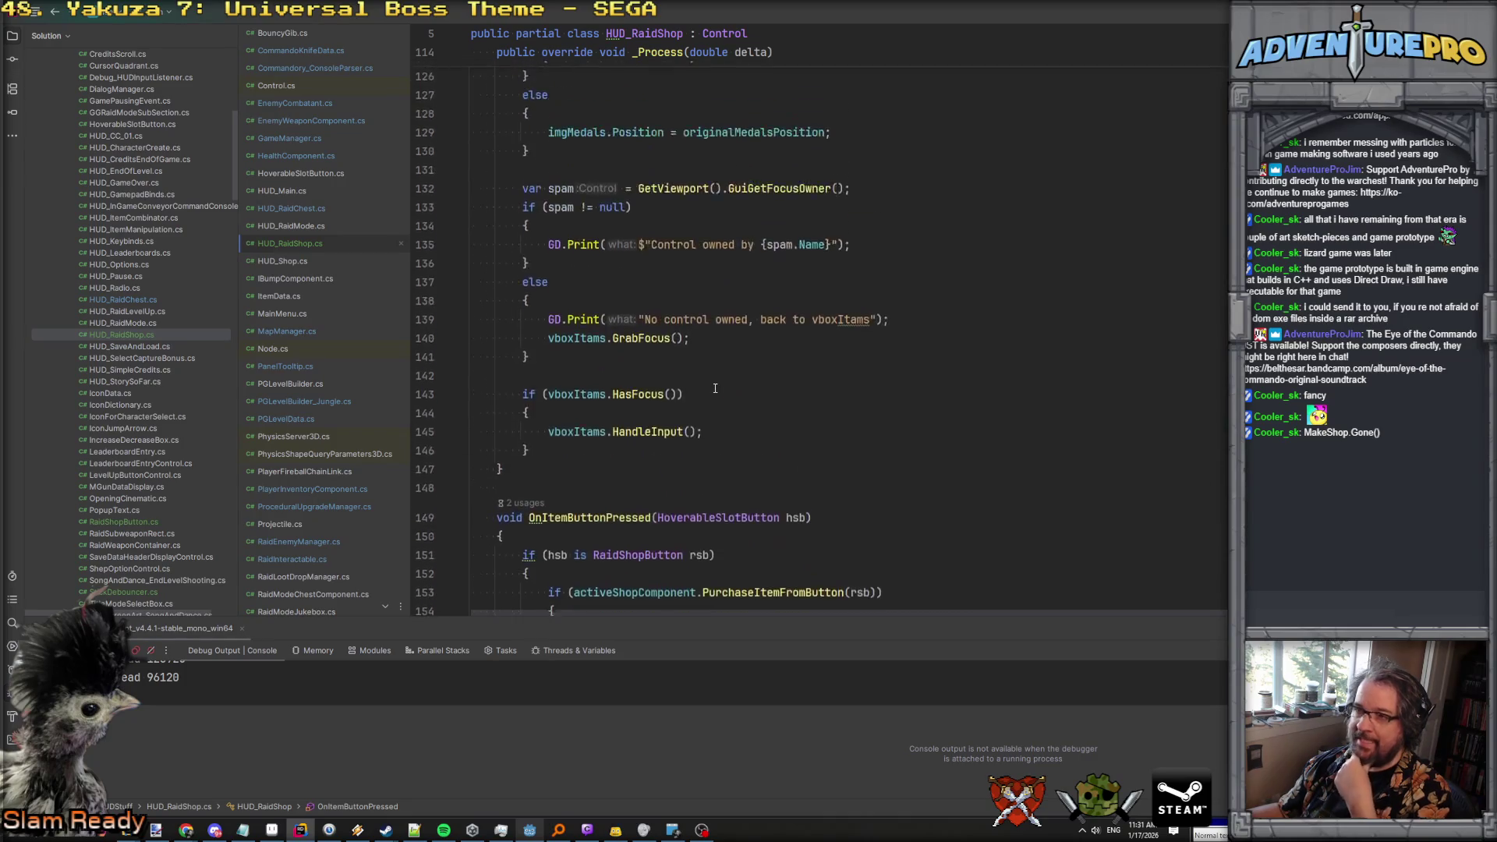
{"action": "scroll", "coordinate": [715, 388], "scroll_direction": "down", "scroll_amount": 6}
{"action": "scroll", "coordinate": [715, 388], "scroll_direction": "down", "scroll_amount": 5}
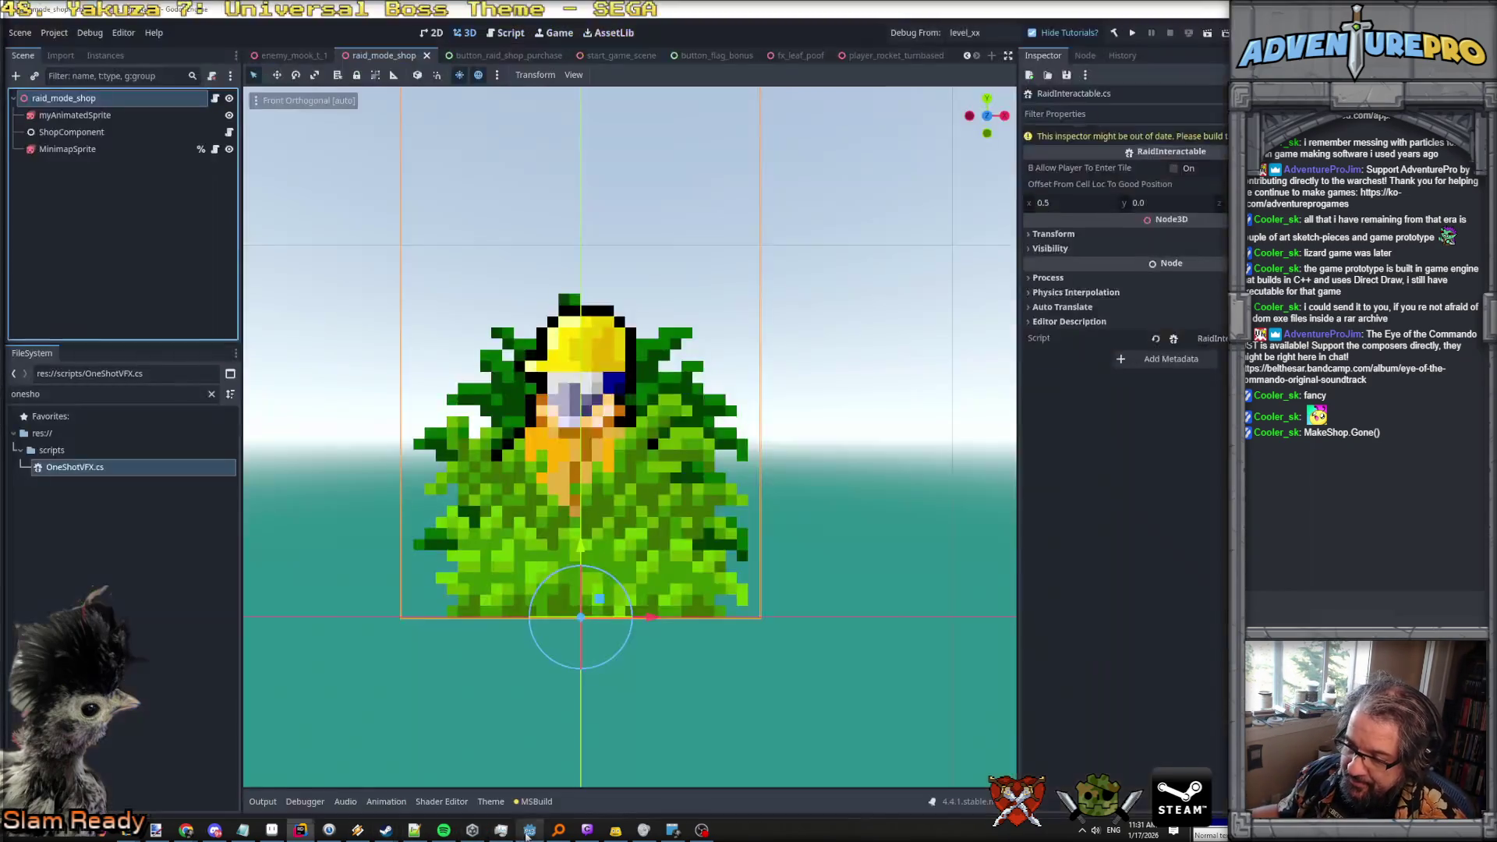
{"action": "left_click", "coordinate": [529, 829]}
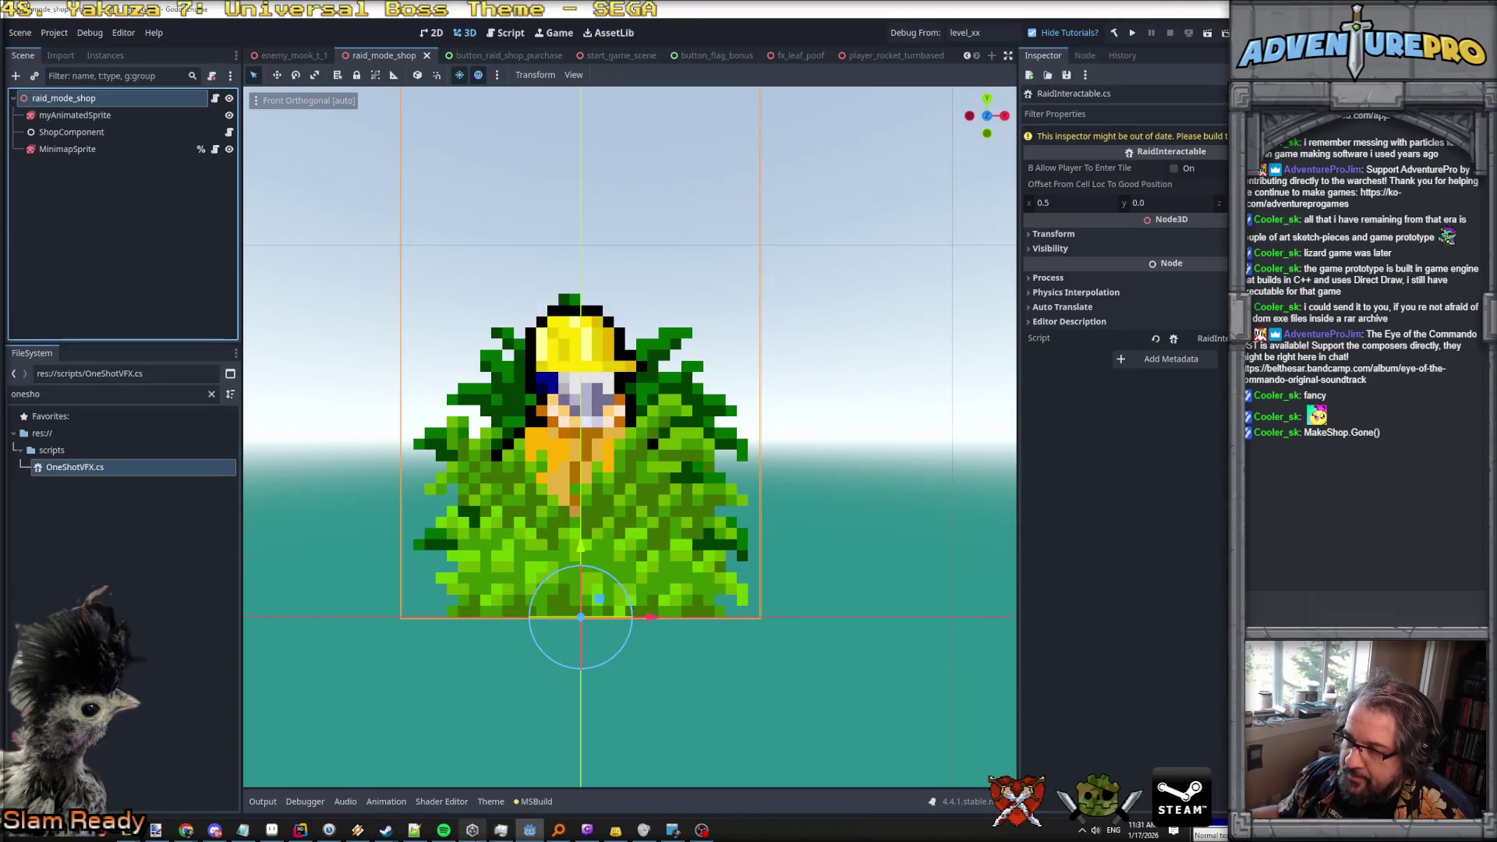
Build the .NET project, dismiss the source-link build failure, and build it again.
{"action": "left_click", "coordinate": [1113, 34]}
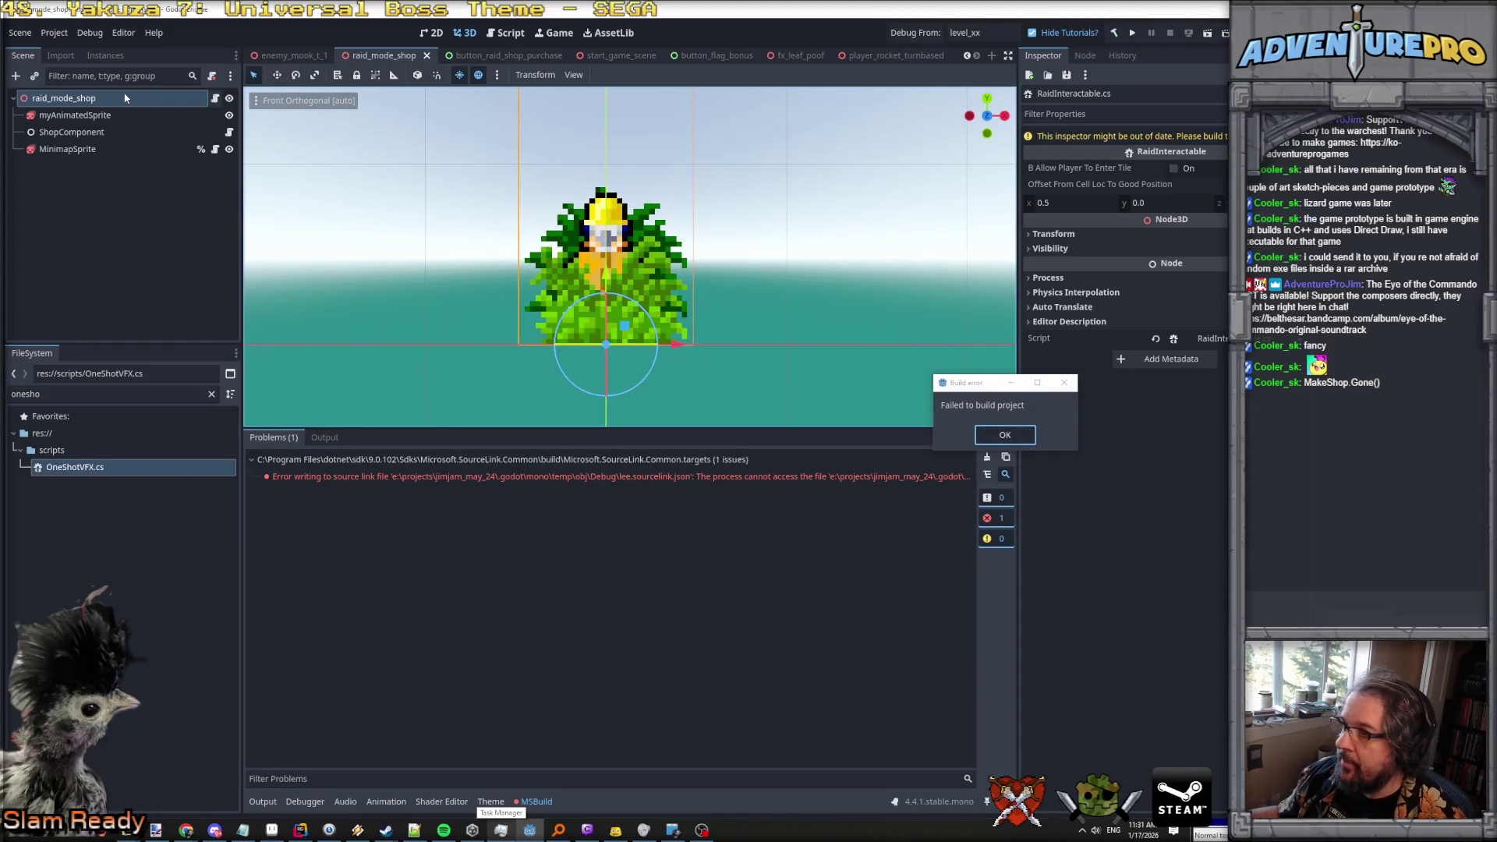
{"action": "left_click", "coordinate": [1004, 435]}
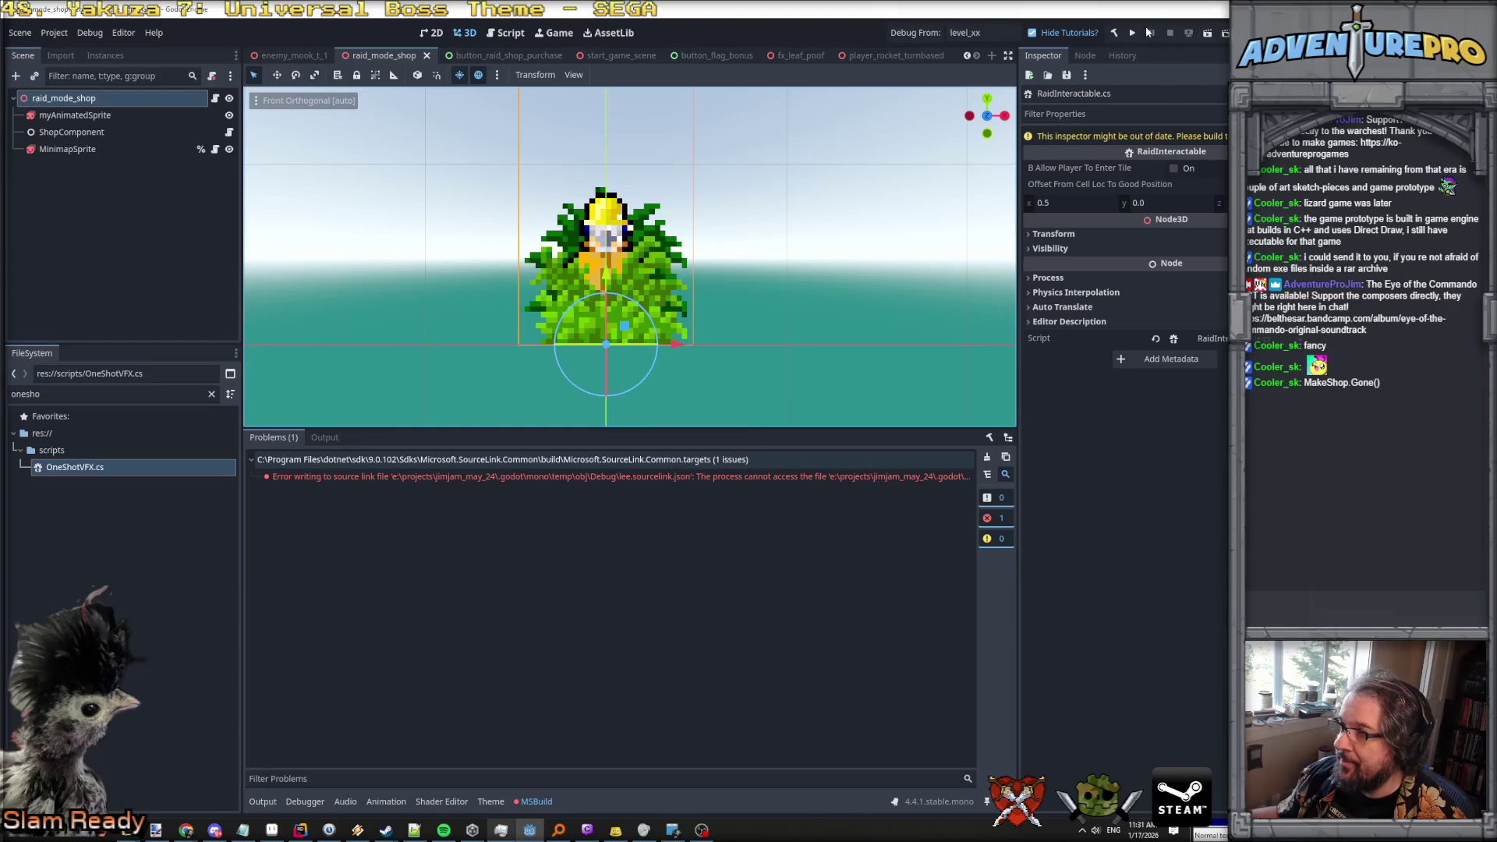
{"action": "left_click", "coordinate": [1116, 33]}
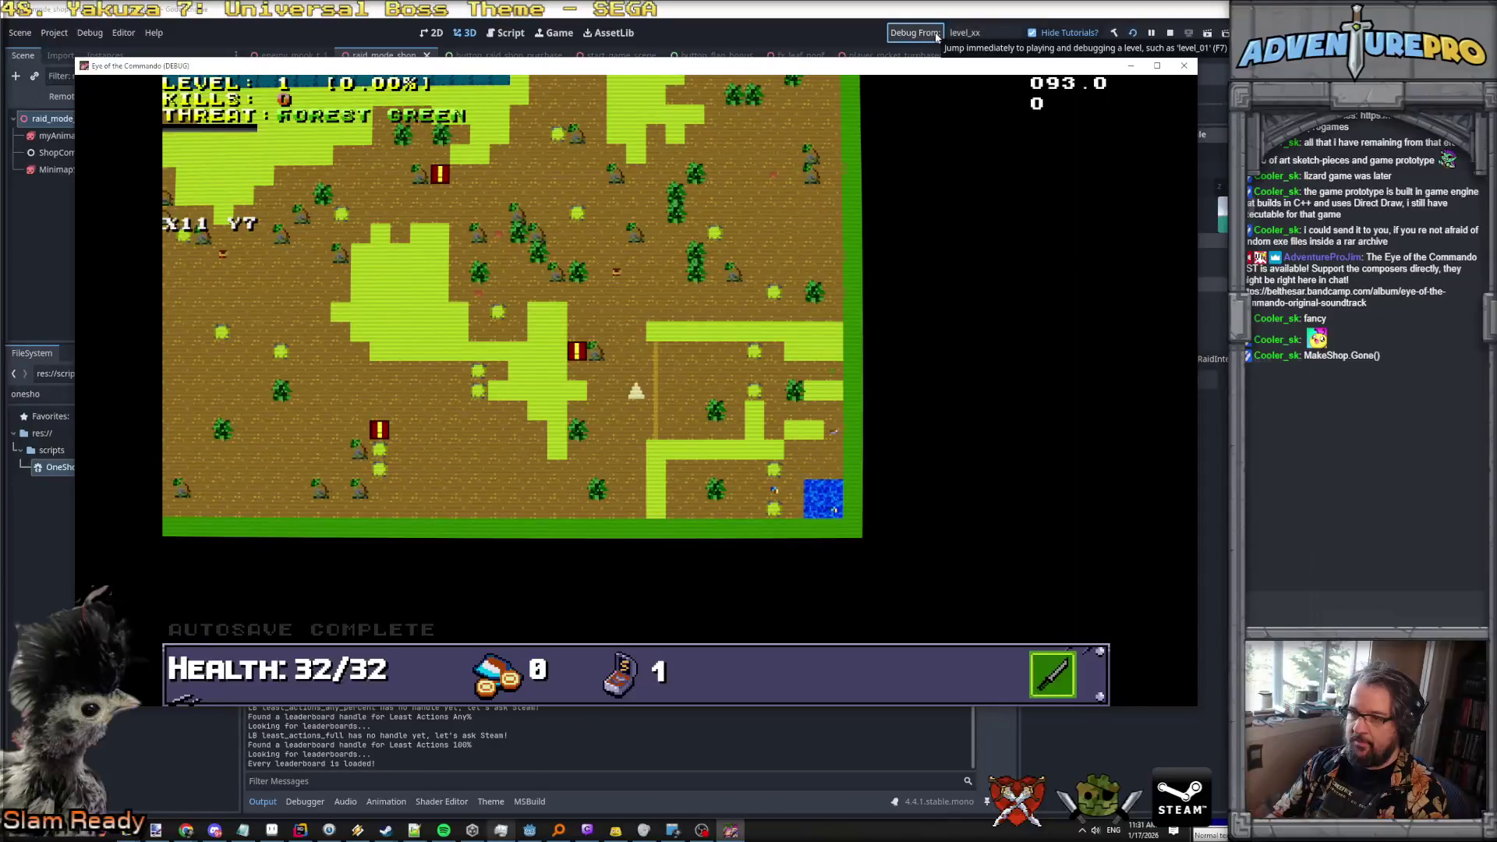
Switch the running game to the top-down map and aim at the Evil Barricade (30/30).
{"action": "key", "text": "Tab"}
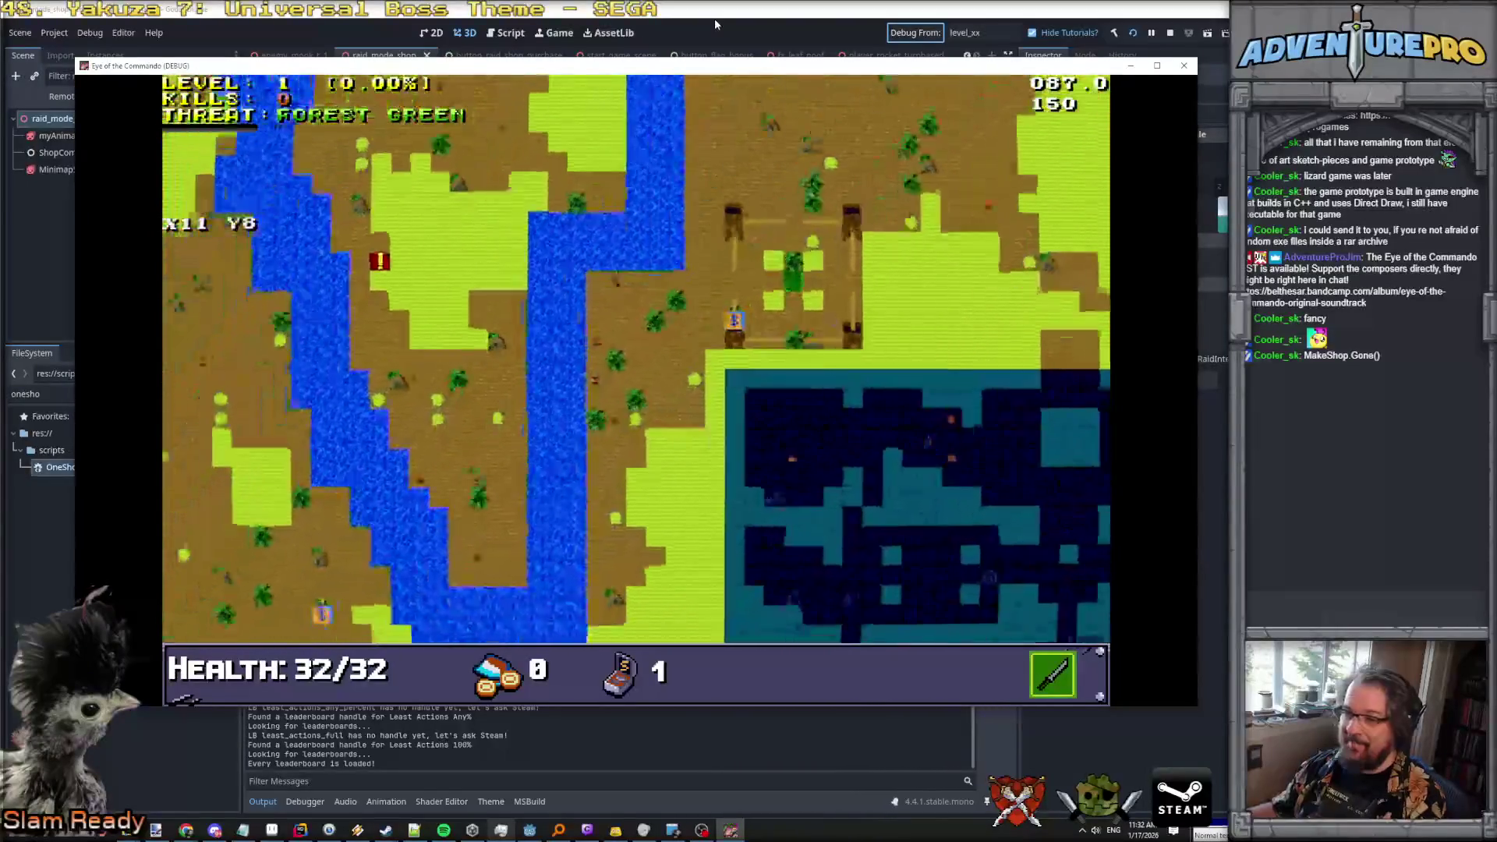
{"action": "mouse_move", "coordinate": [715, 294]}
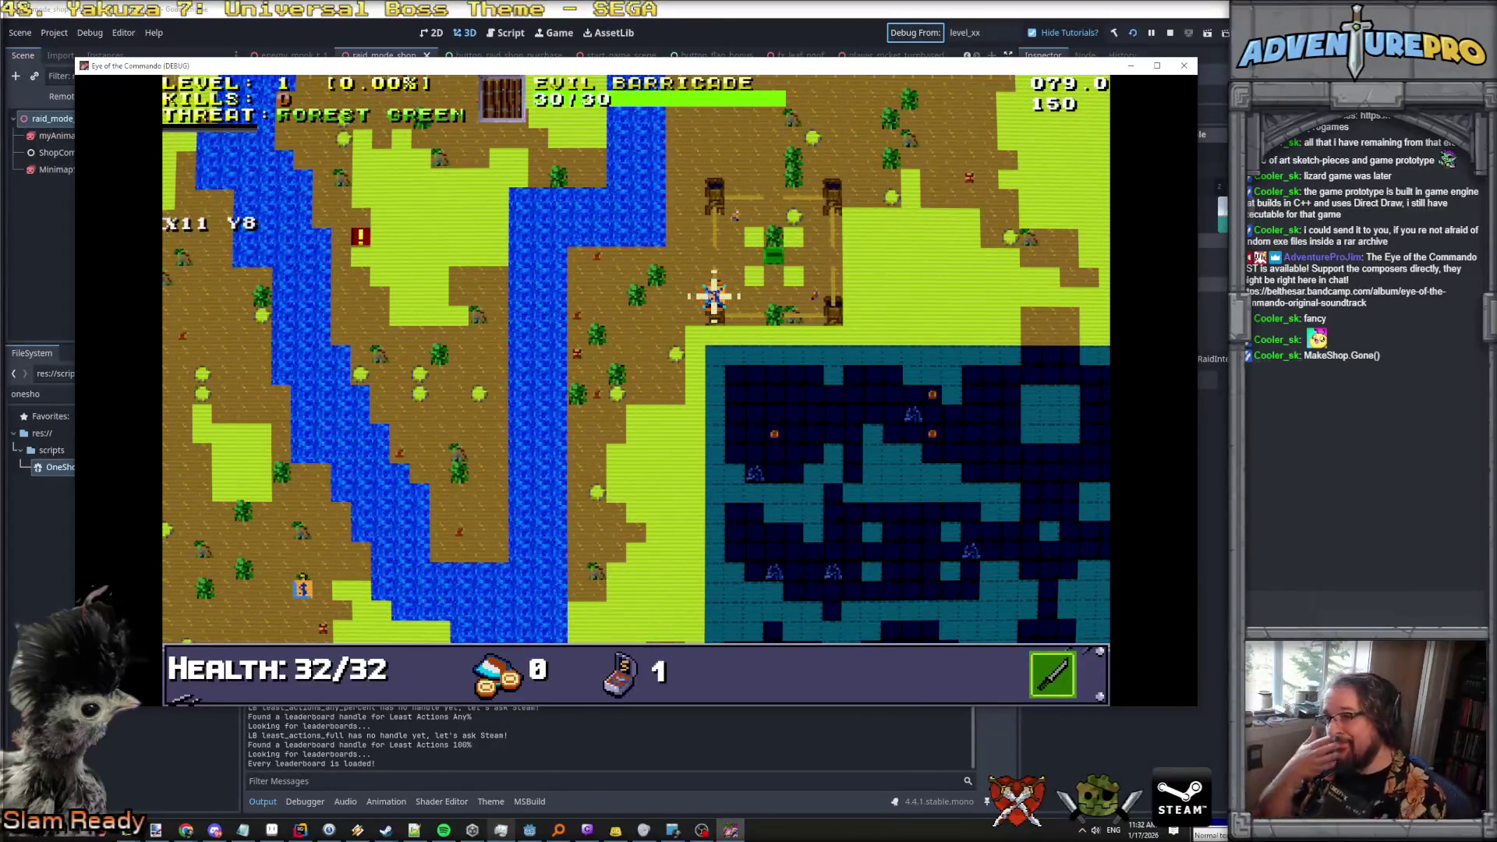
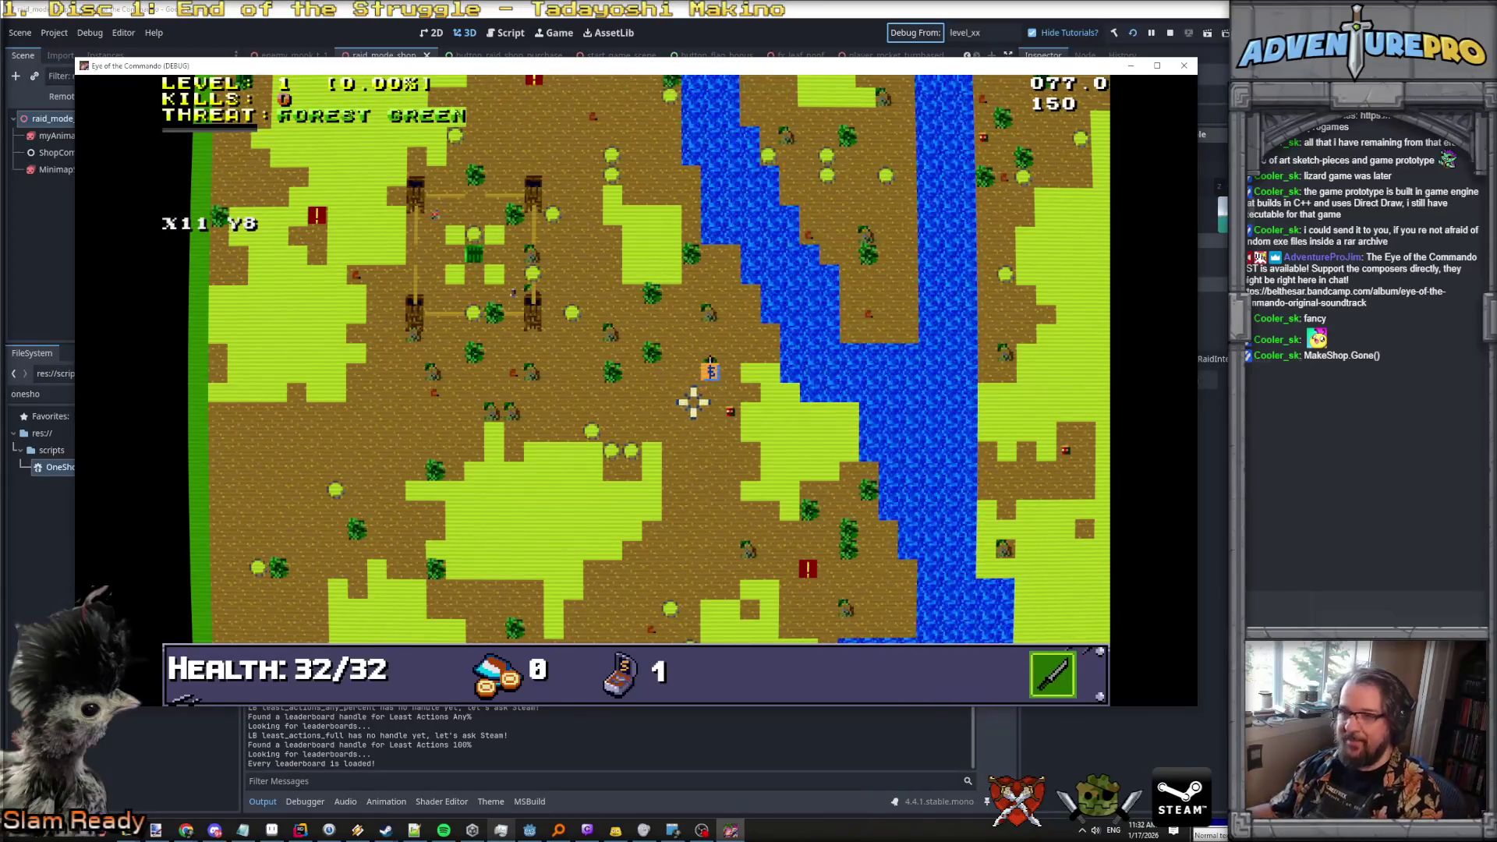
Teleport the player to X80 Y60 with the console command TP 80 60, then check the map.
{"action": "key", "text": "grave"}
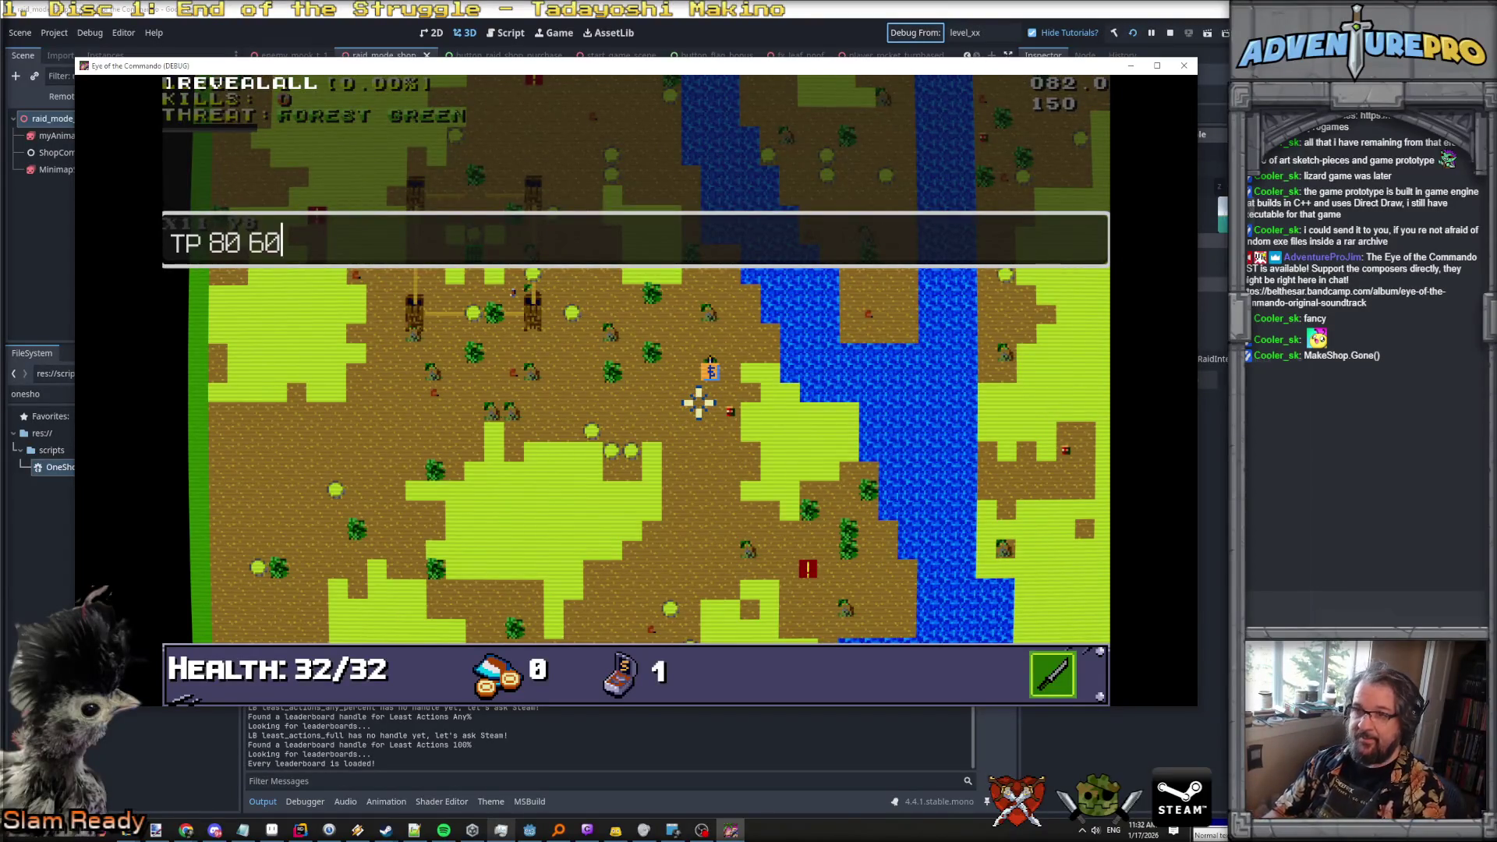
{"action": "key", "text": "Return"}
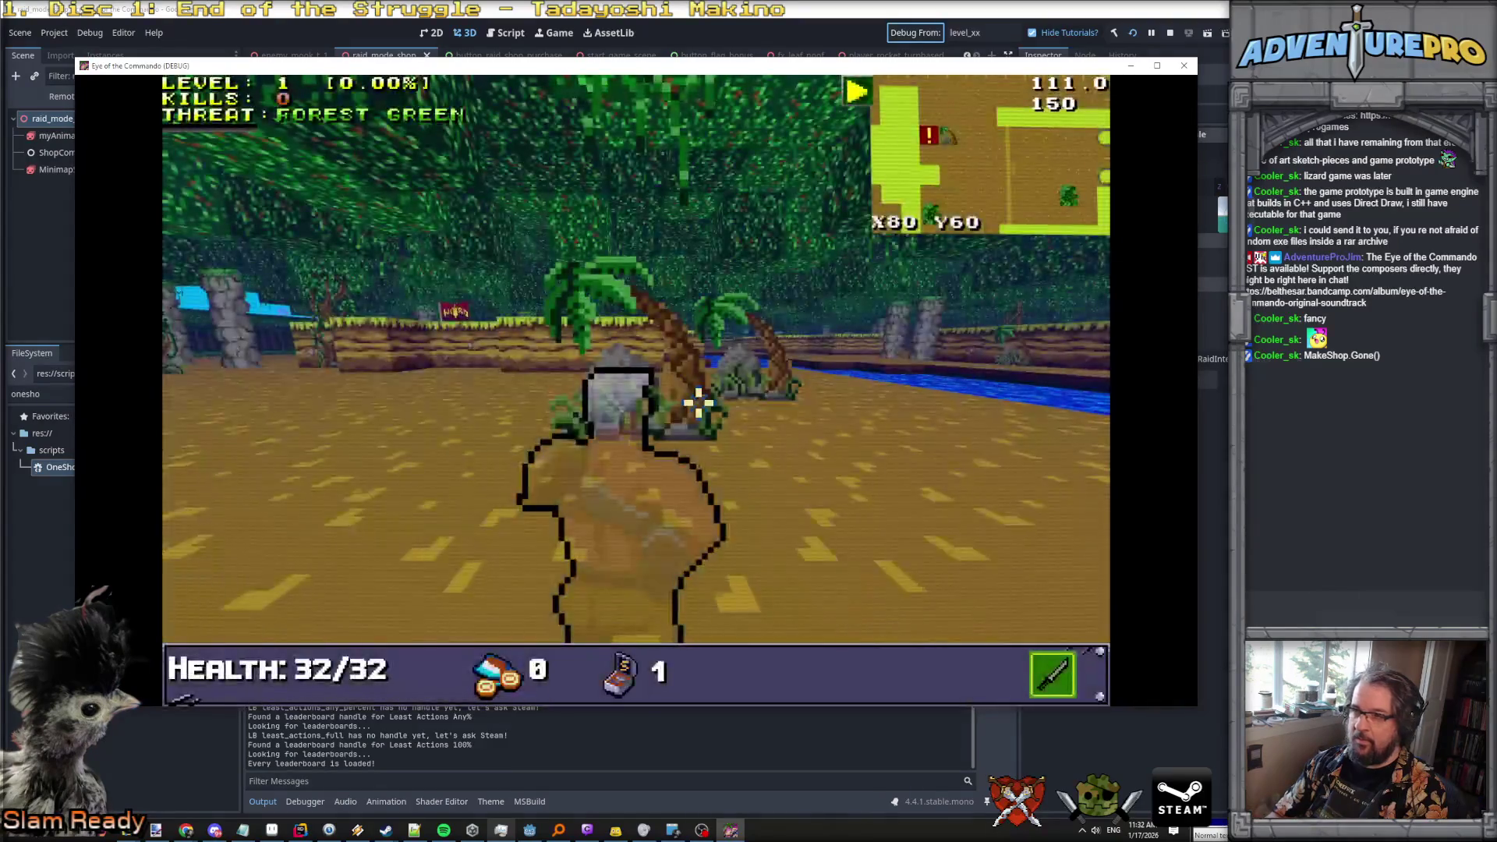
{"action": "key", "text": "Tab"}
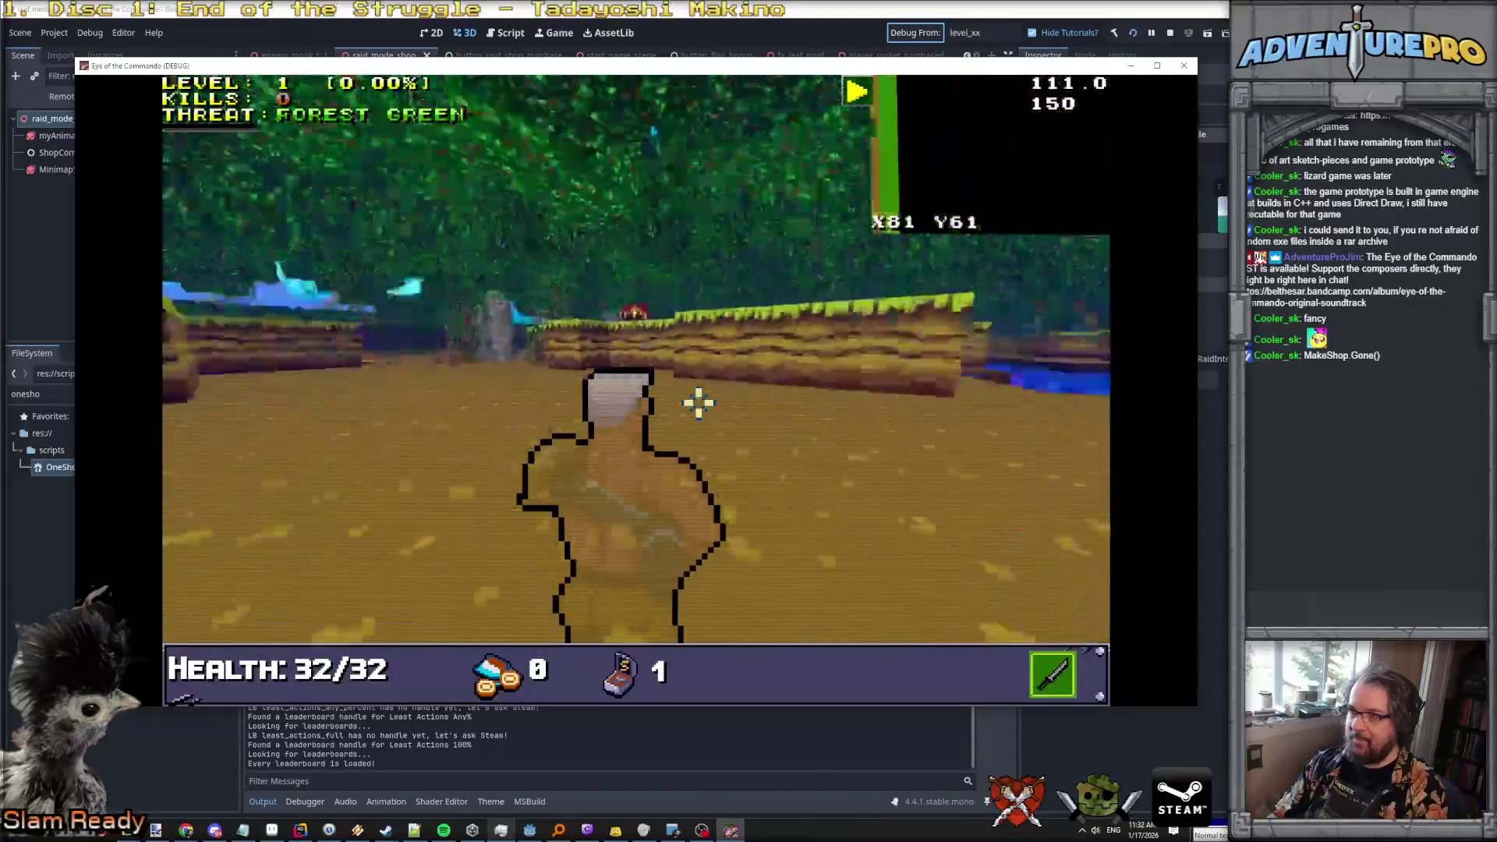
{"action": "key", "text": "Tab"}
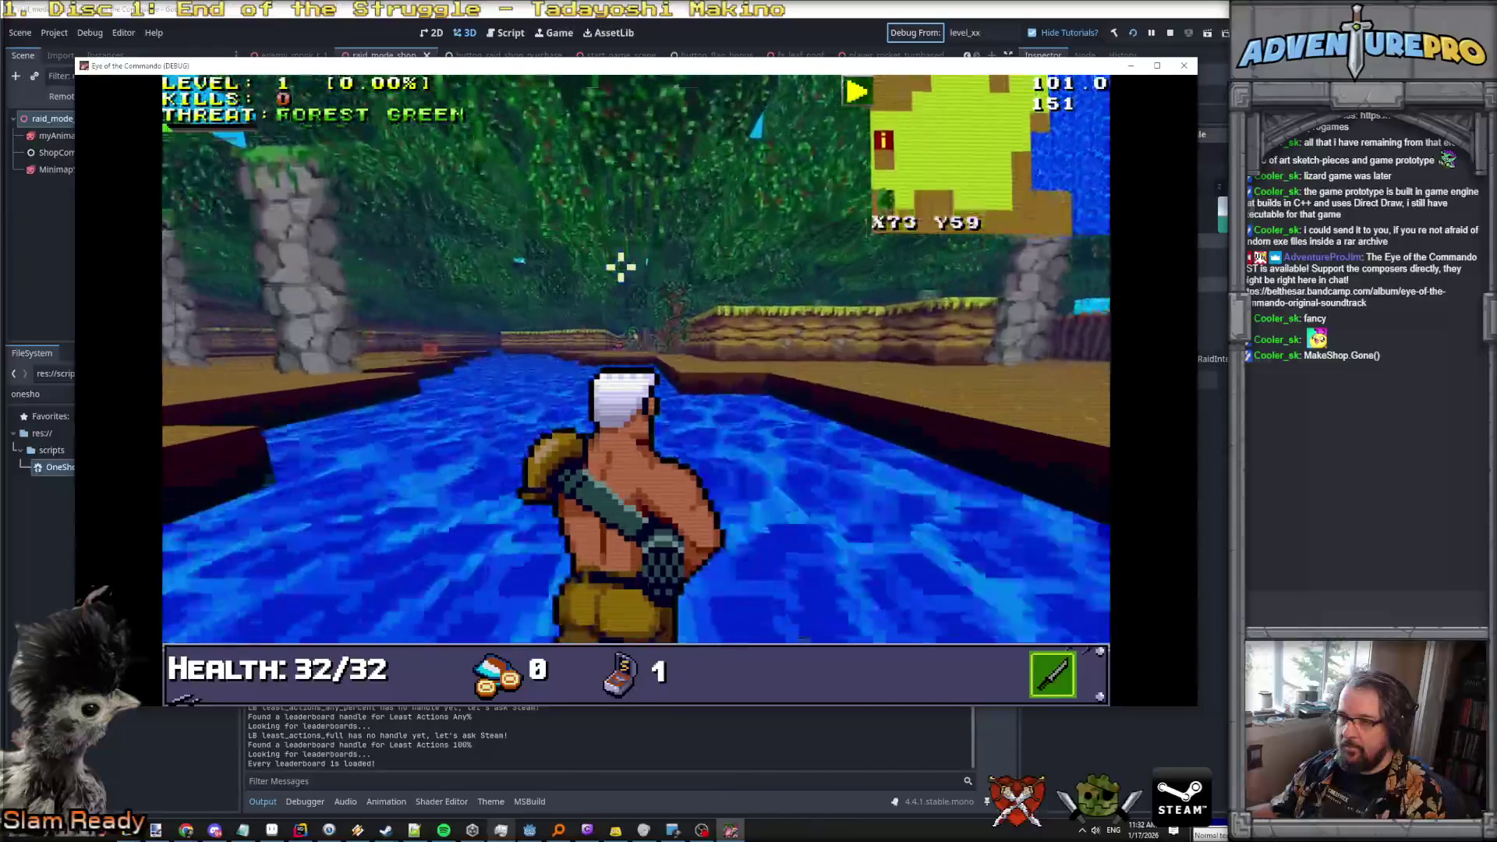
Walk out of the river to the hard-hat merchant and talk to him to open his shop.
{"action": "key", "text": "Up"}
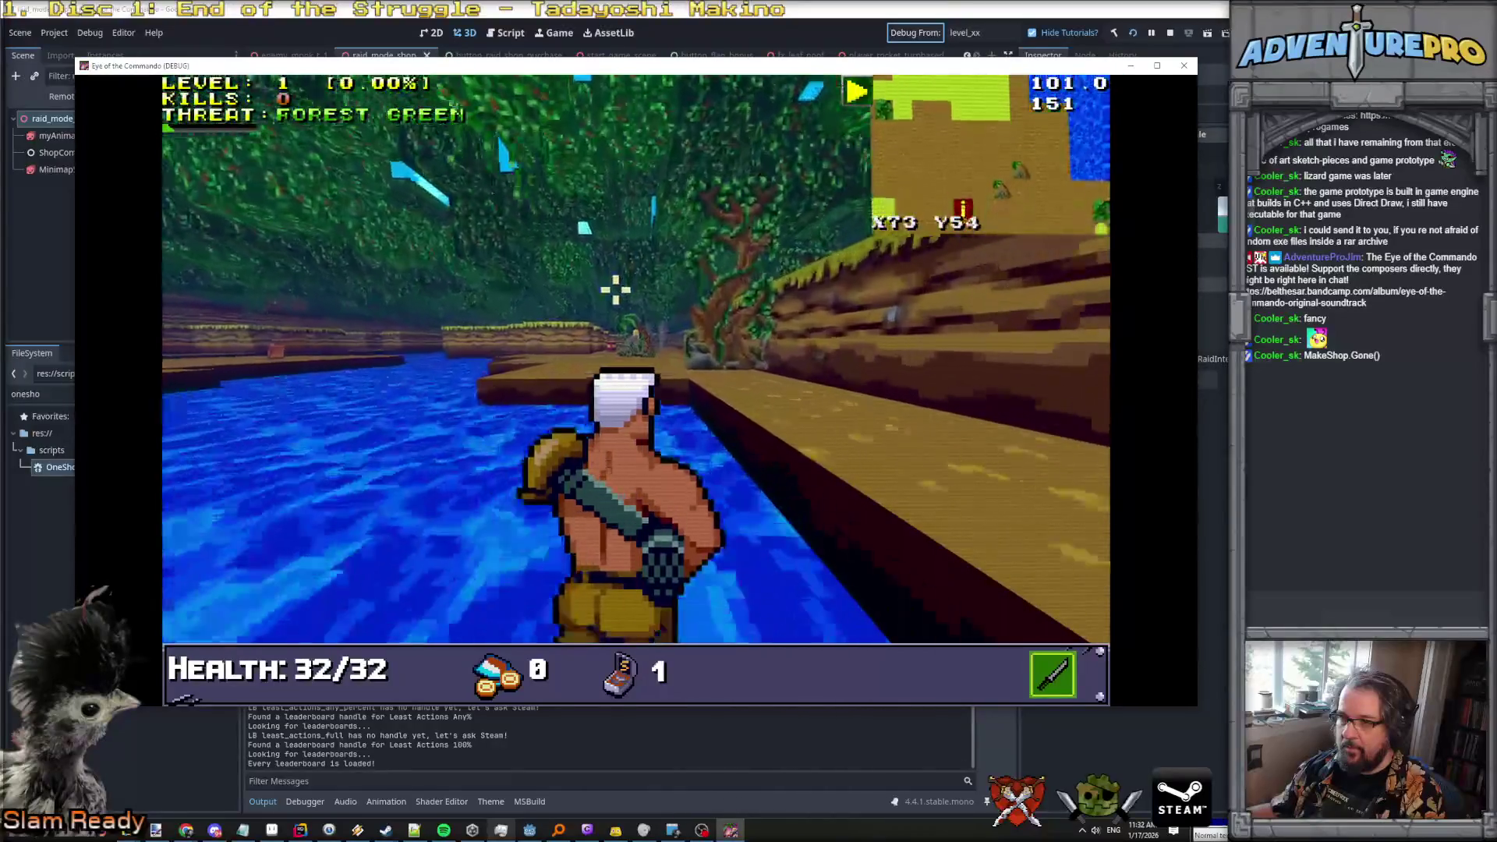
{"action": "key", "text": "Up"}
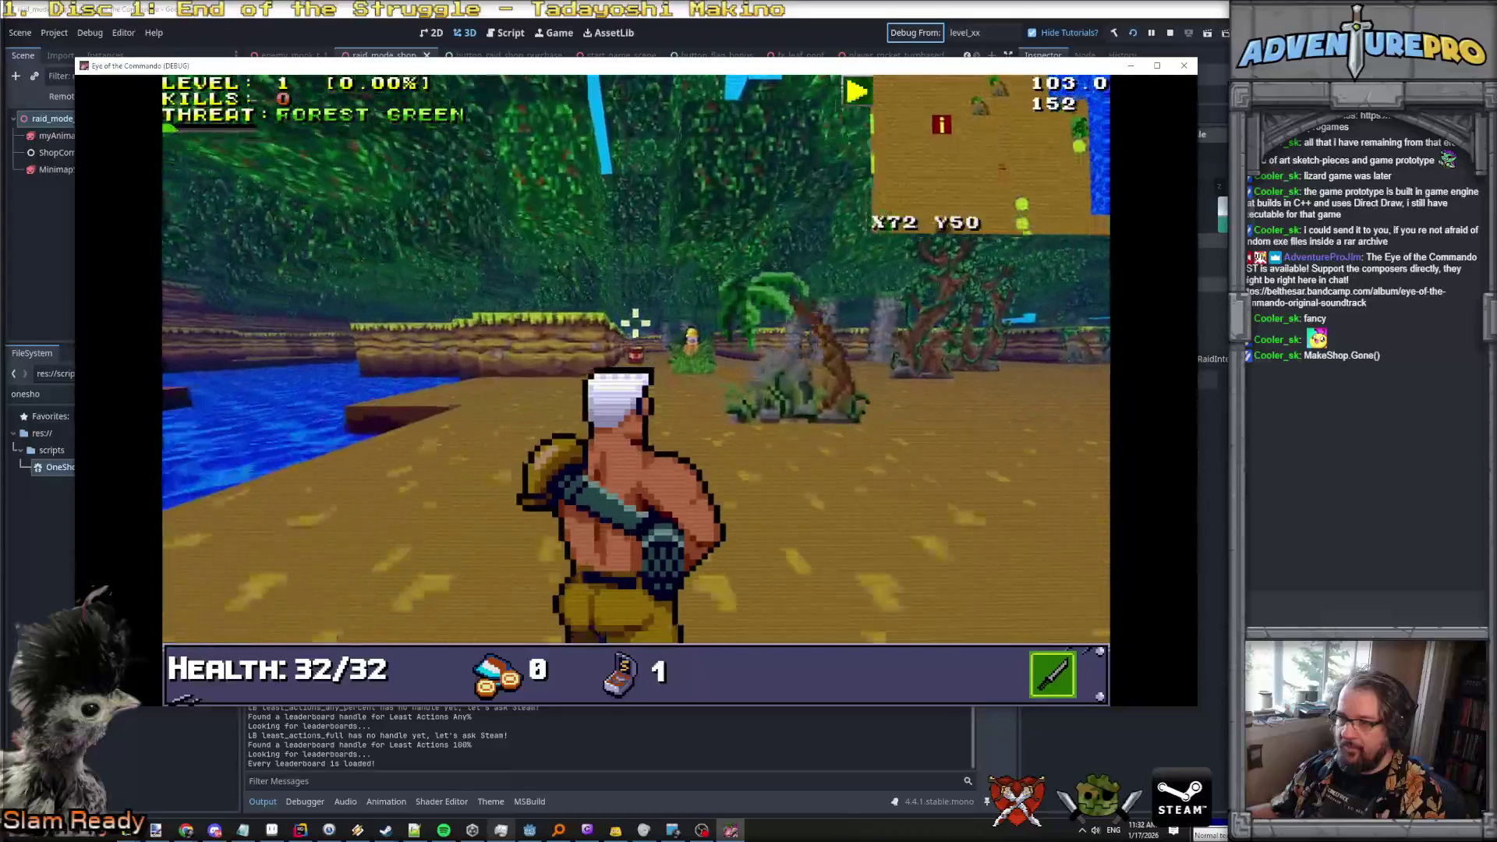
{"action": "key", "text": "Up"}
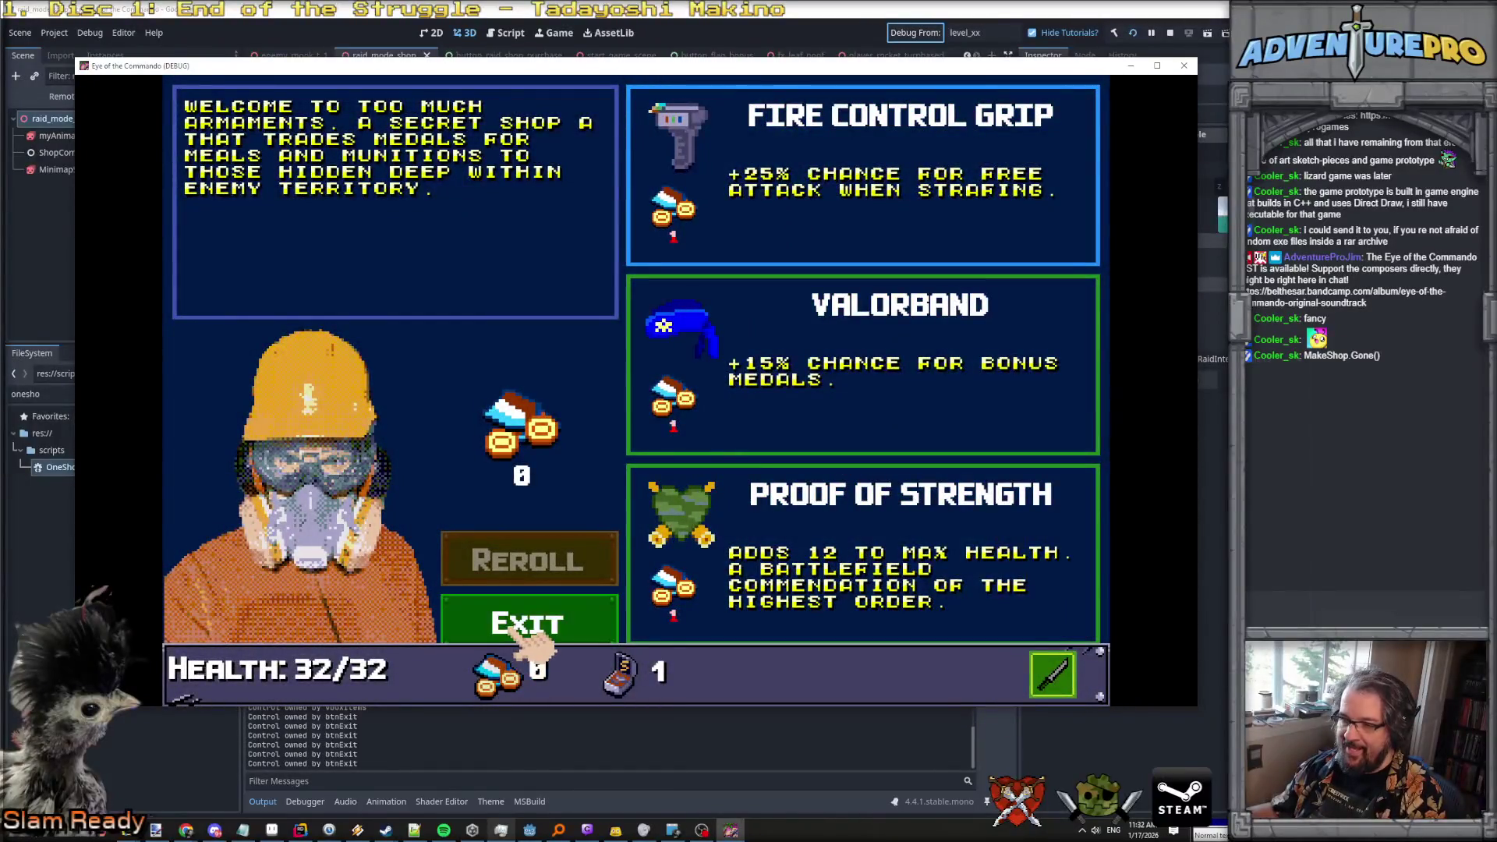
Leave the shop and grant the player 10 medals with GIVEMEDALS 10.
{"action": "left_click", "coordinate": [510, 633]}
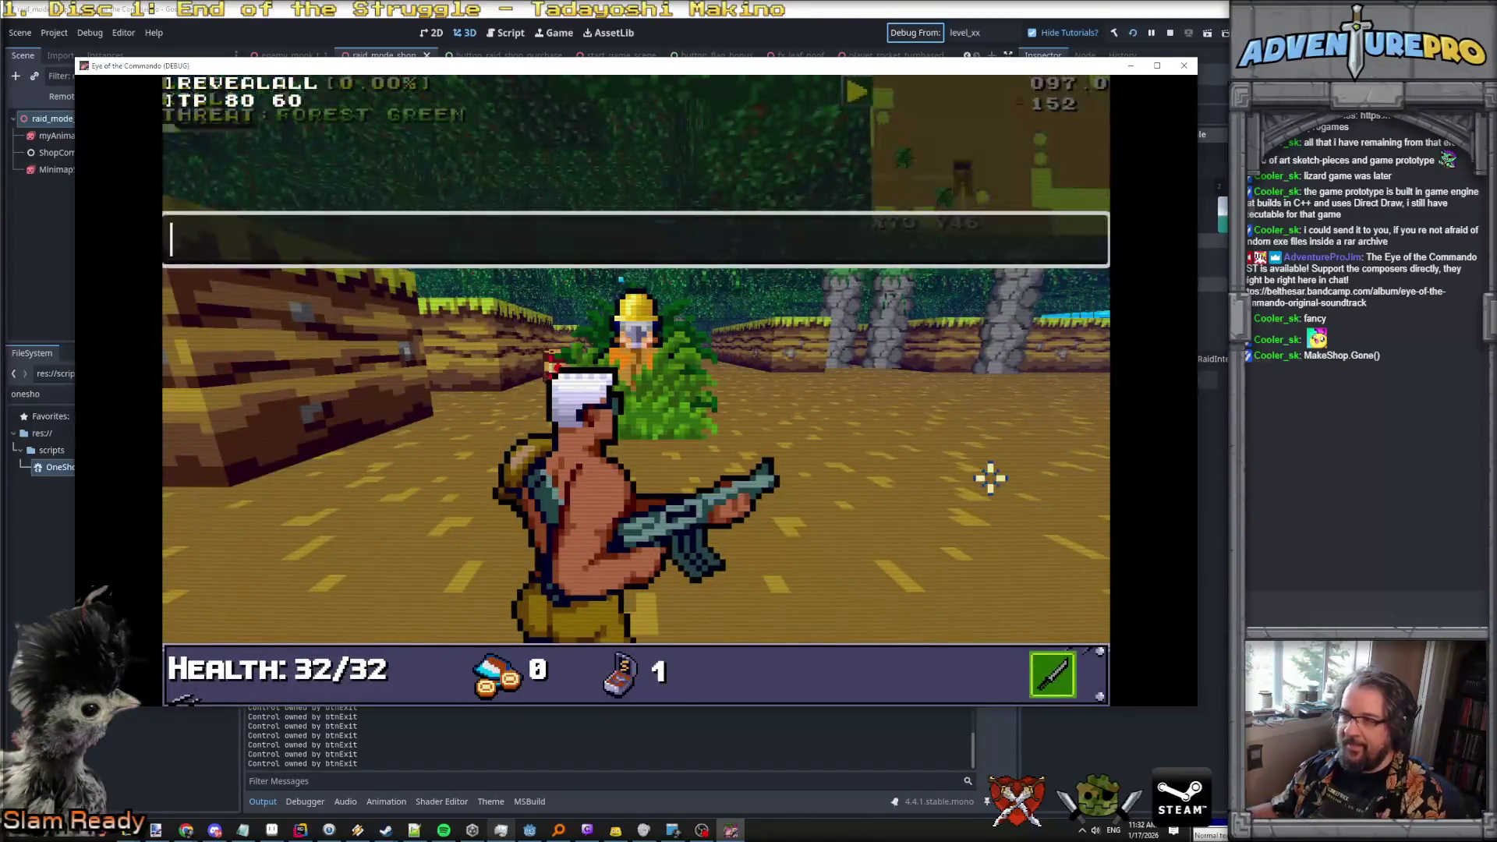
{"action": "type", "text": "G"}
{"action": "type", "text": "LS 10"}
{"action": "key", "text": "Return"}
{"action": "key", "text": "Up"}
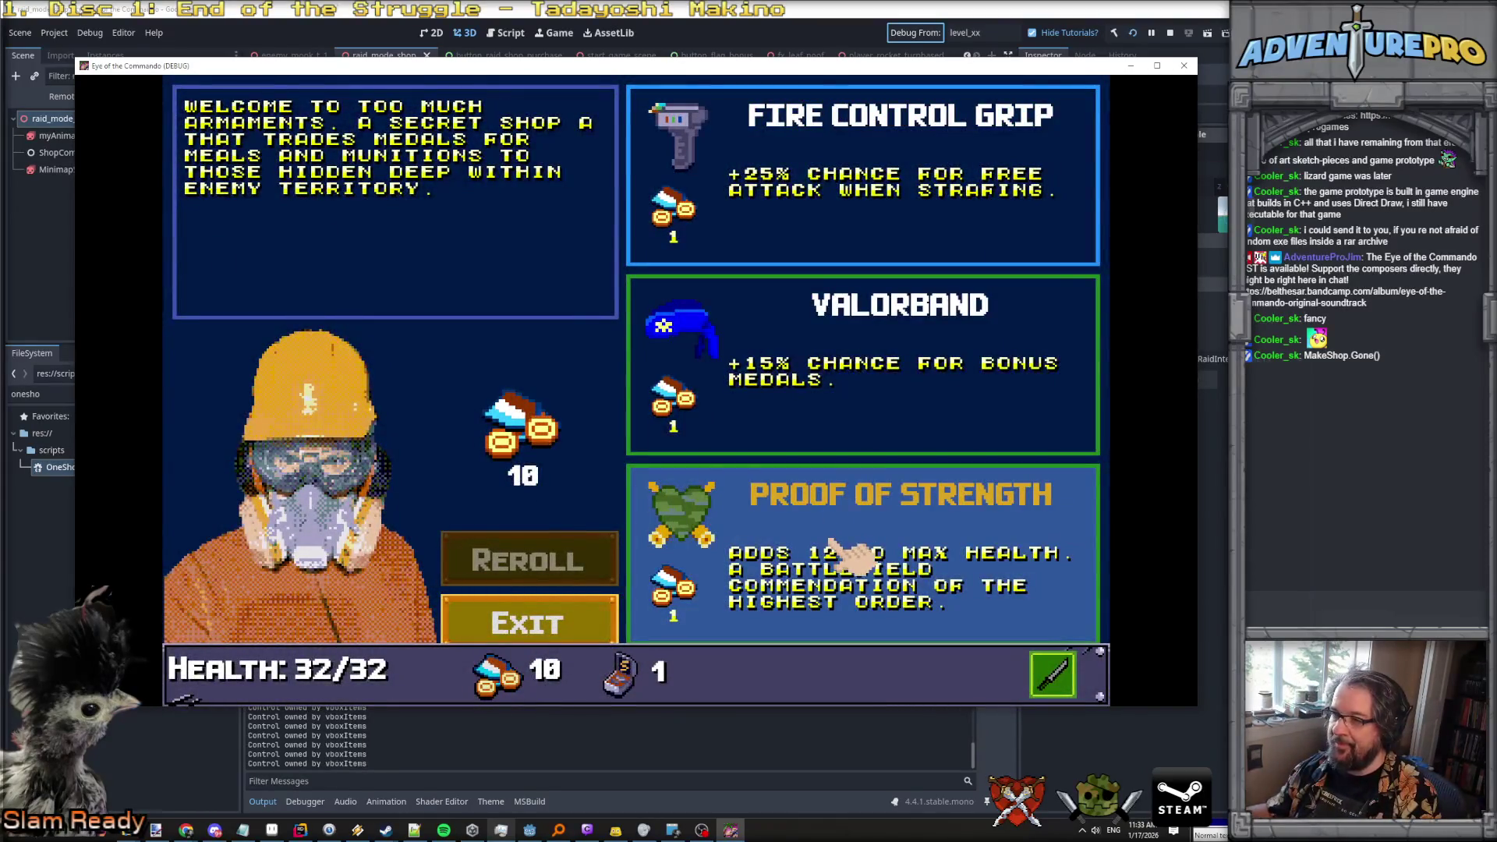
Switch from the game through Rider back to the Godot editor.
{"action": "key", "text": "alt+Tab"}
{"action": "key", "text": "alt+Tab"}
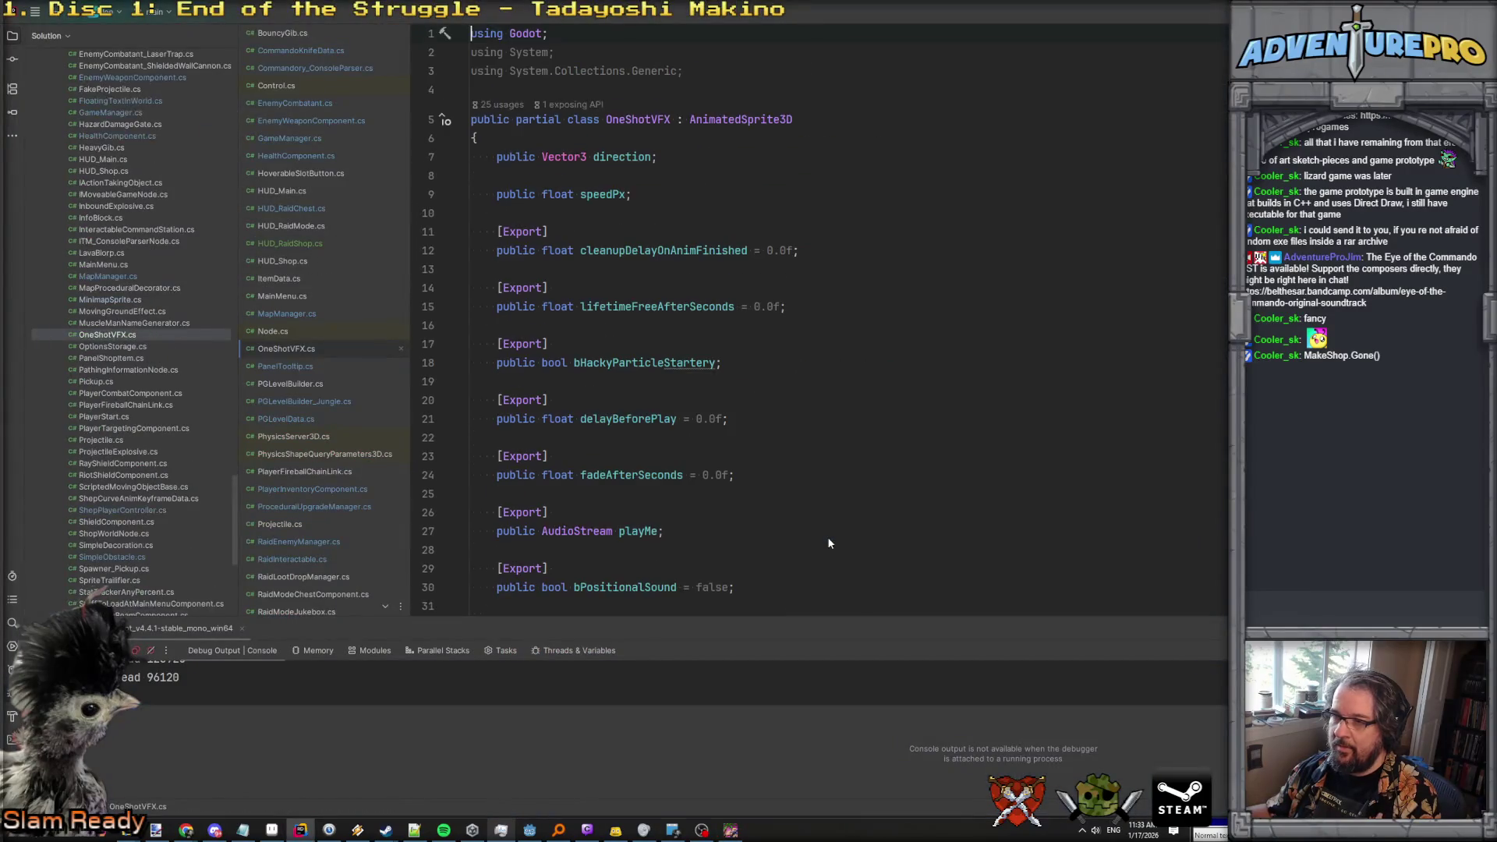
{"action": "left_click", "coordinate": [730, 830]}
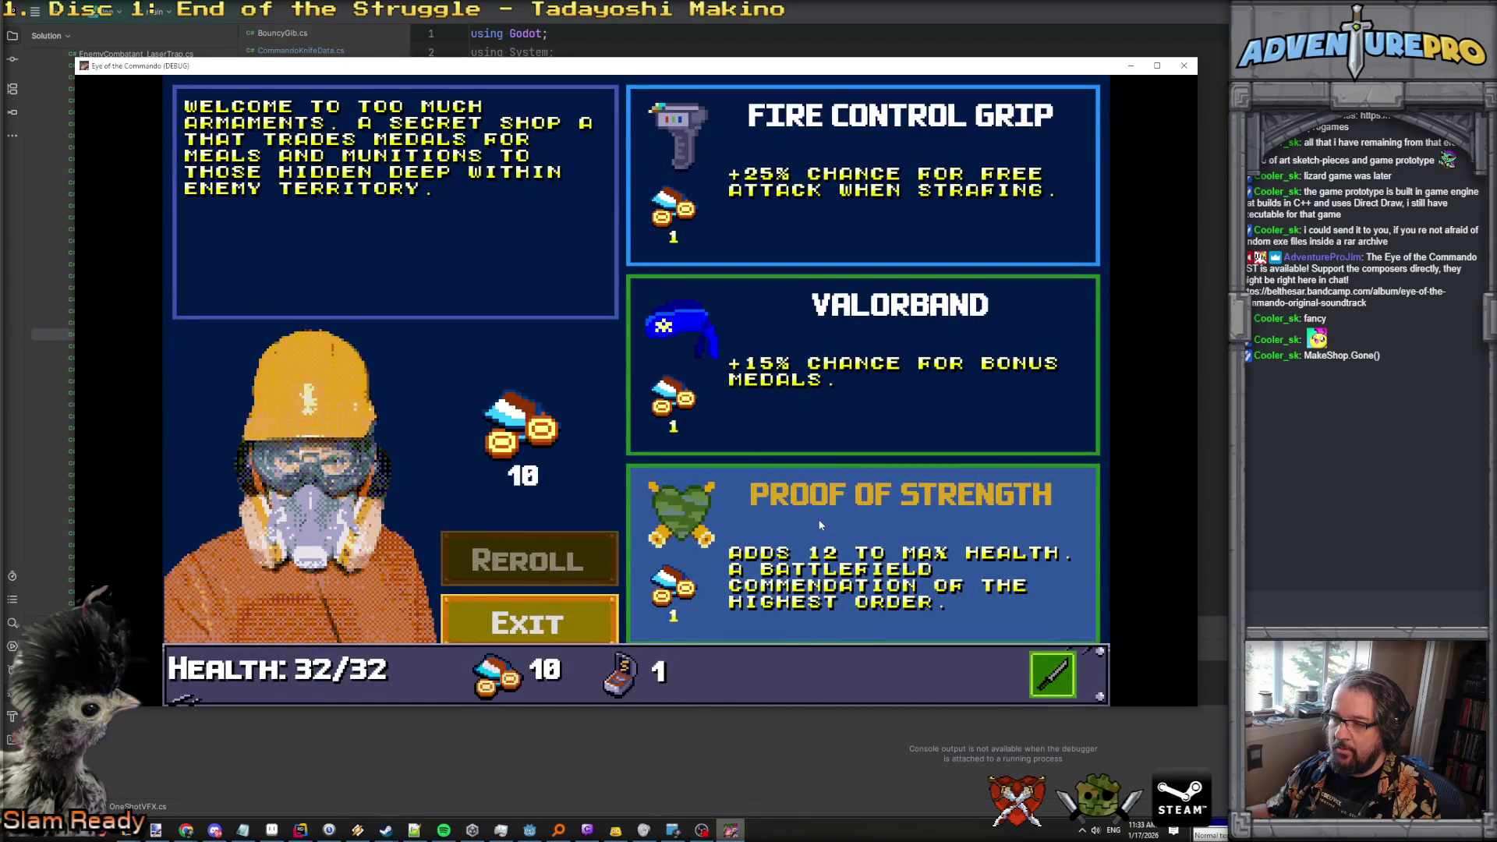
{"action": "left_click", "coordinate": [304, 831]}
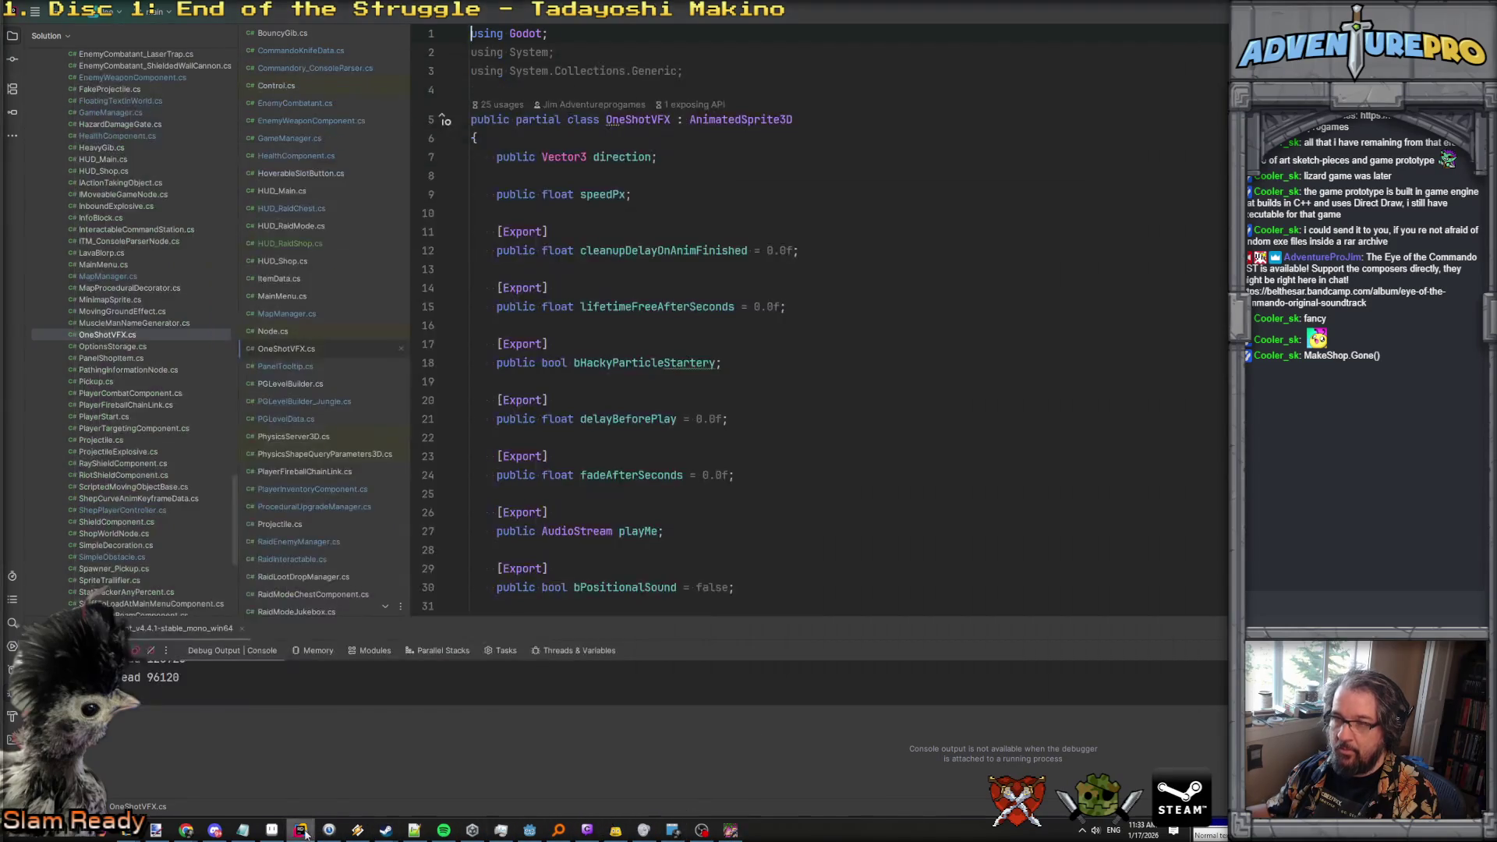
{"action": "left_click", "coordinate": [529, 829]}
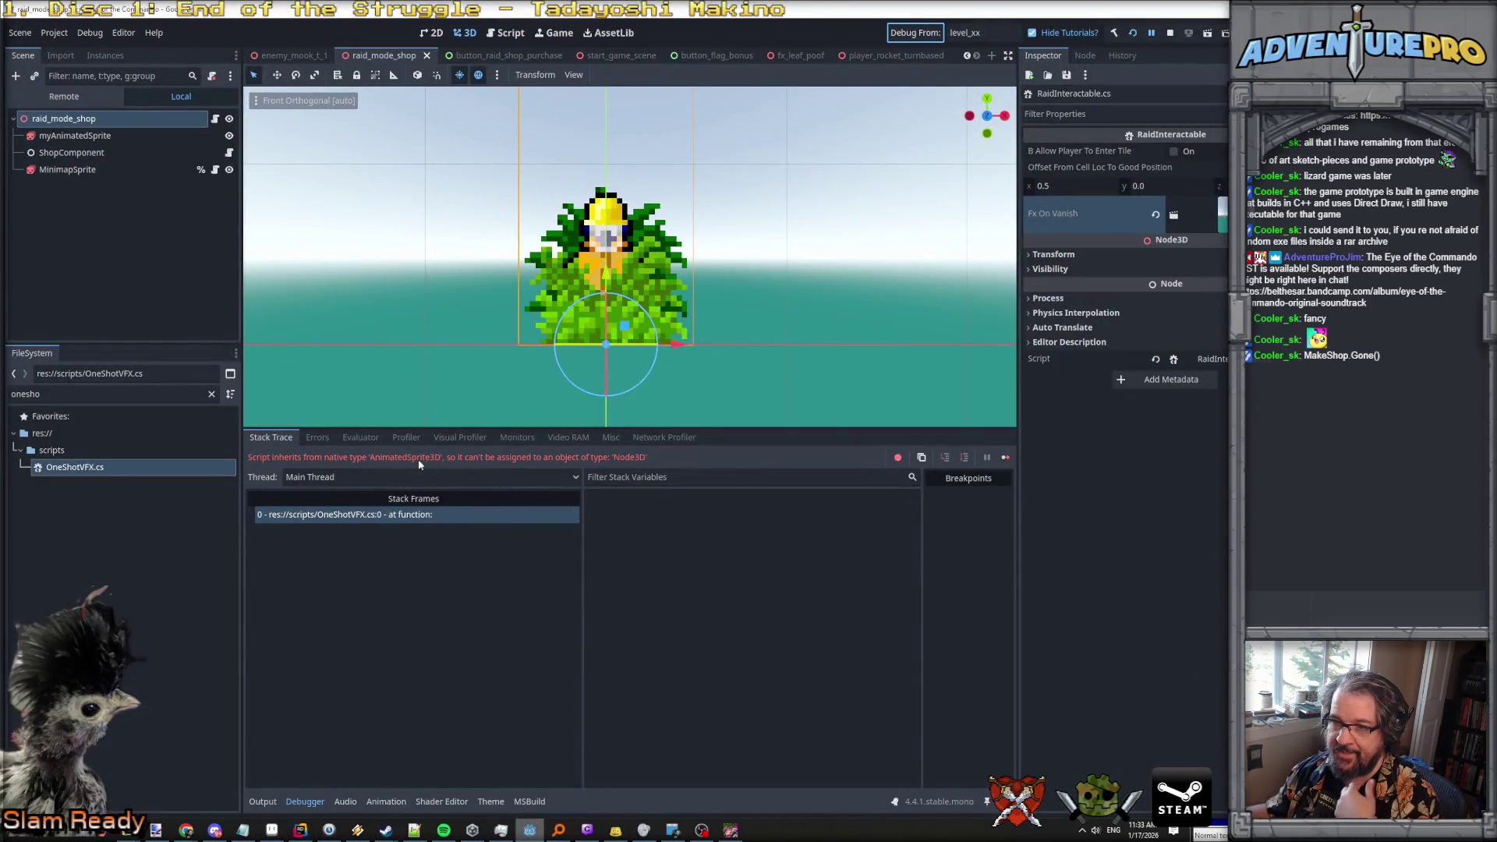
Stop the debug run, open the fx_leaf_poof scene and choose Change Type on its root node.
{"action": "left_click", "coordinate": [1169, 33]}
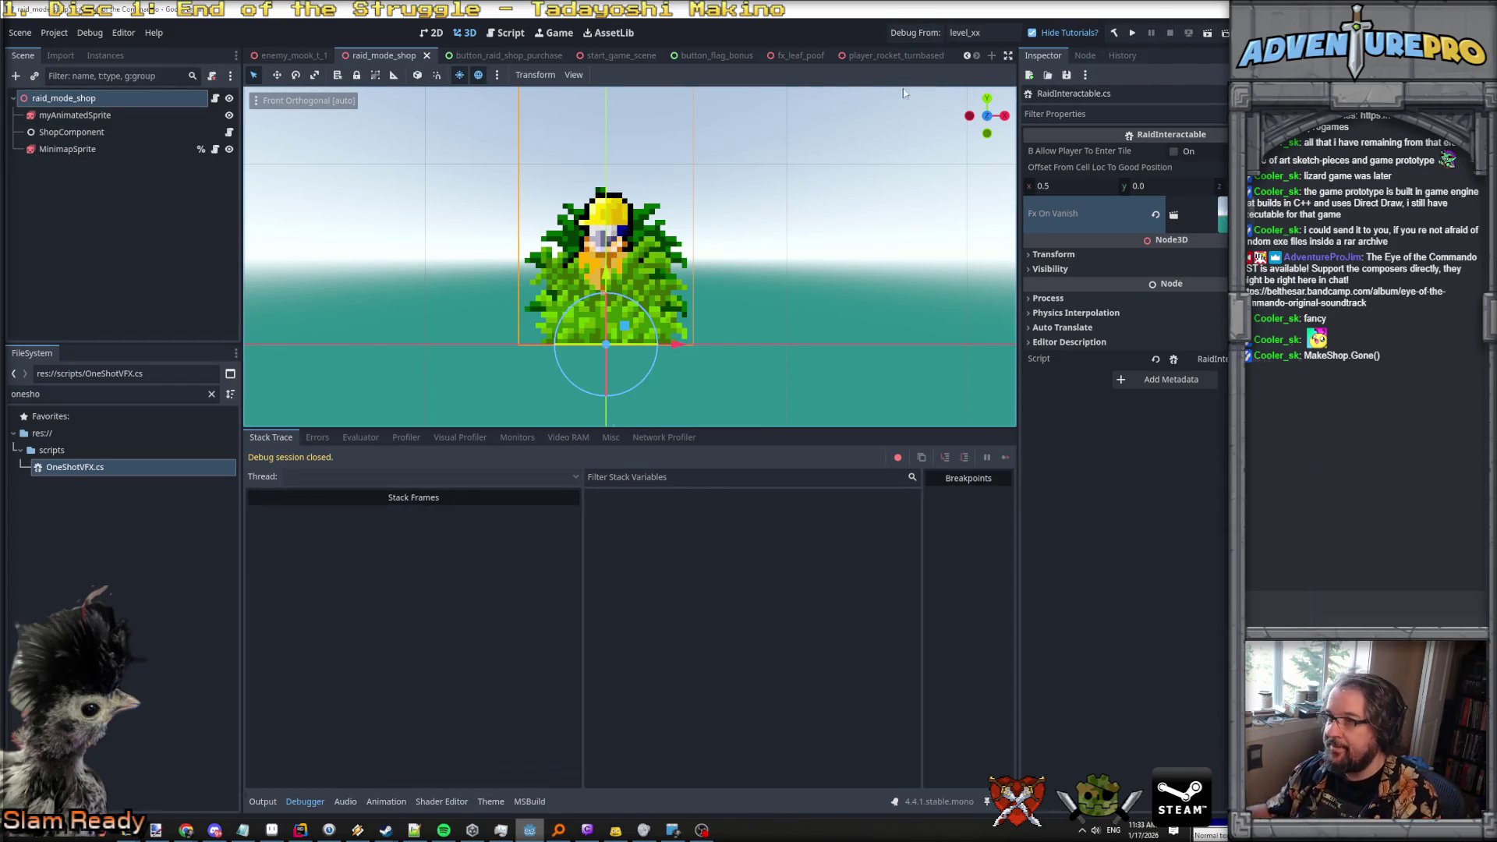
{"action": "left_click", "coordinate": [800, 55]}
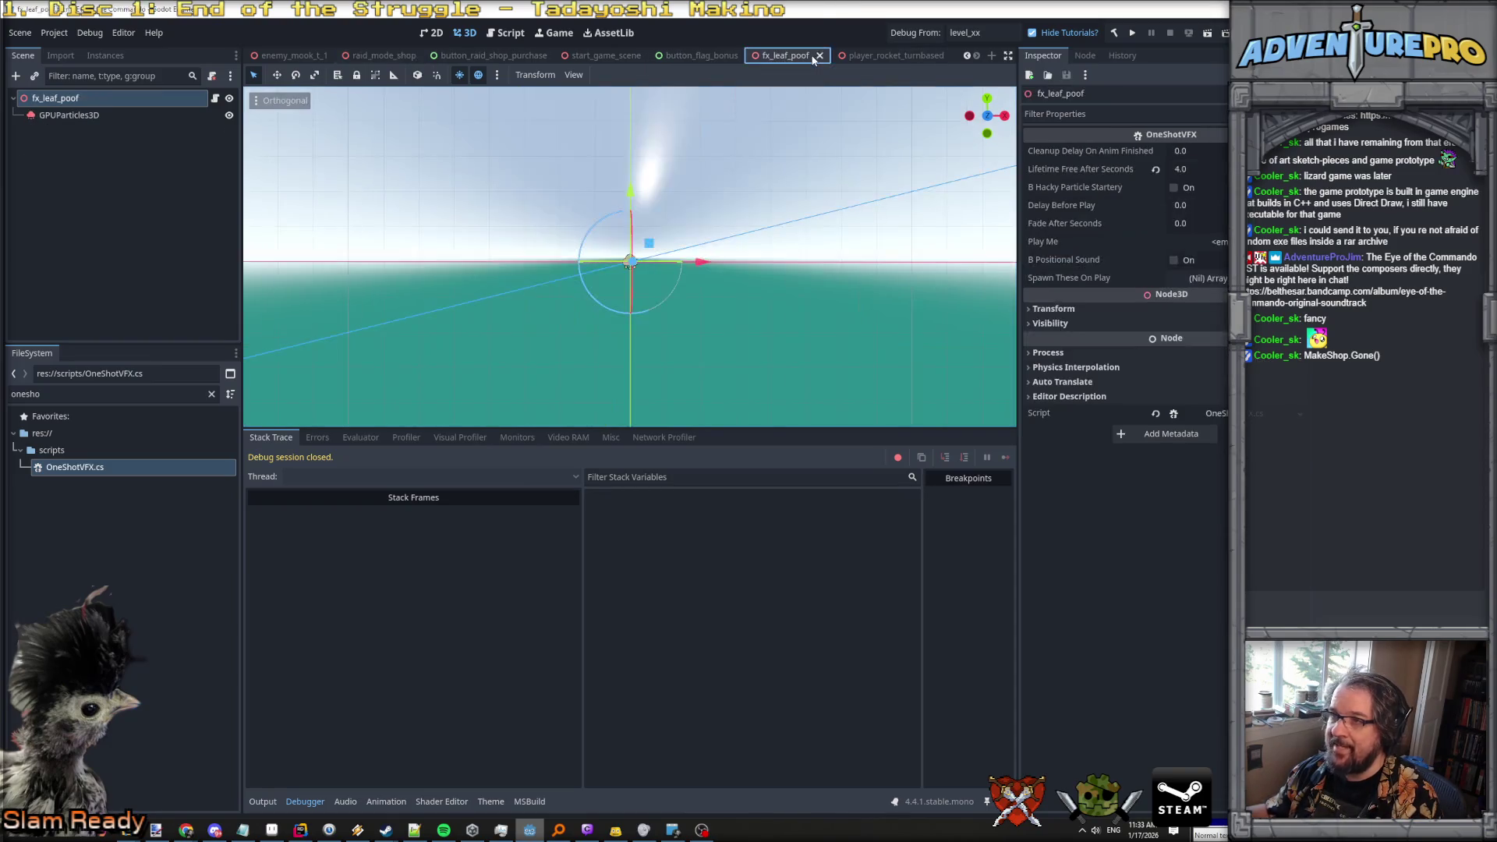
{"action": "left_click", "coordinate": [92, 101]}
{"action": "right_click", "coordinate": [92, 97]}
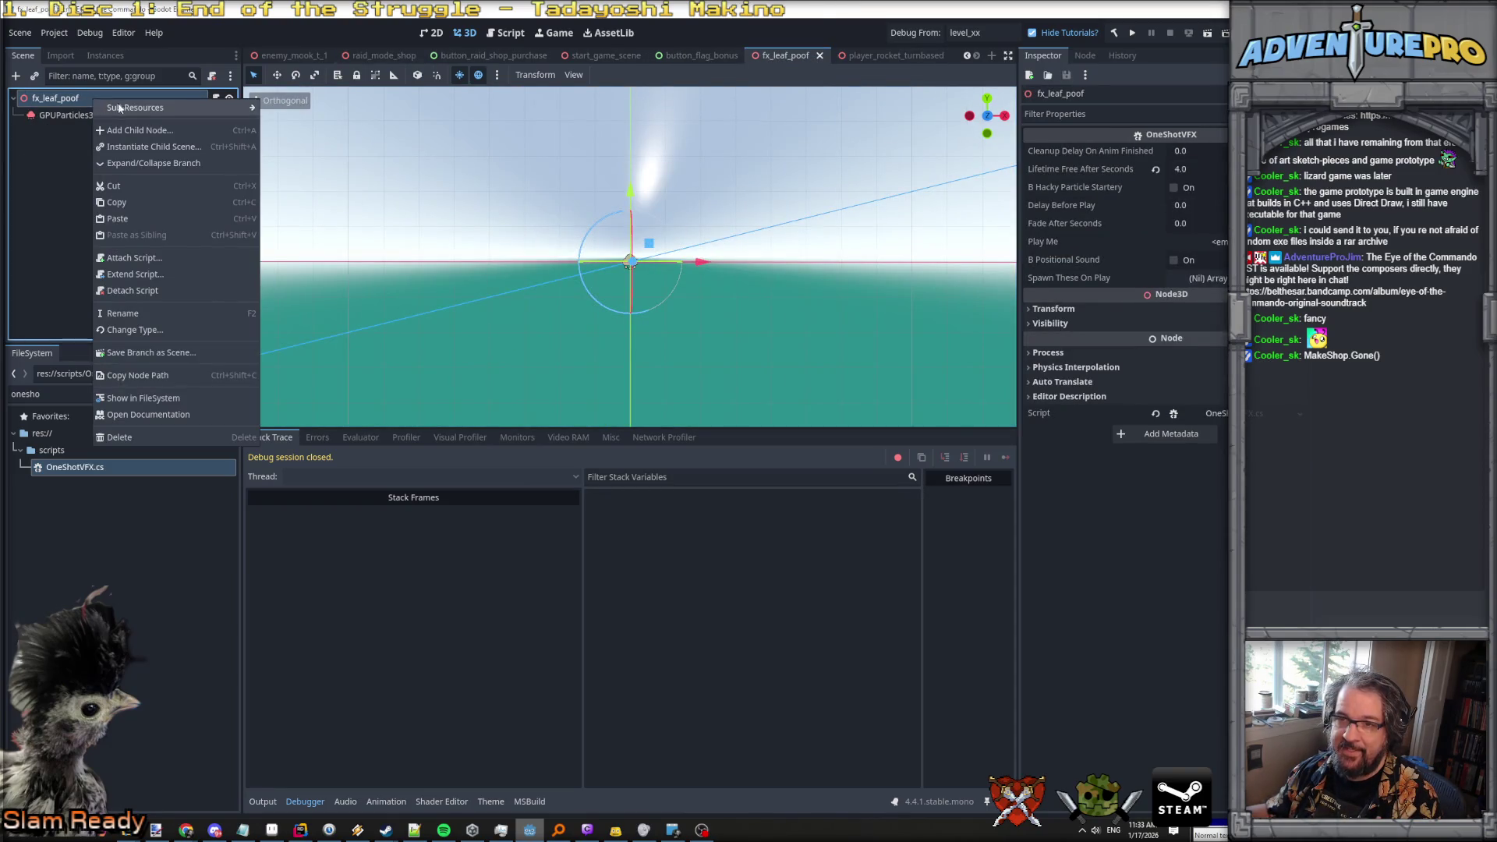
{"action": "mouse_move", "coordinate": [147, 109]}
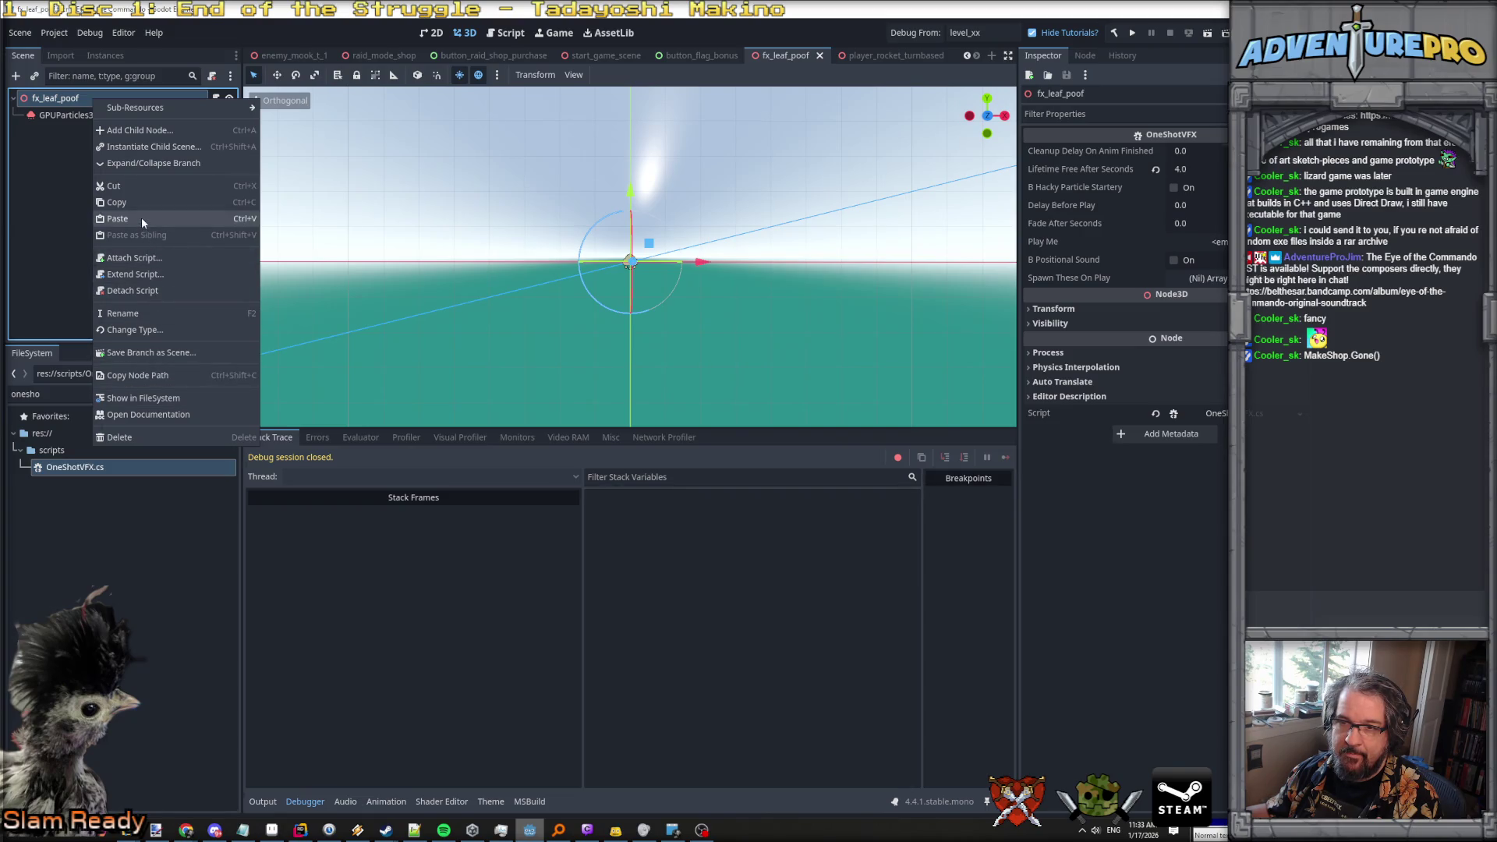
{"action": "left_click", "coordinate": [160, 325]}
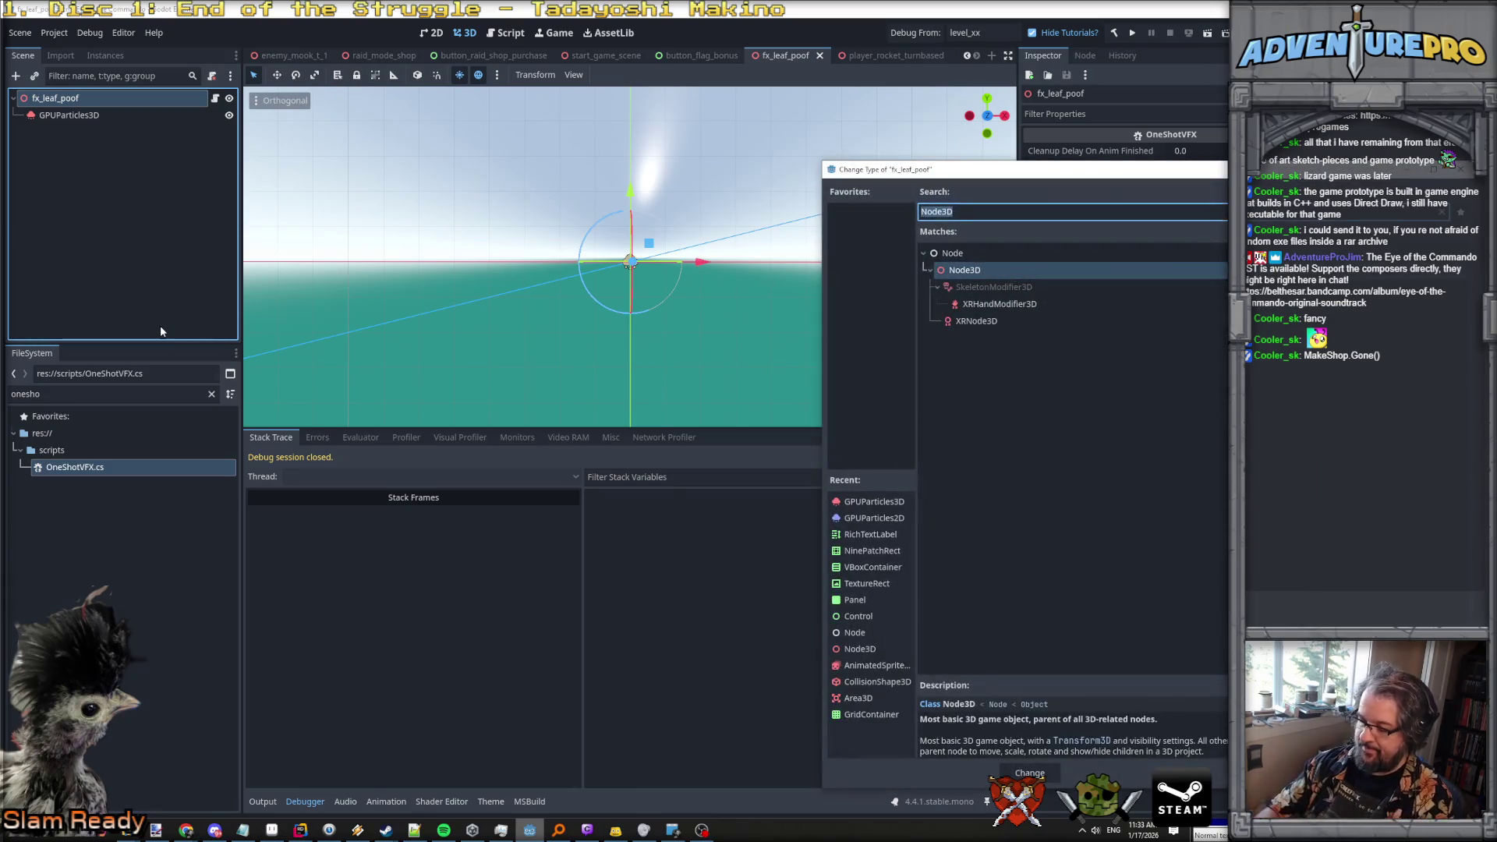
Change the fx_leaf_poof root node to AnimatedSprite3D and save the scene.
{"action": "type", "text": "animated"}
{"action": "key", "text": "Return"}
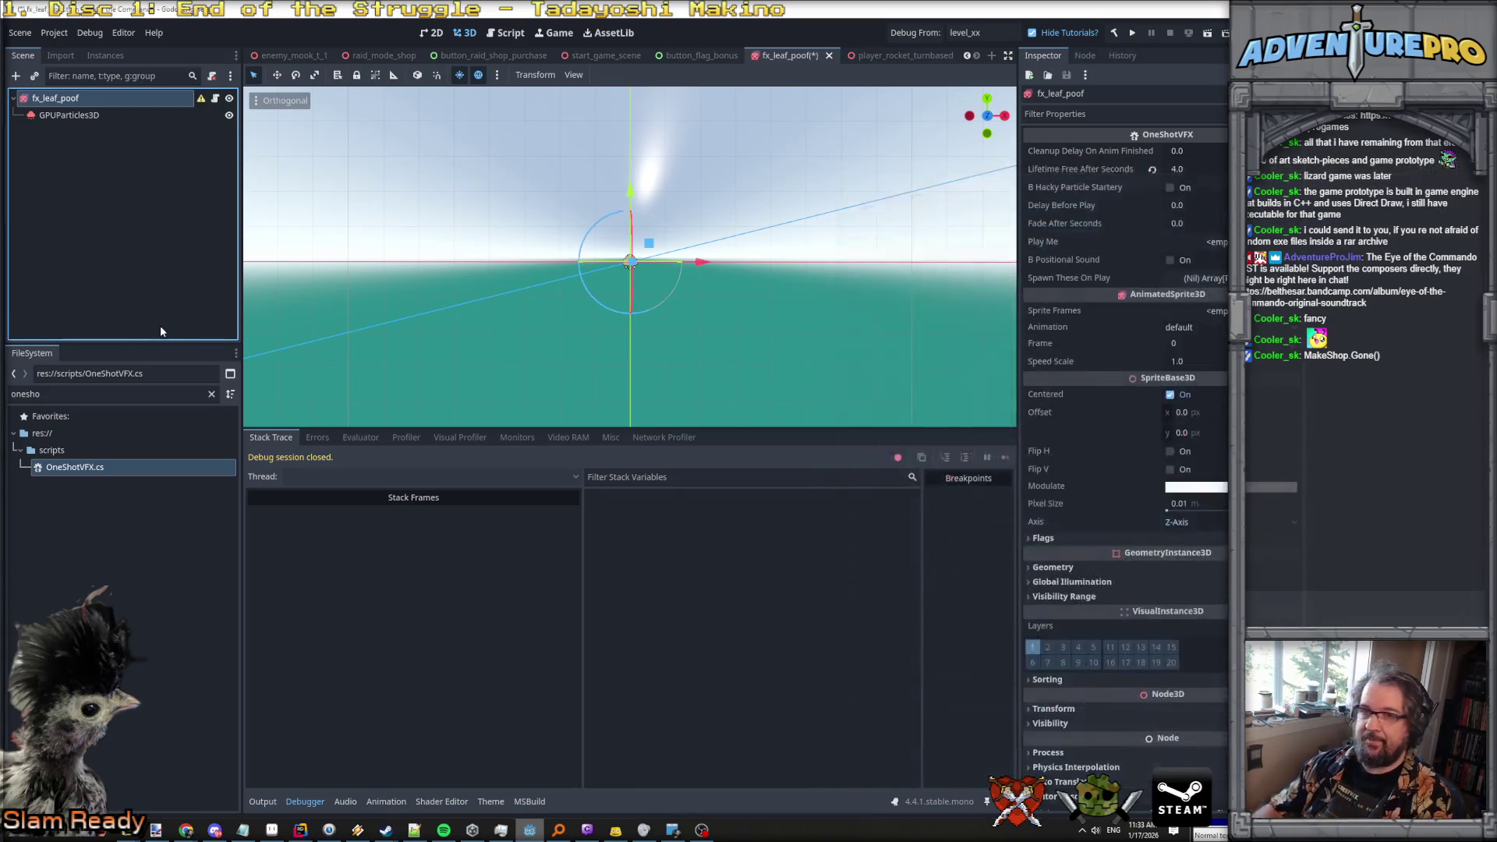
{"action": "key", "text": "ctrl+s"}
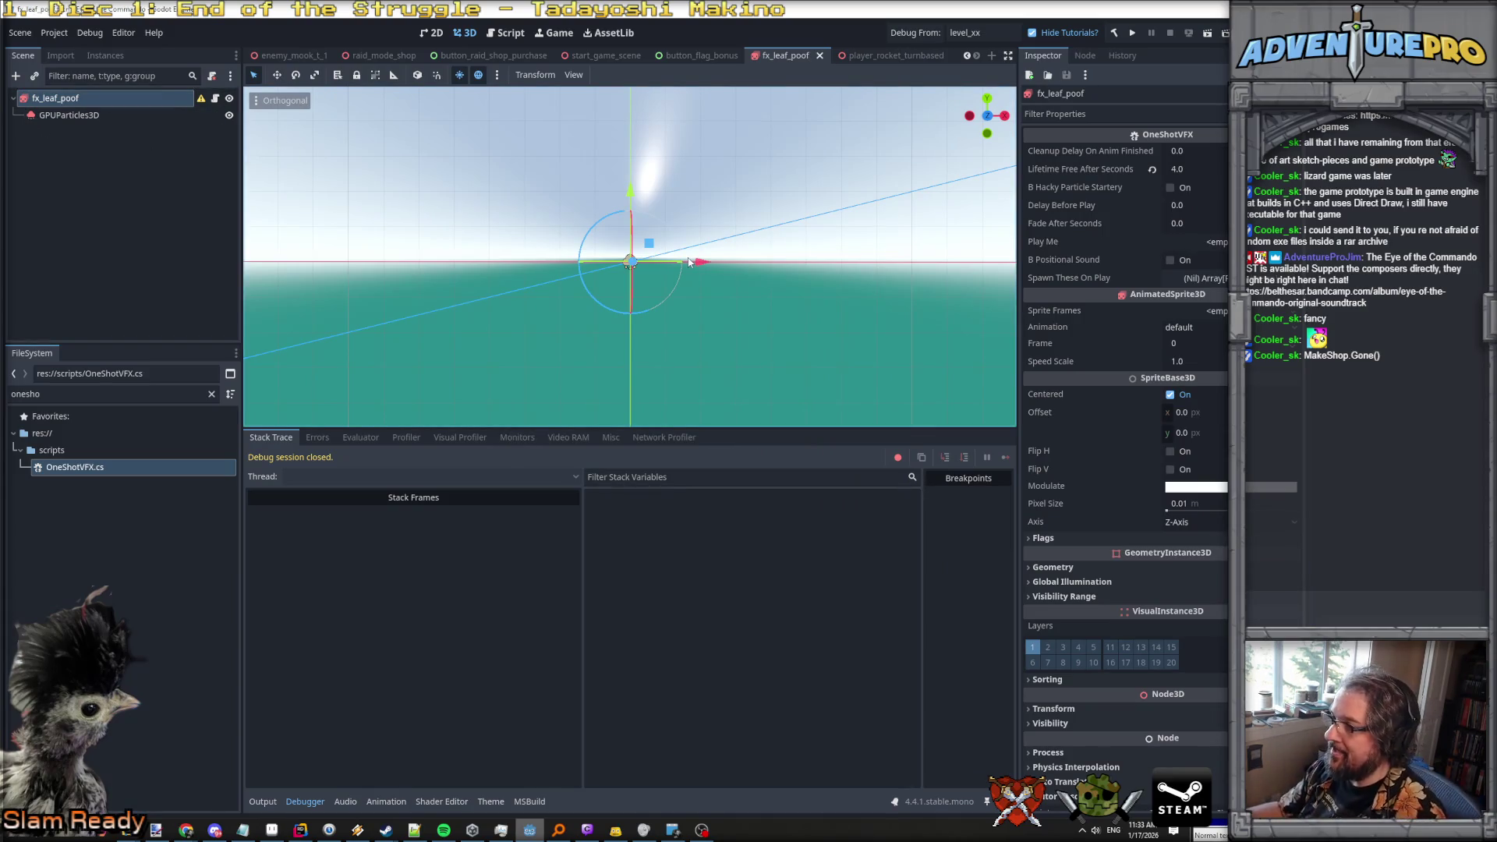
Enable Emitting on GPUParticles3D to preview the leaf burst, then frame the root node.
{"action": "scroll", "coordinate": [651, 261], "scroll_direction": "up", "scroll_amount": 3}
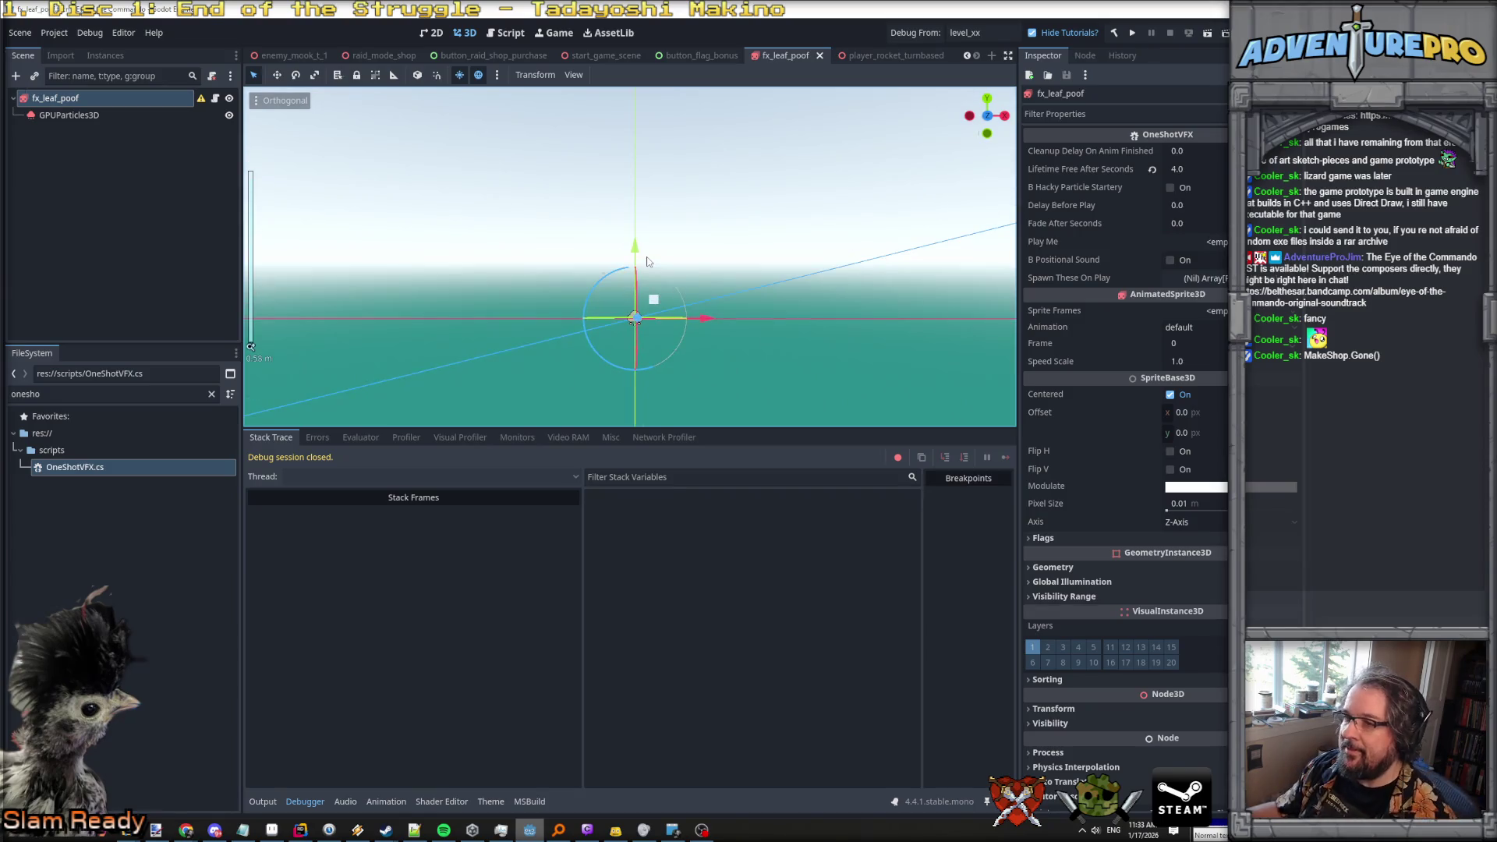
{"action": "scroll", "coordinate": [575, 239], "scroll_direction": "down", "scroll_amount": 1}
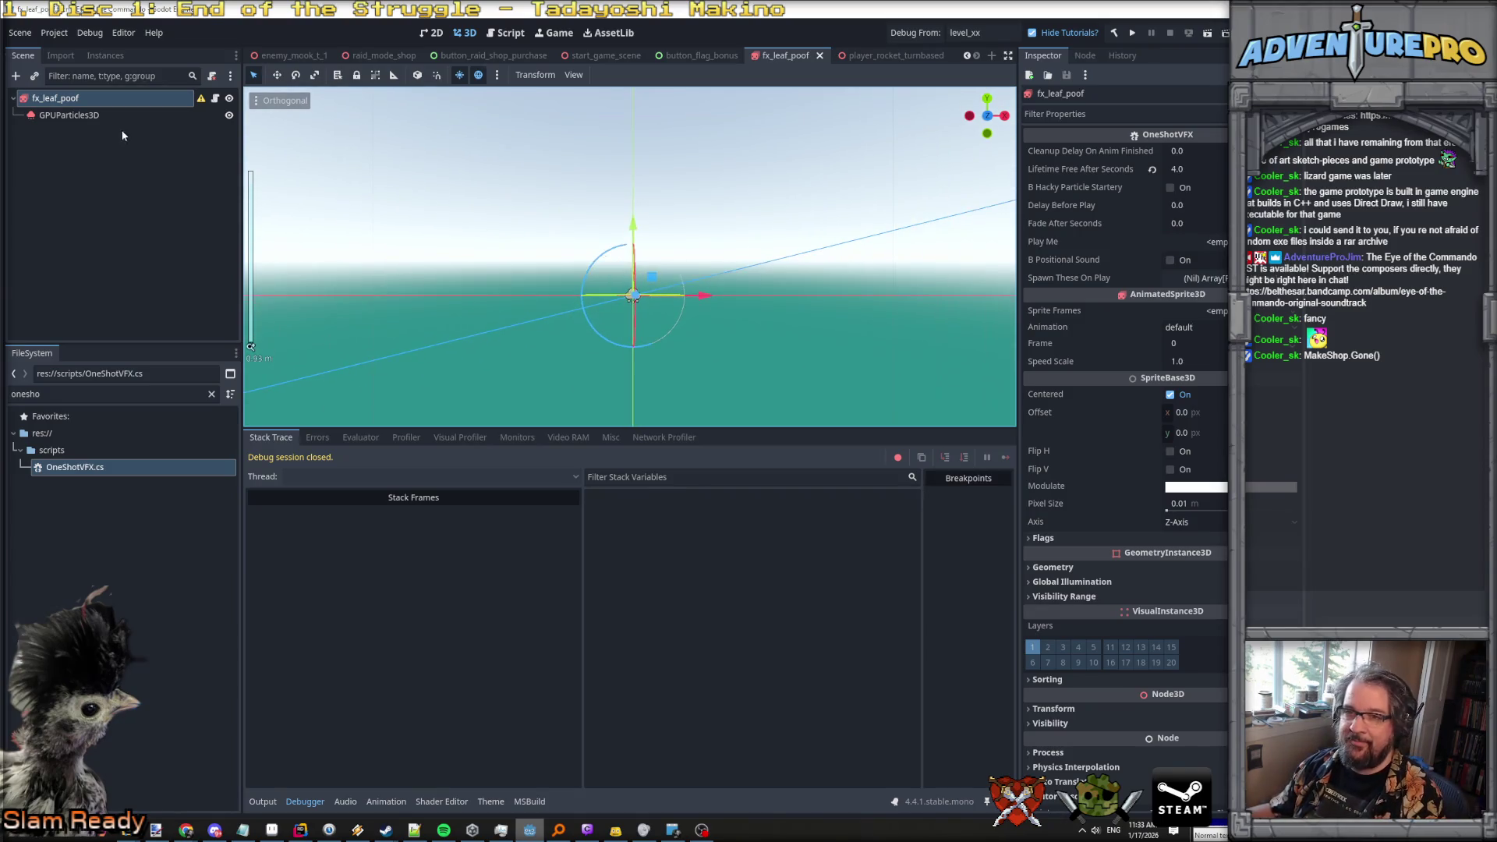
{"action": "left_click", "coordinate": [69, 115]}
{"action": "left_click", "coordinate": [1170, 152]}
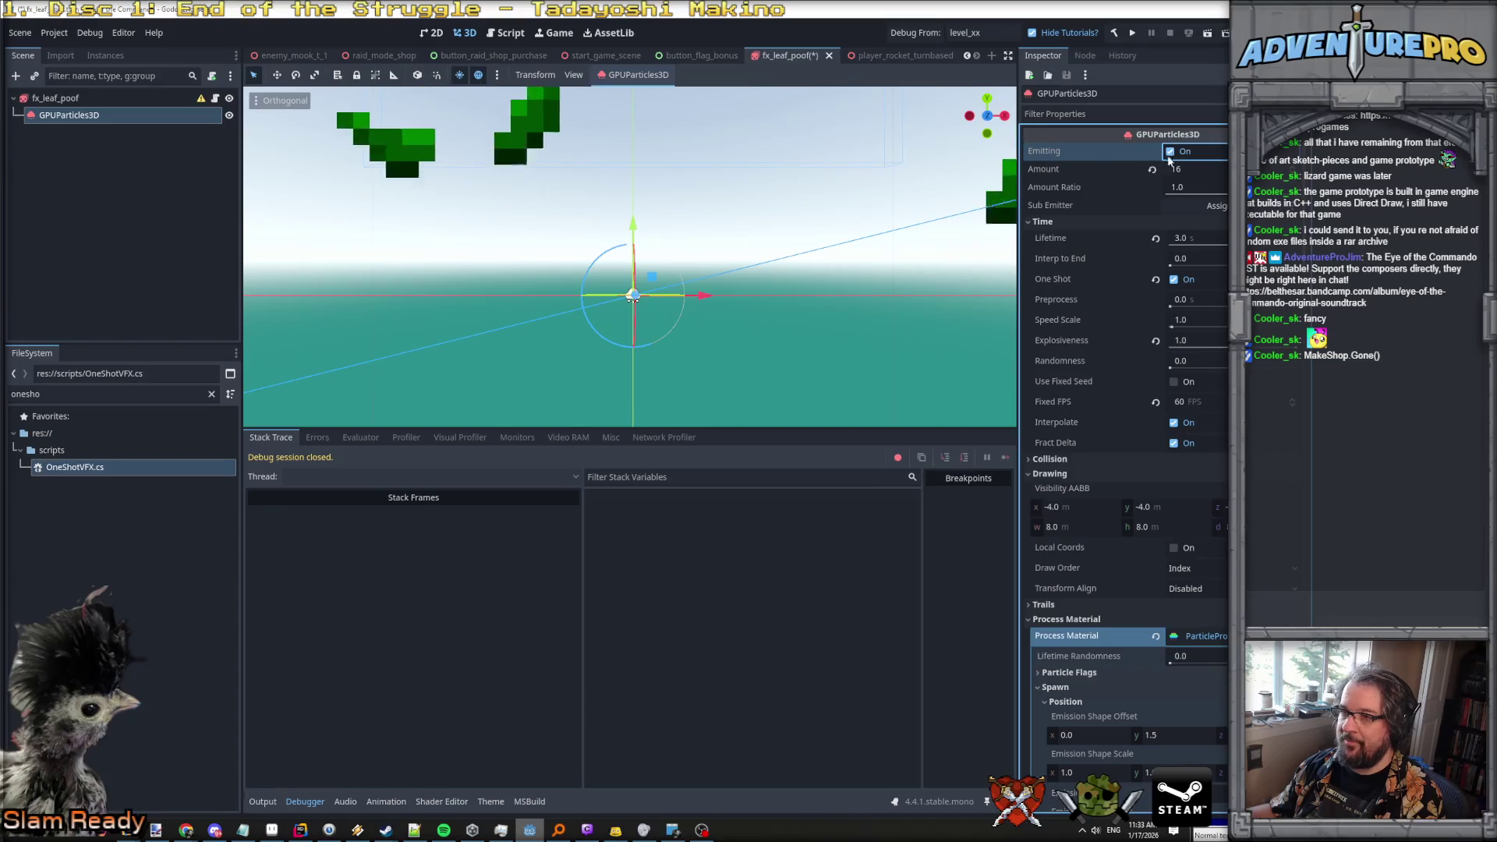
{"action": "scroll", "coordinate": [718, 303], "scroll_direction": "down", "scroll_amount": 5}
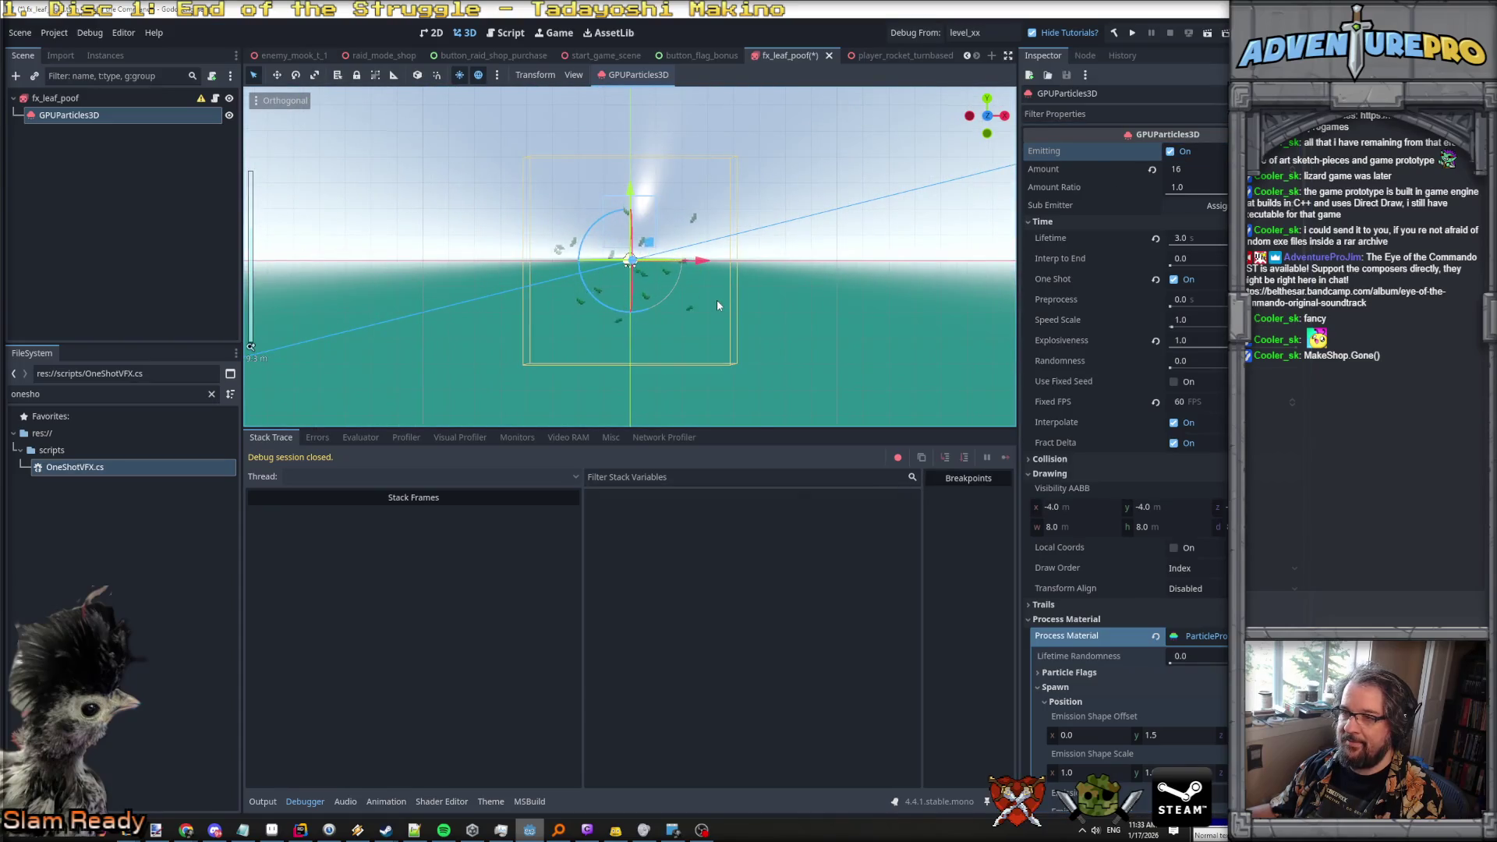
{"action": "scroll", "coordinate": [689, 299], "scroll_direction": "up", "scroll_amount": 3}
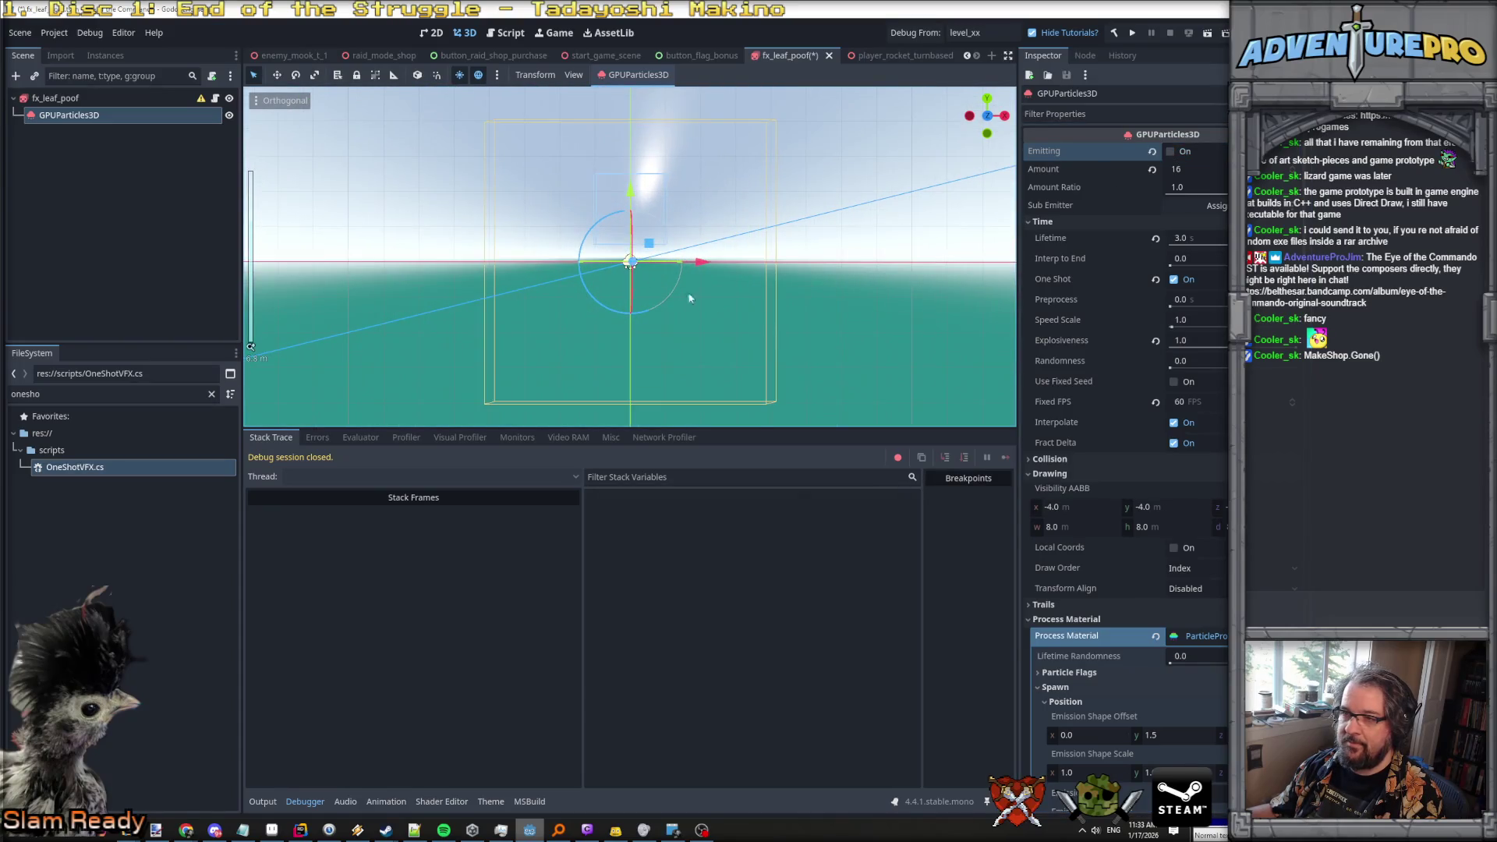
{"action": "left_click", "coordinate": [77, 98]}
{"action": "key", "text": "f"}
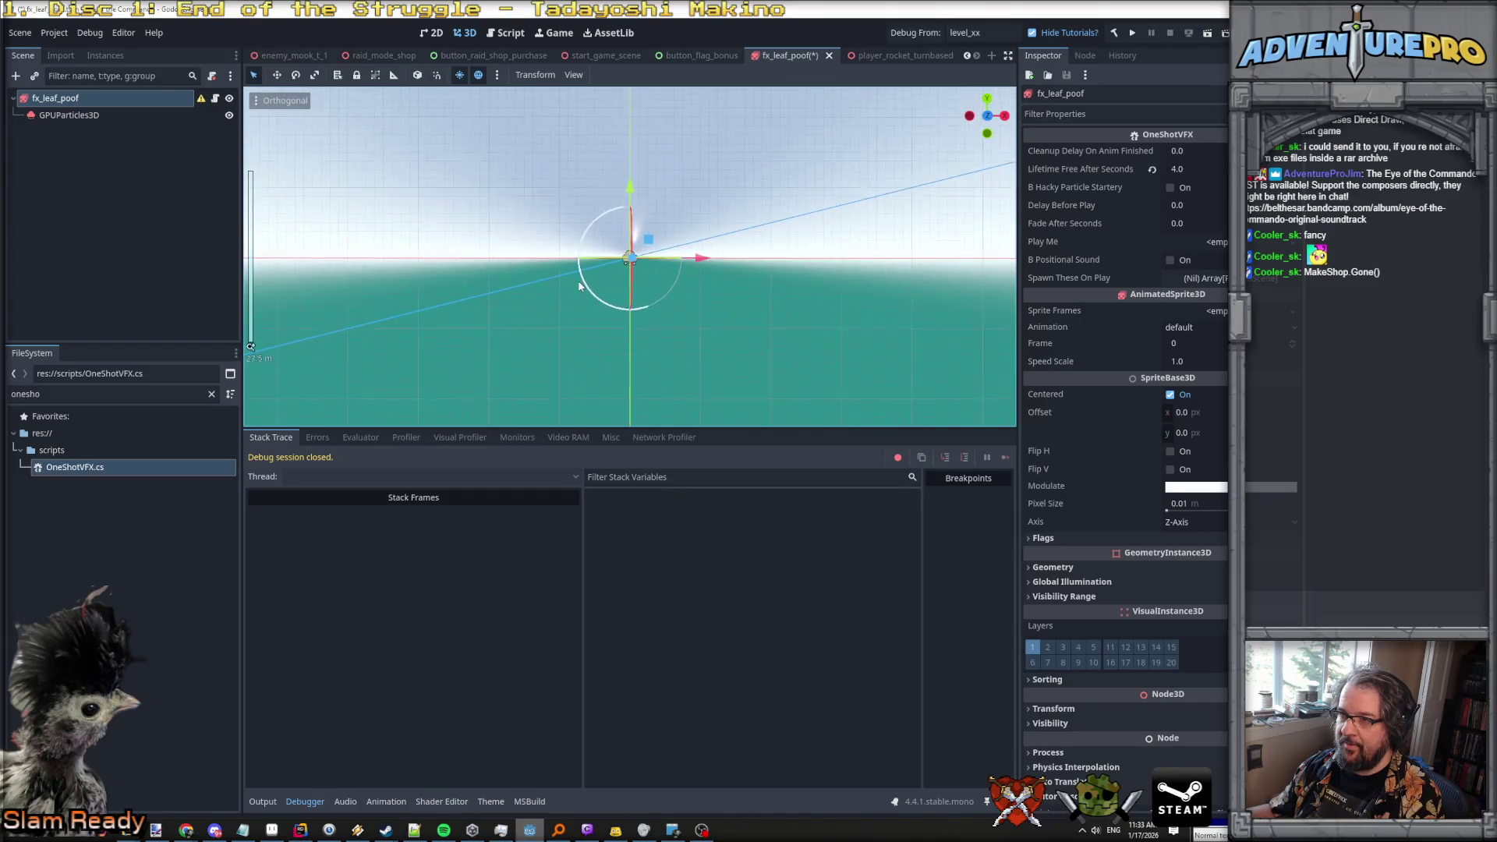
Pan the viewport and switch to the top, then front, preset view.
{"action": "mouse_move", "coordinate": [579, 286]}
{"action": "left_mouse_down"}
{"action": "mouse_move", "coordinate": [689, 321]}
{"action": "mouse_move", "coordinate": [731, 372]}
{"action": "mouse_move", "coordinate": [593, 329]}
{"action": "left_mouse_up"}
{"action": "left_click", "coordinate": [287, 100]}
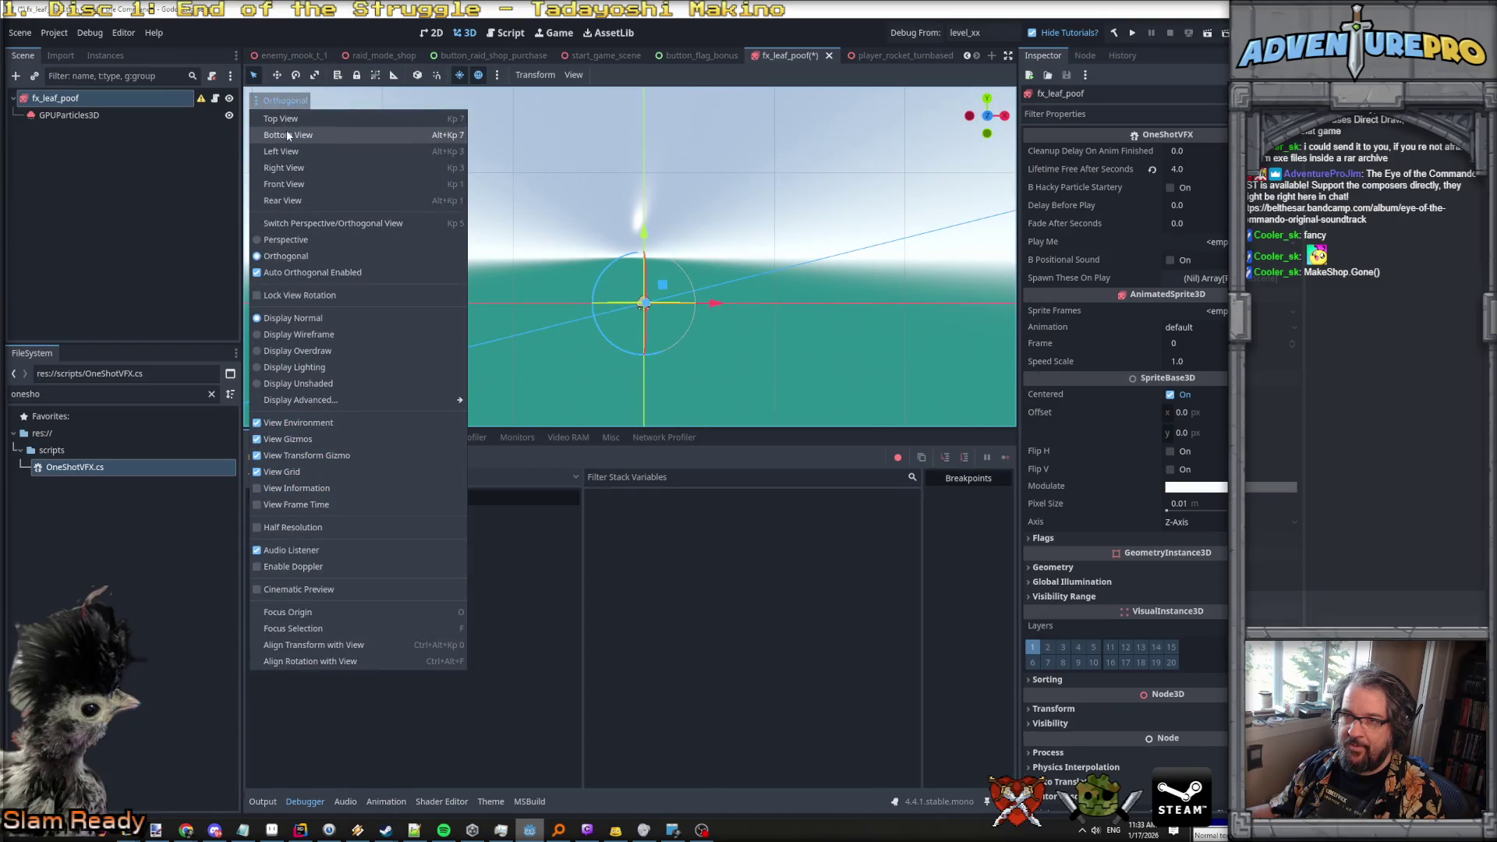
{"action": "left_click", "coordinate": [287, 125]}
{"action": "left_click", "coordinate": [289, 99]}
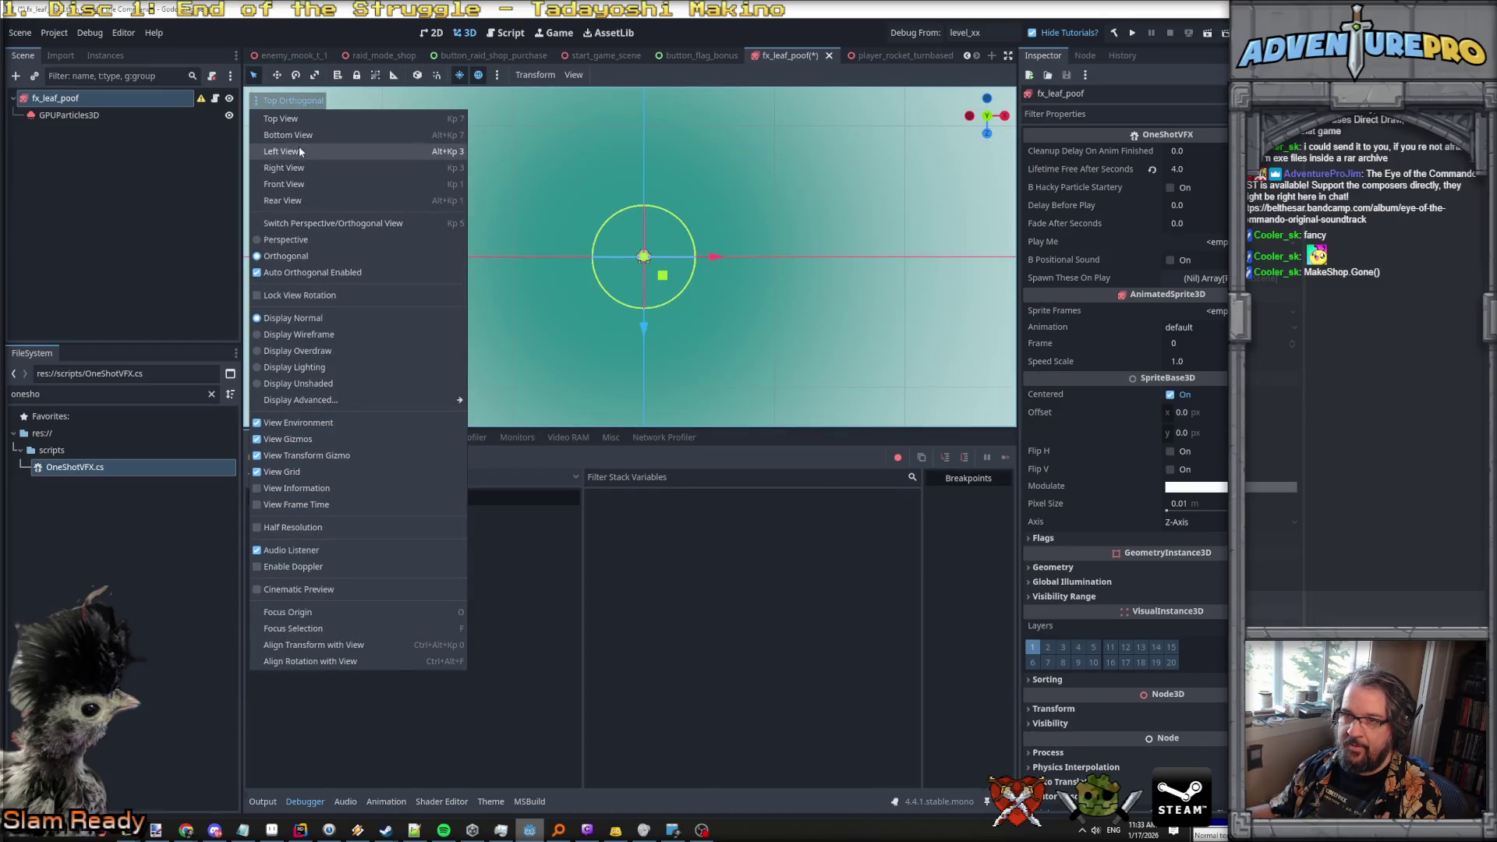
{"action": "left_click", "coordinate": [303, 183]}
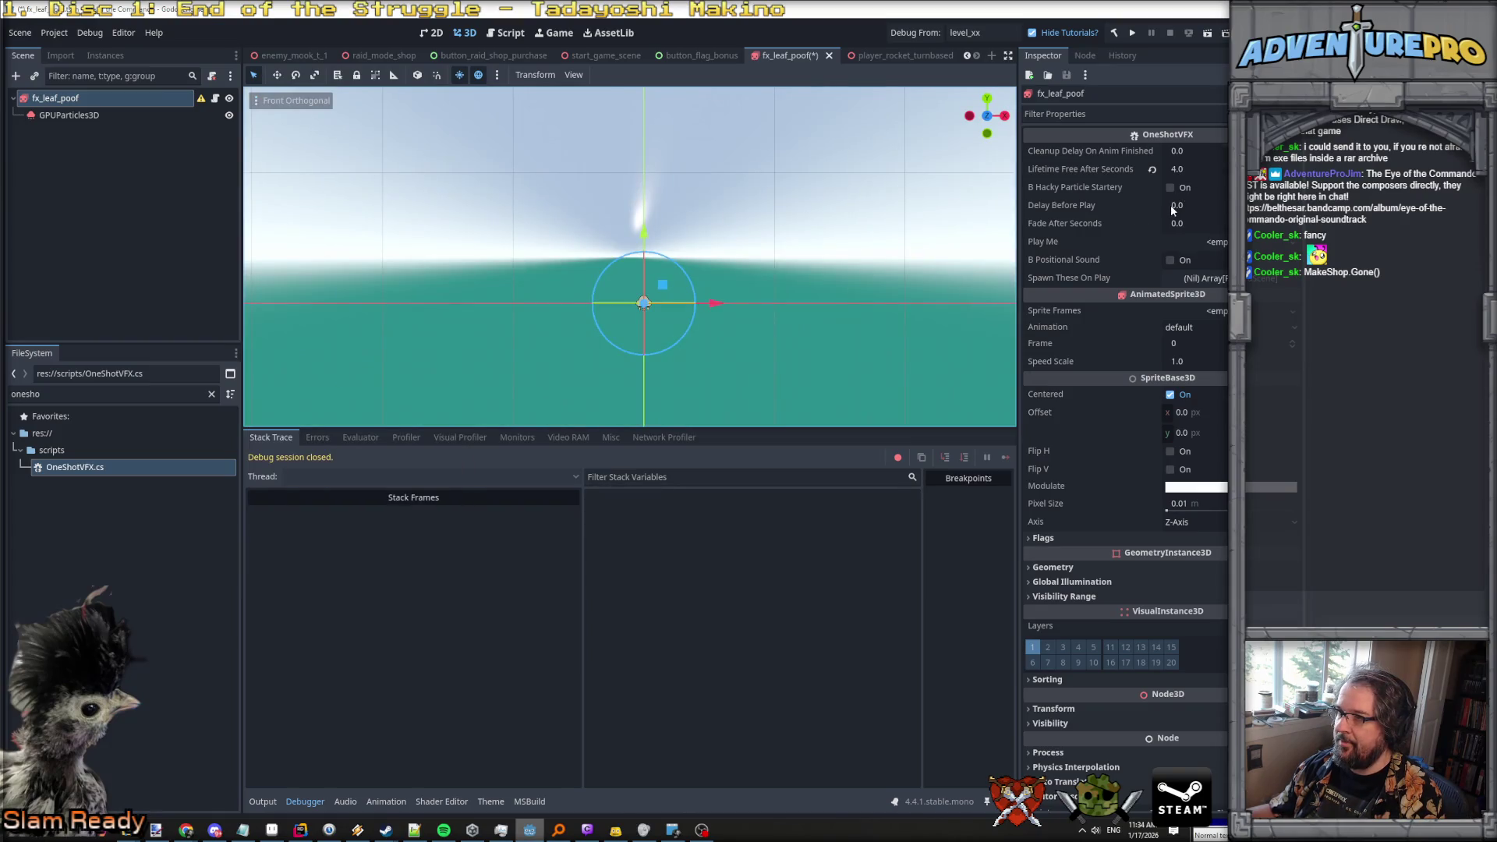
Replay the leaf burst from GPUParticles3D and reselect the emitter to show its settings.
{"action": "key", "text": "Down"}
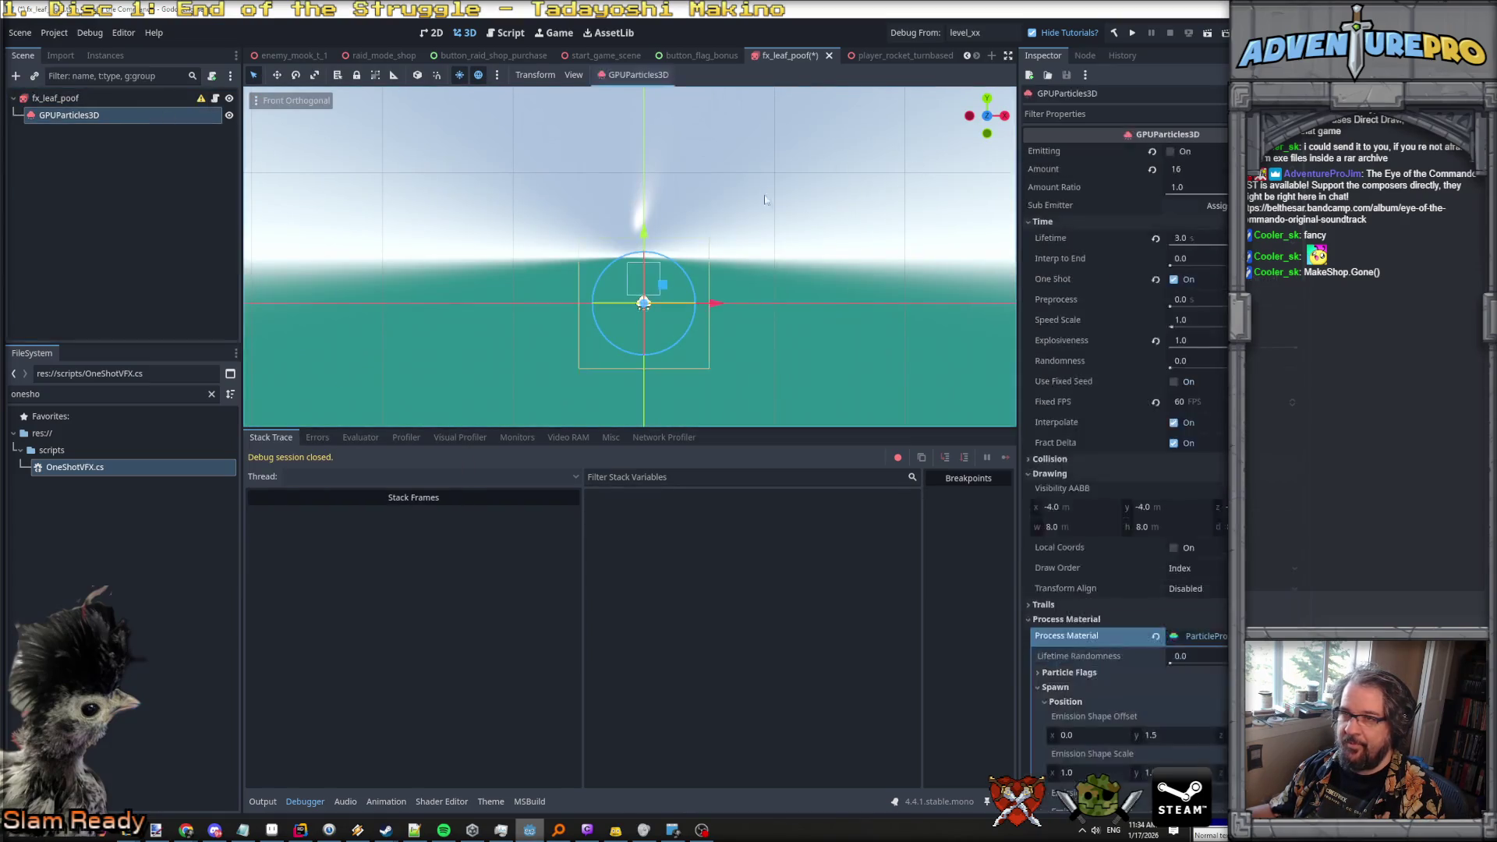
{"action": "left_click", "coordinate": [1170, 151]}
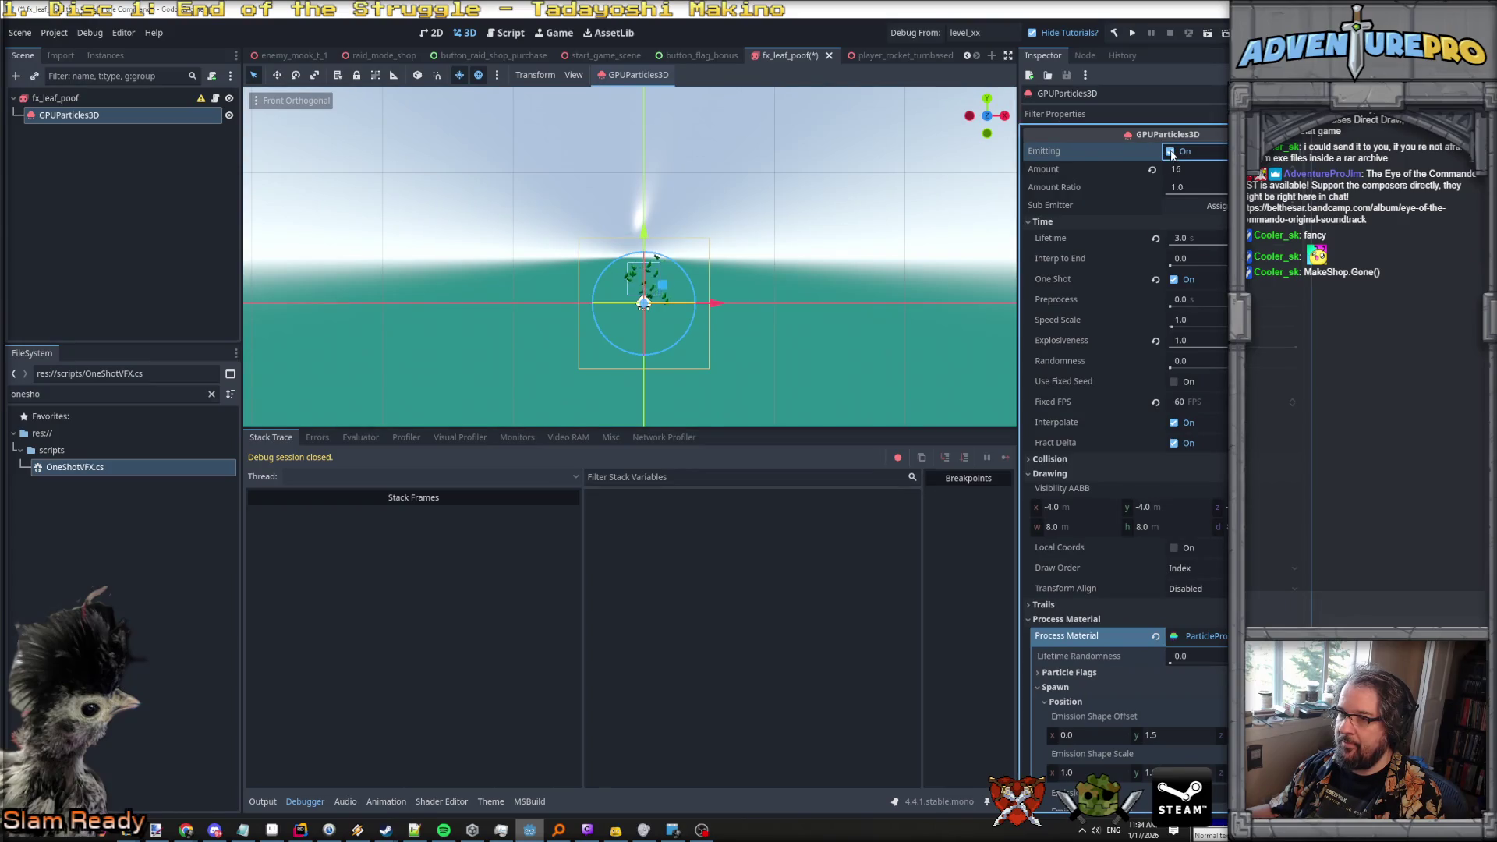
{"action": "left_click", "coordinate": [95, 98]}
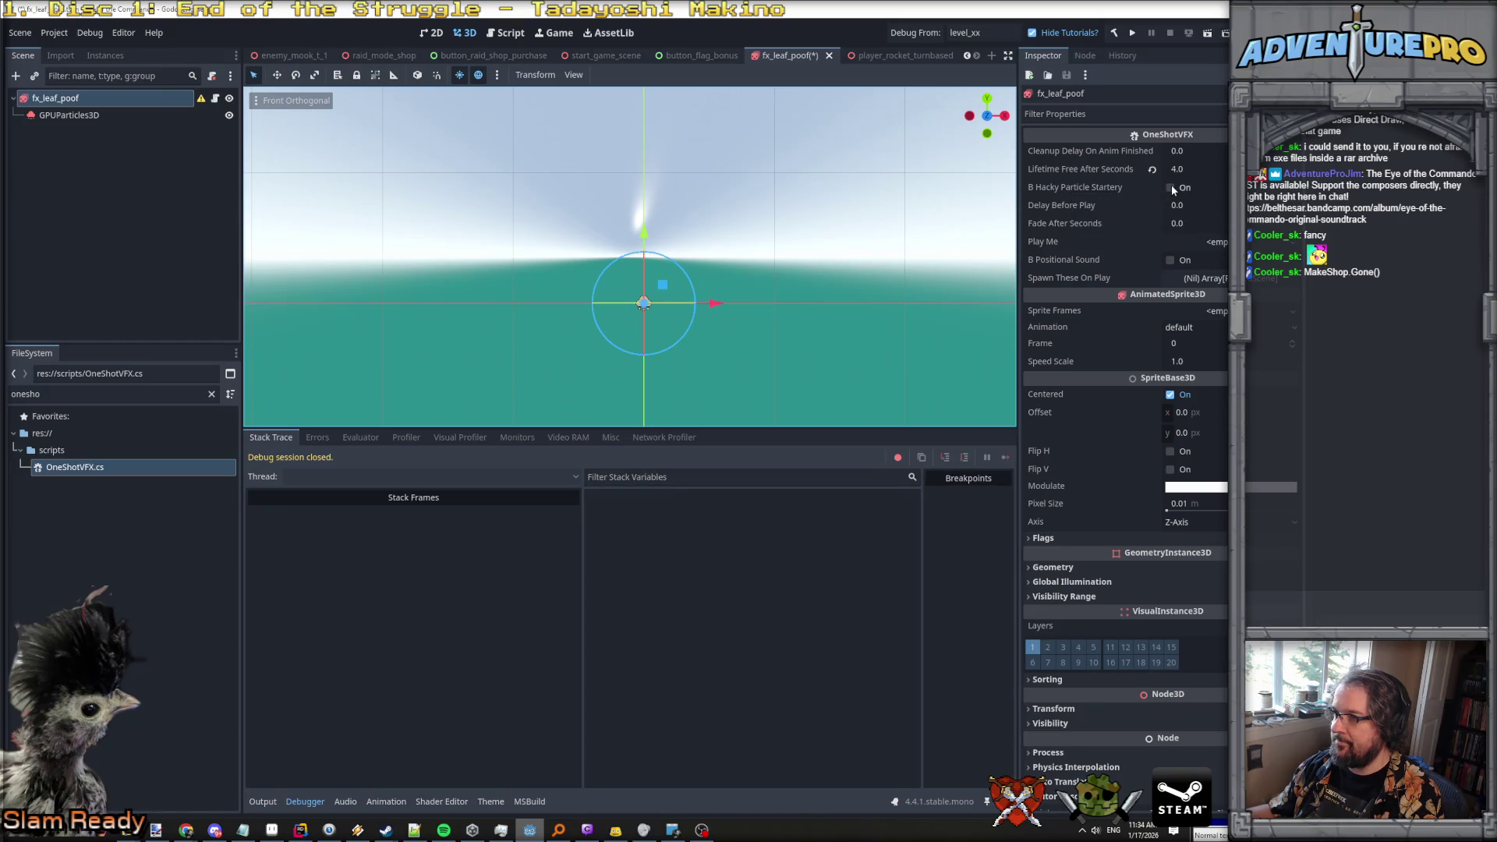
{"action": "key", "text": "Down"}
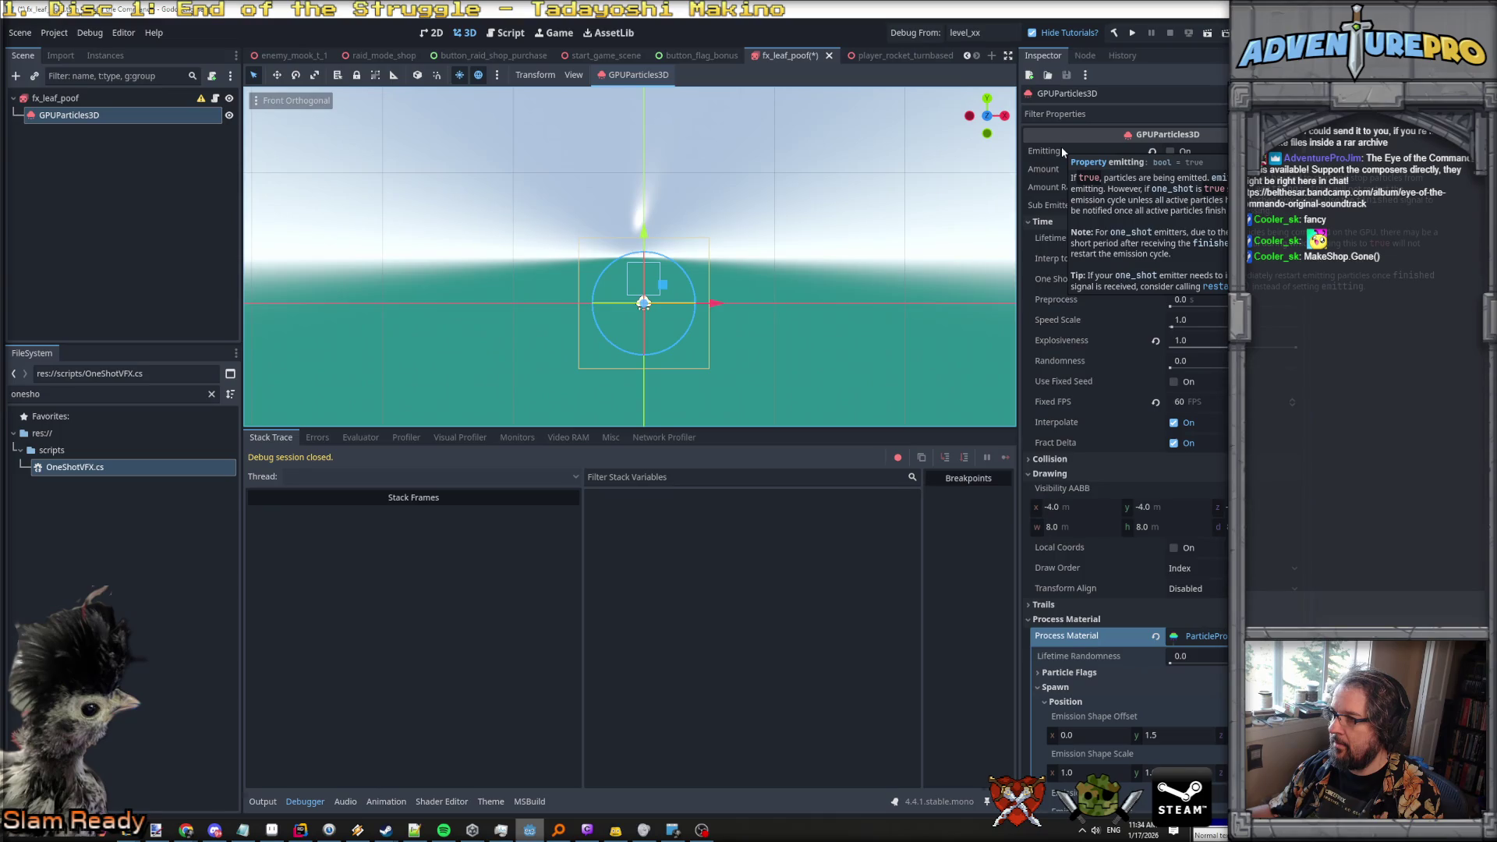
Preview the one-shot leaf burst, then collapse the Drawing, Process Material and Draw Passes groups.
{"action": "left_click", "coordinate": [1170, 151]}
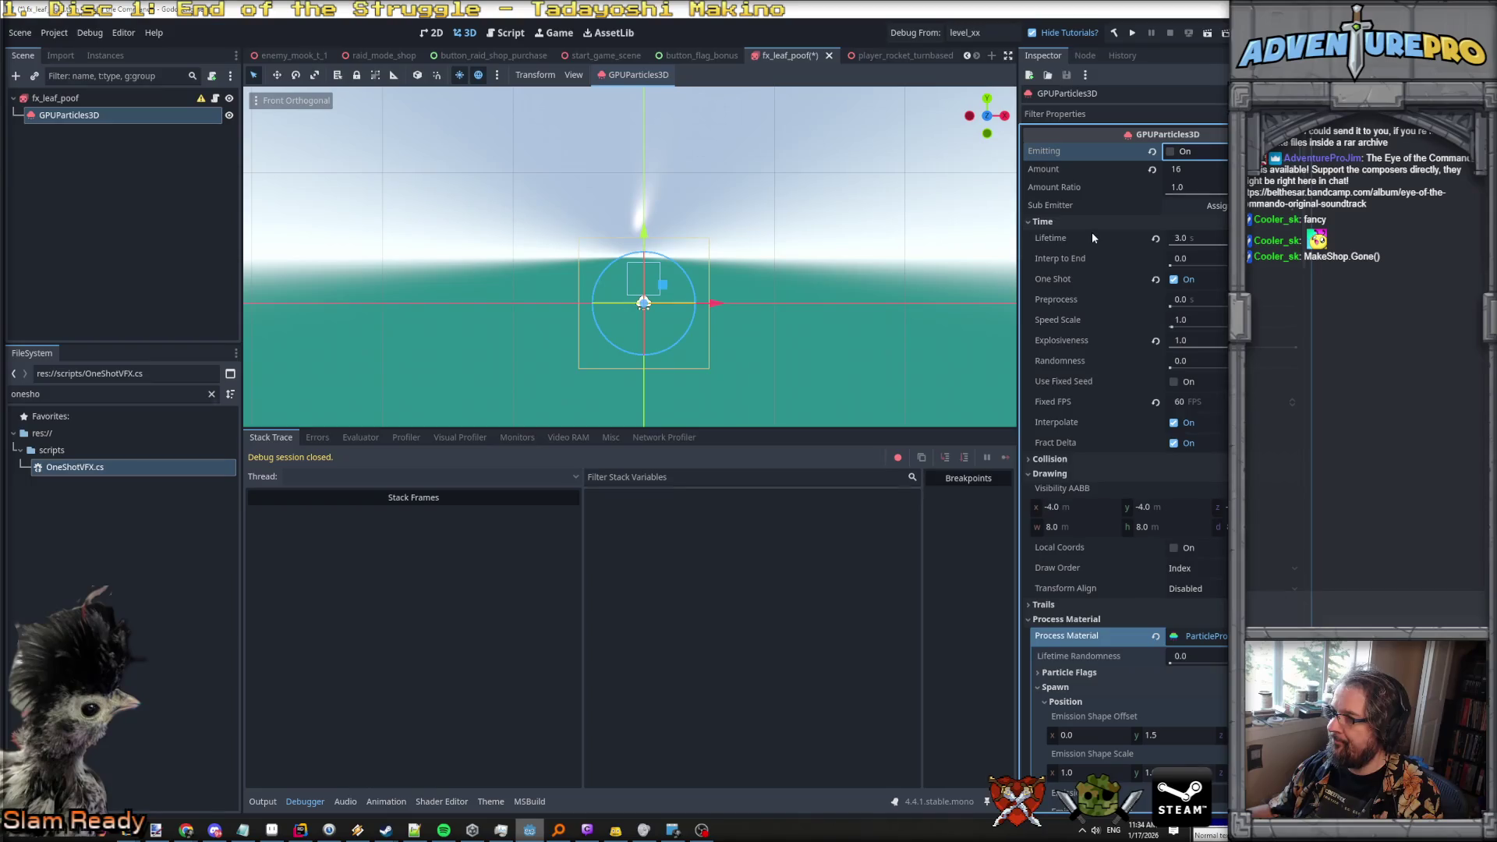
{"action": "mouse_move", "coordinate": [1062, 274]}
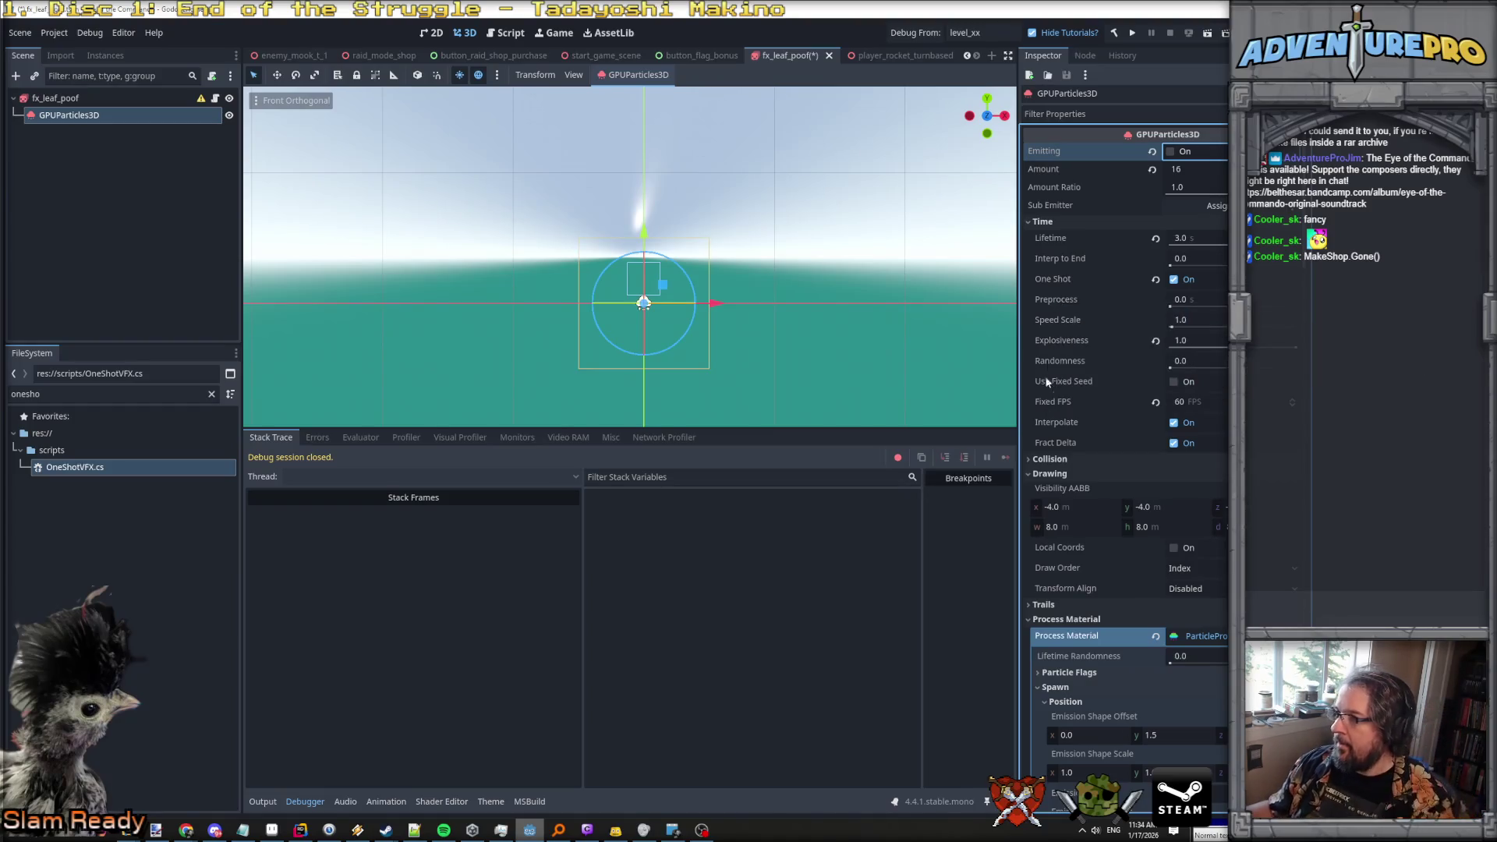
{"action": "scroll", "coordinate": [1053, 420], "scroll_direction": "down", "scroll_amount": 1}
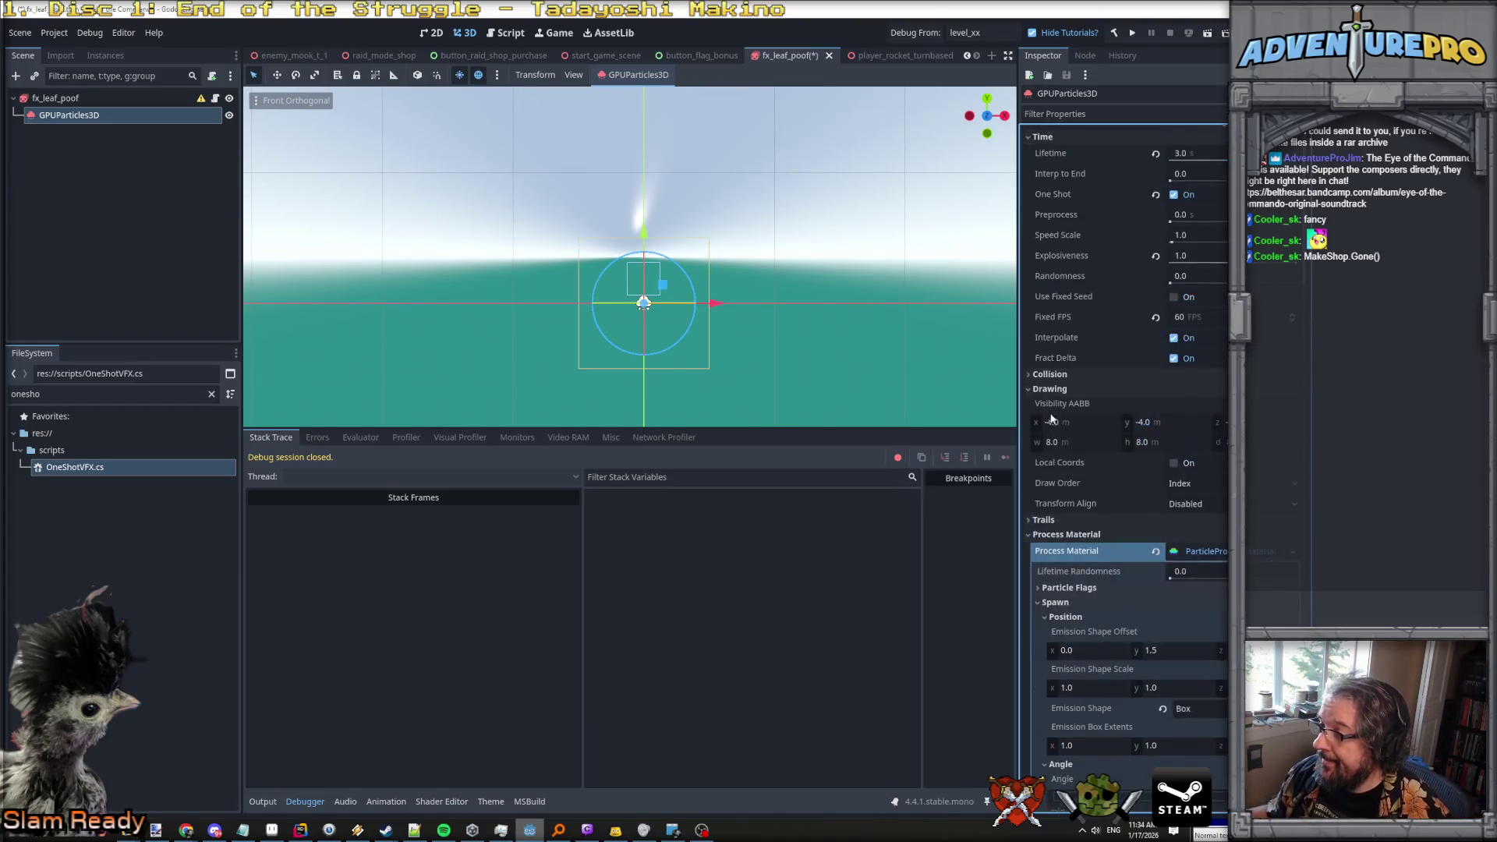
{"action": "left_click", "coordinate": [1030, 389]}
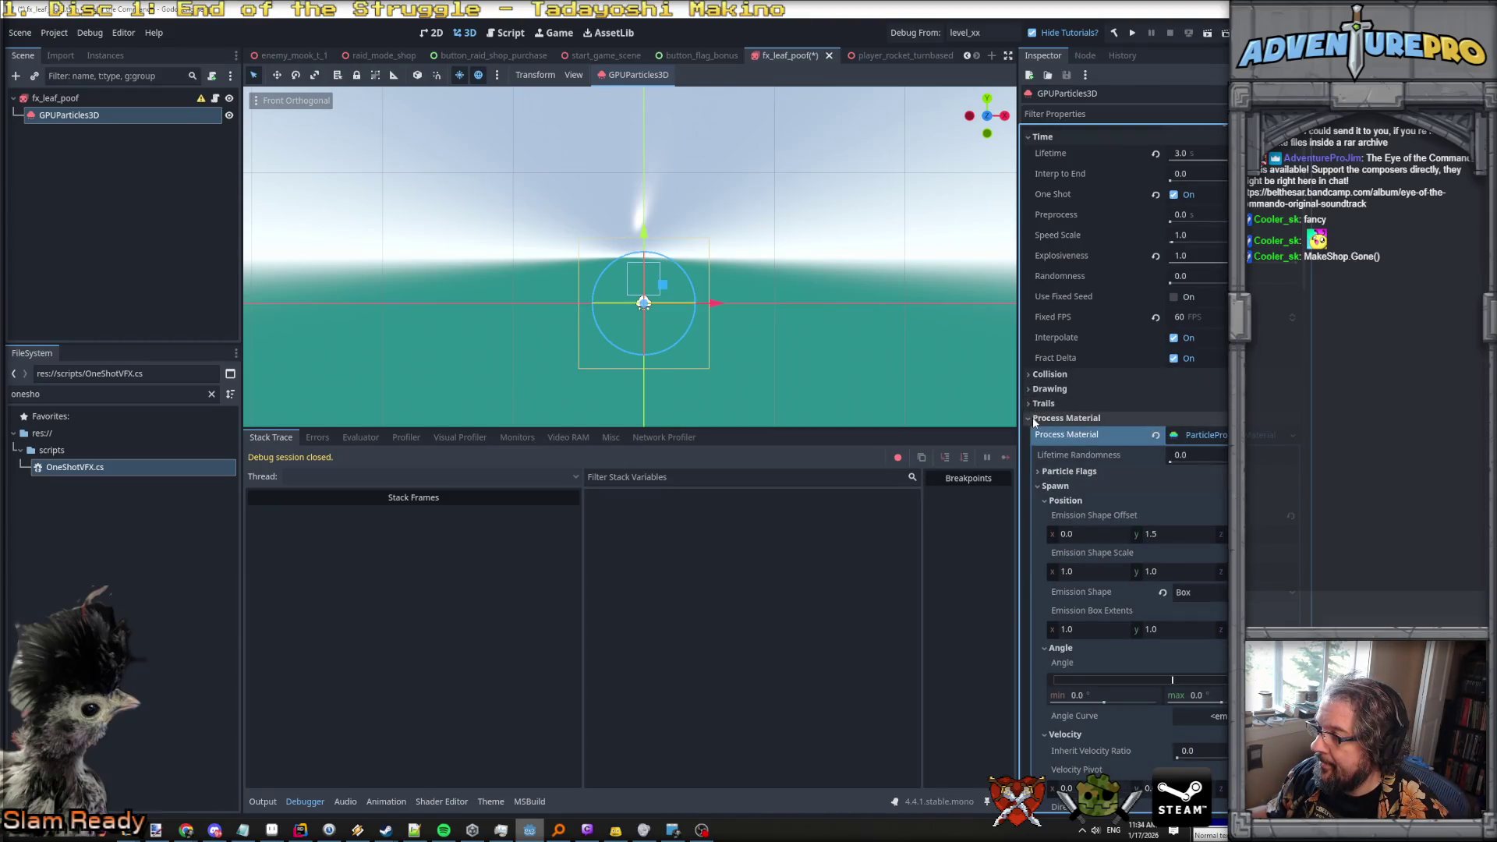
{"action": "left_click", "coordinate": [1031, 418]}
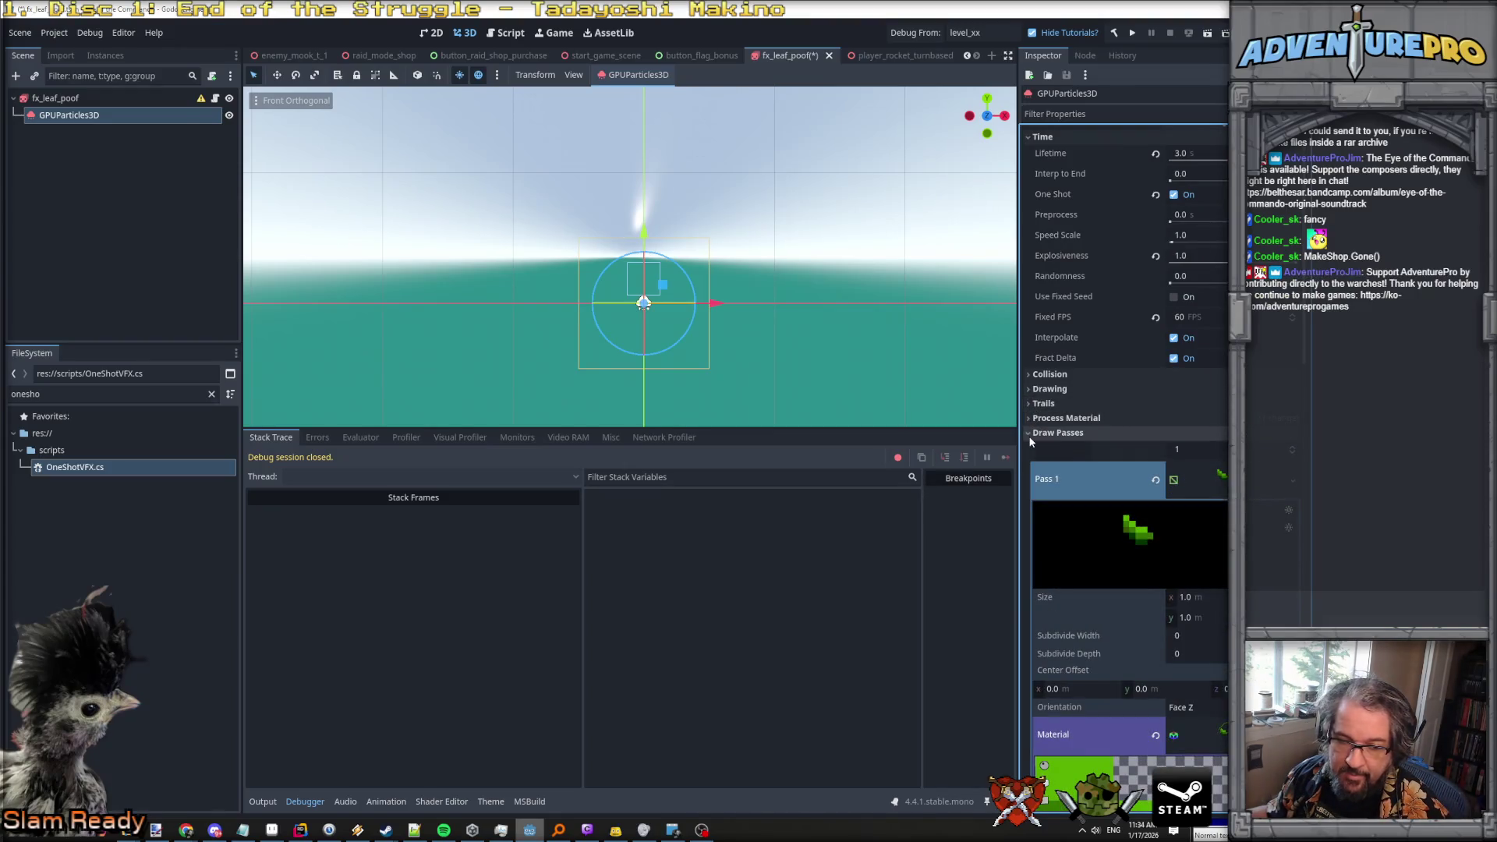
{"action": "left_click", "coordinate": [1044, 432]}
{"action": "scroll", "coordinate": [1076, 481], "scroll_direction": "up", "scroll_amount": 1}
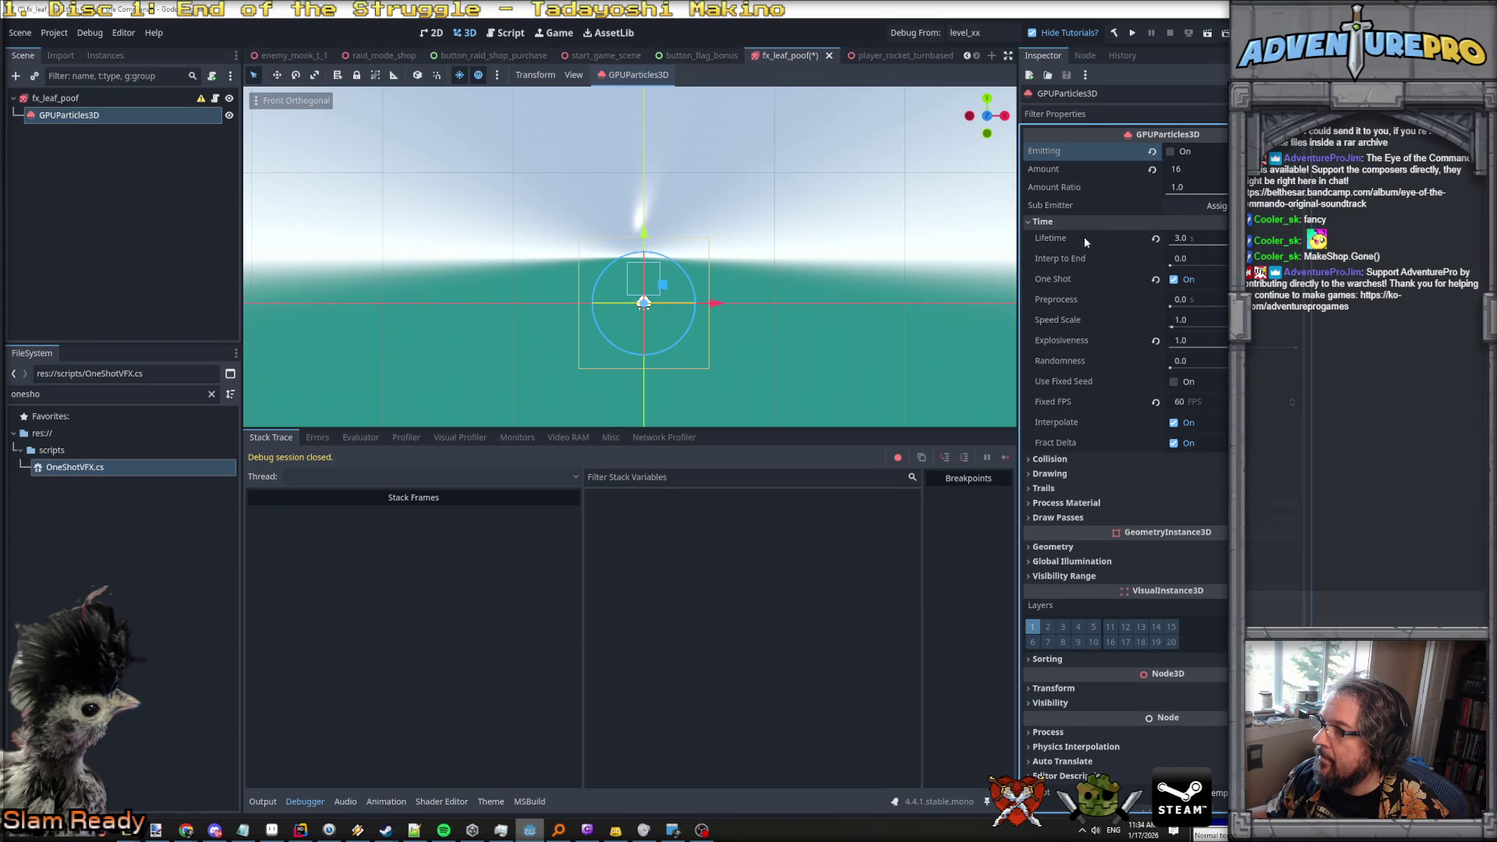
Re-expand Drawing and Draw Passes to inspect the leaf quad, then reselect the fx_leaf_poof root.
{"action": "left_click", "coordinate": [1050, 474]}
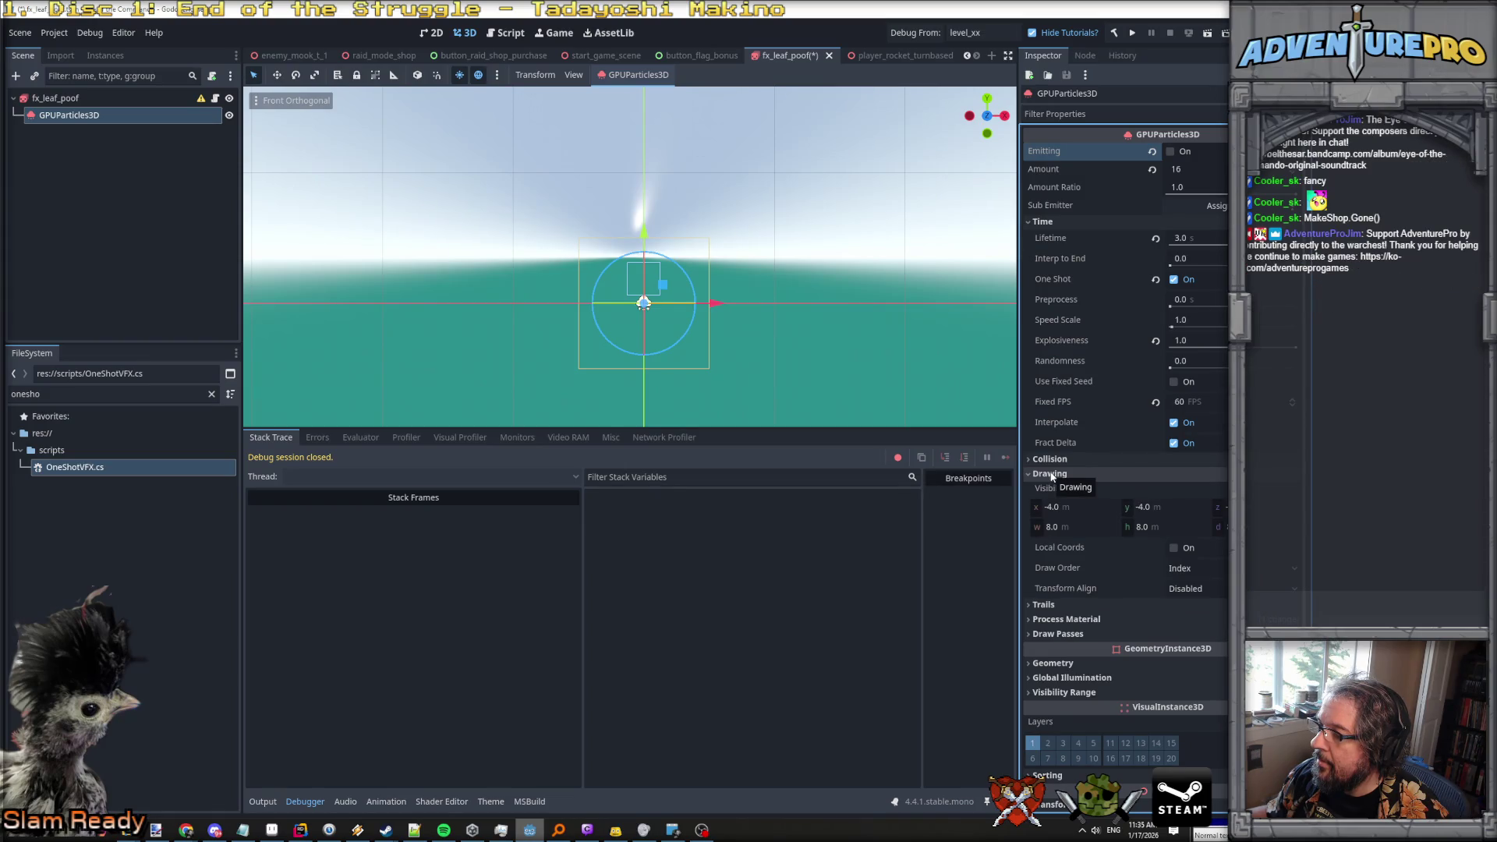
{"action": "left_click", "coordinate": [1058, 634]}
{"action": "scroll", "coordinate": [1051, 562], "scroll_direction": "down", "scroll_amount": 8}
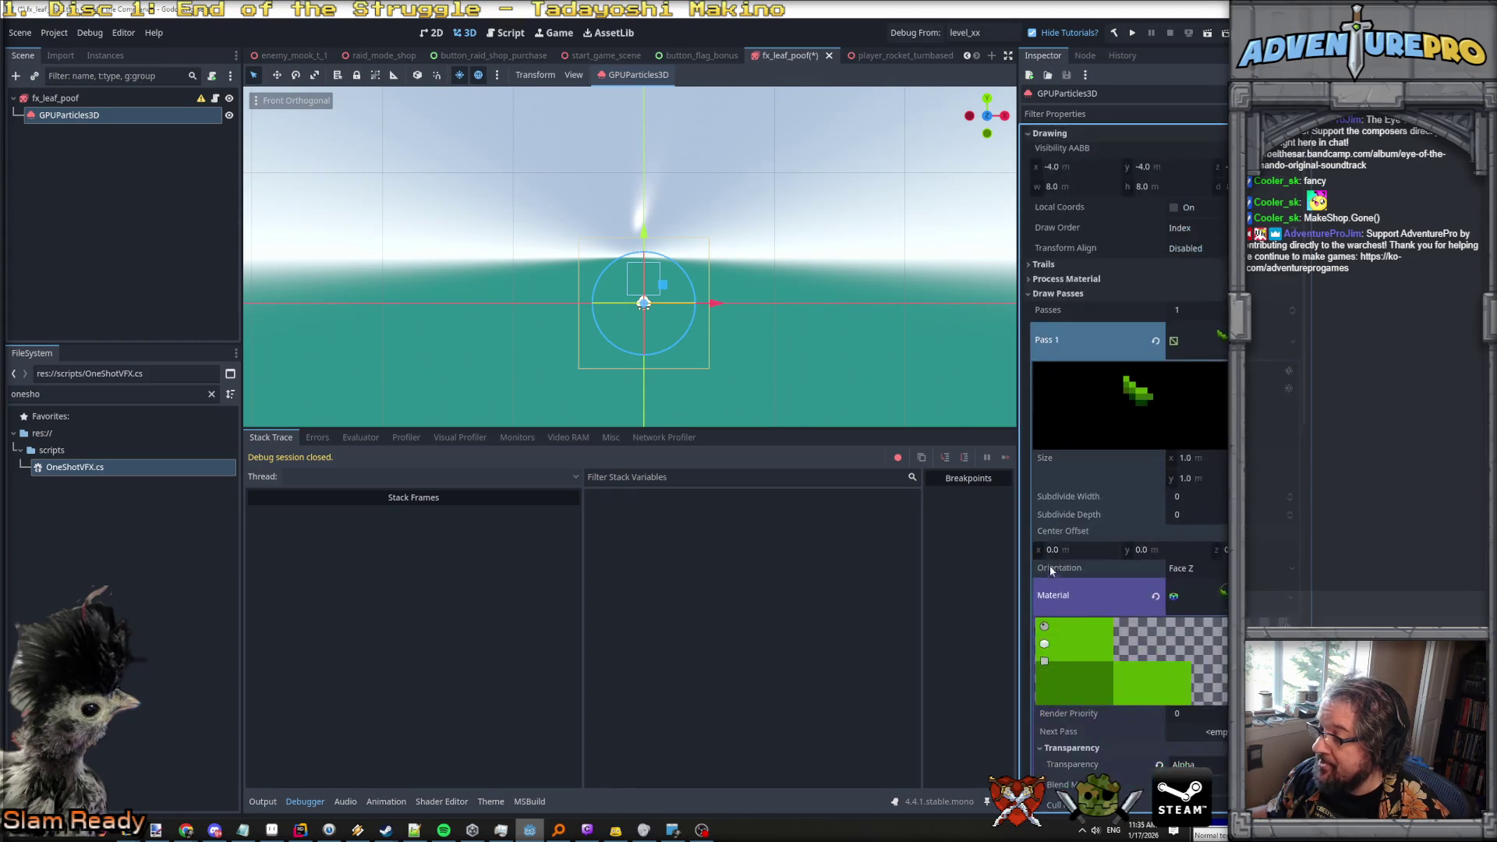
{"action": "scroll", "coordinate": [1058, 390], "scroll_direction": "up", "scroll_amount": 10}
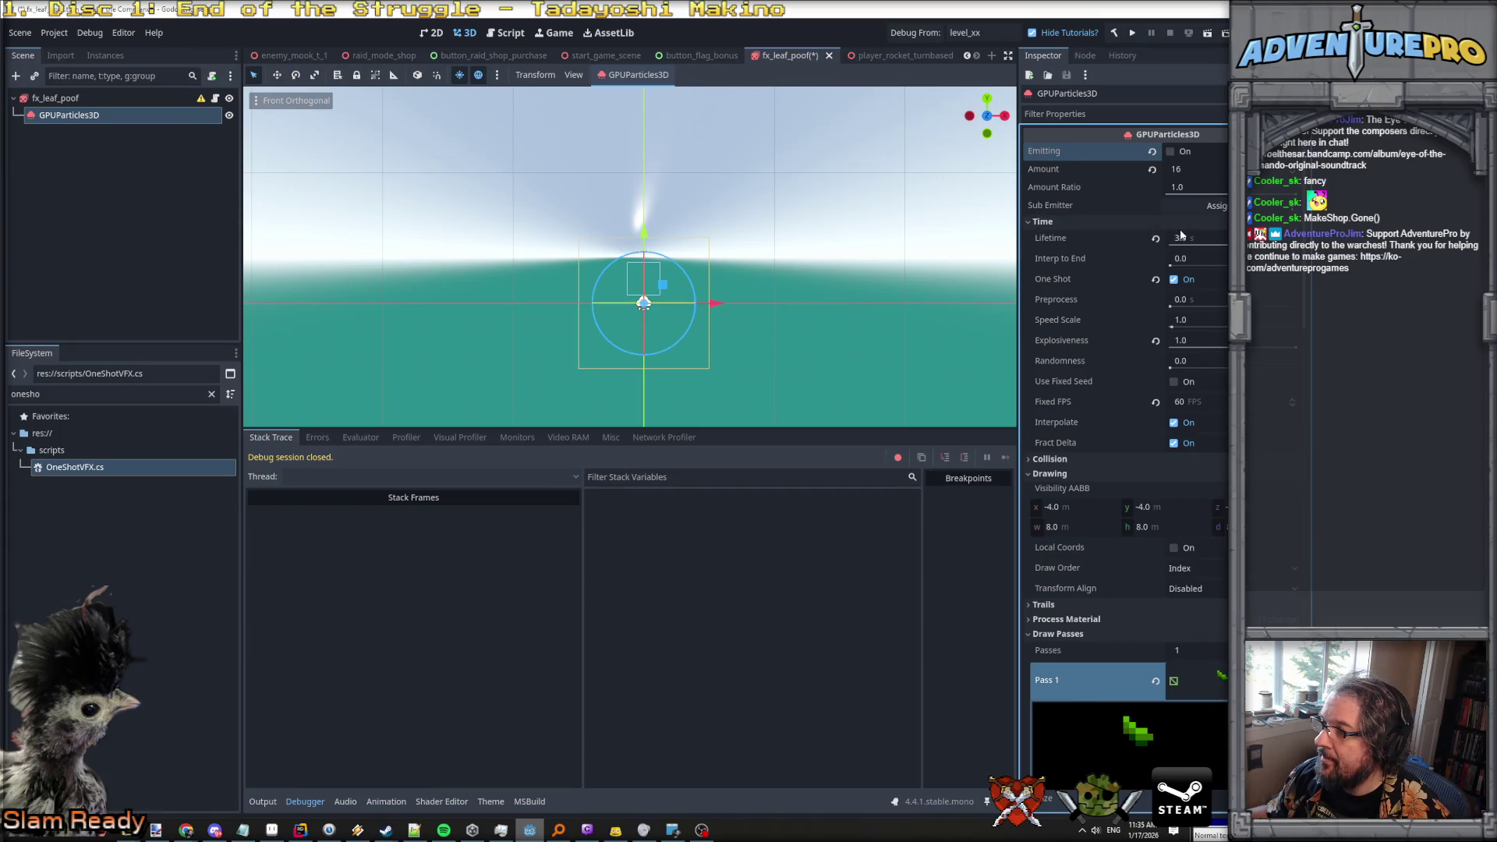
{"action": "mouse_move", "coordinate": [1082, 287]}
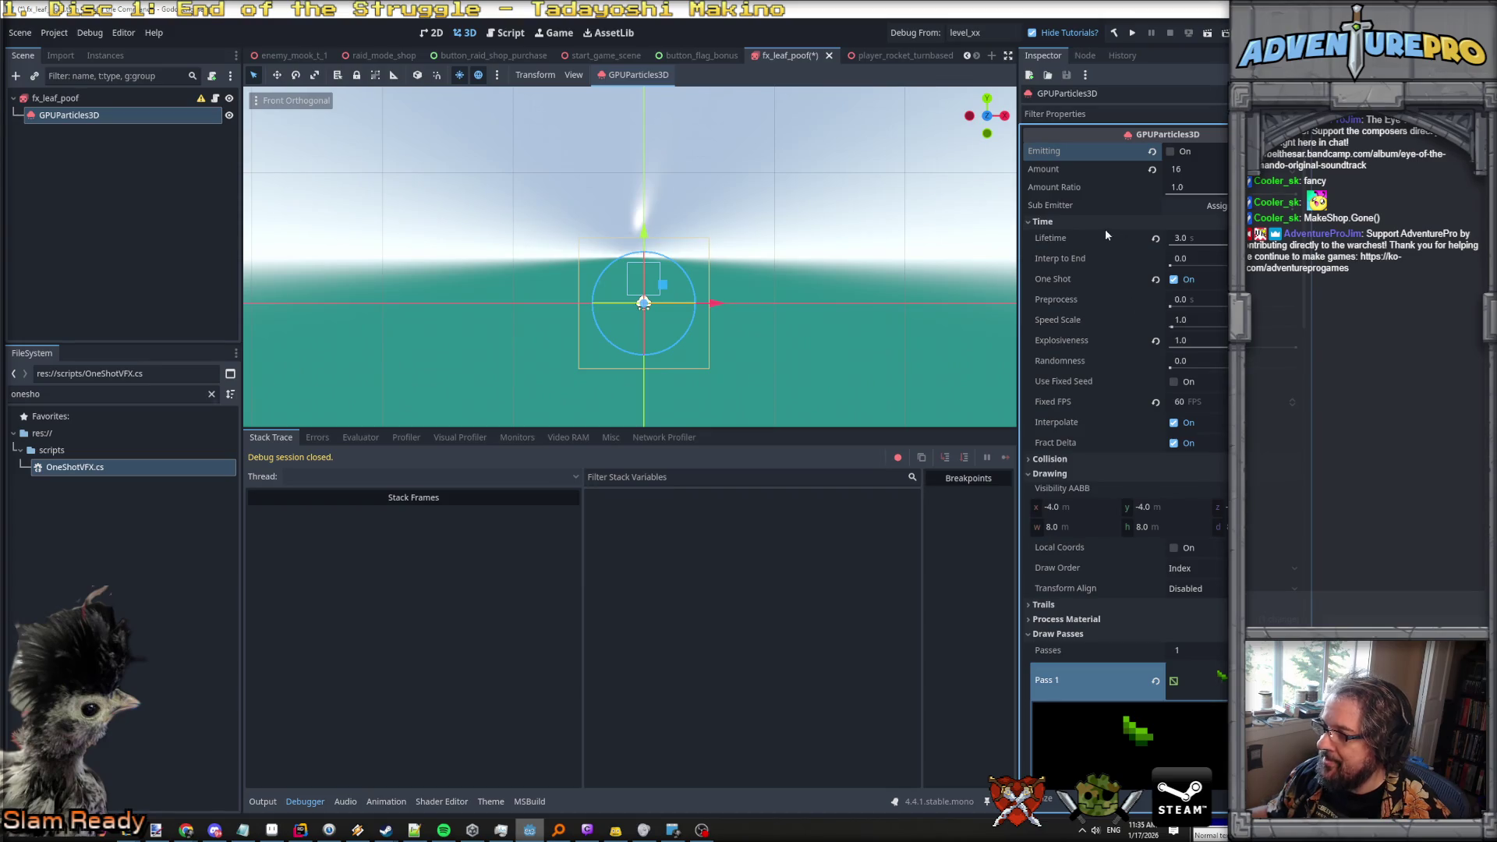
{"action": "mouse_move", "coordinate": [1057, 152]}
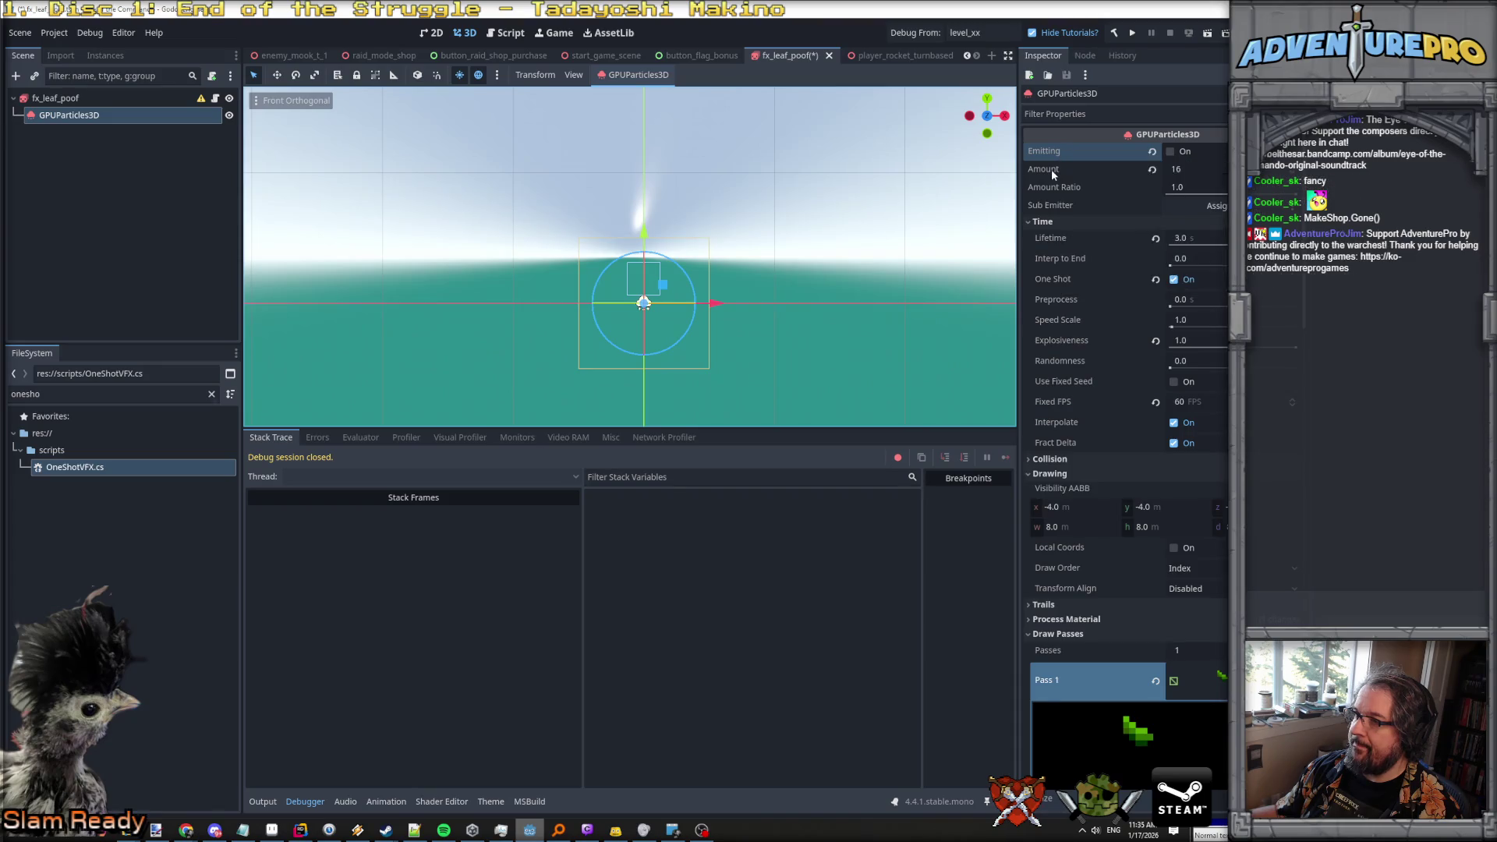
{"action": "left_click", "coordinate": [68, 99]}
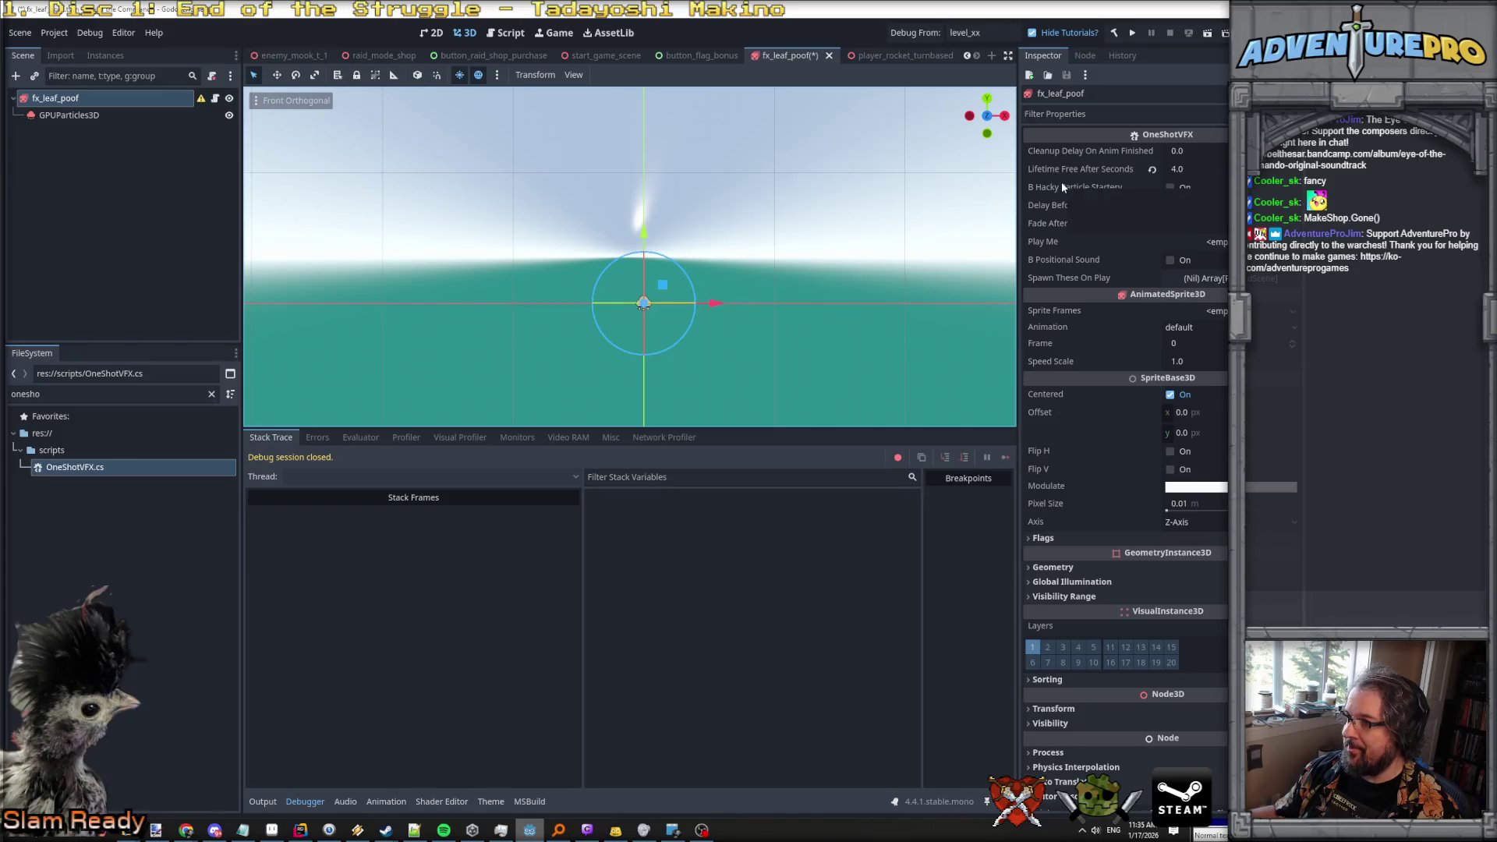
{"action": "key", "text": "alt+Tab"}
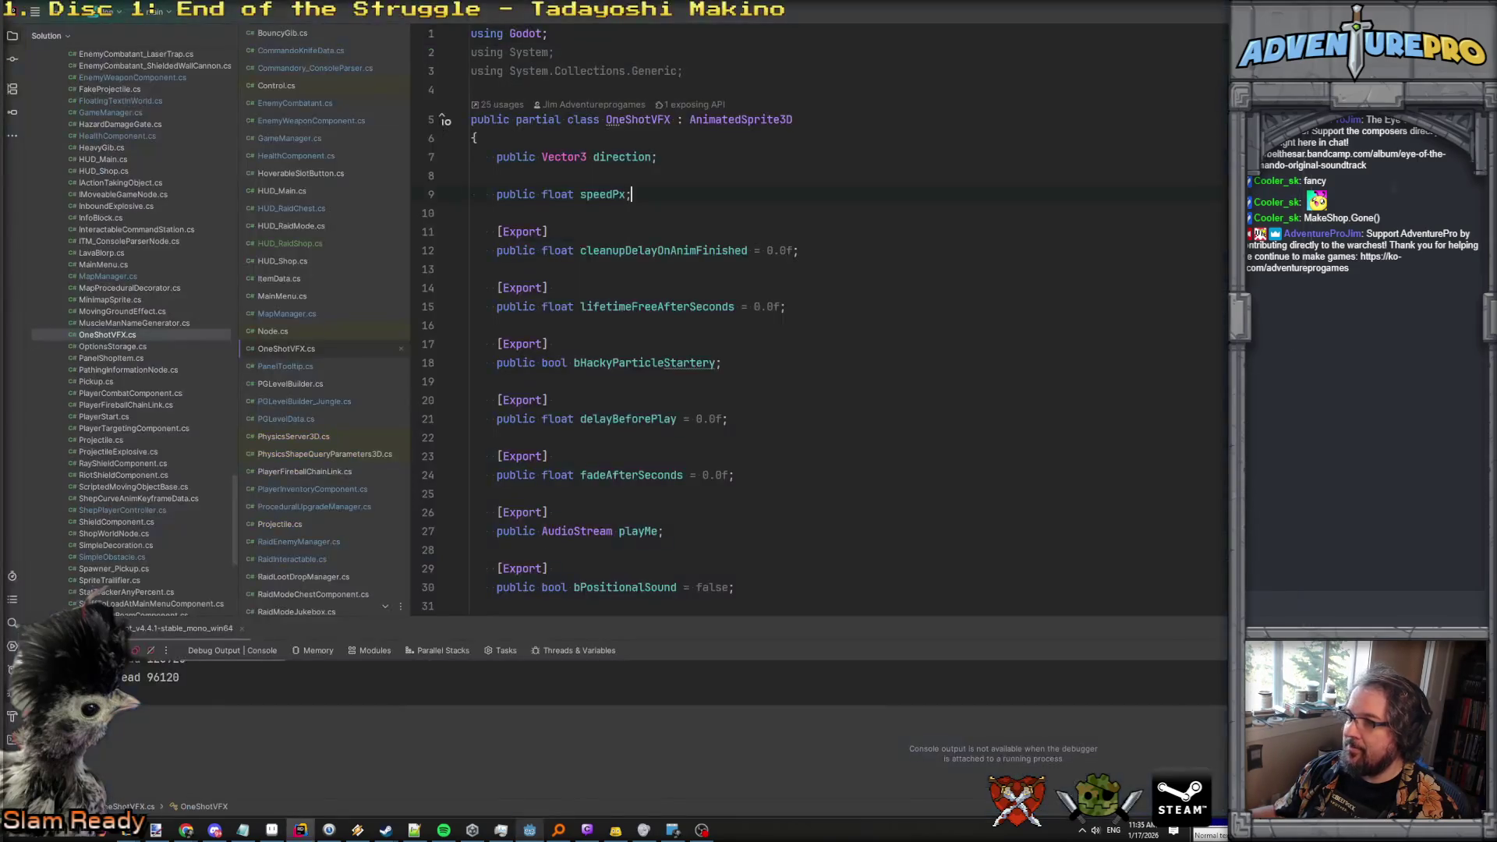
Read the particle restart loop in OneShotVFX.cs's _Ready method, down to the CpuParticles3D line.
{"action": "scroll", "coordinate": [306, 312], "scroll_direction": "down", "scroll_amount": 5}
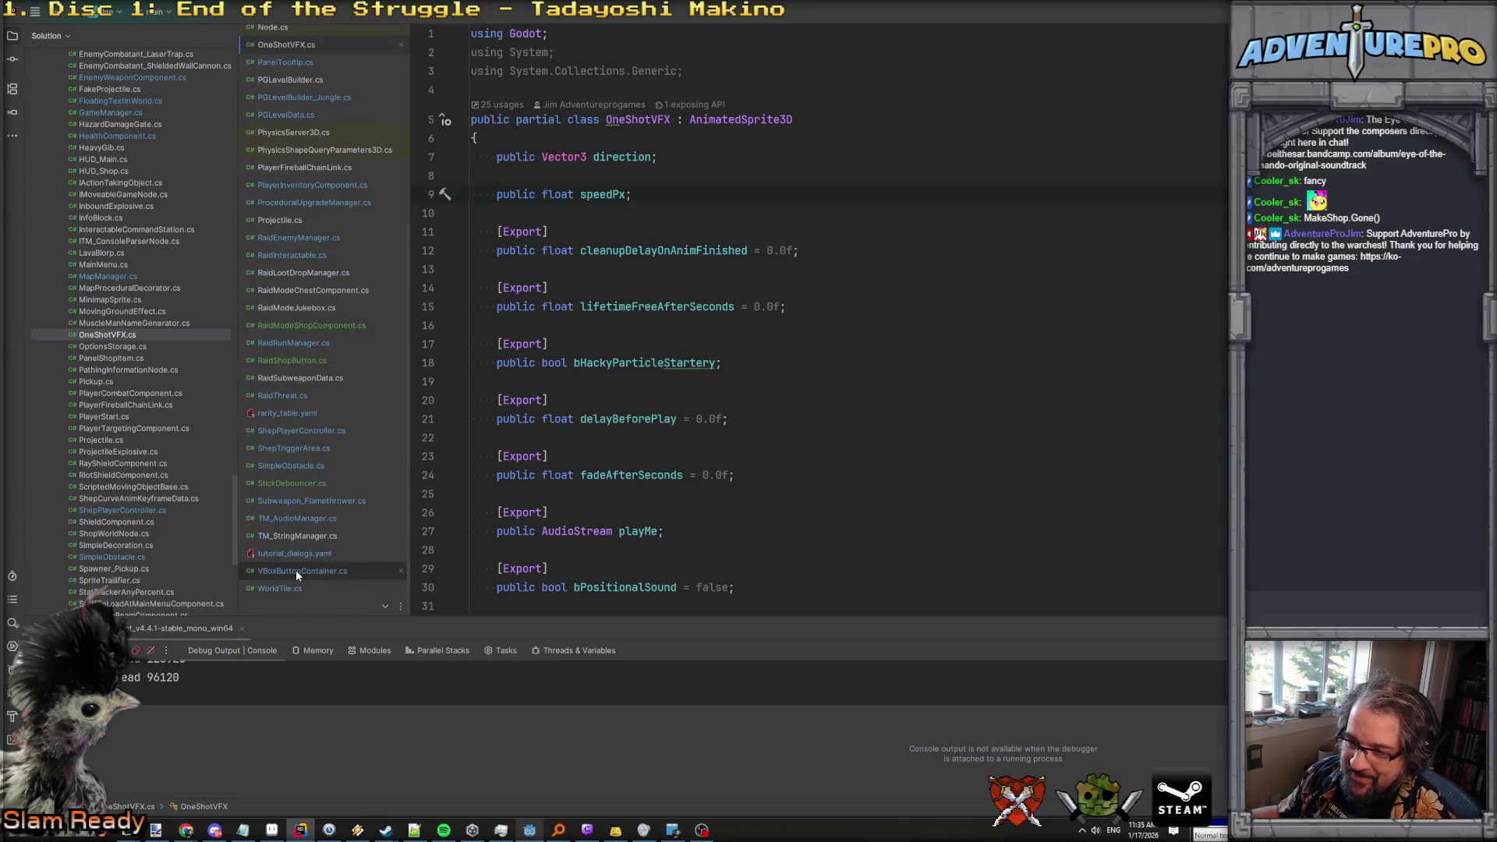
{"action": "scroll", "coordinate": [297, 490], "scroll_direction": "up", "scroll_amount": 3}
{"action": "scroll", "coordinate": [304, 479], "scroll_direction": "up", "scroll_amount": 3}
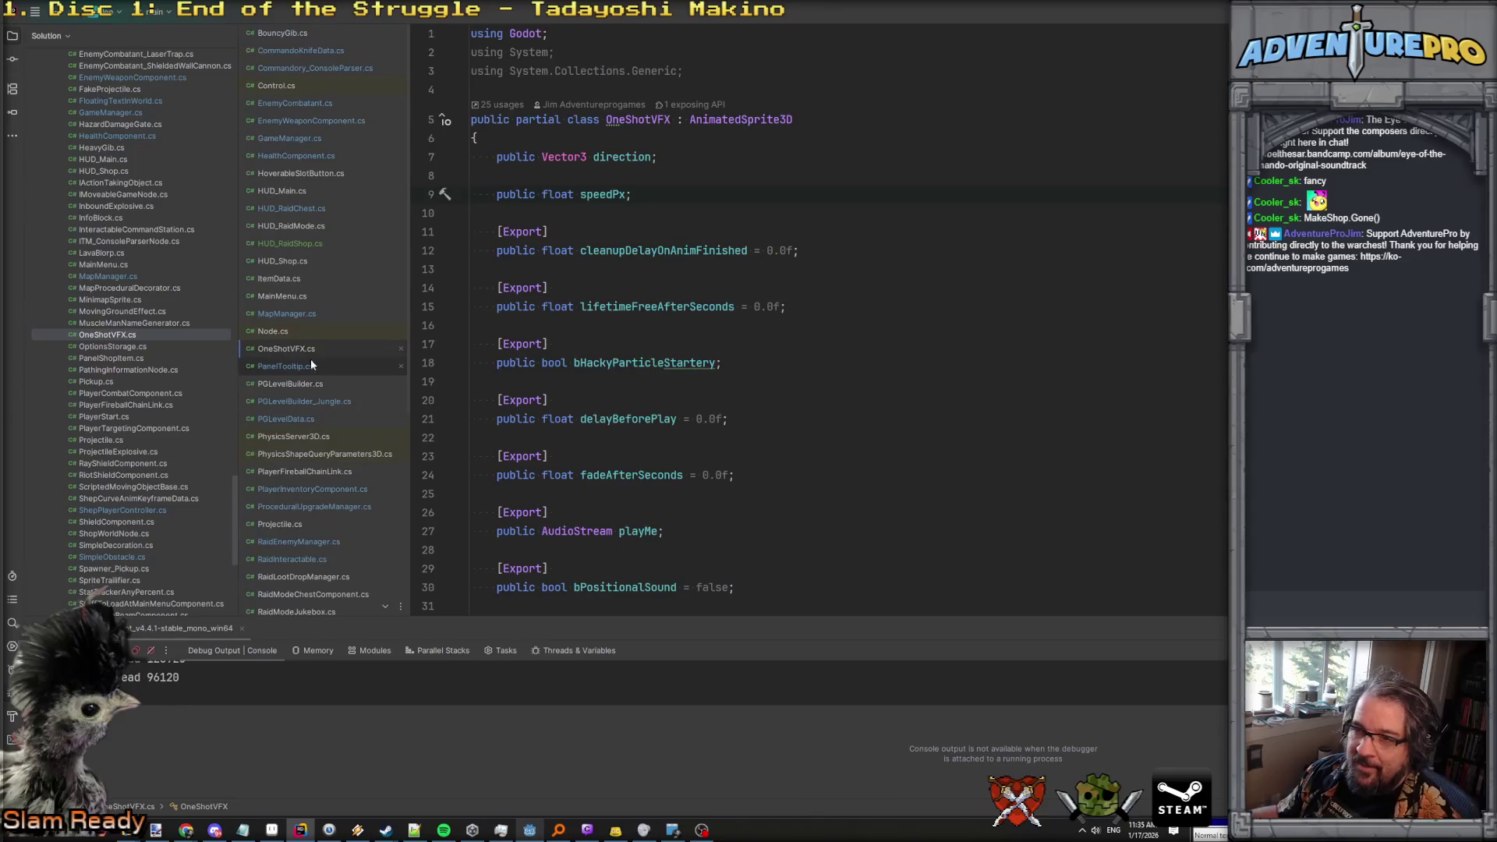
{"action": "scroll", "coordinate": [683, 389], "scroll_direction": "down", "scroll_amount": 1}
{"action": "scroll", "coordinate": [684, 389], "scroll_direction": "down", "scroll_amount": 8}
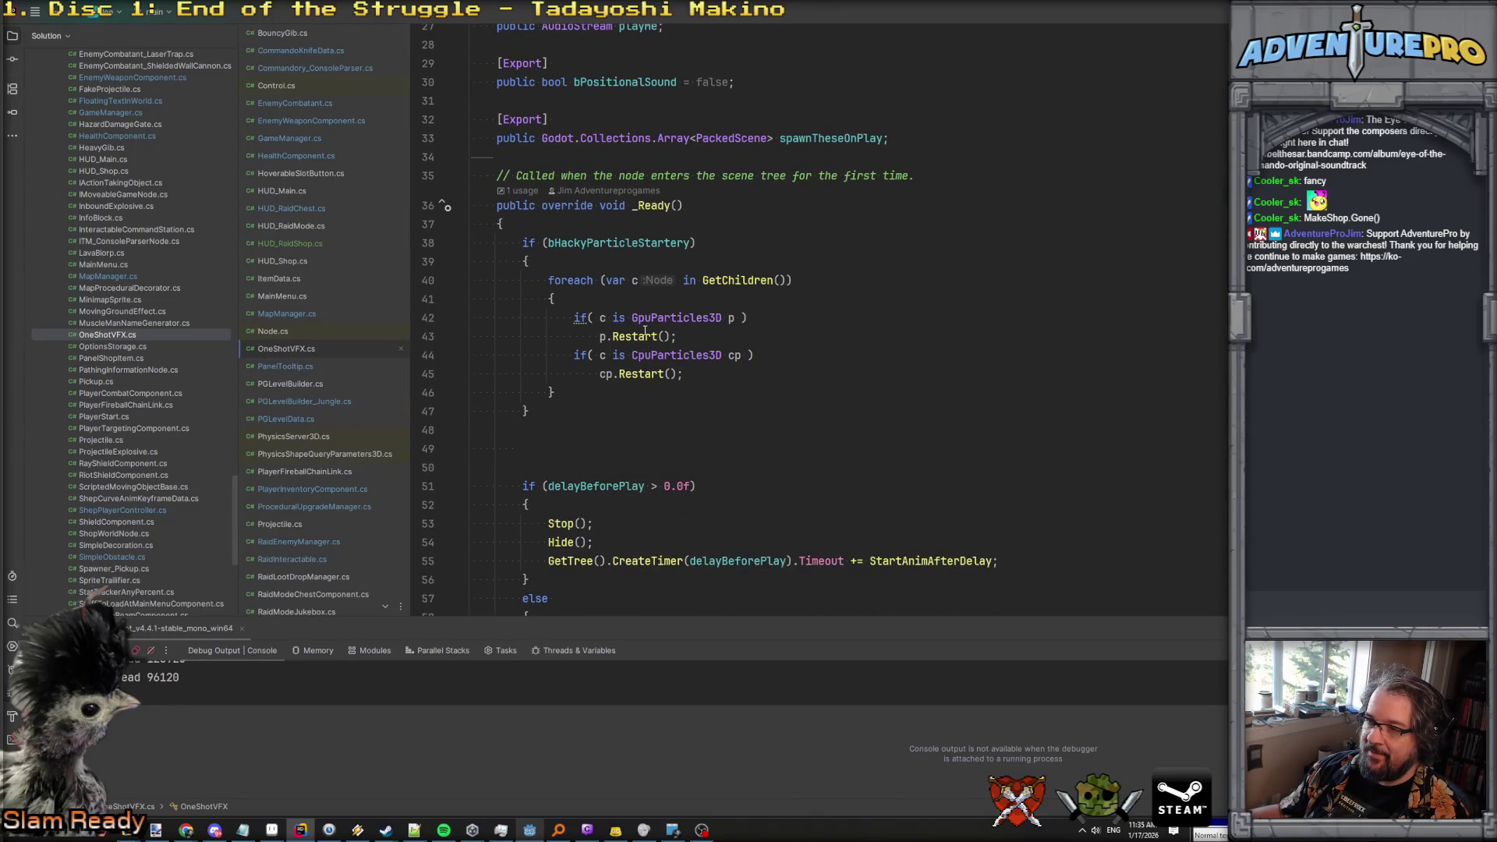
{"action": "key", "text": "Down"}
{"action": "key", "text": "Down"}
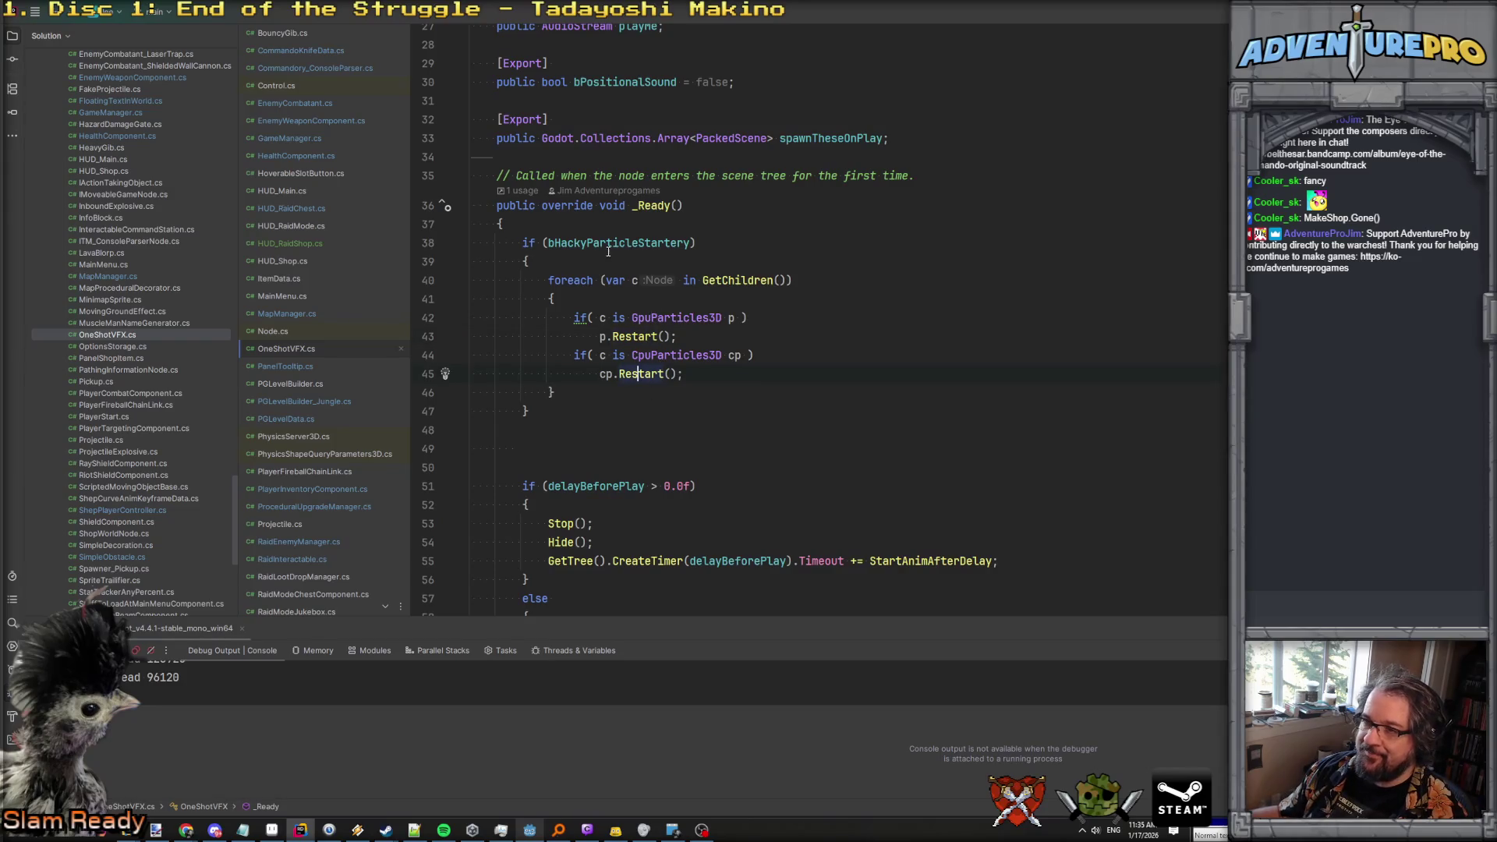
{"action": "scroll", "coordinate": [605, 289], "scroll_direction": "down", "scroll_amount": 2}
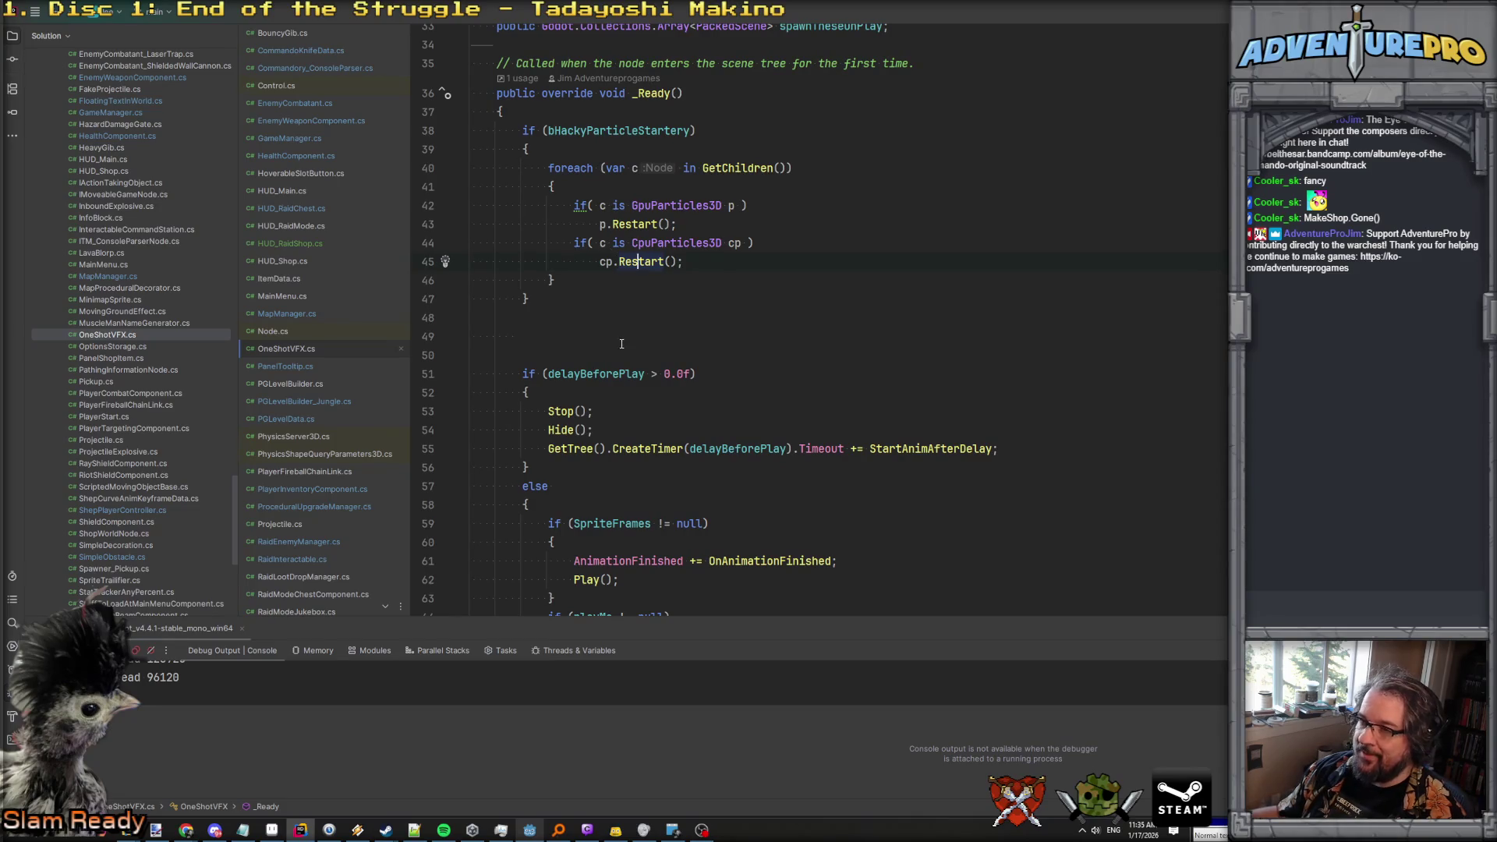
{"action": "scroll", "coordinate": [625, 323], "scroll_direction": "down", "scroll_amount": 2}
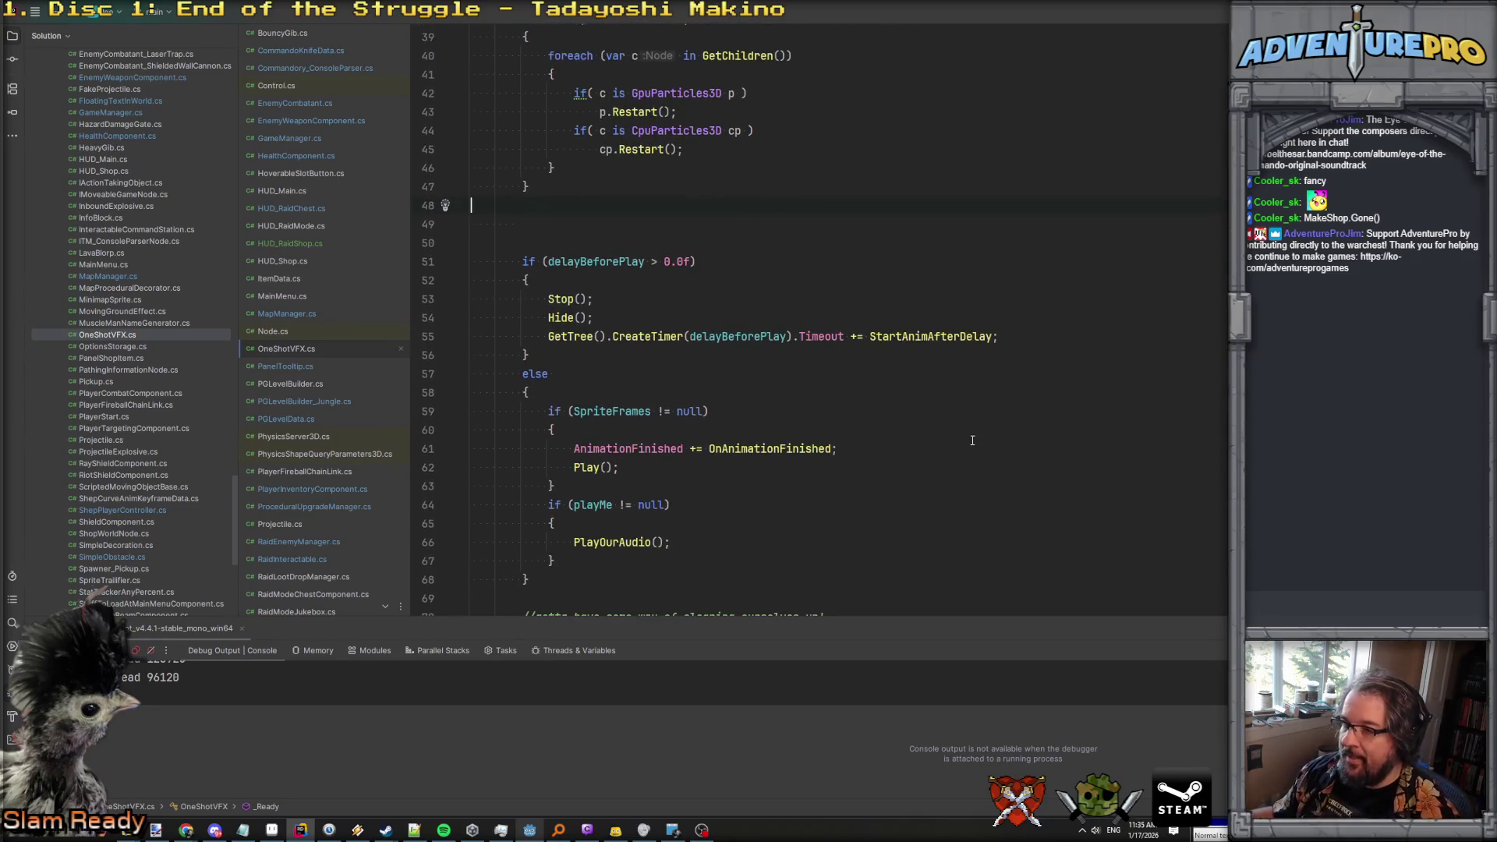
{"action": "left_click", "coordinate": [529, 830]}
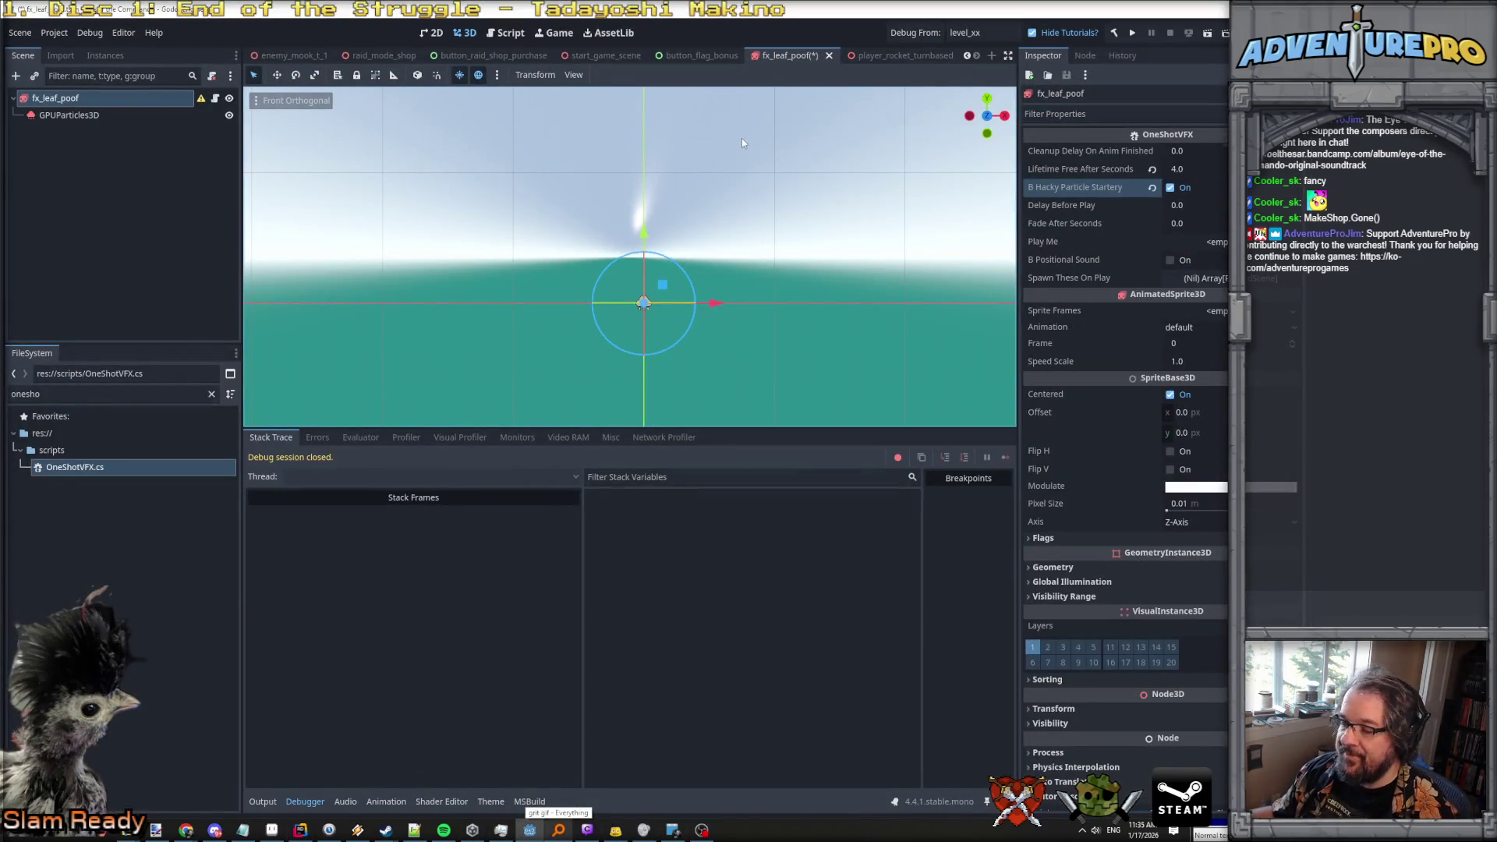
Save fx_leaf_poof and launch a debug build from level_xx.
{"action": "key", "text": "ctrl+s"}
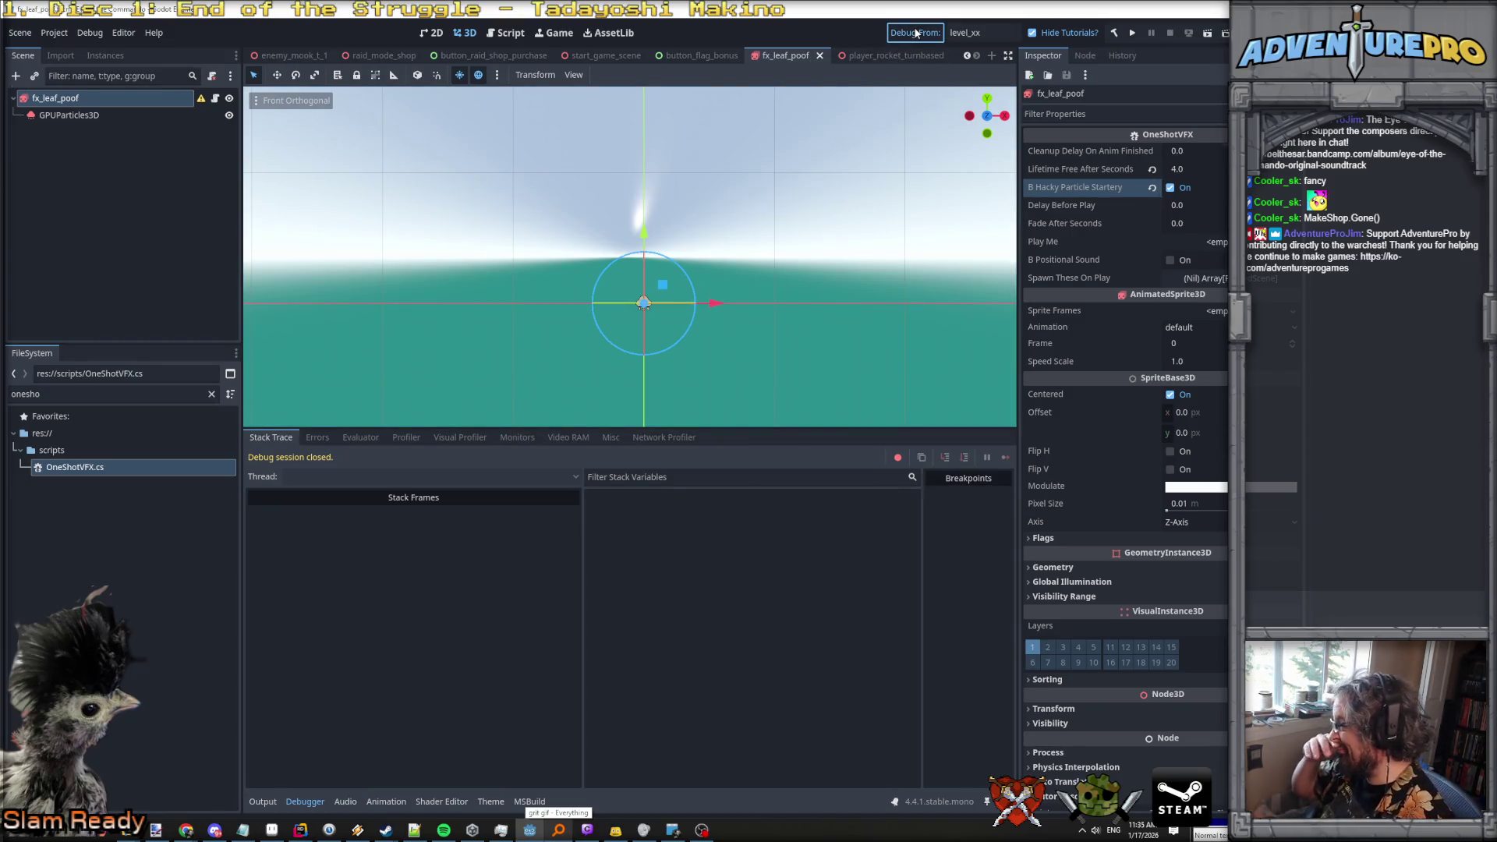
{"action": "left_click", "coordinate": [916, 33]}
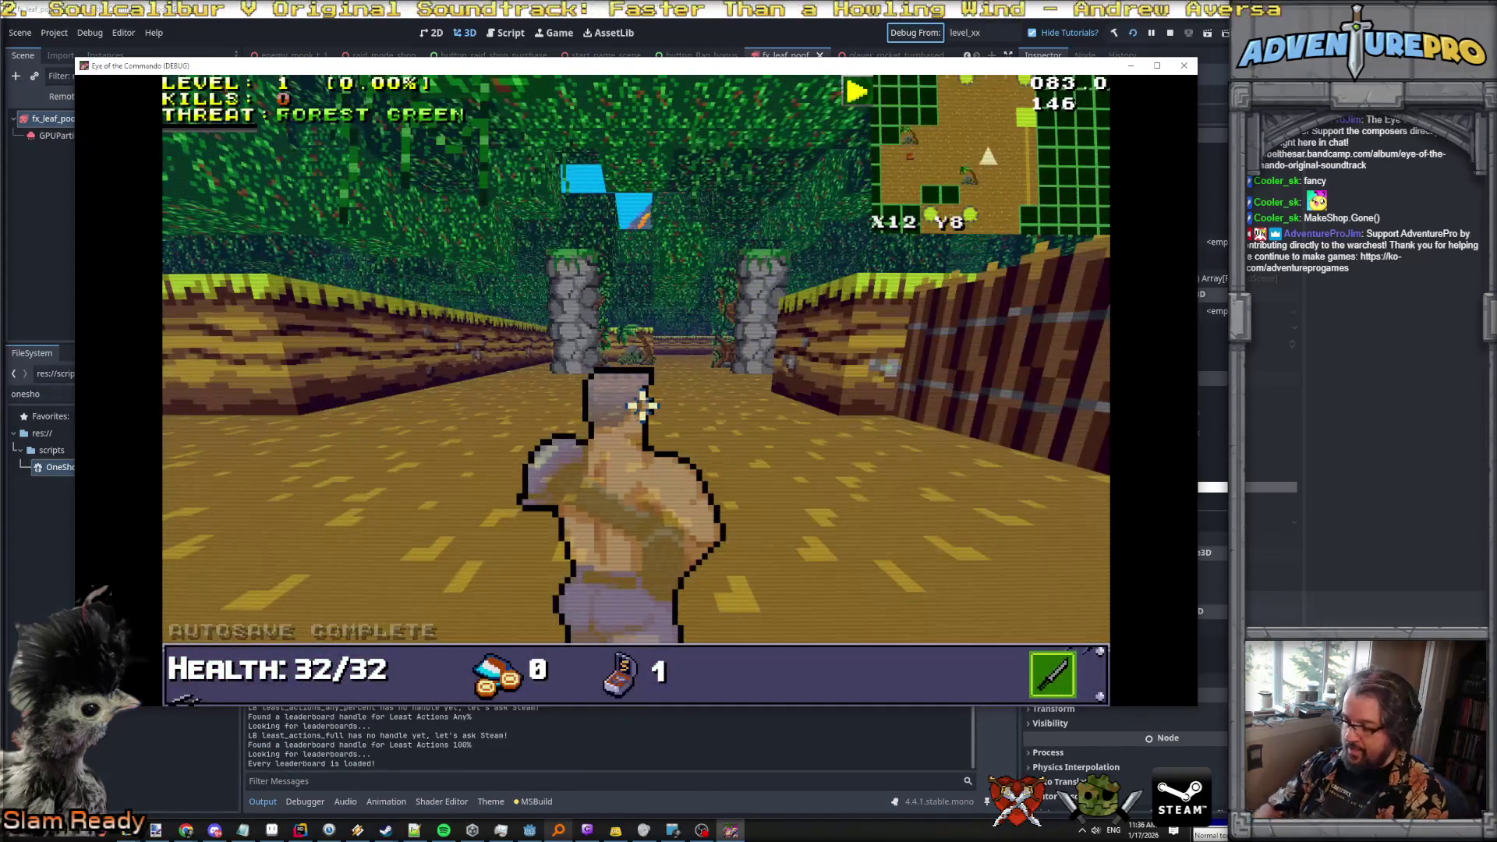
Reveal the whole map with REVEALALL and pan around the overhead map.
{"action": "key", "text": "Tab"}
{"action": "key", "text": "grave"}
{"action": "type", "text": "RE"}
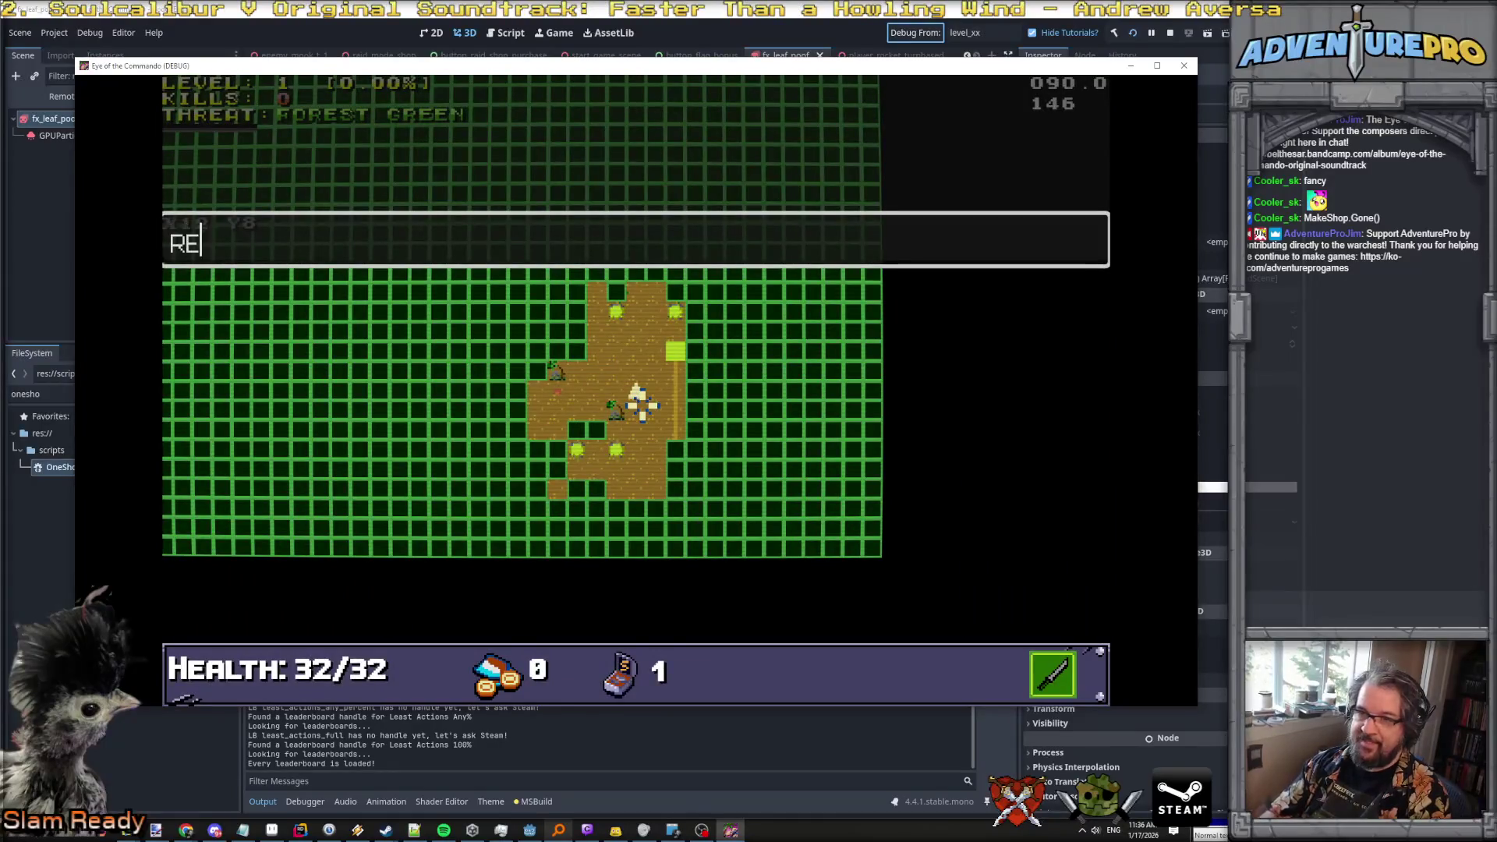
{"action": "type", "text": "VEALALL"}
{"action": "key", "text": "Return"}
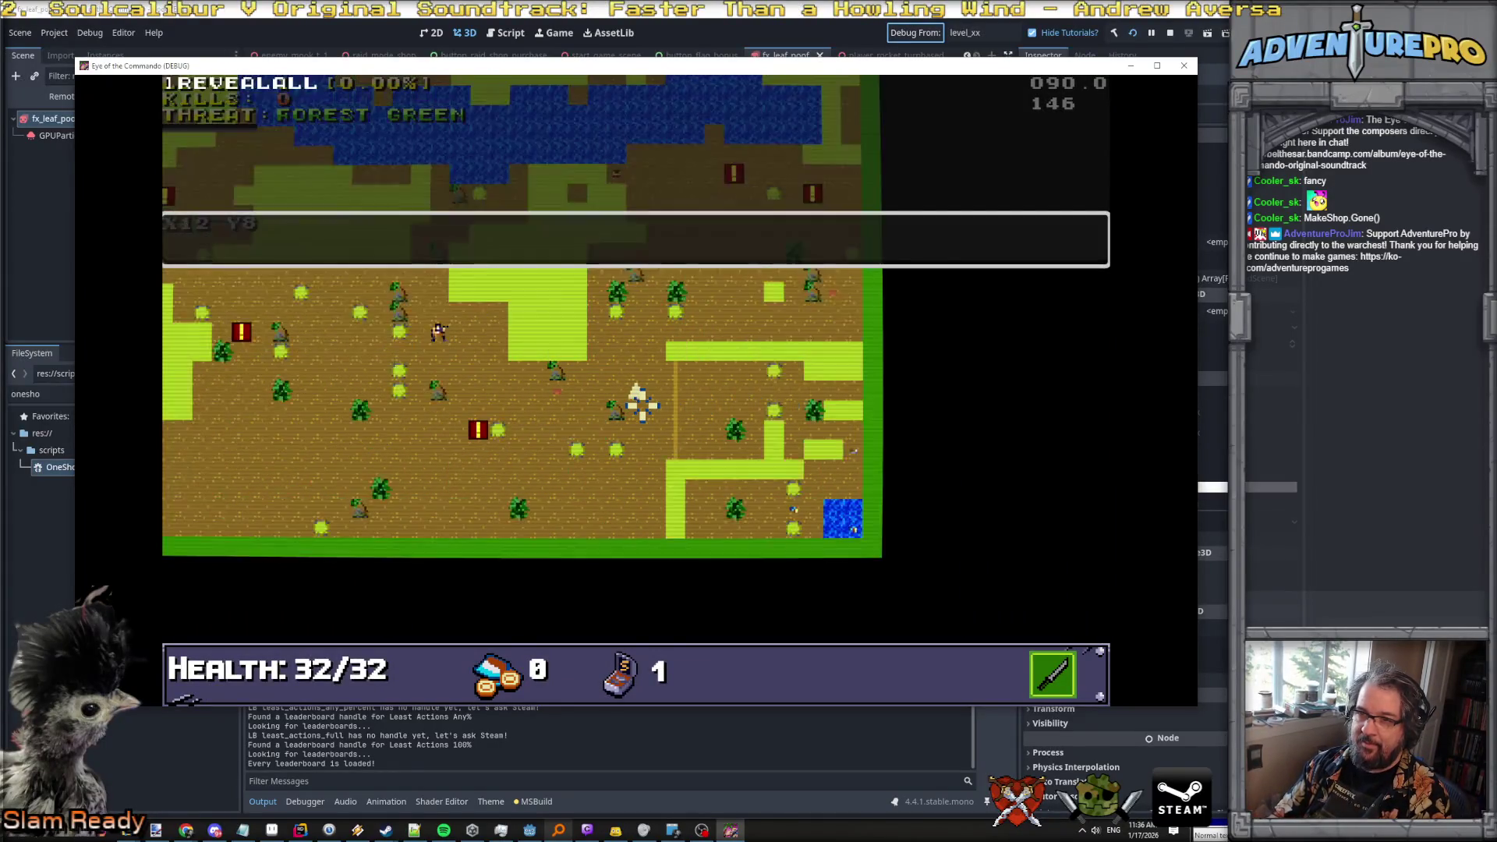
{"action": "key", "text": "grave"}
{"action": "scroll", "coordinate": [643, 404], "scroll_direction": "up", "scroll_amount": 1}
{"action": "key", "text": "Up"}
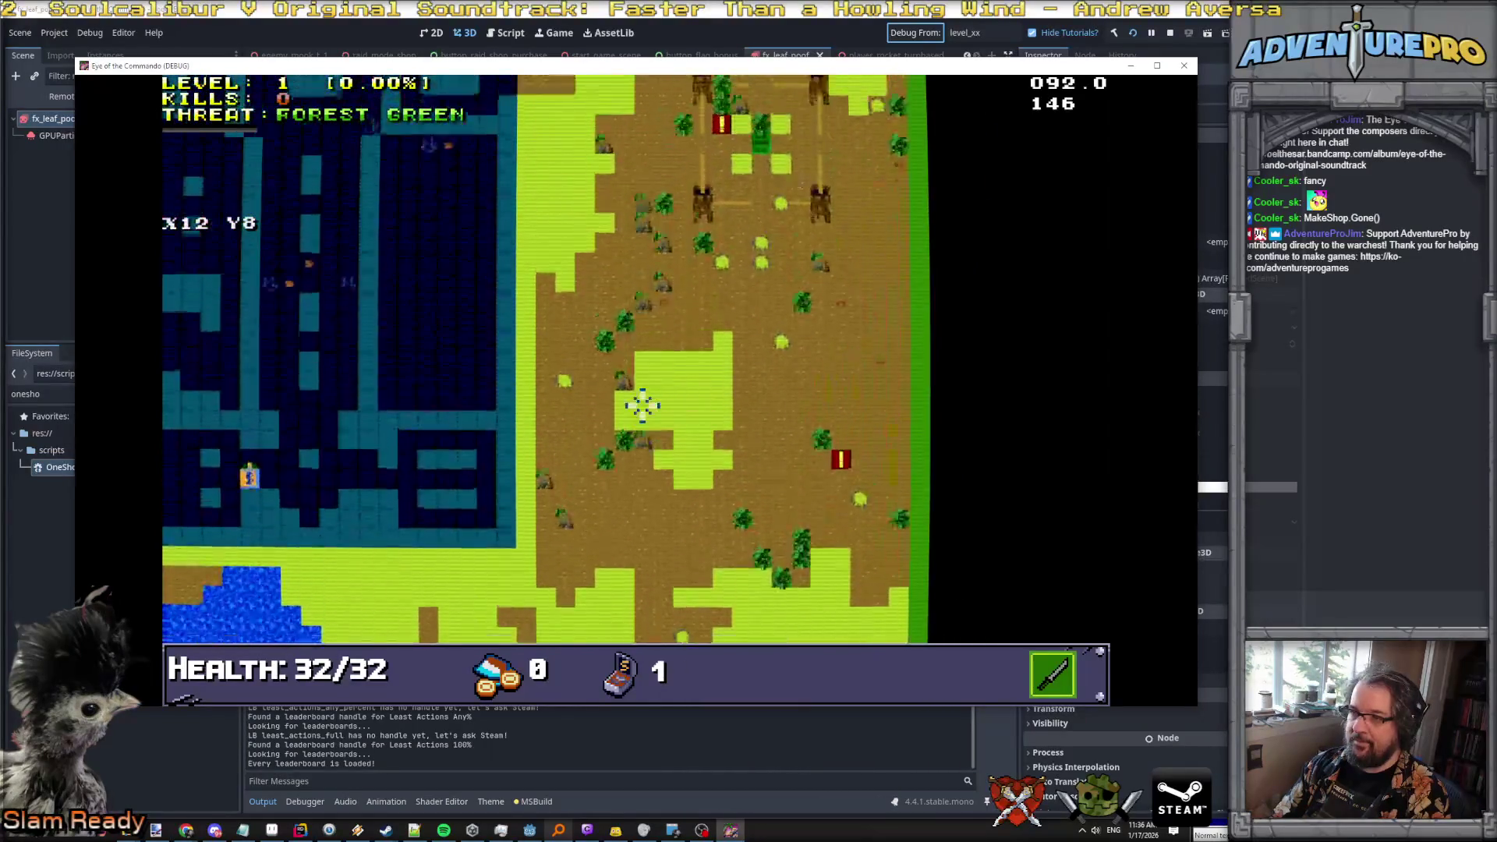
{"action": "key", "text": "Left"}
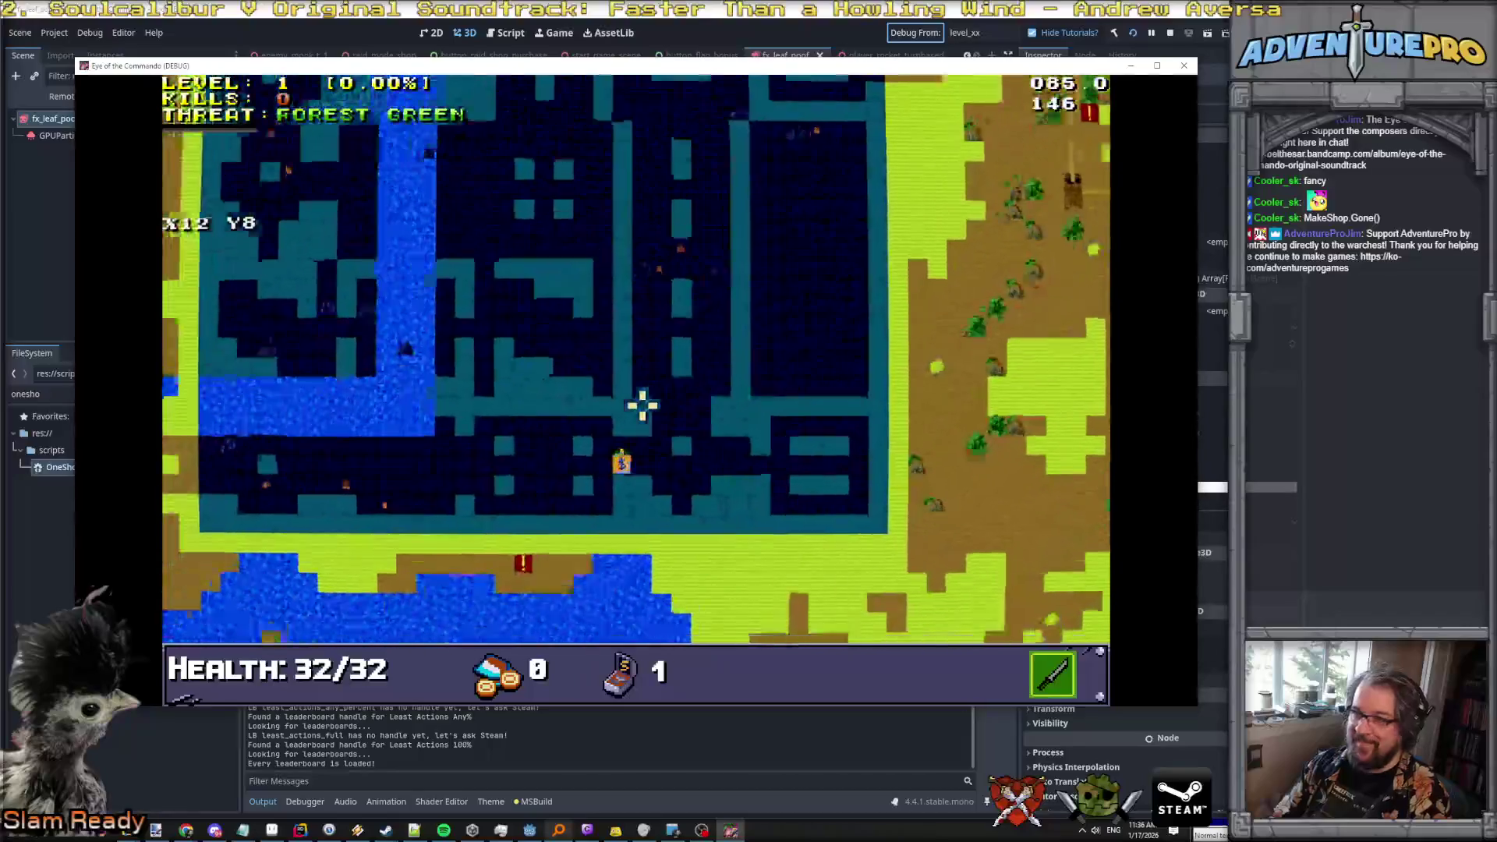
{"action": "key", "text": "Down"}
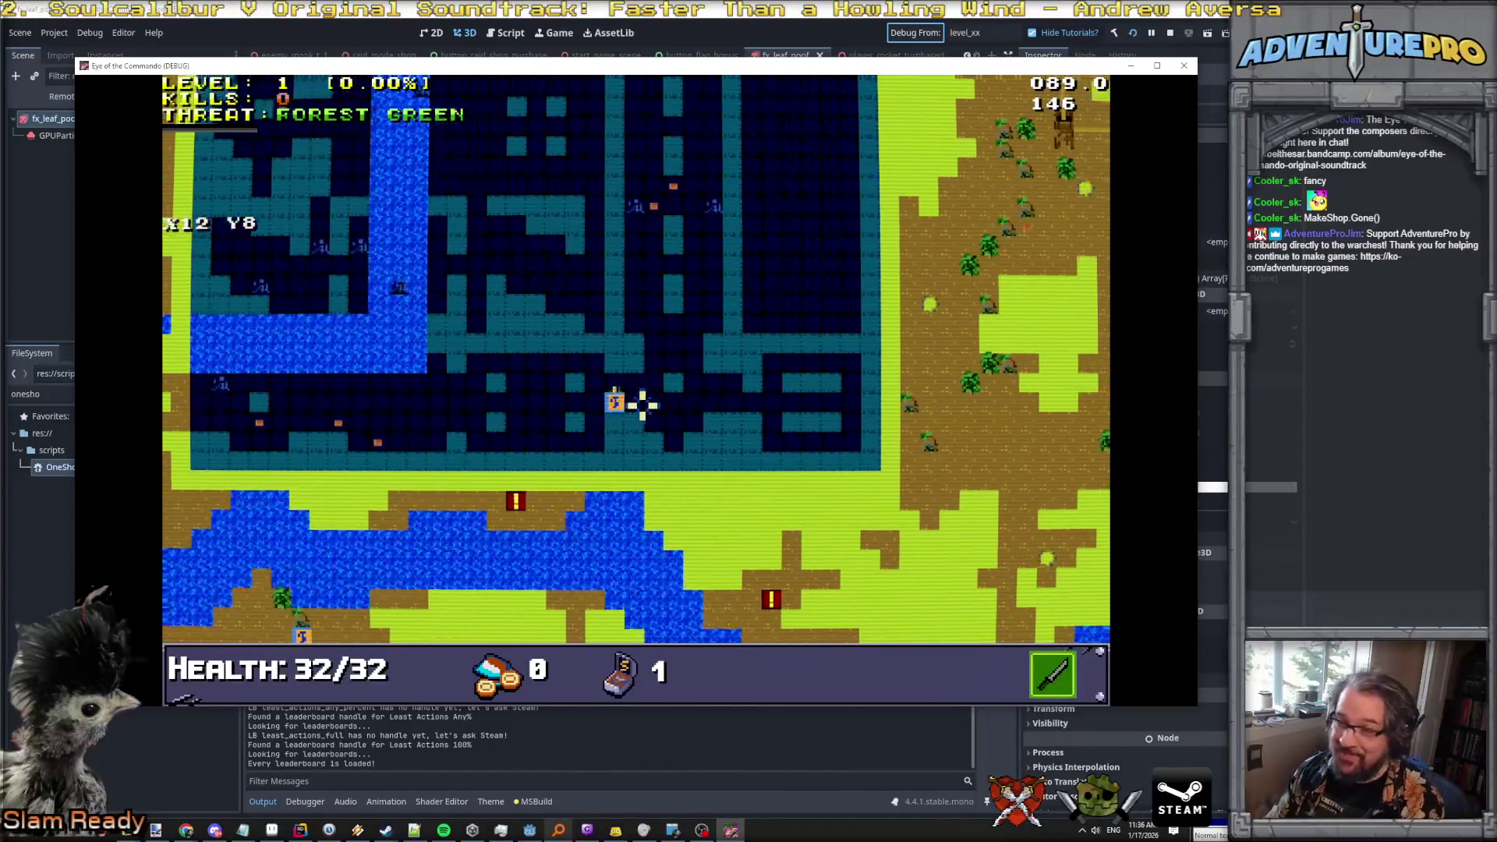
{"action": "key", "text": "Escape"}
Teleport the player to X30 Y30, then to X30 Y40.
{"action": "key", "text": "grave"}
{"action": "type", "text": "TP 30 30"}
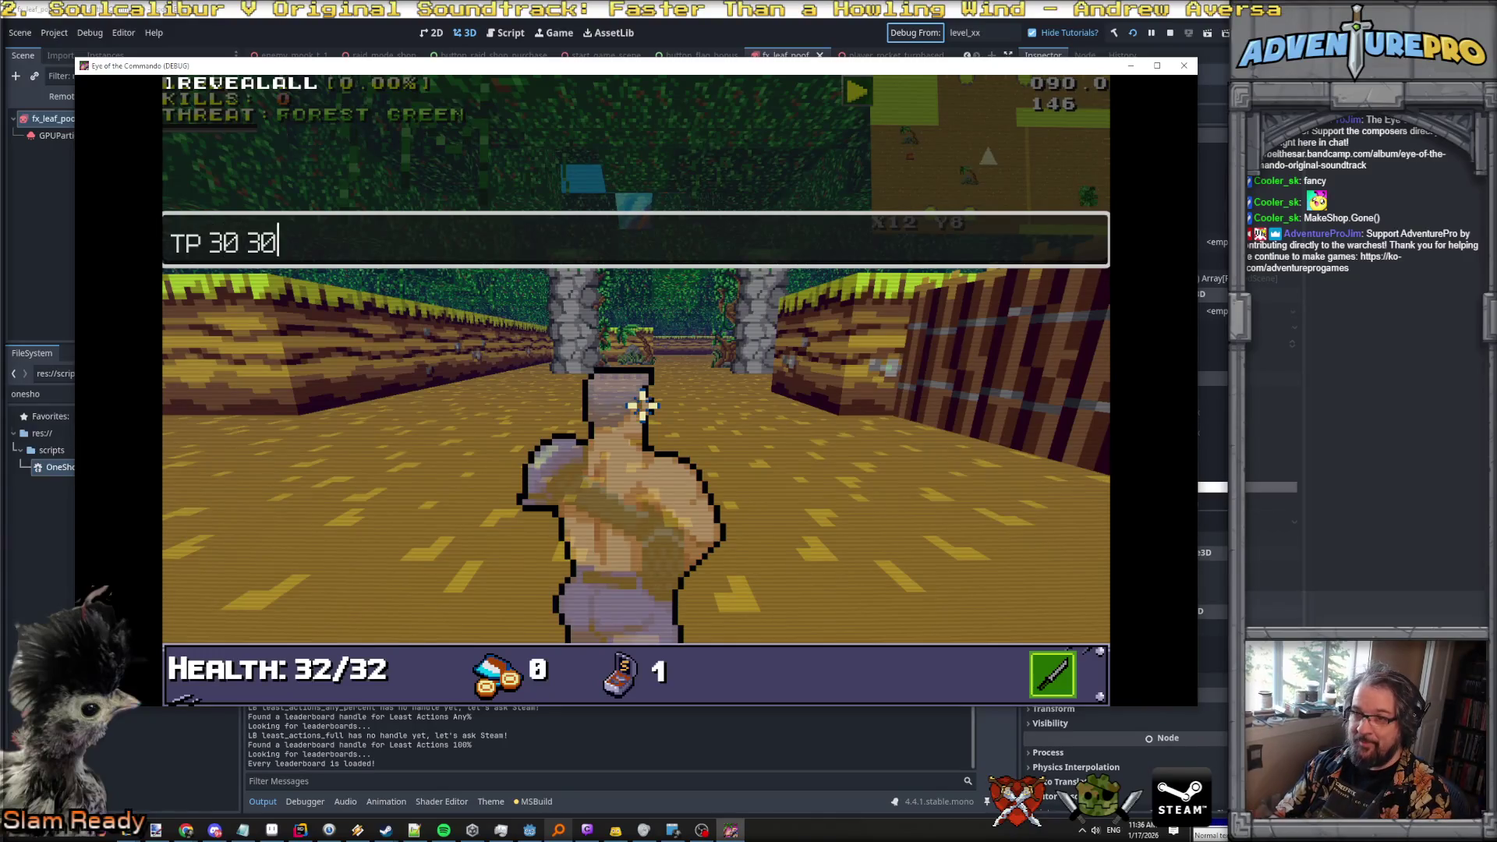
{"action": "key", "text": "Return"}
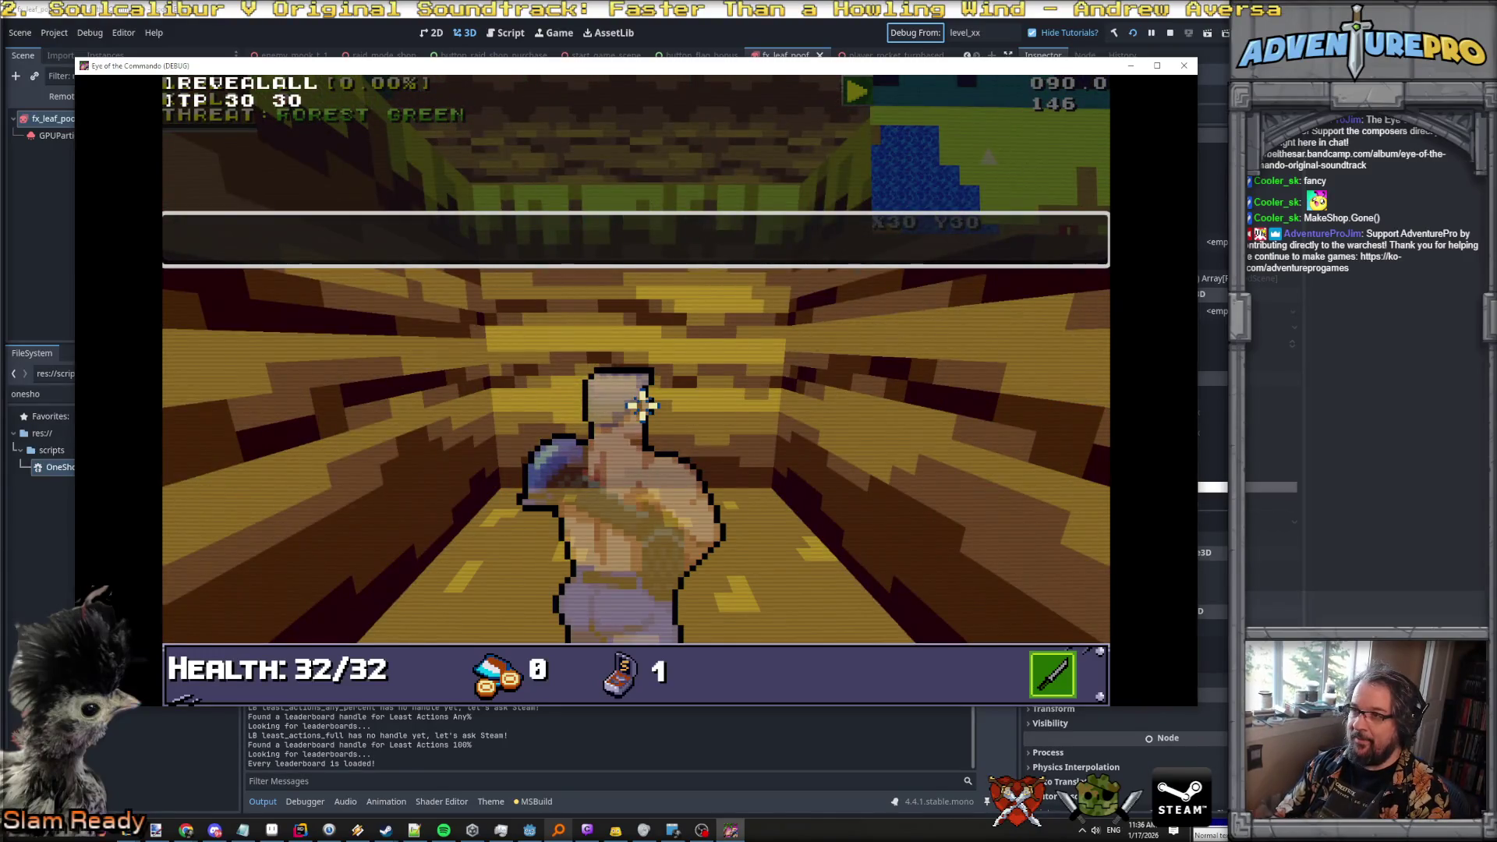
{"action": "key", "text": "grave"}
{"action": "key", "text": "grave"}
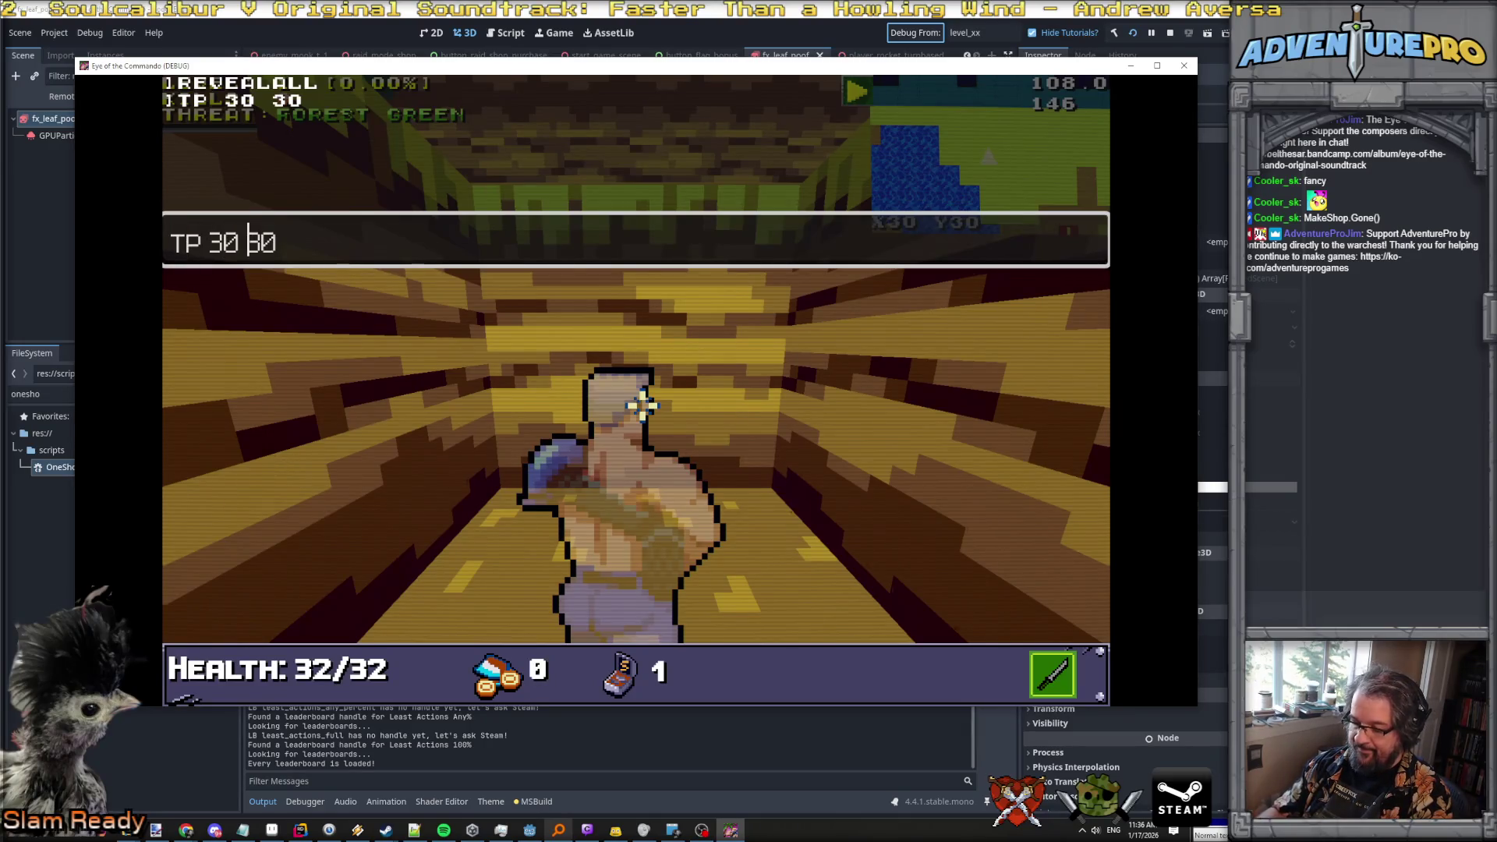
{"action": "key", "text": "Return"}
{"action": "key", "text": "grave"}
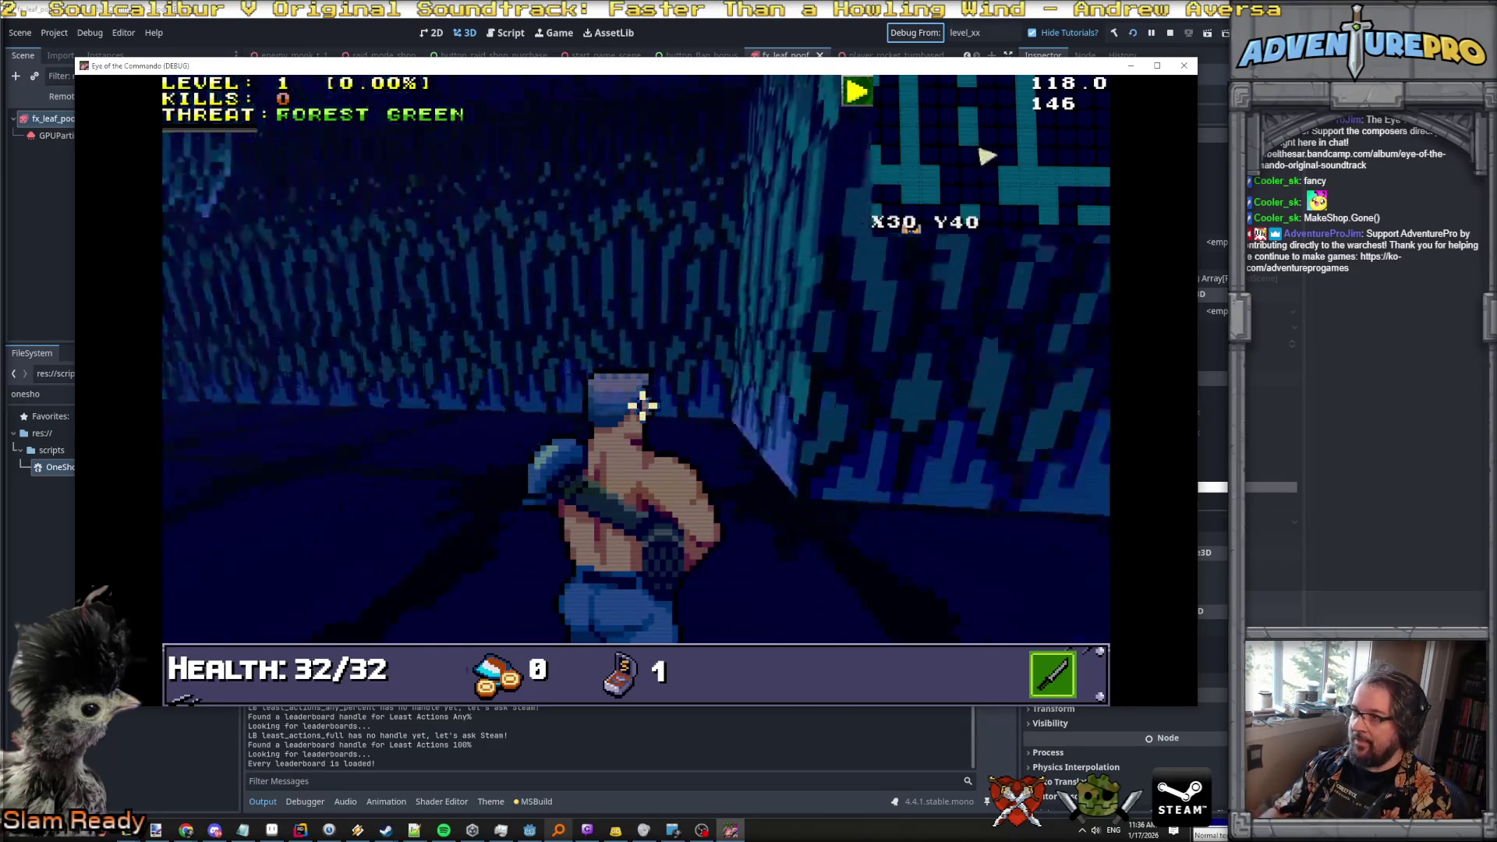
Walk to the bush shopkeeper and bump it to open the Too Much Armaments shop.
{"action": "key", "text": "Left"}
{"action": "key", "text": "Tab"}
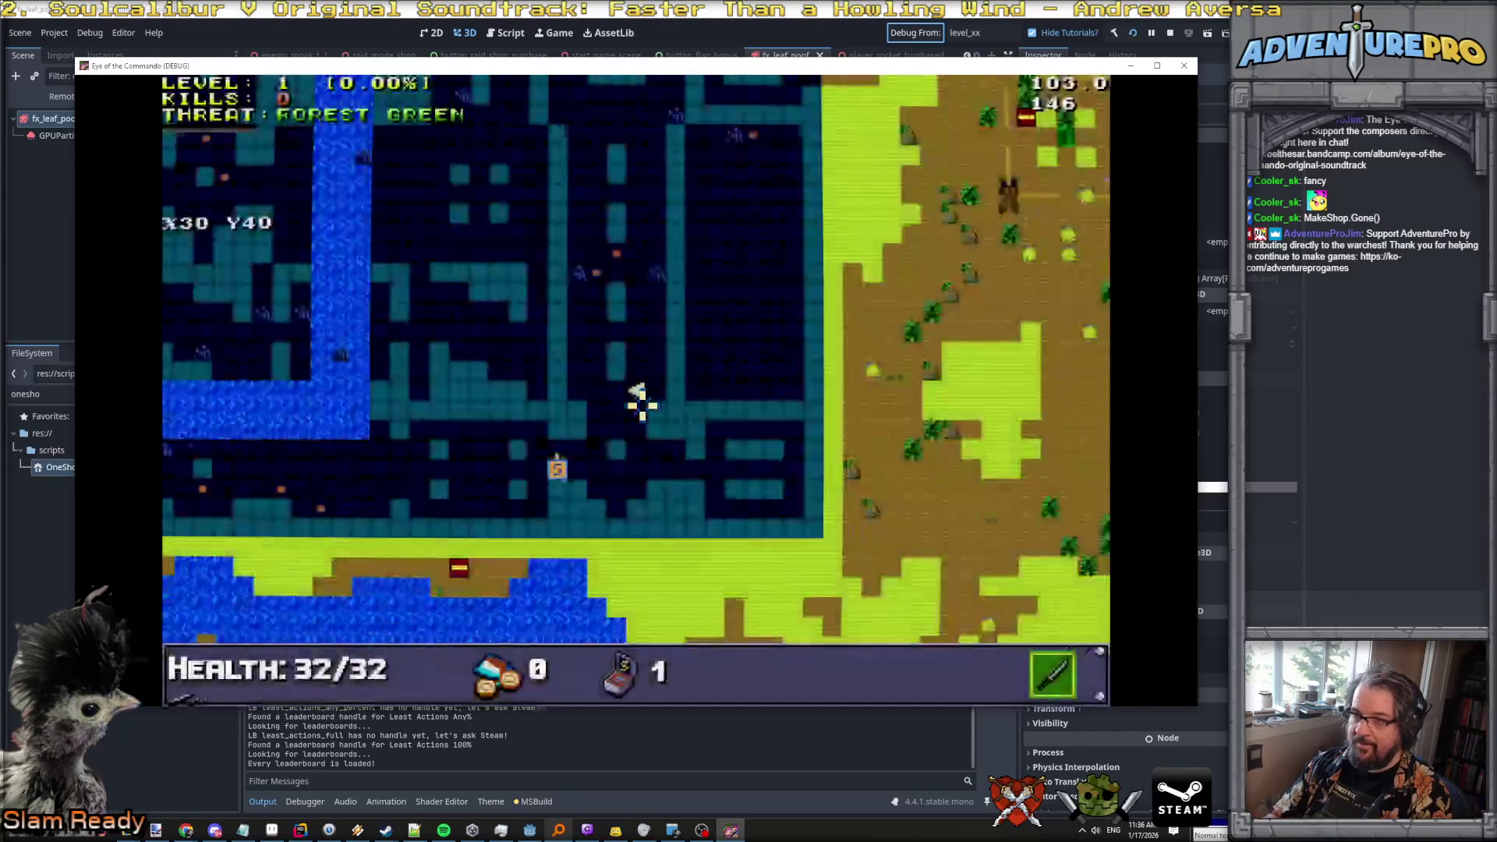
{"action": "key", "text": "Up"}
{"action": "key", "text": "Right"}
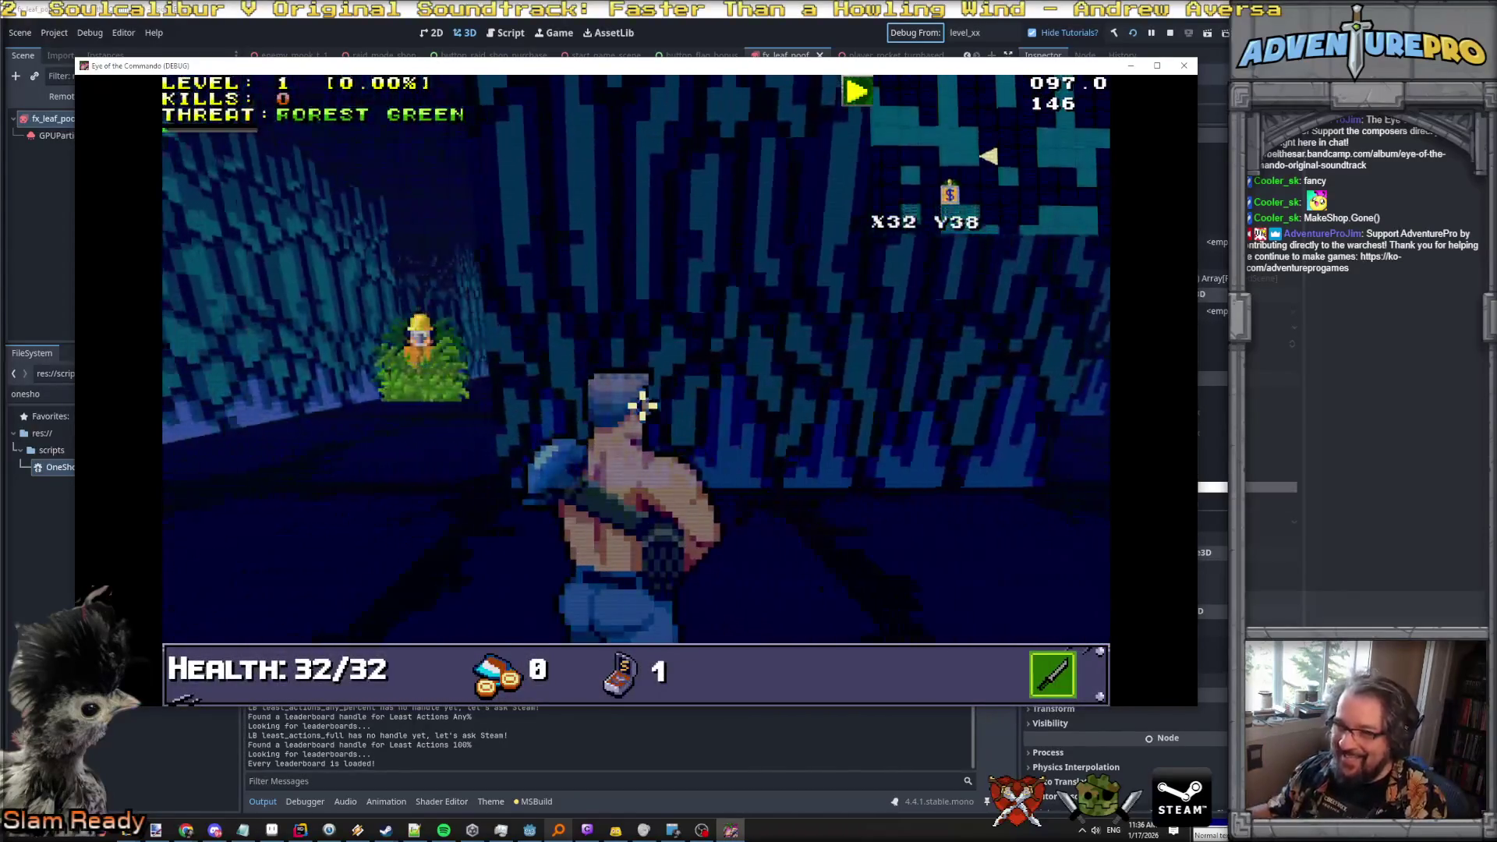
{"action": "key", "text": "Up"}
{"action": "key", "text": "Left"}
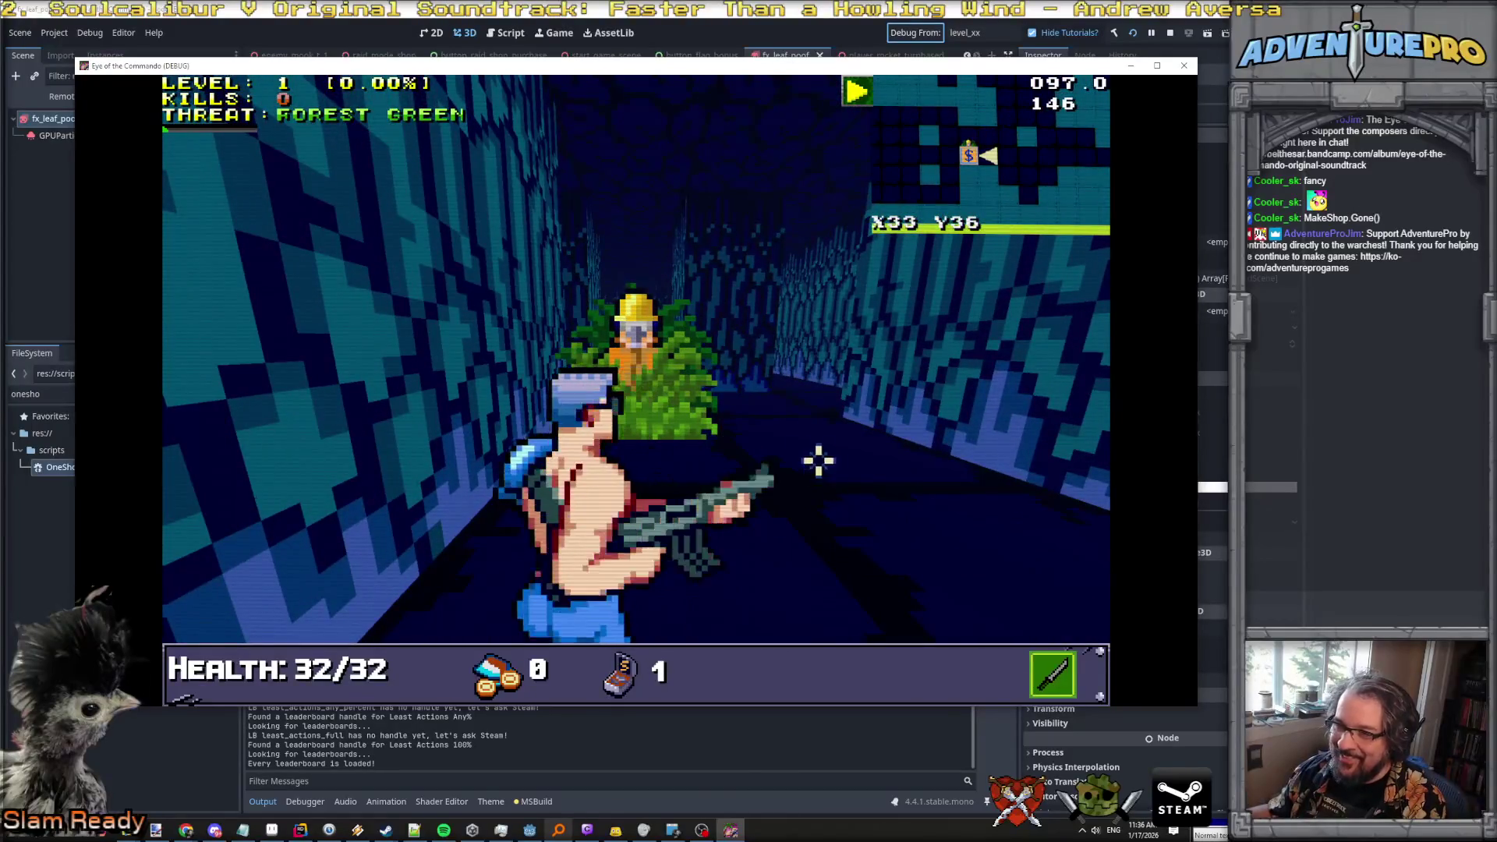
{"action": "key", "text": "Up"}
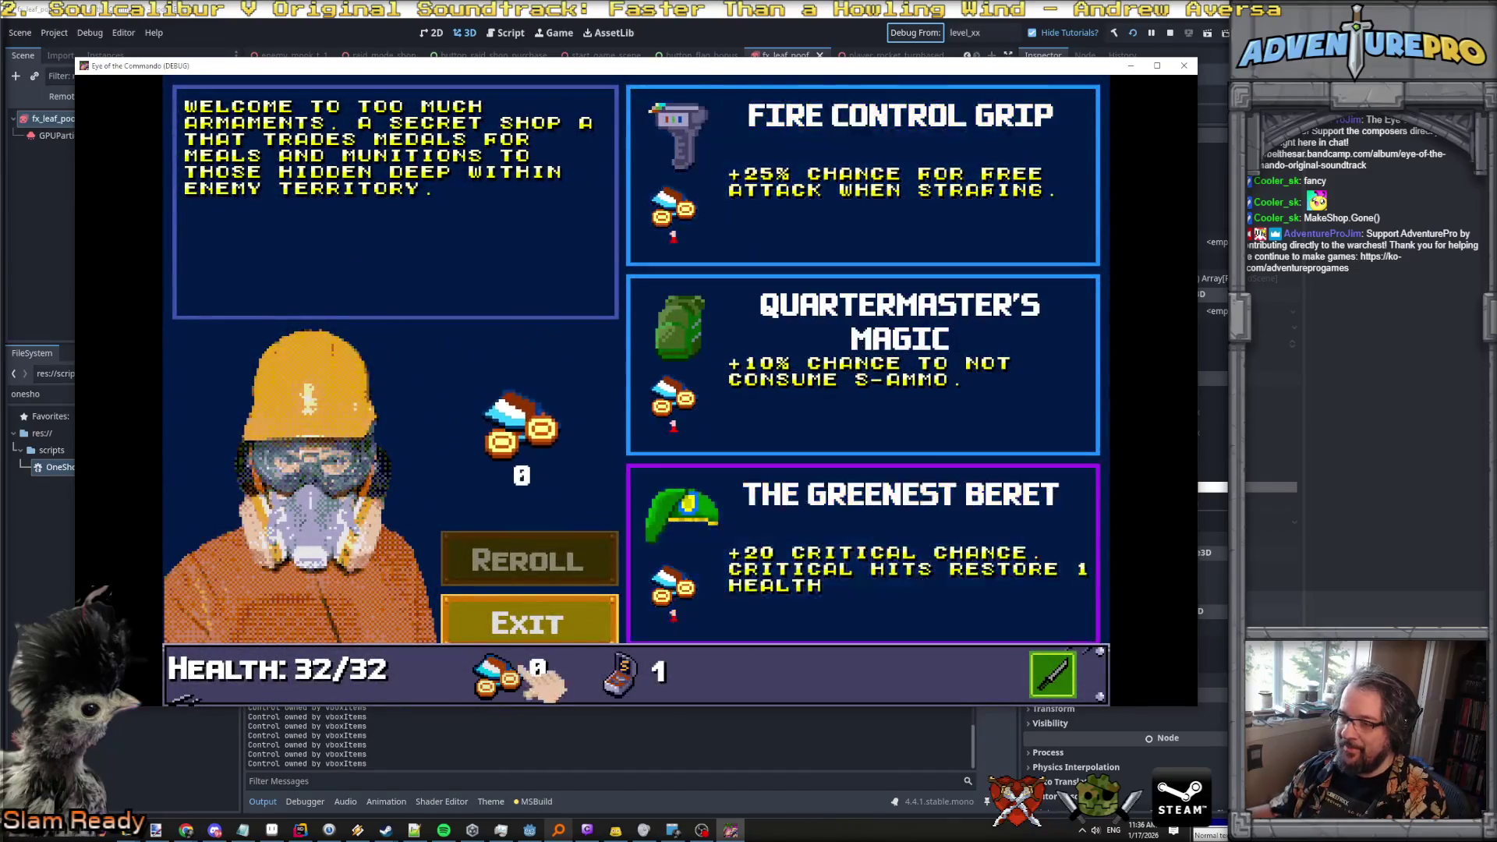
Grant 10 medals with GIVEMEDALS 10 in the console and leave the shop.
{"action": "left_click", "coordinate": [550, 628]}
{"action": "key", "text": "grave"}
{"action": "type", "text": "GVEI"}
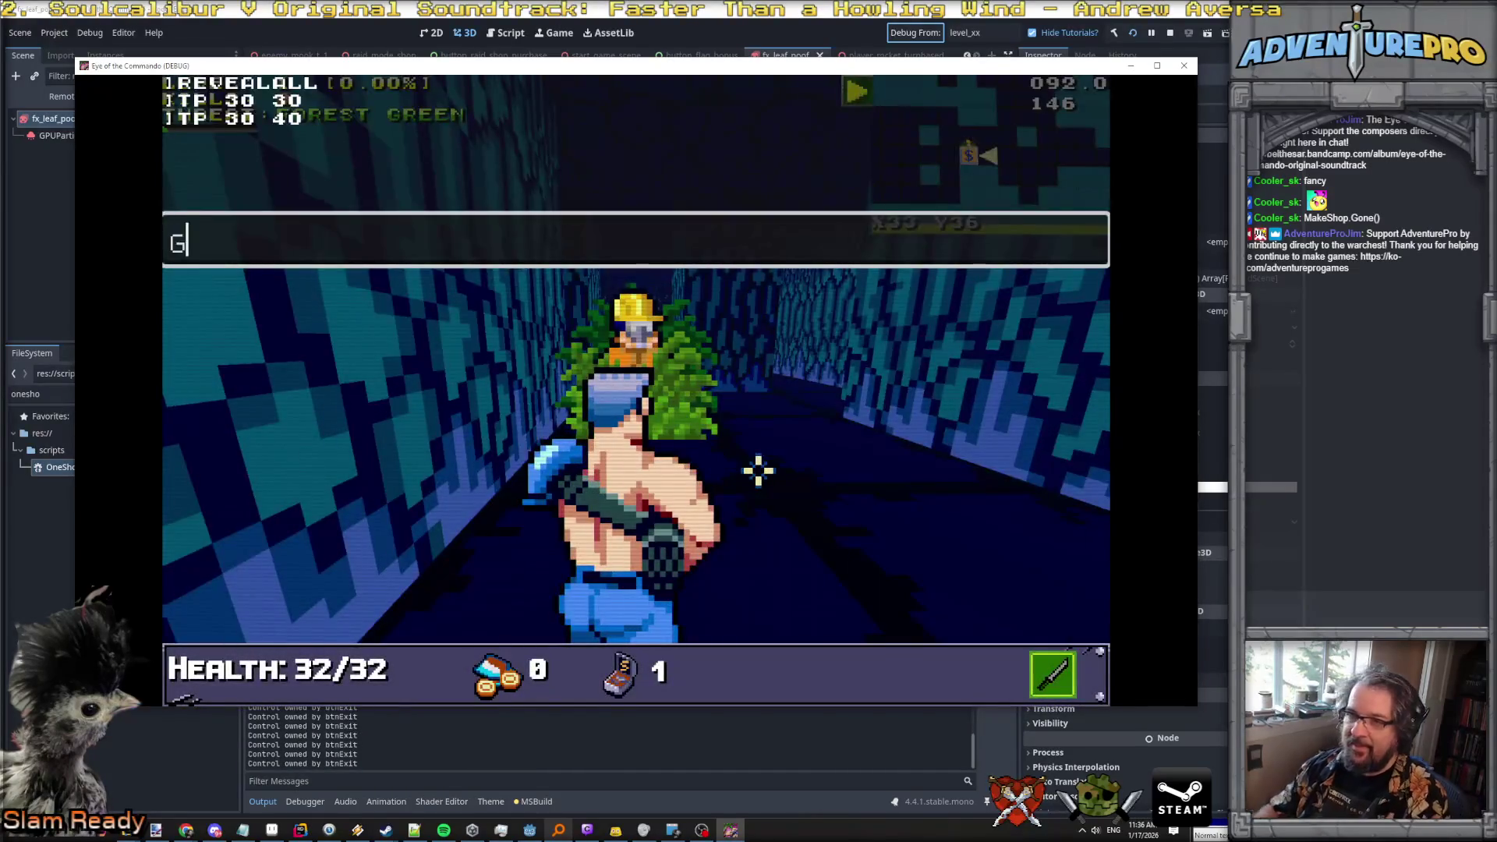
{"action": "key", "text": "BackSpace"}
{"action": "key", "text": "BackSpace"}
{"action": "key", "text": "BackSpace"}
{"action": "type", "text": "IVEMEDALS 10"}
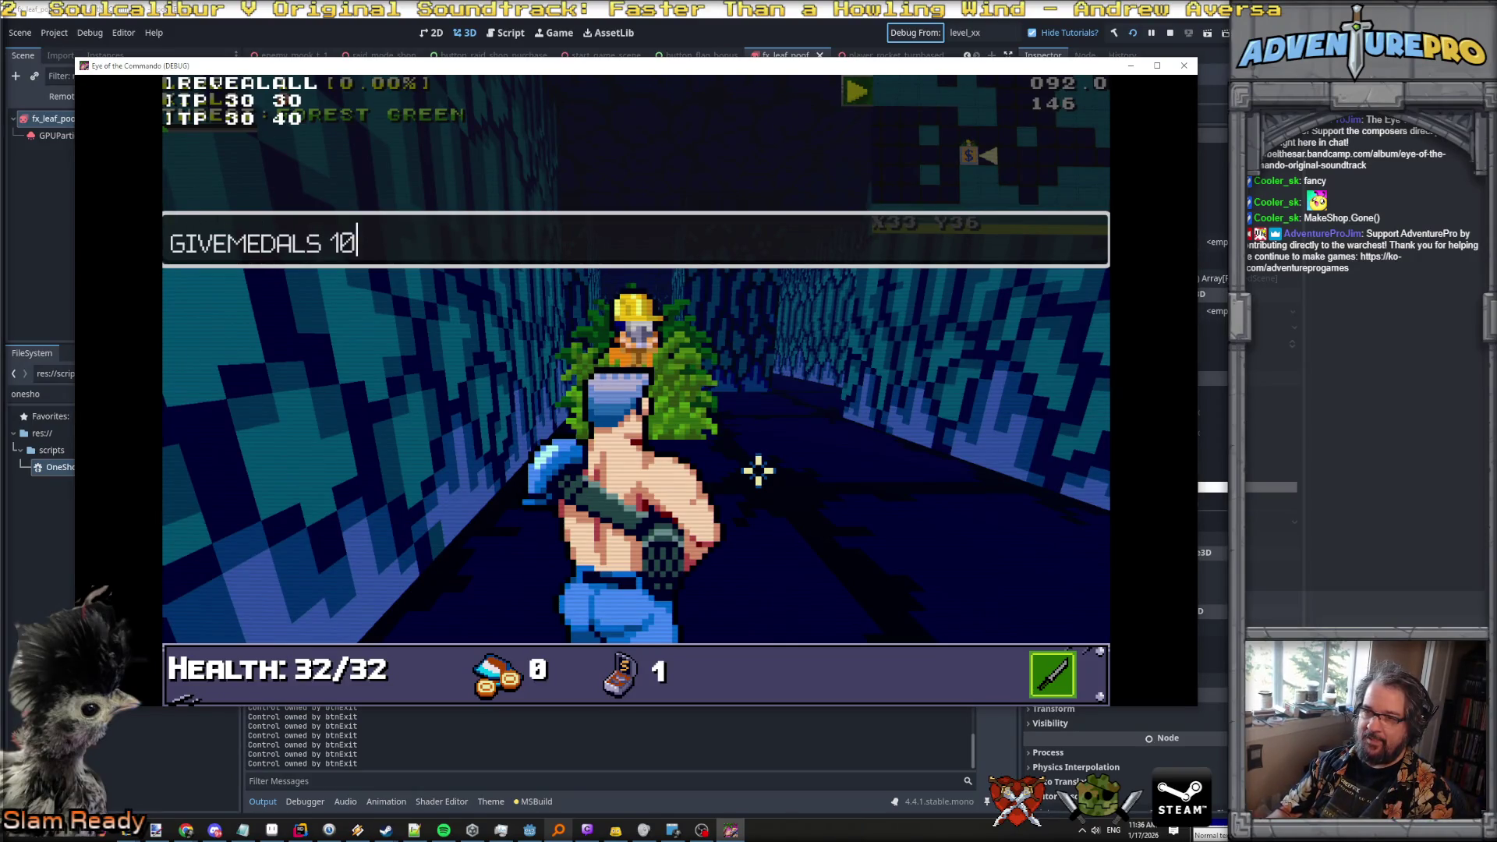
{"action": "key", "text": "Return"}
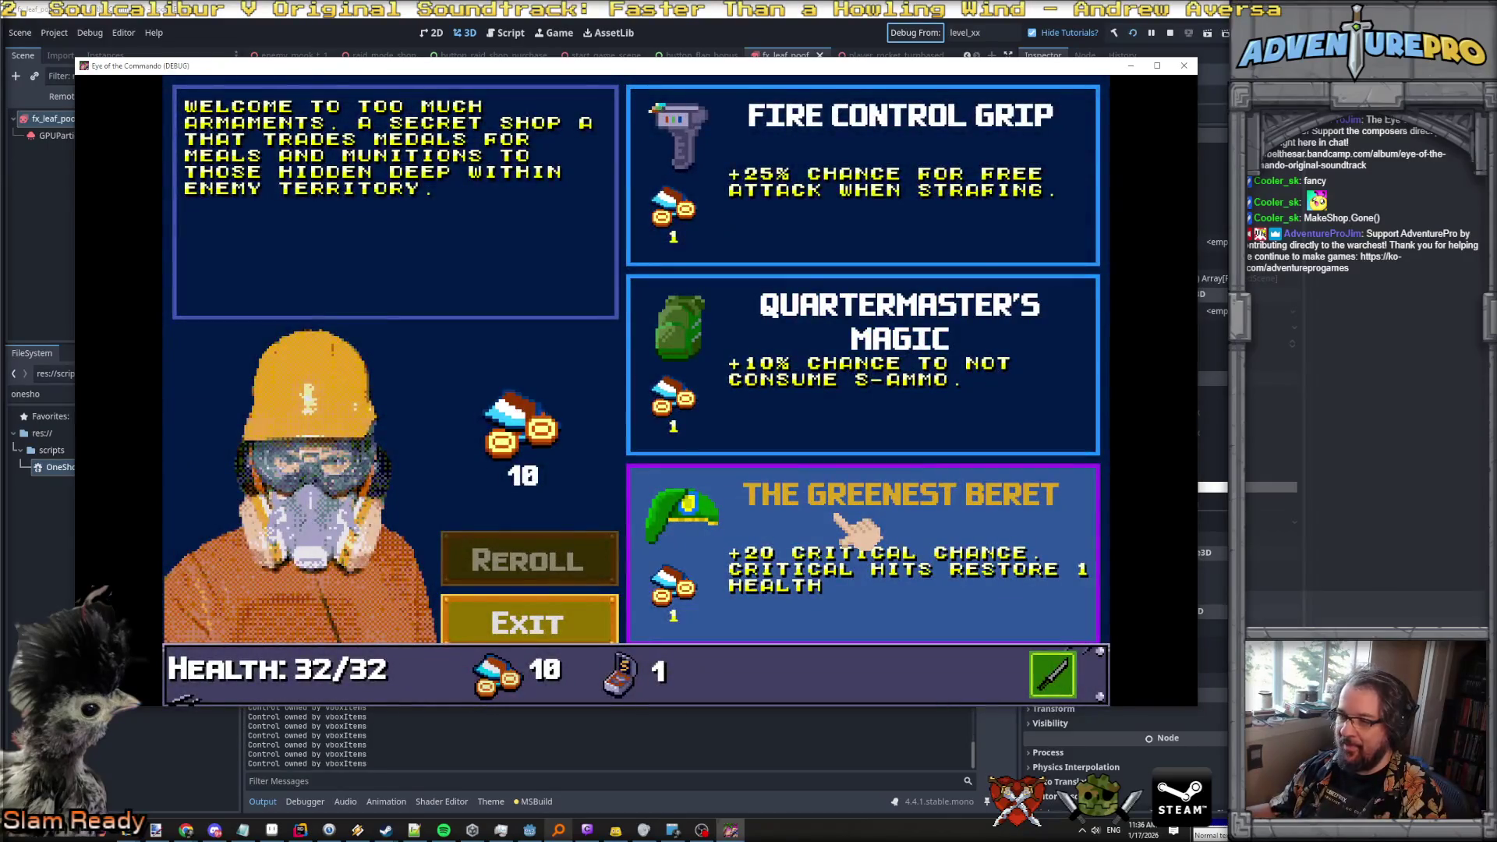
{"action": "key", "text": "Escape"}
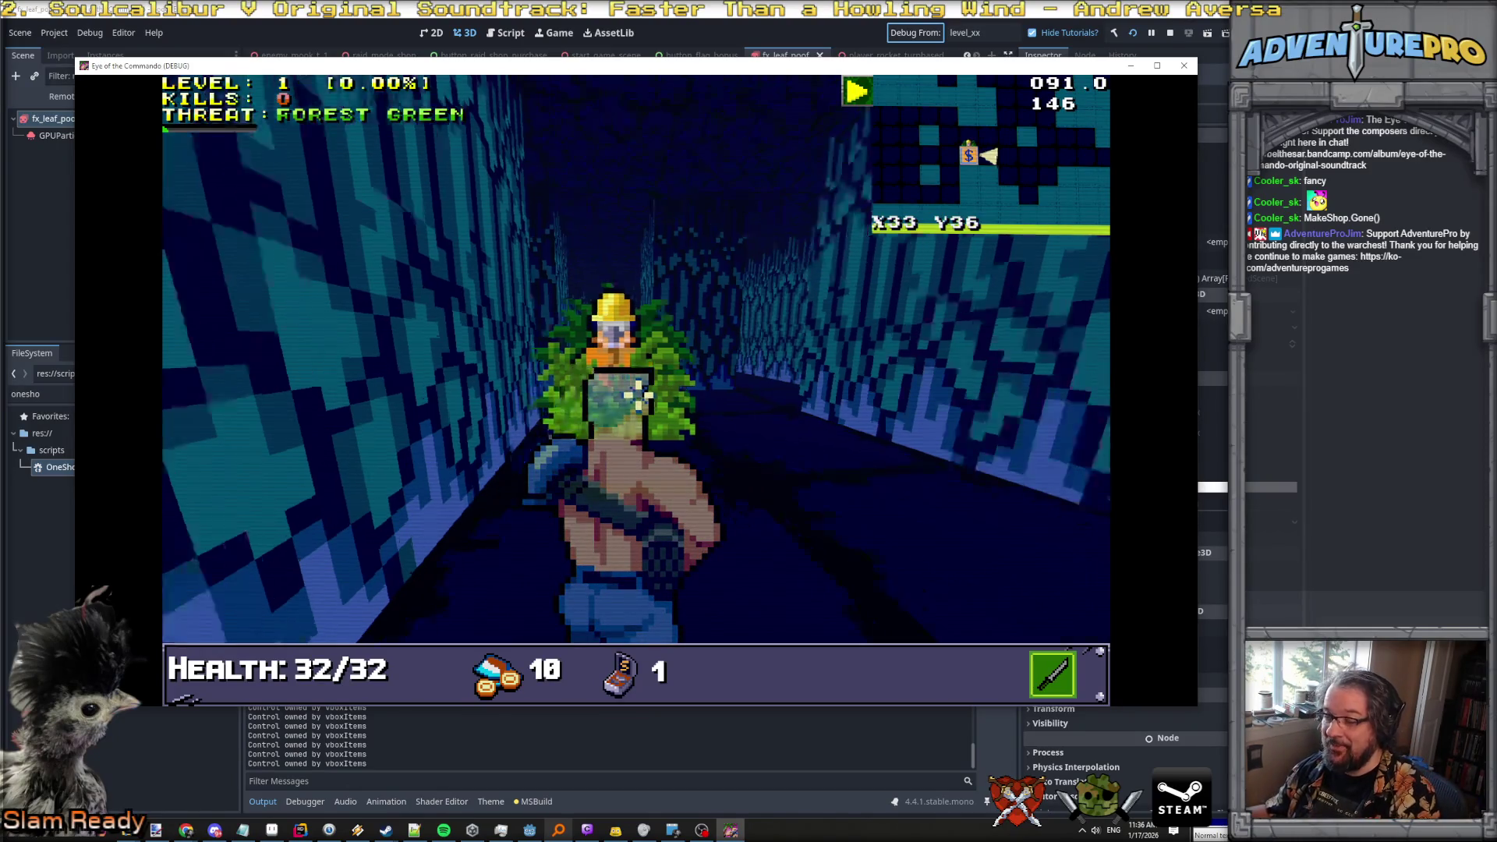
Walk past the shopkeeper down the corridor and back to X33 Y36.
{"action": "key", "text": "w"}
{"action": "key", "text": "e"}
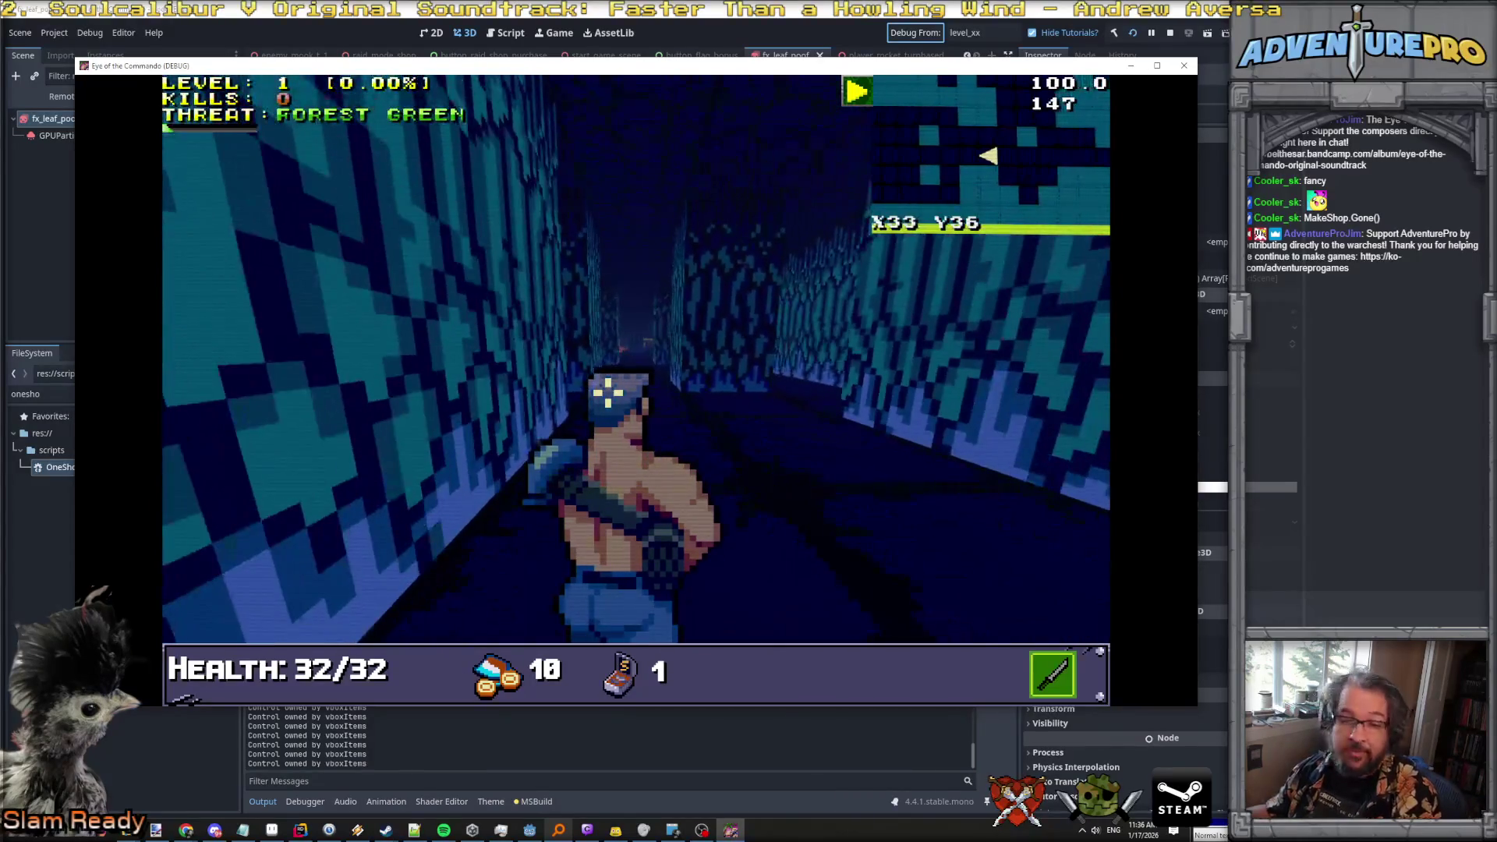
{"action": "key", "text": "q"}
{"action": "key", "text": "w"}
{"action": "key", "text": "s"}
{"action": "key", "text": "e"}
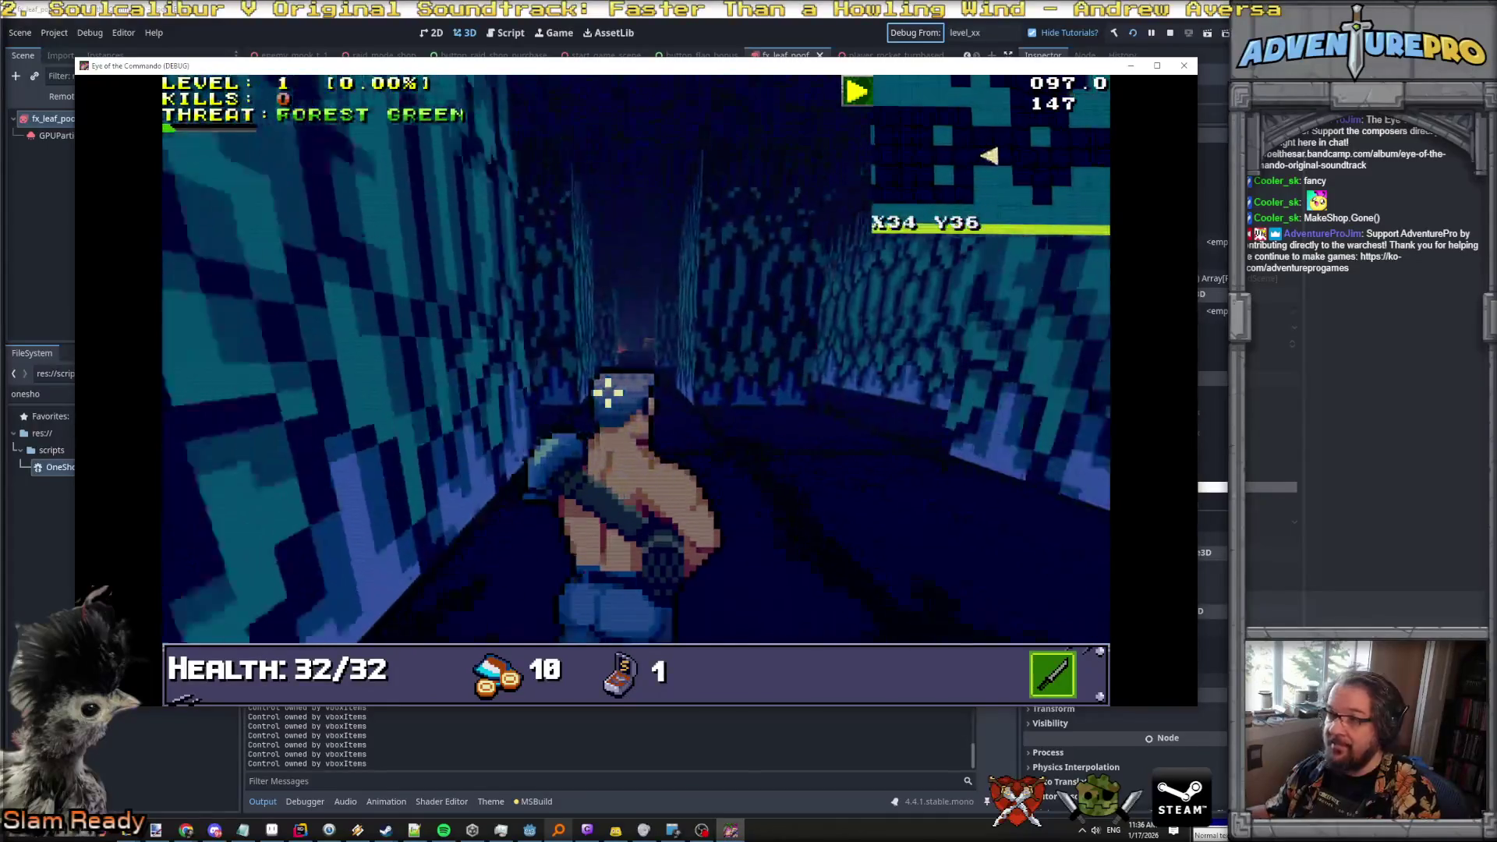
{"action": "key", "text": "w"}
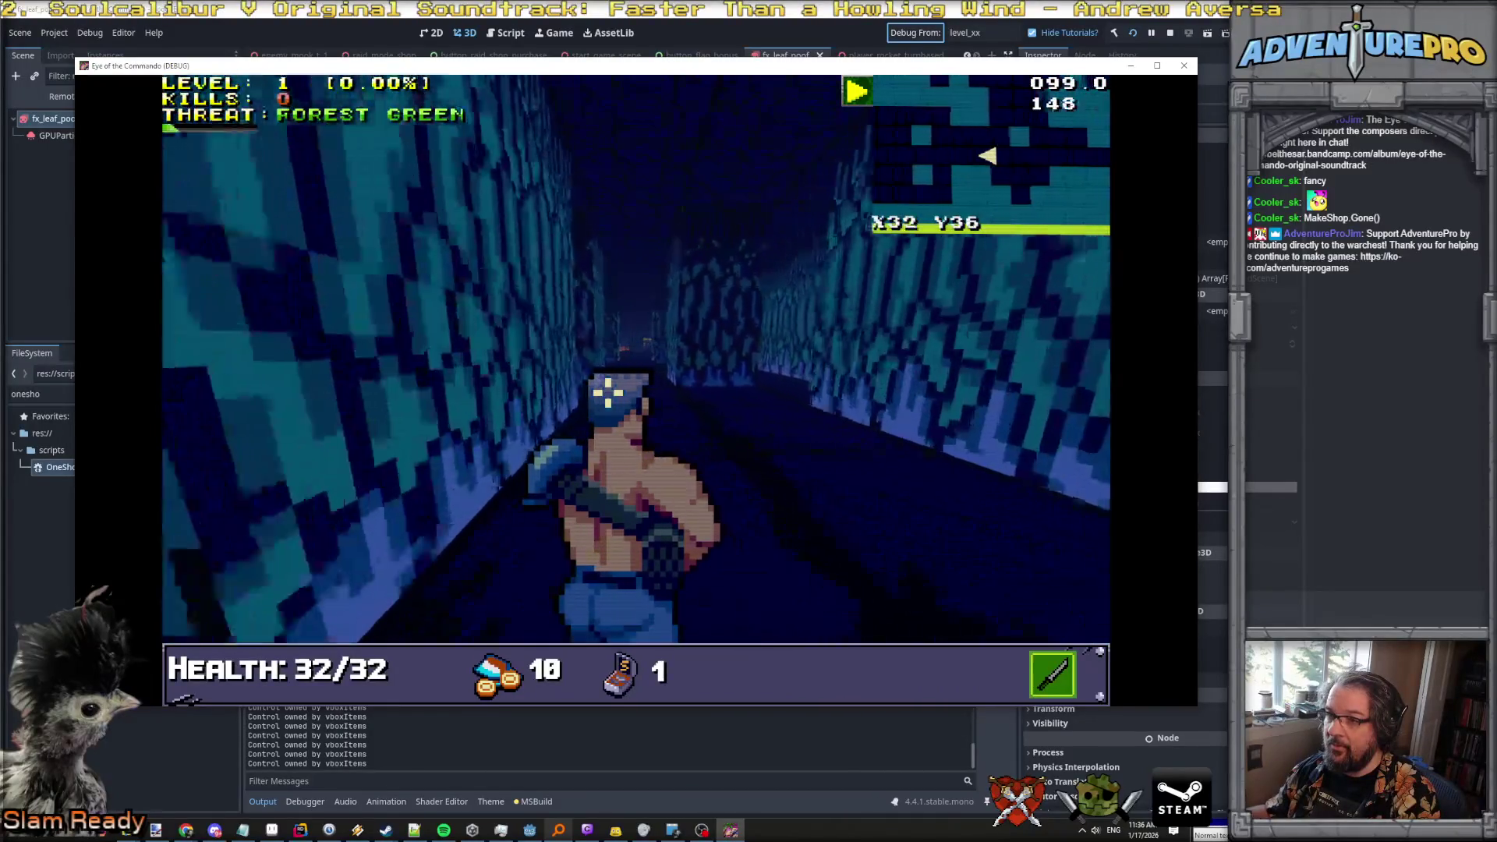
Fire the rifle repeatedly down the corridor.
{"action": "left_click", "coordinate": [659, 417]}
{"action": "left_click", "coordinate": [659, 417]}
{"action": "left_click", "coordinate": [654, 425]}
{"action": "left_click", "coordinate": [649, 432]}
{"action": "key", "text": "alt+Tab"}
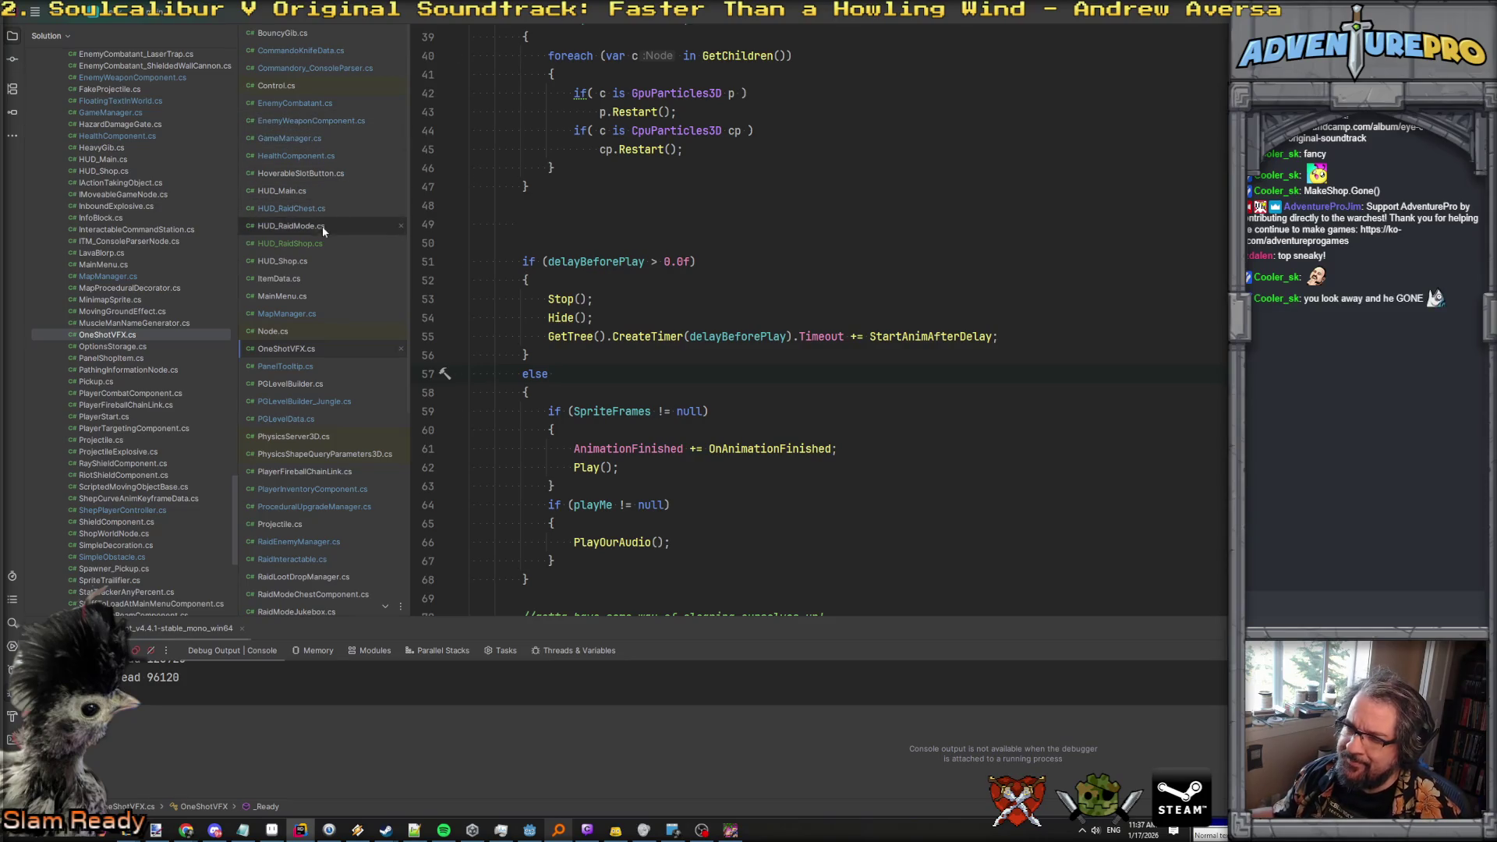
Bring OneShotVFX.cs into view at its exported fields and the _Ready method.
{"action": "left_click", "coordinate": [638, 248]}
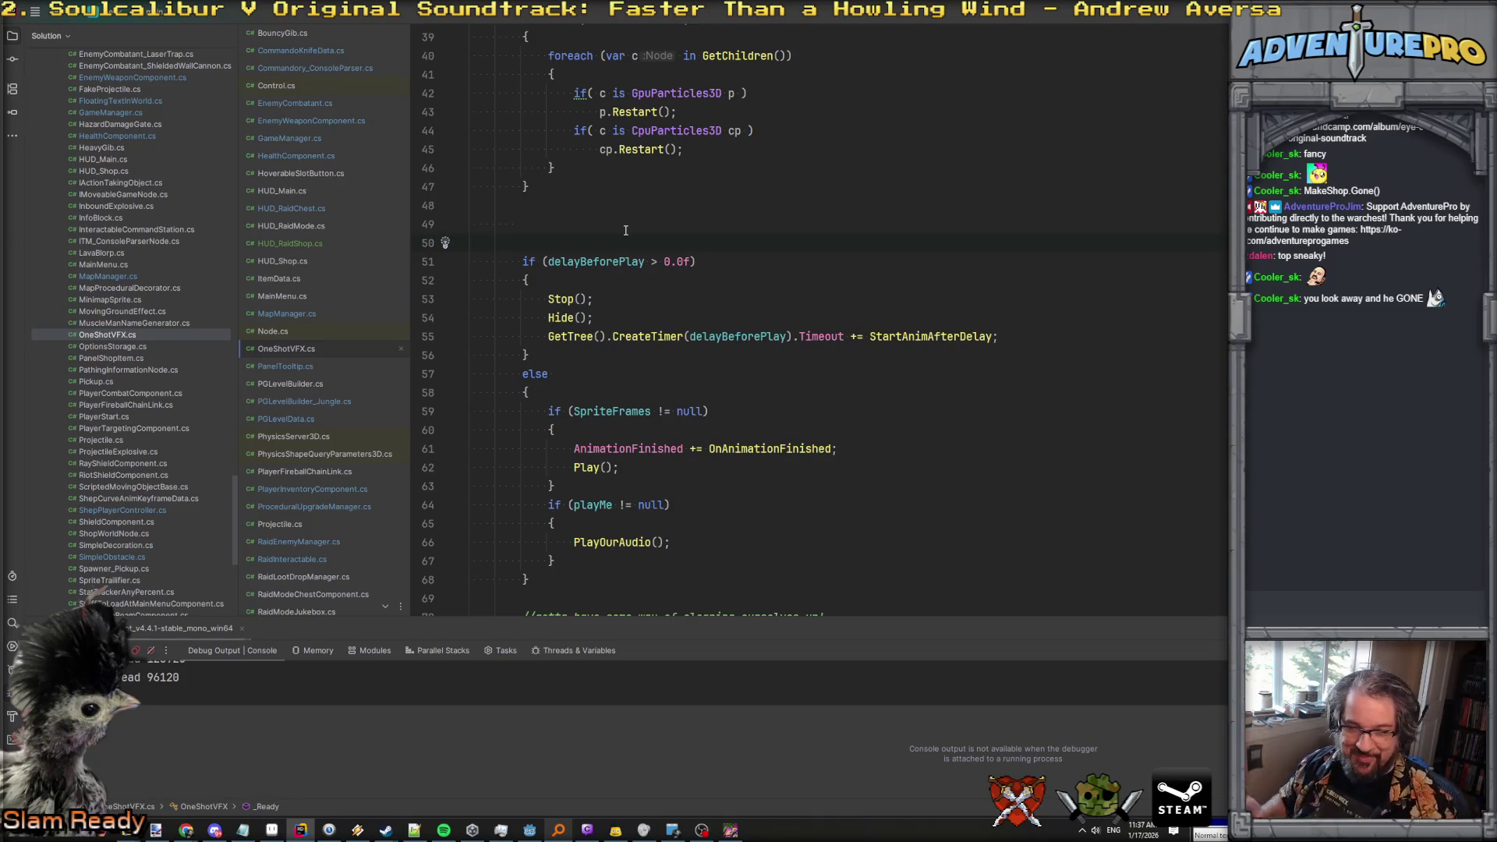
{"action": "scroll", "coordinate": [626, 231], "scroll_direction": "up", "scroll_amount": 6}
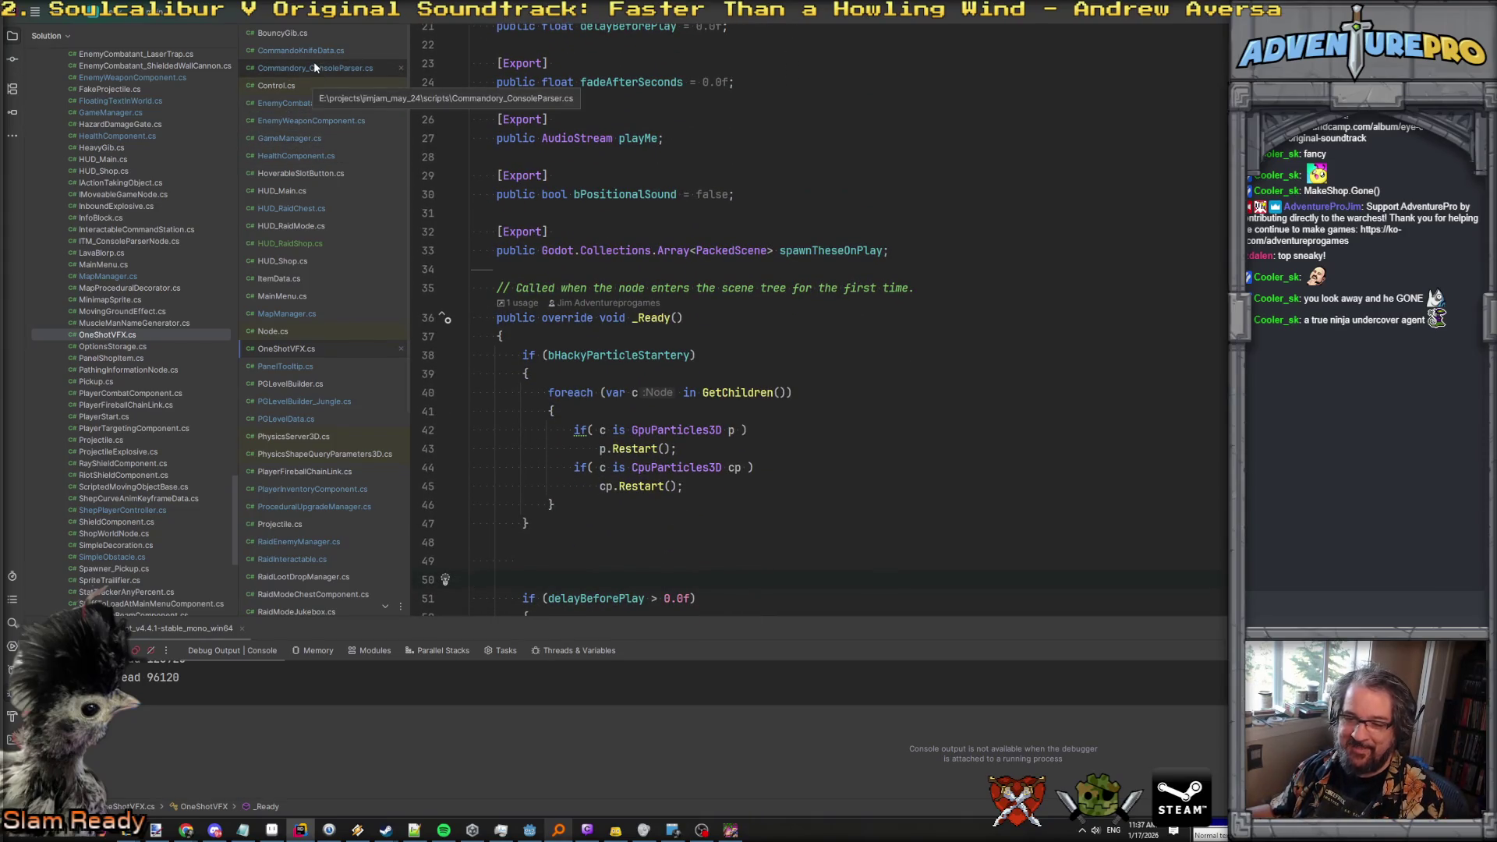
{"action": "scroll", "coordinate": [306, 544], "scroll_direction": "down", "scroll_amount": 3}
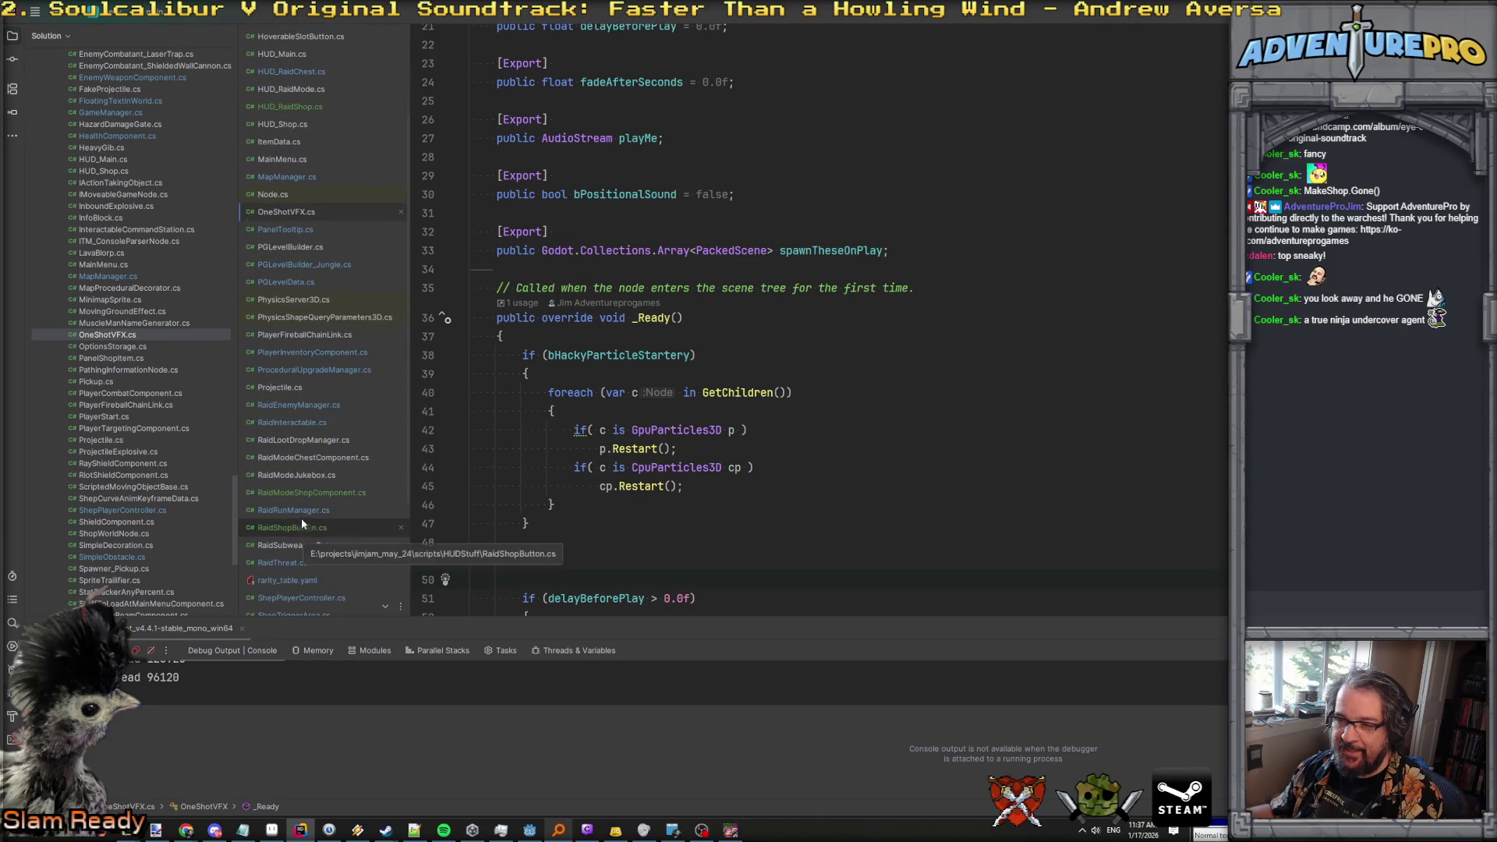
Follow RemoveMeFromGame from RaidModeShopComponent.cs to its fxOnVanish block in RaidInteractable.cs.
{"action": "left_click", "coordinate": [306, 492]}
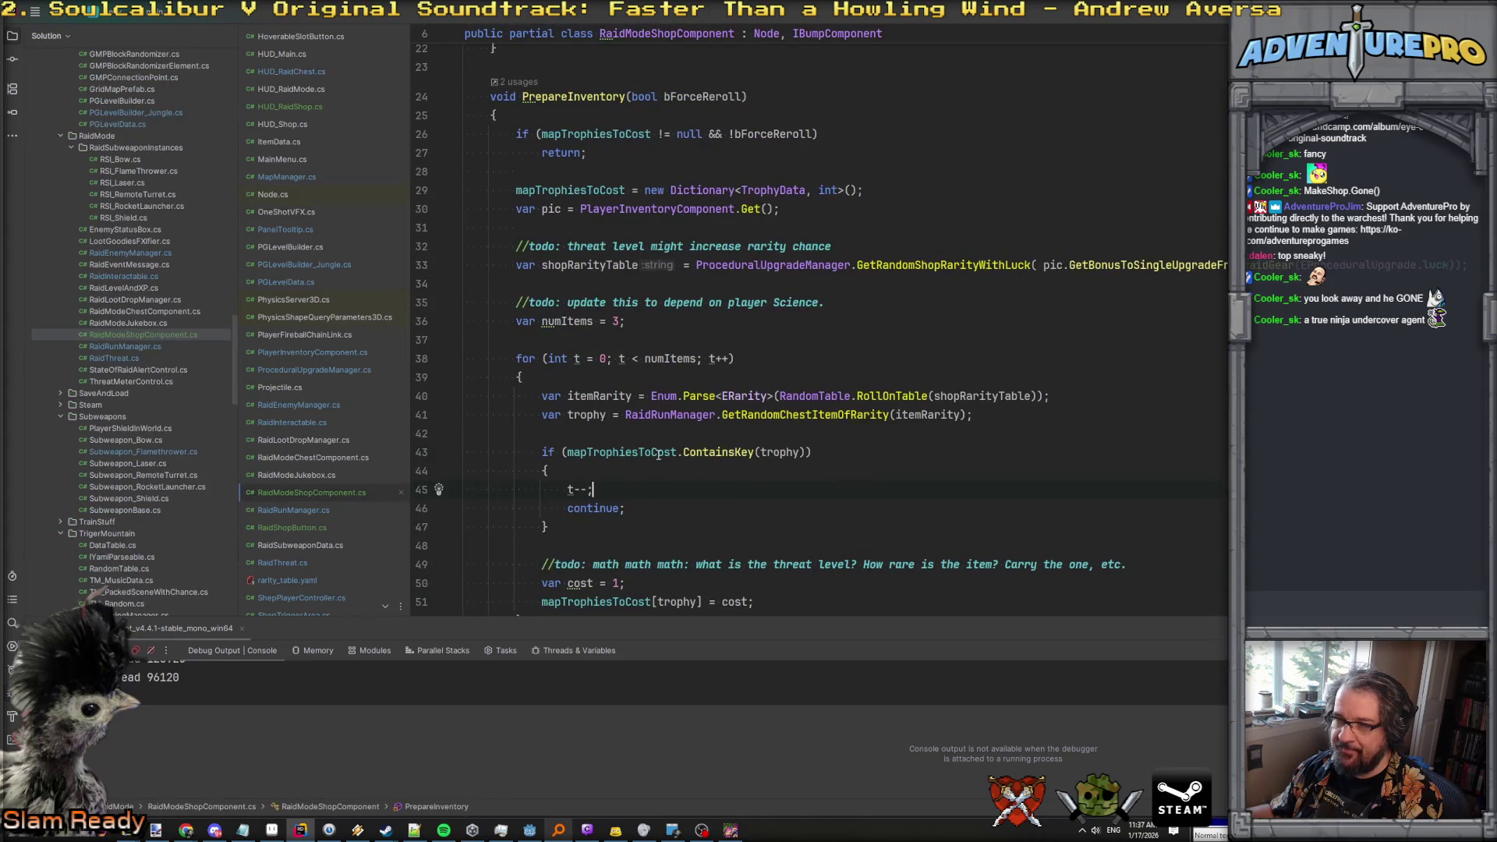
{"action": "scroll", "coordinate": [658, 455], "scroll_direction": "down", "scroll_amount": 8}
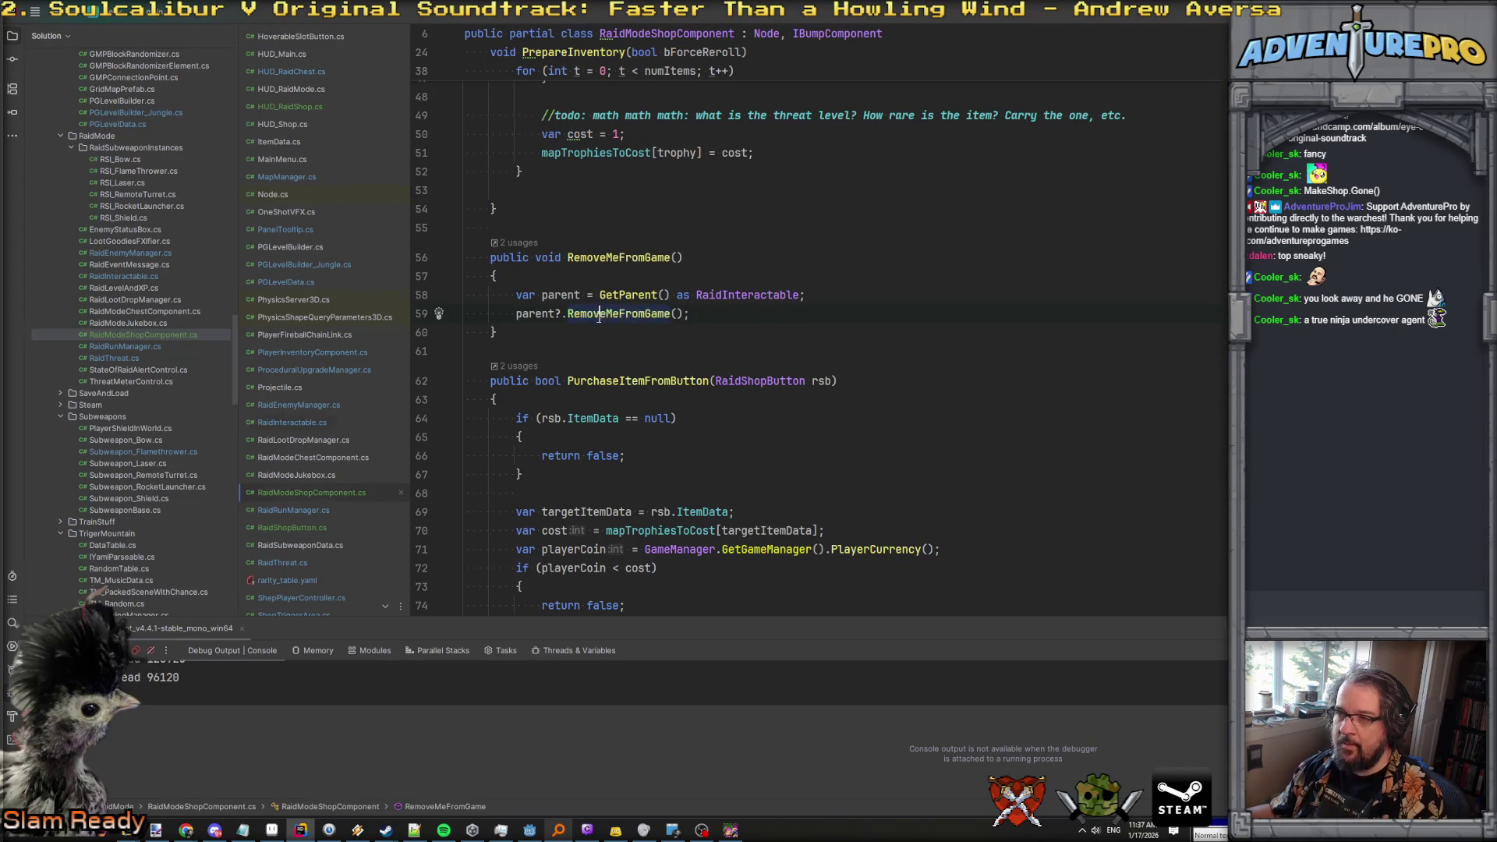
{"action": "left_click", "coordinate": [661, 314], "text": "ctrl"}
{"action": "left_click", "coordinate": [664, 344]}
{"action": "left_click", "coordinate": [581, 364]}
{"action": "left_click", "coordinate": [542, 474]}
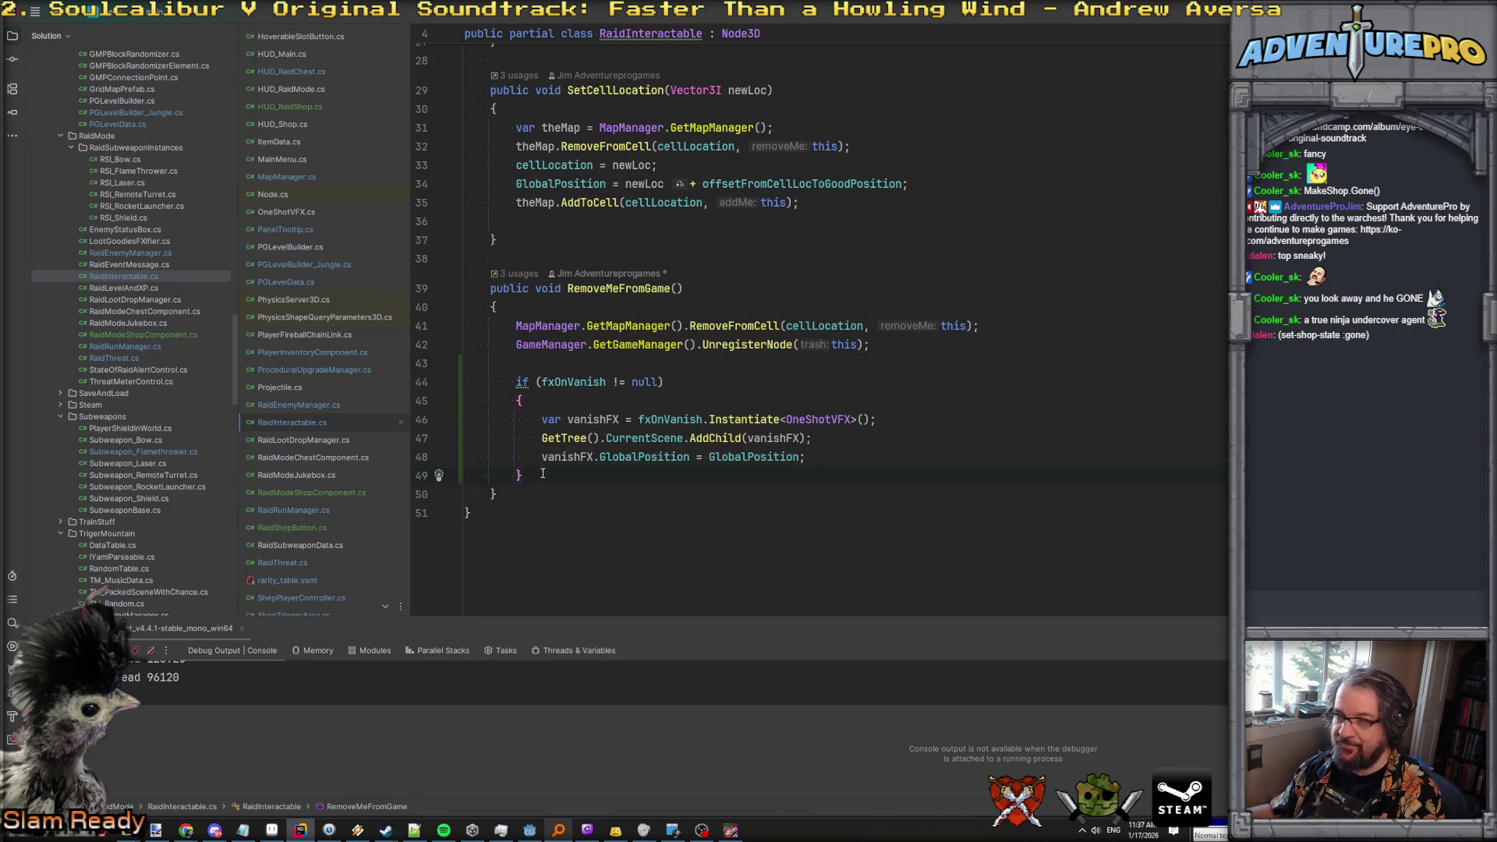
Inspect UnregisterNode in GameManager.cs, including the nodesToFreeAtEndOfRound line, then navigate back.
{"action": "left_click", "coordinate": [747, 344], "text": "ctrl"}
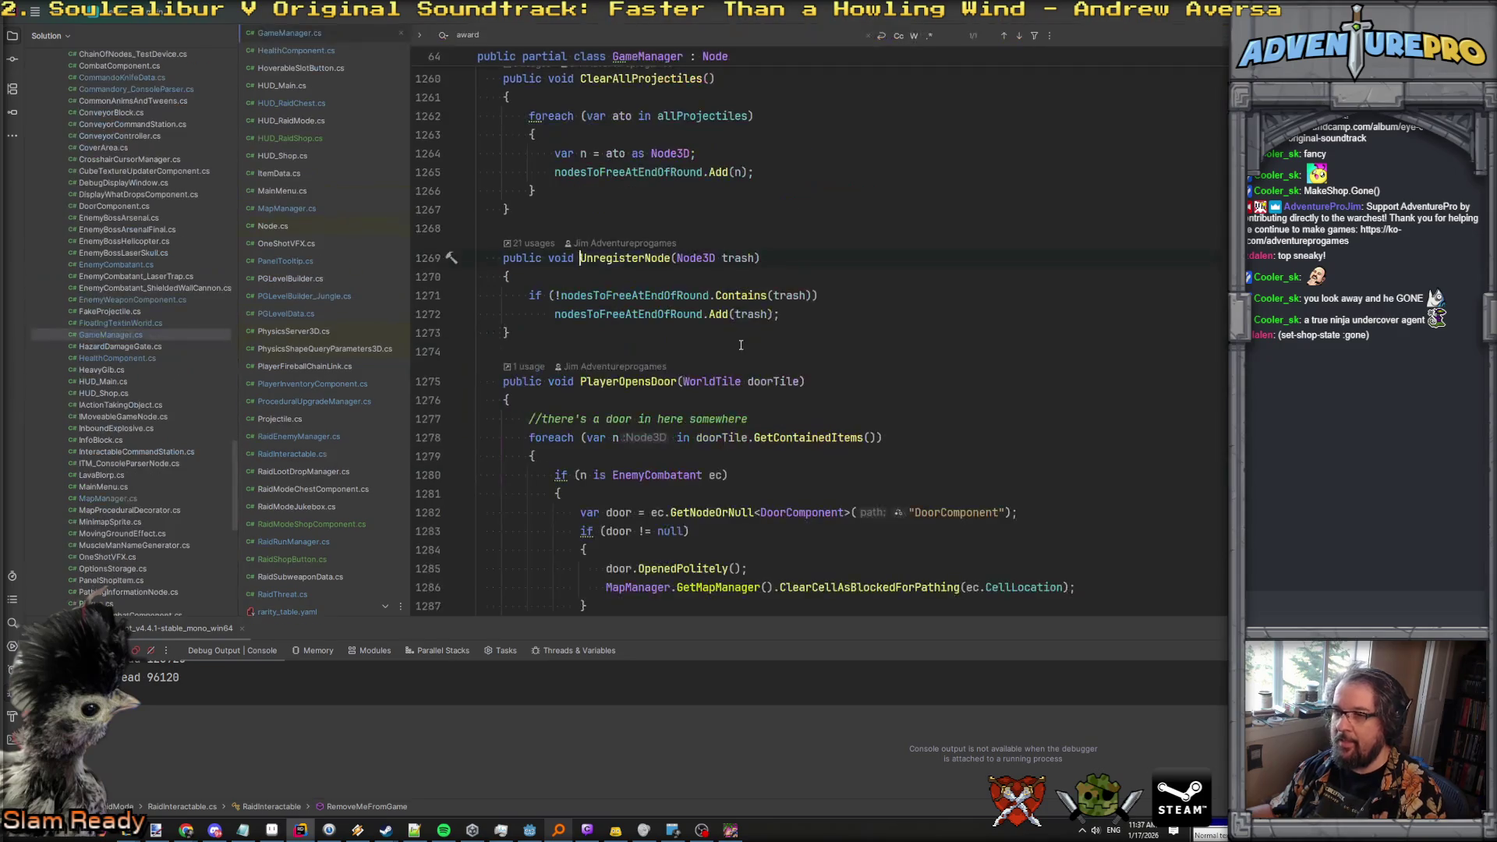
{"action": "left_click", "coordinate": [625, 313]}
{"action": "scroll", "coordinate": [625, 312], "scroll_direction": "up", "scroll_amount": 2}
{"action": "scroll", "coordinate": [625, 312], "scroll_direction": "down", "scroll_amount": 2}
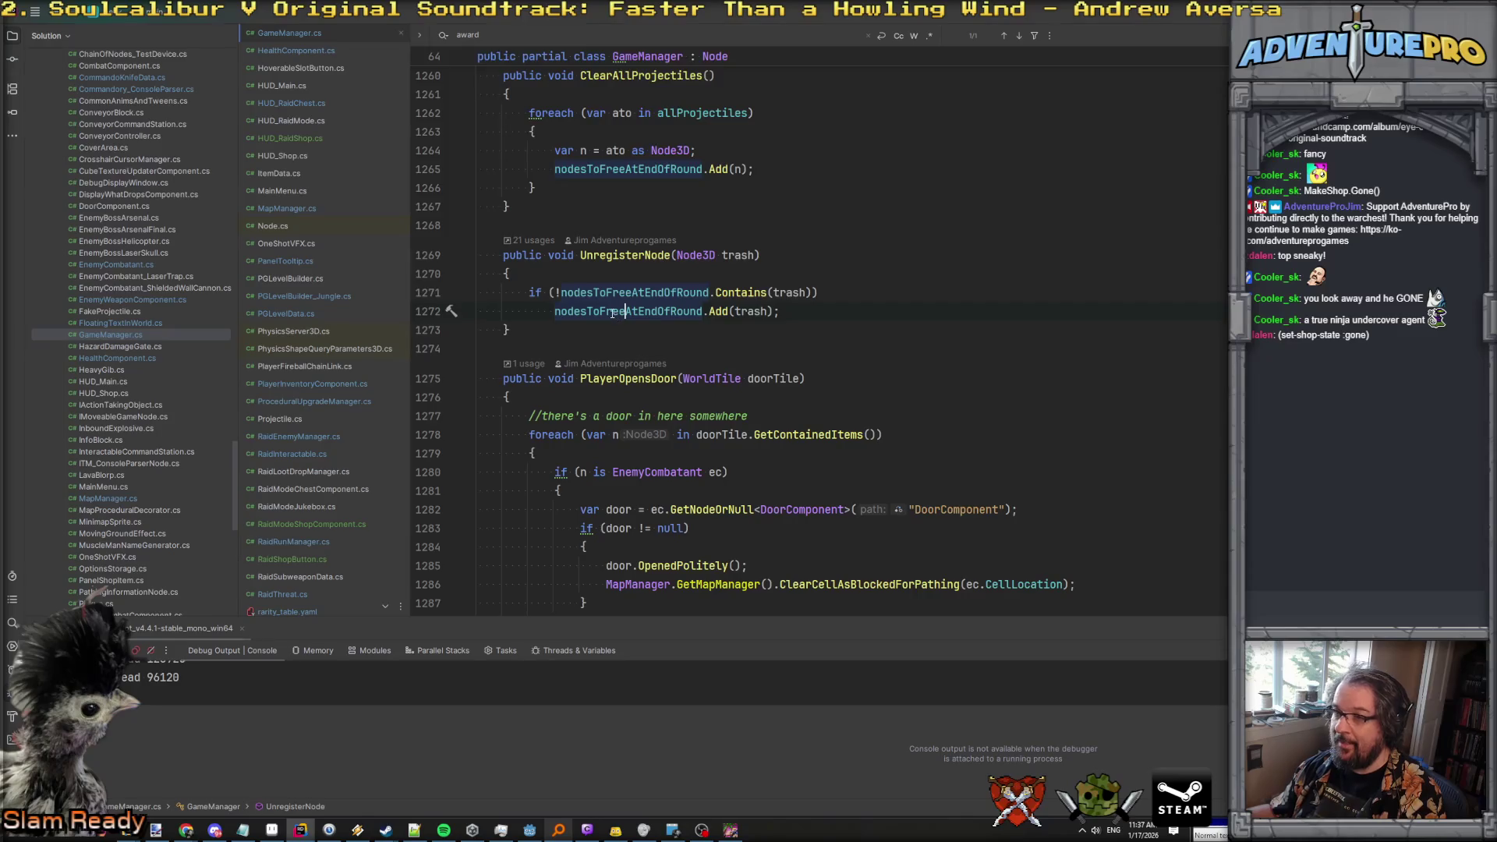
{"action": "key", "text": "ctrl+minus"}
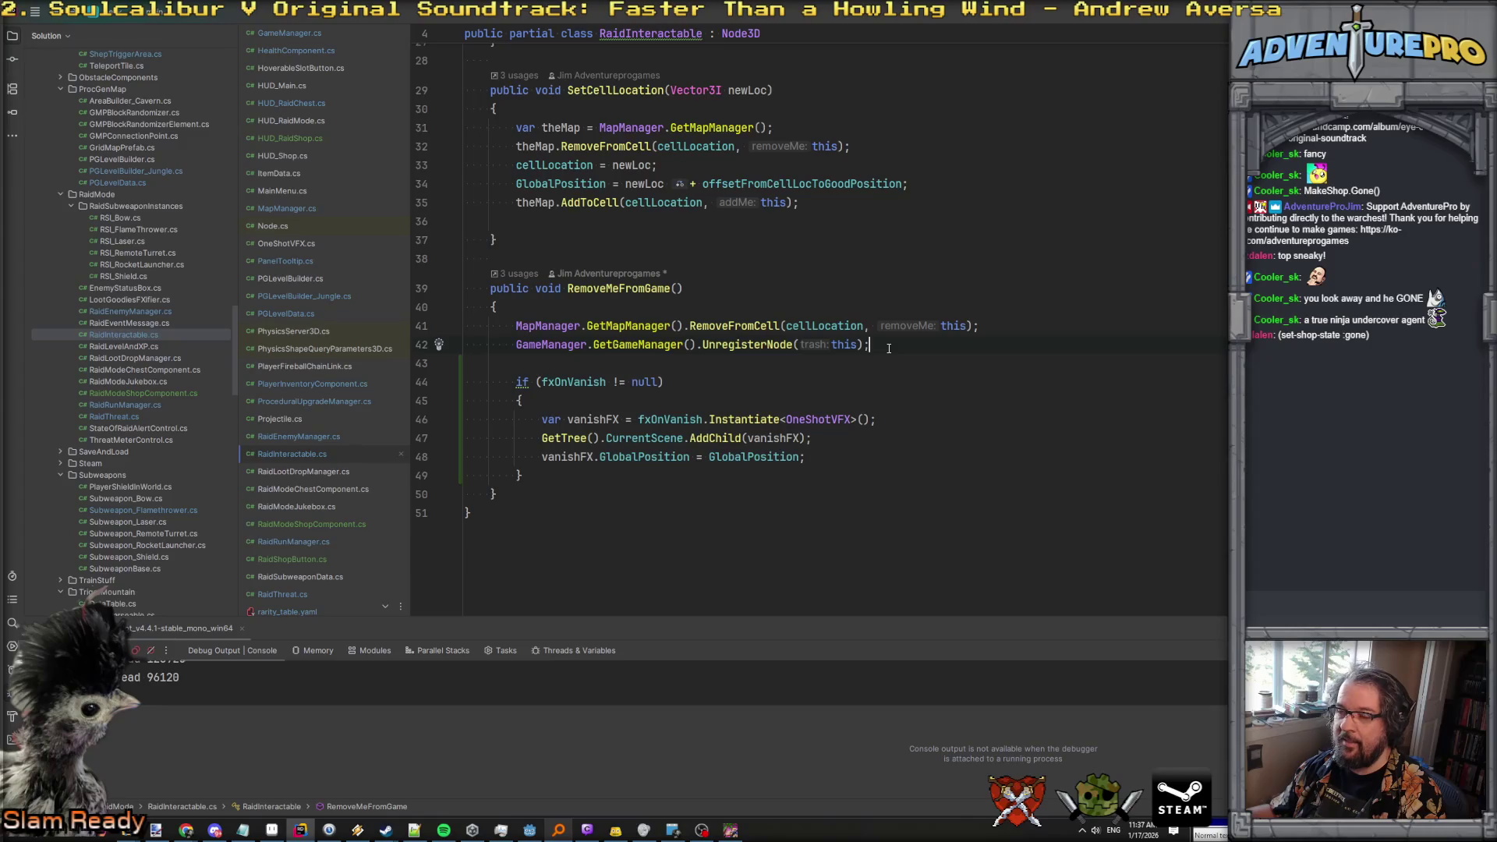
Add 'Visible = false;' after the fxOnVanish block in RemoveMeFromGame.
{"action": "left_click", "coordinate": [755, 467]}
{"action": "key", "text": "Return"}
{"action": "type", "text": "vi"}
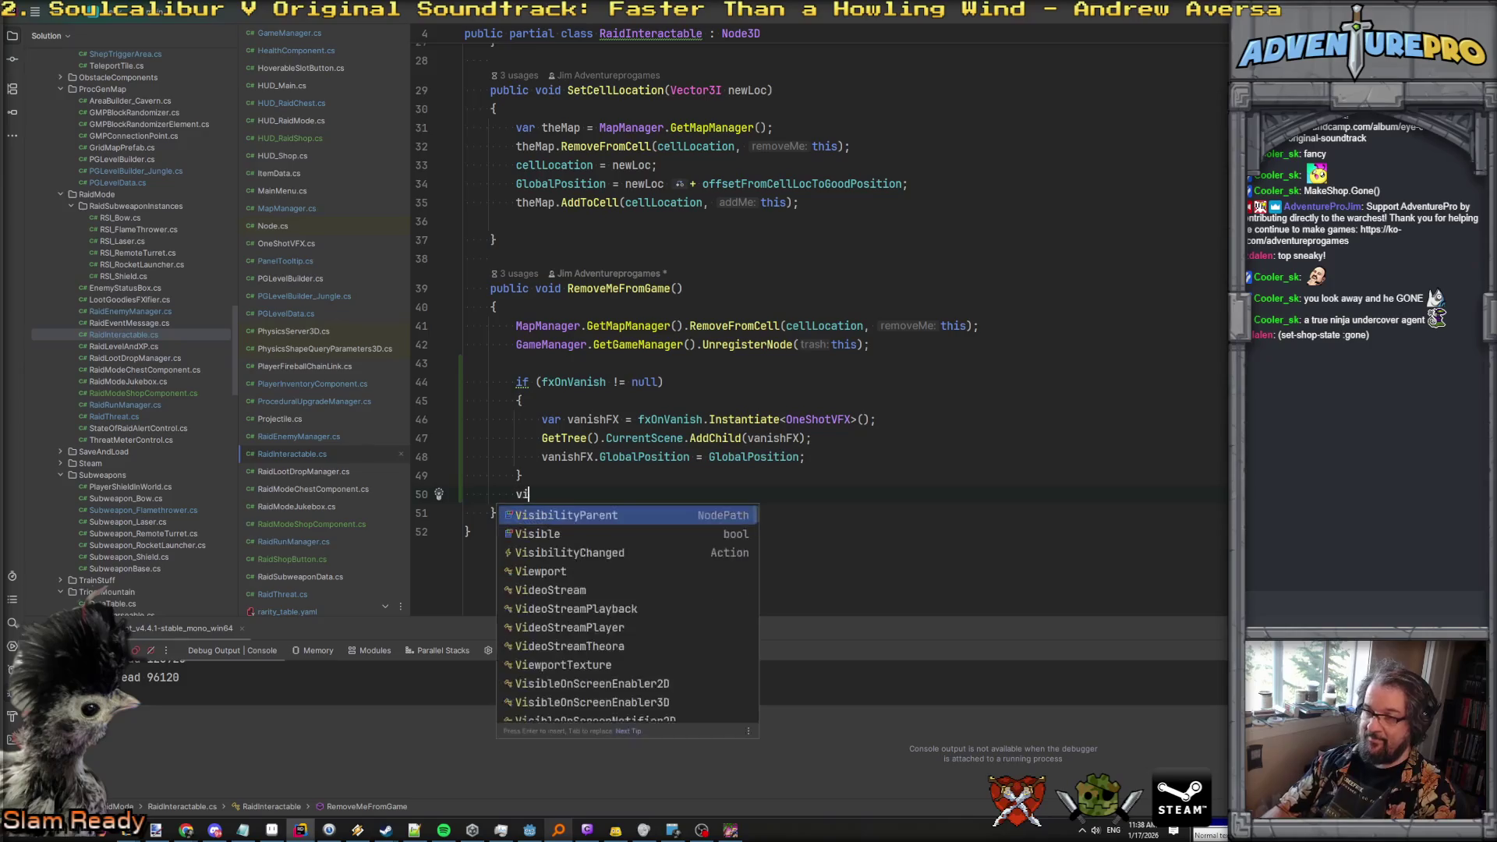
{"action": "key", "text": "Down"}
{"action": "key", "text": "Return"}
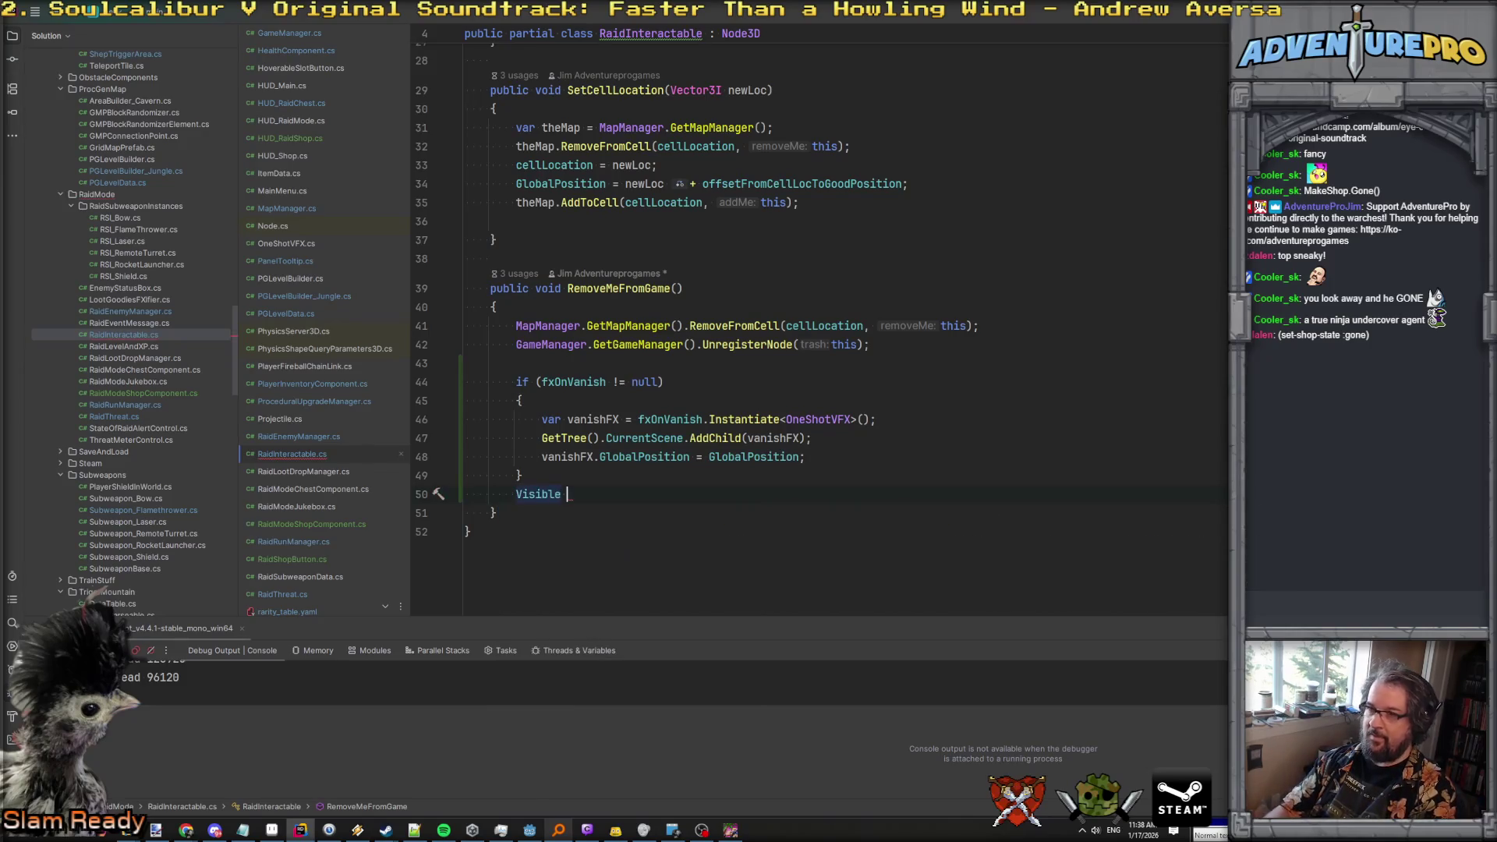
{"action": "key", "text": "shift+Right"}
{"action": "key", "text": "Return"}
Open a new field line below fxOnVanish for a bool declaration.
{"action": "scroll", "coordinate": [733, 463], "scroll_direction": "up", "scroll_amount": 5}
{"action": "scroll", "coordinate": [733, 463], "scroll_direction": "up", "scroll_amount": 3}
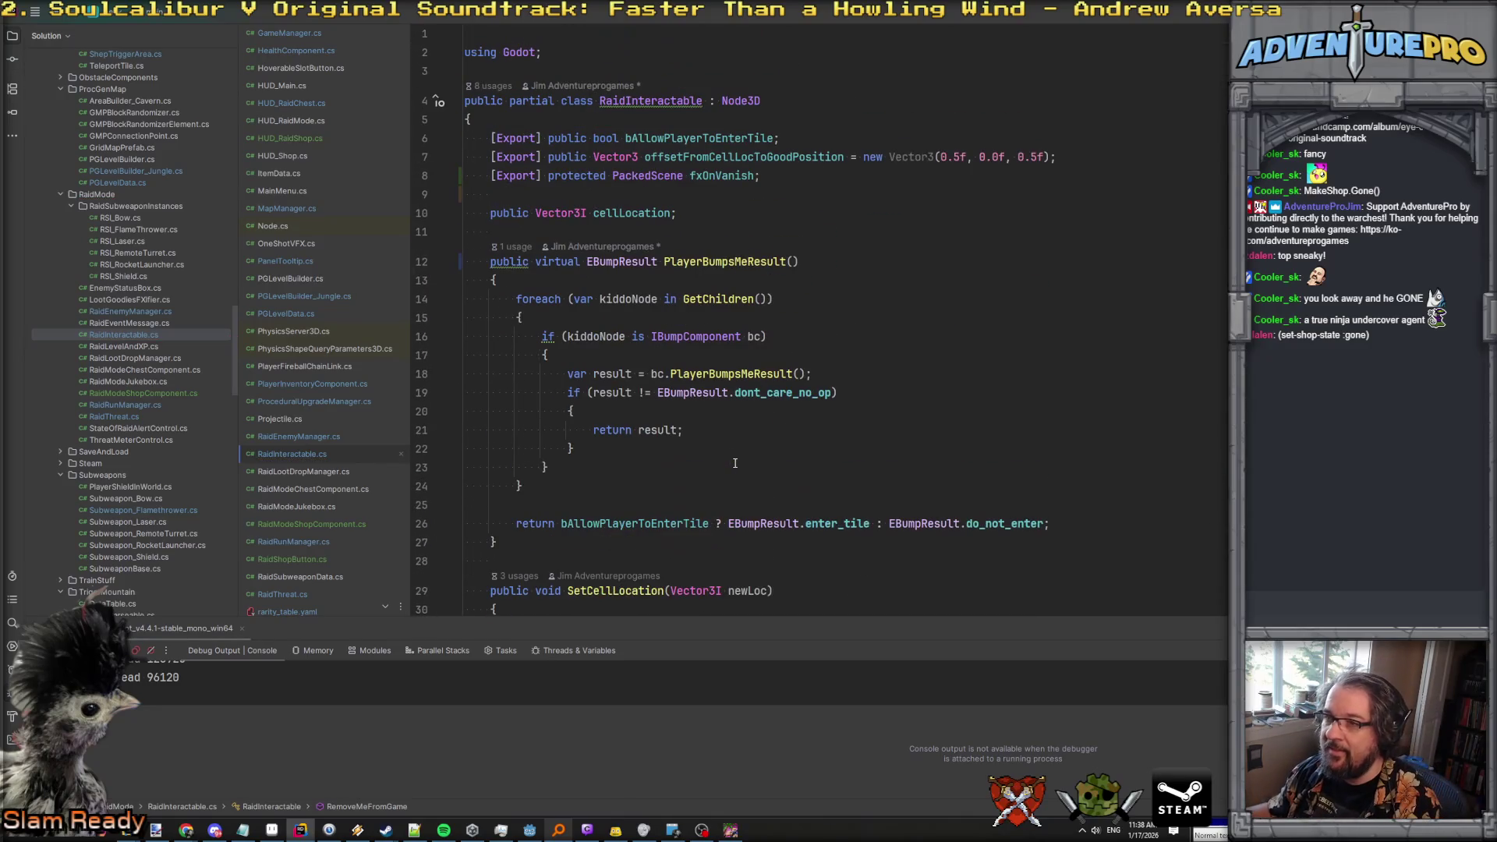
{"action": "scroll", "coordinate": [669, 144], "scroll_direction": "down", "scroll_amount": 1}
{"action": "left_click", "coordinate": [716, 205]}
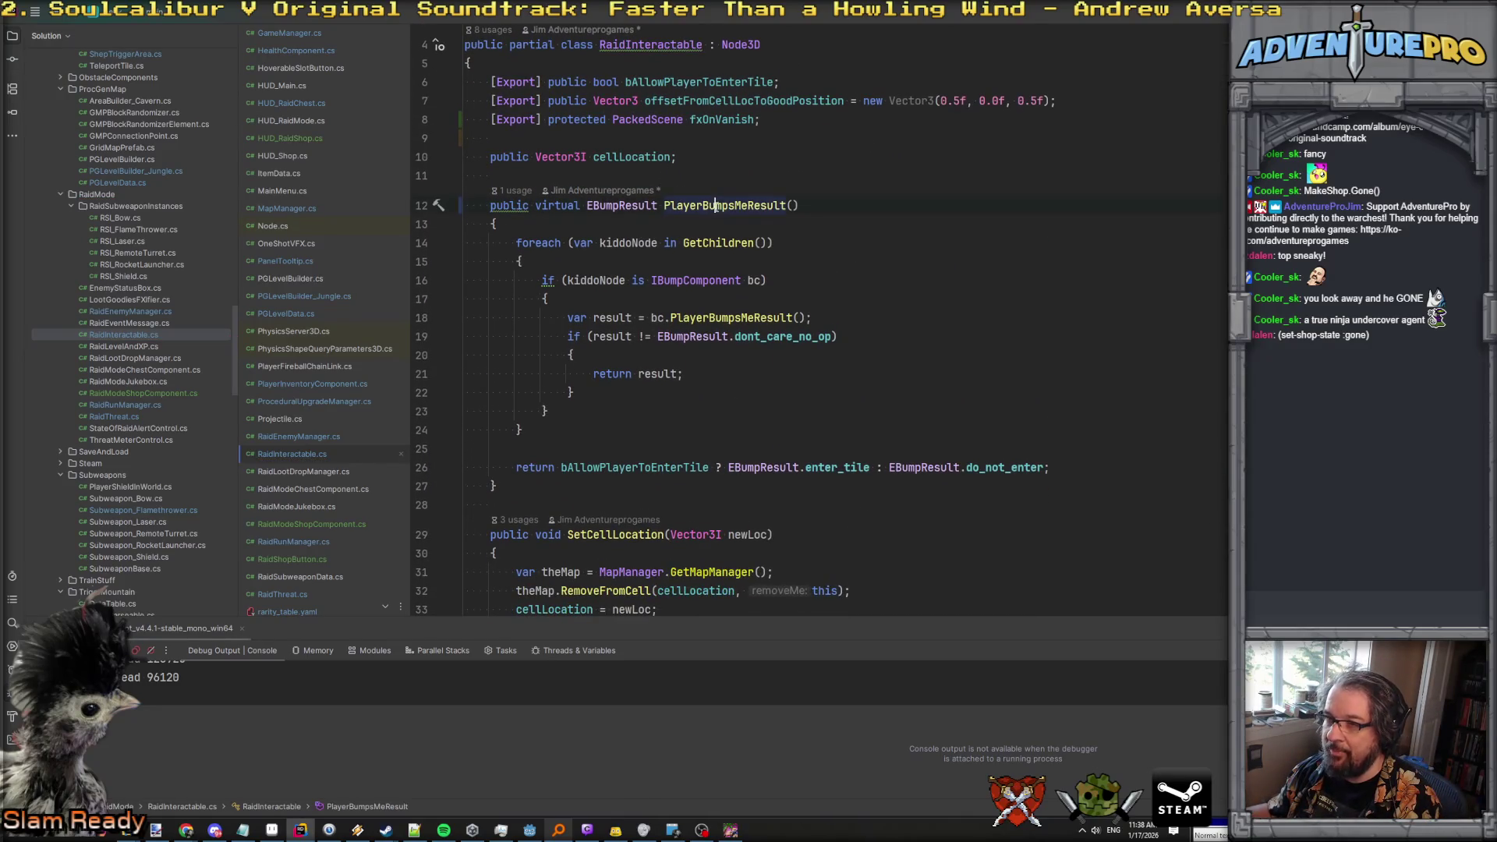
{"action": "scroll", "coordinate": [569, 225], "scroll_direction": "up", "scroll_amount": 1}
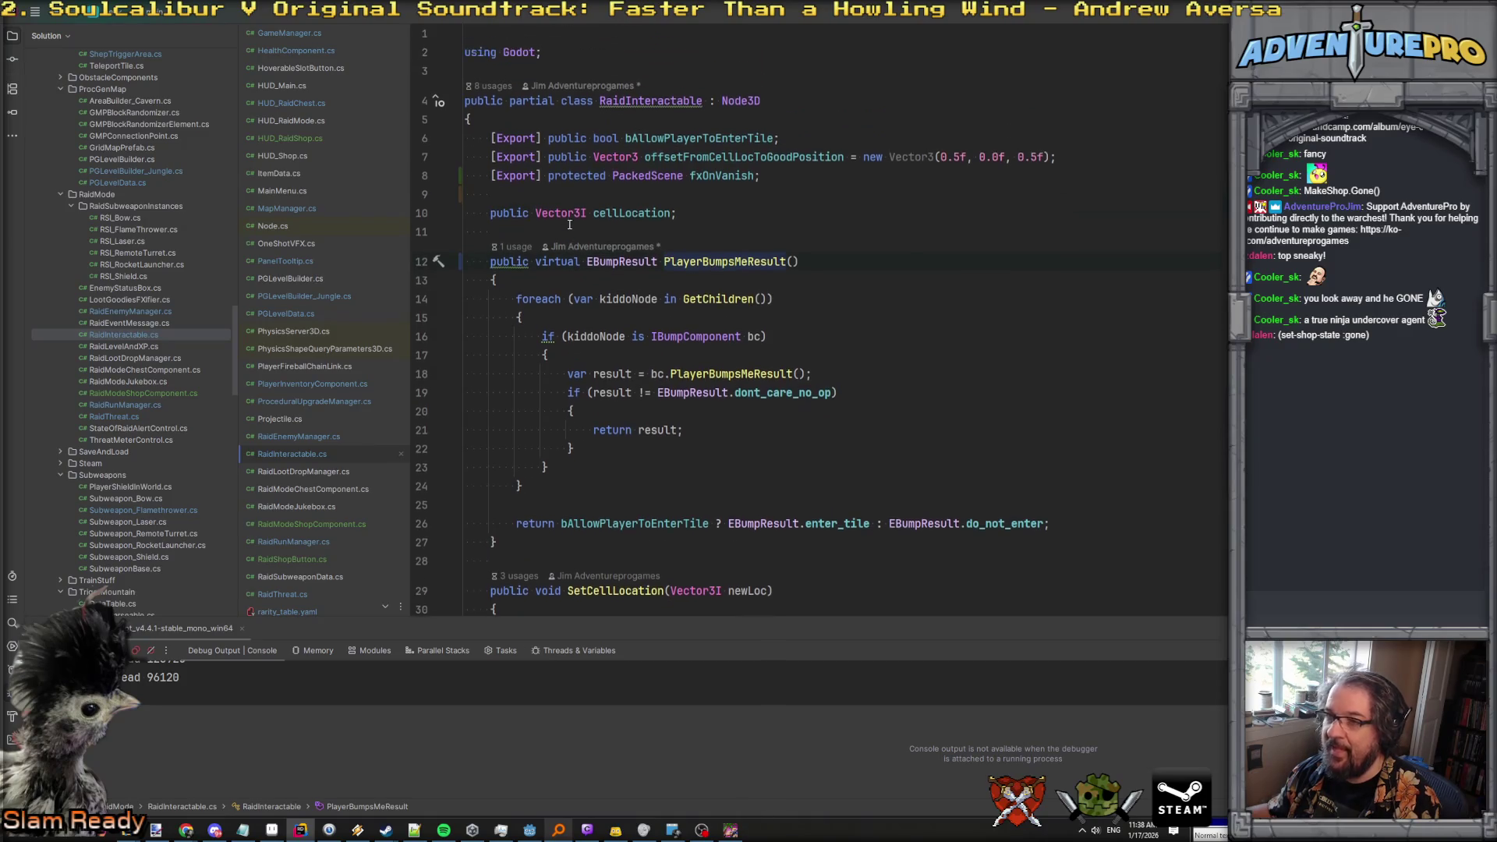
{"action": "key", "text": "Return"}
Declare 'protected bool bRemovedFromGame;' and set 'bRemovedFromGame = true;' in RemoveMeFromGame.
{"action": "type", "text": "protected bool bRemo"}
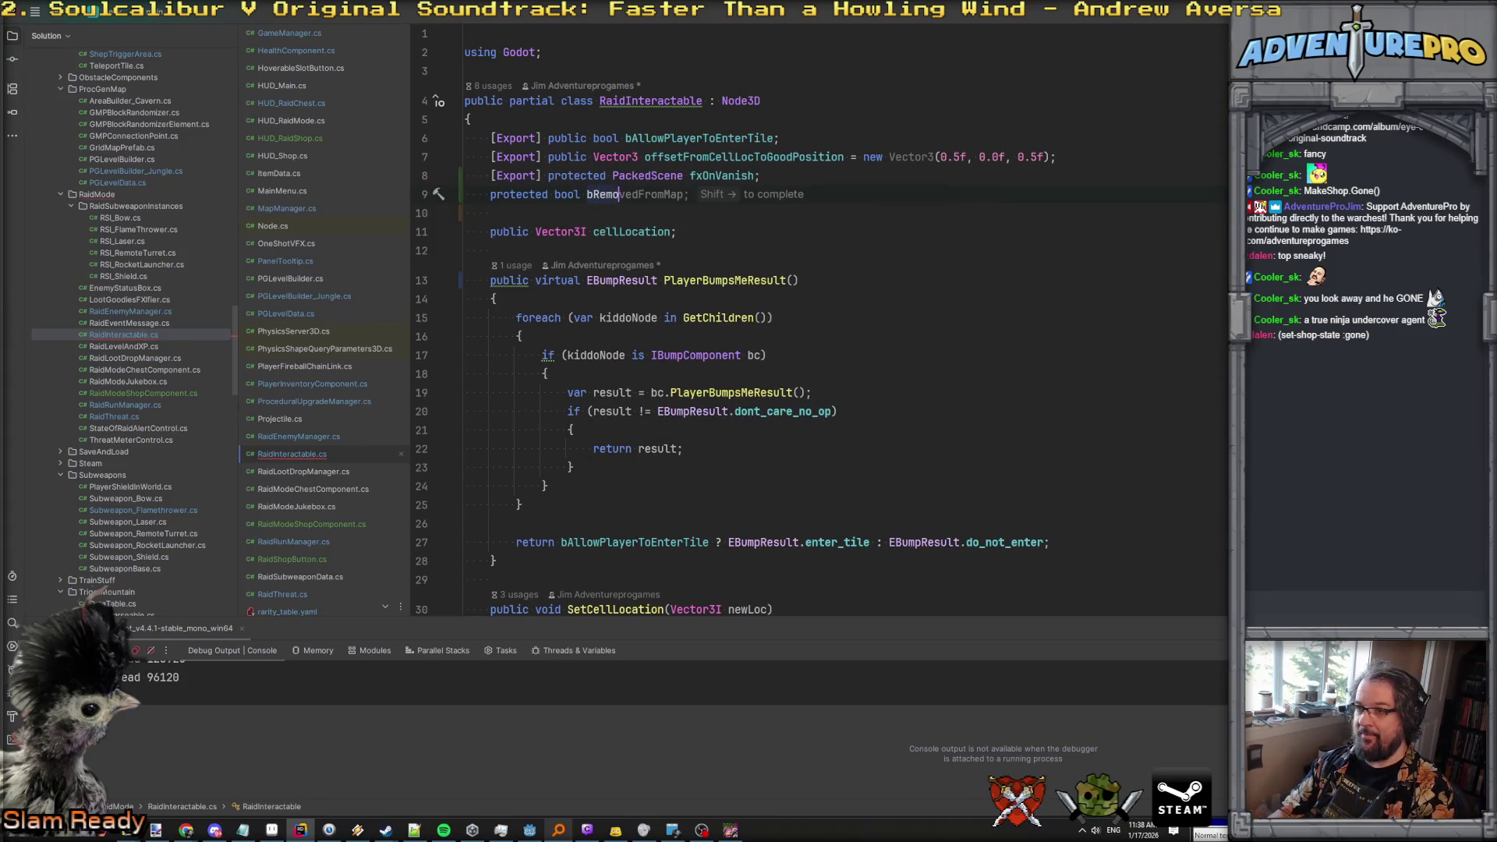
{"action": "type", "text": "vedFromM"}
{"action": "type", "text": "Game;"}
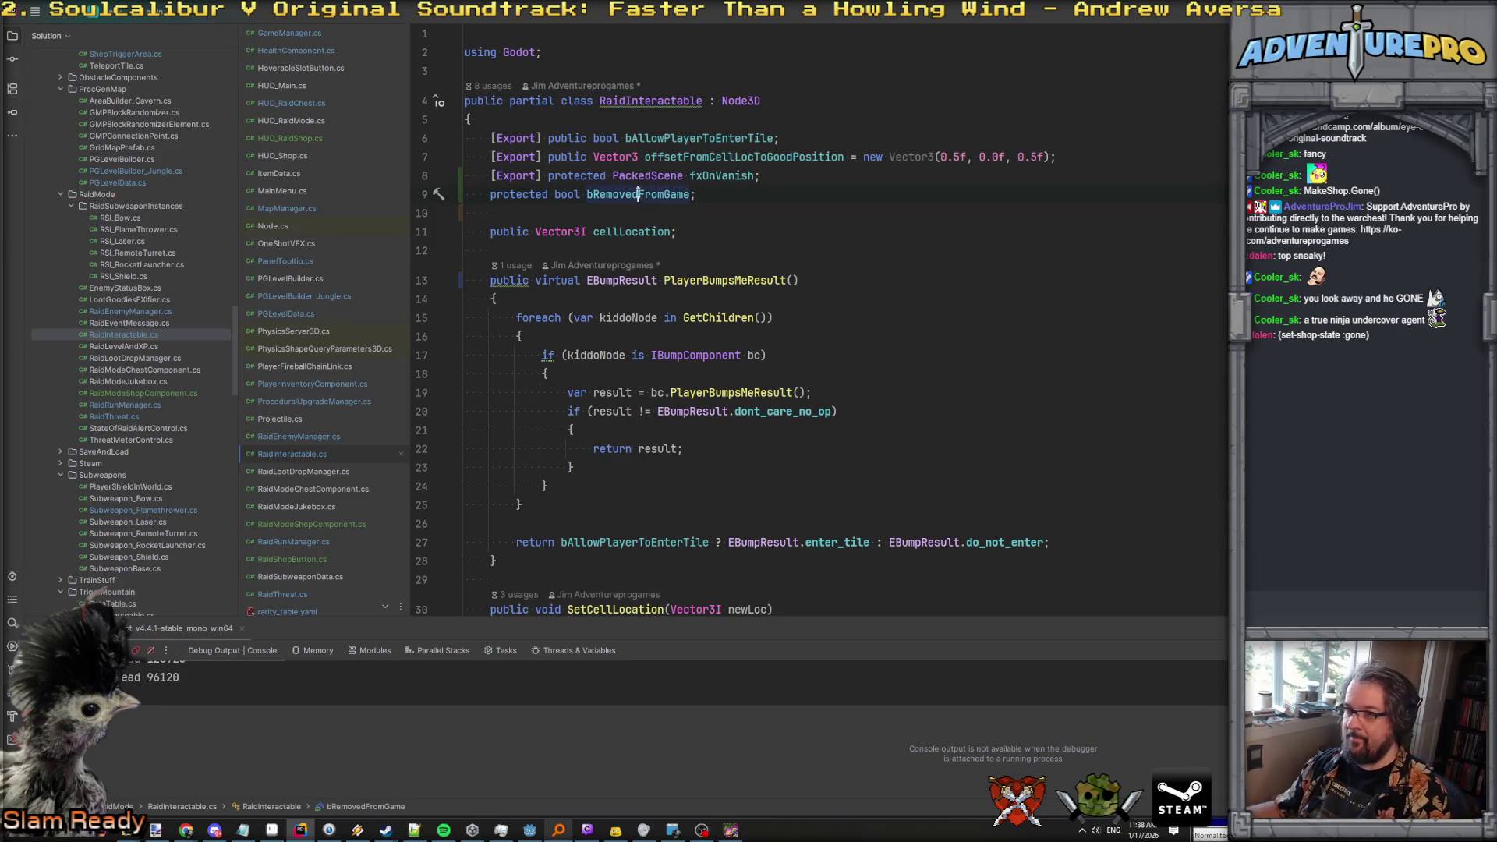
{"action": "scroll", "coordinate": [687, 416], "scroll_direction": "down", "scroll_amount": 10}
{"action": "left_click", "coordinate": [624, 324]}
{"action": "type", "text": "bRemovedFromGame = true;"}
{"action": "key", "text": "Return"}
{"action": "key", "text": "Return"}
Write a // comment above bRemovedFromGame = true about removal mid-turn and player-motion bumps.
{"action": "type", "text": "//i"}
{"action": "key", "text": "BackSpace"}
{"action": "key", "text": "BackSpace"}
{"action": "key", "text": "BackSpace"}
{"action": "key", "text": "Up"}
{"action": "key", "text": "Return"}
{"action": "key", "text": "Return"}
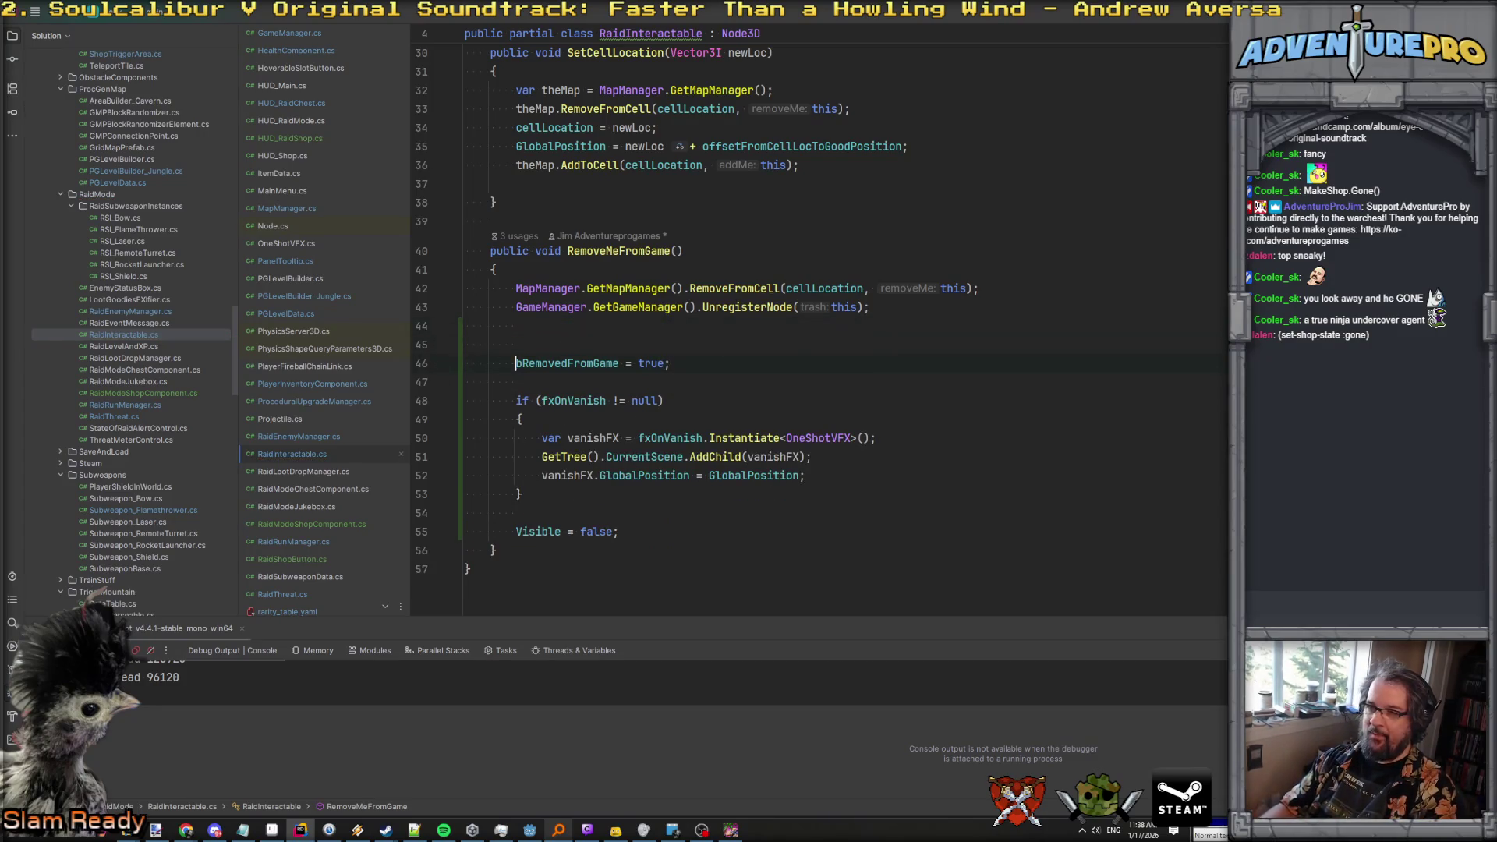
{"action": "type", "text": "//Why th"}
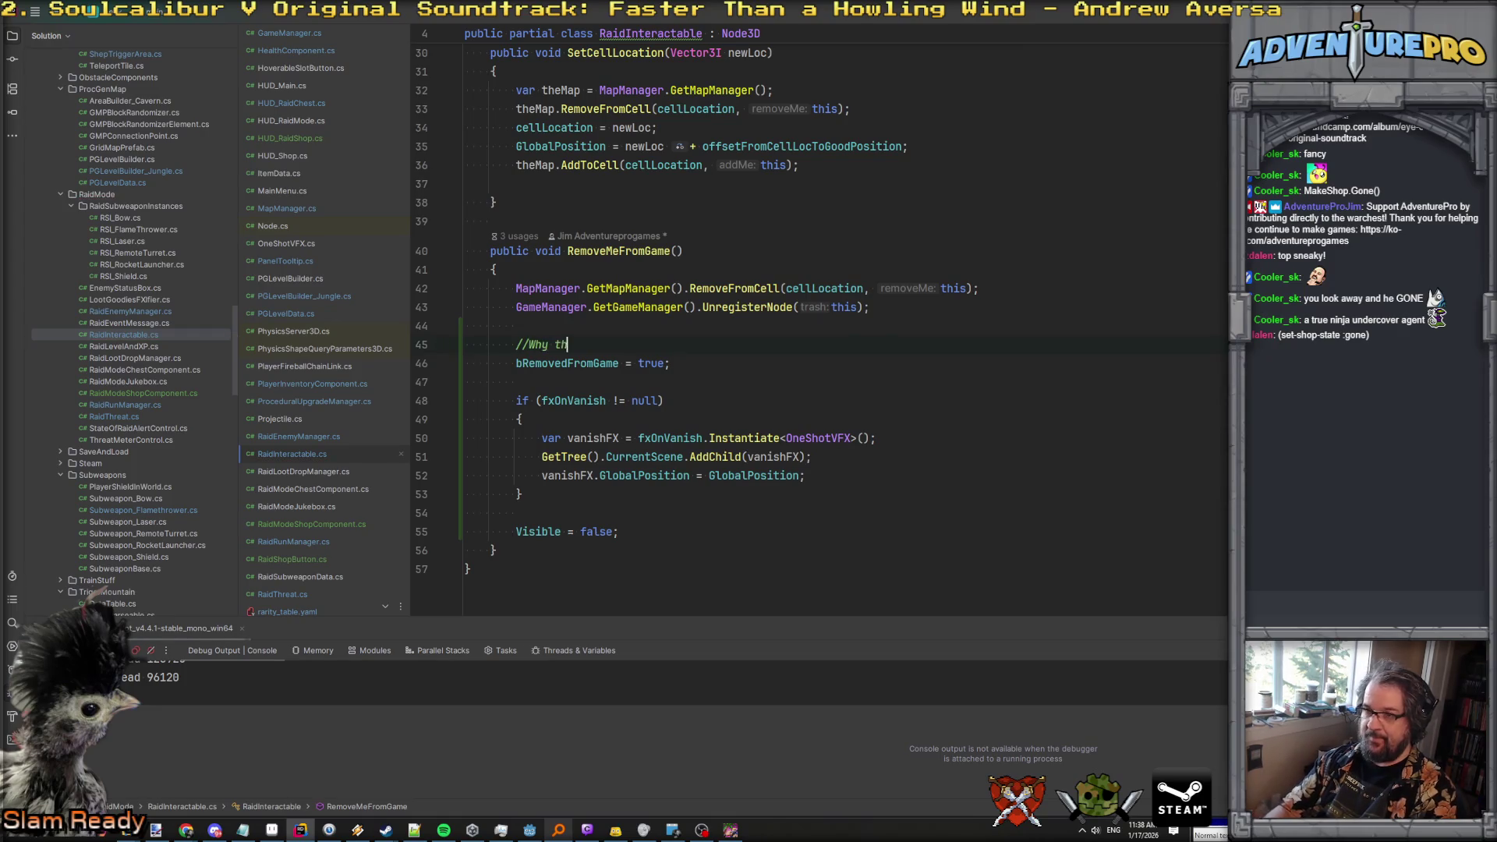
{"action": "type", "text": "is? It is possible t"}
{"action": "key", "text": "BackSpace"}
{"action": "key", "text": "BackSpace"}
{"action": "key", "text": "BackSpace"}
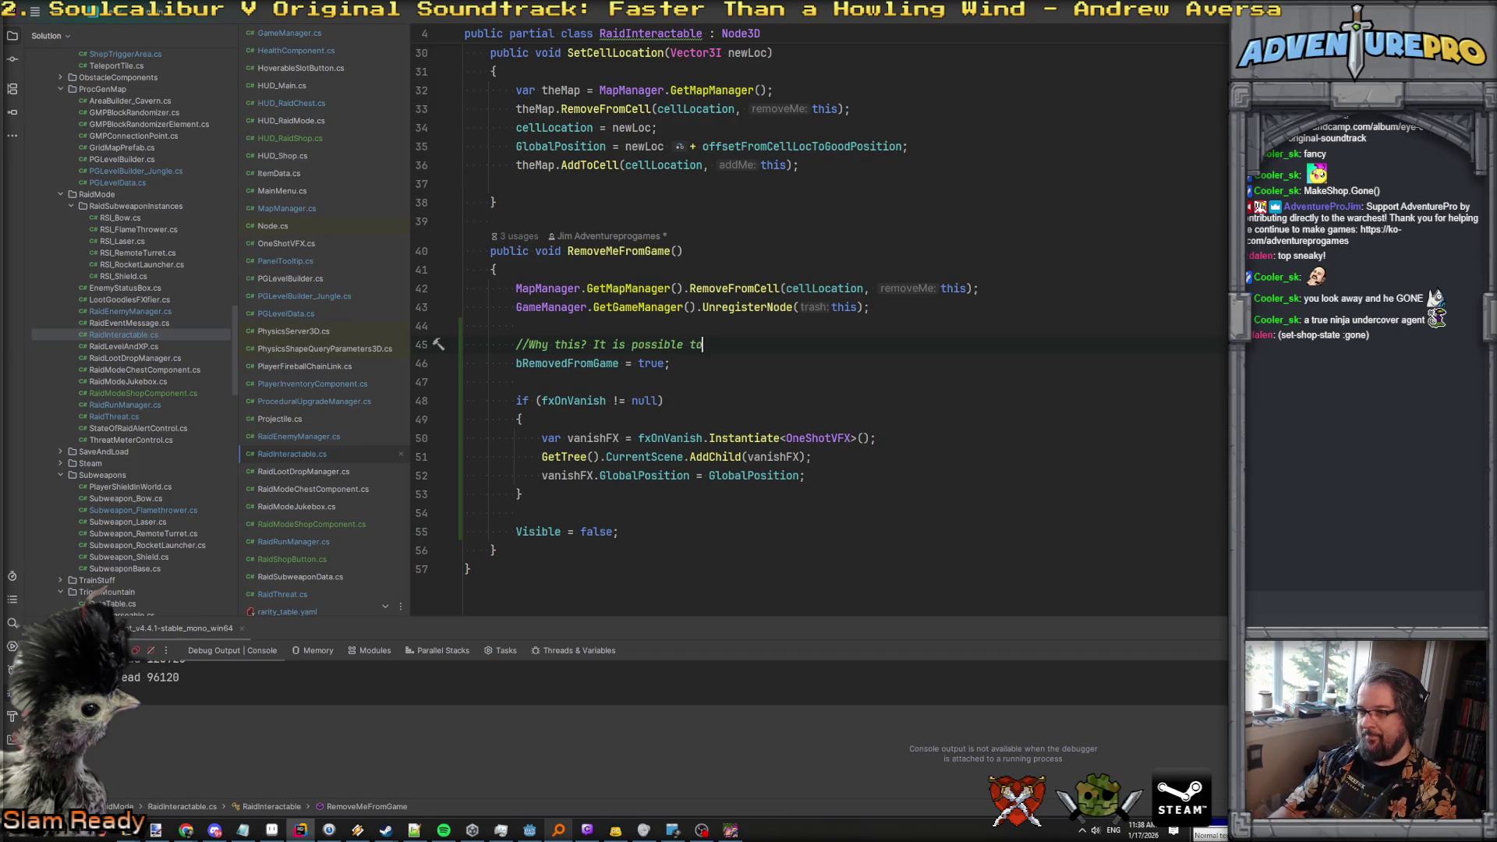
{"action": "type", "text": "removed from game, but it'"}
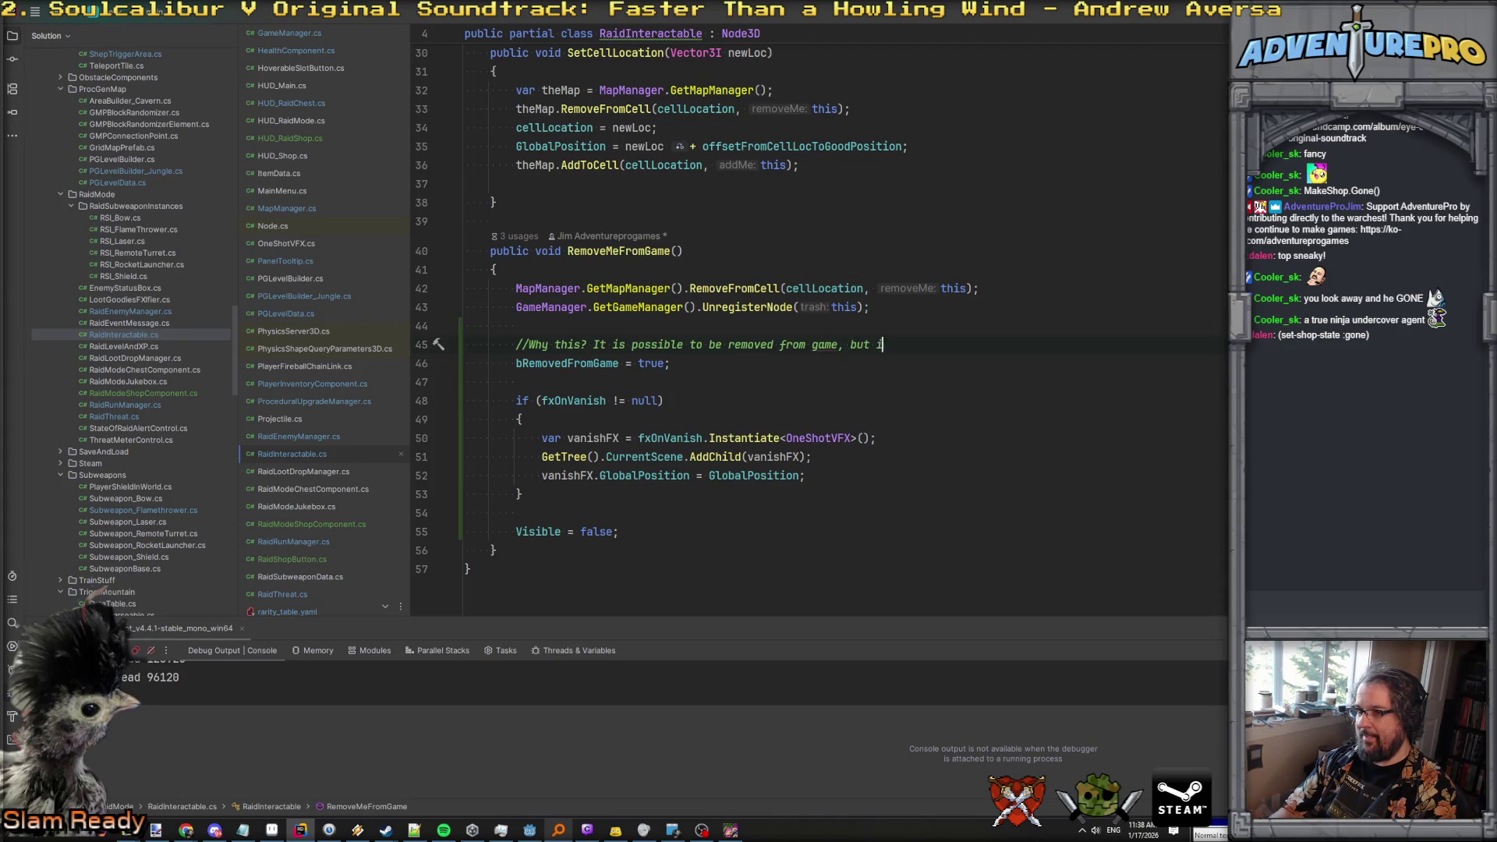
{"action": "type", "text": "s still the "}
{"action": "type", "text": "players"}
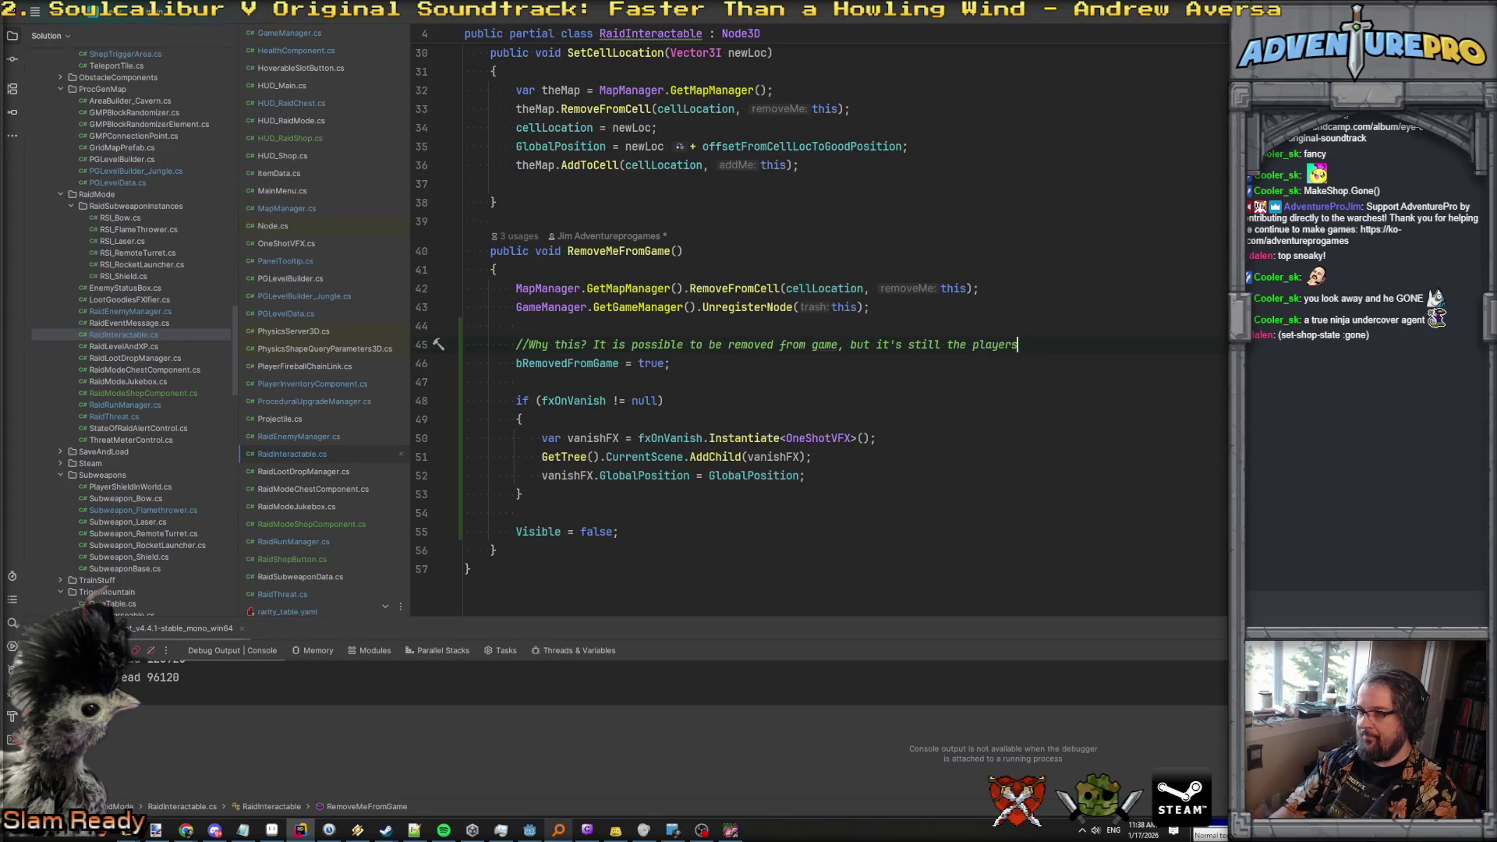
{"action": "key", "text": "BackSpace"}
{"action": "type", "text": "'s turn and we ha"}
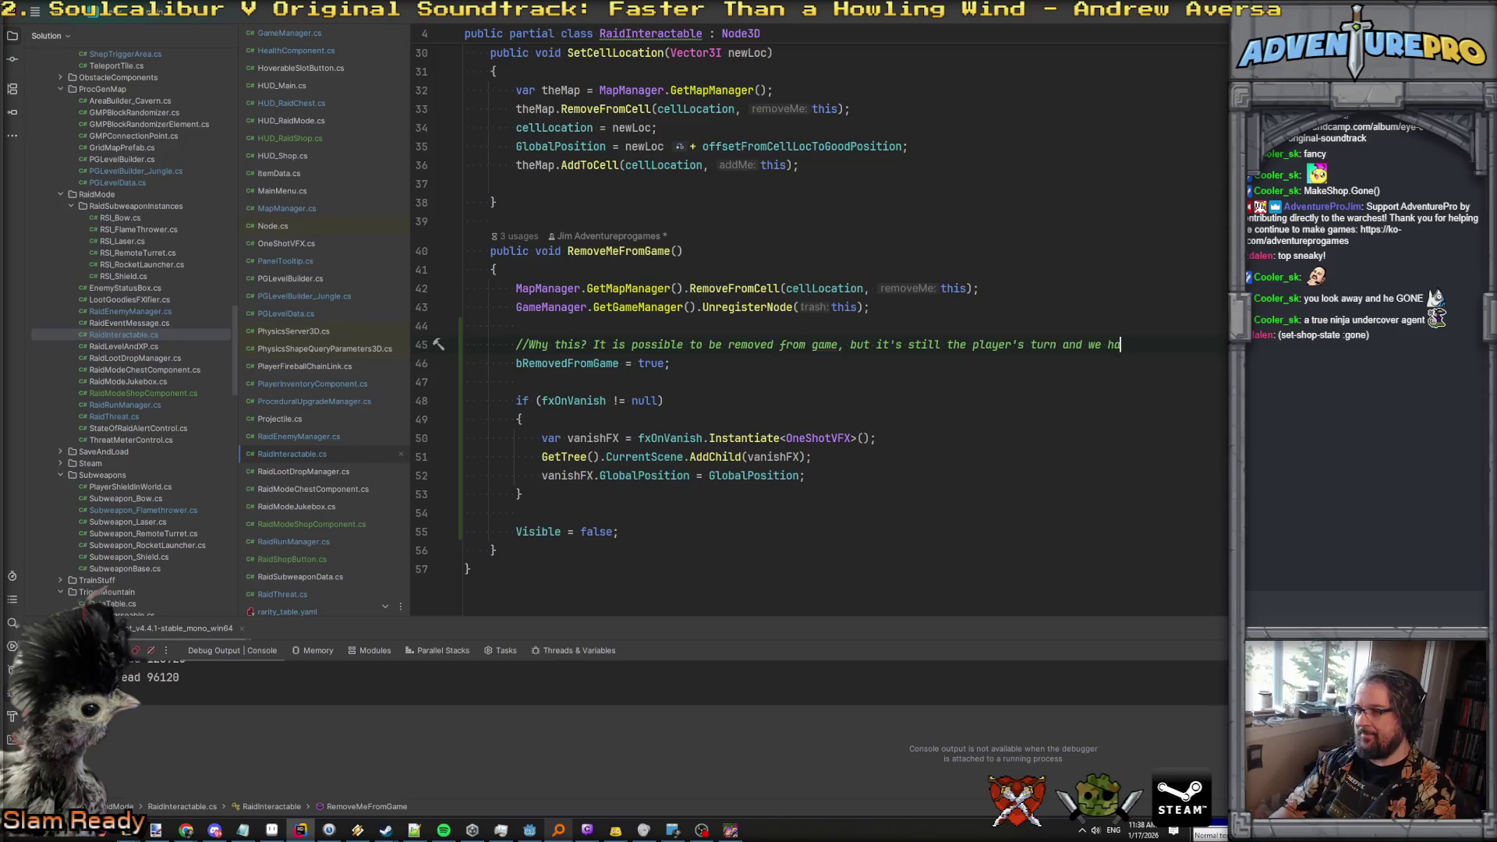
{"action": "type", "text": "ven't done"}
{"action": "key", "text": "Return"}
{"action": "type", "text": "//end of round yet. Whi"}
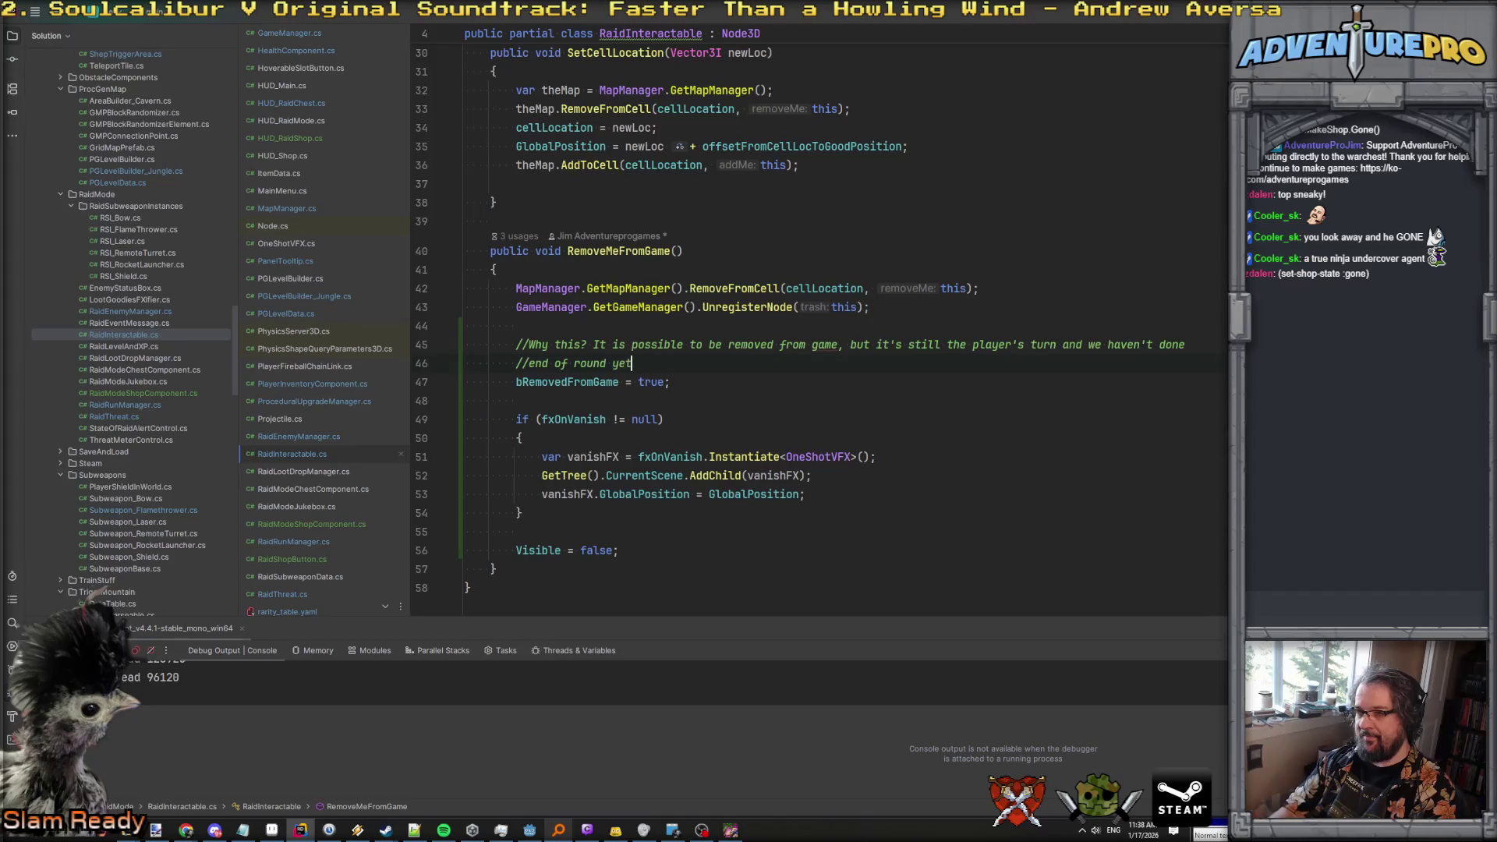
{"action": "type", "text": "ch means"}
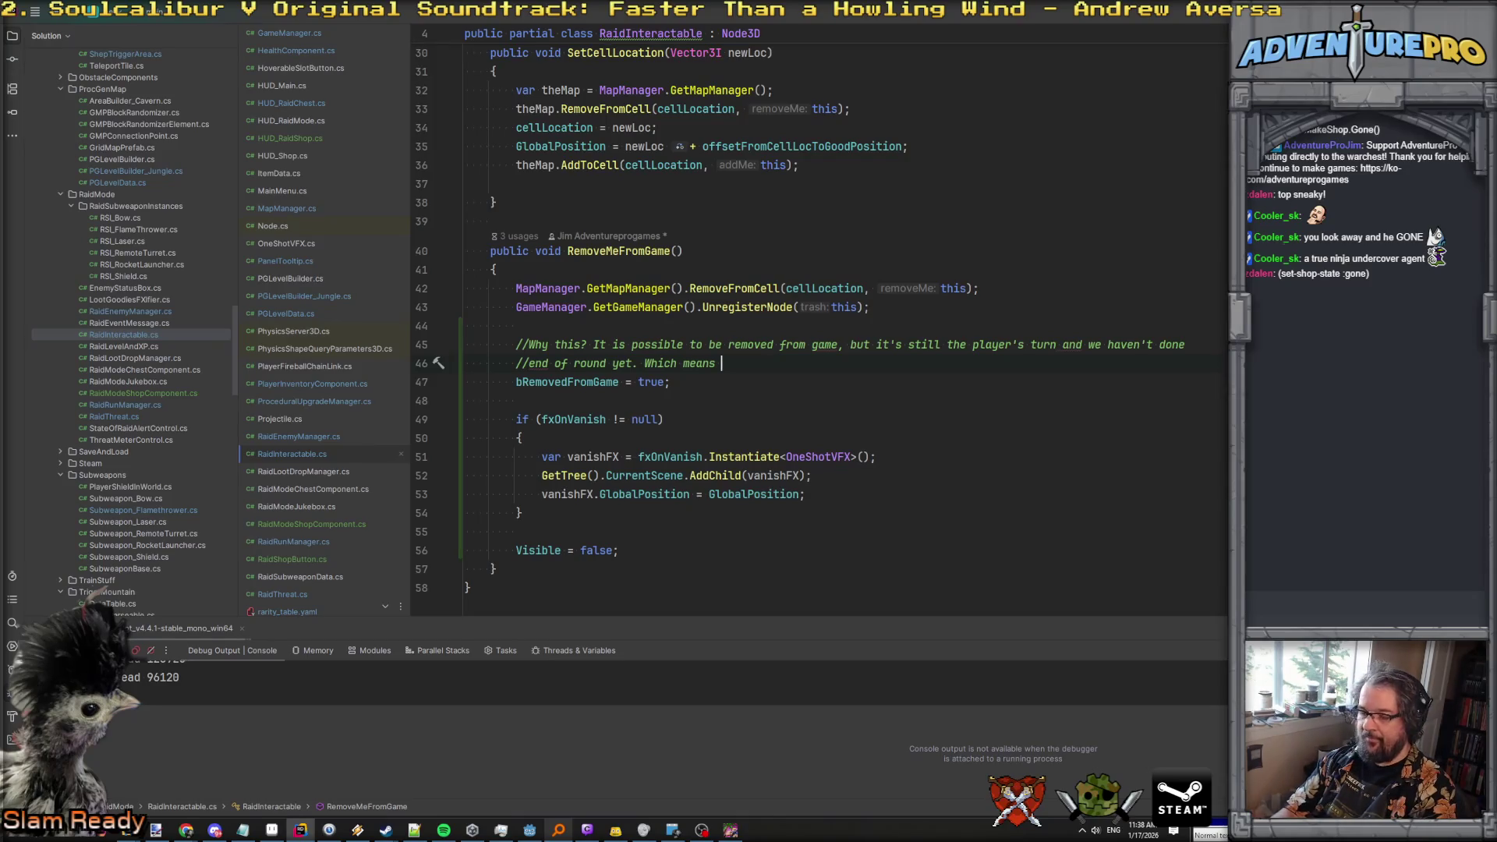
{"action": "type", "text": " we could be bumnpe"}
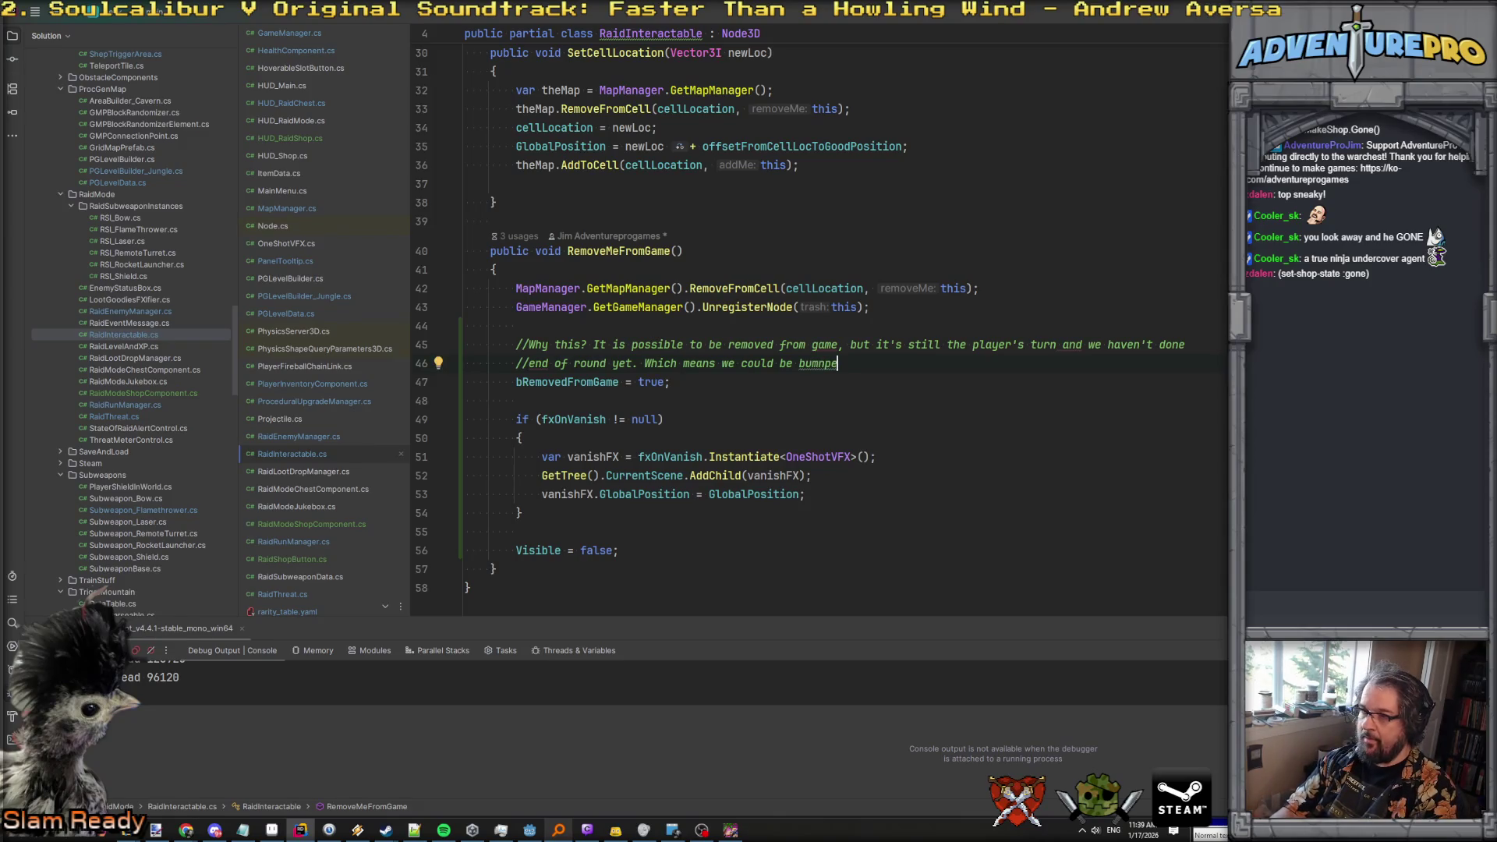
{"action": "key", "text": "BackSpace"}
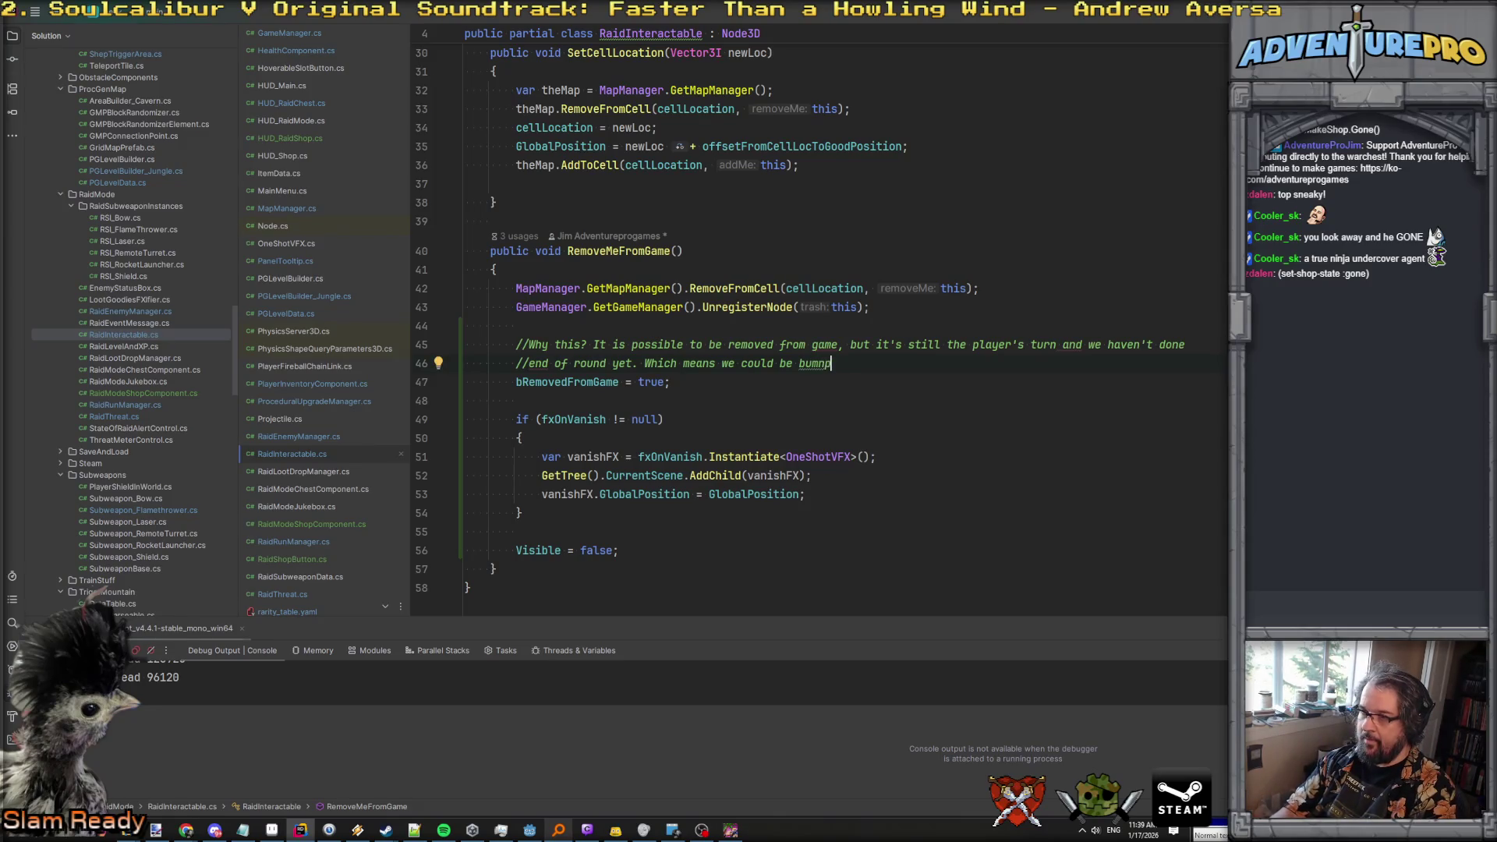
{"action": "type", "text": "yer motio"}
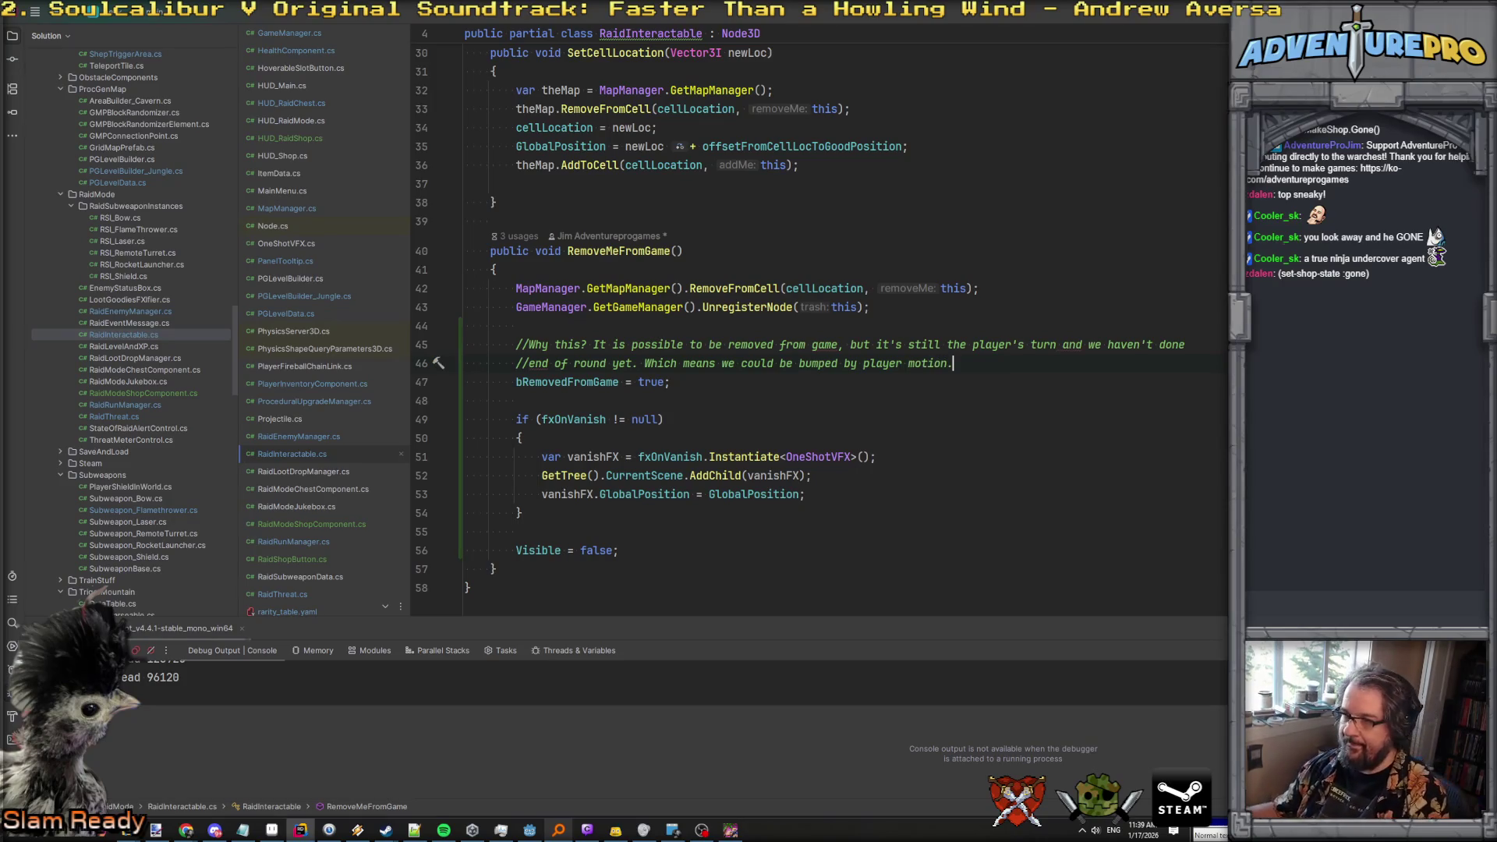
{"action": "type", "text": "n on their turn"}
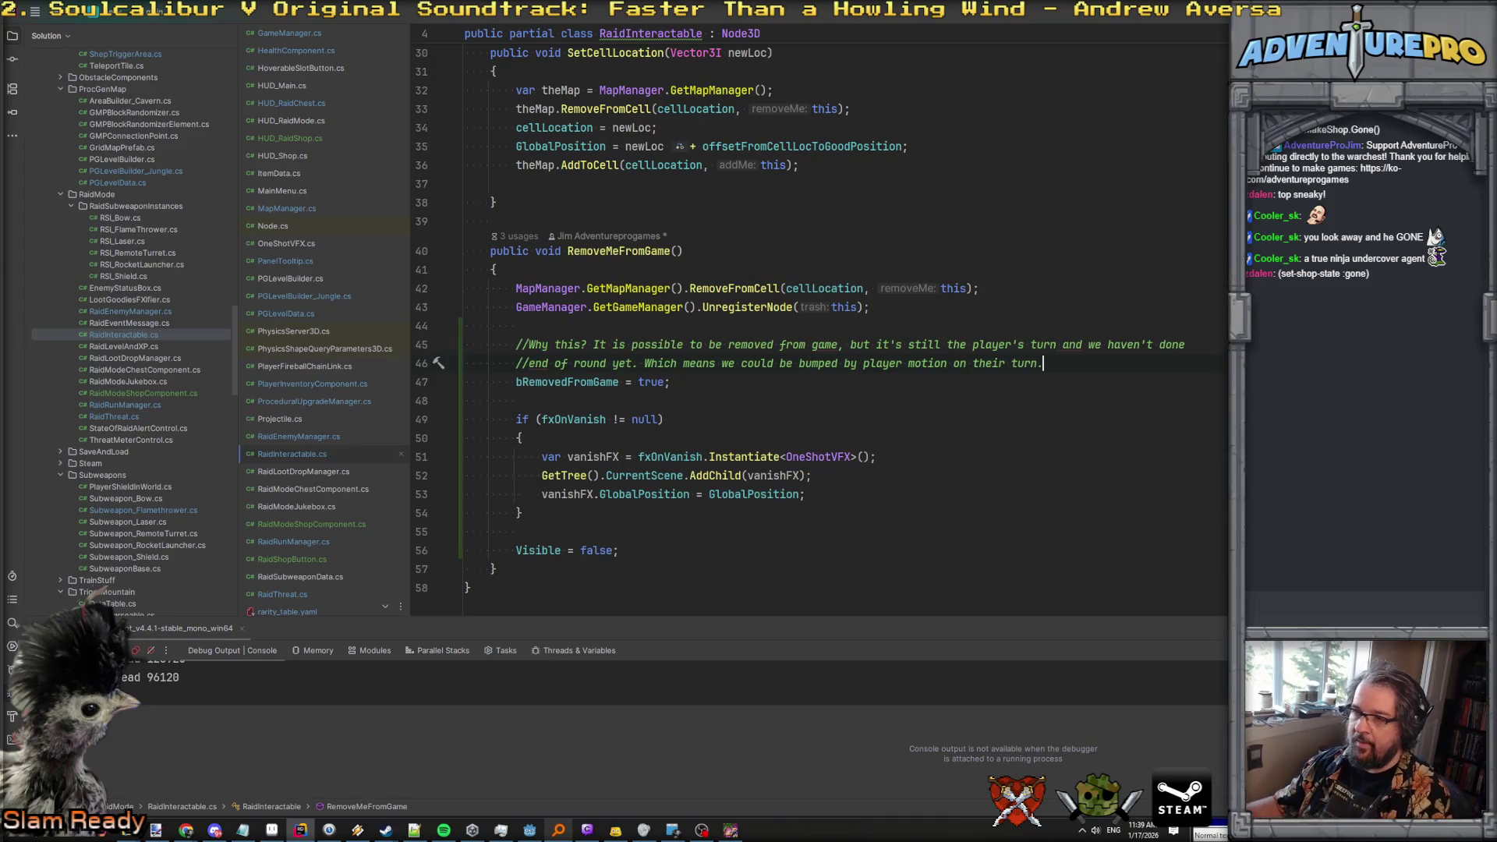
{"action": "scroll", "coordinate": [601, 333], "scroll_direction": "up", "scroll_amount": 10}
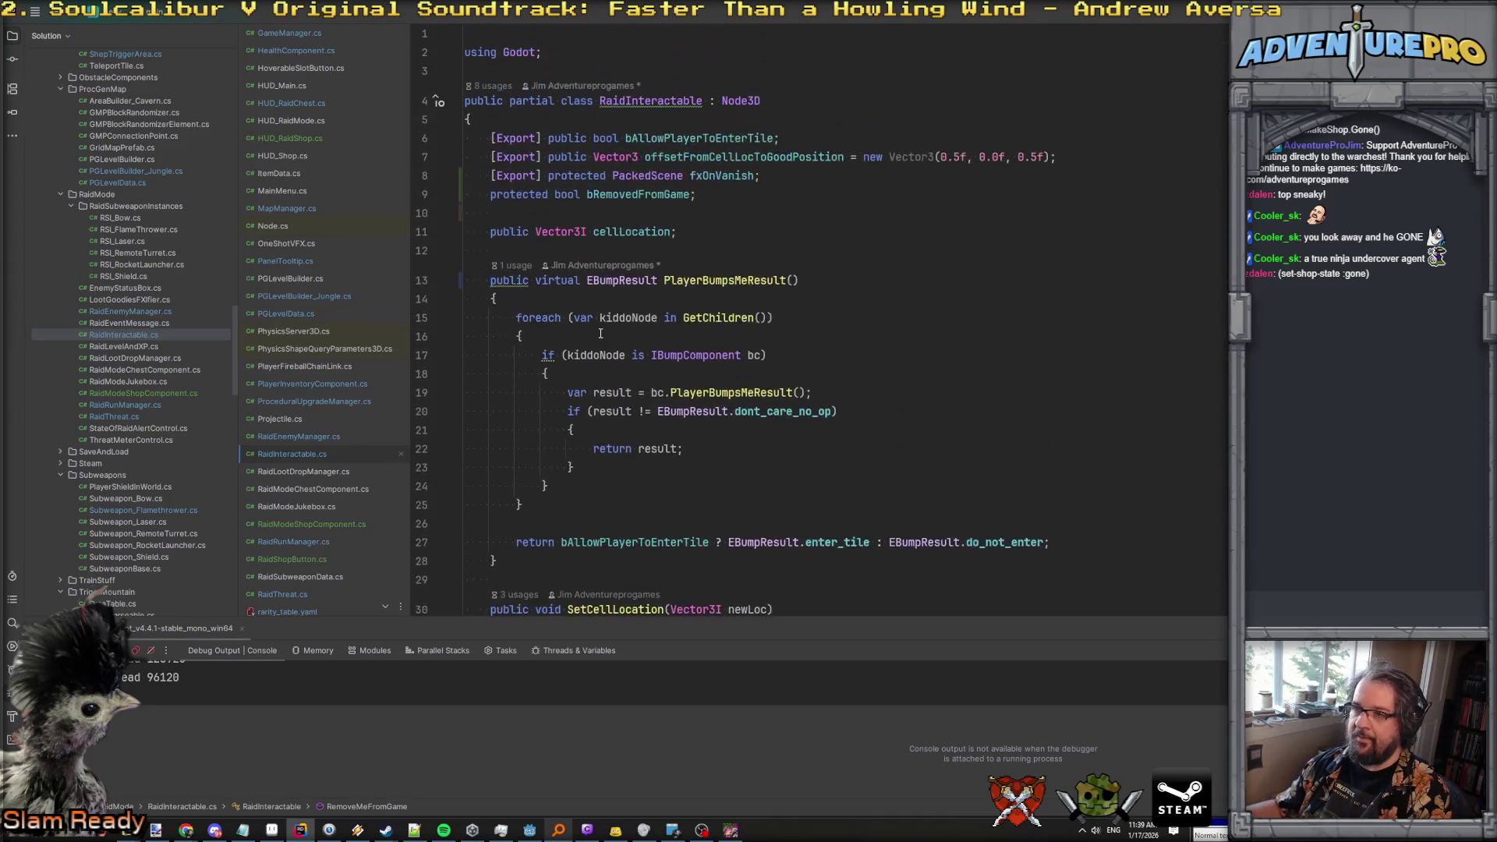
Add 'if (bRemovedFromGame) return EBumpResult.dont_care_no_op;' at the top of PlayerBumpsMeResult.
{"action": "left_click", "coordinate": [573, 292]}
{"action": "key", "text": "Return"}
{"action": "type", "text": "if( b"}
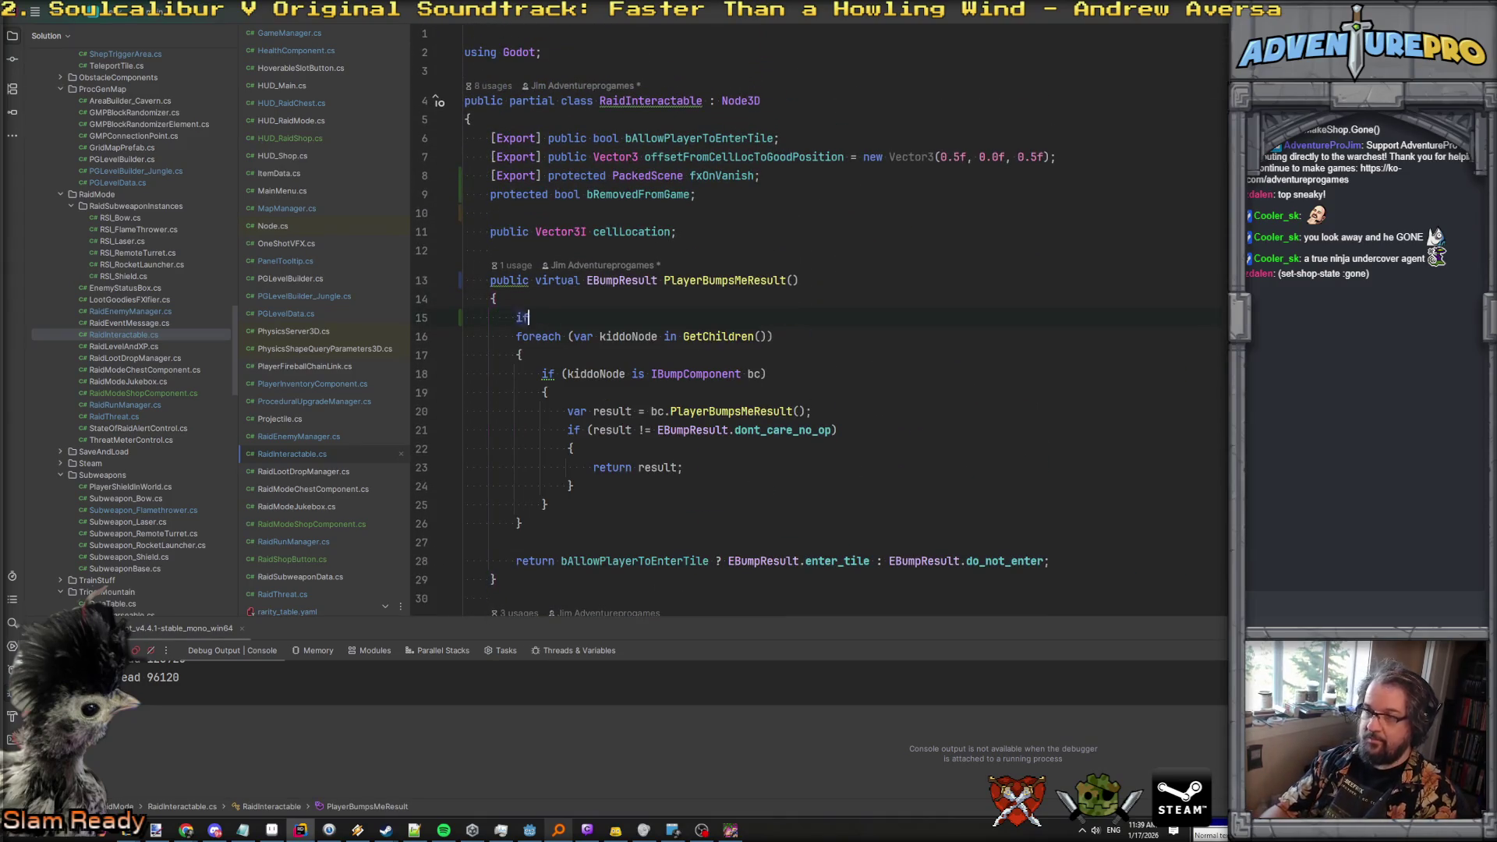
{"action": "key", "text": "ctrl+Right"}
{"action": "type", "text": ")"}
{"action": "key", "text": "Return"}
{"action": "type", "text": "retur"}
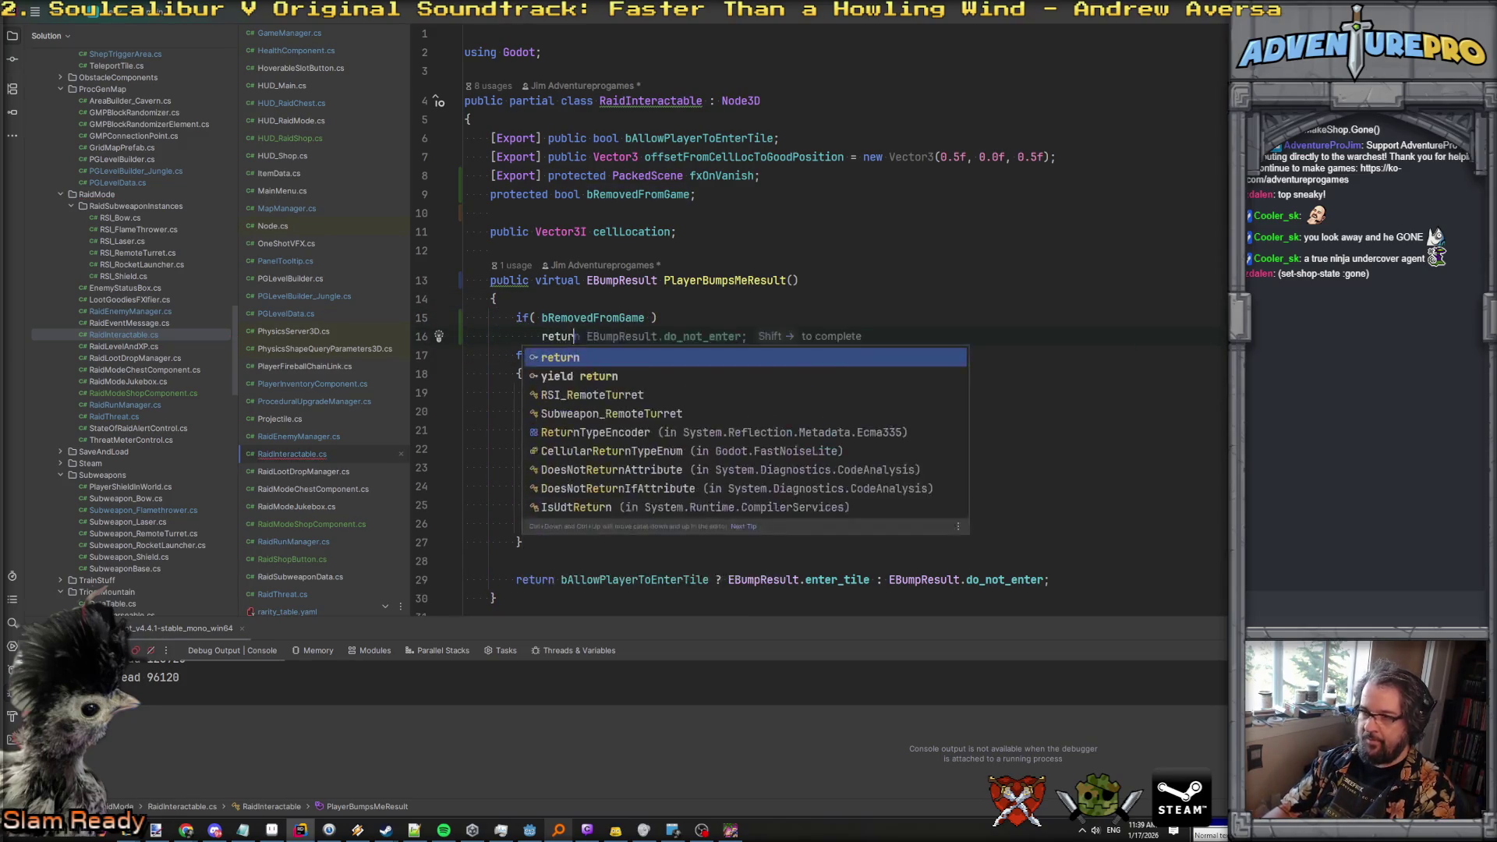
{"action": "type", "text": "n bump"}
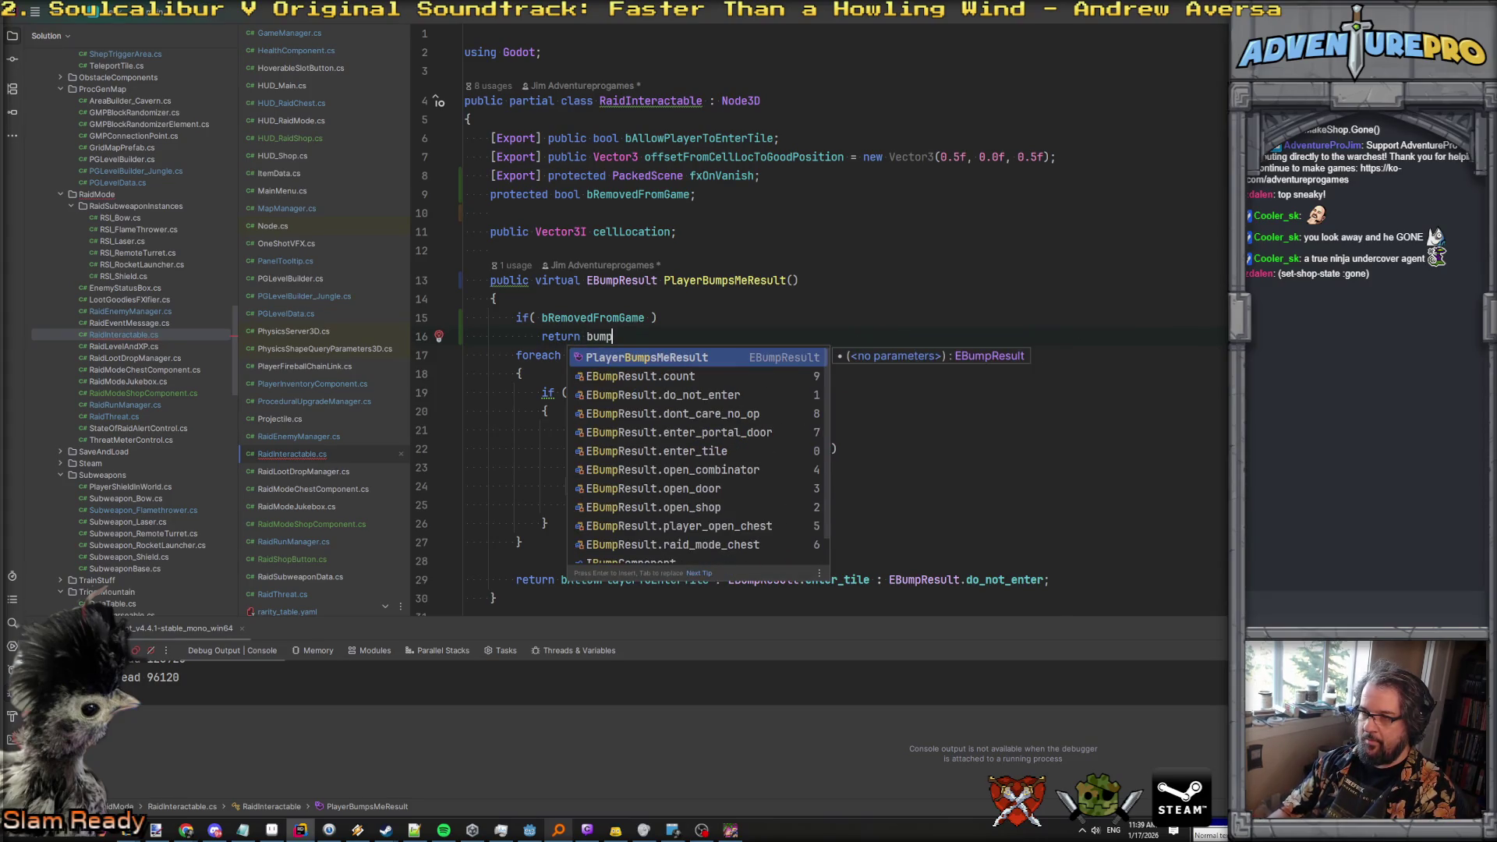
{"action": "key", "text": "Down"}
{"action": "key", "text": "Down"}
{"action": "key", "text": "Down"}
{"action": "key", "text": "Return"}
{"action": "type", "text": ";"}
{"action": "key", "text": "Return"}
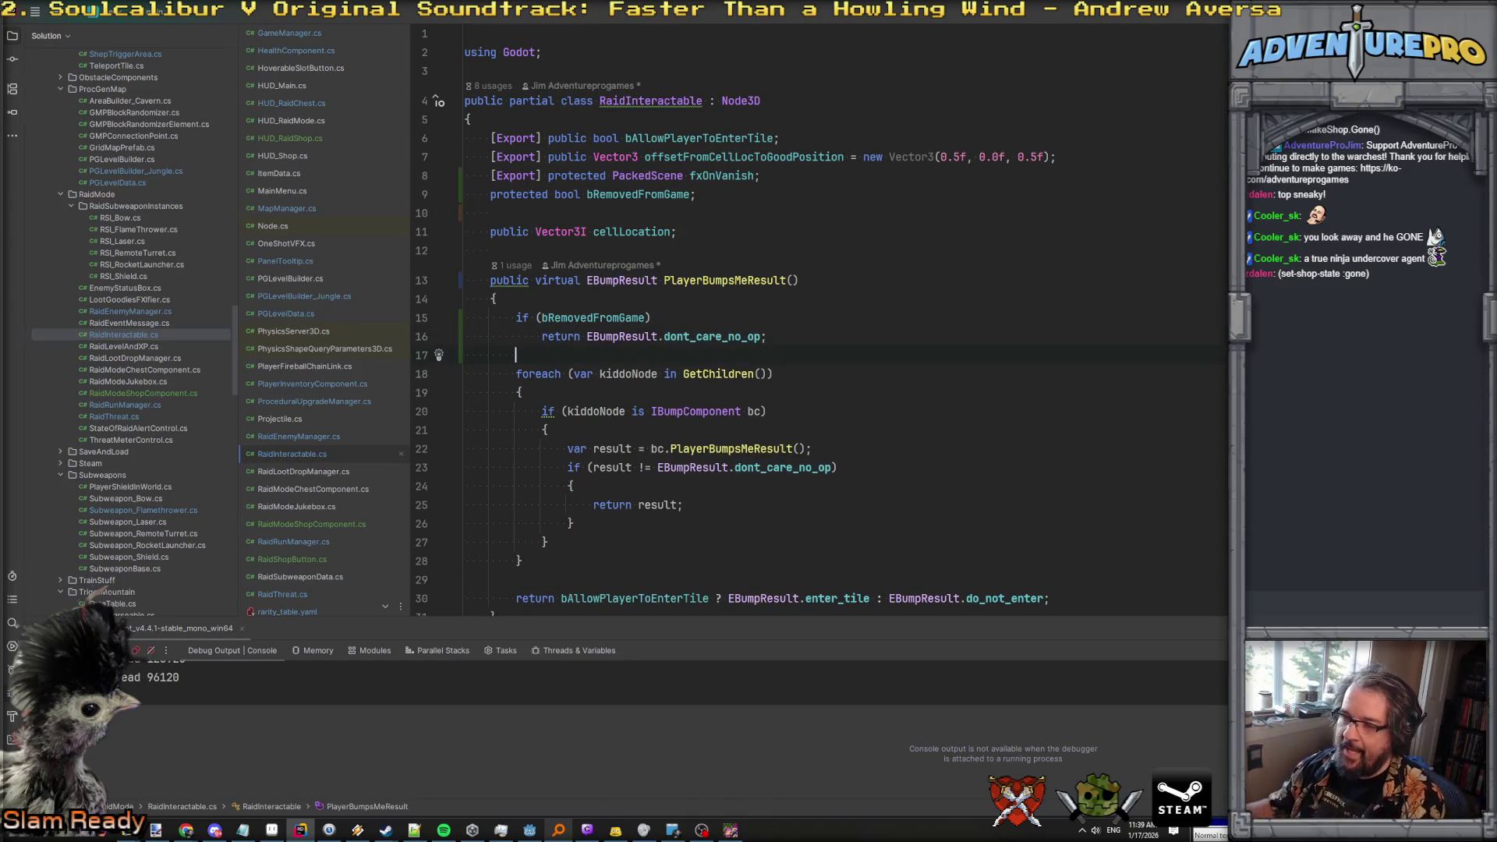
Finish the comment with 'somehow. Even though we've been removed from the map? maybe'.
{"action": "scroll", "coordinate": [732, 317], "scroll_direction": "down", "scroll_amount": 12}
{"action": "left_click", "coordinate": [1060, 291]}
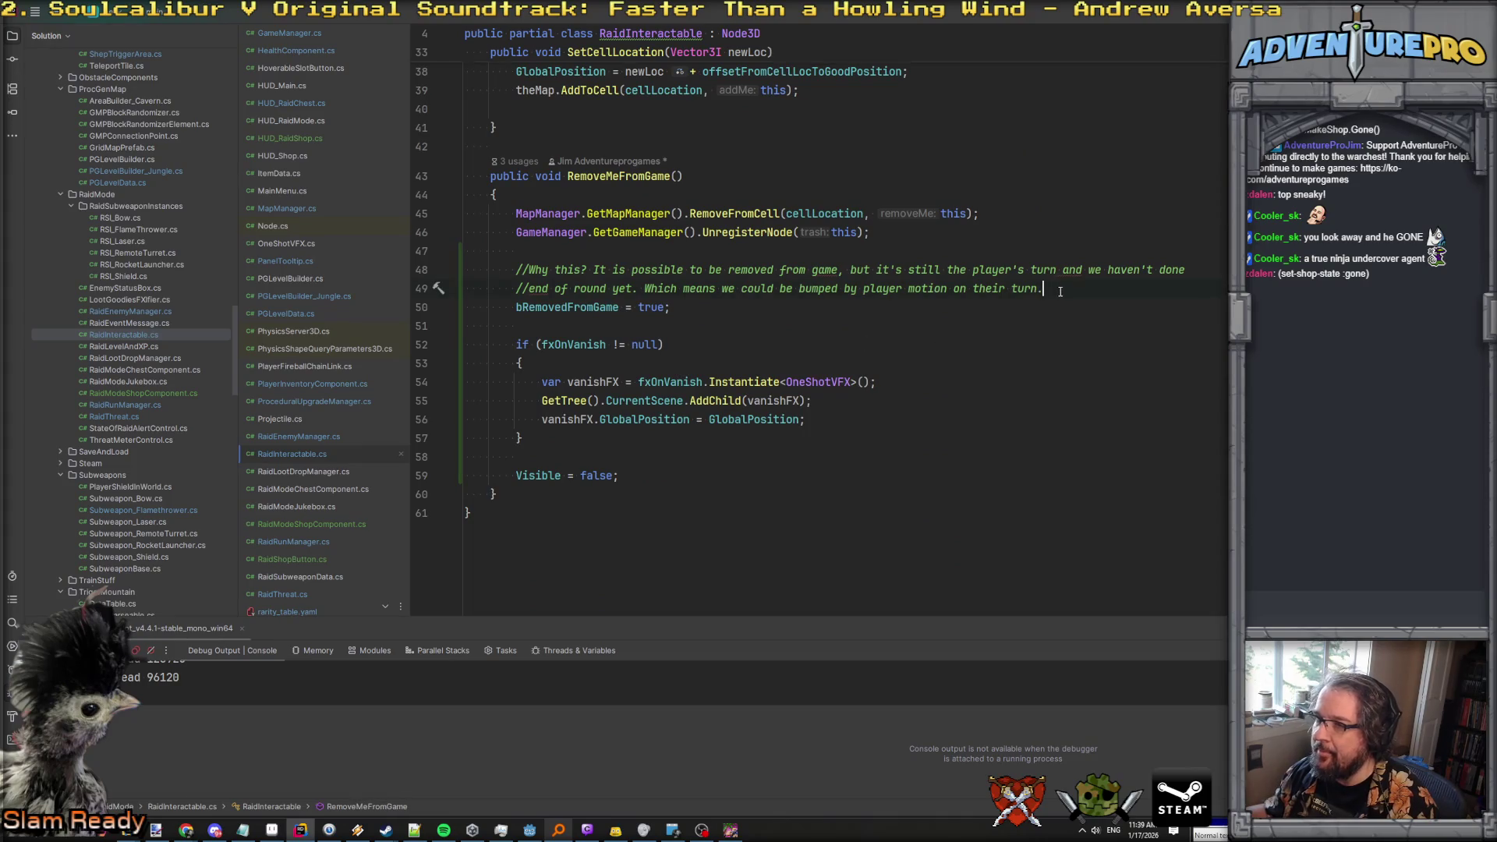
{"action": "type", "text": "how. Even though"}
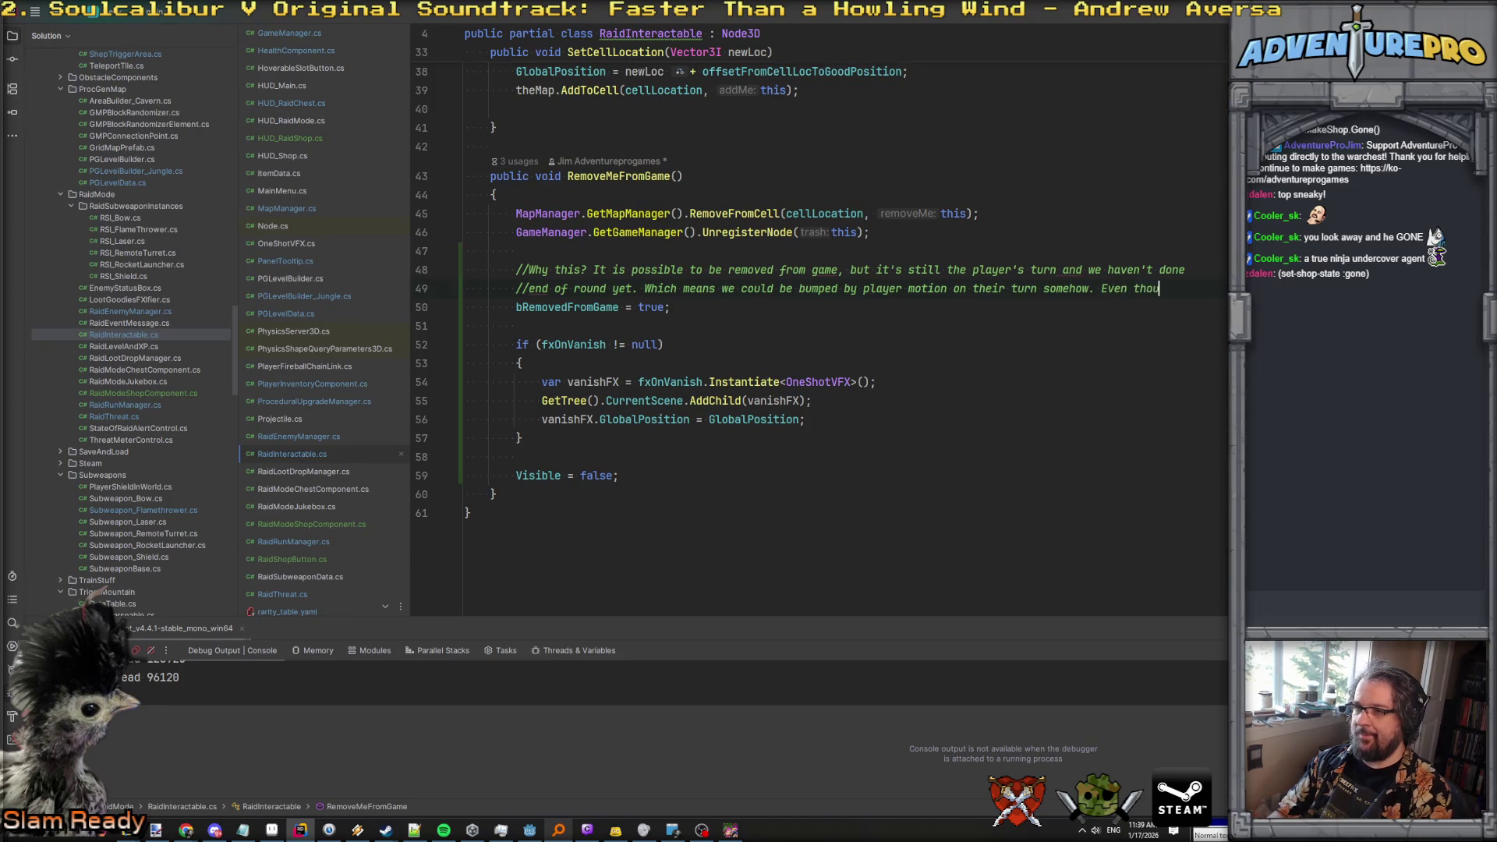
{"action": "key", "text": "Return"}
{"action": "type", "text": "//we've been removed from the m"}
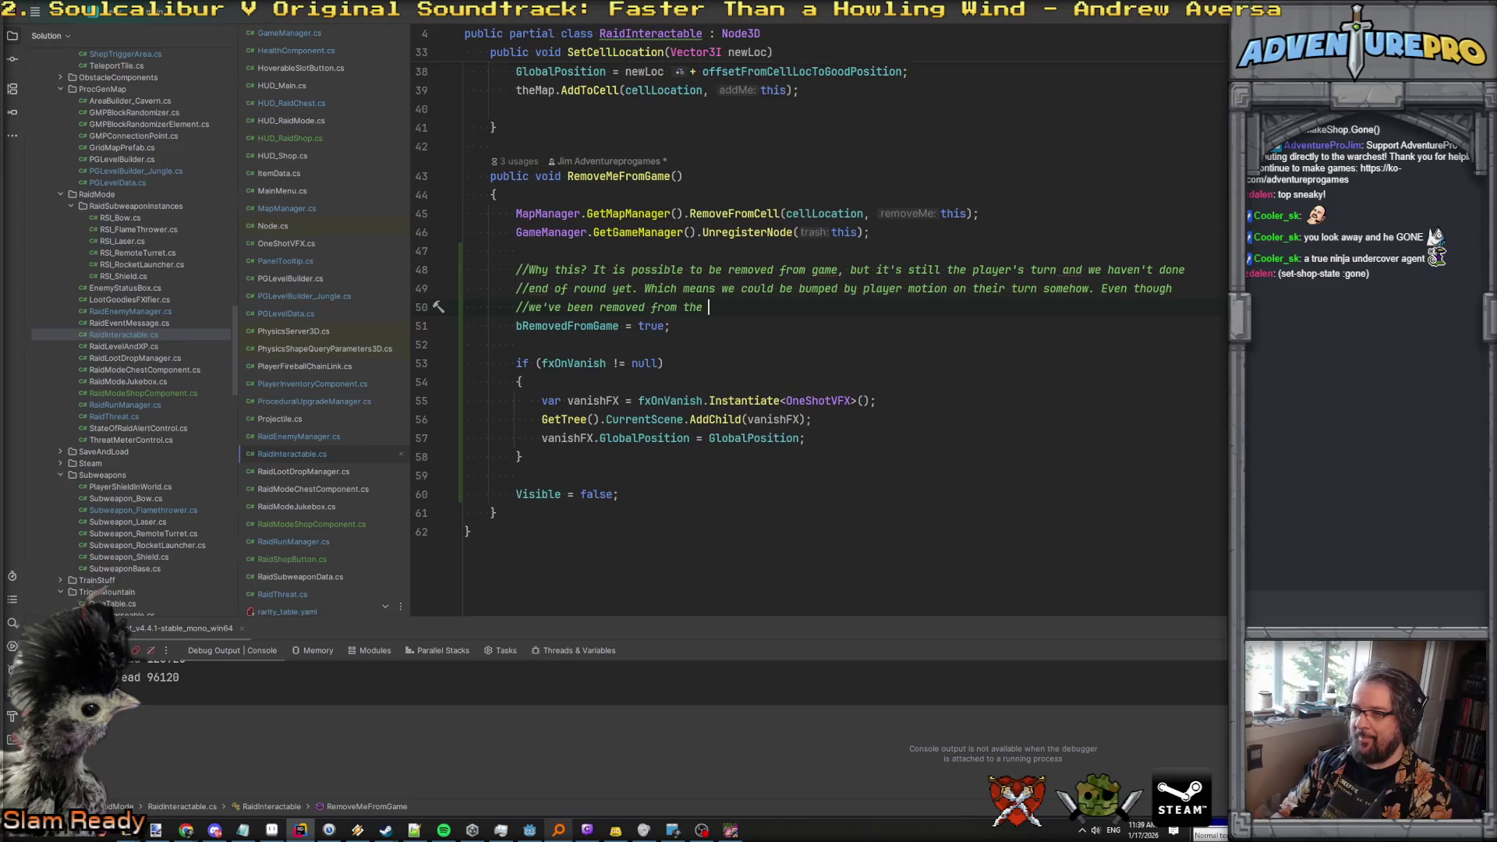
{"action": "type", "text": "ap? maybe."}
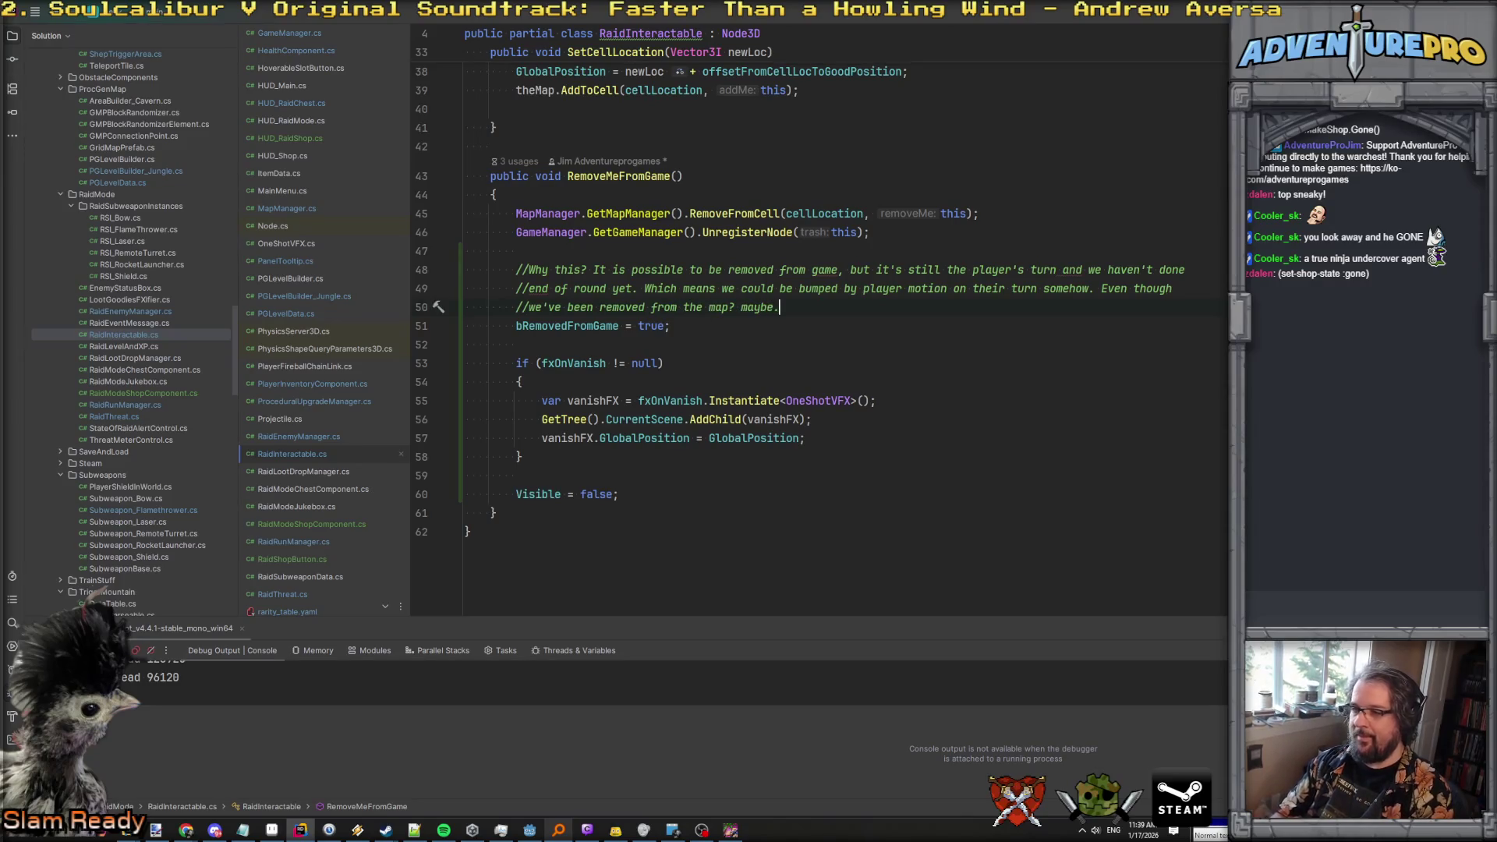
Toggle breakpoints around the Visible = false line, removing the one on line 60.
{"action": "left_click", "coordinate": [421, 493]}
{"action": "left_click", "coordinate": [614, 439]}
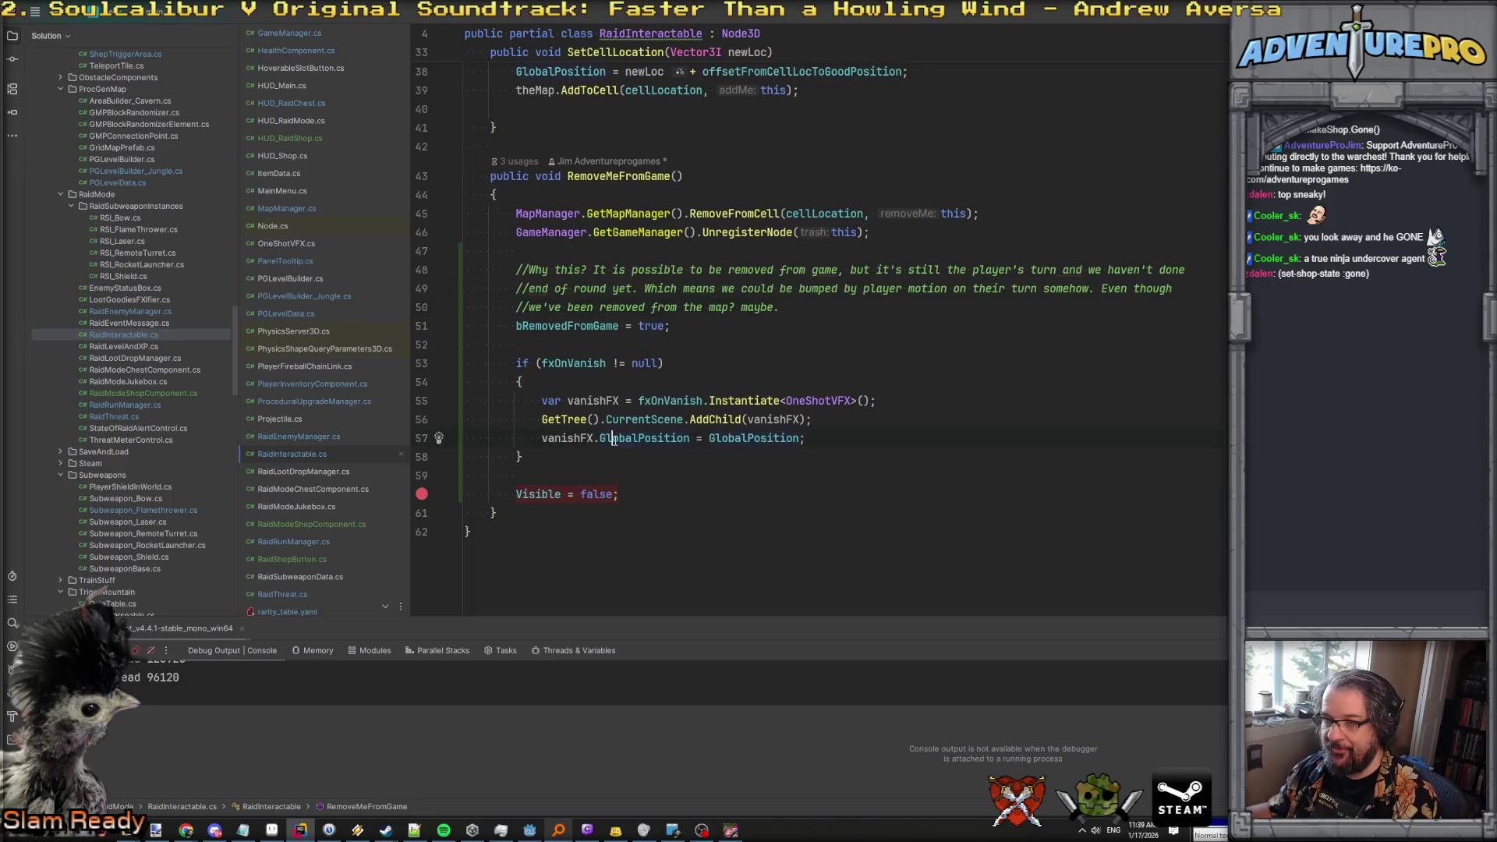
{"action": "left_click", "coordinate": [518, 496]}
{"action": "key", "text": "F9"}
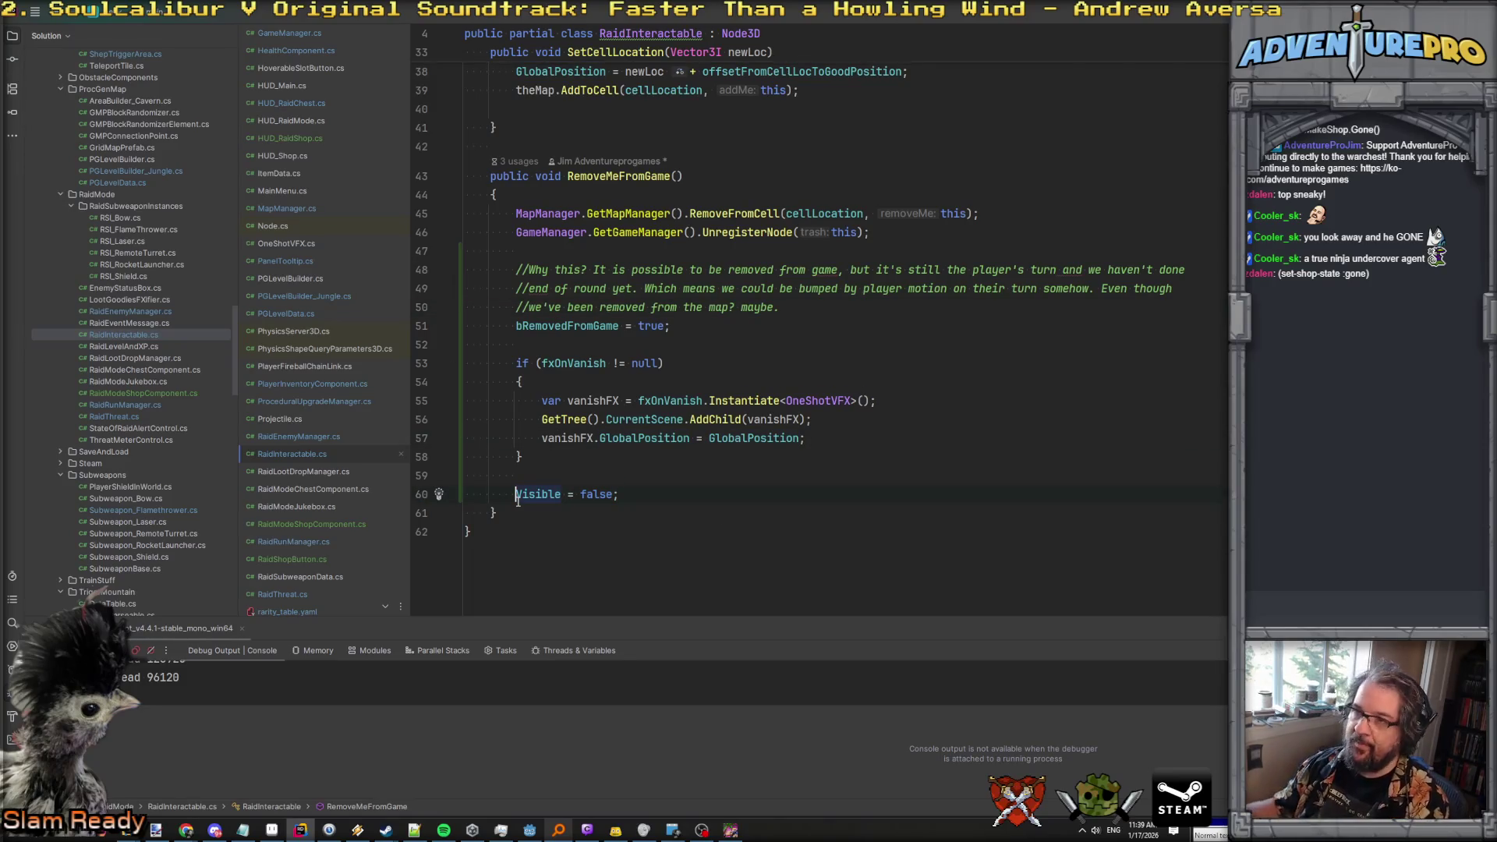
{"action": "scroll", "coordinate": [518, 499], "scroll_direction": "up", "scroll_amount": 15}
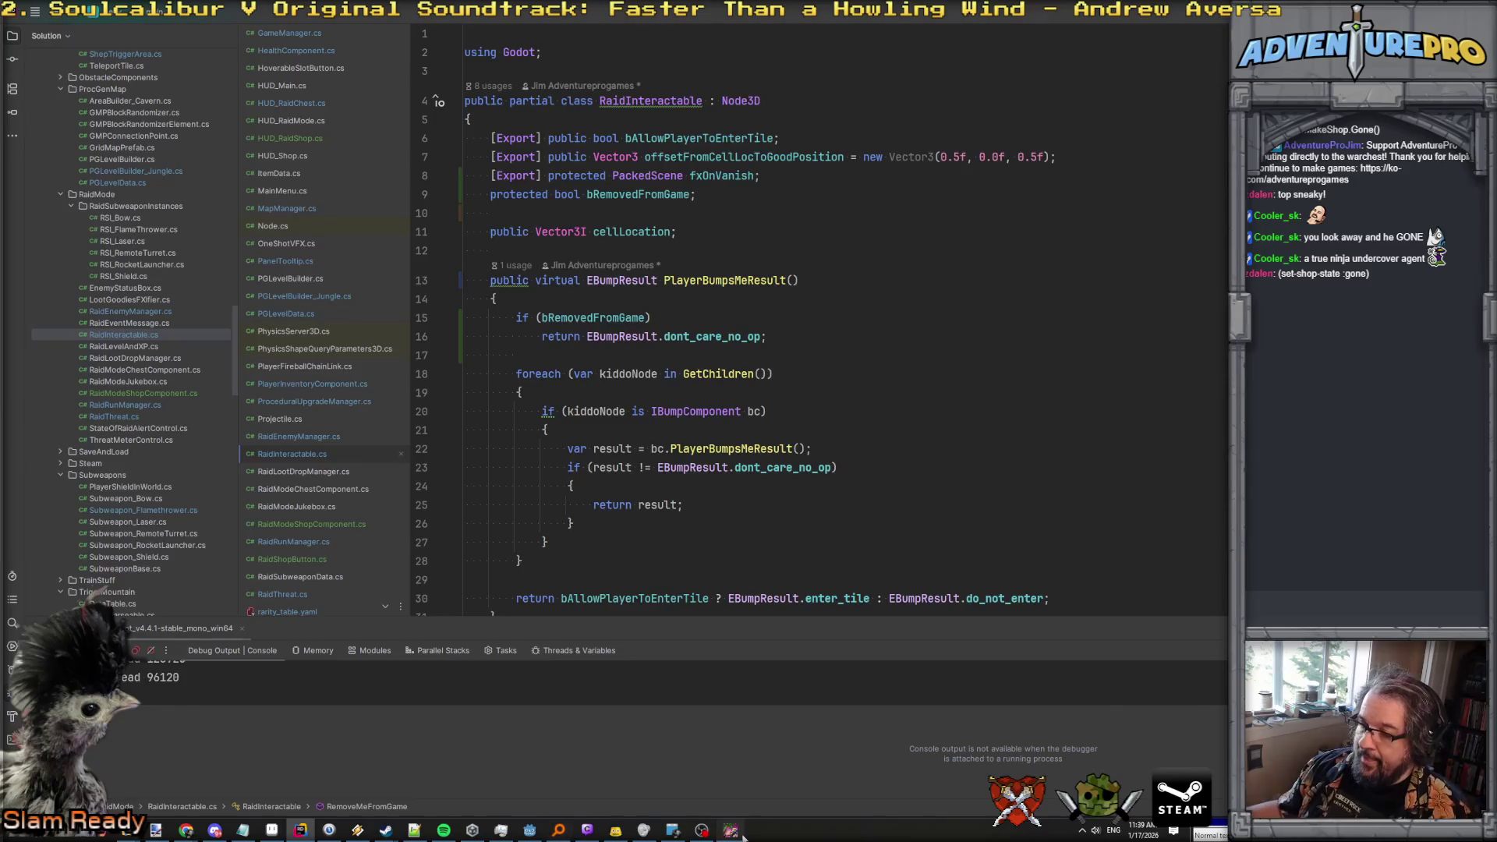
Close the old game run and rebuild and launch the project from Godot with F5.
{"action": "left_click", "coordinate": [736, 832]}
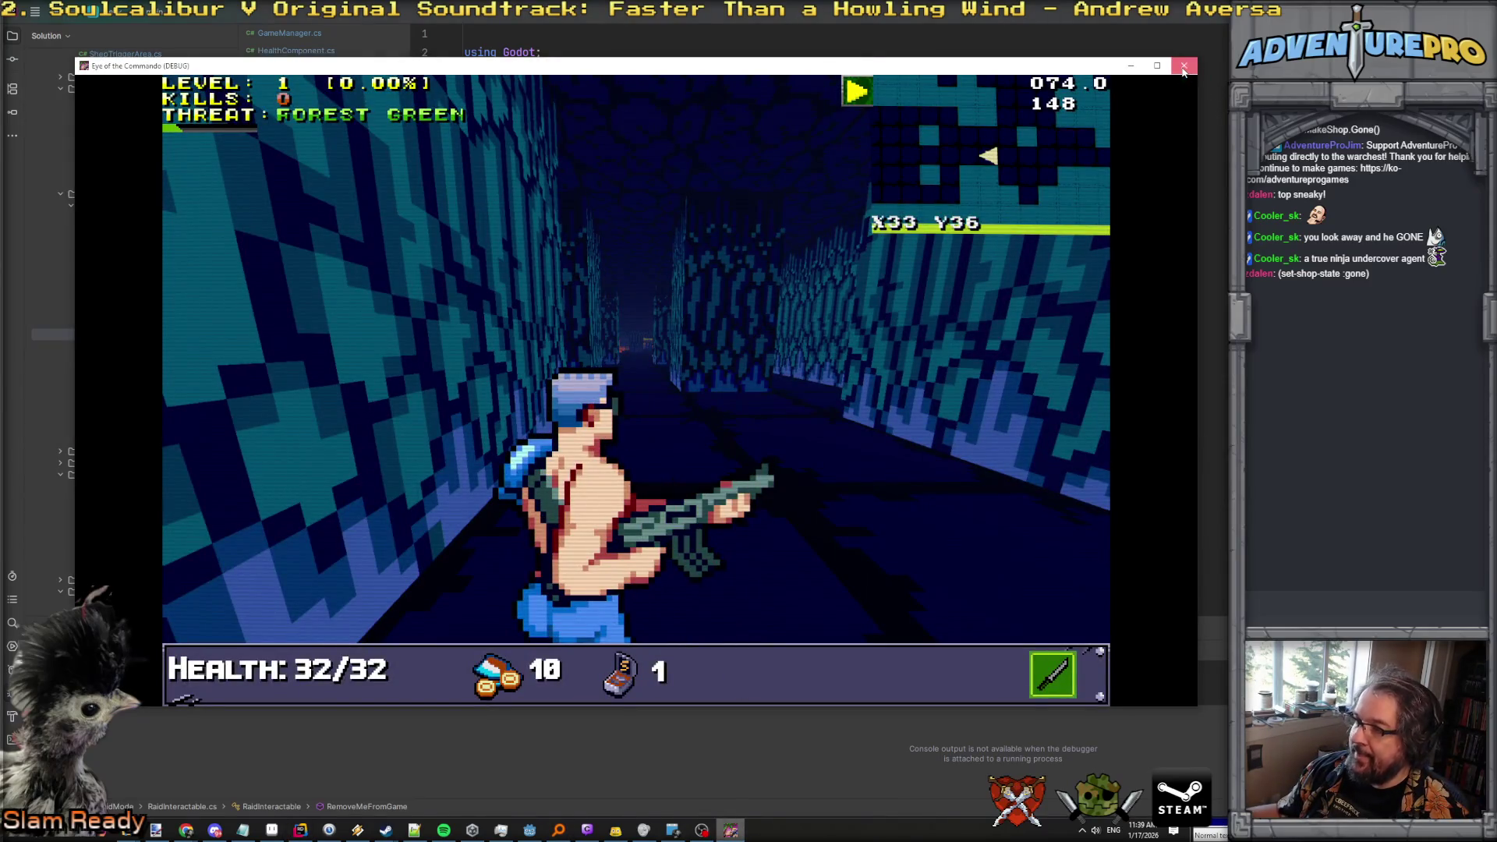
{"action": "left_click", "coordinate": [1183, 67]}
{"action": "left_click", "coordinate": [529, 831]}
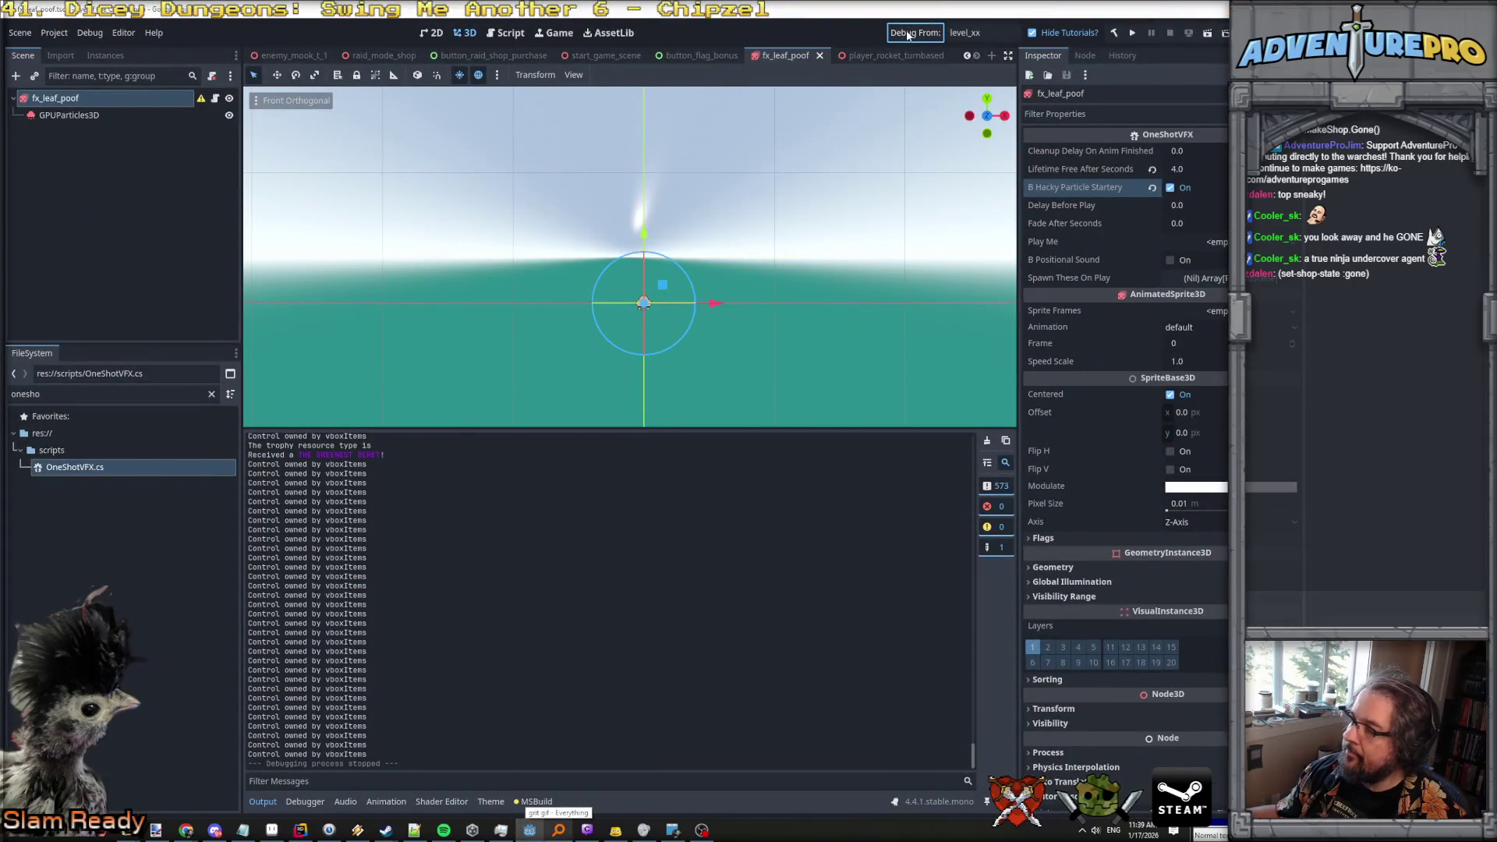
{"action": "key", "text": "F5"}
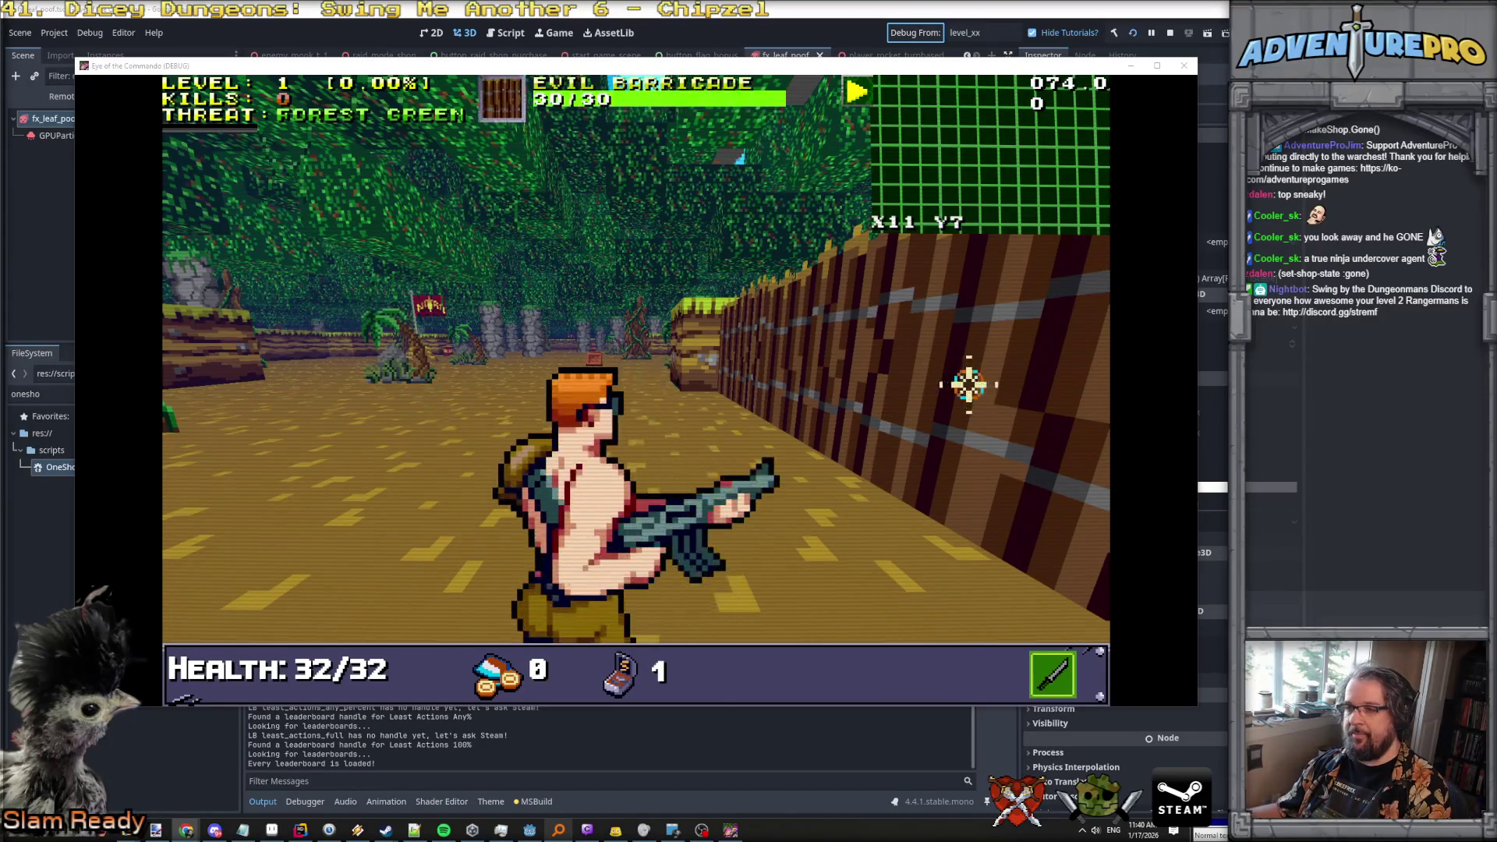
Run REVEAL;ALL and TGP60 in the debug console to reveal the map and teleport to X40 Y60.
{"action": "left_click", "coordinate": [628, 333]}
{"action": "key", "text": "grave"}
{"action": "type", "text": "REVEAL;ALL"}
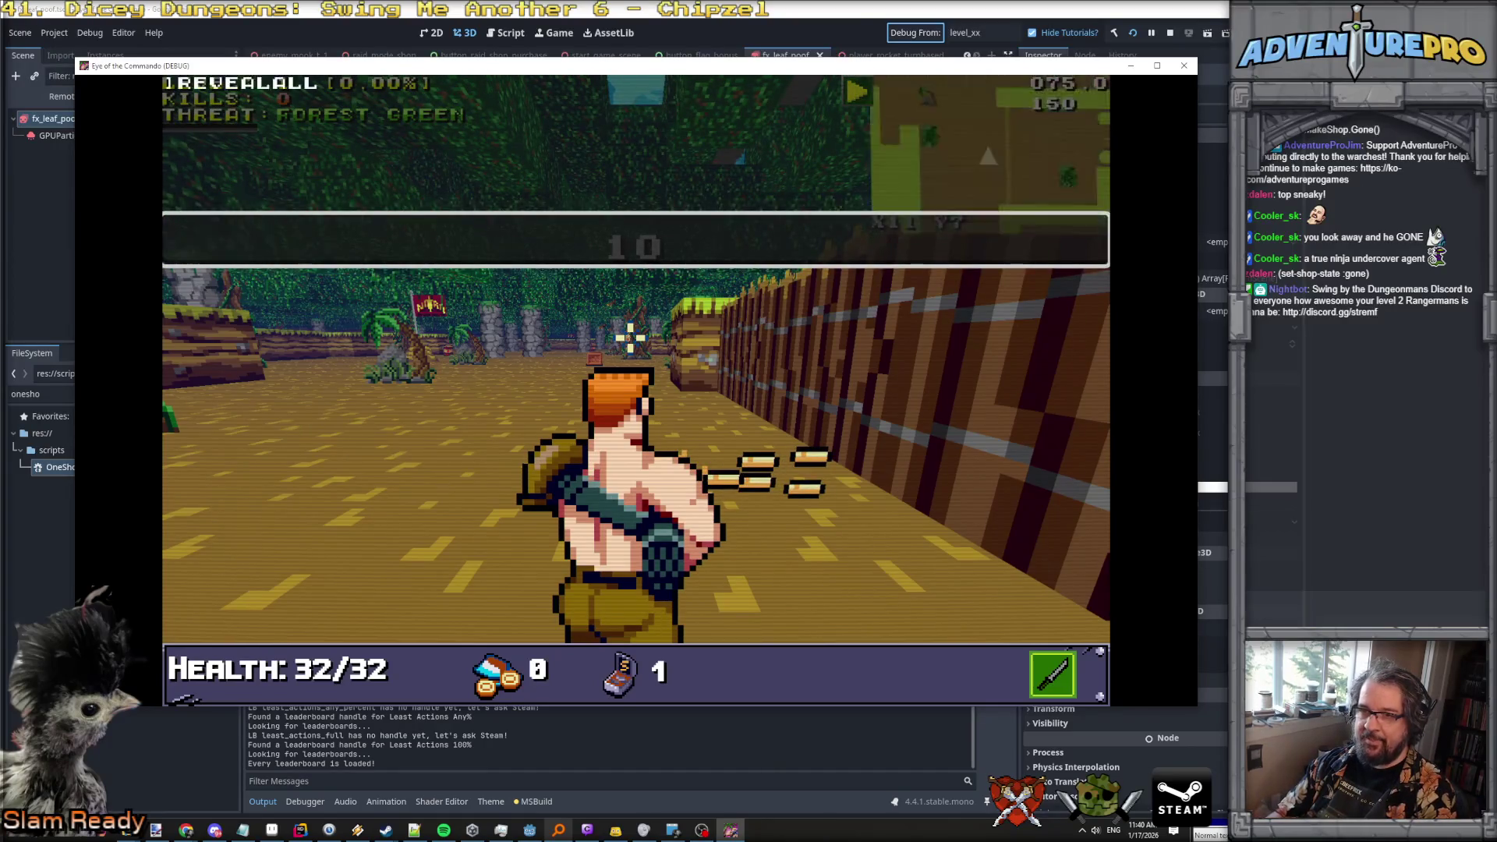
{"action": "key", "text": "Return"}
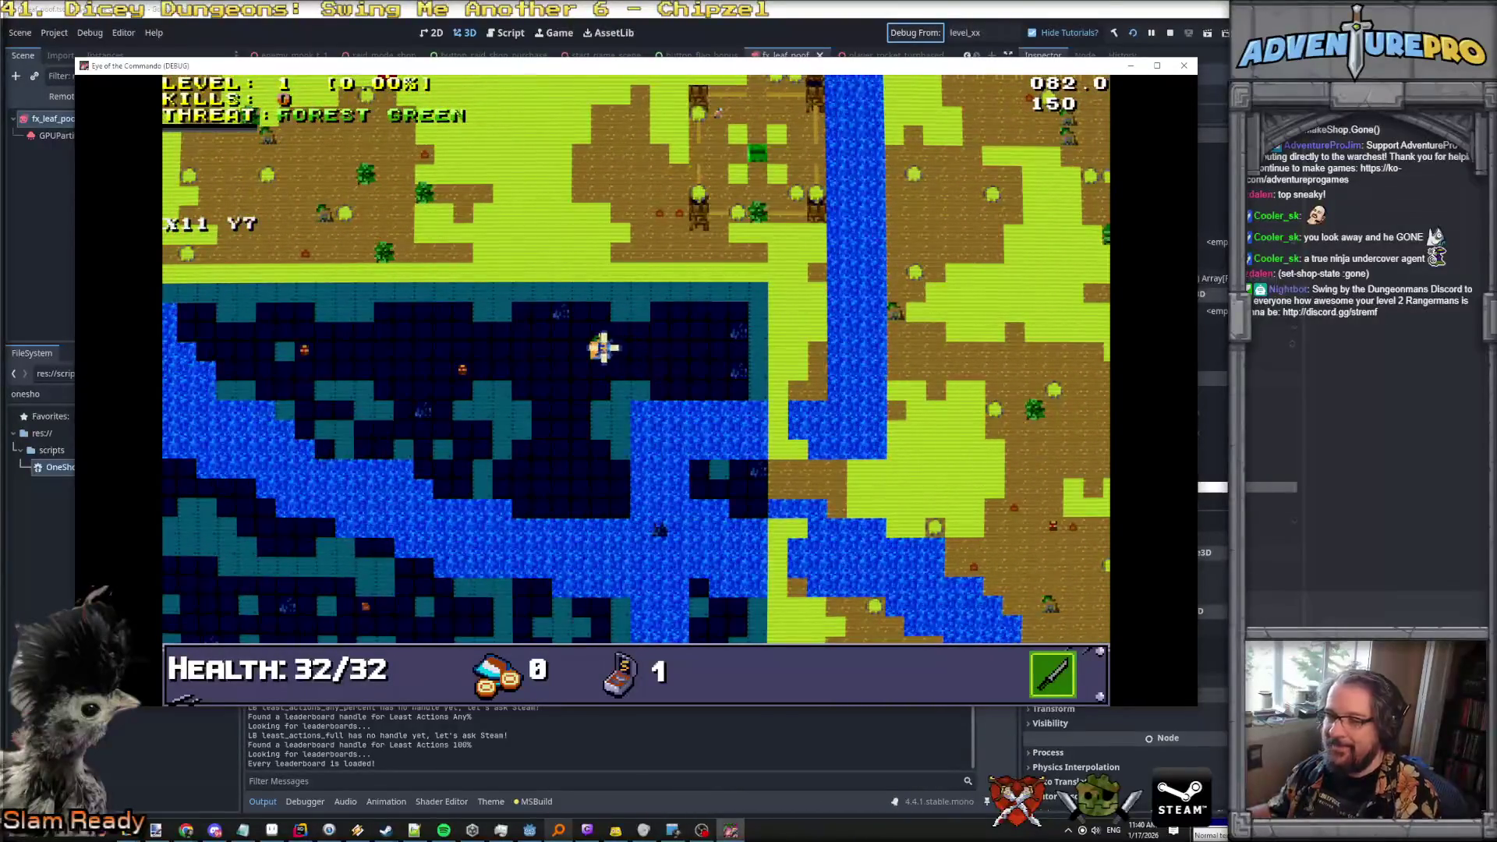
{"action": "type", "text": "TGP"}
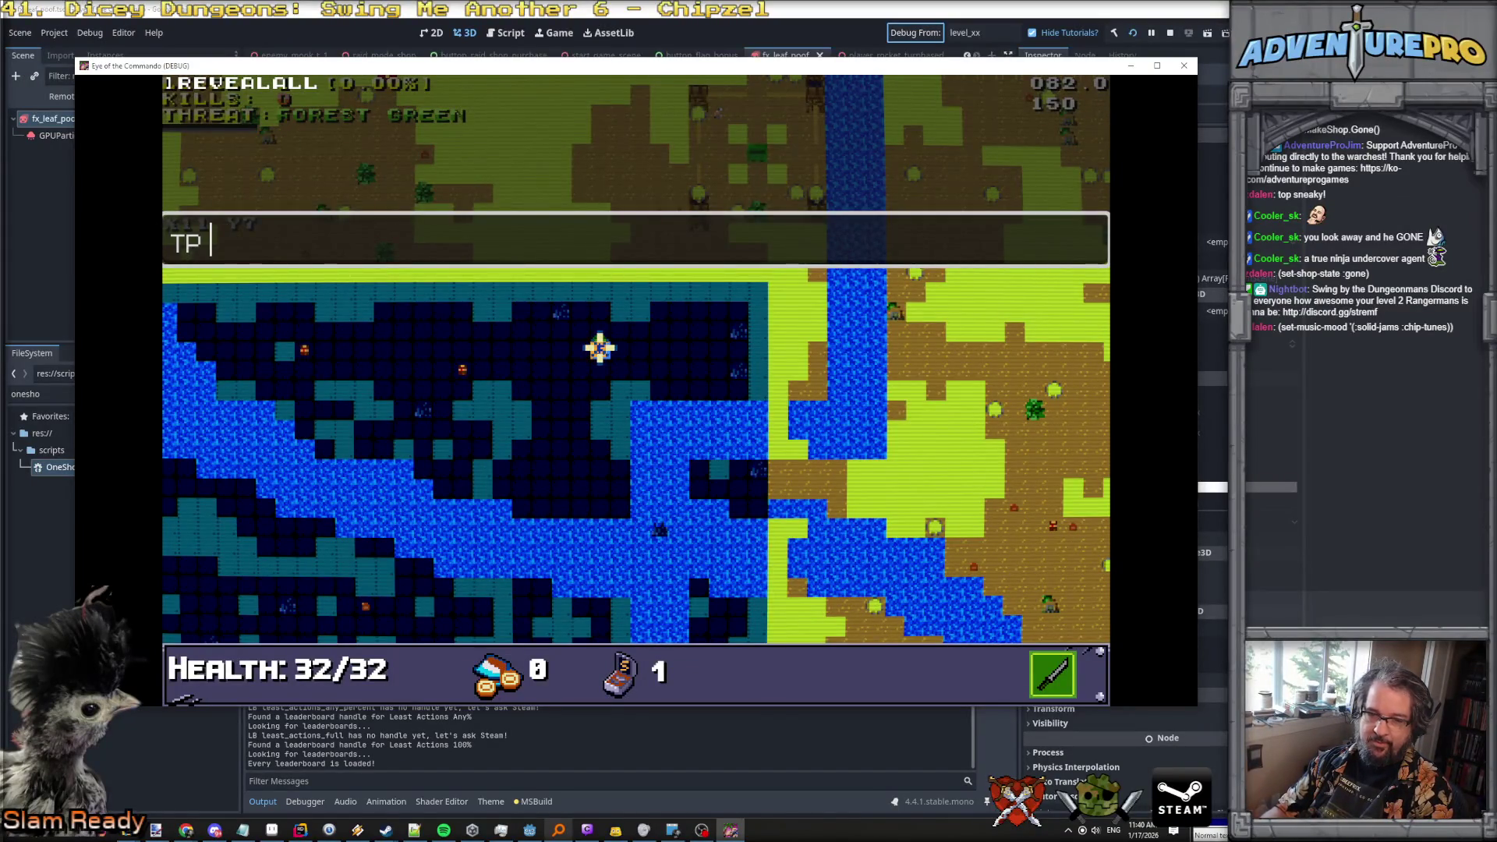
{"action": "type", "text": "60"}
{"action": "key", "text": "Return"}
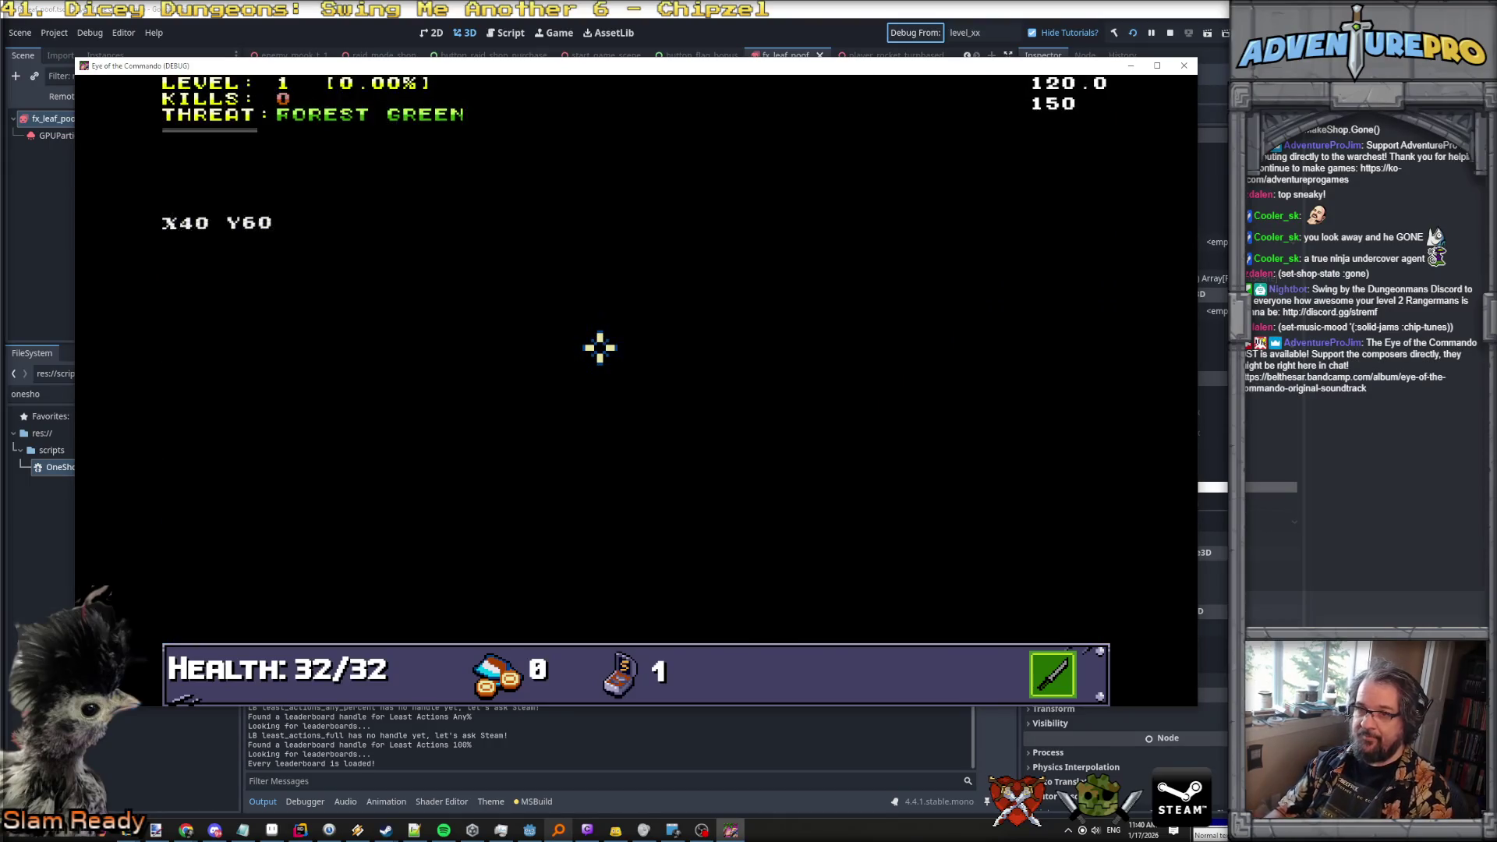
Walk through the corridor to the secret shop and buy the Commando Hoofs upgrade.
{"action": "key", "text": "w"}
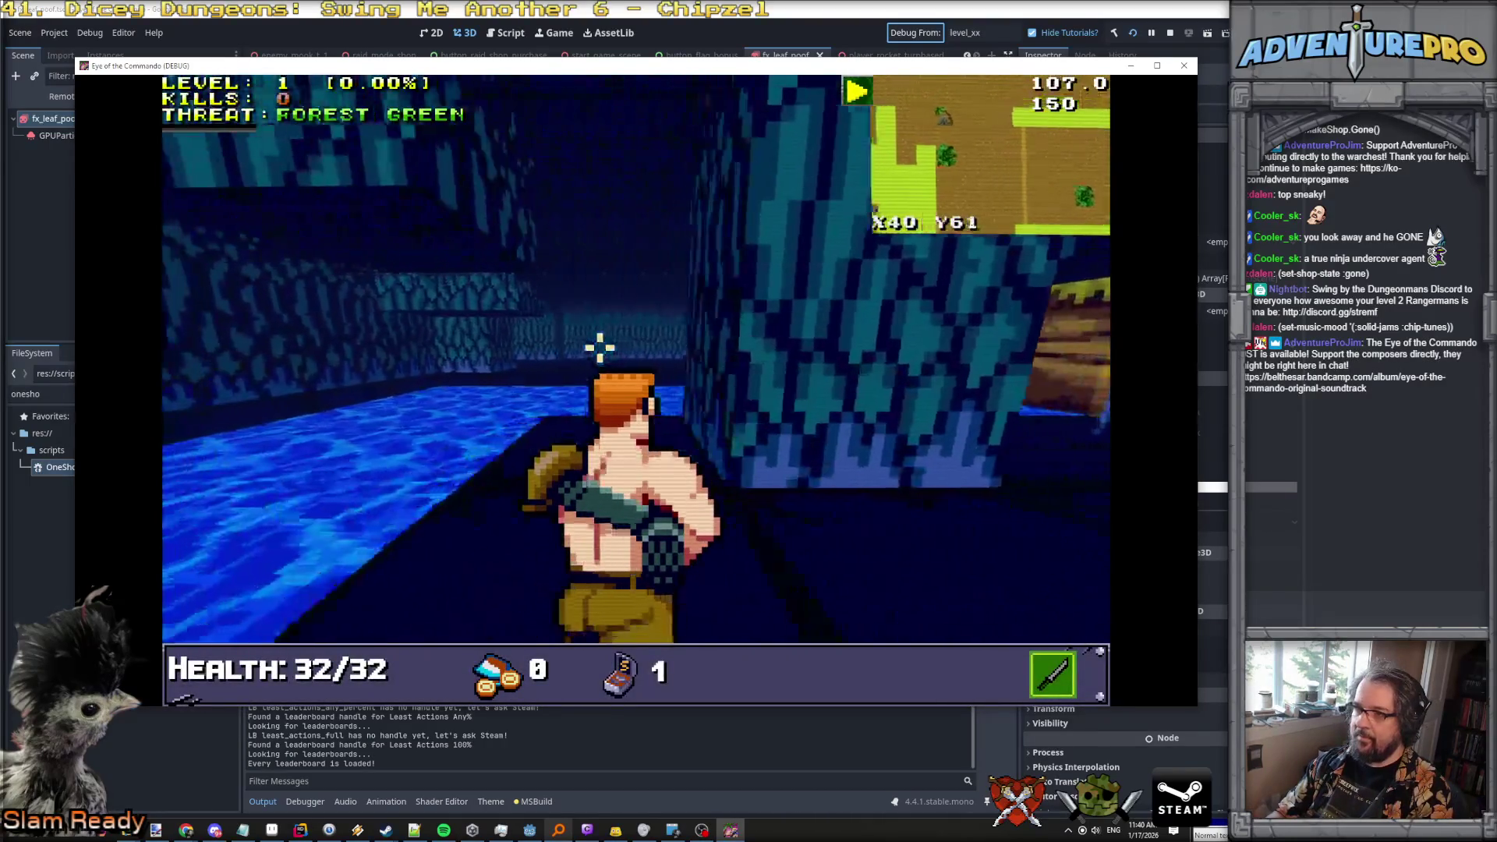
{"action": "key", "text": "w"}
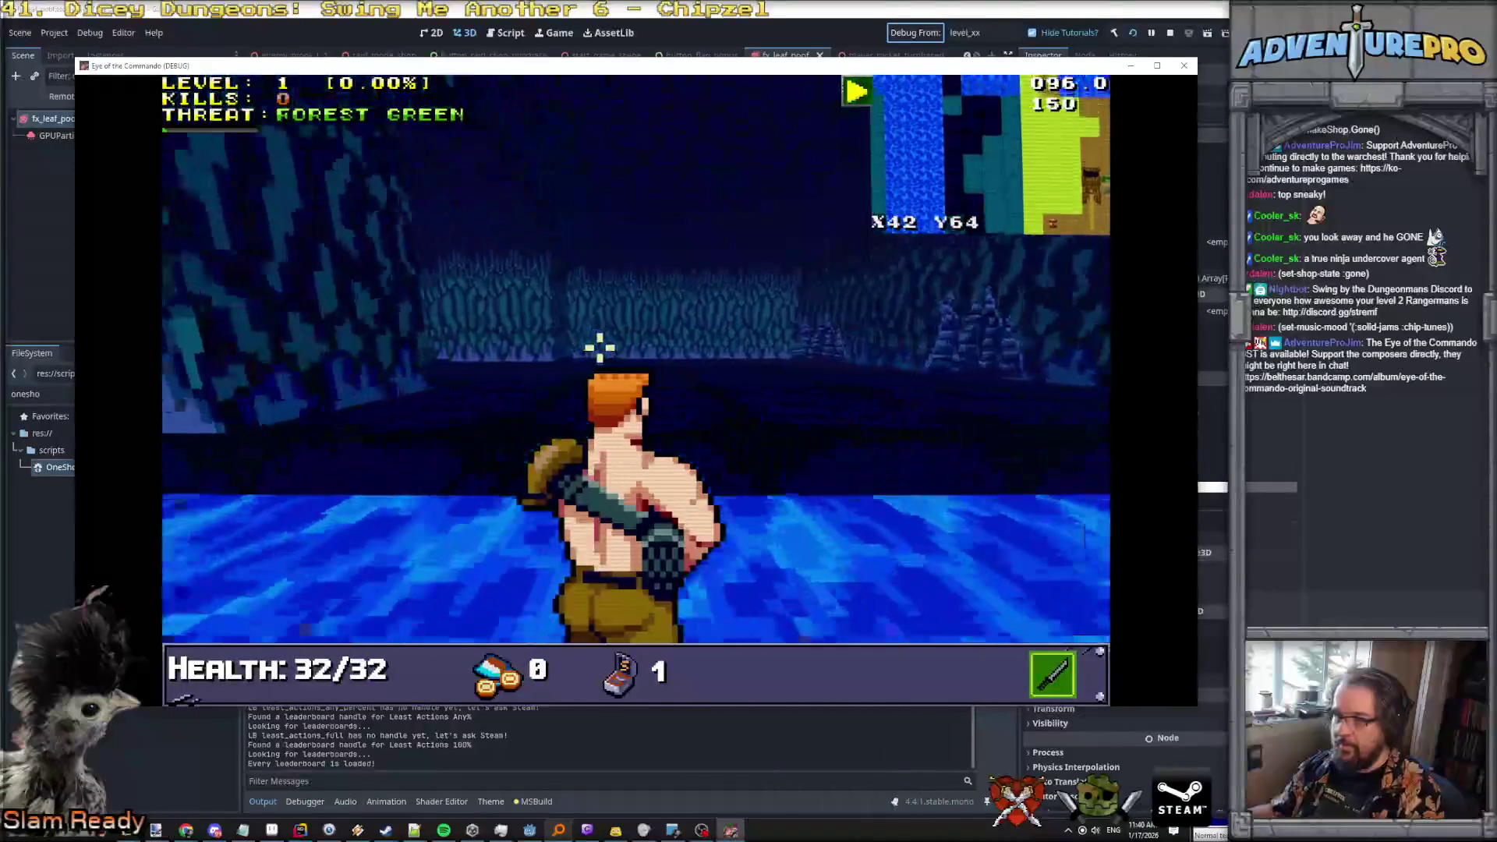
{"action": "key", "text": "w"}
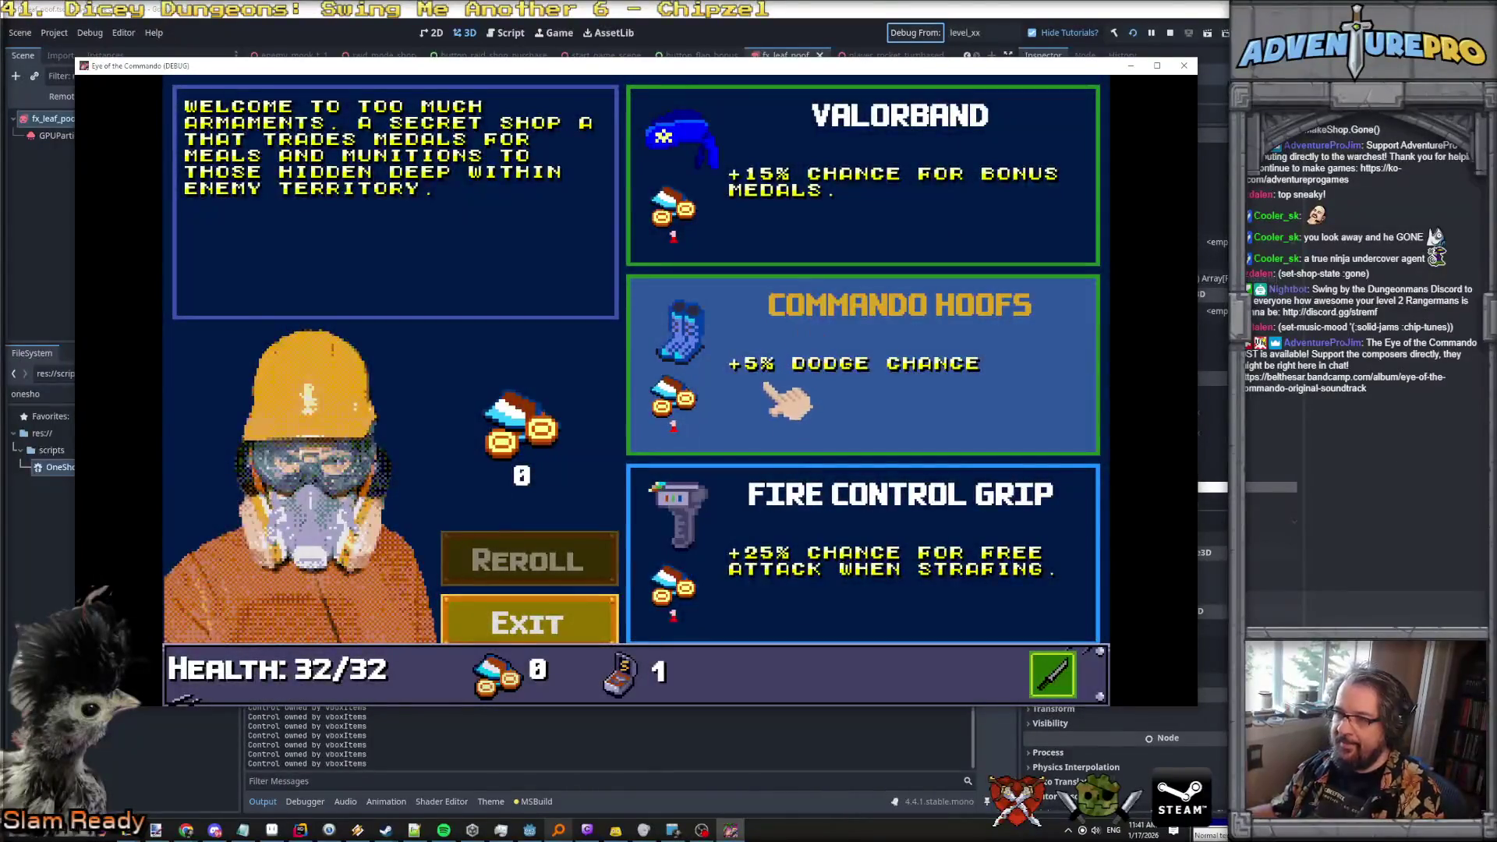
{"action": "left_click", "coordinate": [530, 622]}
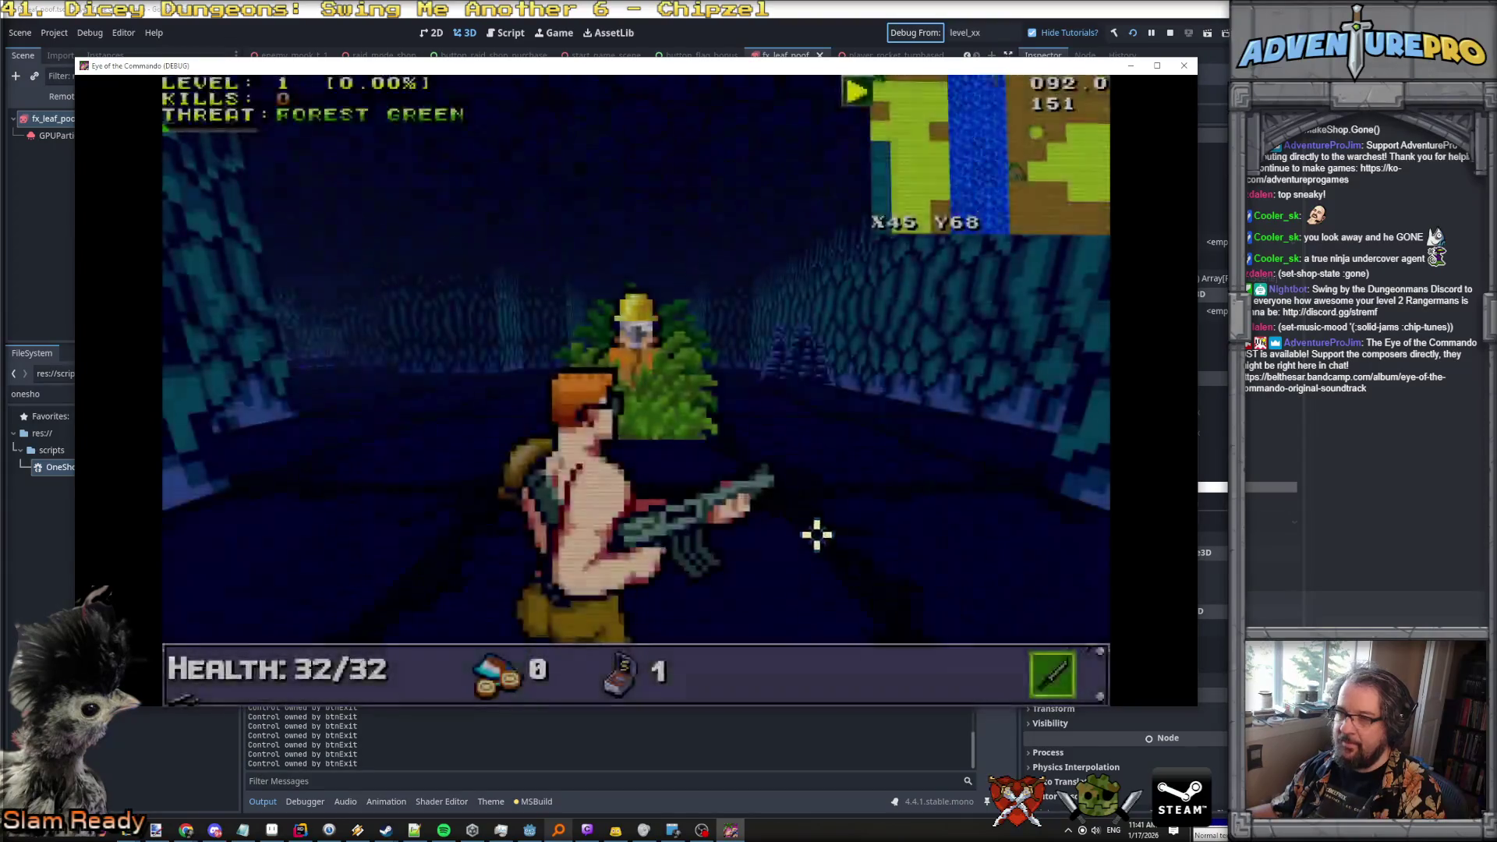
{"action": "key", "text": "grave"}
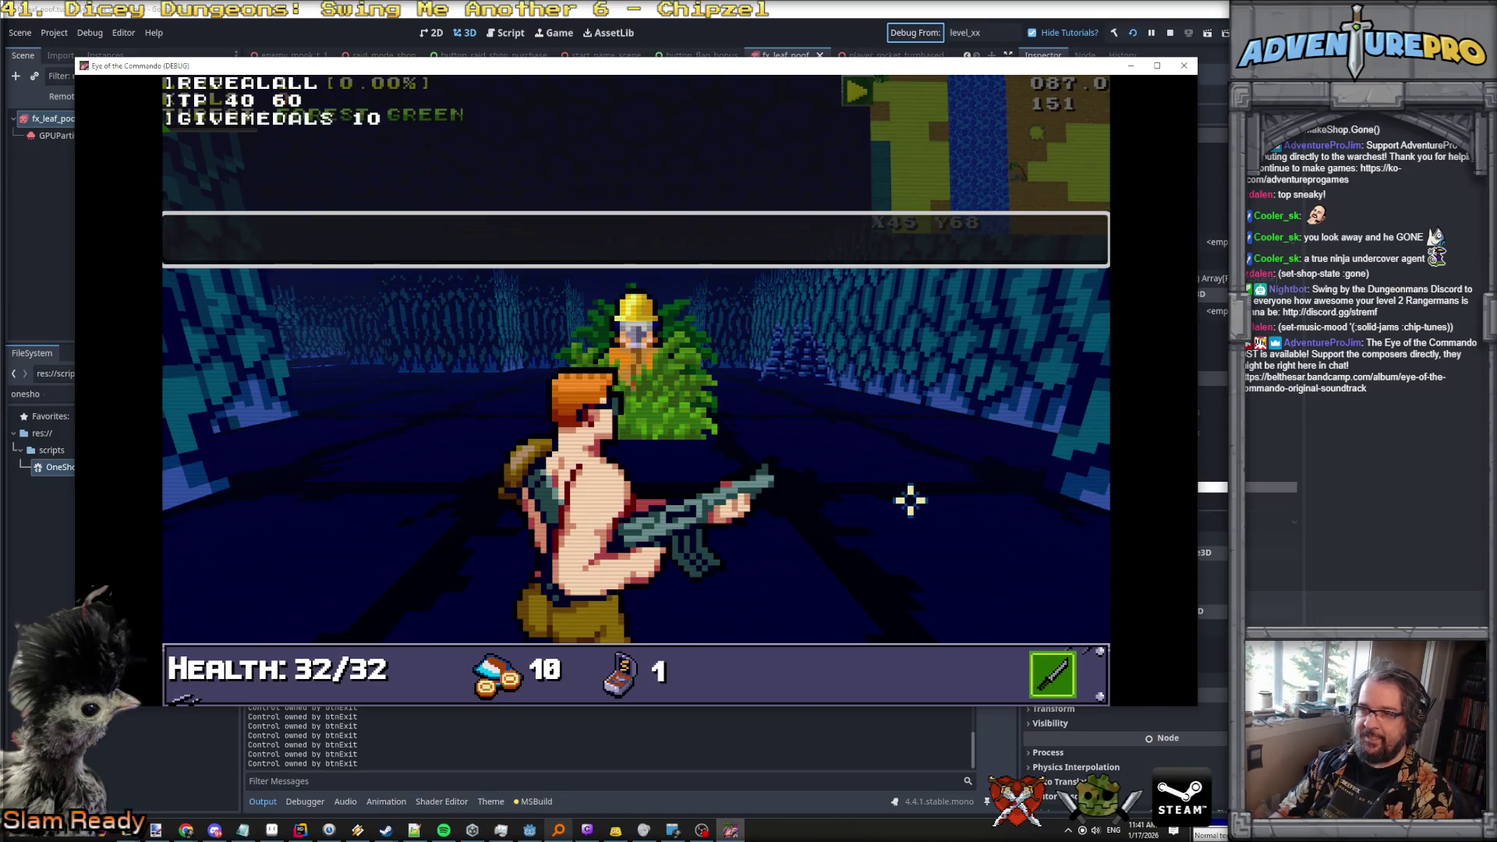
{"action": "key", "text": "grave"}
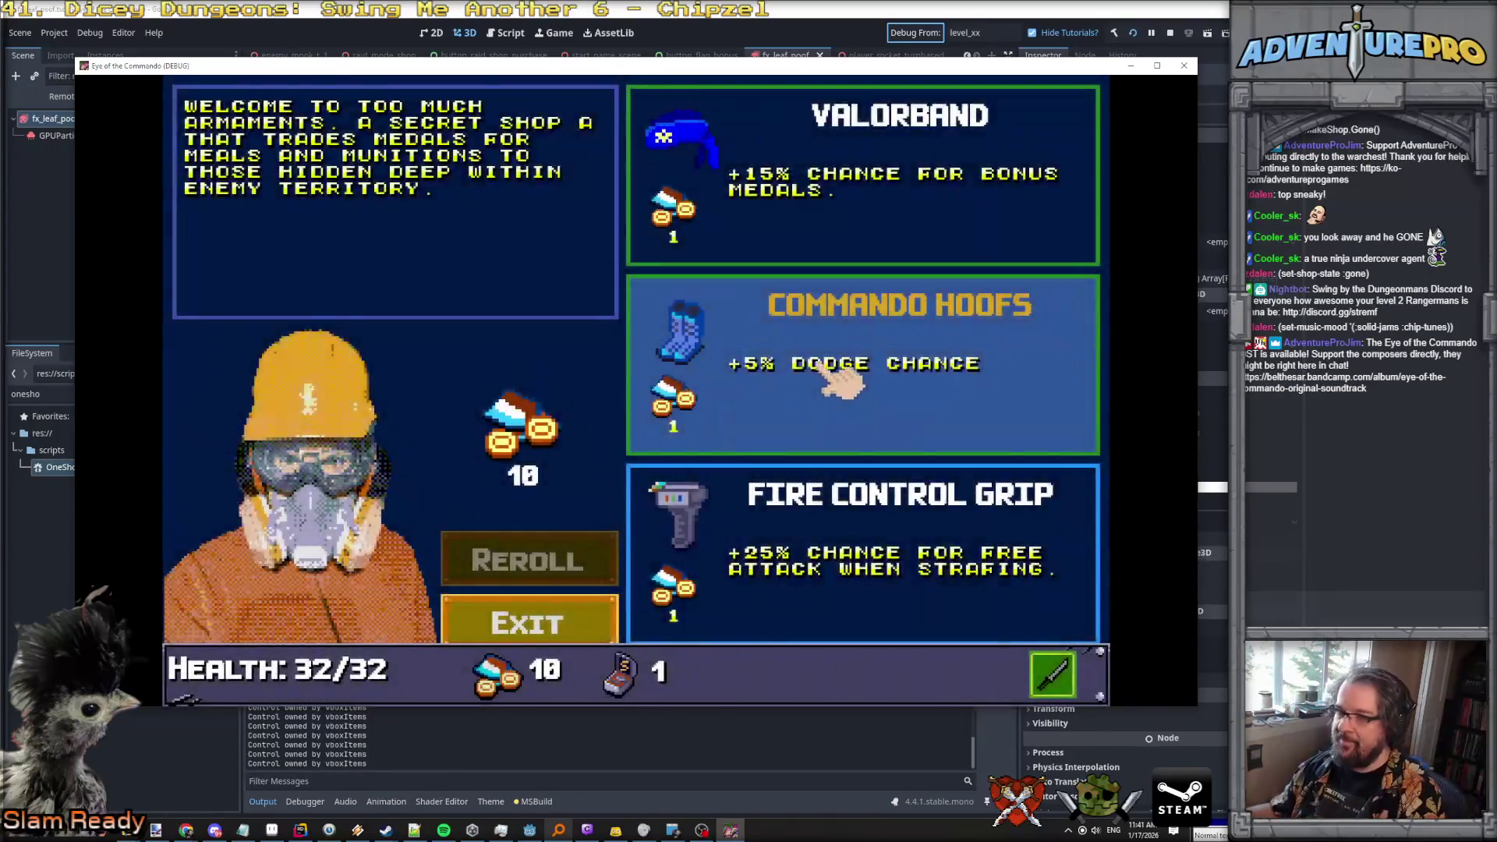
{"action": "left_click", "coordinate": [830, 374]}
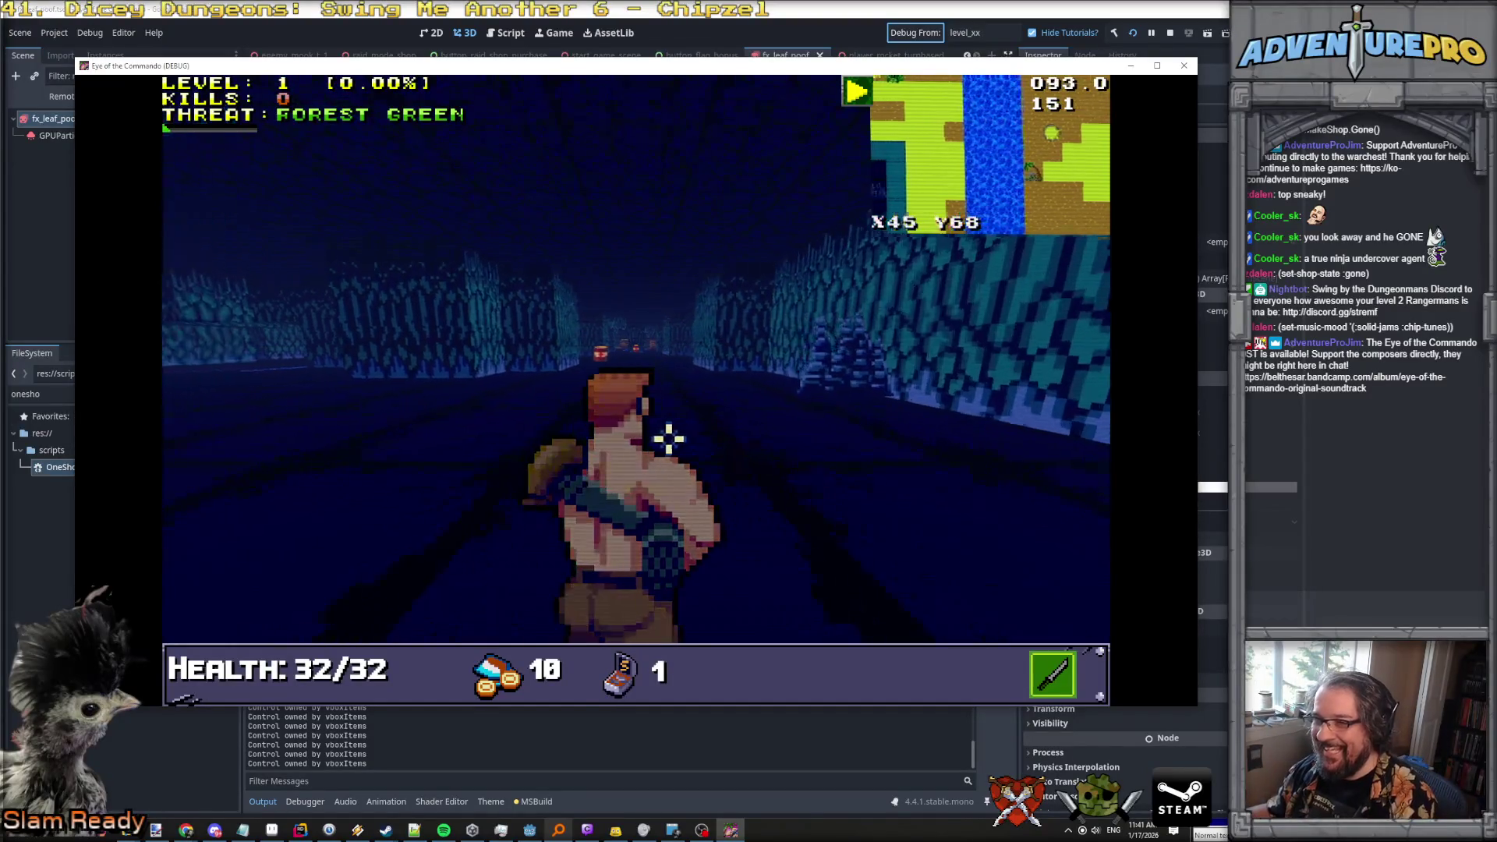
Shoot the terrorist, cross the water channel and break open the supply crate.
{"action": "left_click", "coordinate": [633, 443]}
{"action": "key", "text": "w"}
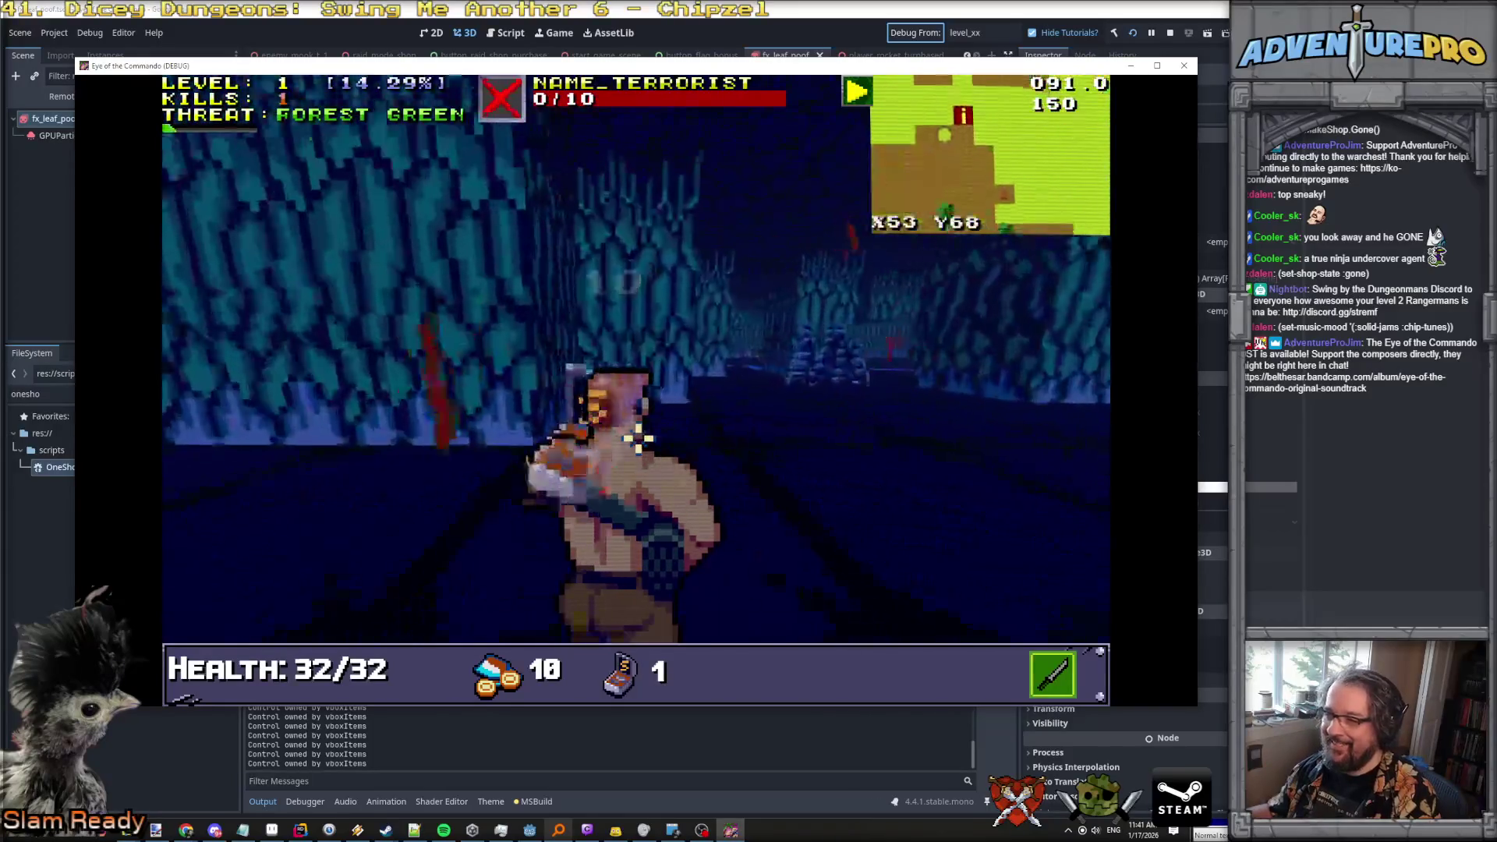
{"action": "key", "text": "w"}
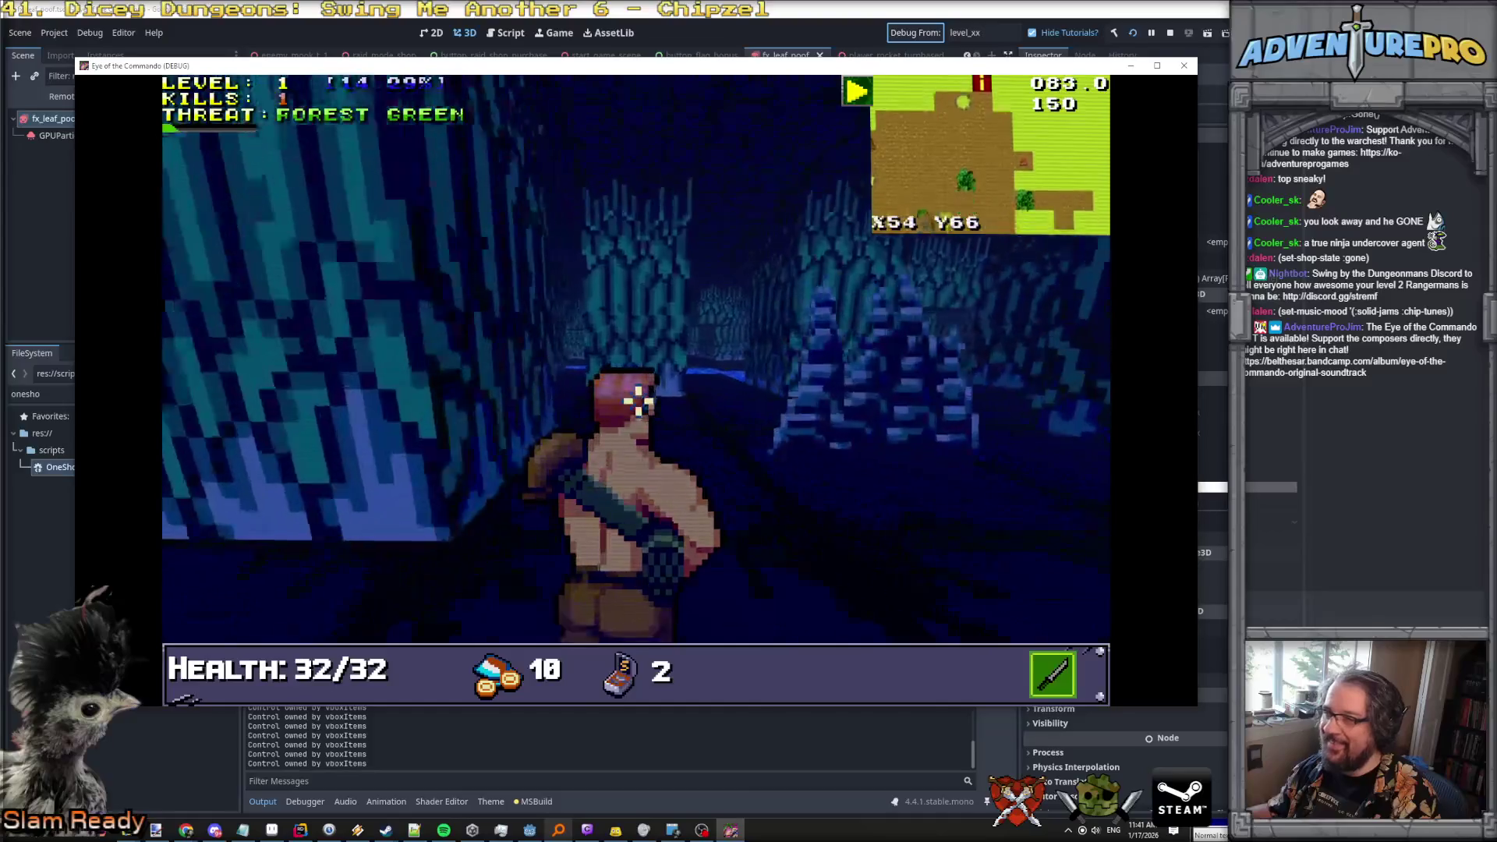
{"action": "key", "text": "w"}
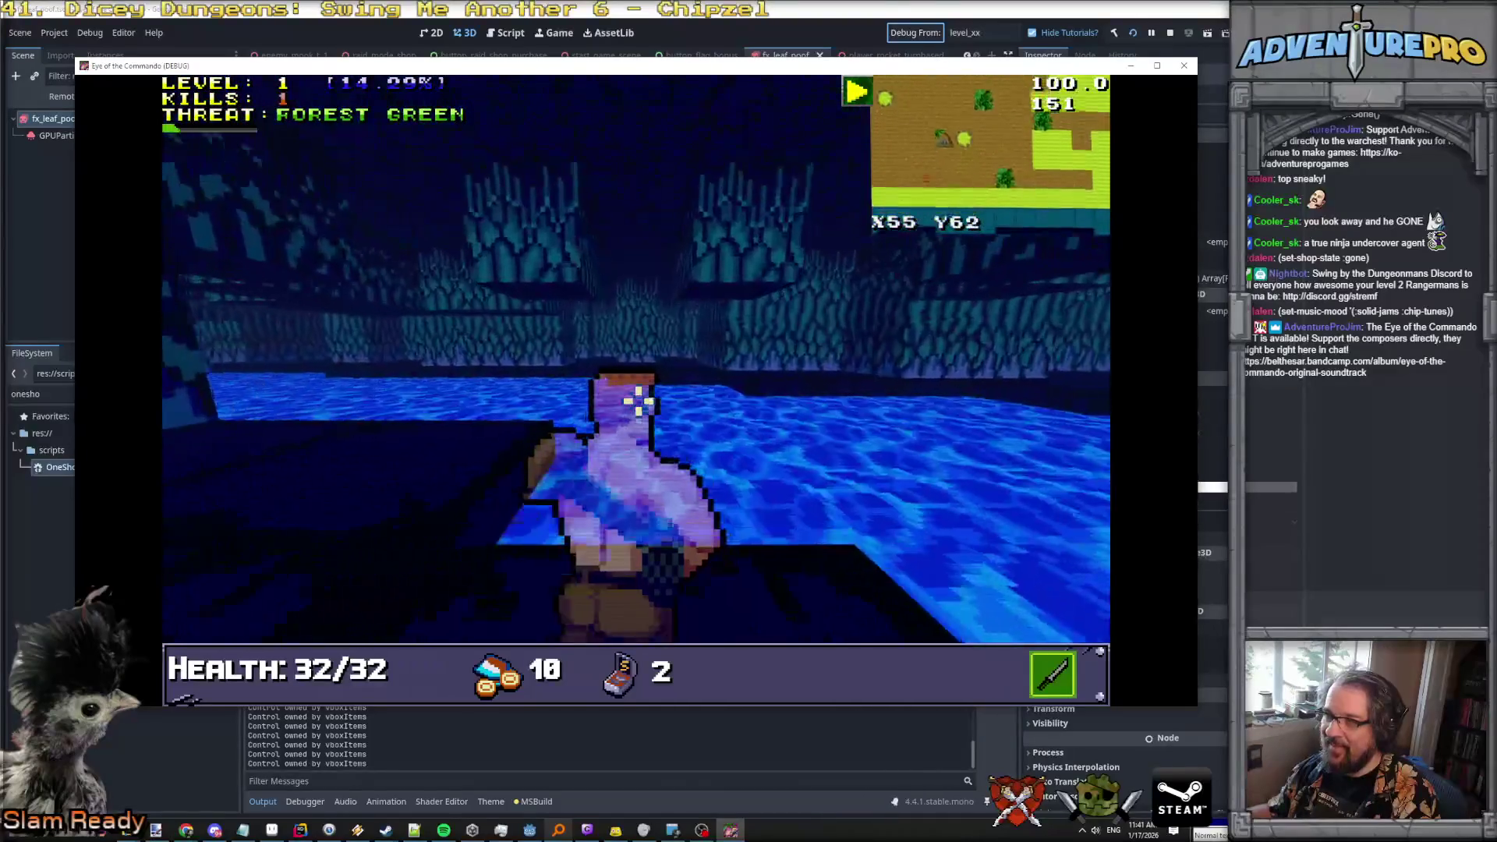
{"action": "key", "text": "w"}
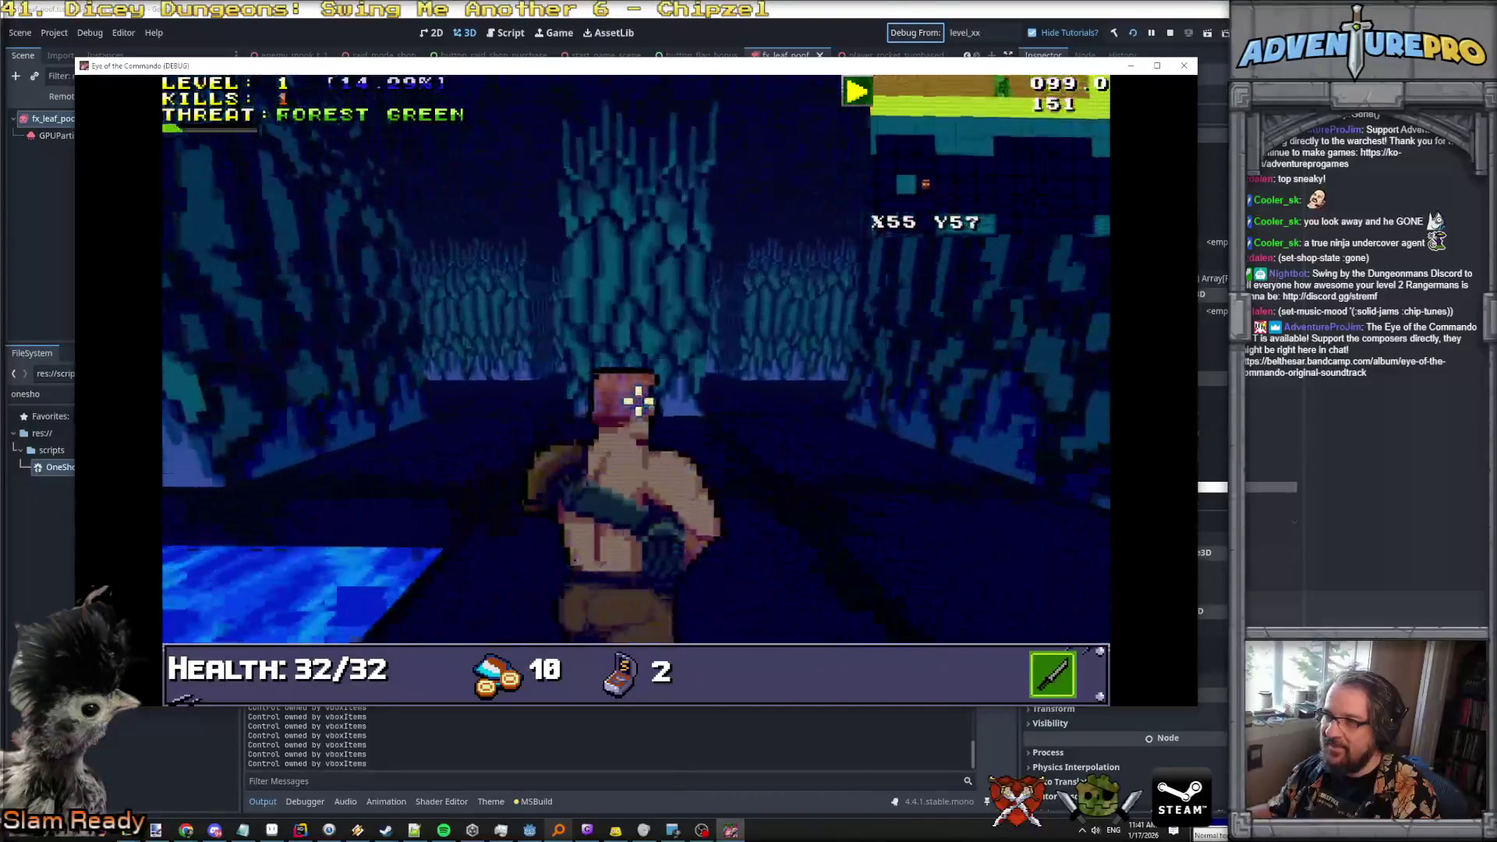
{"action": "key", "text": "w"}
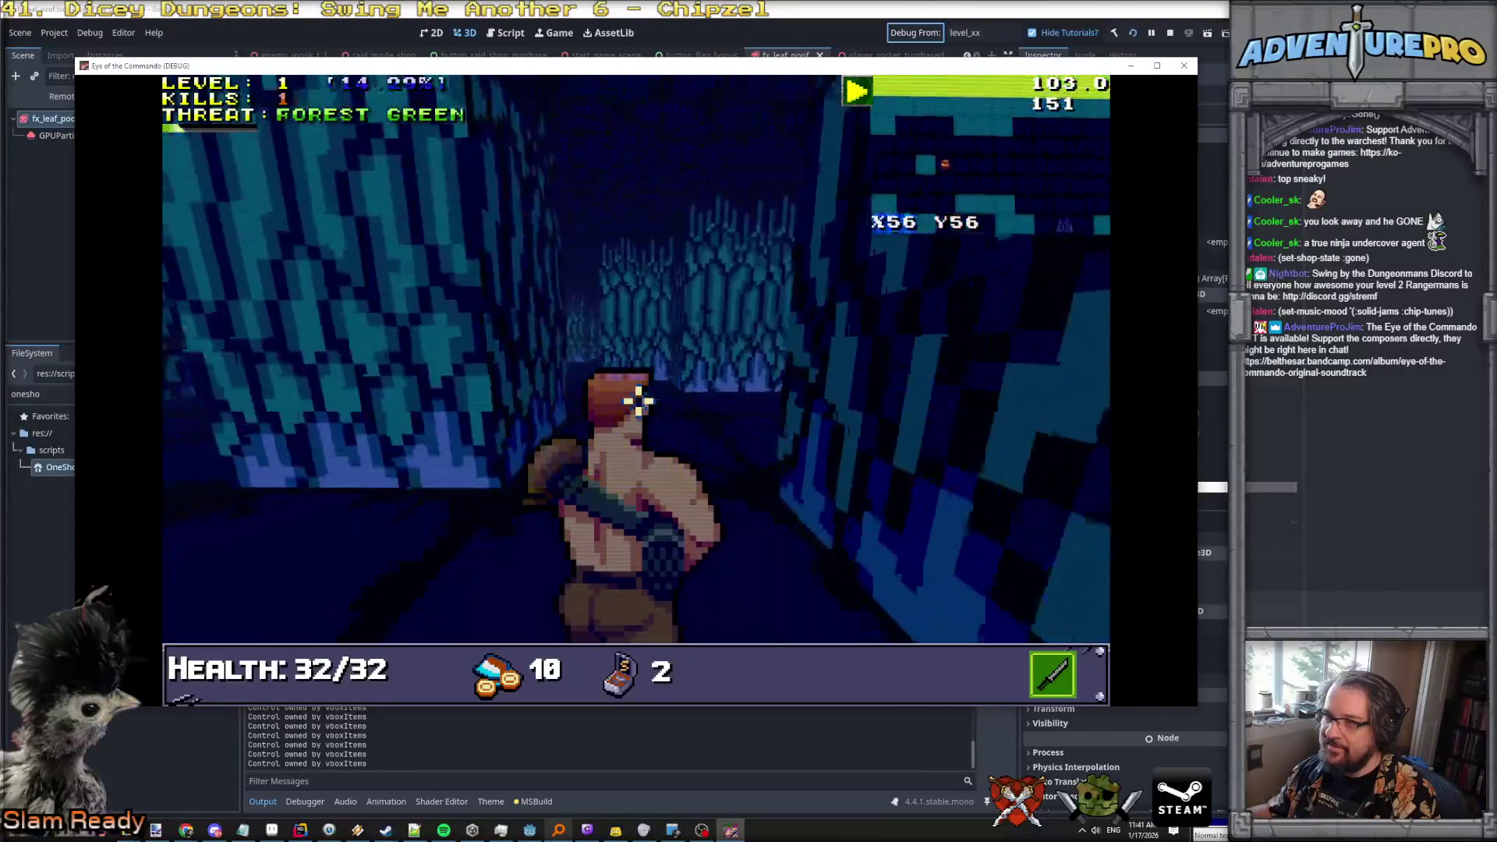
{"action": "left_click", "coordinate": [636, 552]}
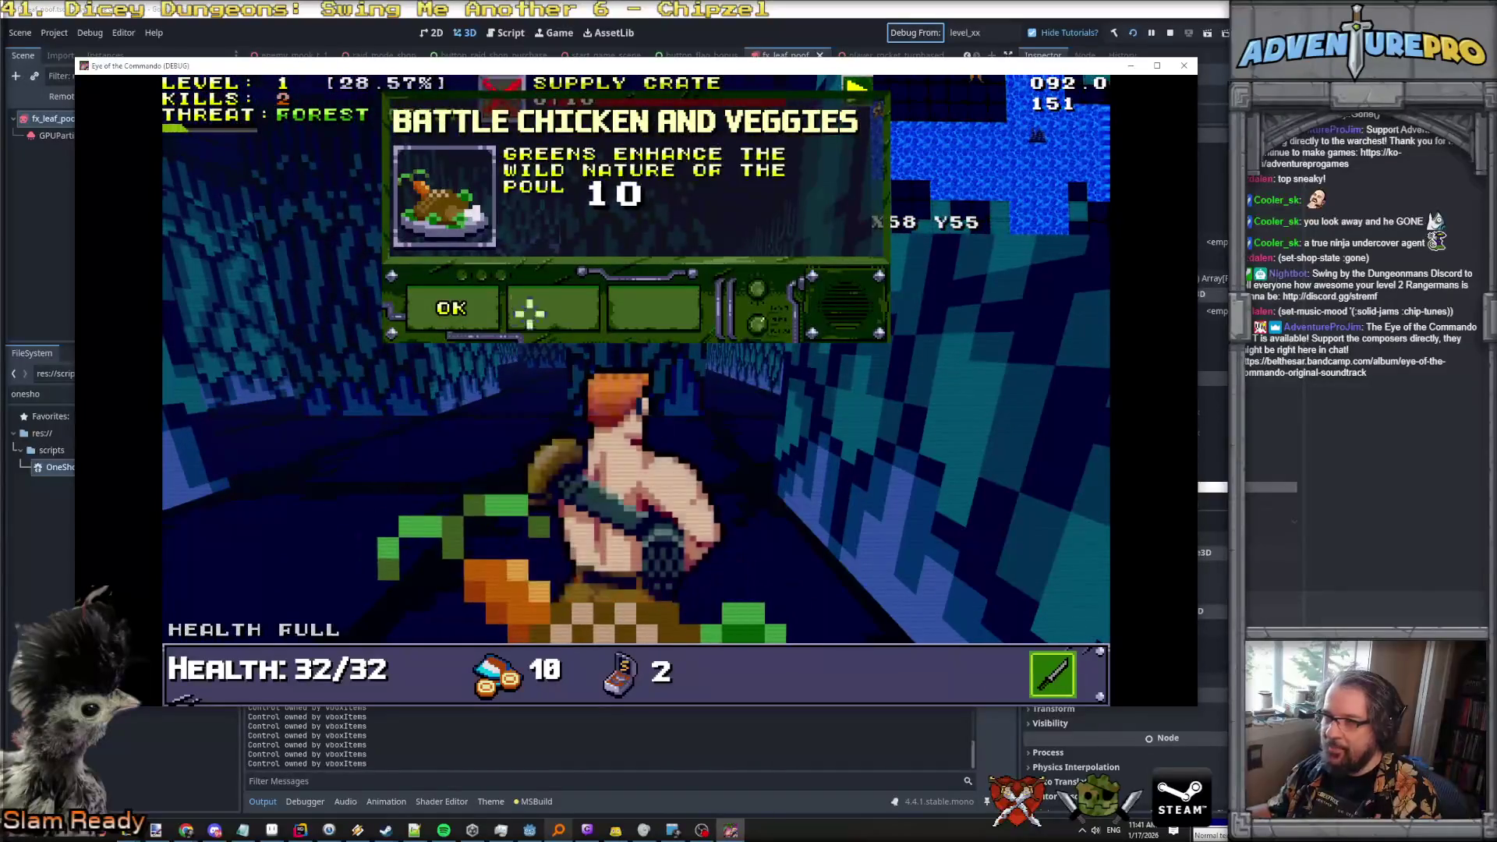
{"action": "left_click", "coordinate": [453, 308]}
Eat the chicken to restore health and fire on the Nitro Mook down the corridor.
{"action": "left_click", "coordinate": [1002, 352]}
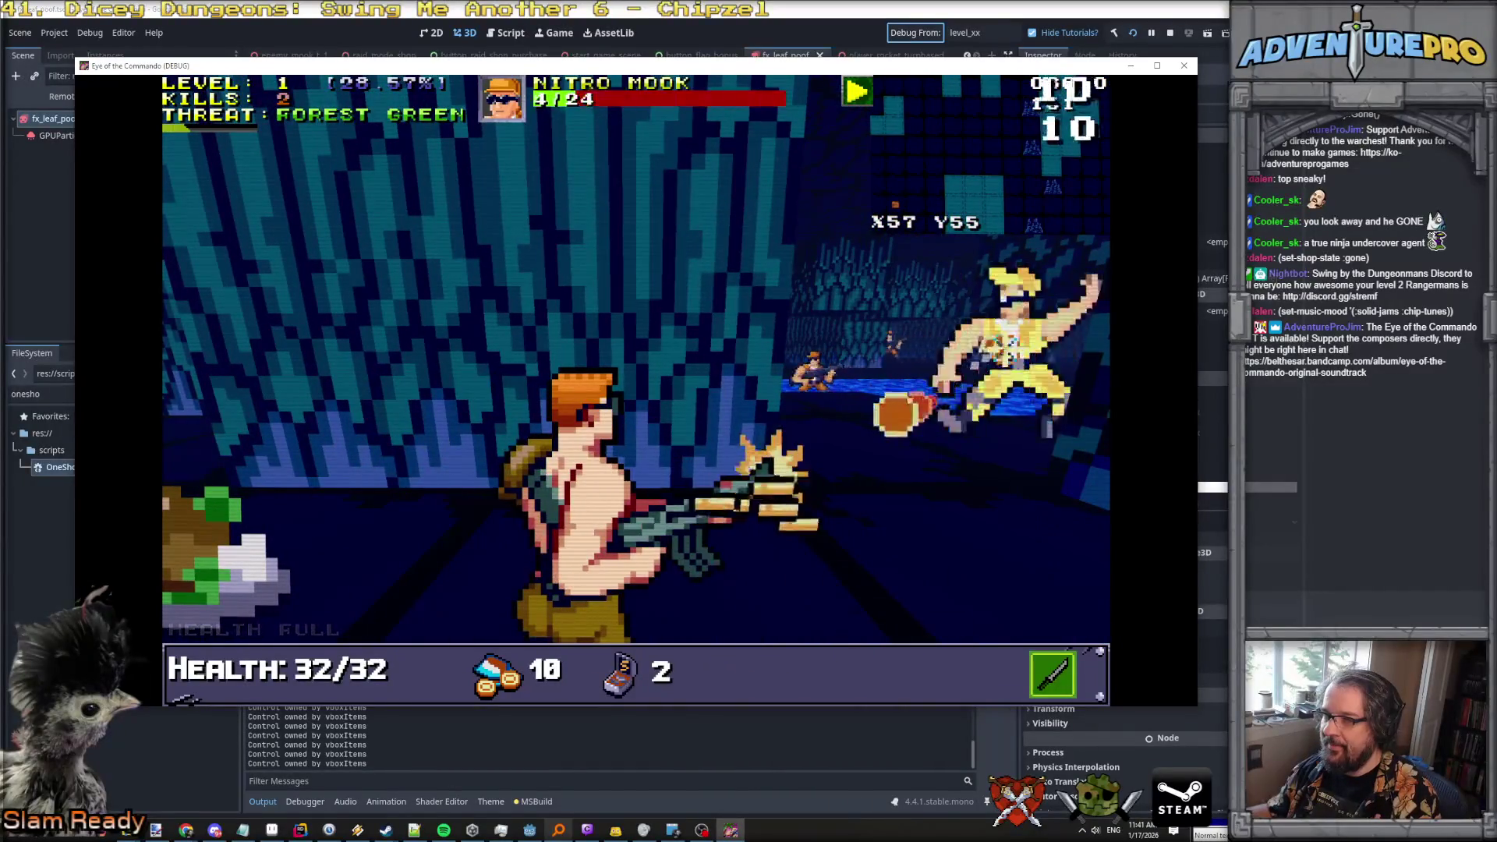
{"action": "key", "text": "e"}
{"action": "key", "text": "a"}
{"action": "key", "text": "w"}
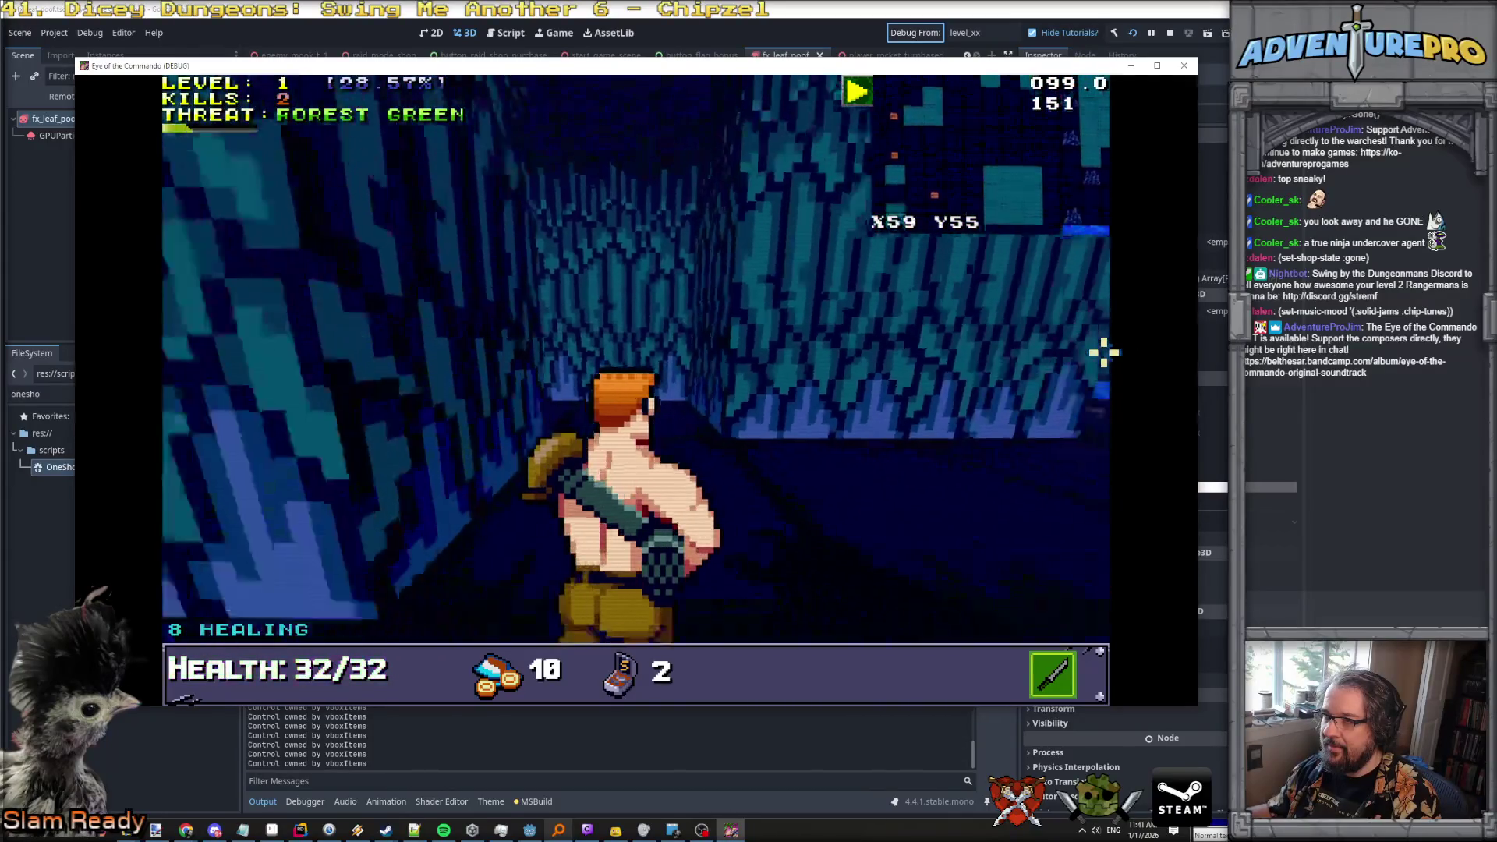
{"action": "left_click", "coordinate": [1092, 346]}
{"action": "key", "text": "w"}
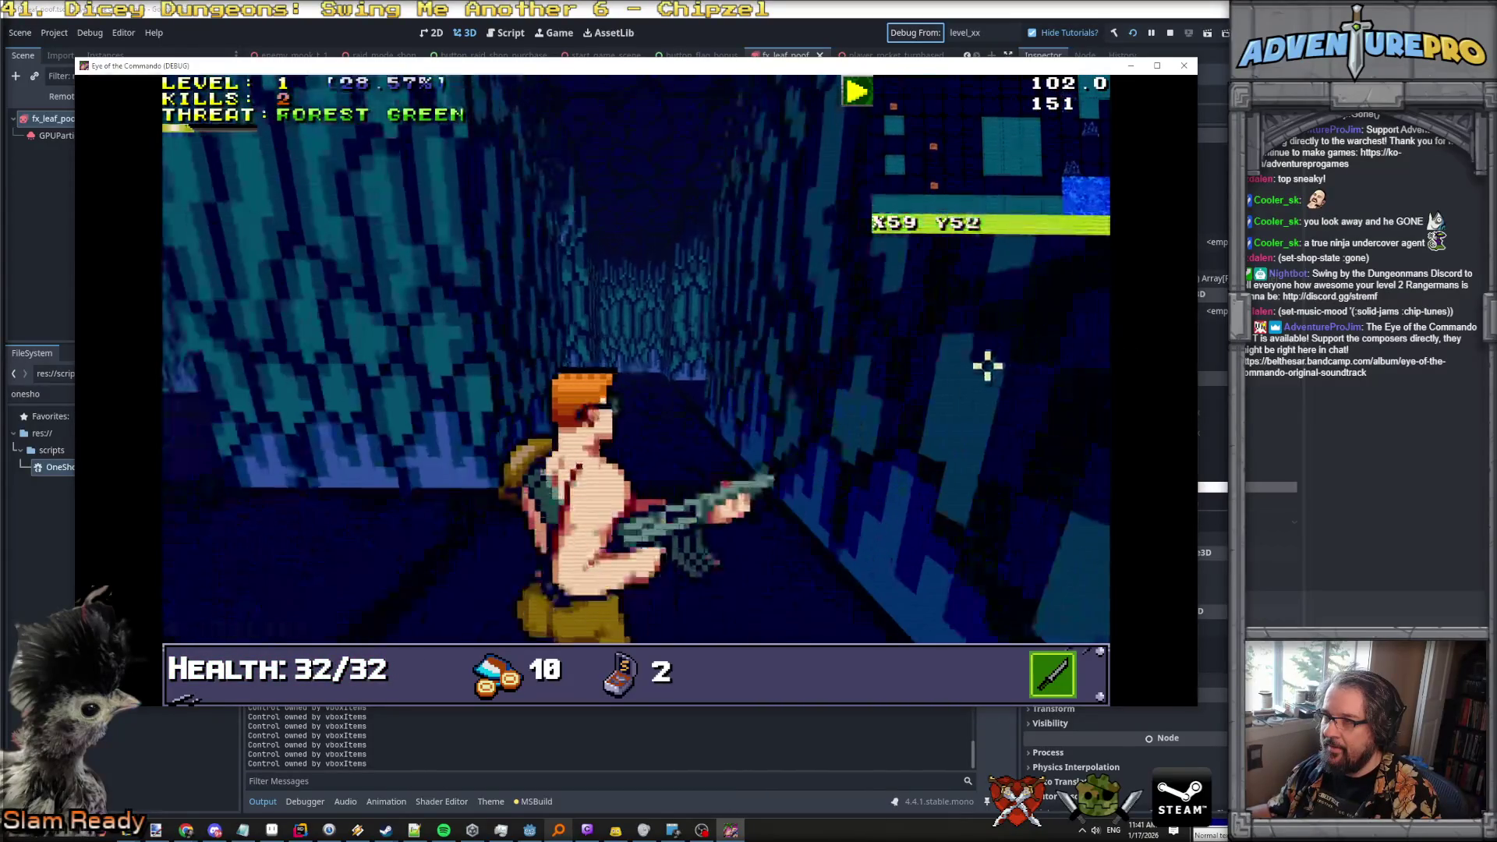
{"action": "key", "text": "s"}
{"action": "left_click", "coordinate": [845, 354]}
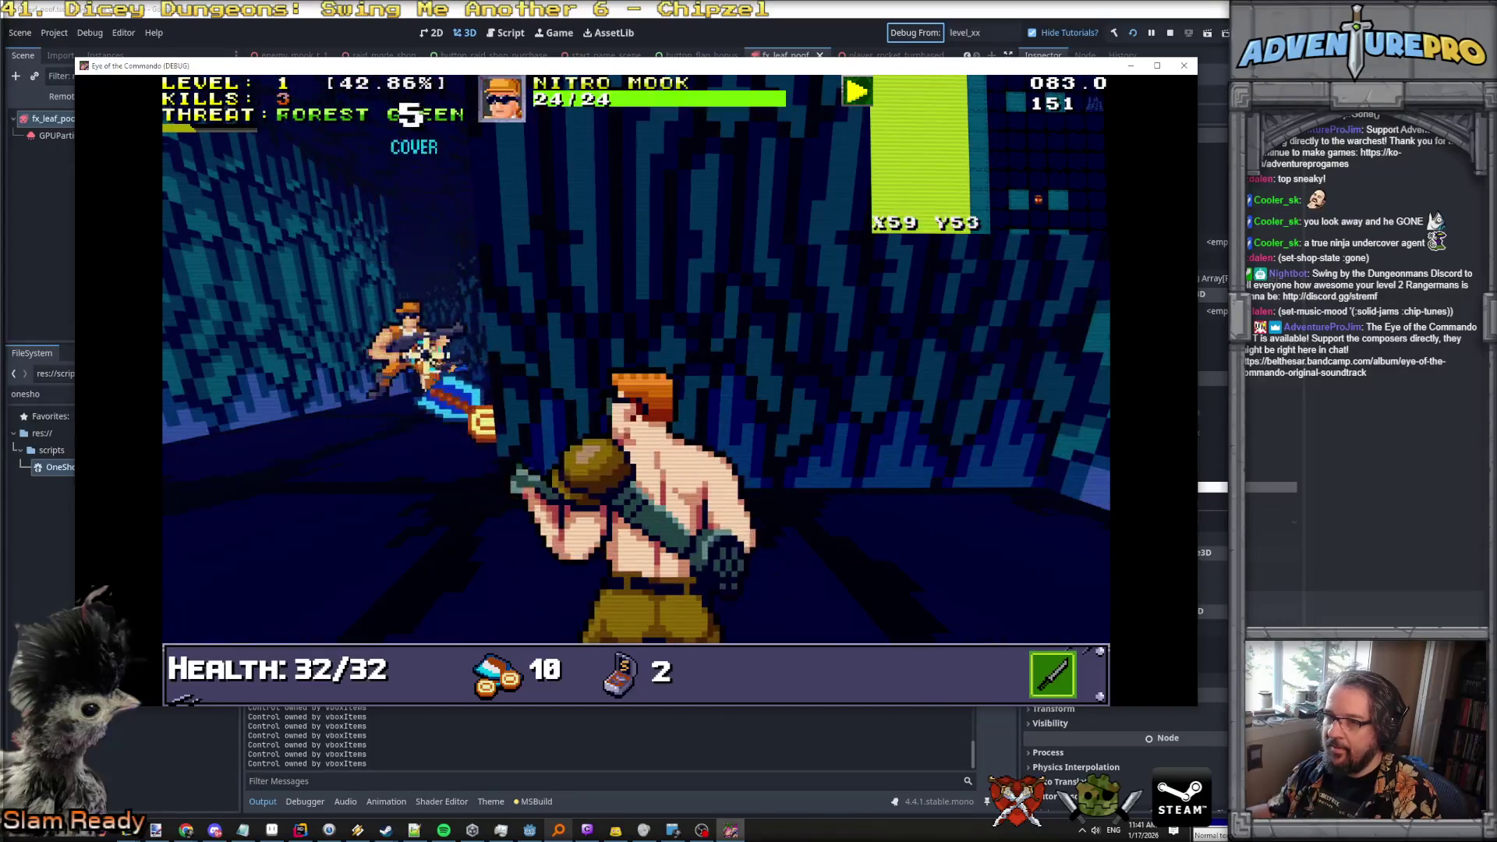
Shoot the approaching Nitro Mook and collect its dropped Freedom Medal.
{"action": "key", "text": "q"}
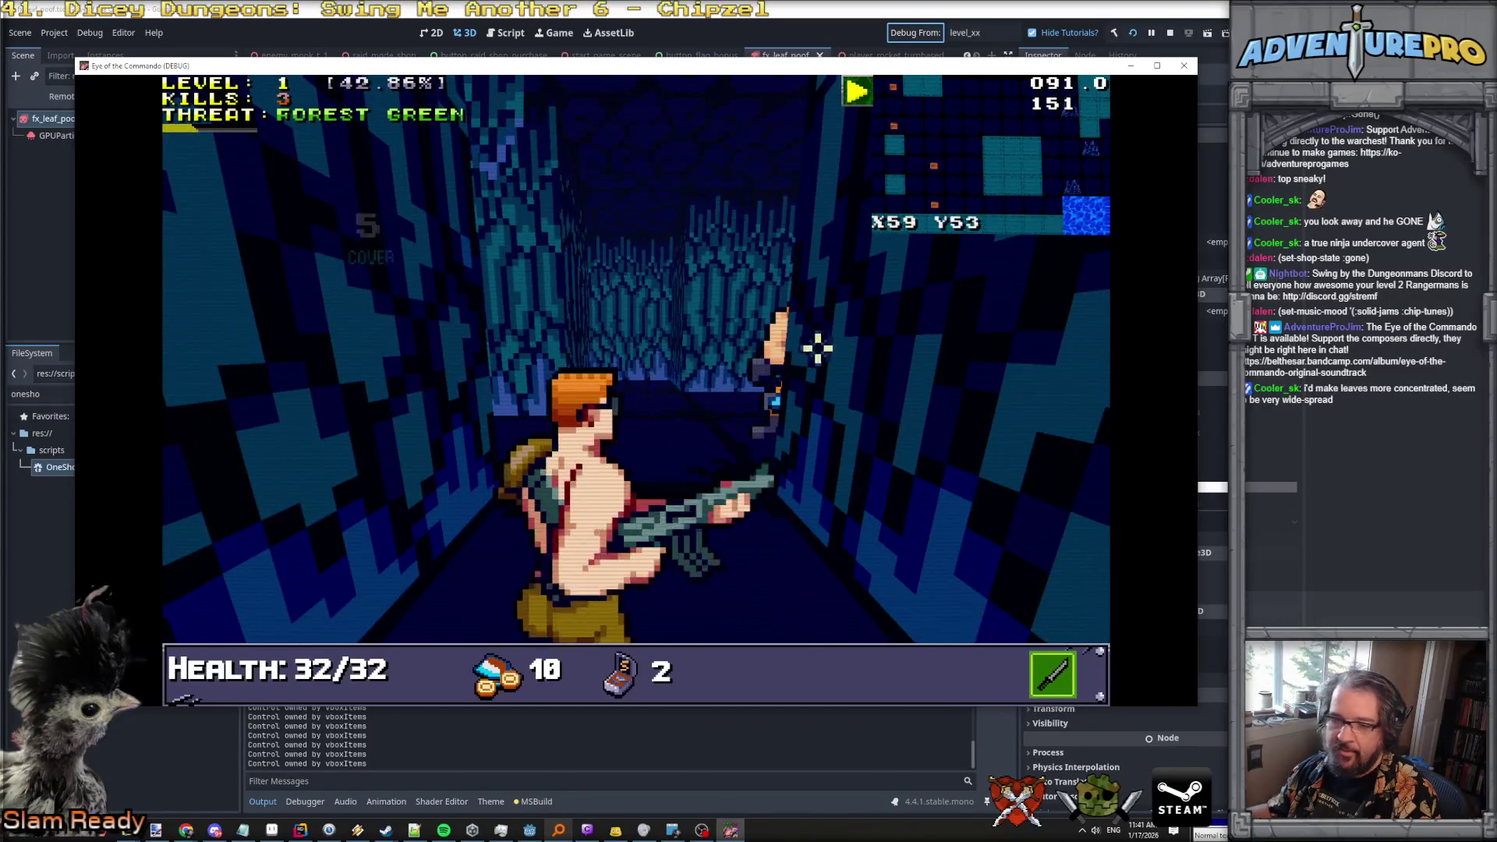
{"action": "key", "text": "e"}
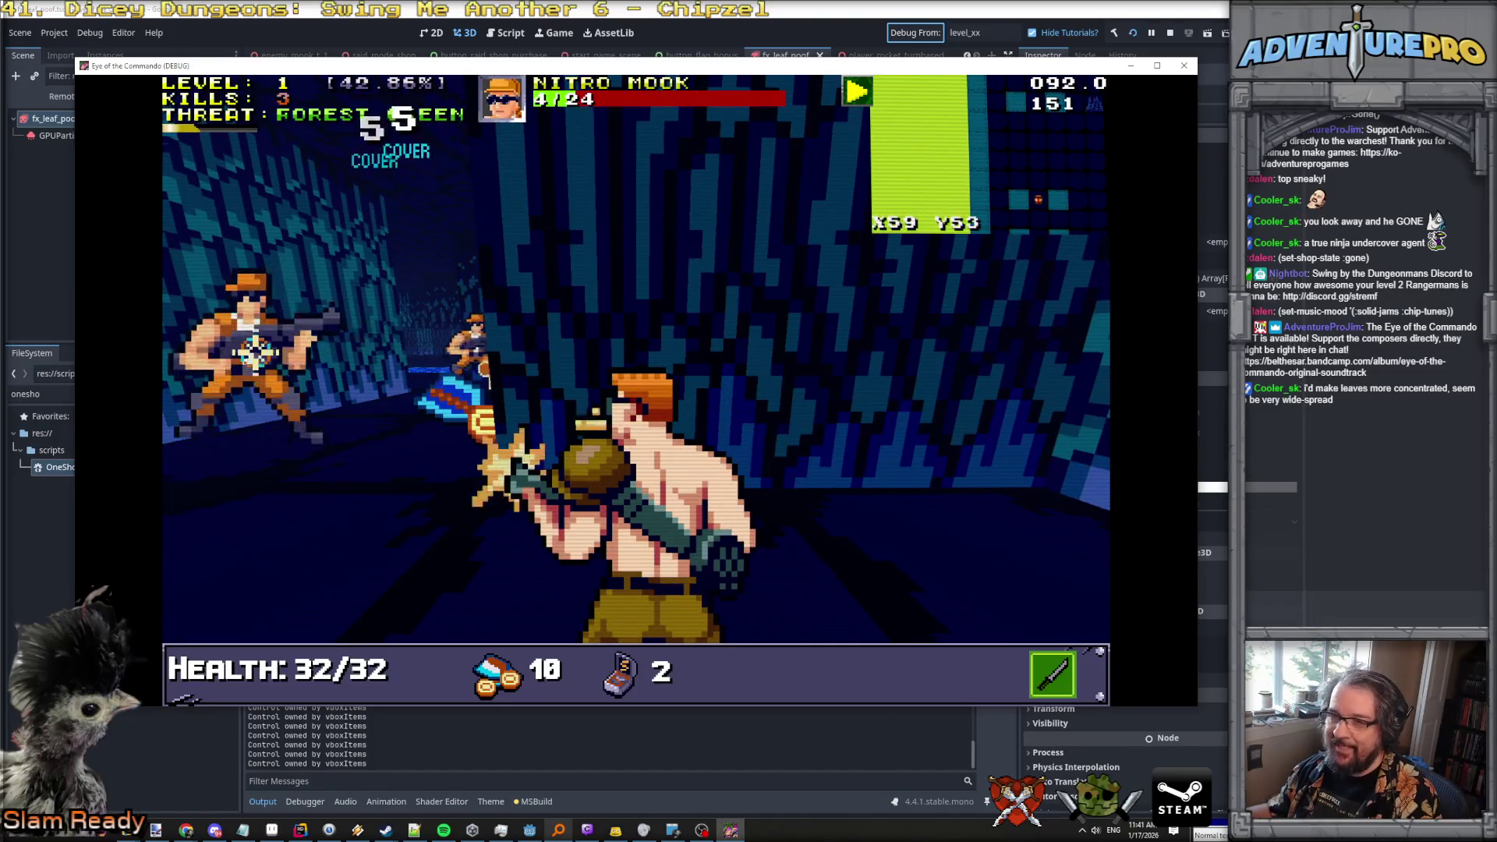
{"action": "left_click", "coordinate": [499, 341]}
{"action": "key", "text": "a"}
{"action": "key", "text": "s"}
{"action": "left_click", "coordinate": [499, 340]}
Kill the attacking Nitro Mooks while dodging fire, then pick up the bullets.
{"action": "key", "text": "d"}
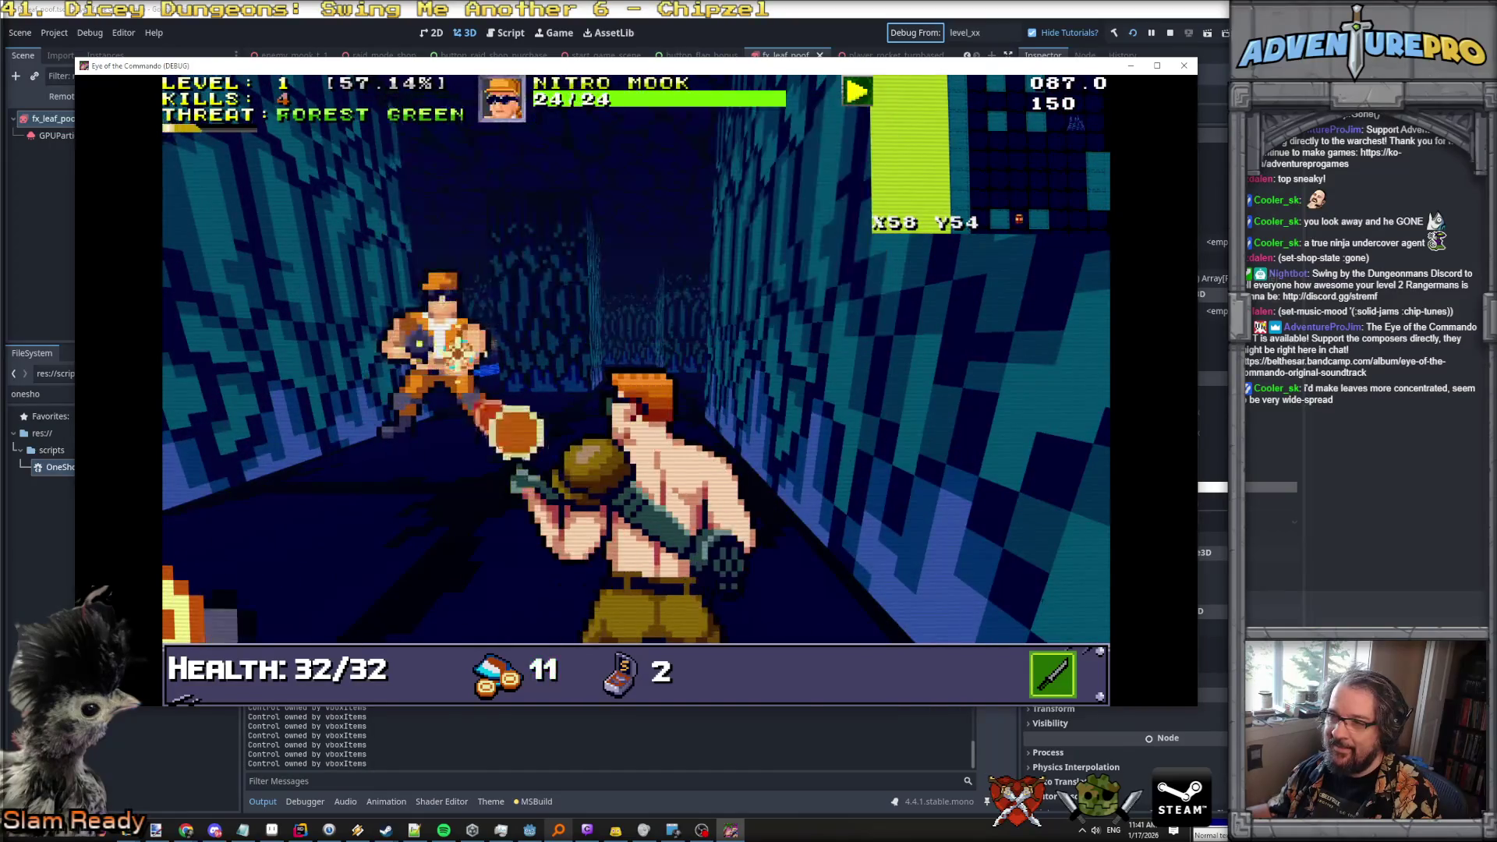
{"action": "left_click", "coordinate": [425, 345]}
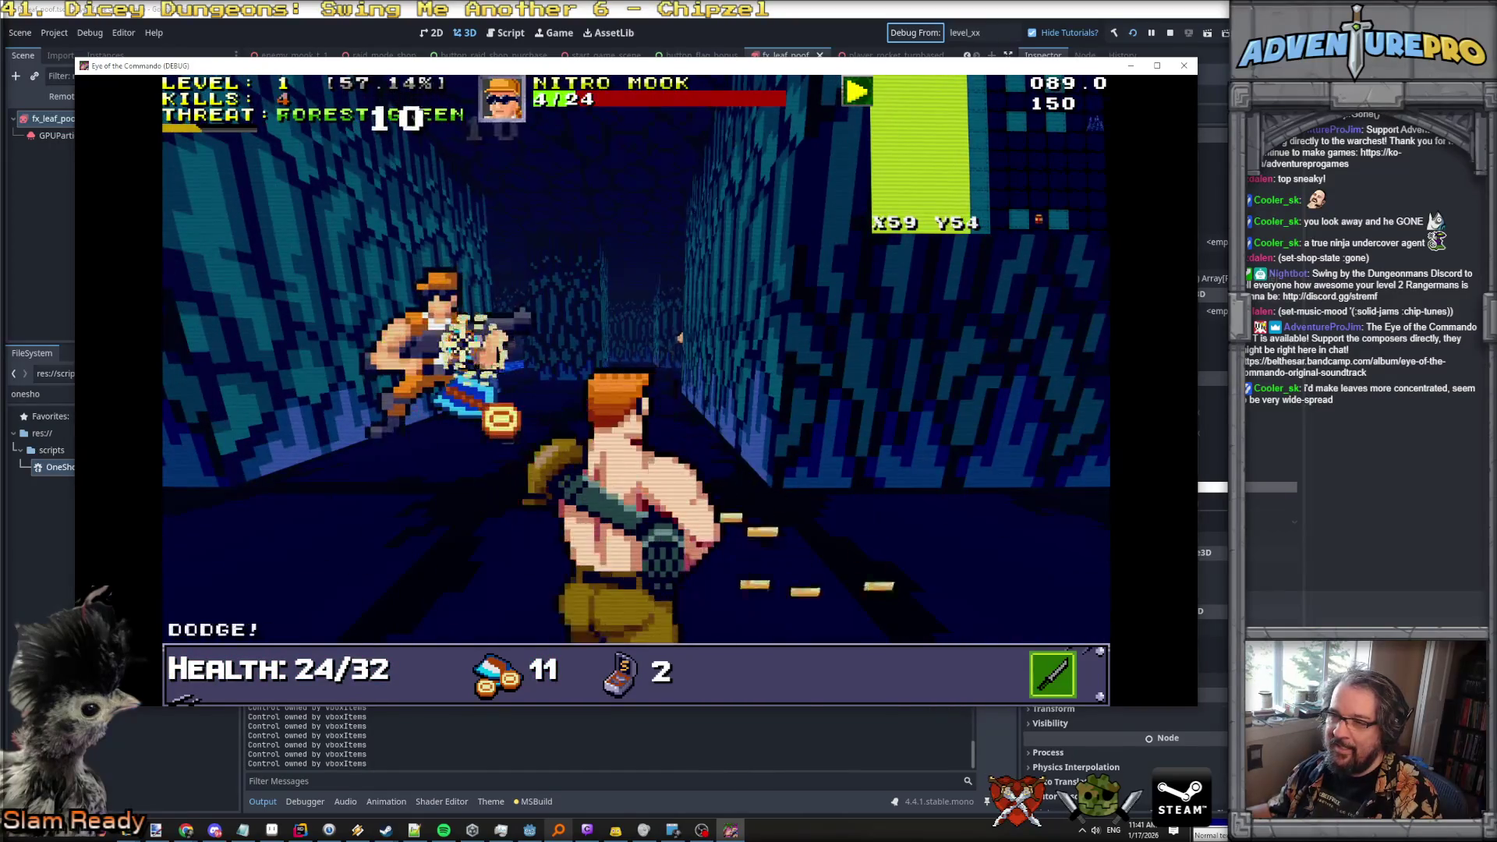
{"action": "left_click", "coordinate": [468, 344]}
{"action": "key", "text": "s"}
{"action": "left_click", "coordinate": [801, 348]}
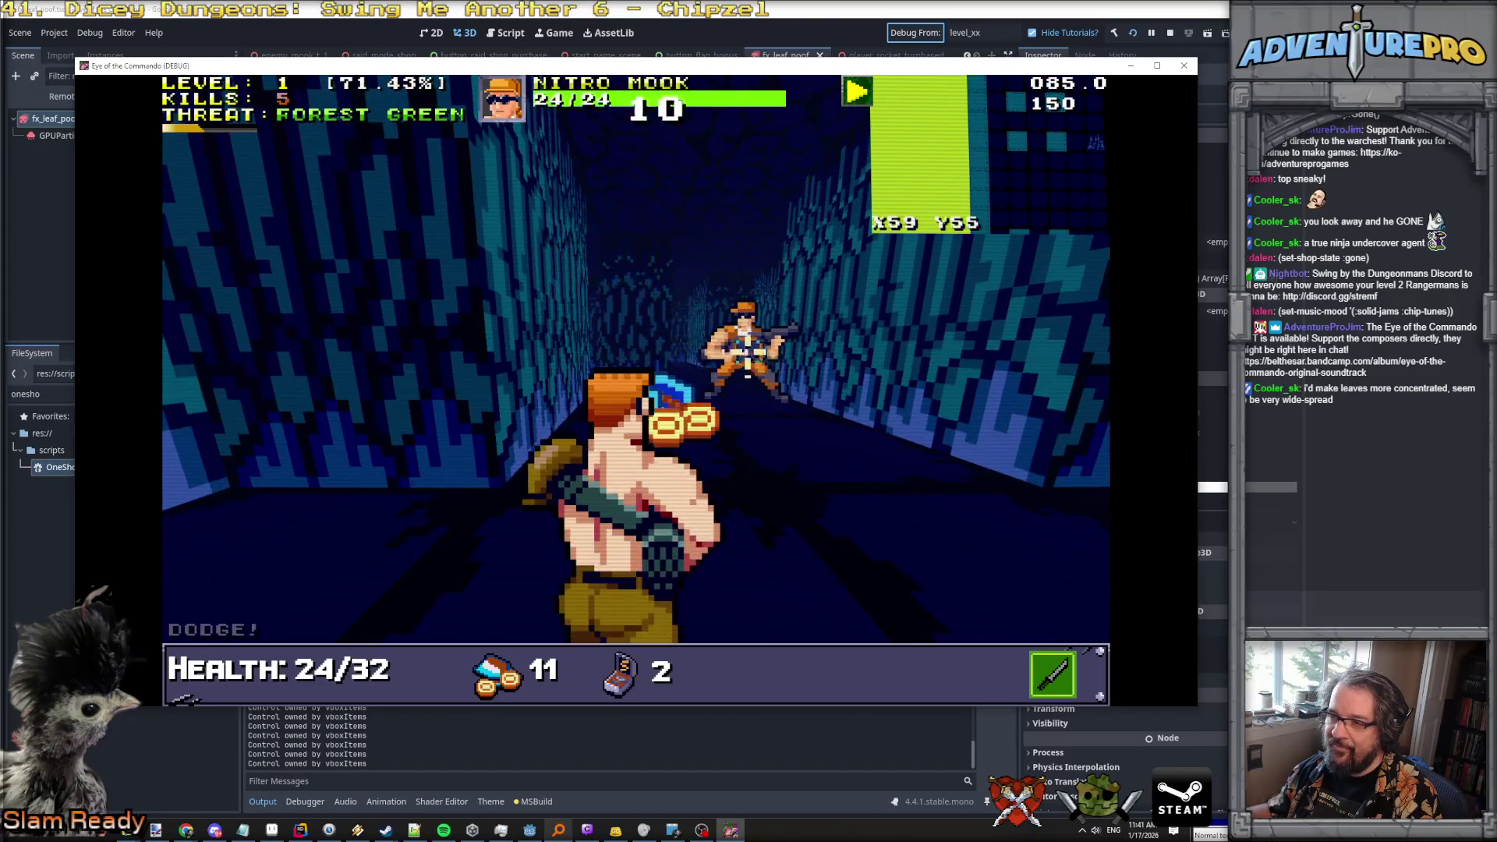
{"action": "left_click", "coordinate": [801, 348]}
{"action": "key", "text": "w"}
{"action": "key", "text": "a"}
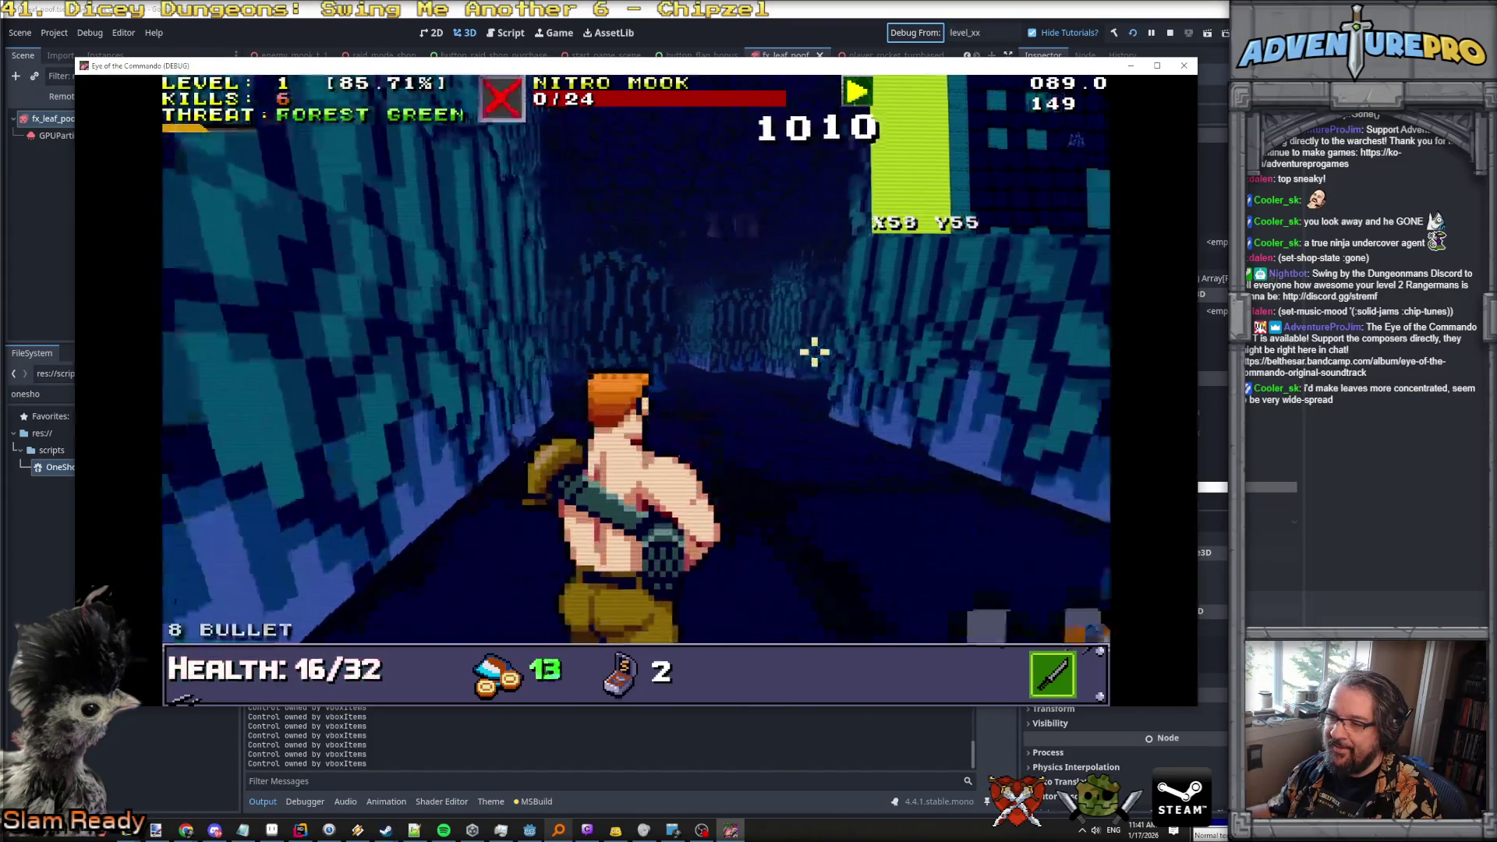
Advance down the corridor and shoot the Nitro Mook on the left.
{"action": "key", "text": "w"}
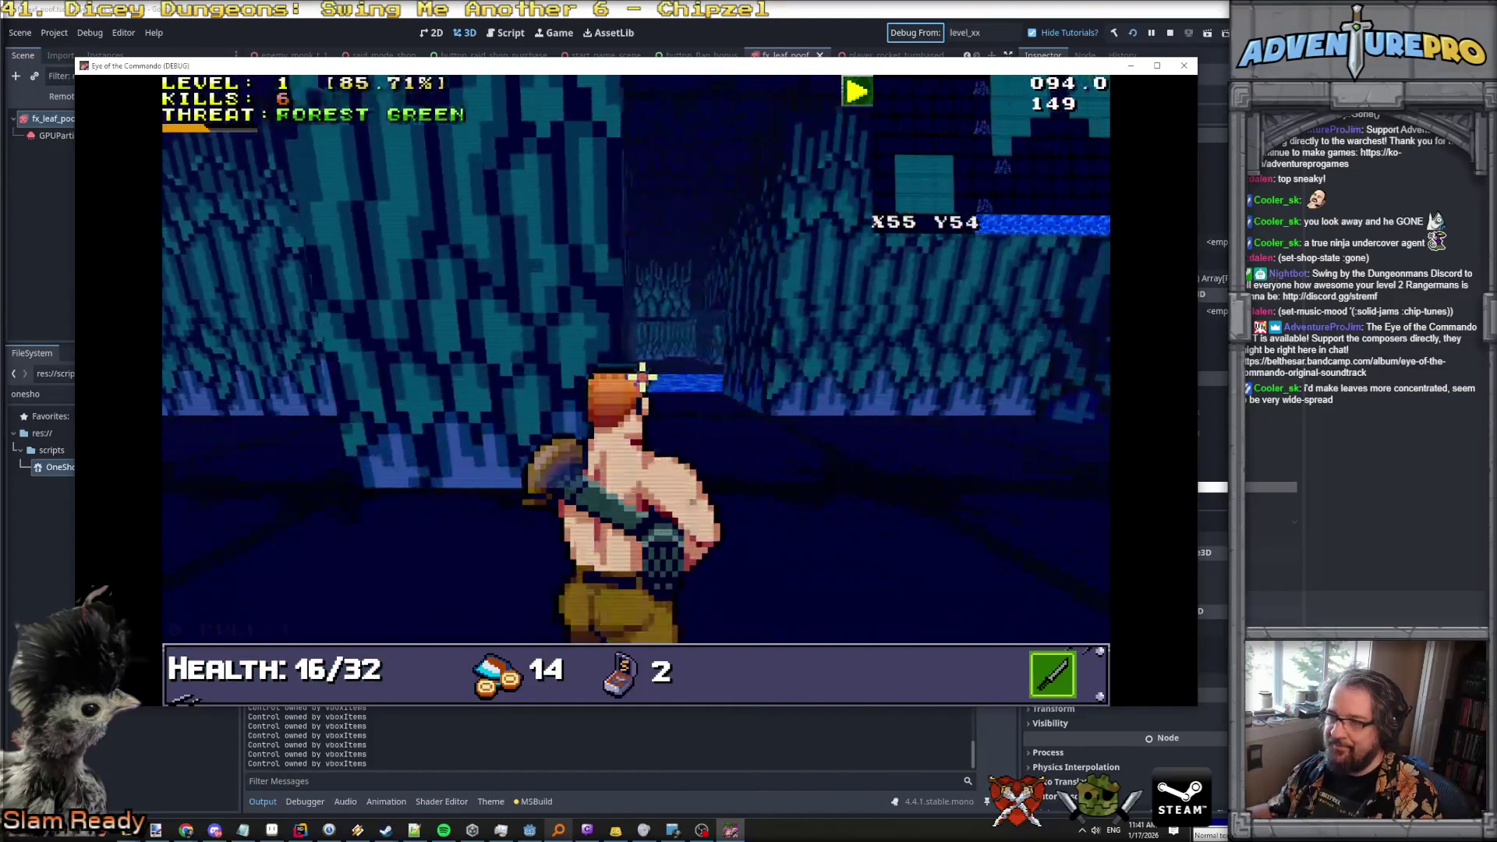
{"action": "key", "text": "w"}
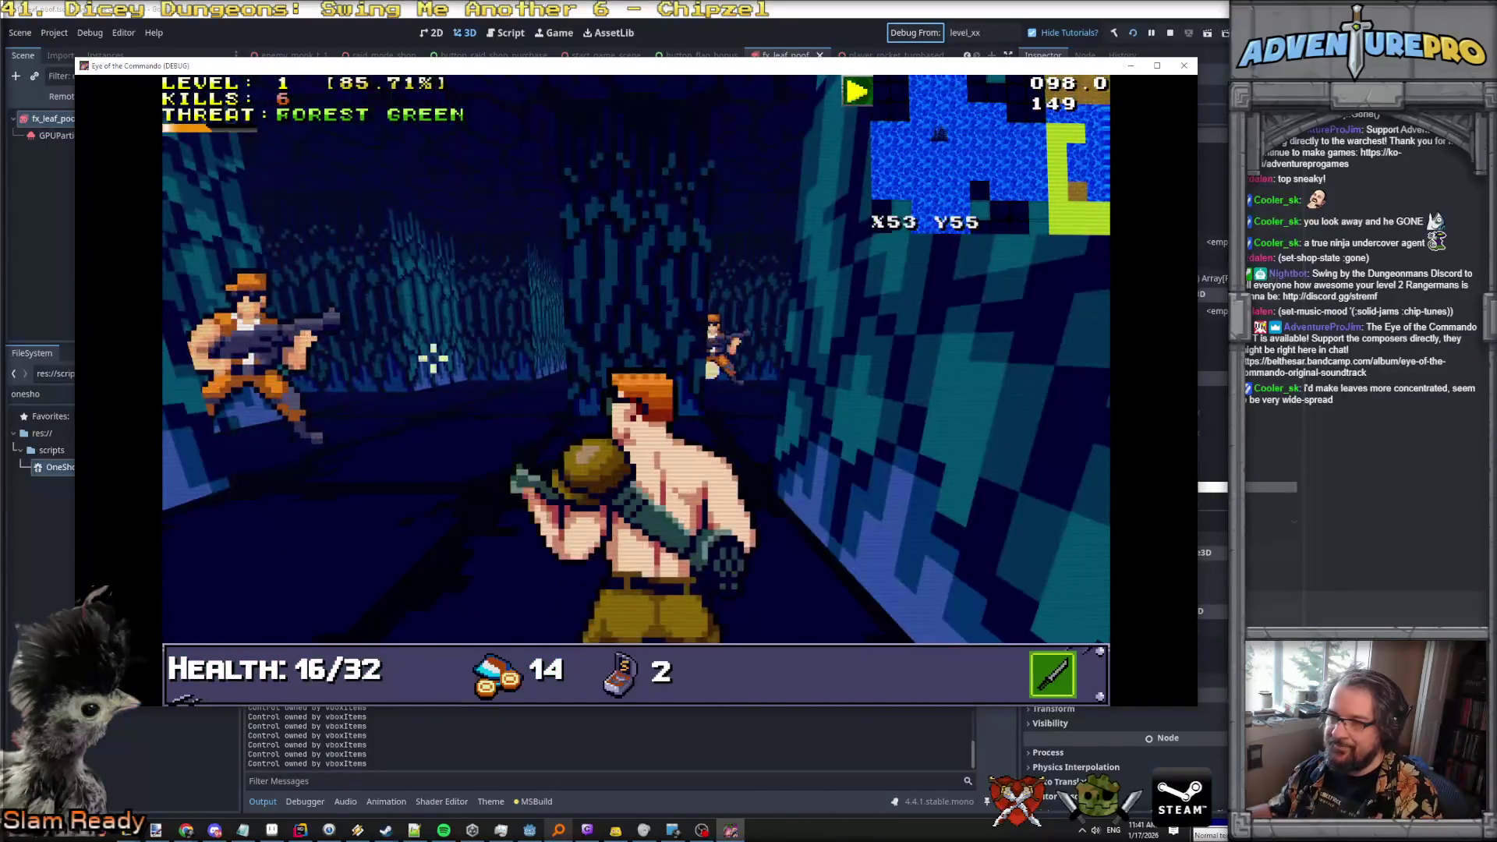
{"action": "left_click", "coordinate": [265, 351]}
{"action": "left_click", "coordinate": [434, 358]}
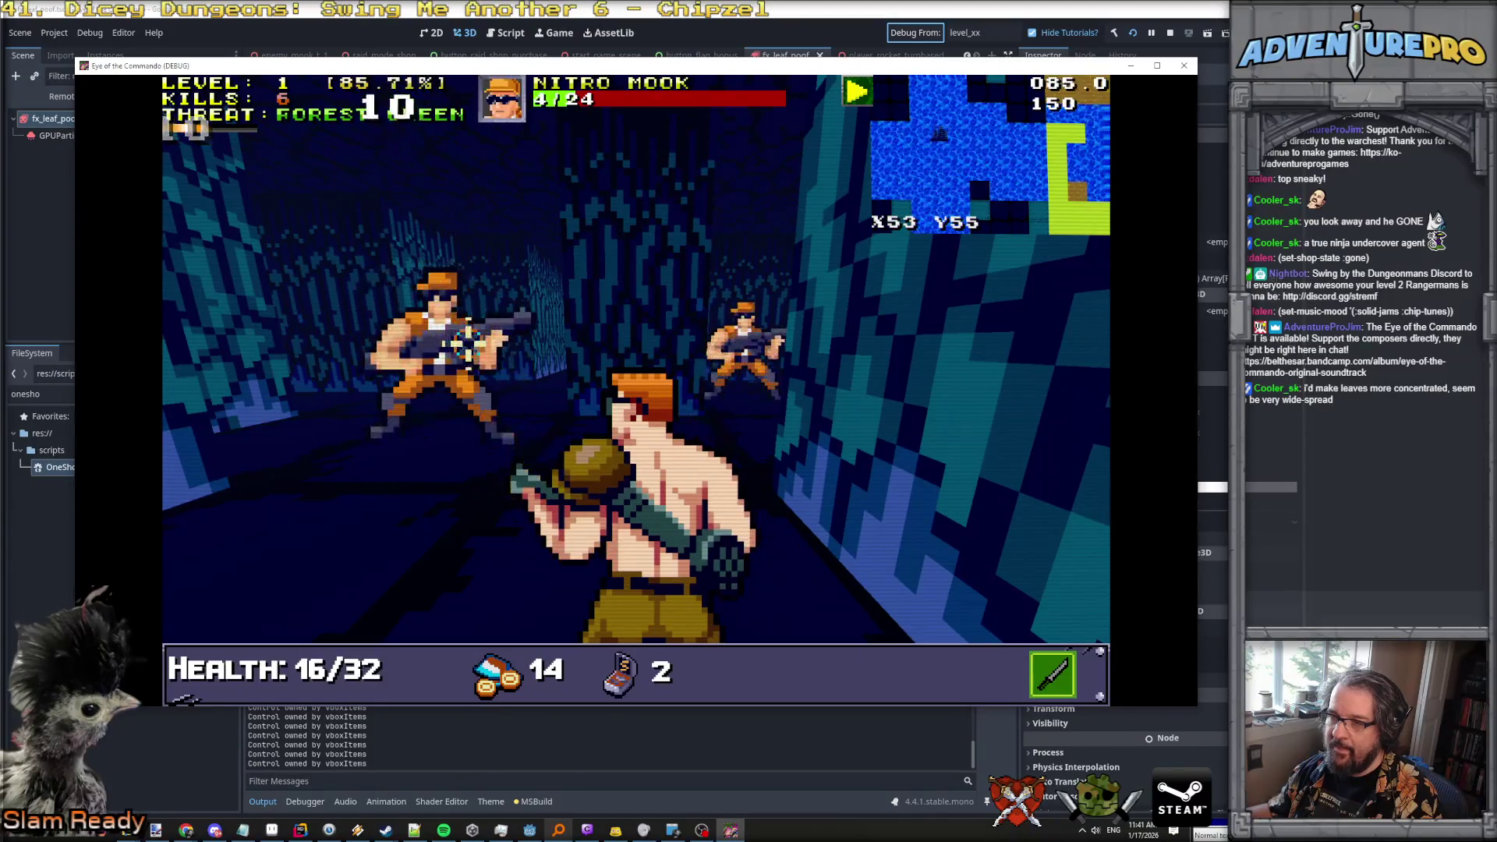
{"action": "left_click", "coordinate": [468, 344]}
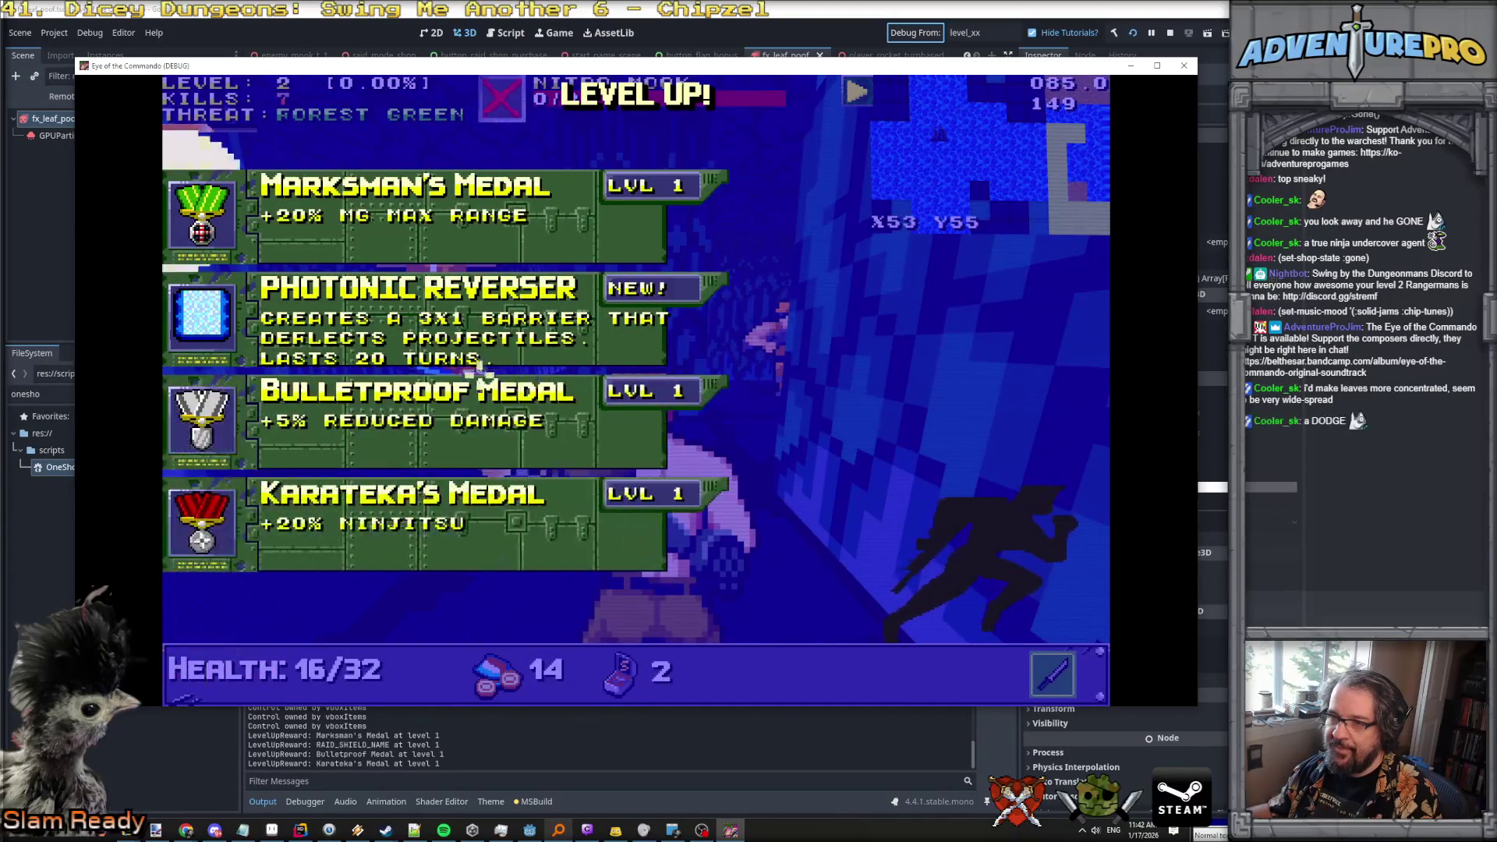
Take the Bulletproof Medal reward and shoot down the Nitro Mooks along the corridor.
{"action": "key", "text": "Return"}
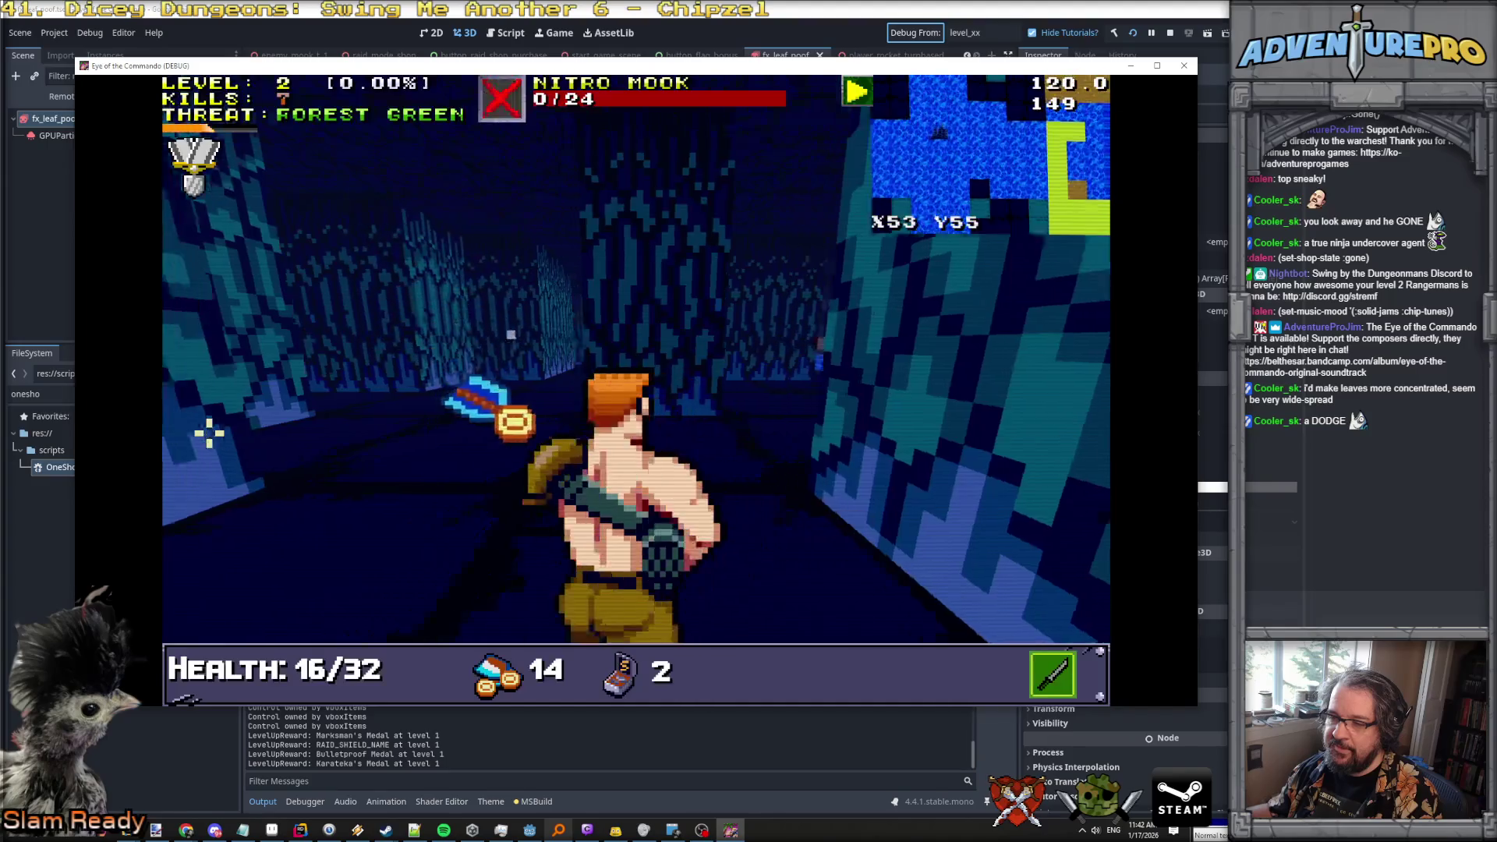
{"action": "key", "text": "w"}
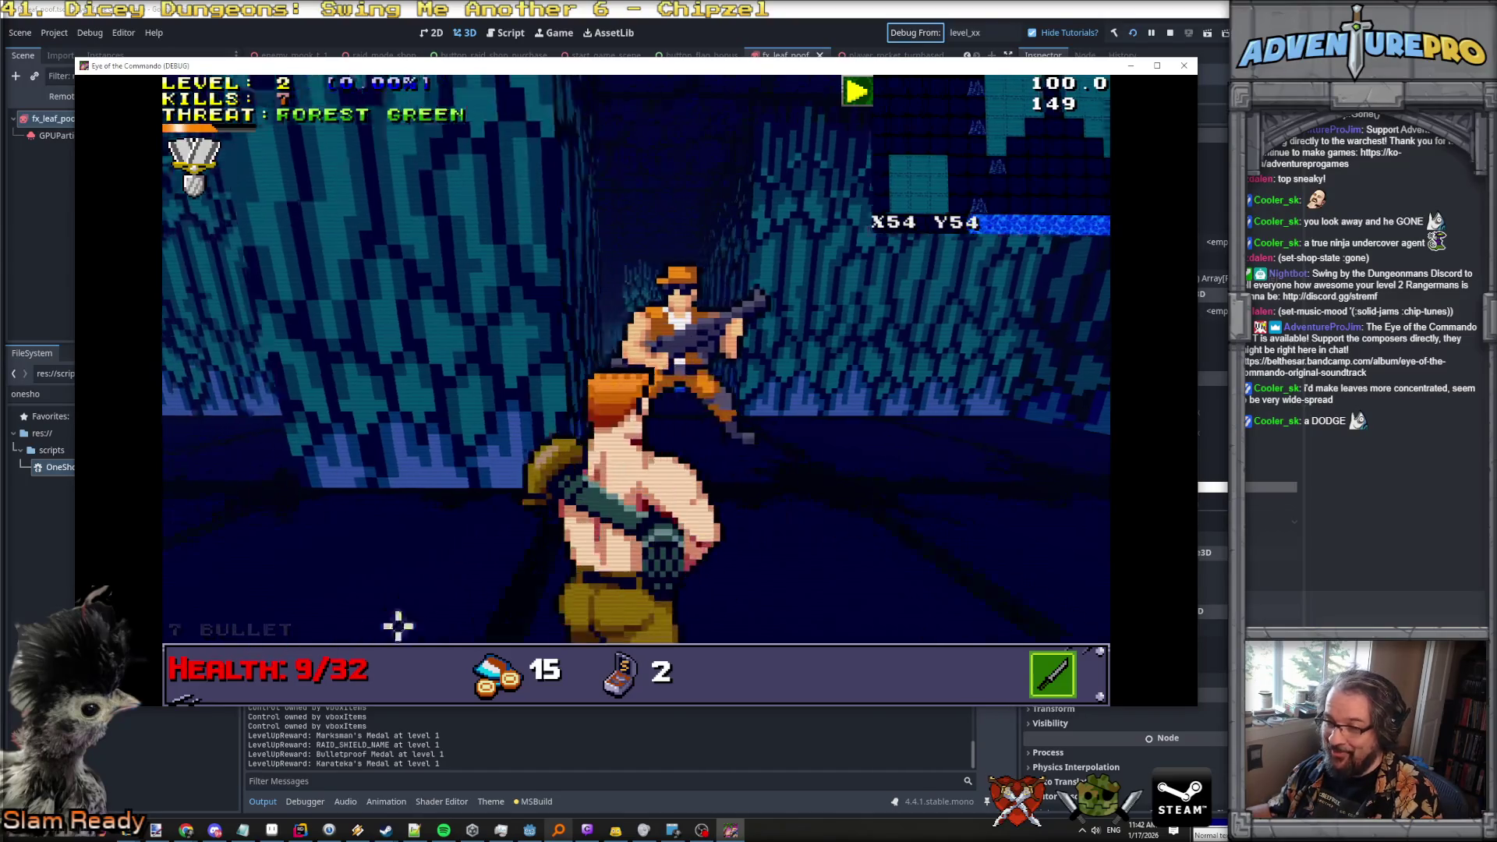
{"action": "key", "text": "w"}
{"action": "left_click", "coordinate": [1013, 344]}
{"action": "key", "text": "w"}
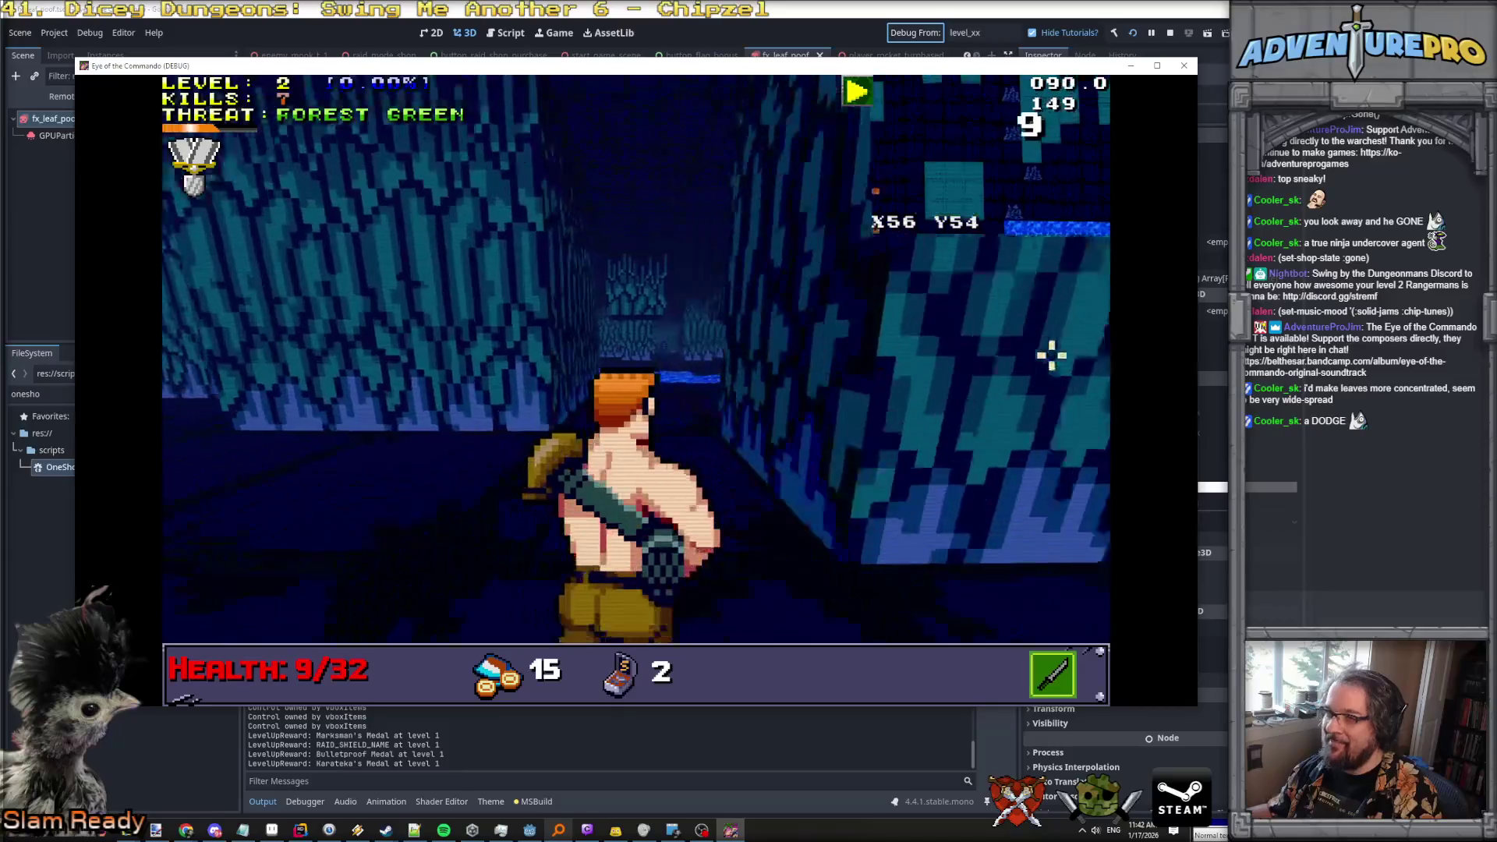
{"action": "key", "text": "d"}
{"action": "key", "text": "d"}
{"action": "key", "text": "d"}
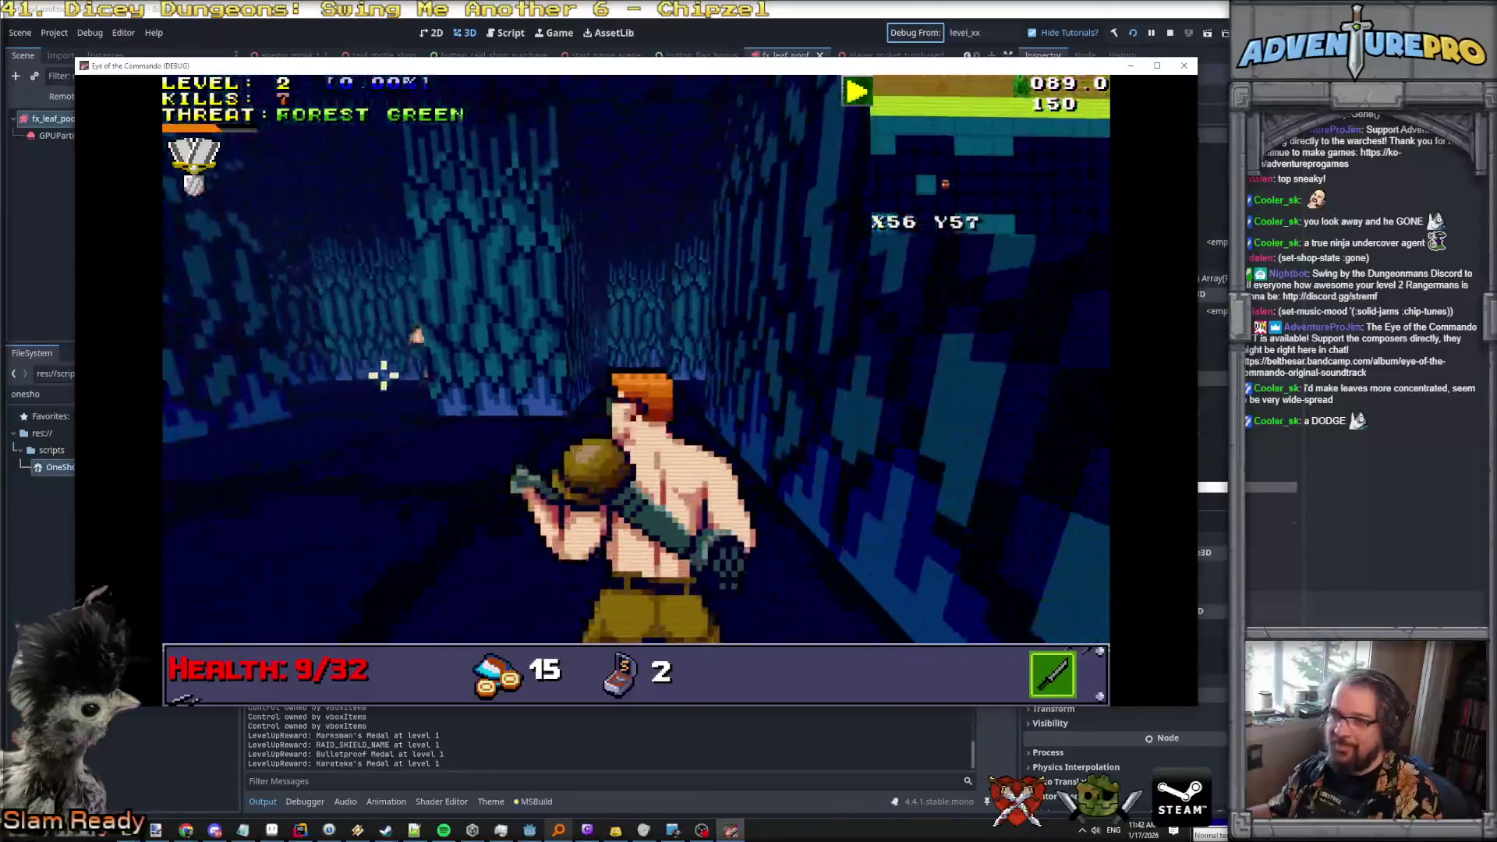
{"action": "key", "text": "d"}
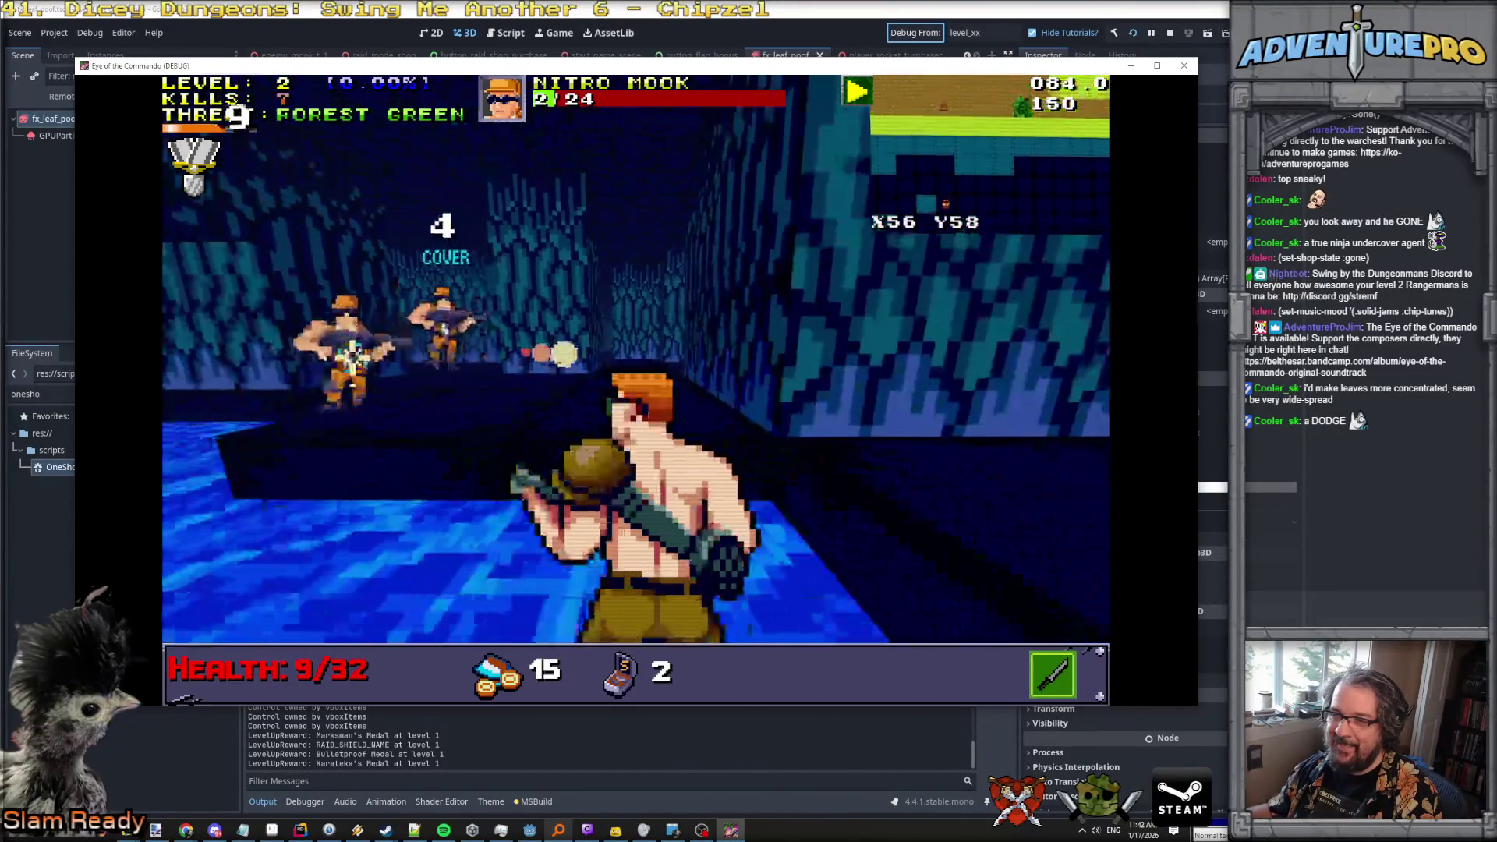
{"action": "left_click", "coordinate": [405, 335]}
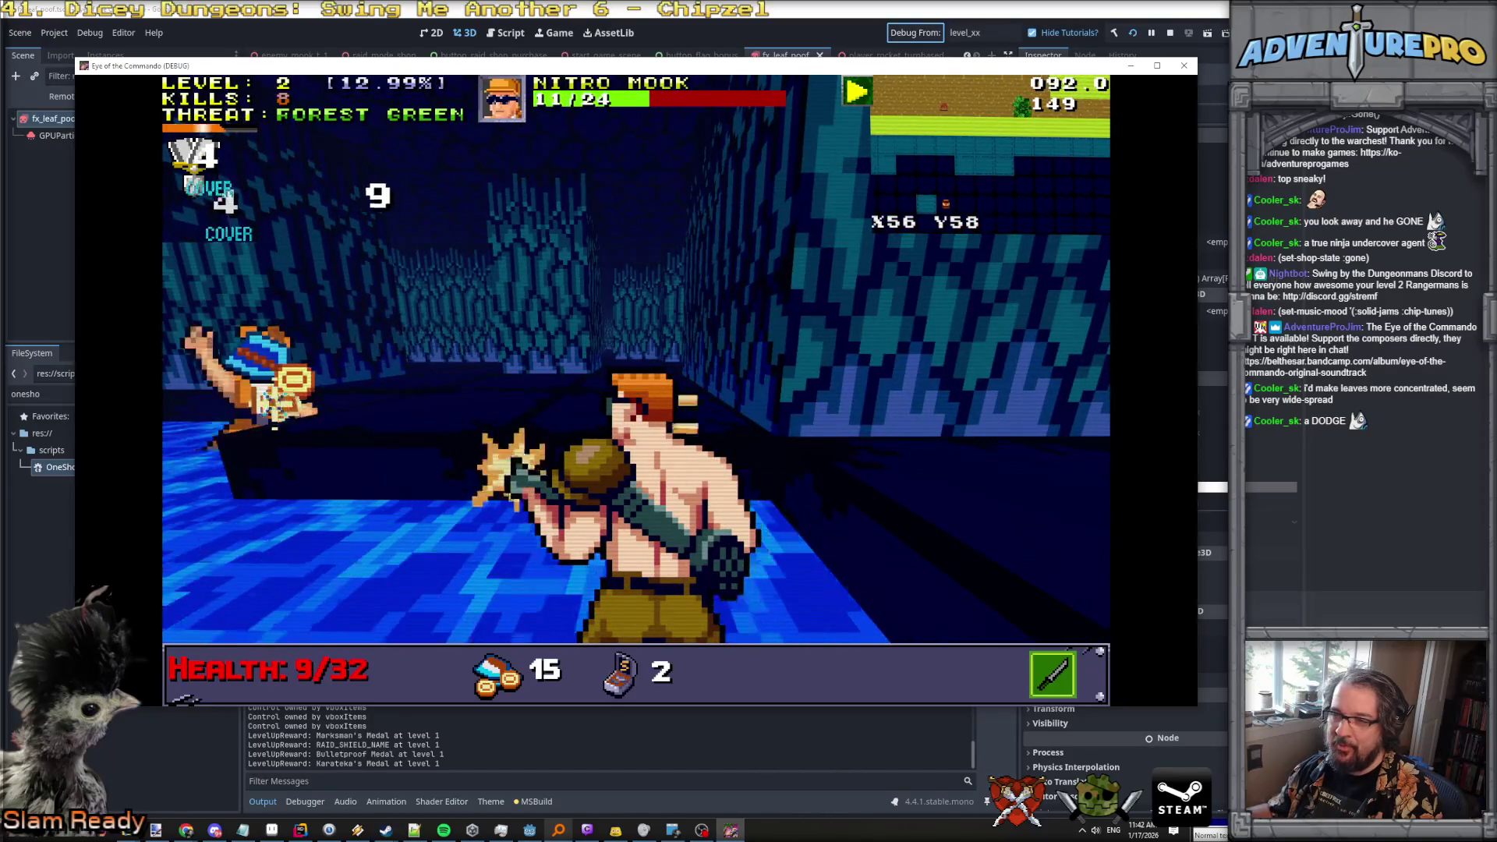
{"action": "left_click", "coordinate": [374, 281]}
{"action": "left_click", "coordinate": [390, 296]}
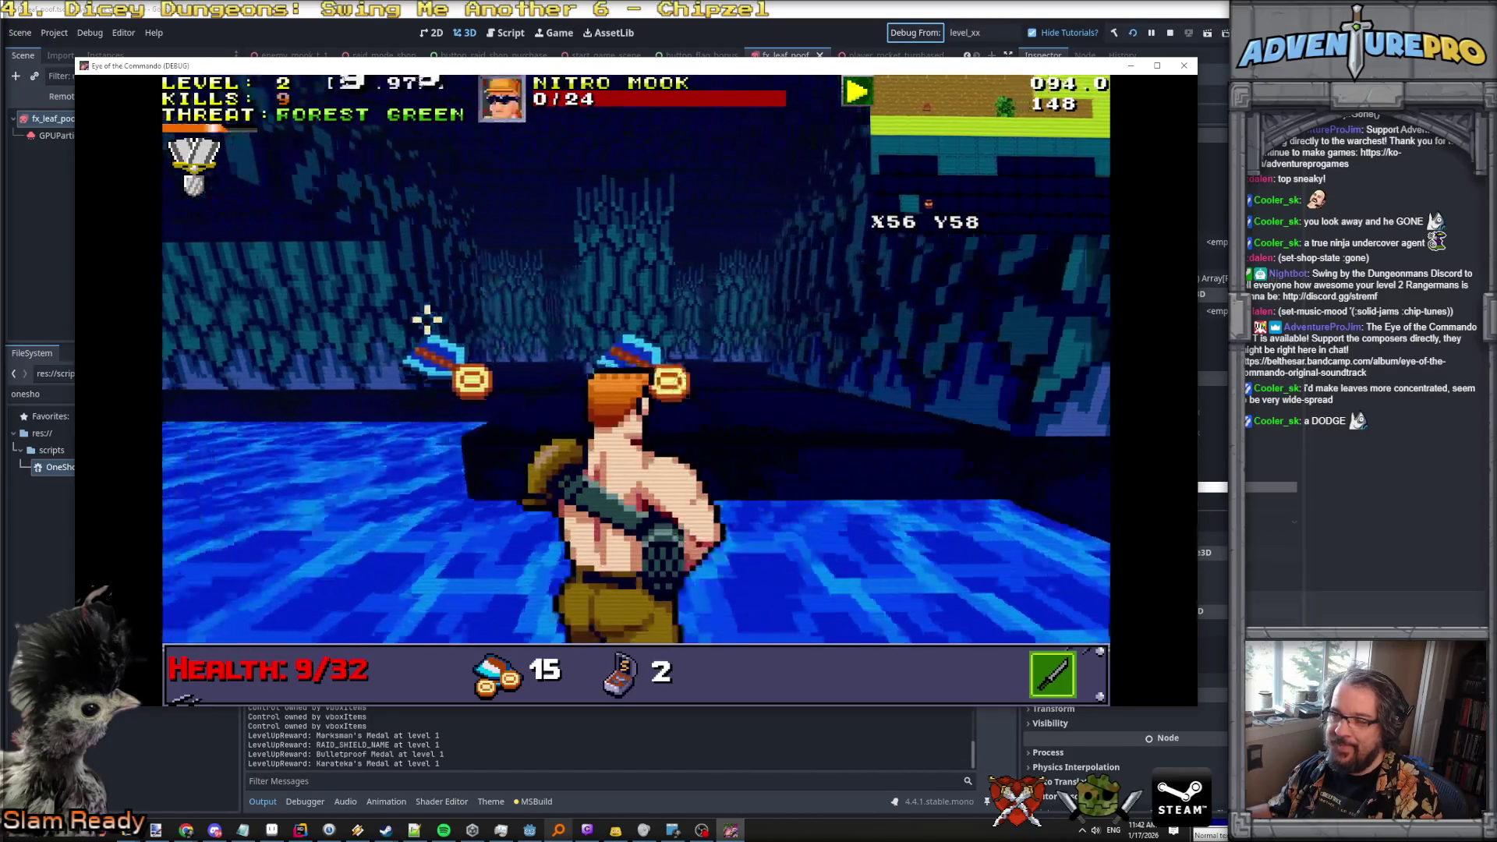
{"action": "key", "text": "w"}
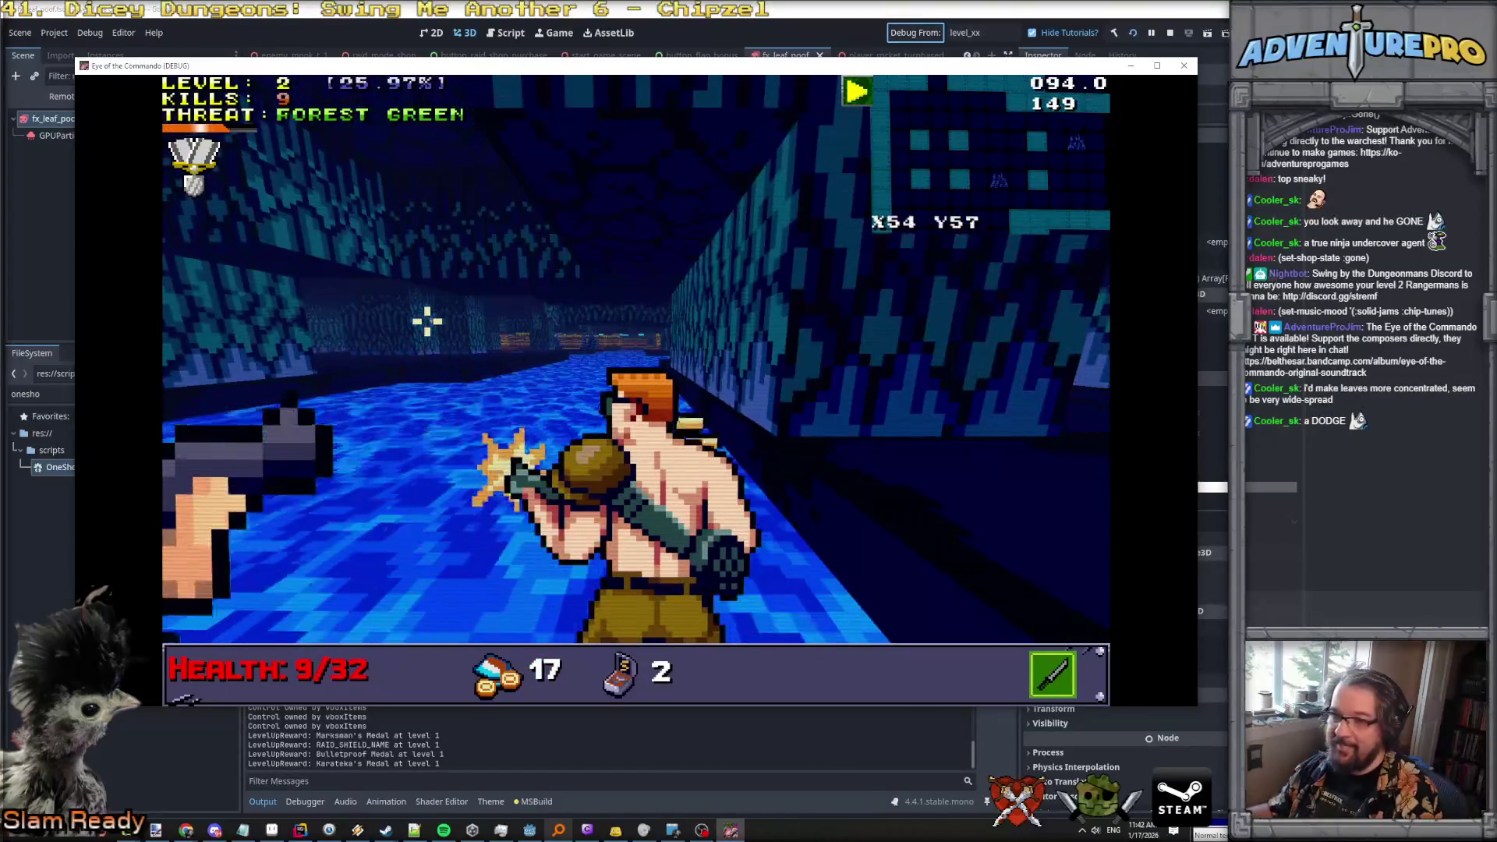
{"action": "left_click", "coordinate": [417, 361]}
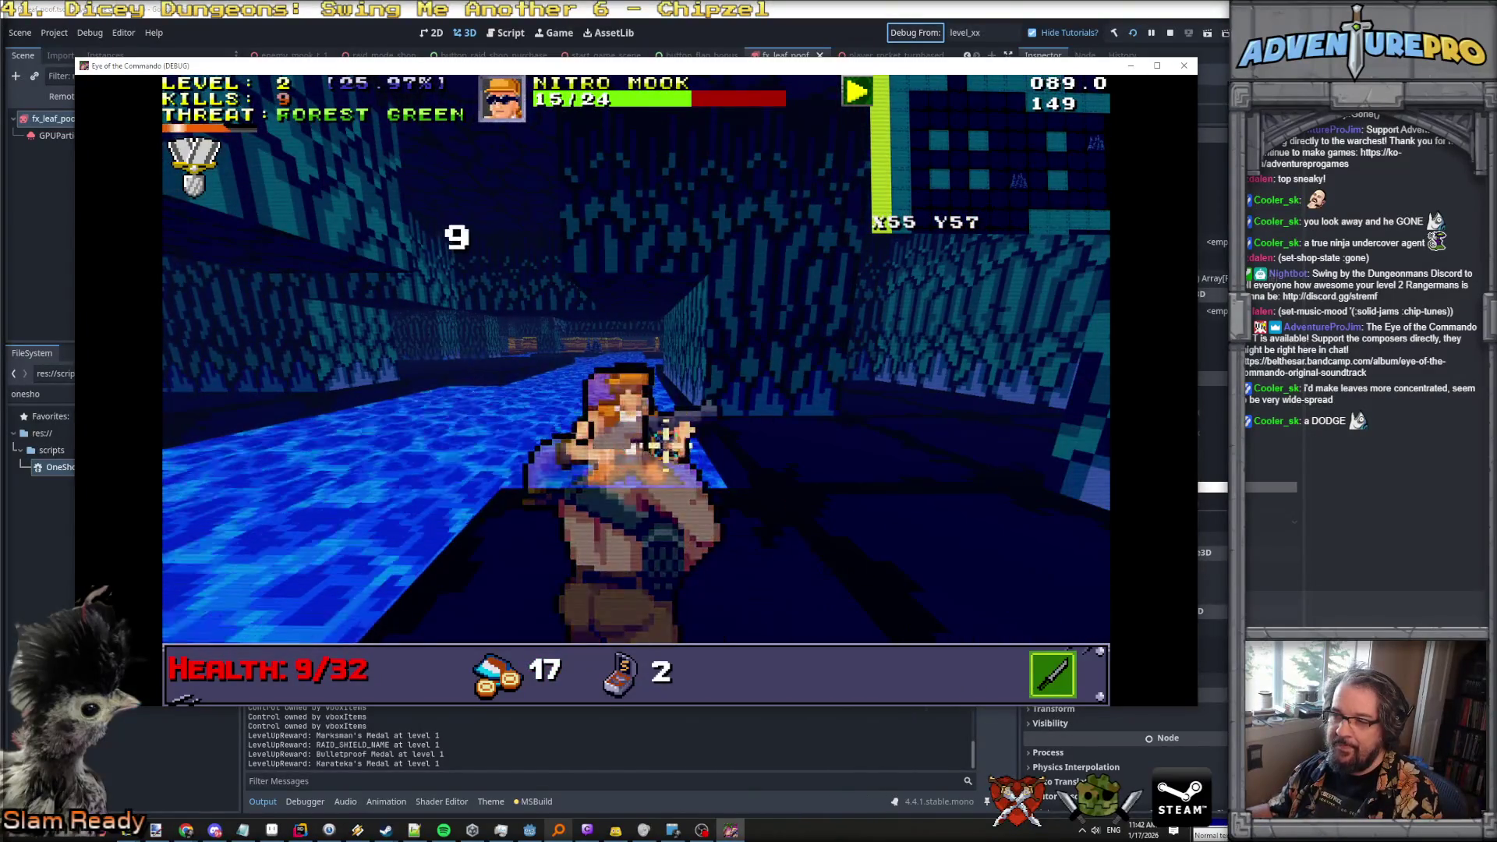
{"action": "left_click", "coordinate": [636, 359]}
Move along the wall and fire rifle bursts at the group of Nitro Mooks.
{"action": "key", "text": "w"}
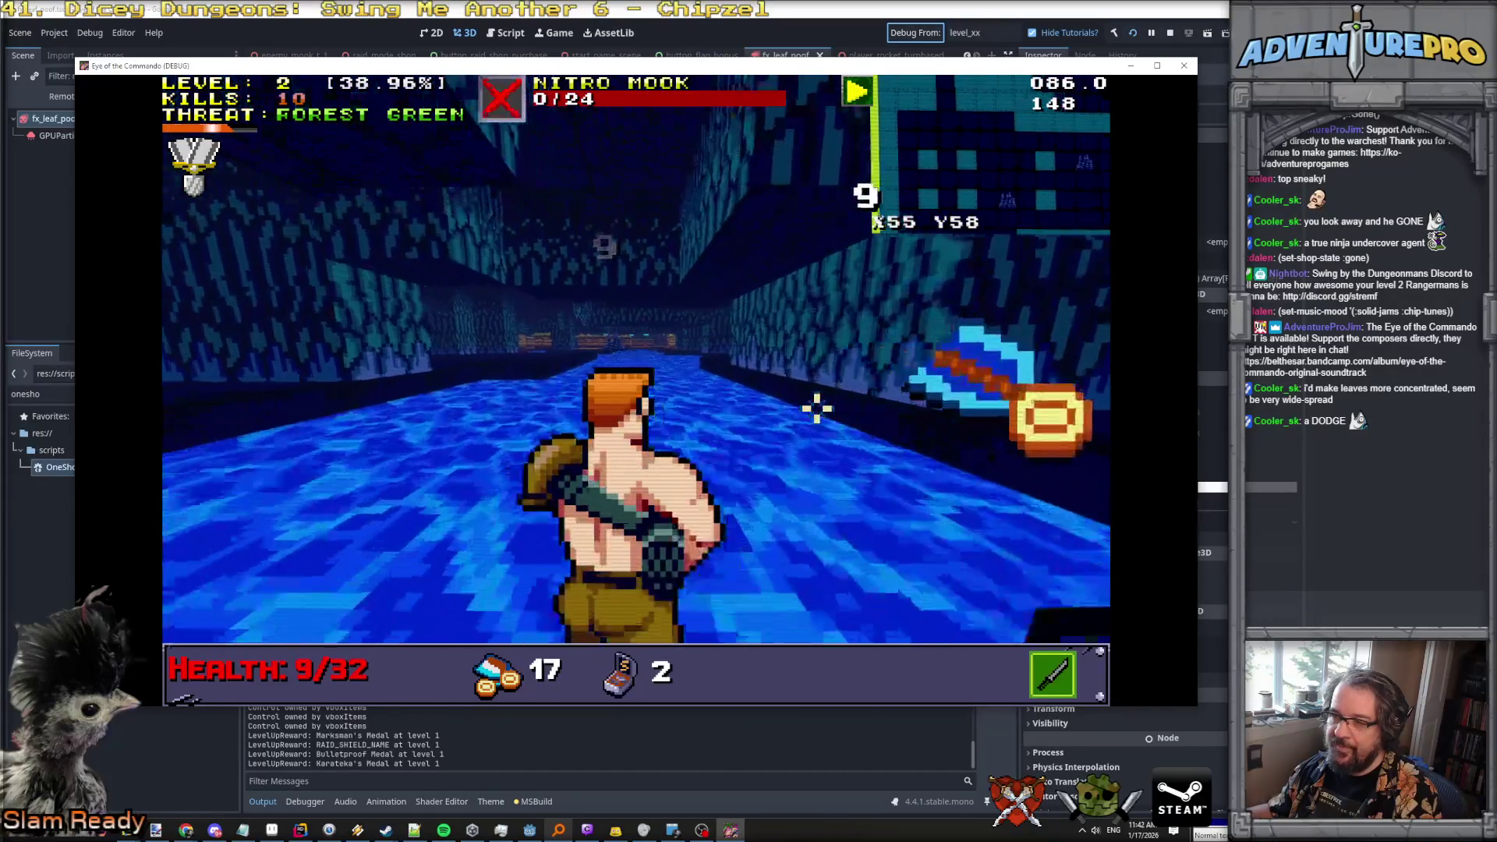
{"action": "key", "text": "s"}
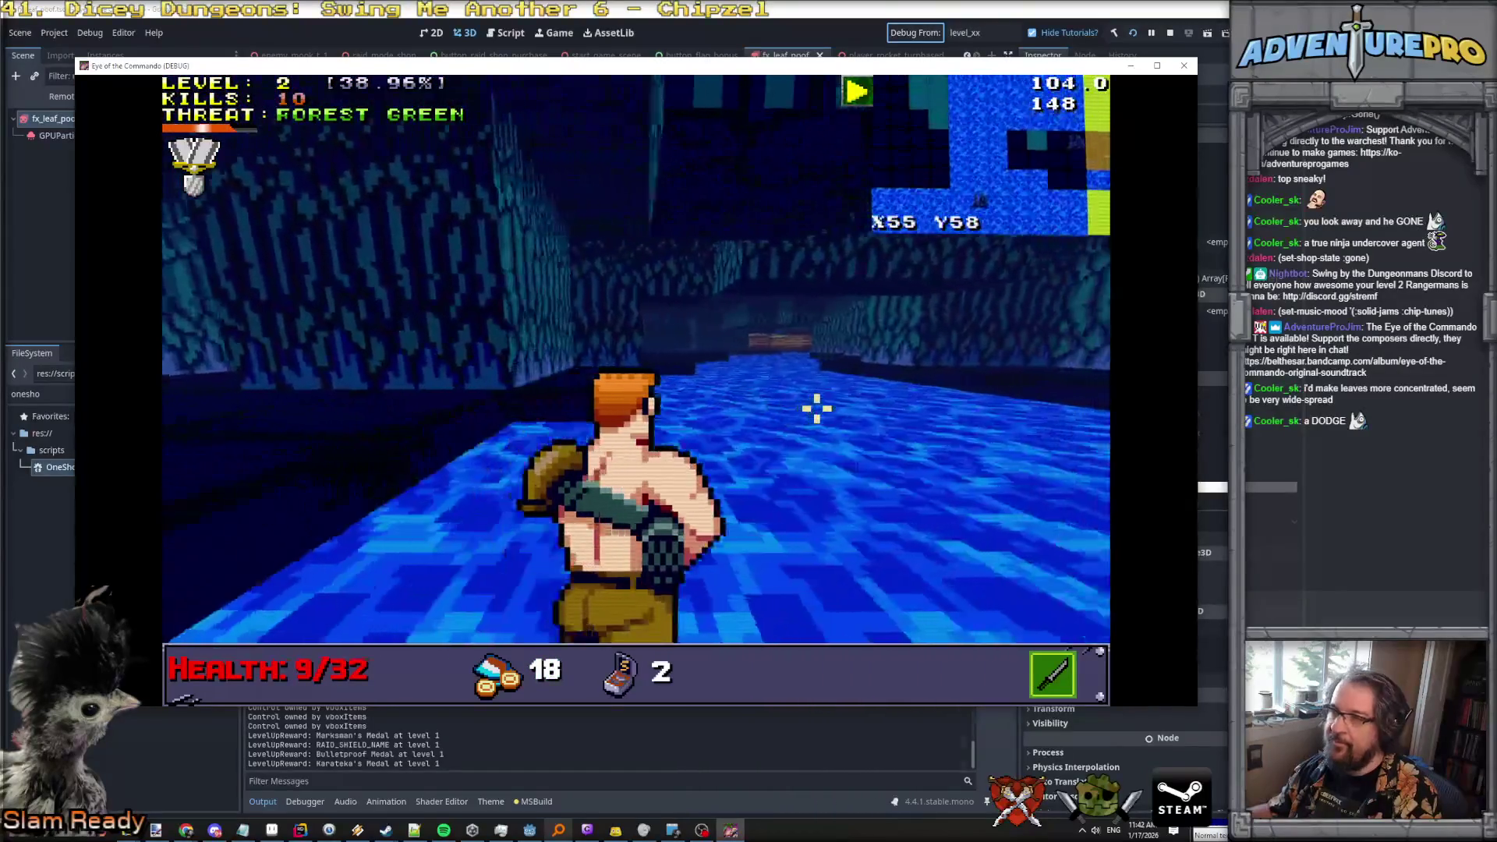
{"action": "key", "text": "s"}
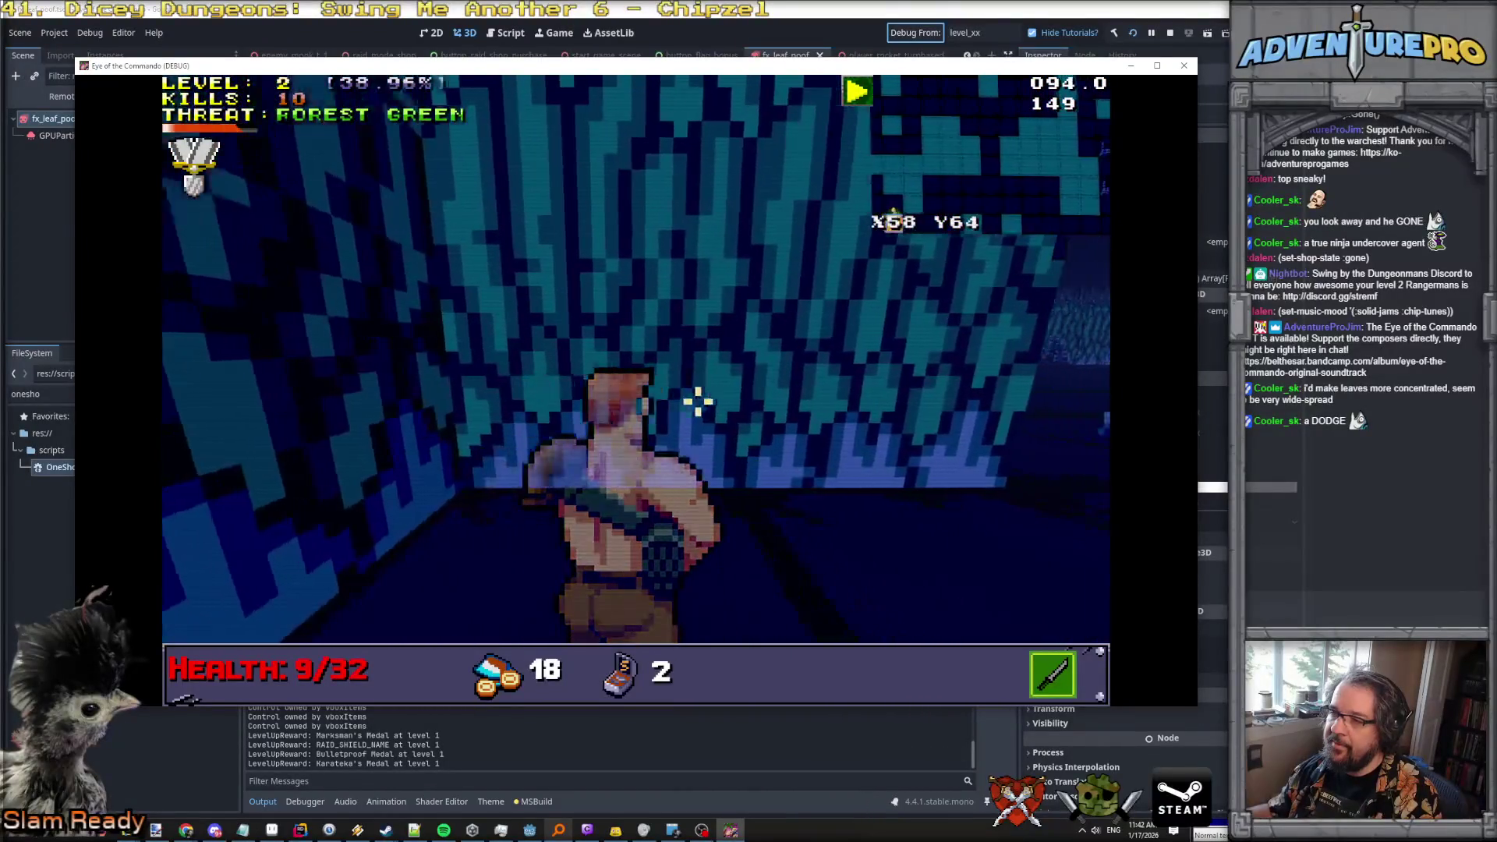
{"action": "key", "text": "s"}
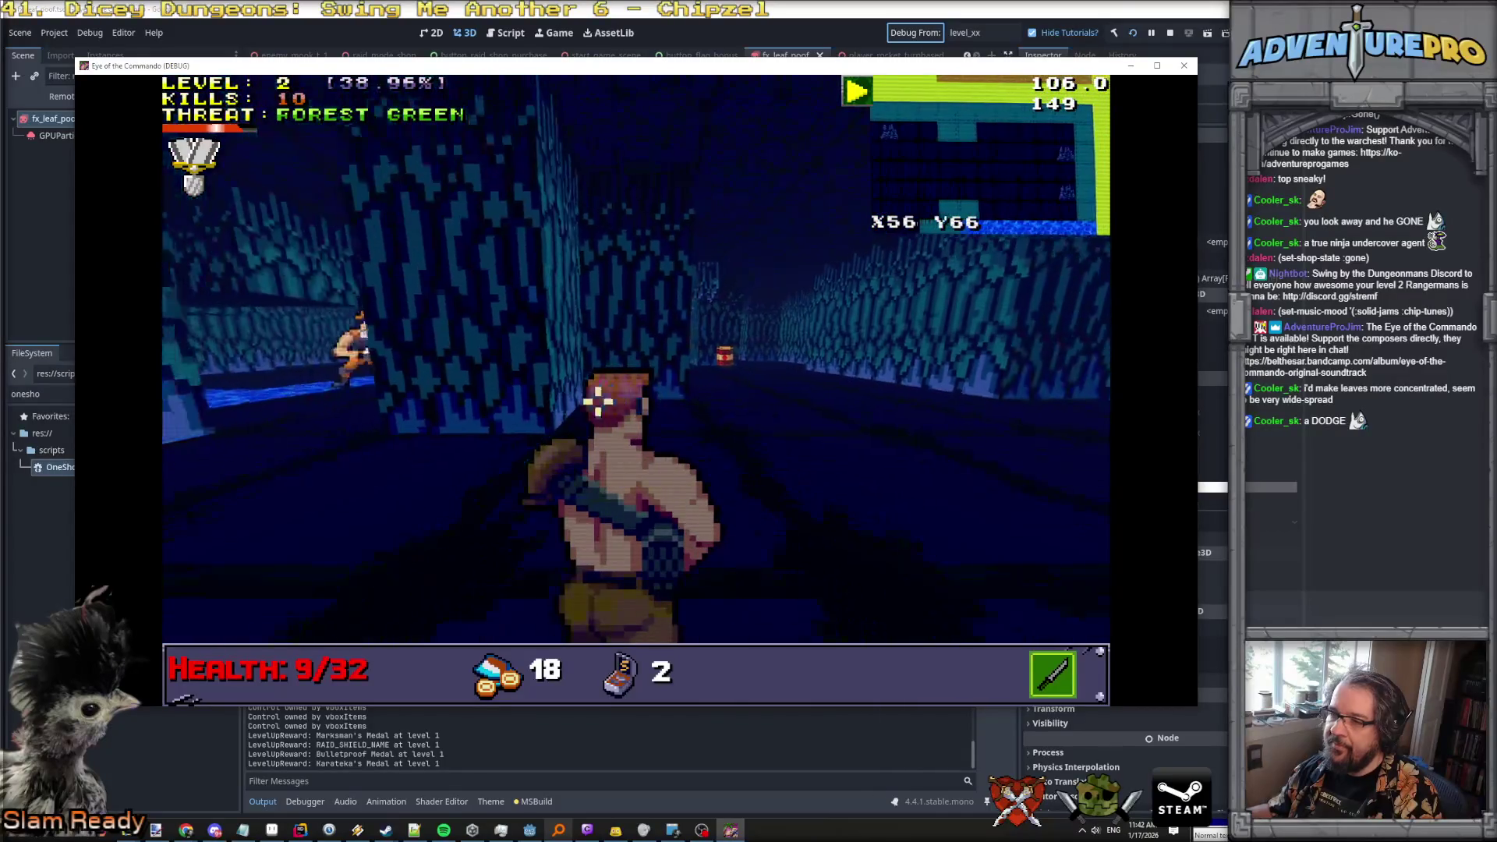
{"action": "key", "text": "s"}
{"action": "key", "text": "s"}
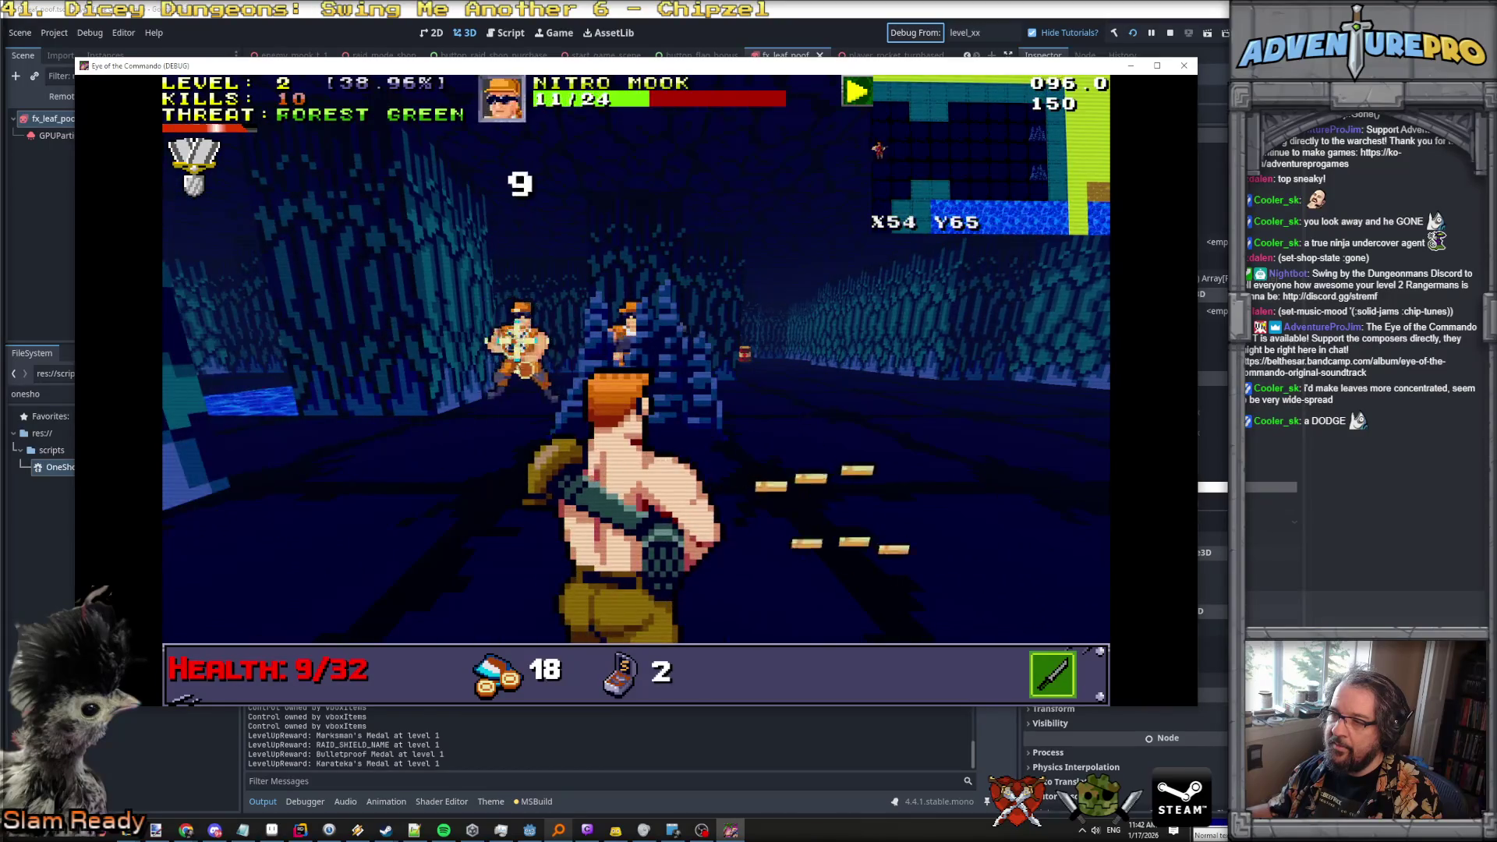
{"action": "key", "text": "s"}
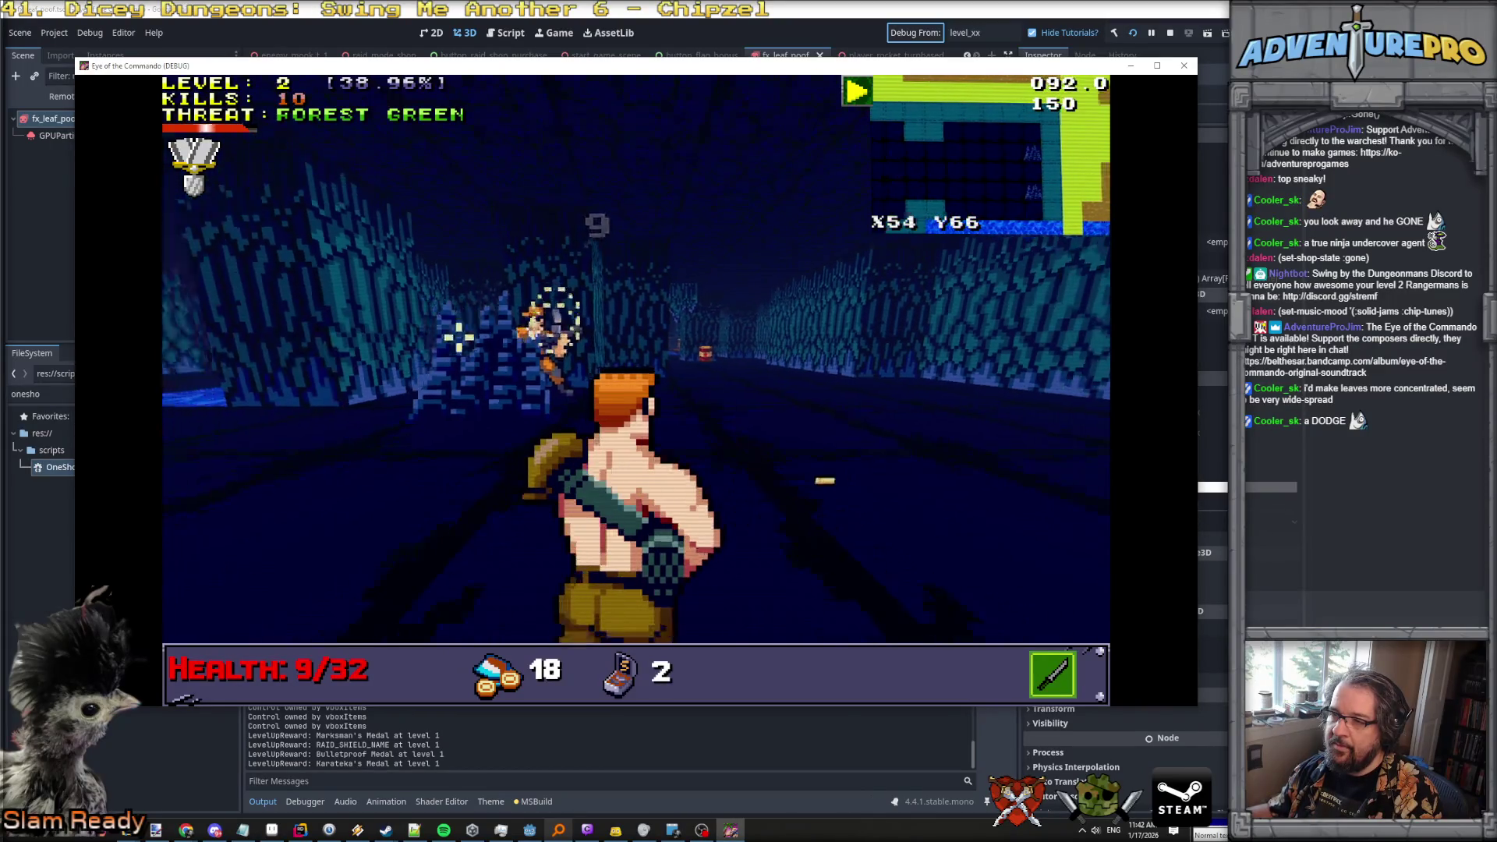
{"action": "key", "text": "s"}
{"action": "key", "text": "s"}
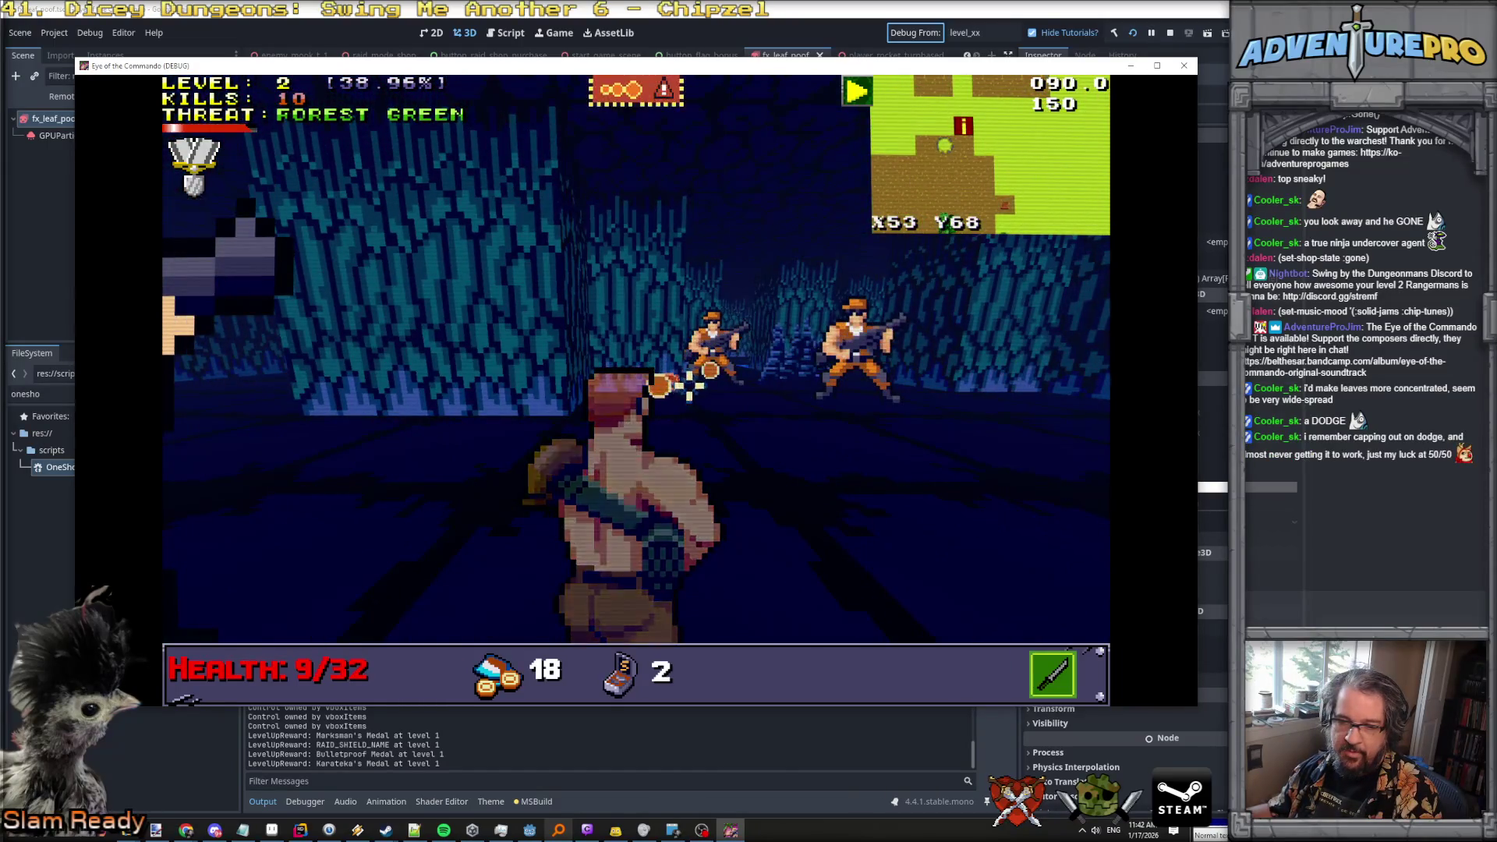
{"action": "key", "text": "space"}
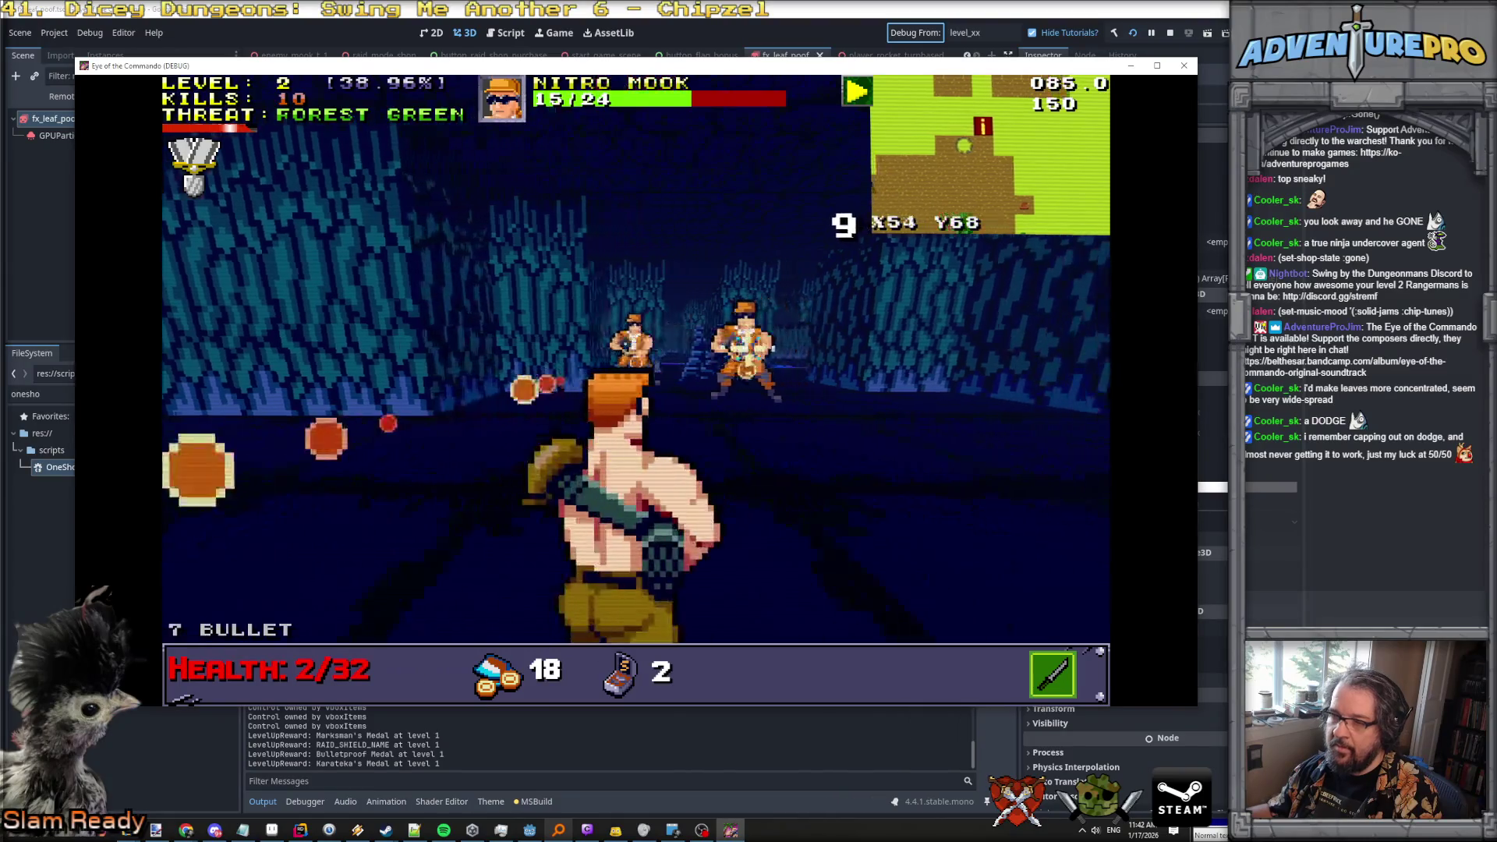
{"action": "key", "text": "w"}
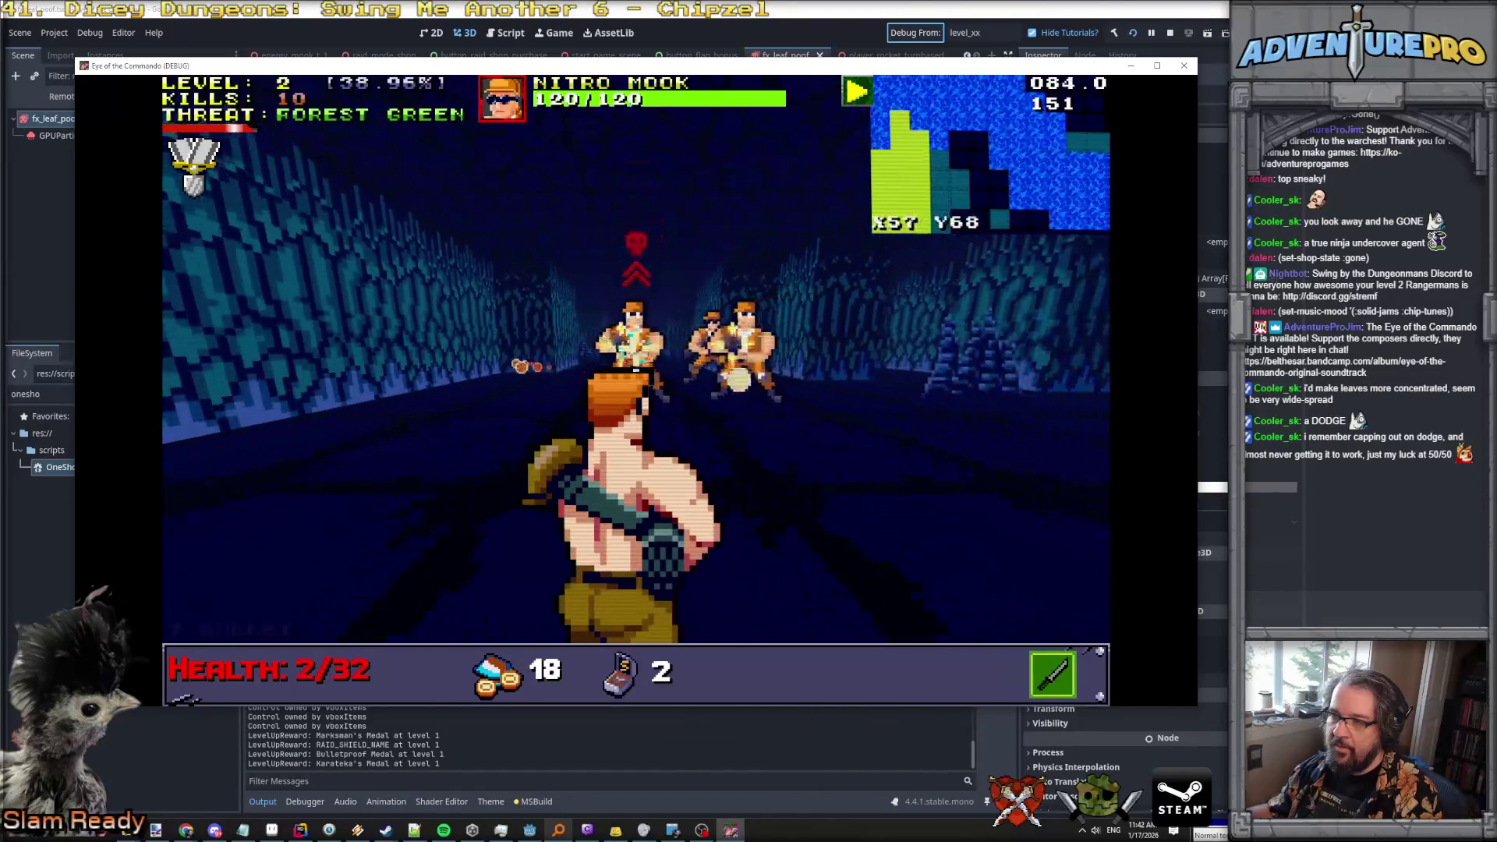
{"action": "key", "text": "Left"}
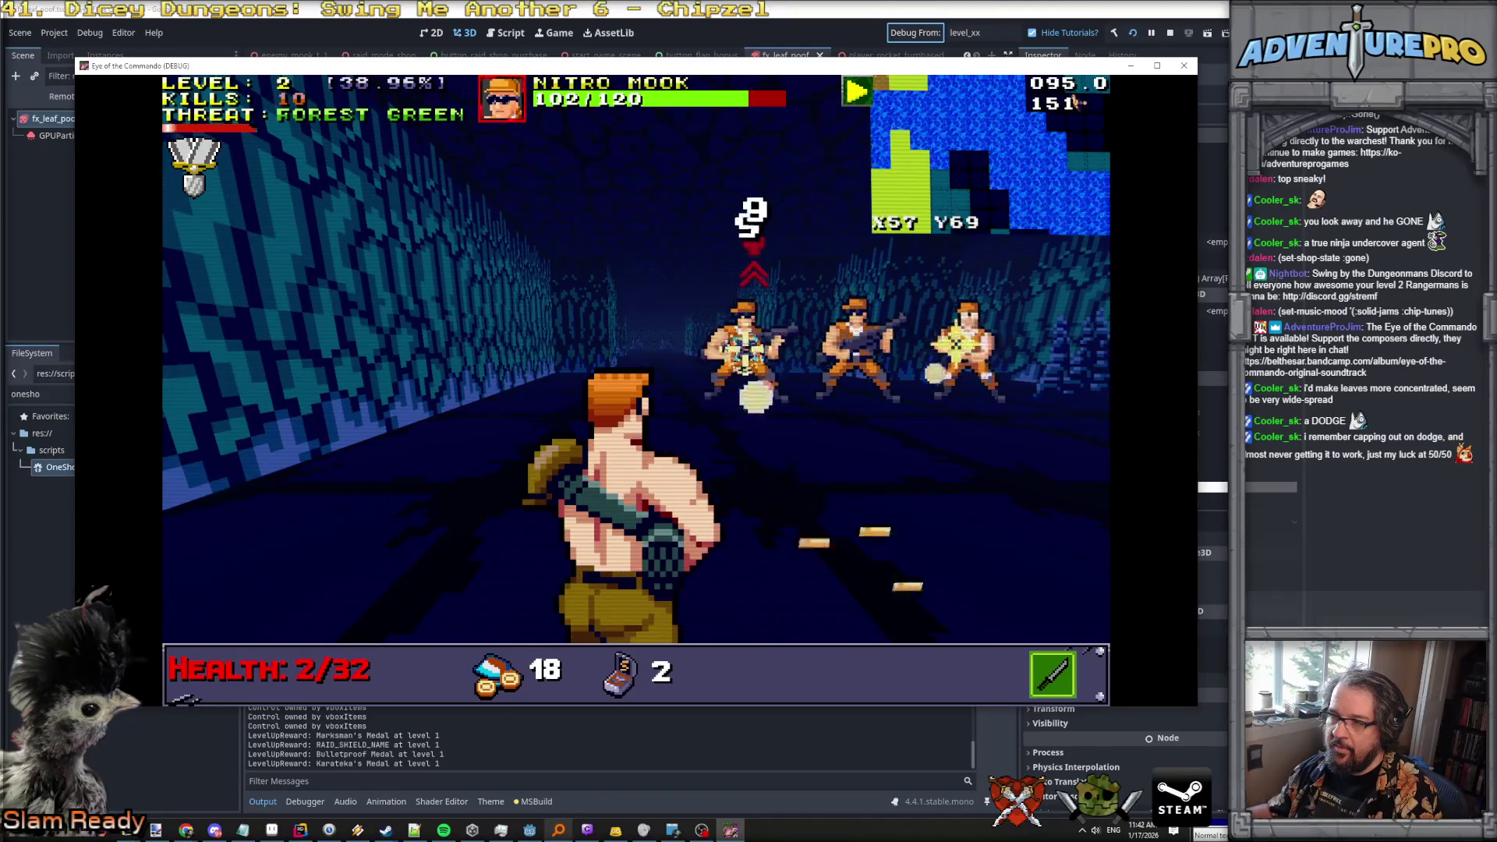
{"action": "key", "text": "space"}
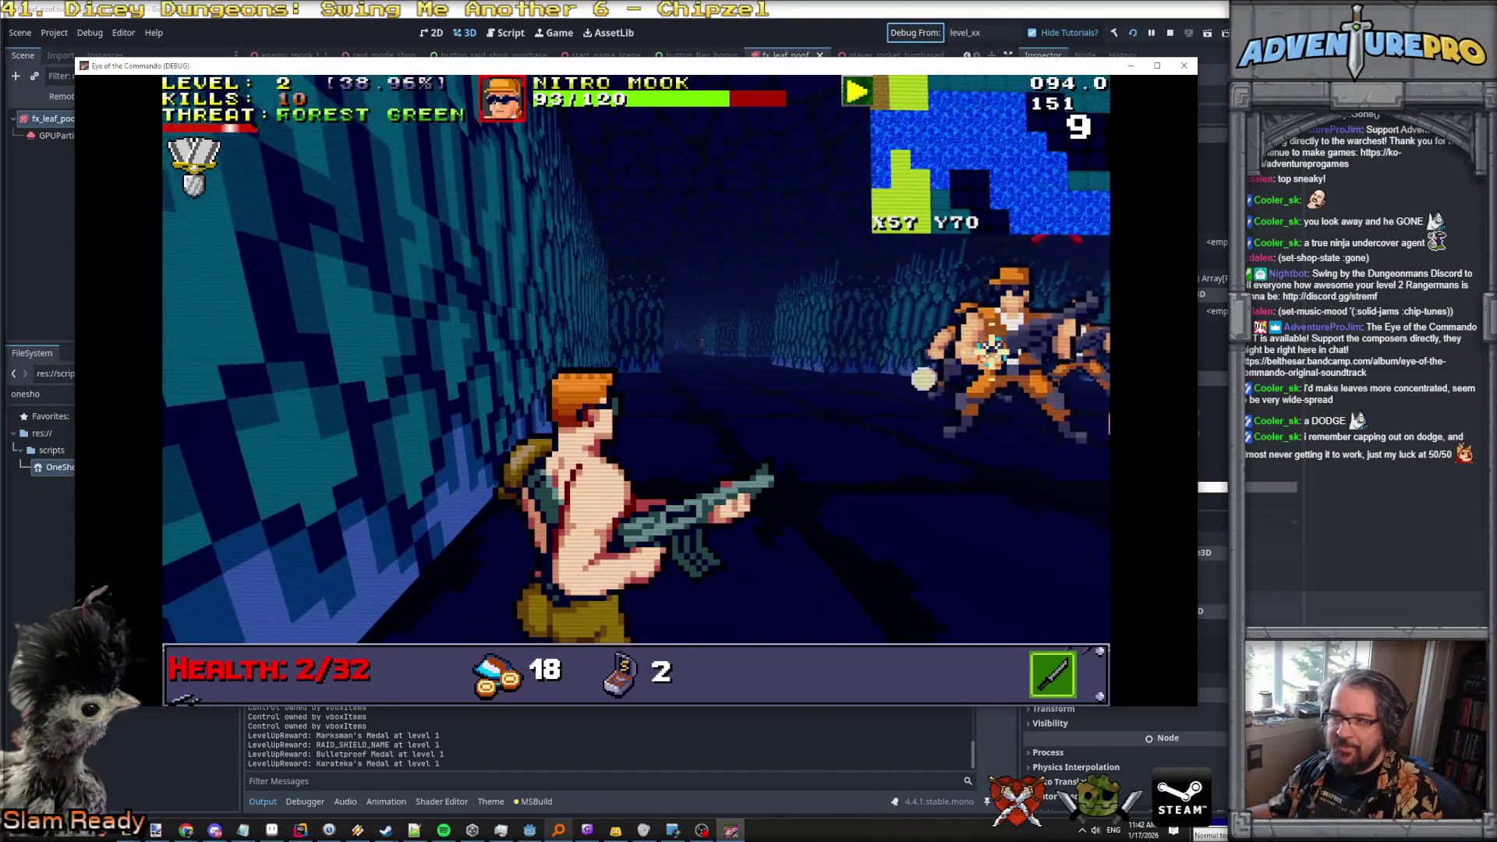
{"action": "key", "text": "s"}
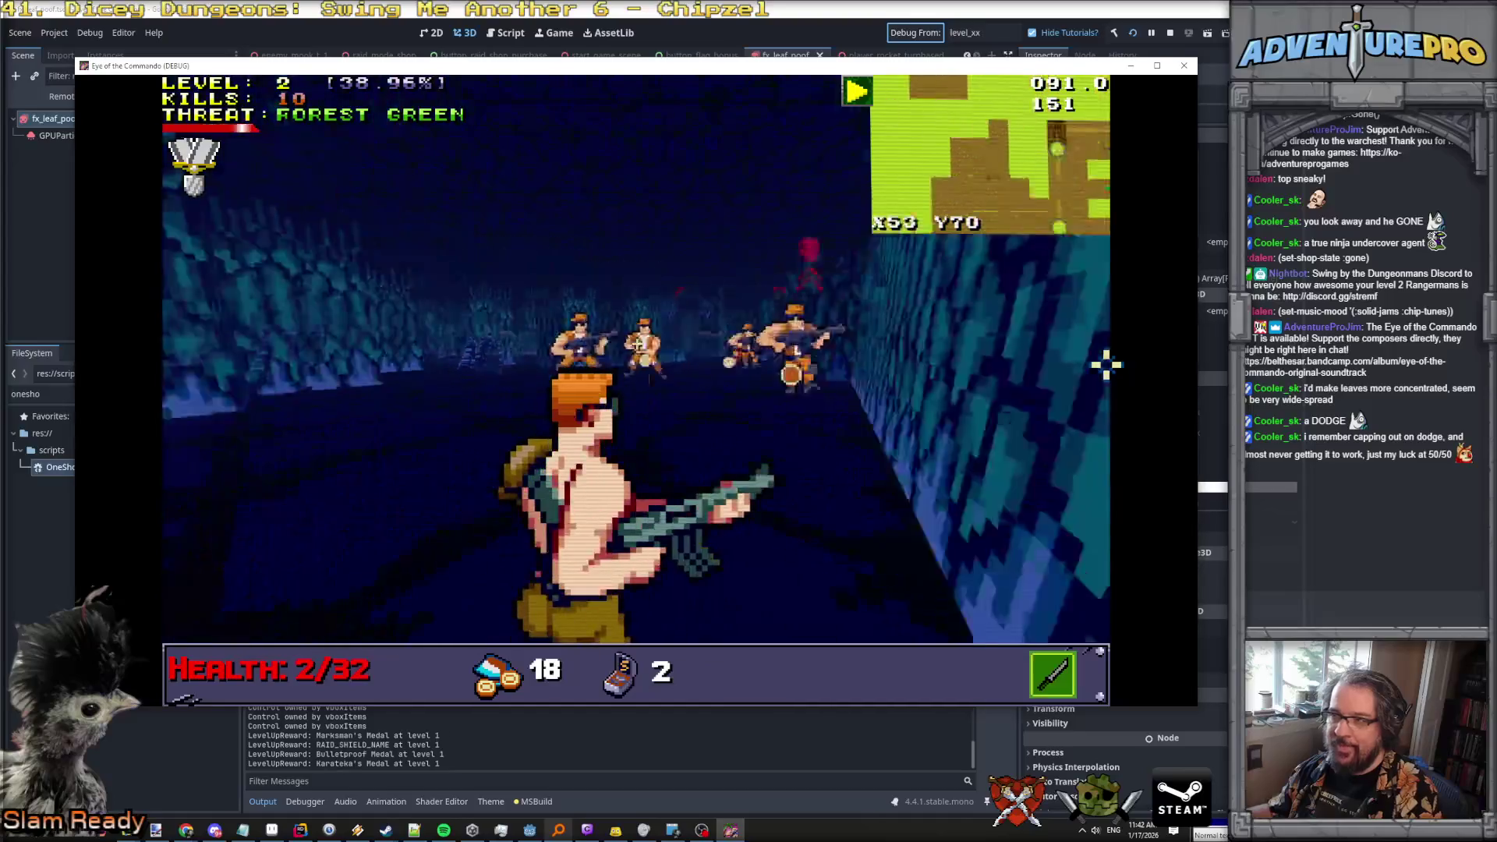
{"action": "key", "text": "Left"}
{"action": "key", "text": "w"}
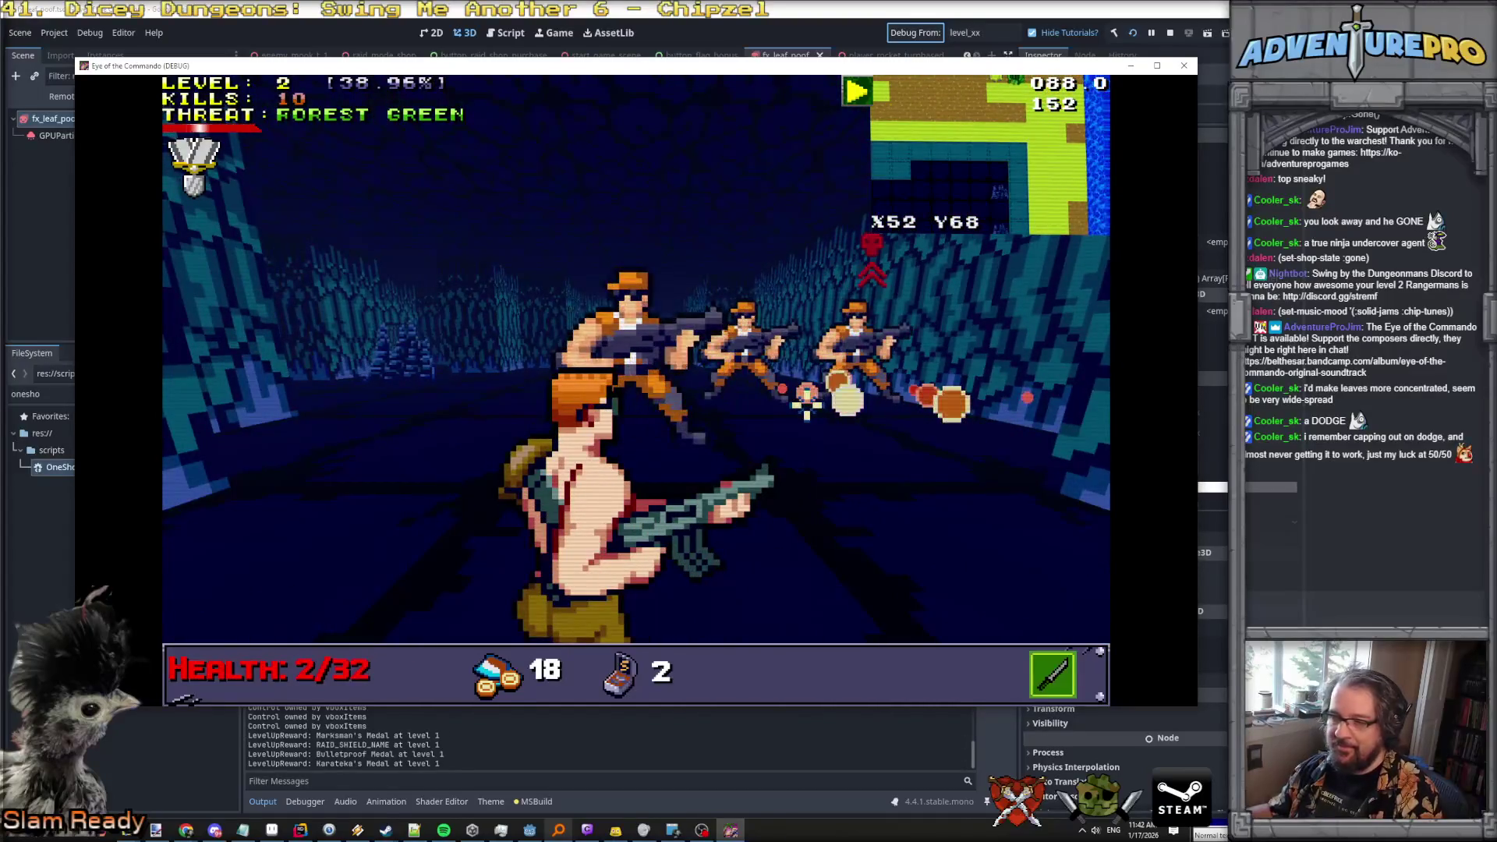
Run a debug console command to flamethrower the nearest enemy, then step onto the dropped loot.
{"action": "key", "text": "grave"}
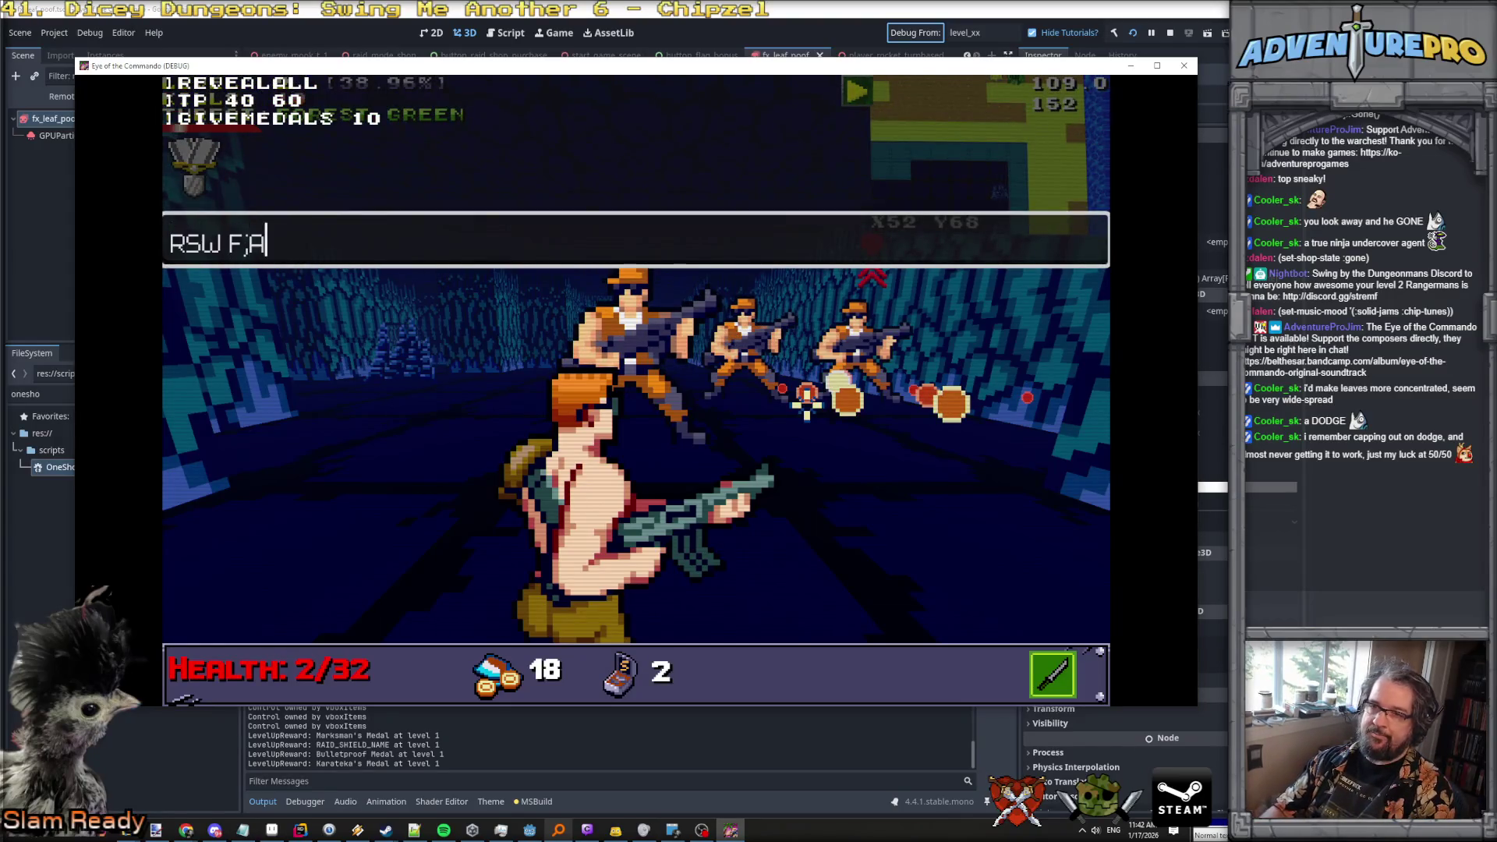
{"action": "key", "text": "grave"}
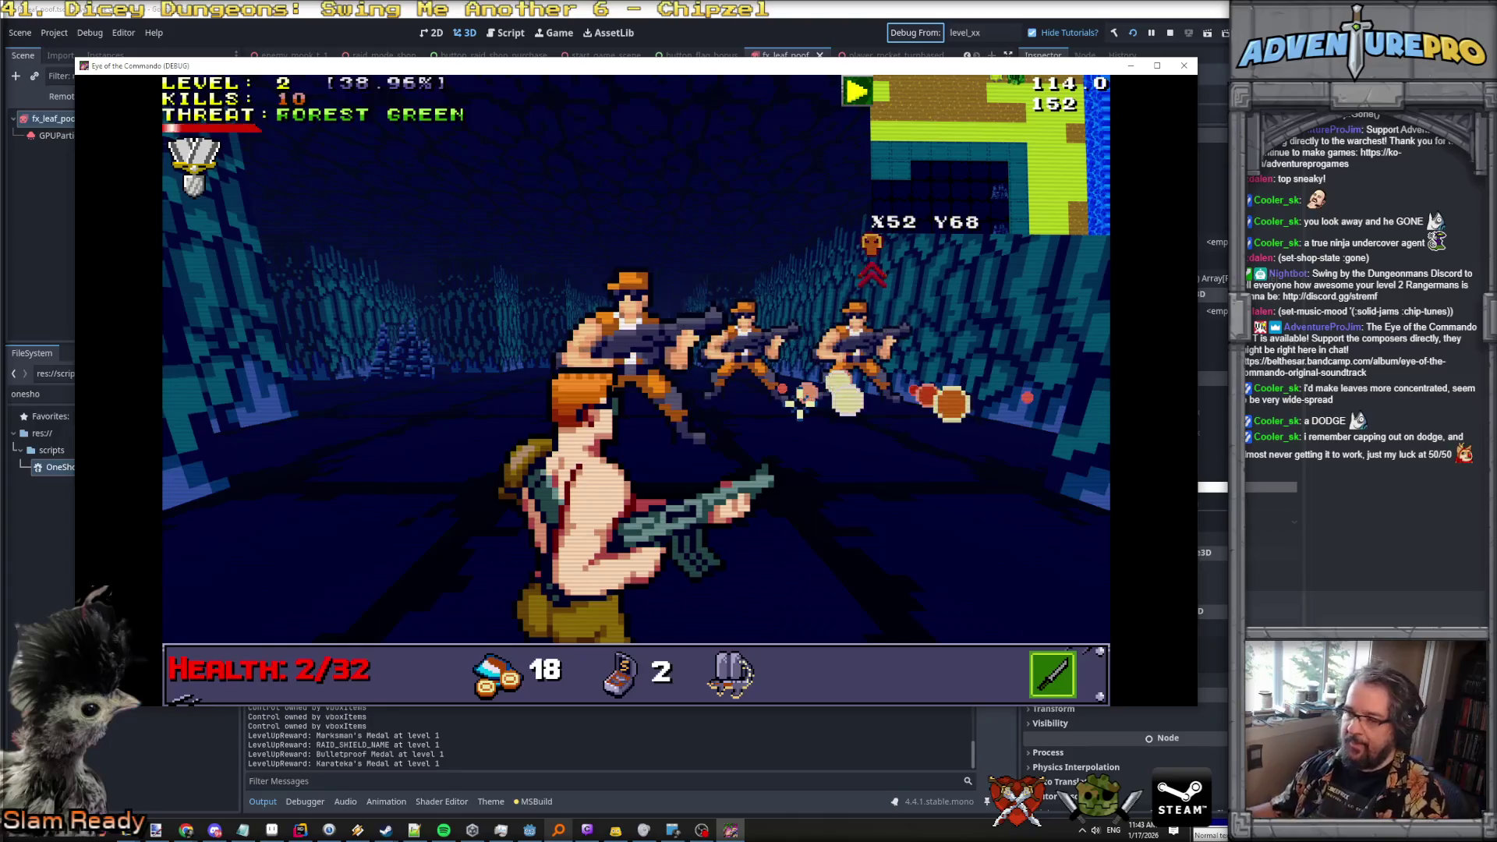
{"action": "key", "text": "2"}
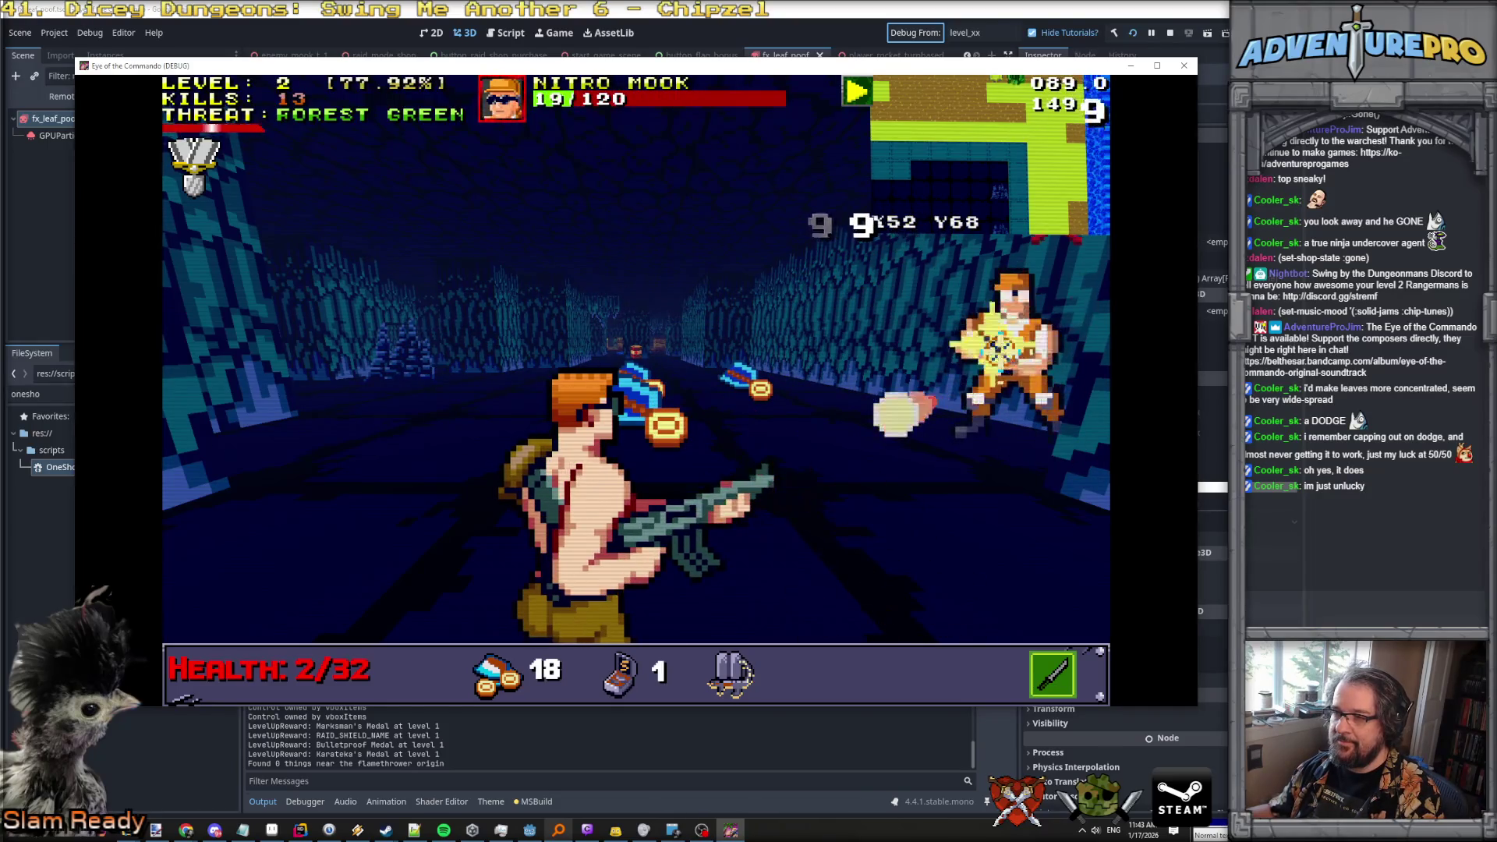
{"action": "key", "text": "q"}
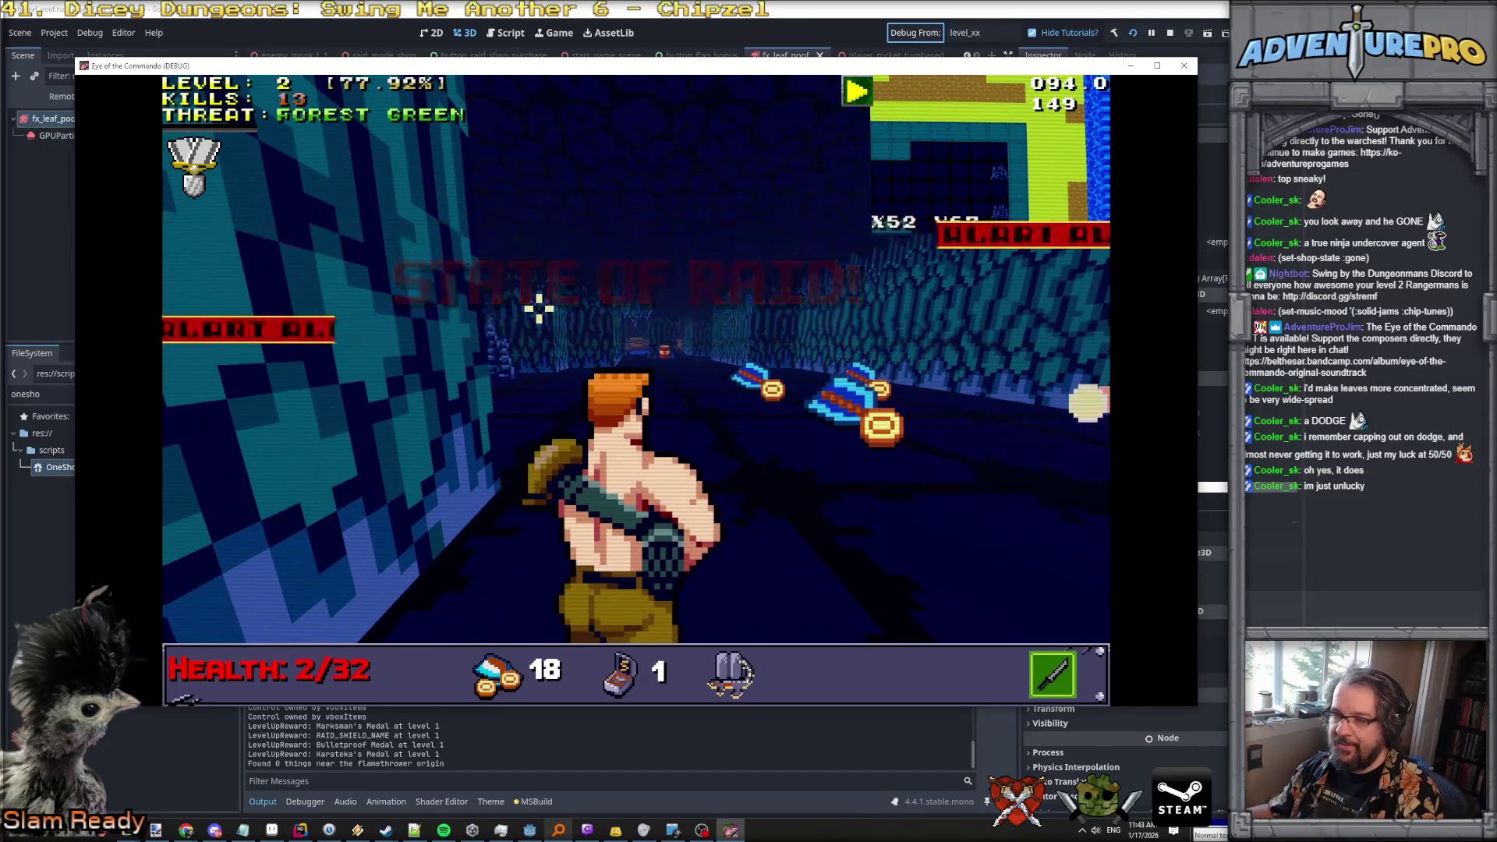
{"action": "key", "text": "e"}
{"action": "key", "text": "w"}
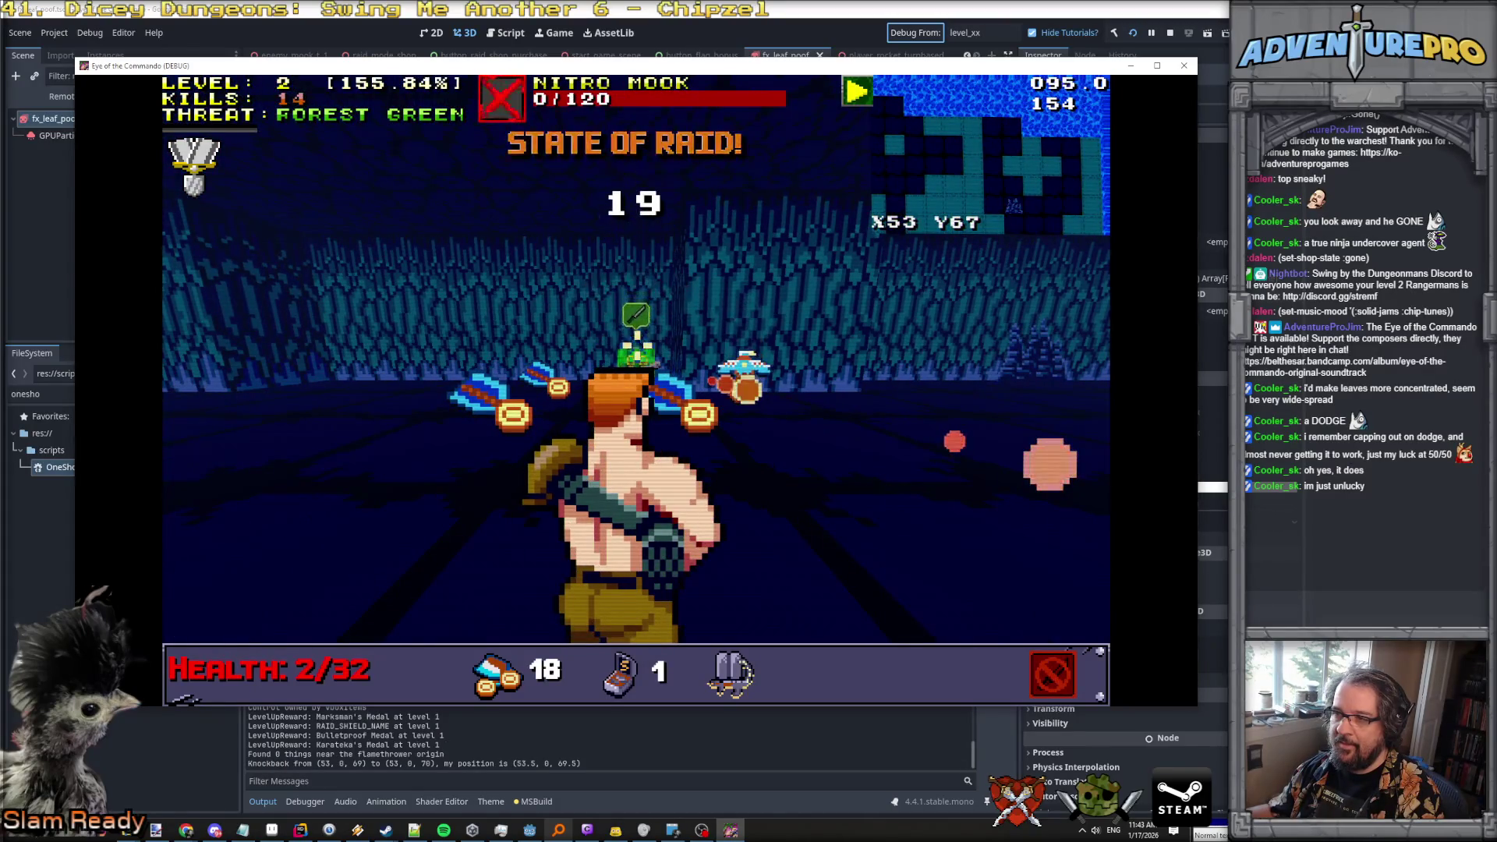
{"action": "key", "text": "w"}
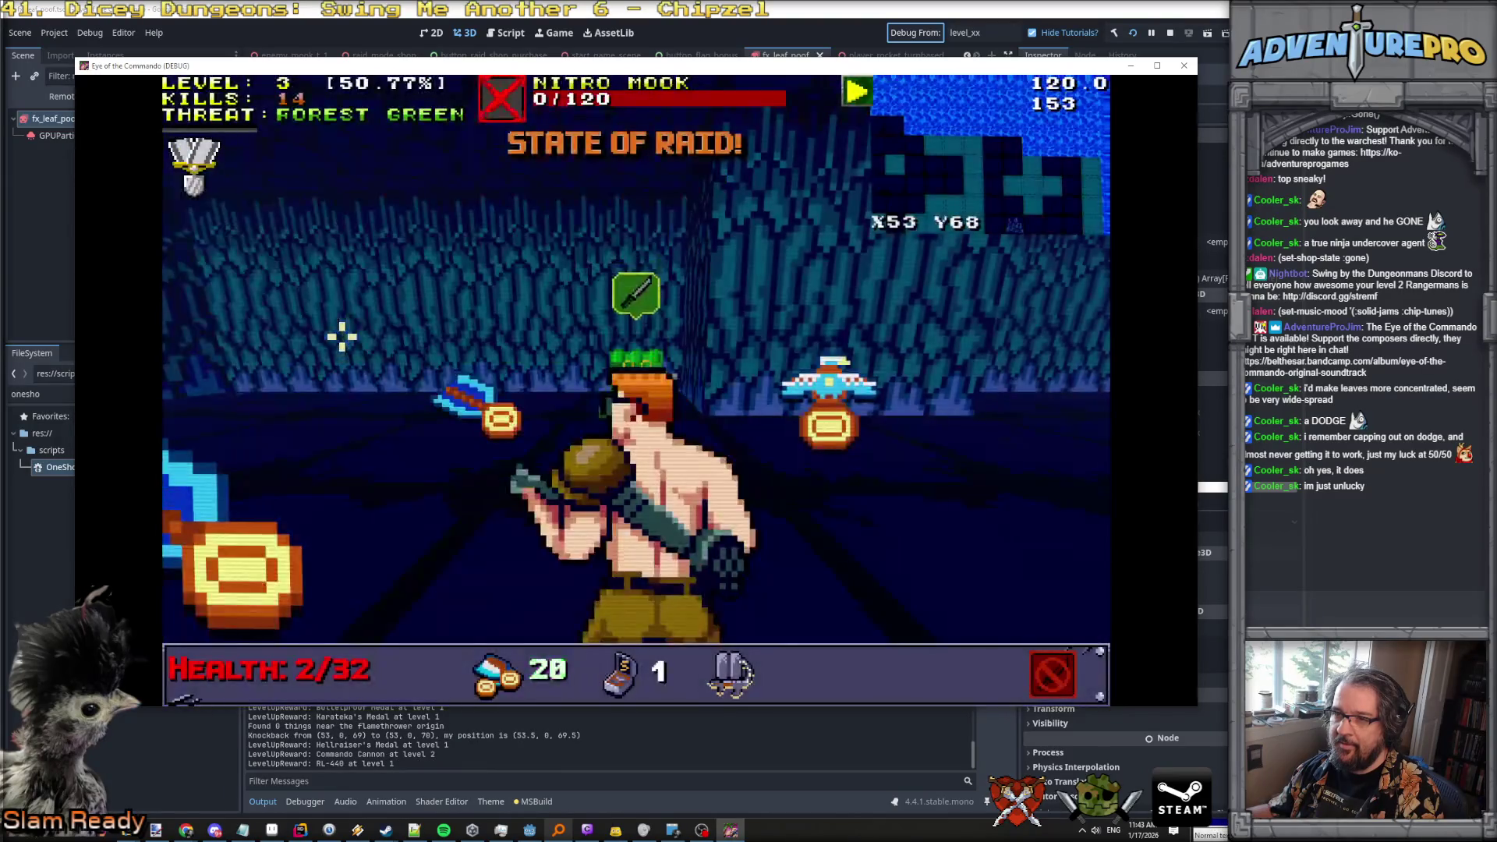
Collect the Eagle of Freedom and other dropped loot, dismissing the Proof of Strength card.
{"action": "key", "text": "w"}
{"action": "key", "text": "a"}
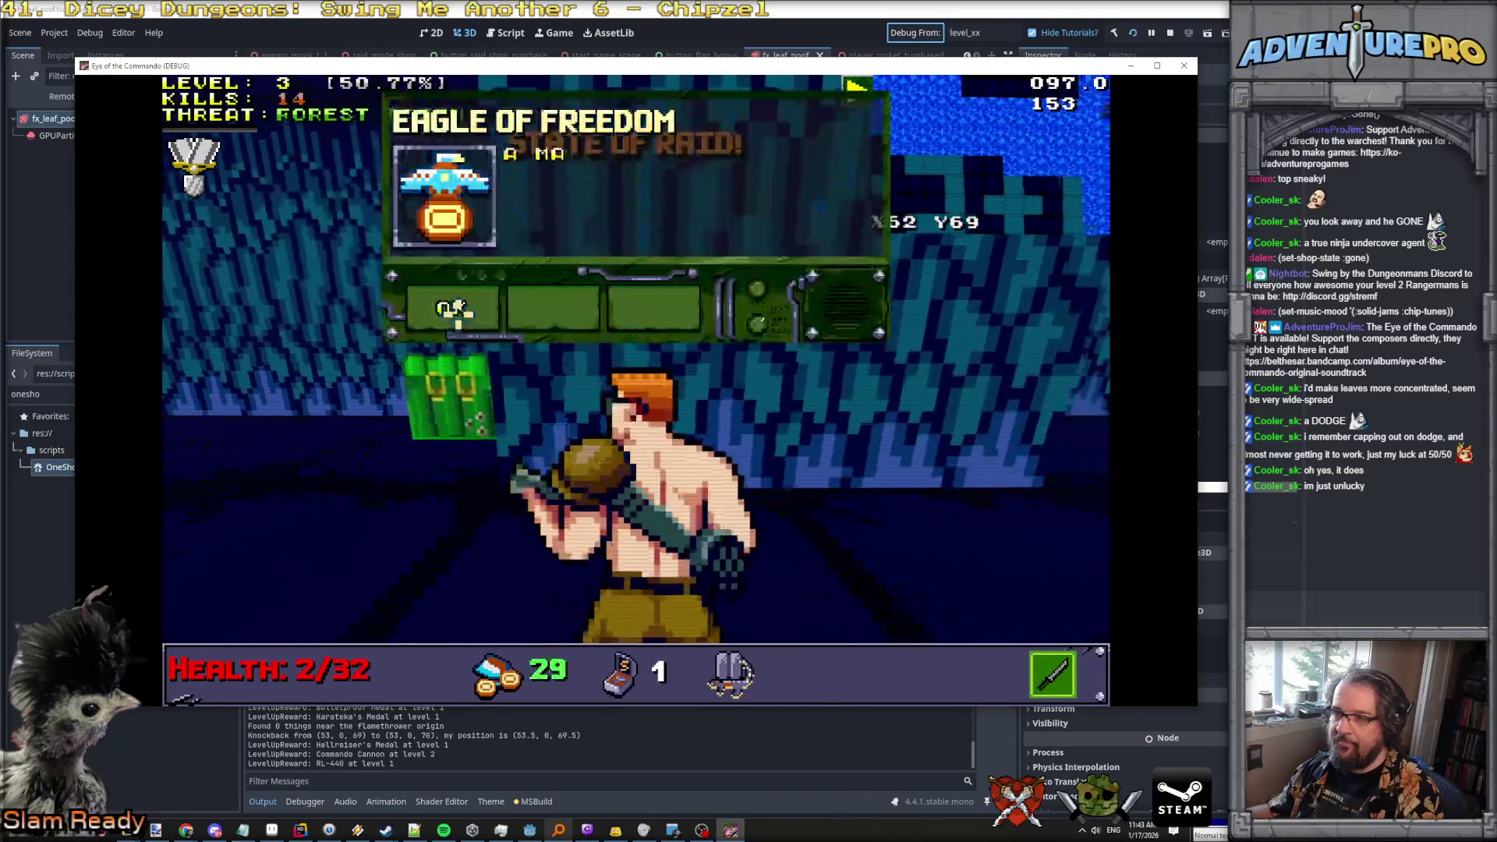
{"action": "key", "text": "d"}
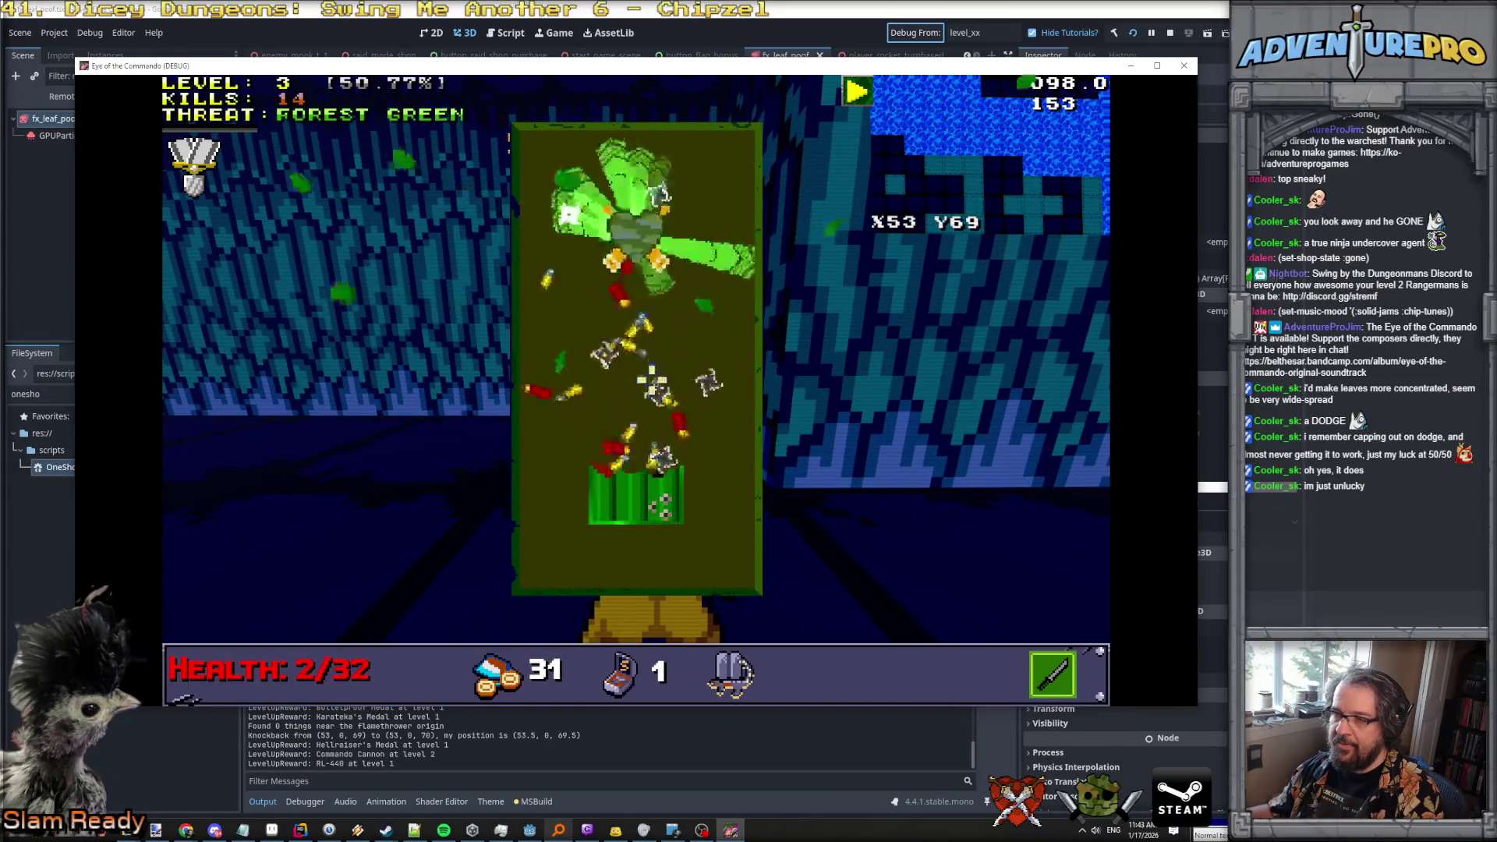
{"action": "key", "text": "space"}
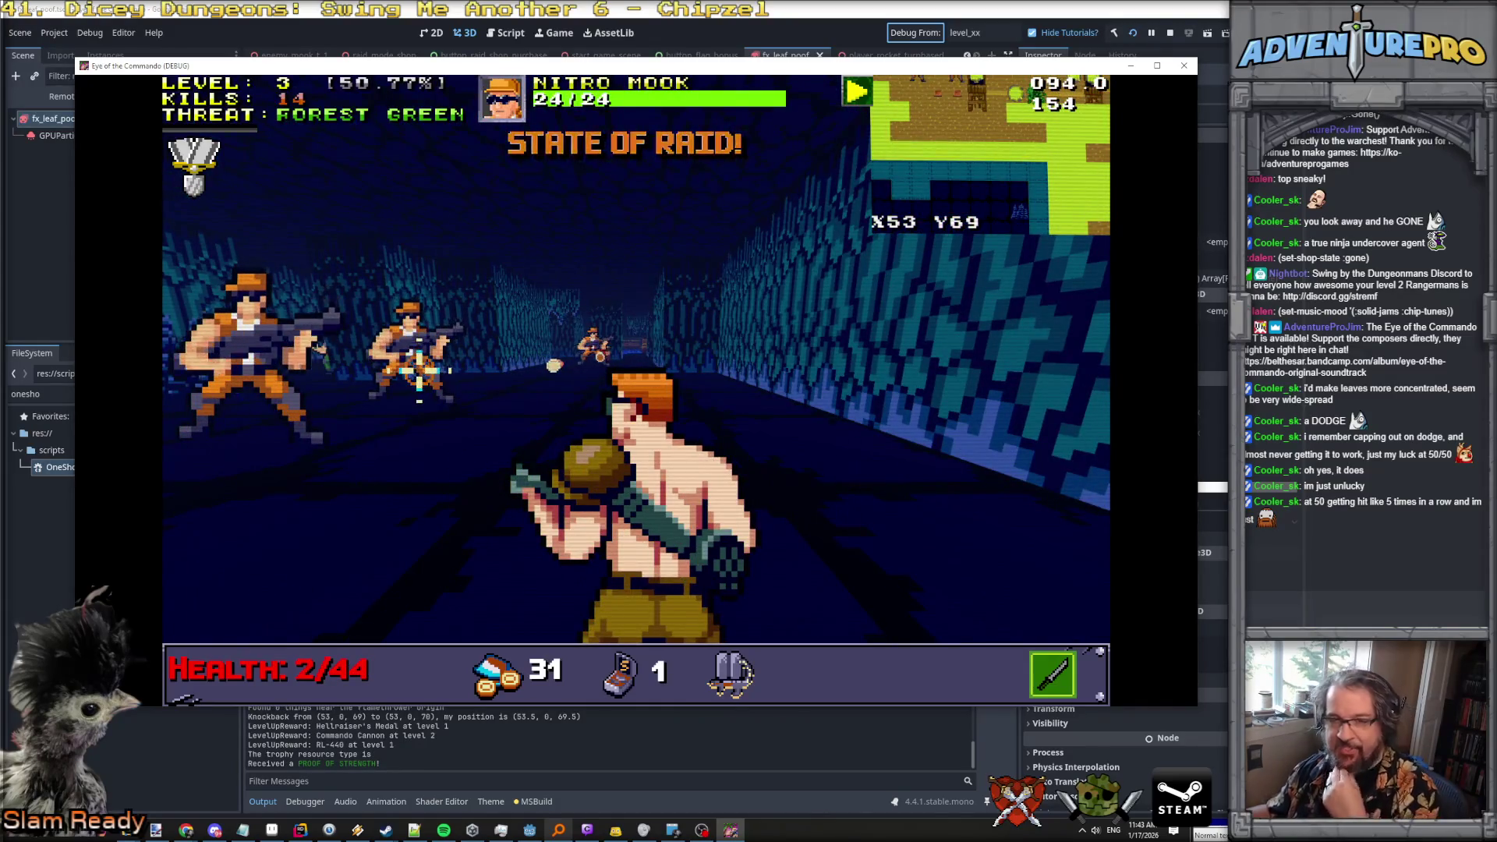
Fight the Nitro Mooks and raiders until Game Over, then close the debug game window.
{"action": "key", "text": "d"}
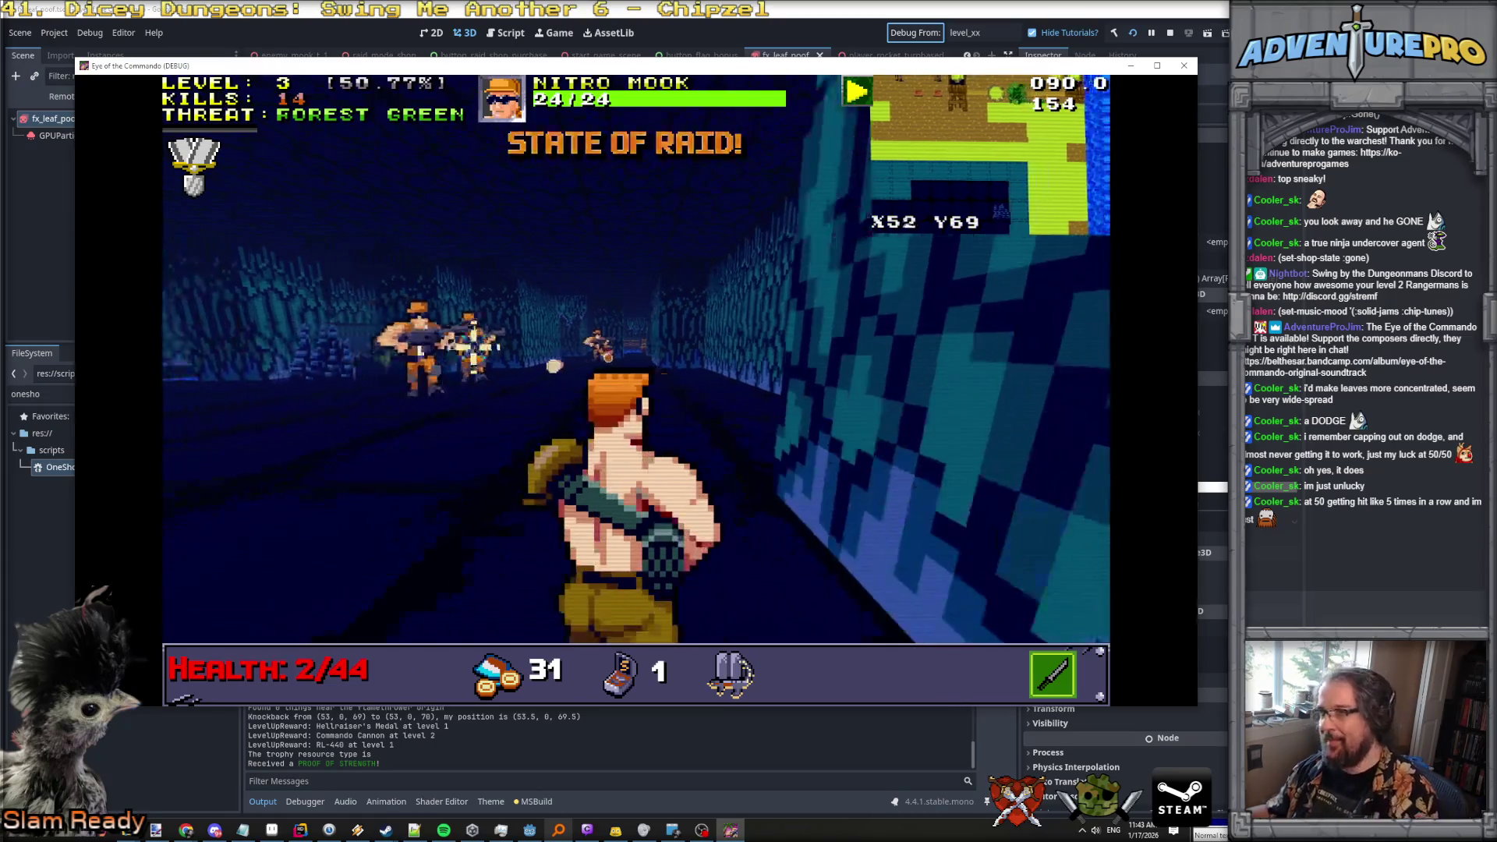
{"action": "key", "text": "space"}
{"action": "key", "text": "space"}
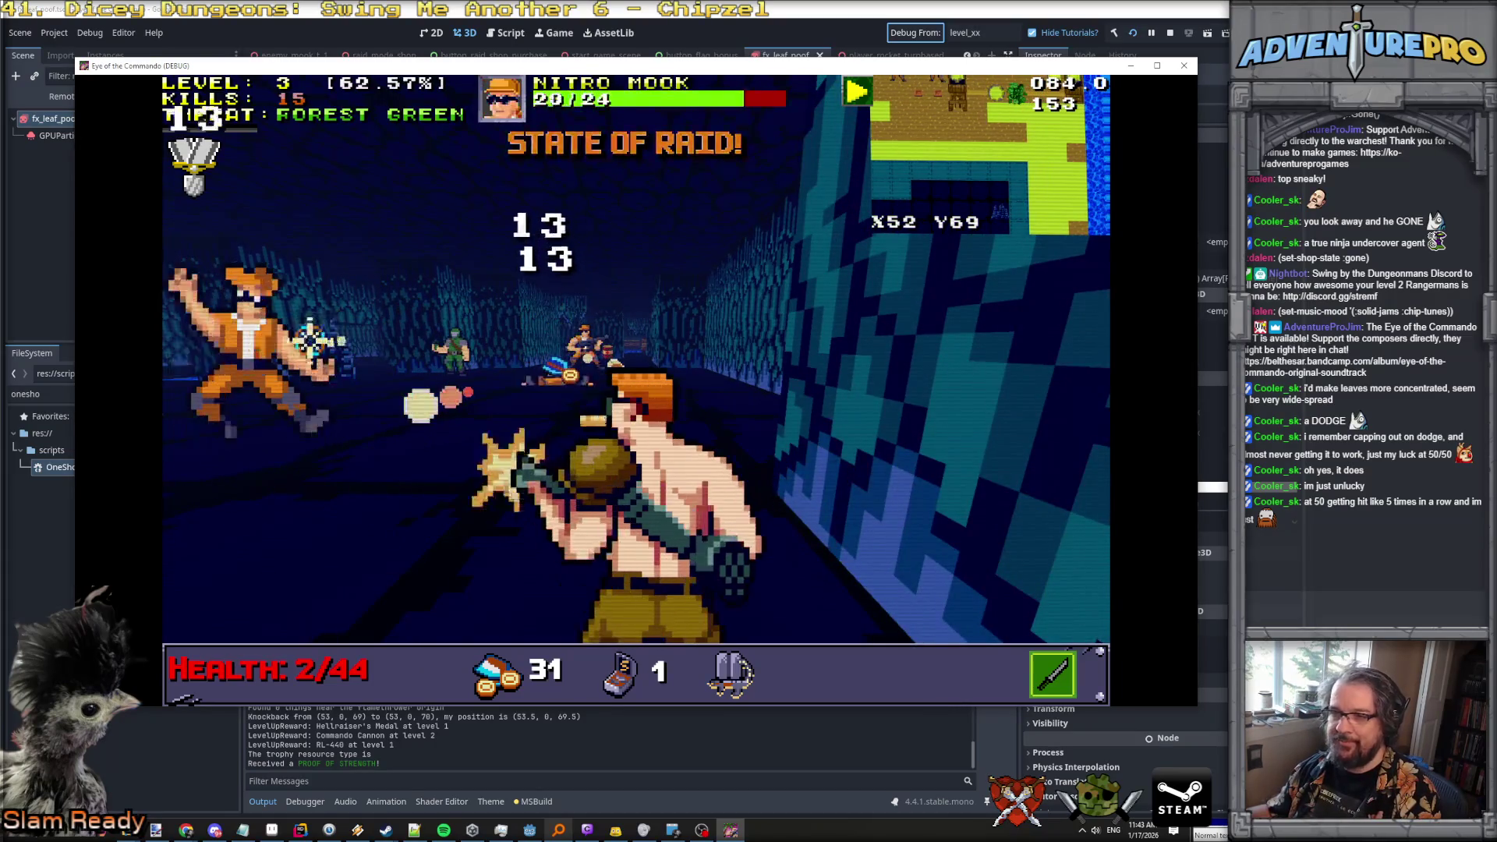
{"action": "key", "text": "d"}
{"action": "key", "text": "d"}
{"action": "key", "text": "space"}
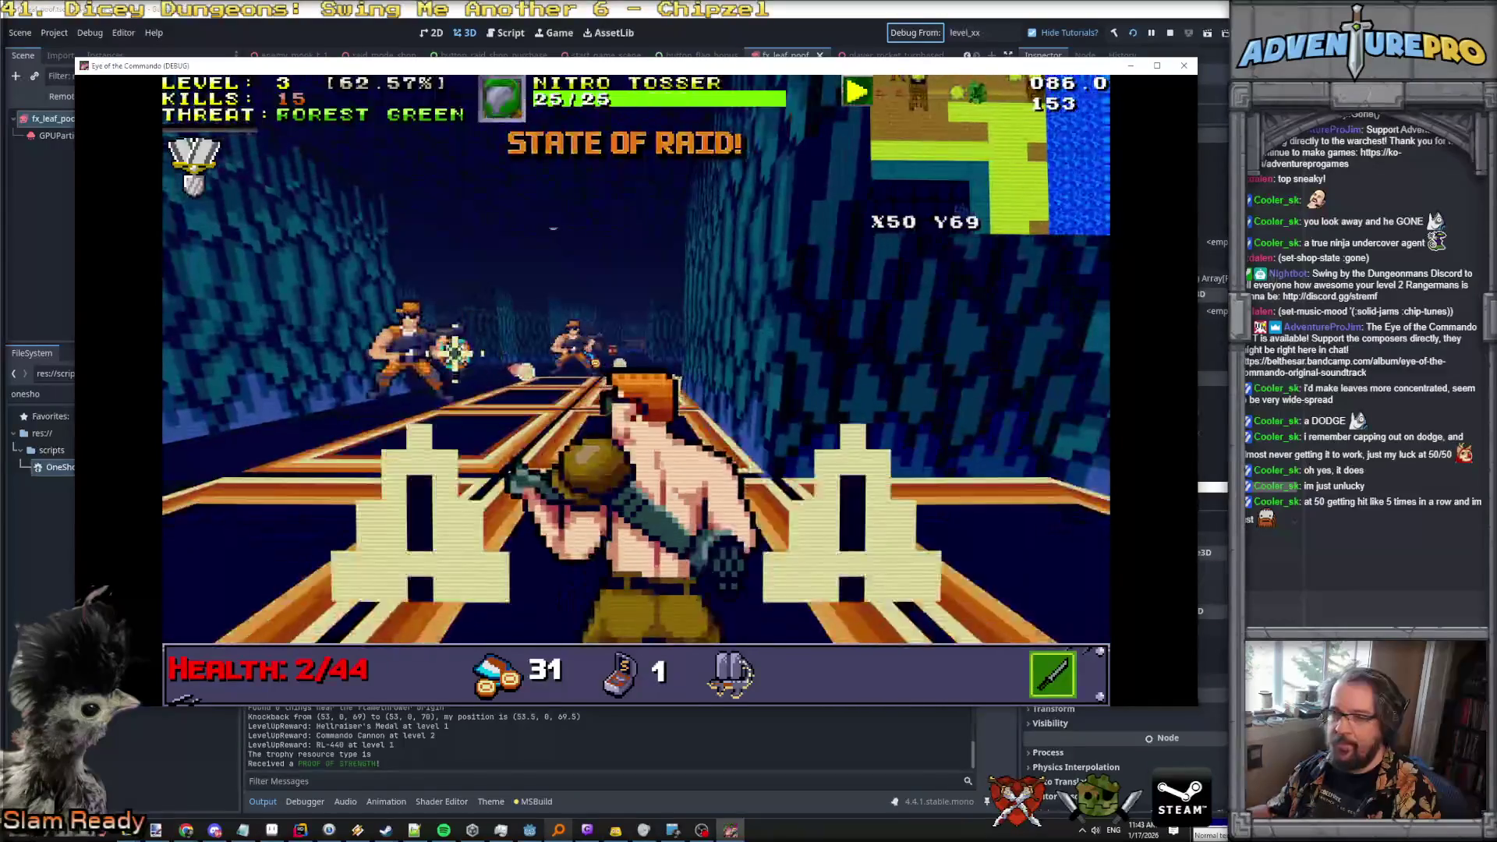
{"action": "key", "text": "s"}
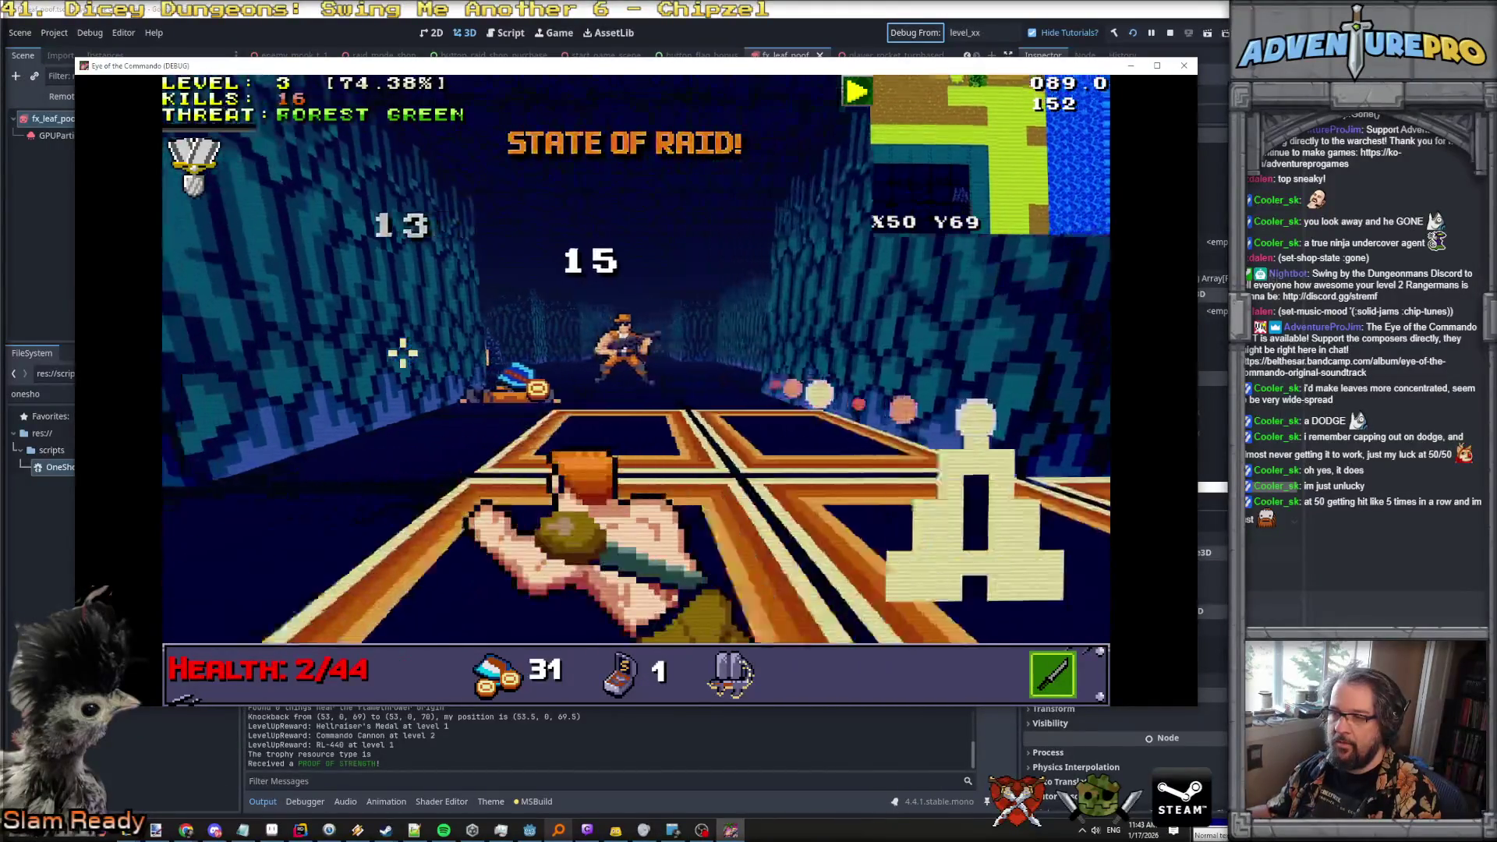
{"action": "key", "text": "s"}
{"action": "key", "text": "space"}
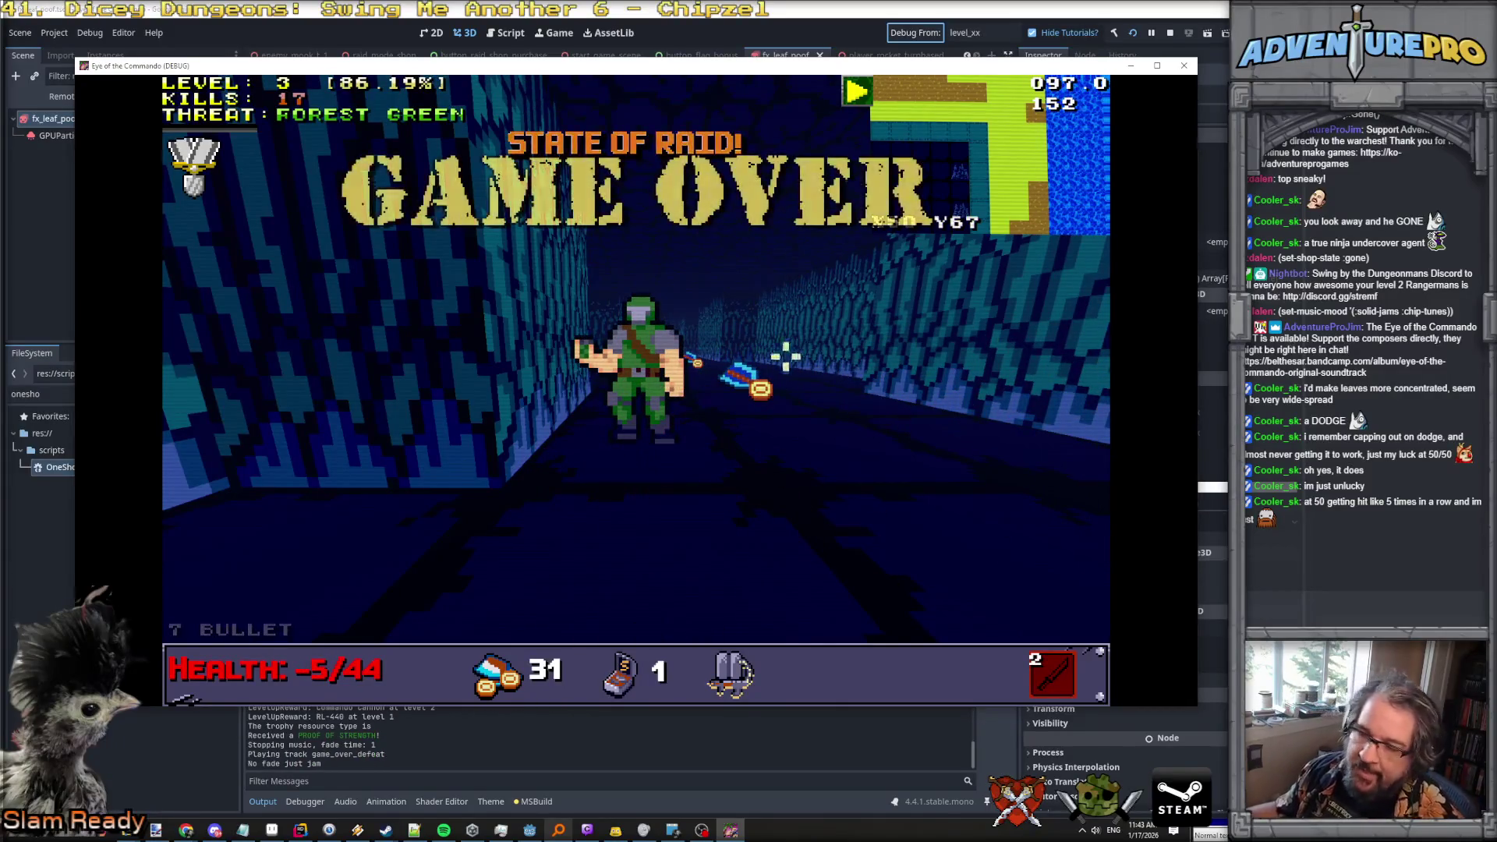
{"action": "left_click", "coordinate": [1184, 67]}
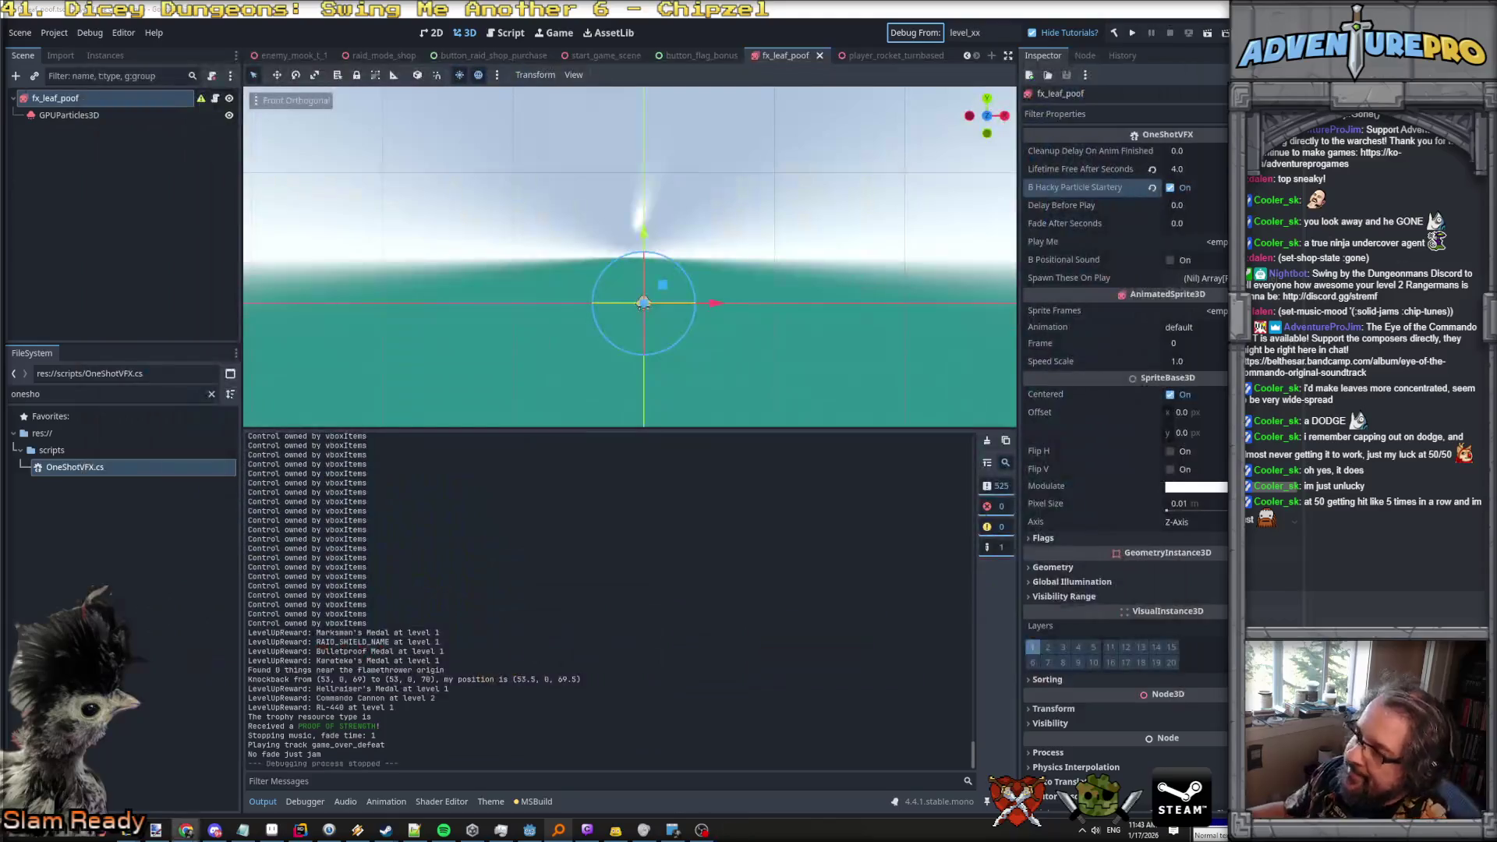
Select the GPUParticles3D leaf emitter and turn on Emitting to preview the burst.
{"action": "scroll", "coordinate": [695, 230], "scroll_direction": "down", "scroll_amount": 2}
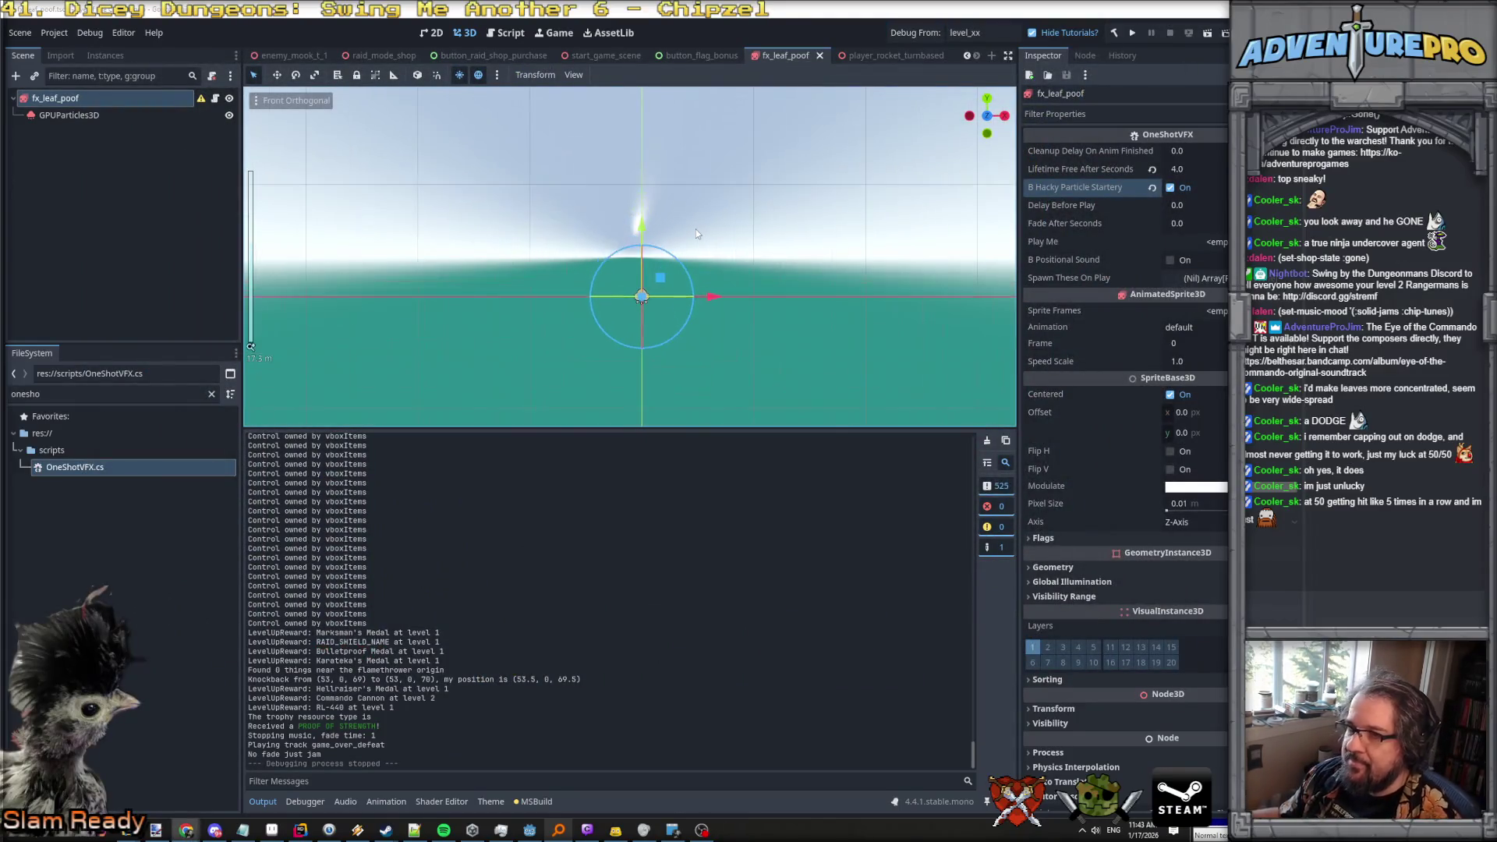
{"action": "left_click", "coordinate": [122, 115]}
{"action": "left_click", "coordinate": [1172, 153]}
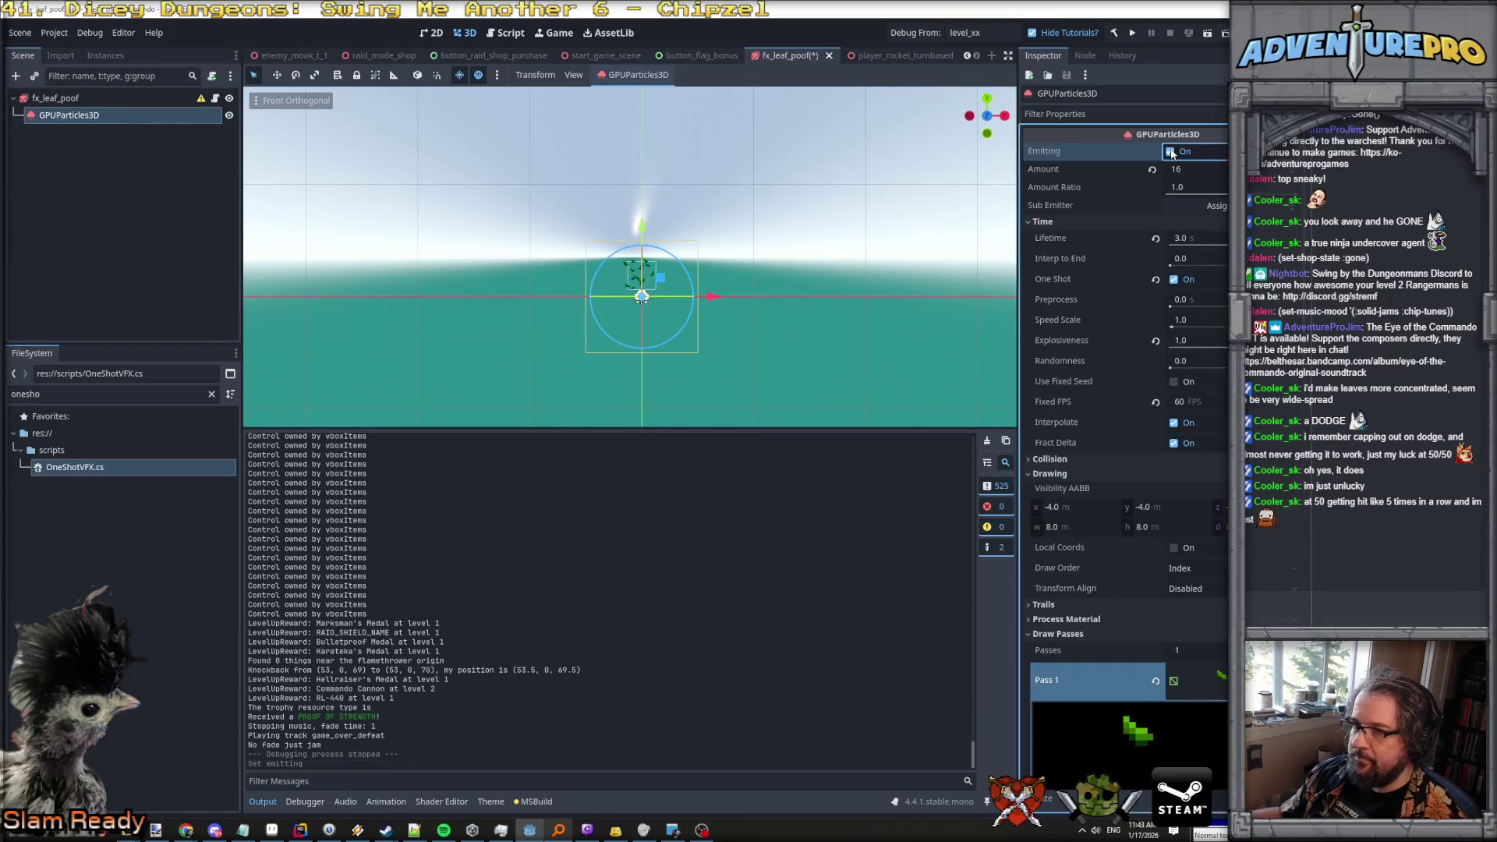
{"action": "scroll", "coordinate": [661, 297], "scroll_direction": "up", "scroll_amount": 3}
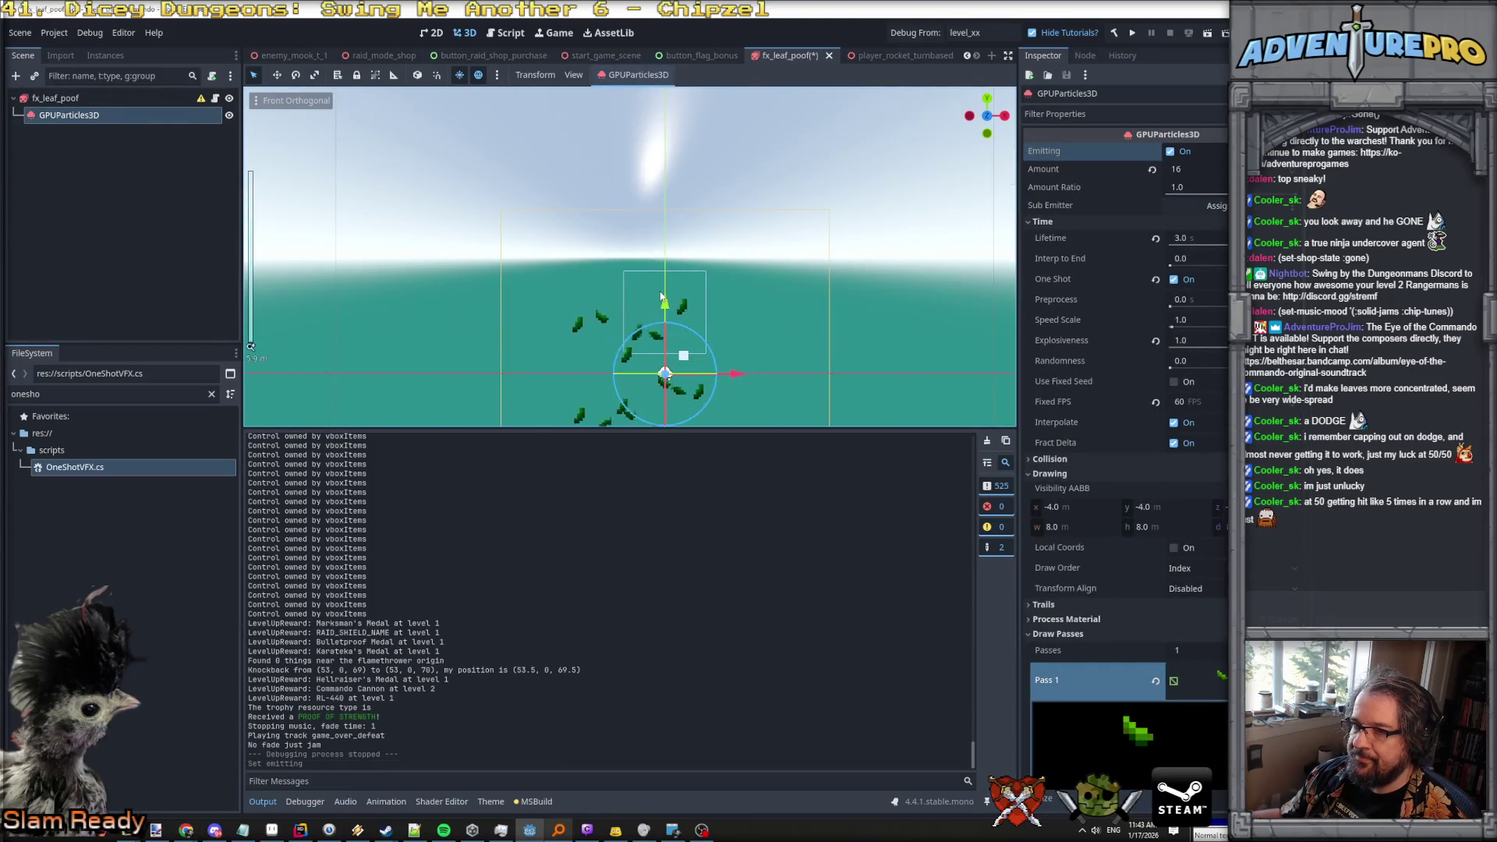
{"action": "scroll", "coordinate": [661, 297], "scroll_direction": "down", "scroll_amount": 3}
{"action": "scroll", "coordinate": [660, 296], "scroll_direction": "up", "scroll_amount": 2}
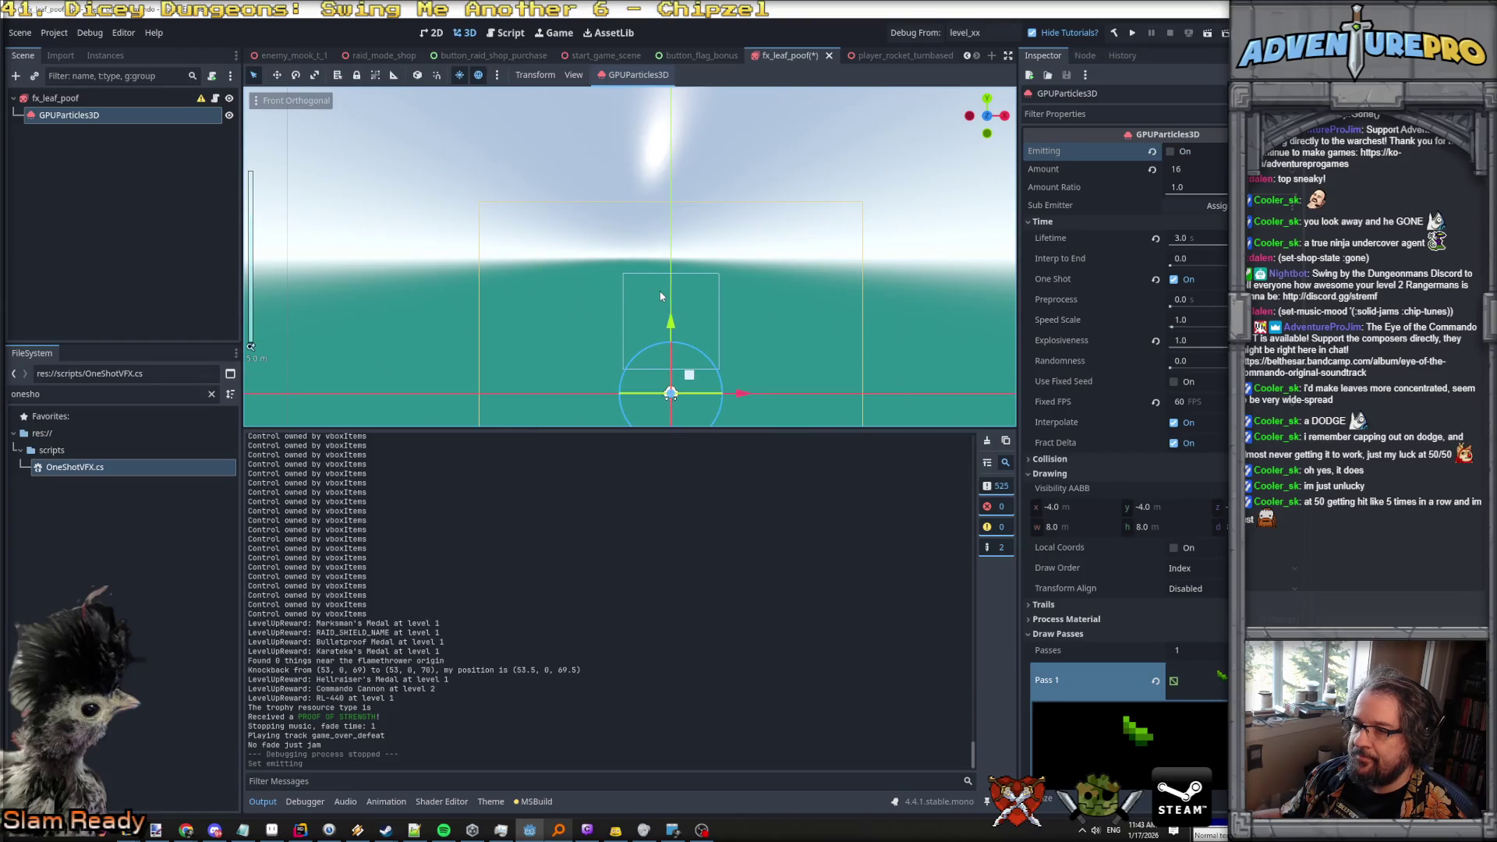
Assign a new SpriteFrames resource to the fx_leaf_poof root's Sprite Frames field.
{"action": "left_click", "coordinate": [125, 99]}
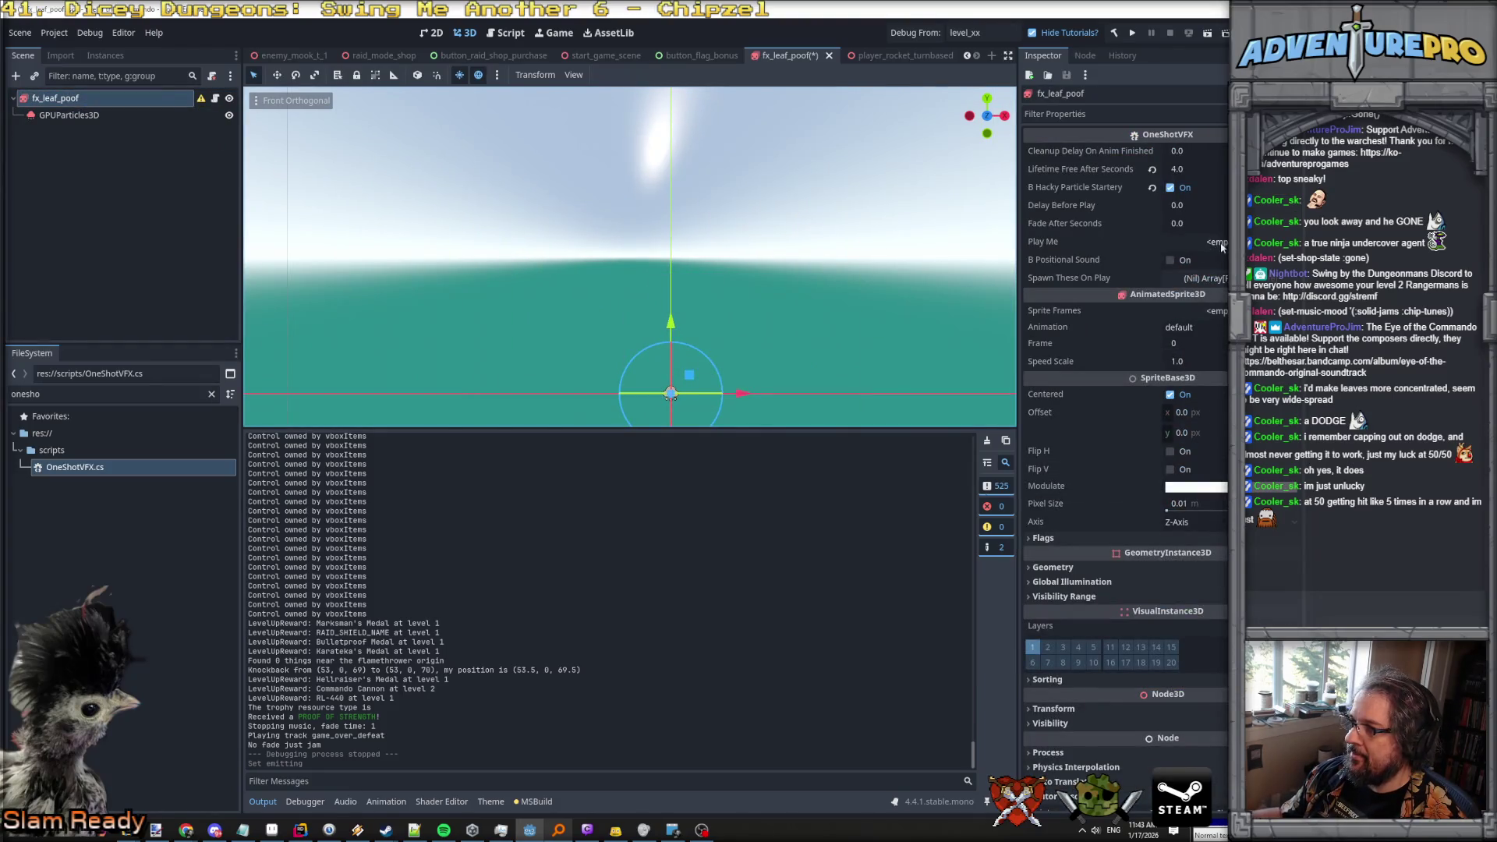
{"action": "left_click", "coordinate": [1210, 314]}
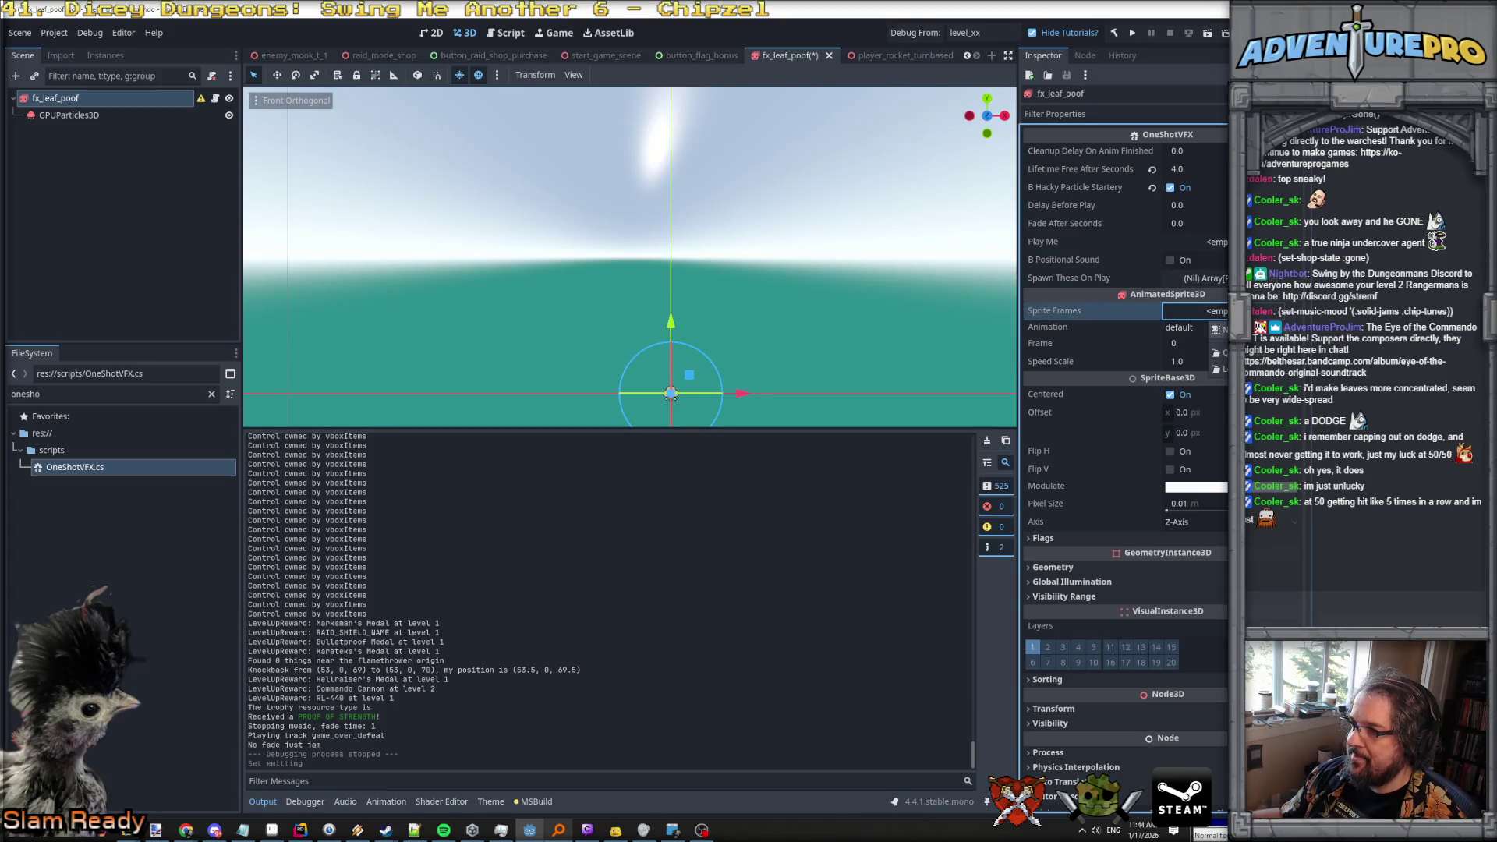
{"action": "left_click", "coordinate": [1216, 329]}
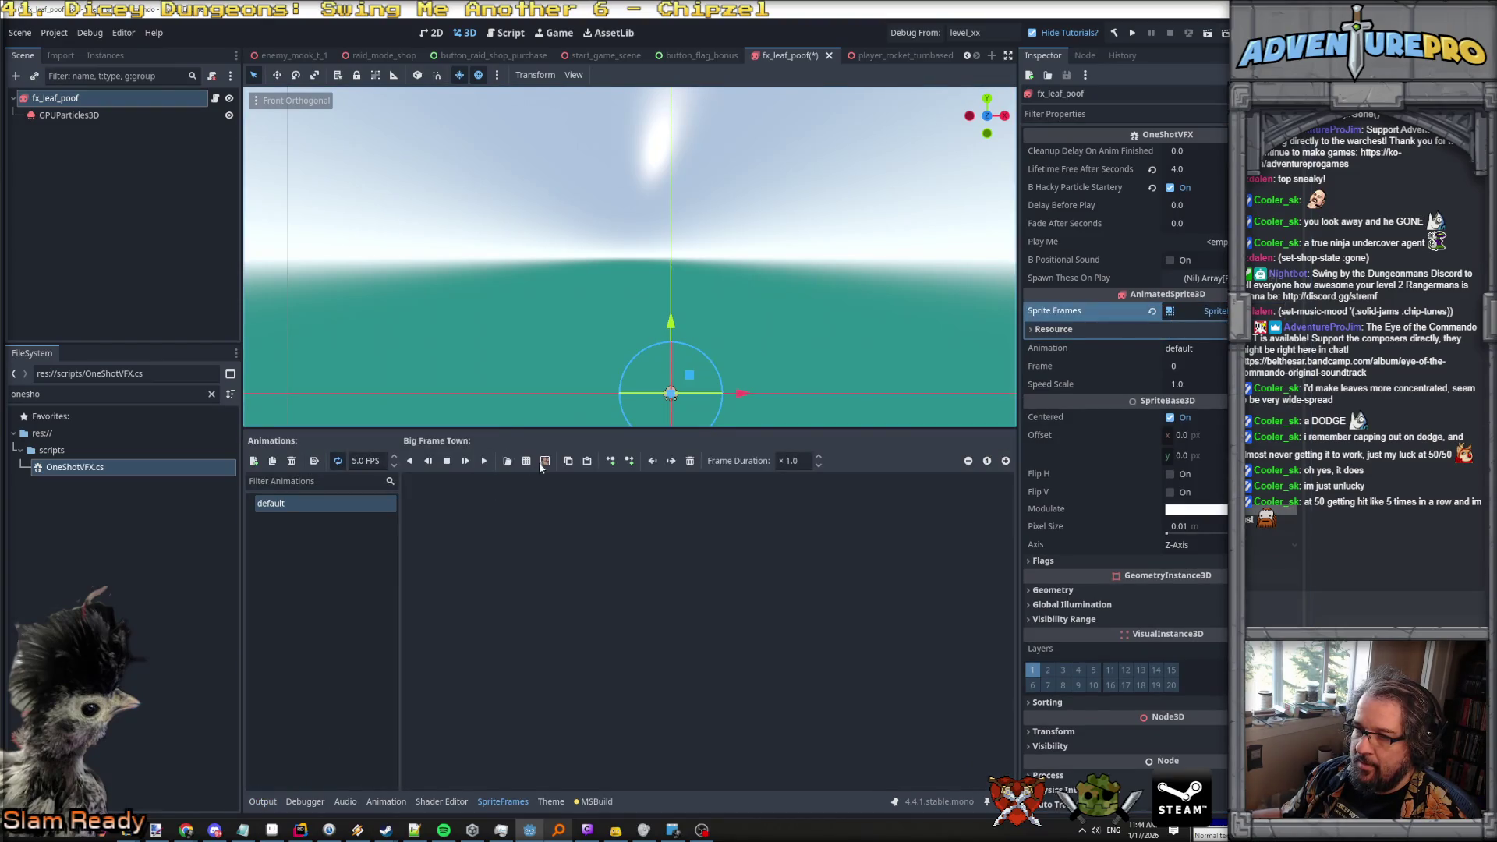
Add the bush image from the sprite sheet as frame 0 and set Pixel Size to 0.03.
{"action": "left_click", "coordinate": [541, 462]}
{"action": "left_click", "coordinate": [761, 686]}
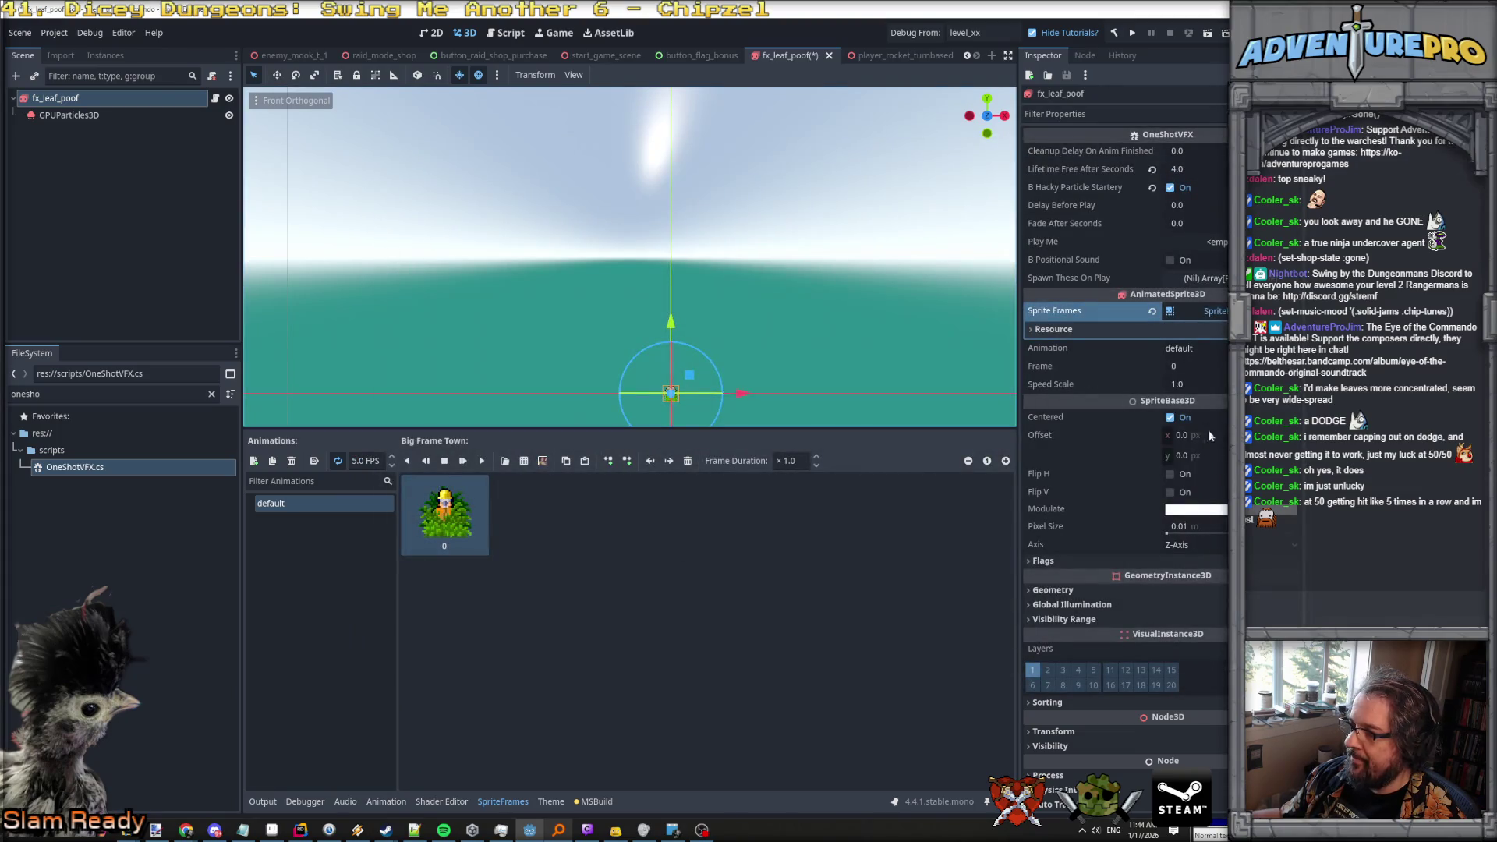
{"action": "left_click", "coordinate": [1192, 533]}
{"action": "type", "text": "0"}
{"action": "type", "text": "16"}
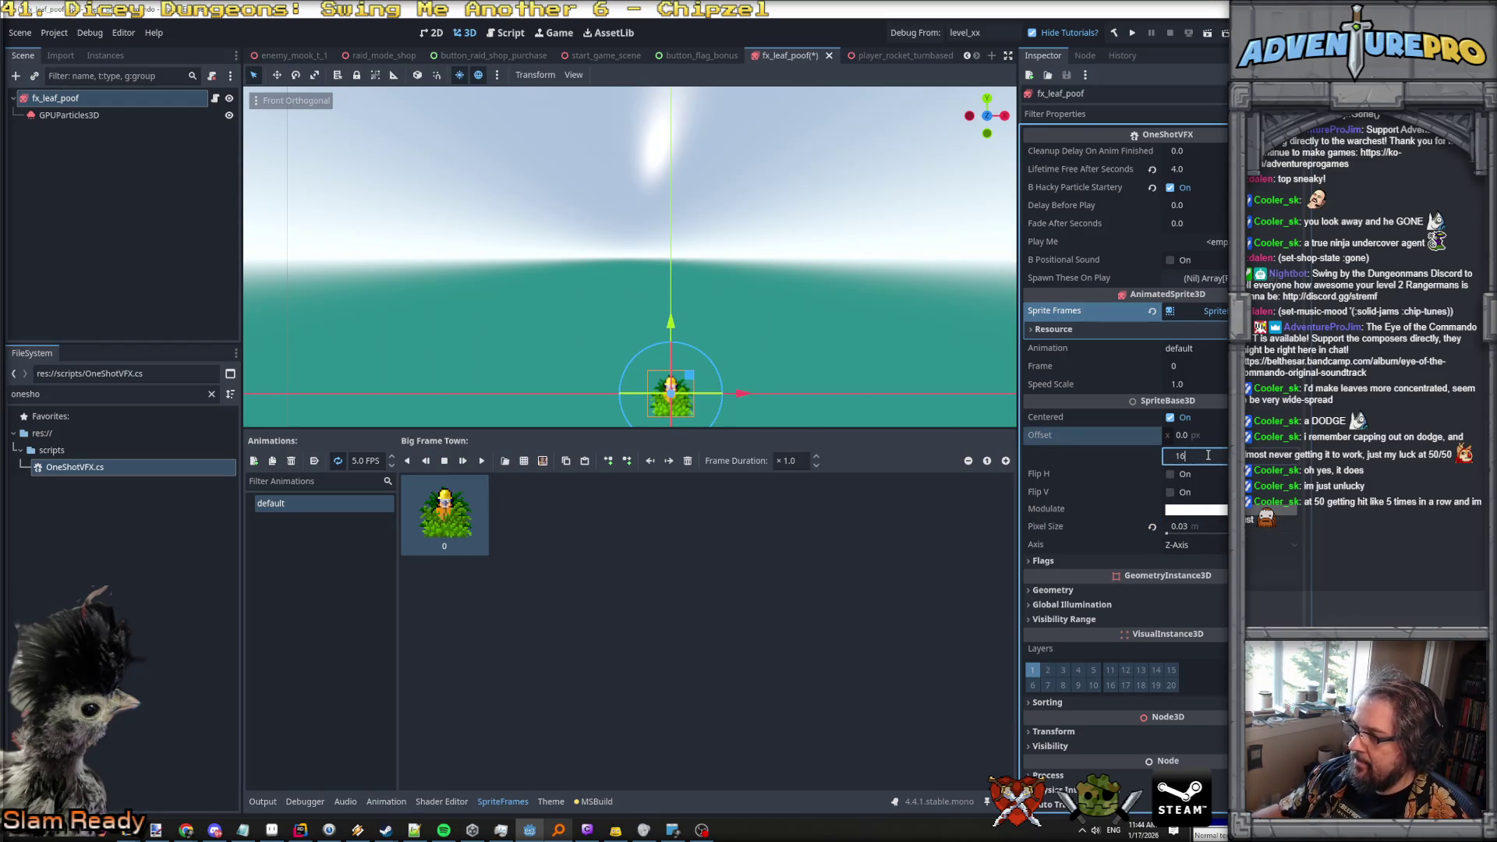
Enable billboarding under Flags and set Texture Filter to Nearest.
{"action": "left_click", "coordinate": [1084, 562]}
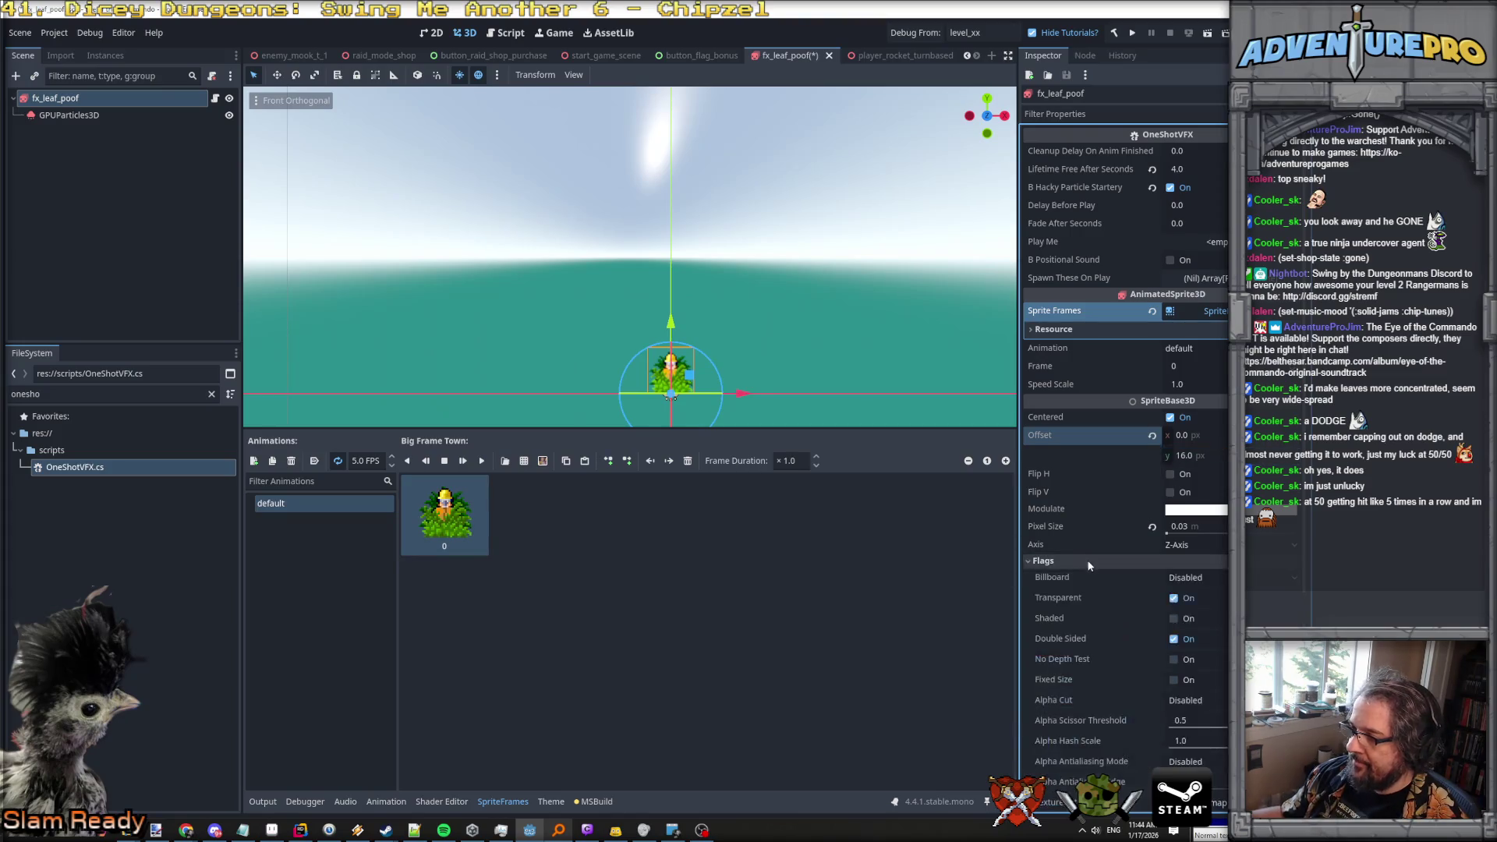
{"action": "left_click", "coordinate": [1200, 579]}
{"action": "left_click", "coordinate": [1203, 616]}
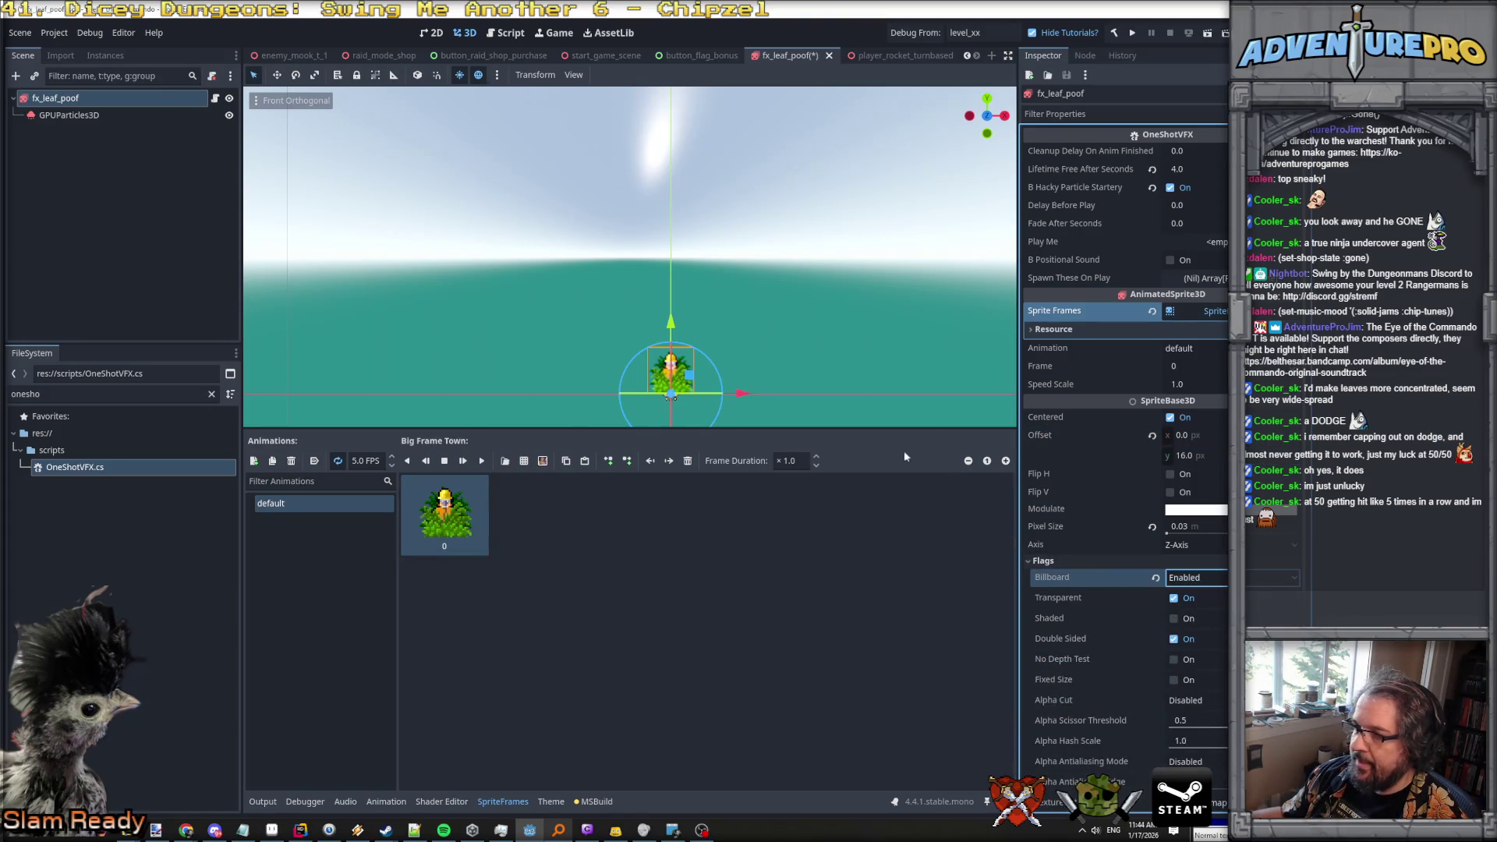
{"action": "scroll", "coordinate": [788, 394], "scroll_direction": "up", "scroll_amount": 3}
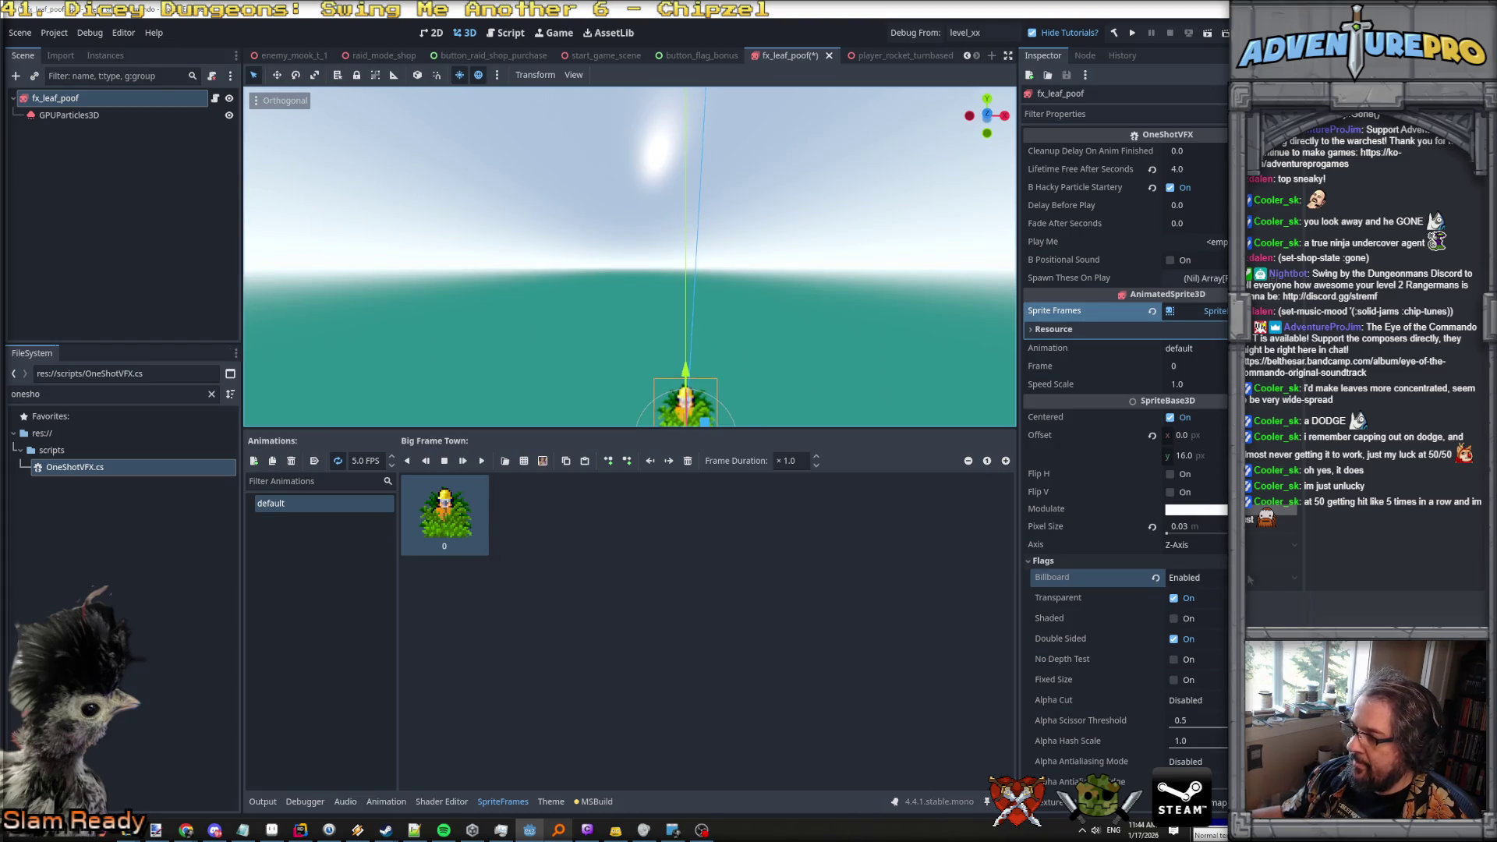
{"action": "scroll", "coordinate": [1178, 683], "scroll_direction": "down", "scroll_amount": 3}
{"action": "scroll", "coordinate": [1173, 616], "scroll_direction": "down", "scroll_amount": 3}
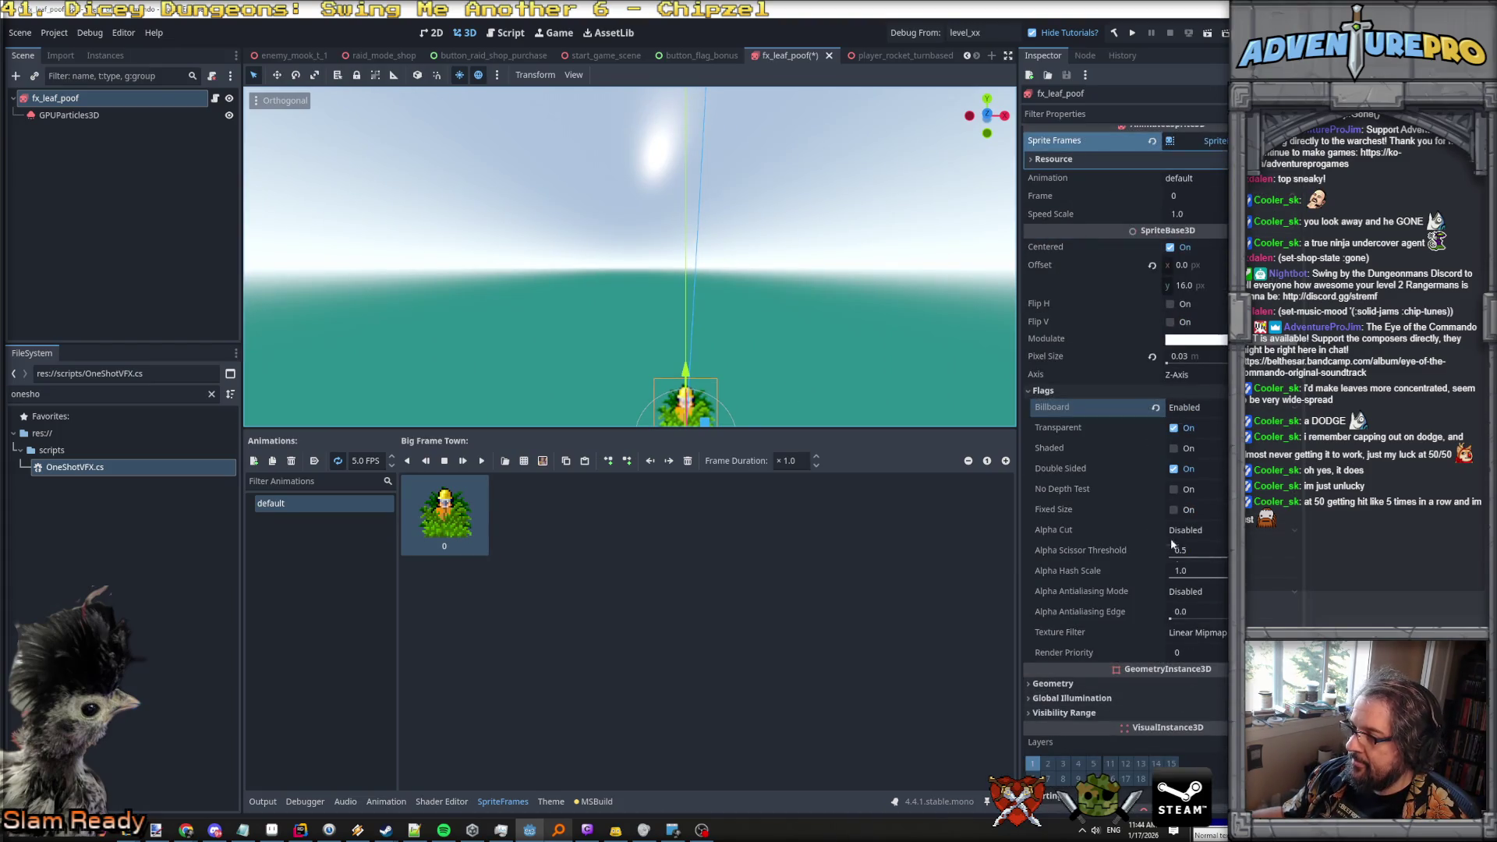
{"action": "left_click", "coordinate": [1205, 634]}
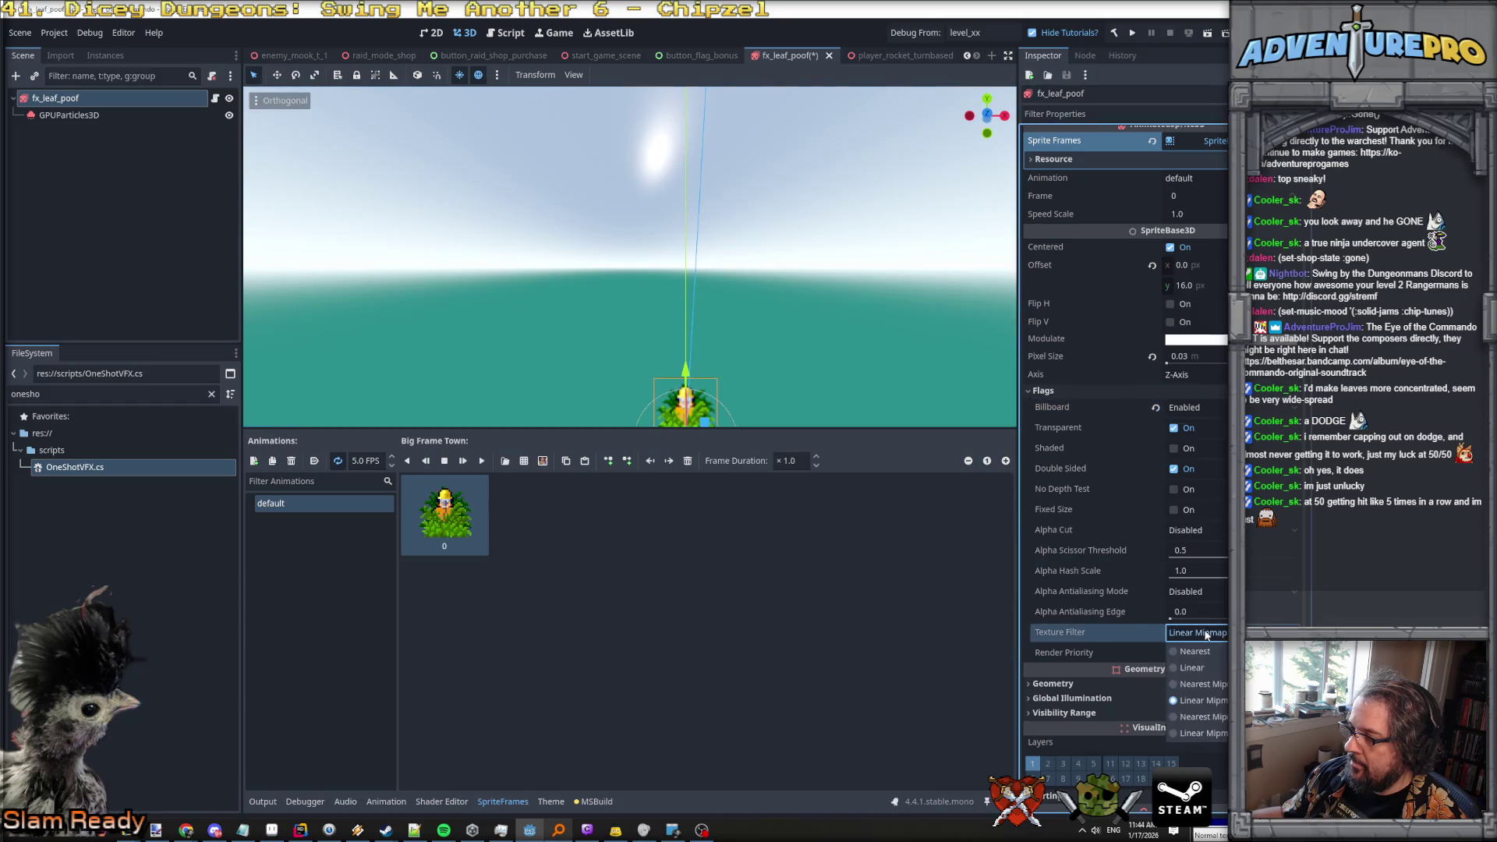
{"action": "scroll", "coordinate": [866, 378], "scroll_direction": "down", "scroll_amount": 1}
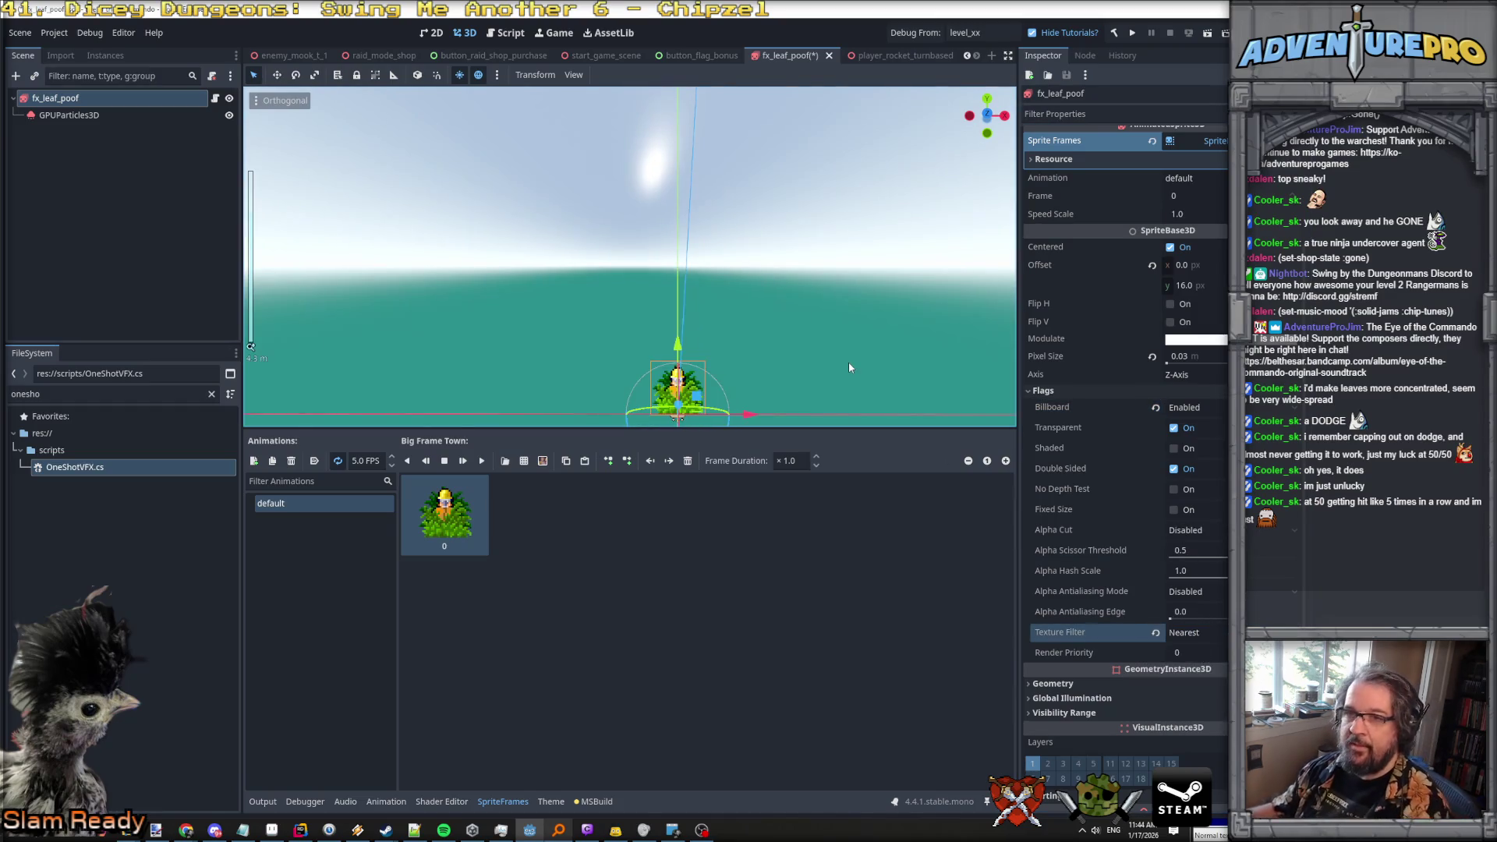
{"action": "left_click", "coordinate": [271, 104]}
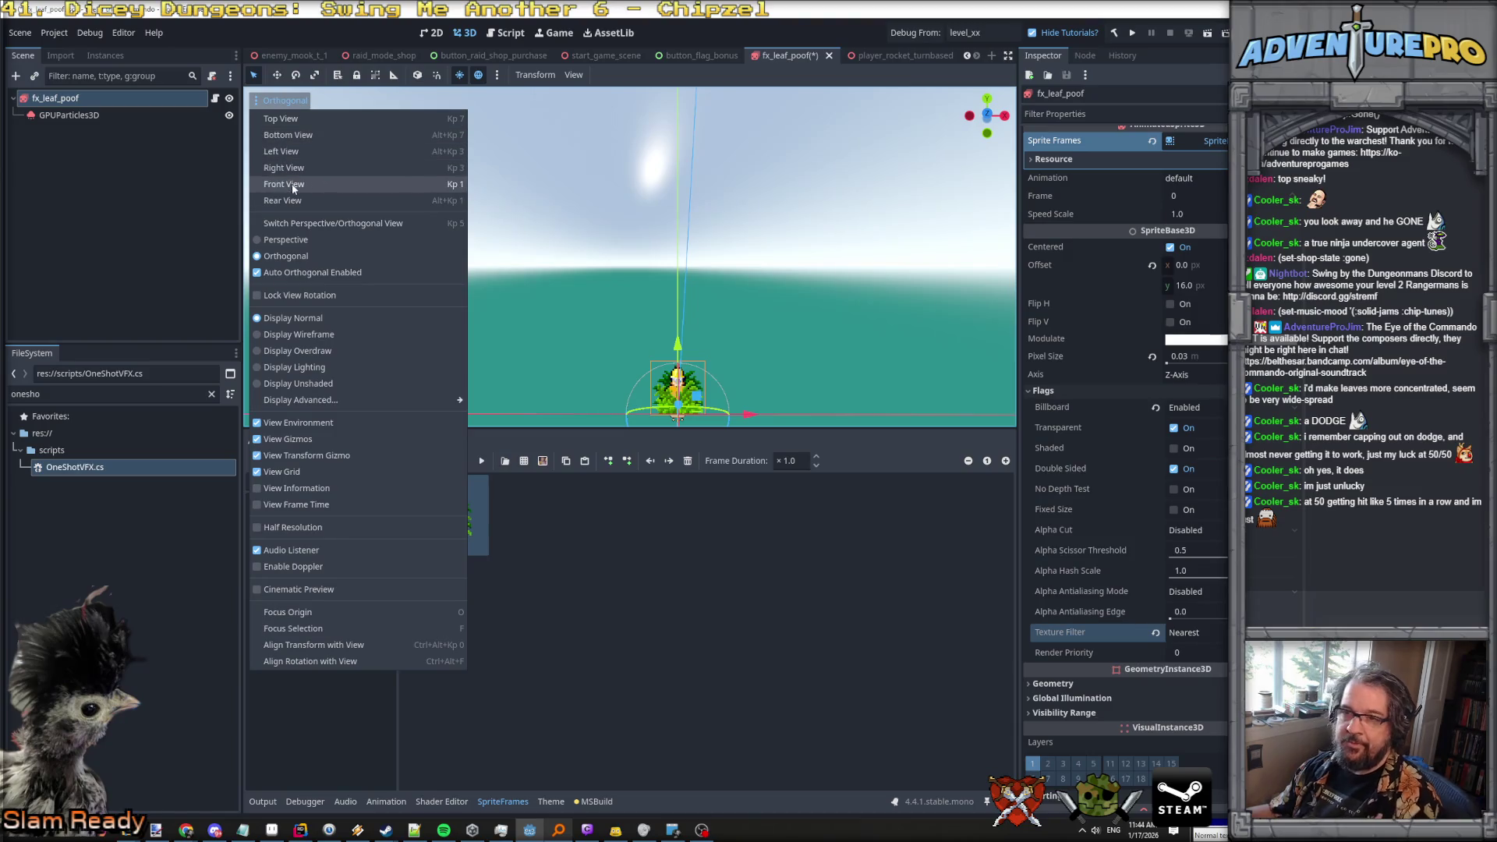
Switch to Front View, frame the GPUParticles3D node, and tick Emitting to replay the leaf burst.
{"action": "left_click", "coordinate": [294, 186]}
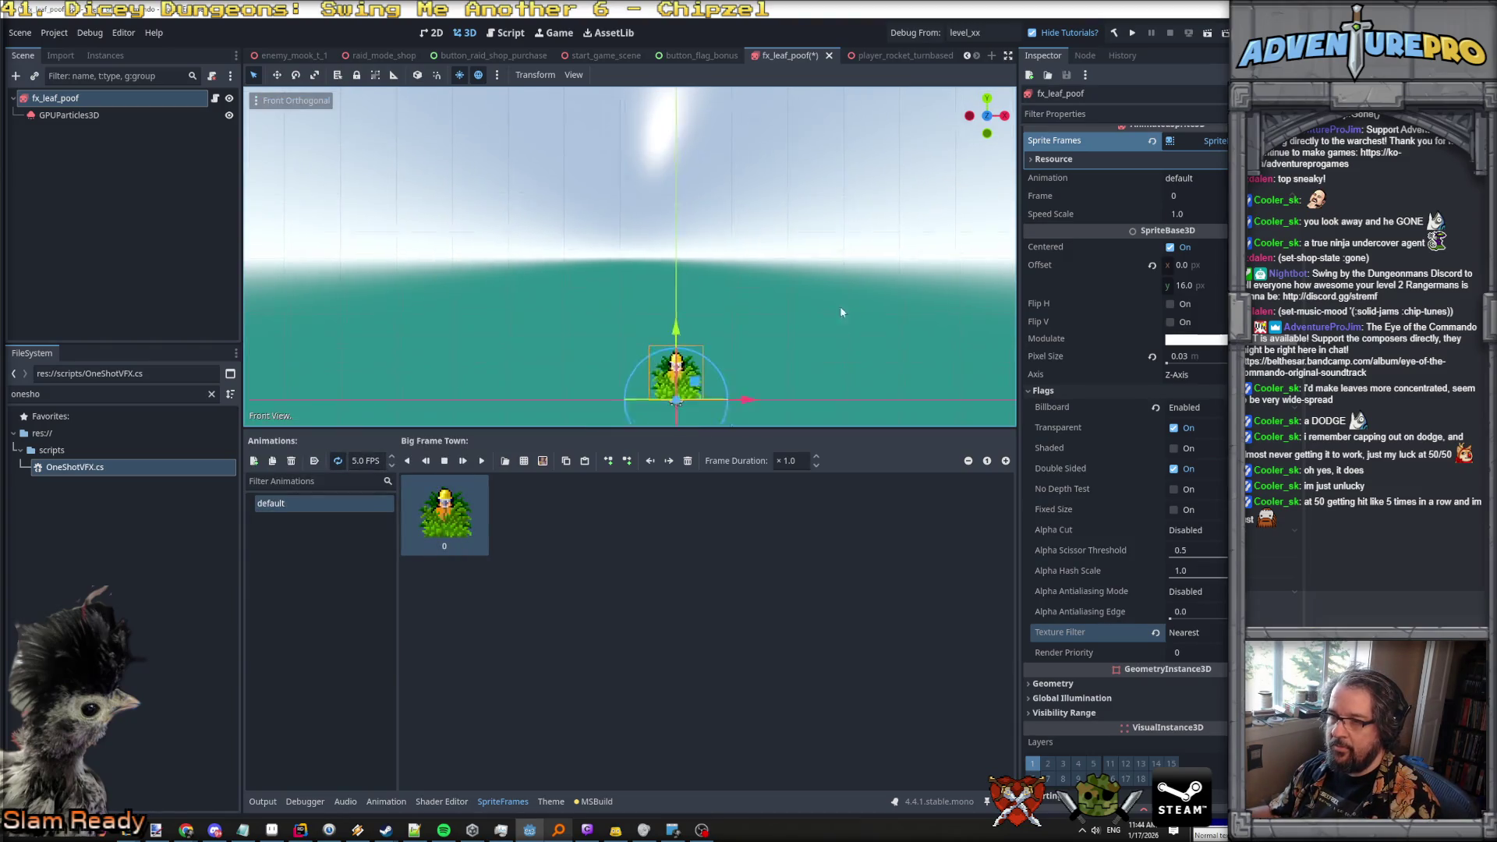
{"action": "left_click", "coordinate": [156, 115]}
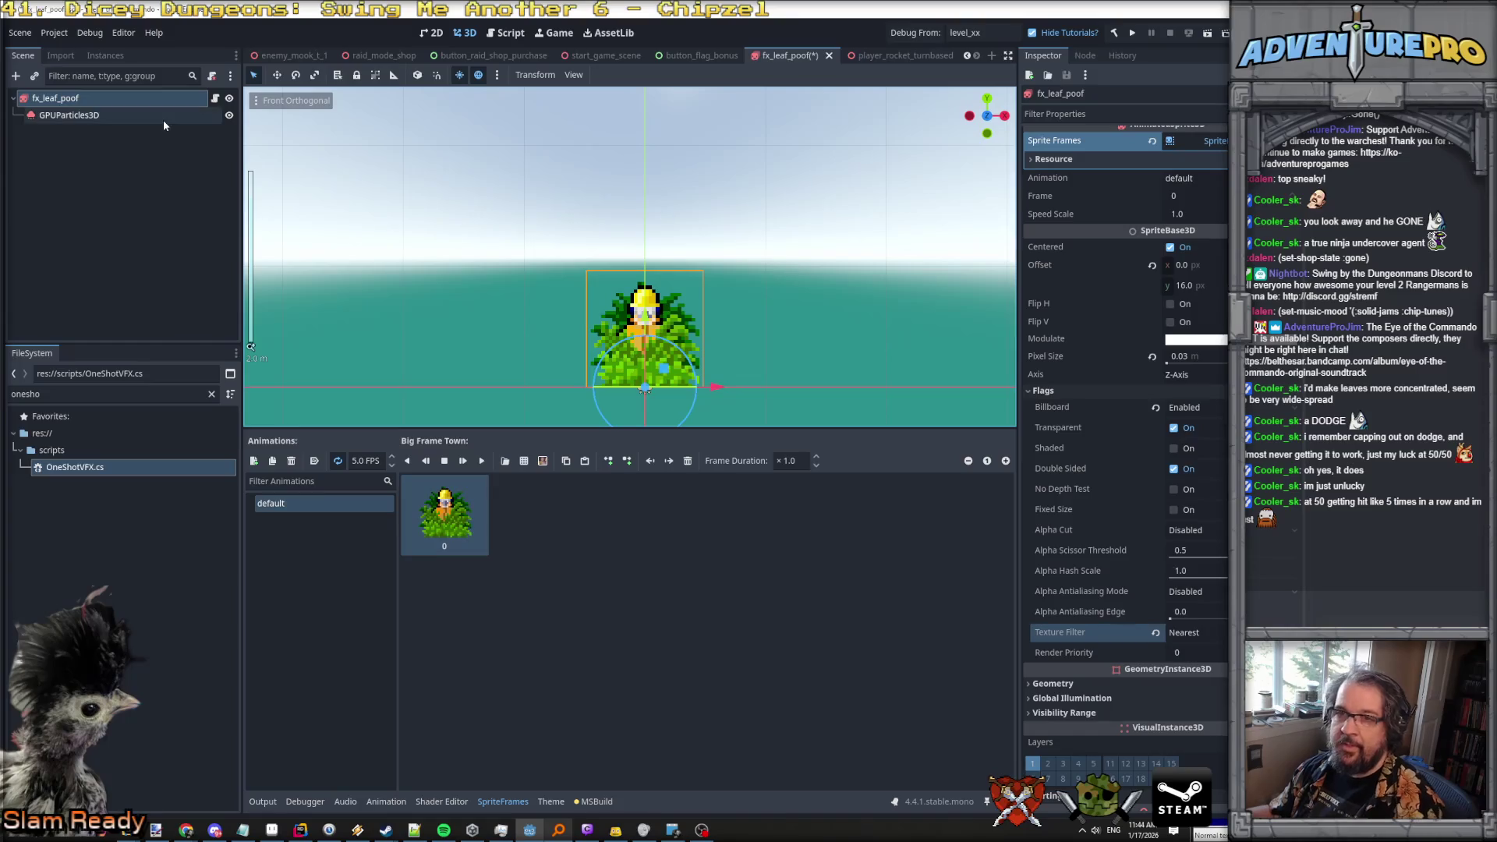
{"action": "key", "text": "f"}
{"action": "scroll", "coordinate": [965, 372], "scroll_direction": "down", "scroll_amount": 3}
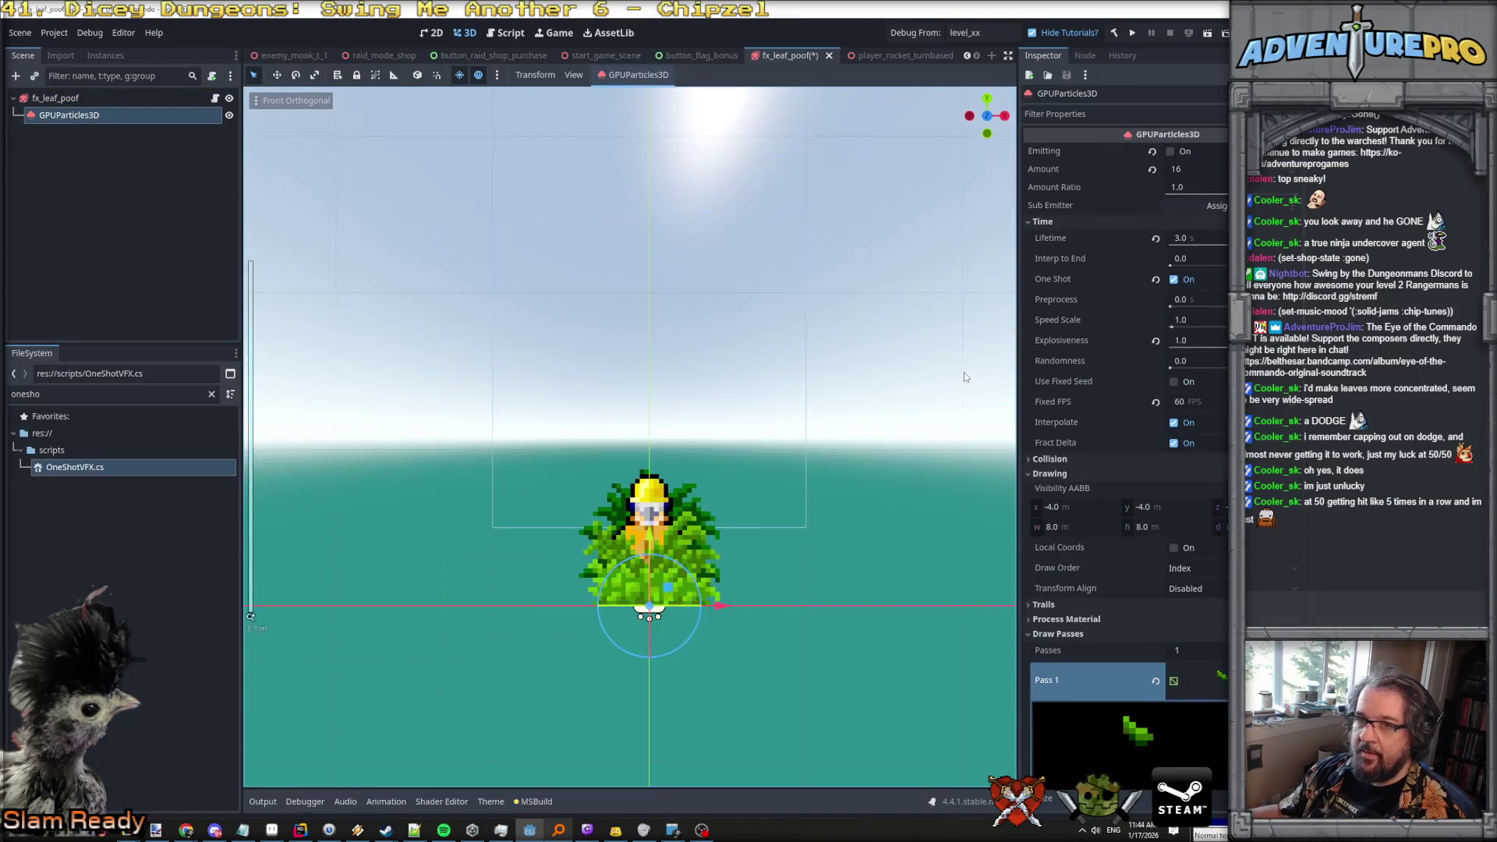
{"action": "left_click", "coordinate": [1170, 152]}
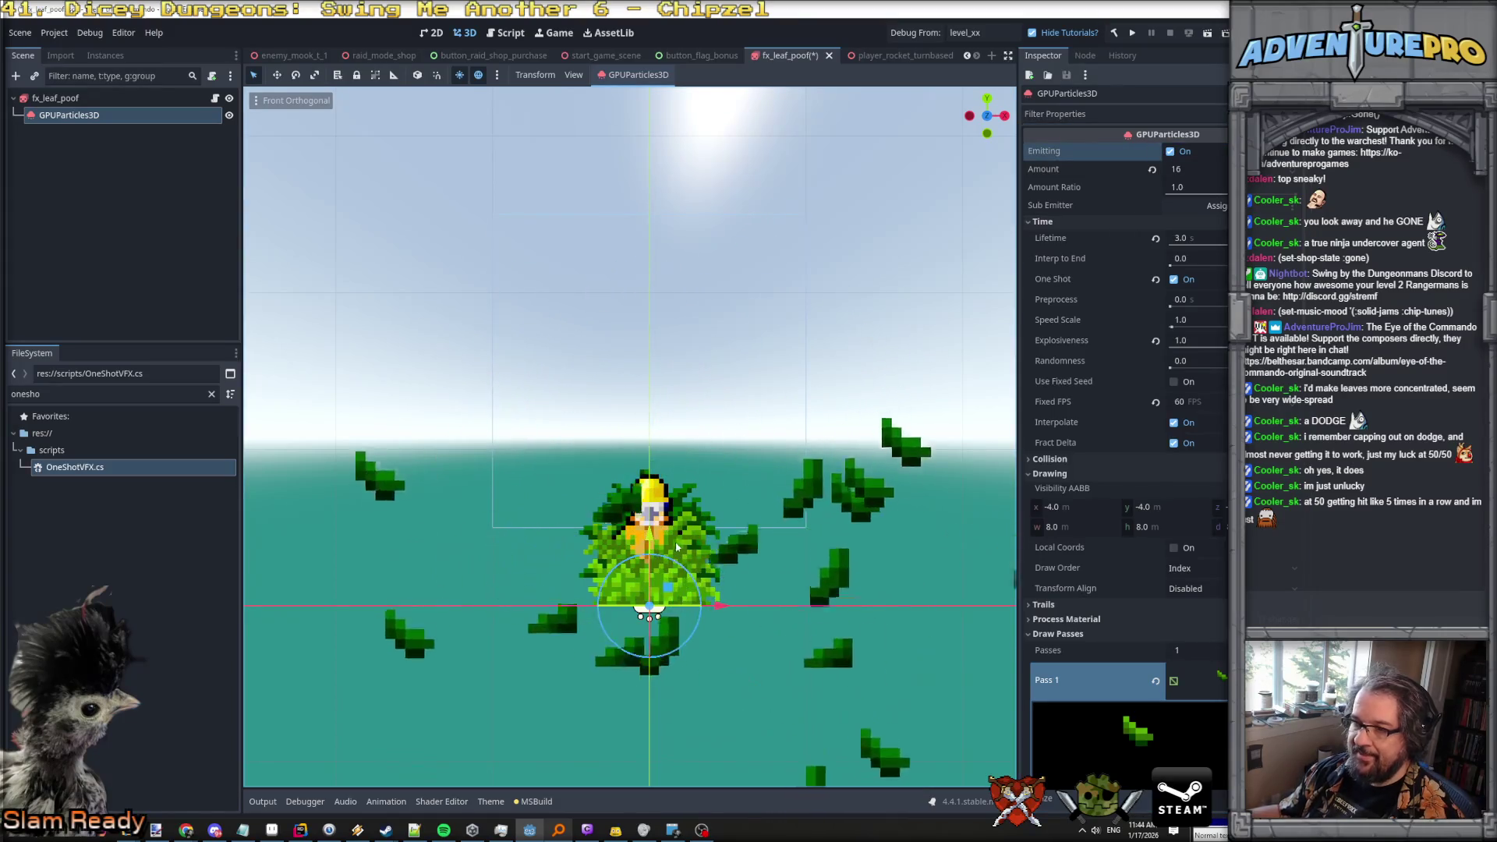
{"action": "left_click", "coordinate": [78, 98]}
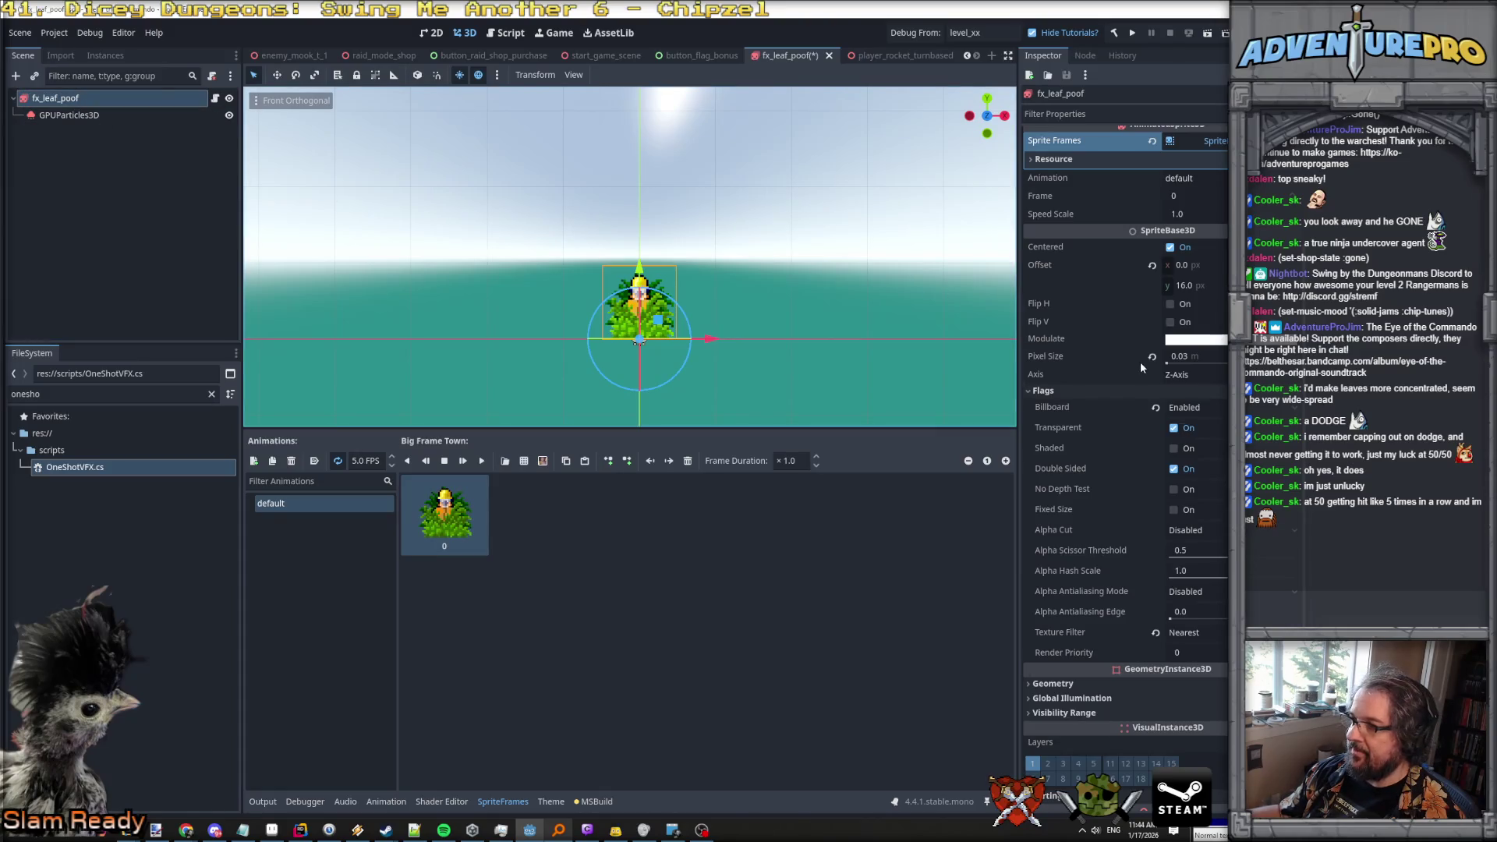
{"action": "left_click", "coordinate": [102, 116]}
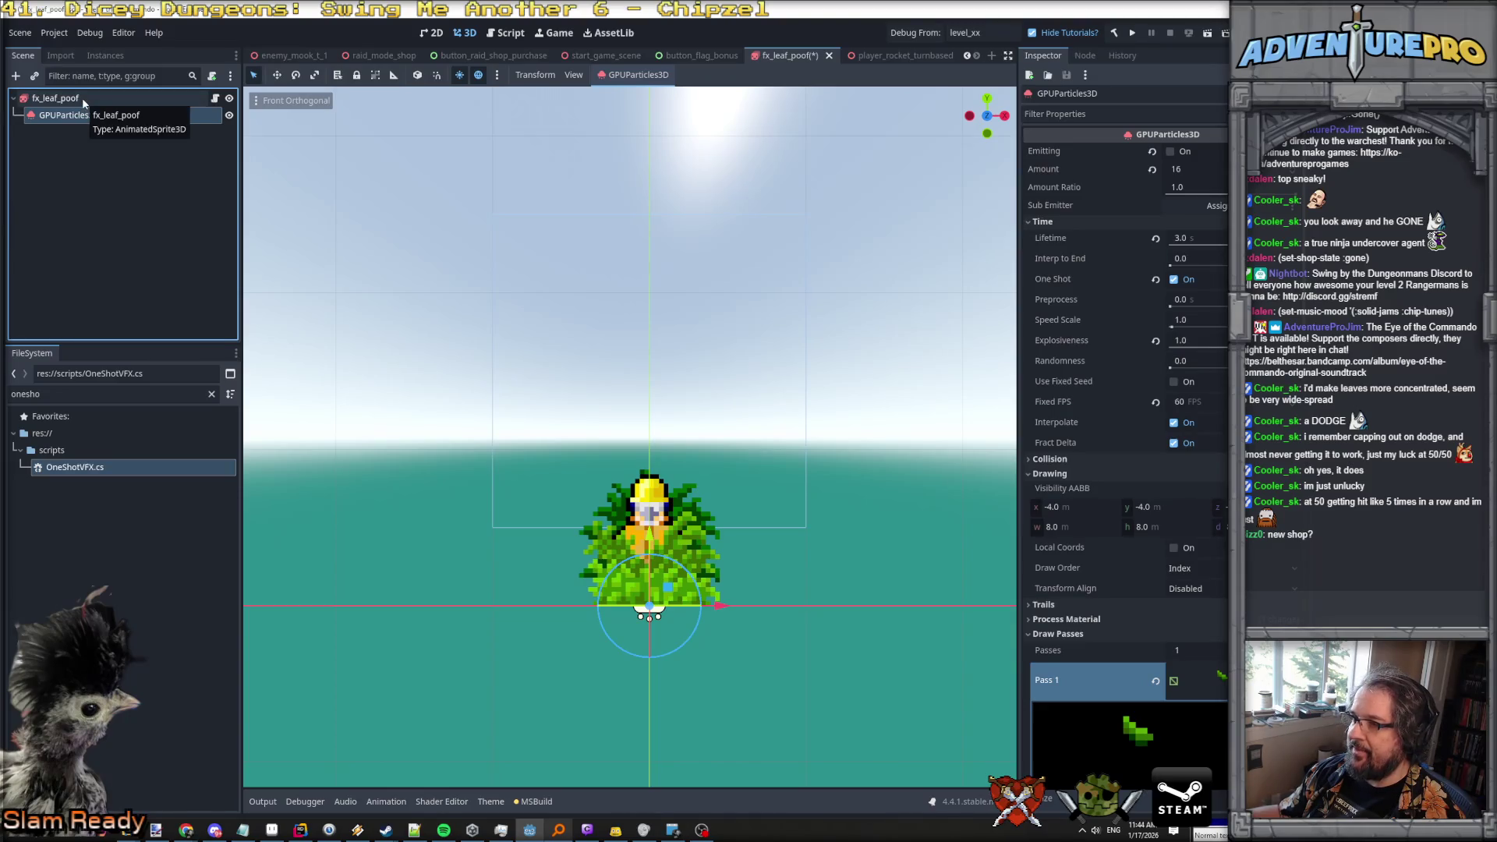
{"action": "scroll", "coordinate": [1084, 546], "scroll_direction": "down", "scroll_amount": 2}
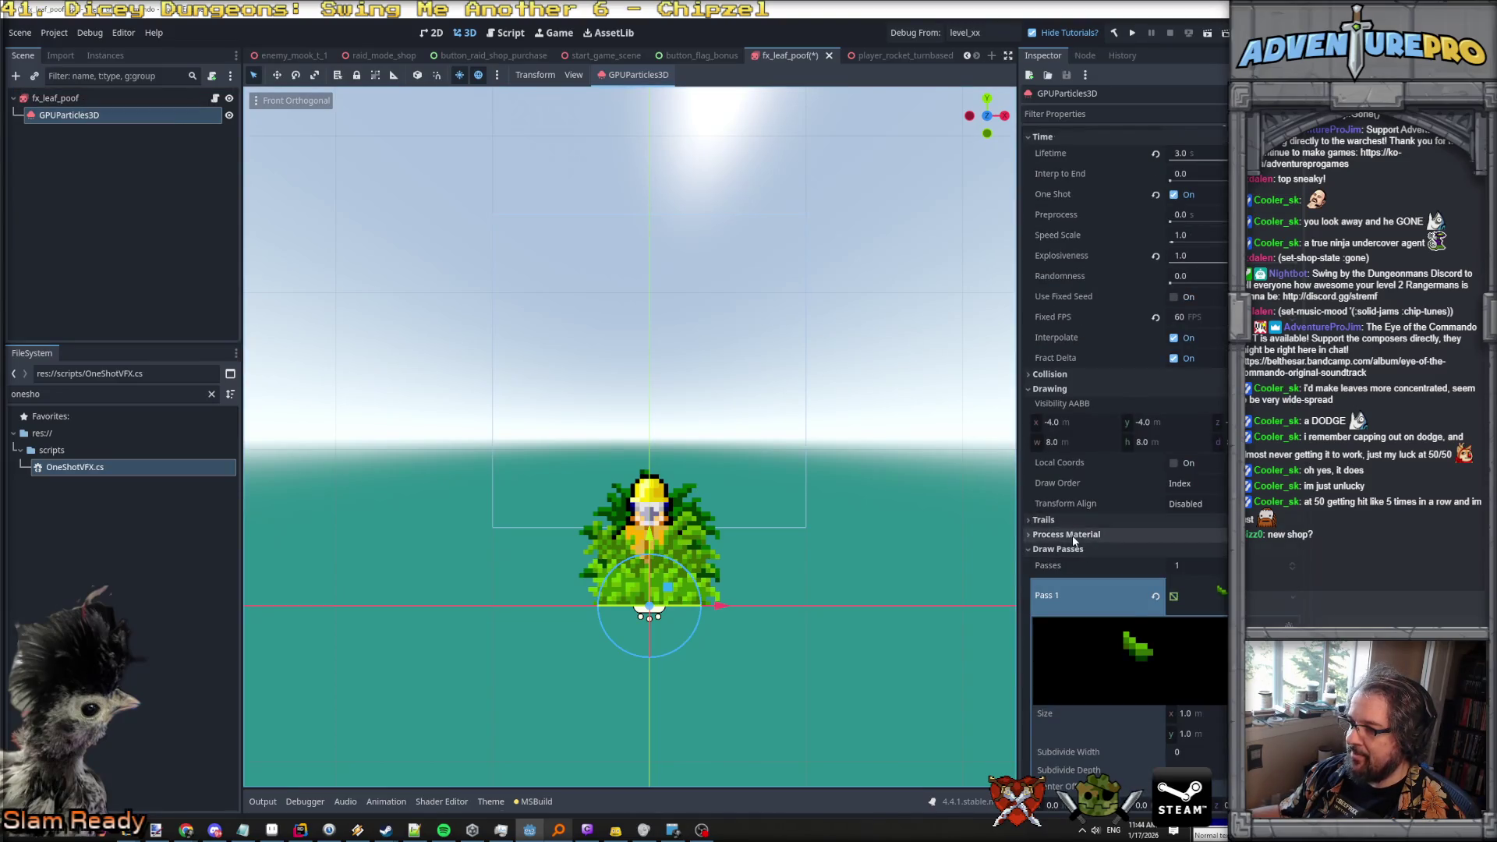
In the Process Material, set the Emission Box Extents x and y to 0.5.
{"action": "scroll", "coordinate": [1073, 534], "scroll_direction": "down", "scroll_amount": 10}
{"action": "scroll", "coordinate": [1073, 535], "scroll_direction": "up", "scroll_amount": 8}
{"action": "scroll", "coordinate": [1072, 535], "scroll_direction": "up", "scroll_amount": 4}
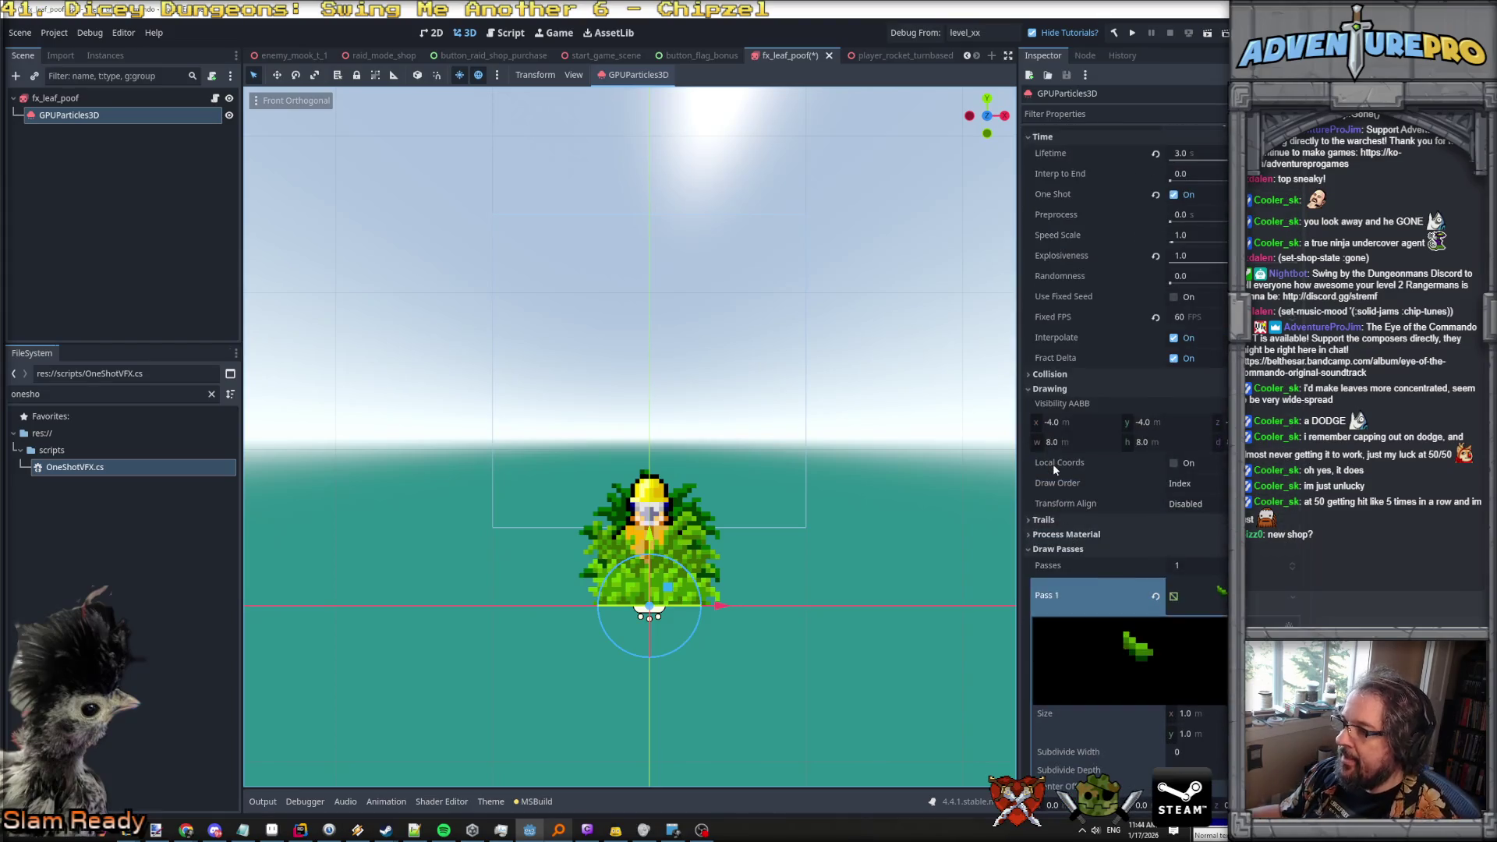
{"action": "scroll", "coordinate": [1087, 358], "scroll_direction": "down", "scroll_amount": 4}
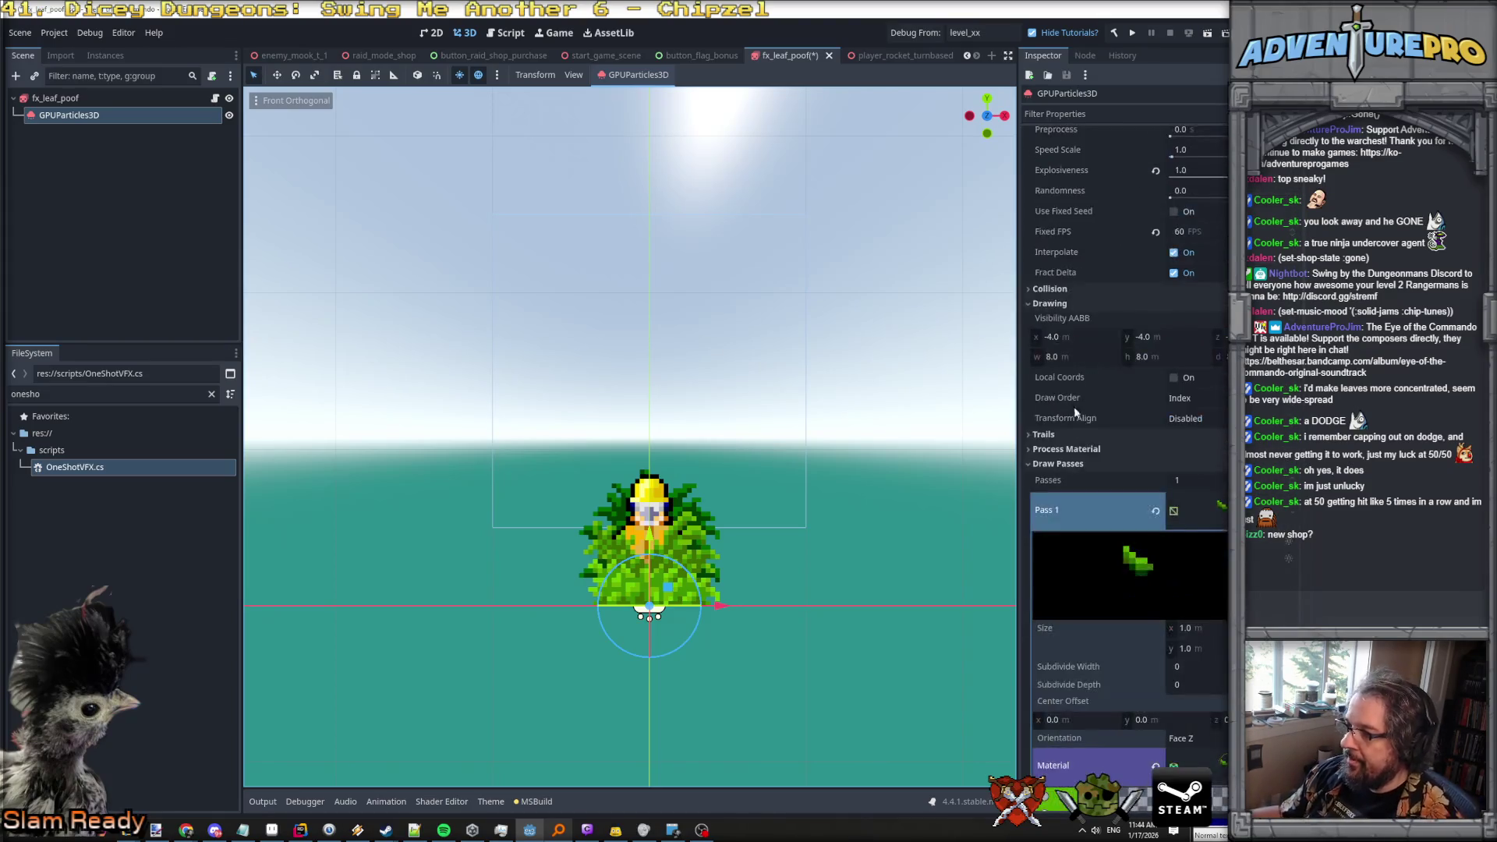
{"action": "left_click", "coordinate": [1072, 450]}
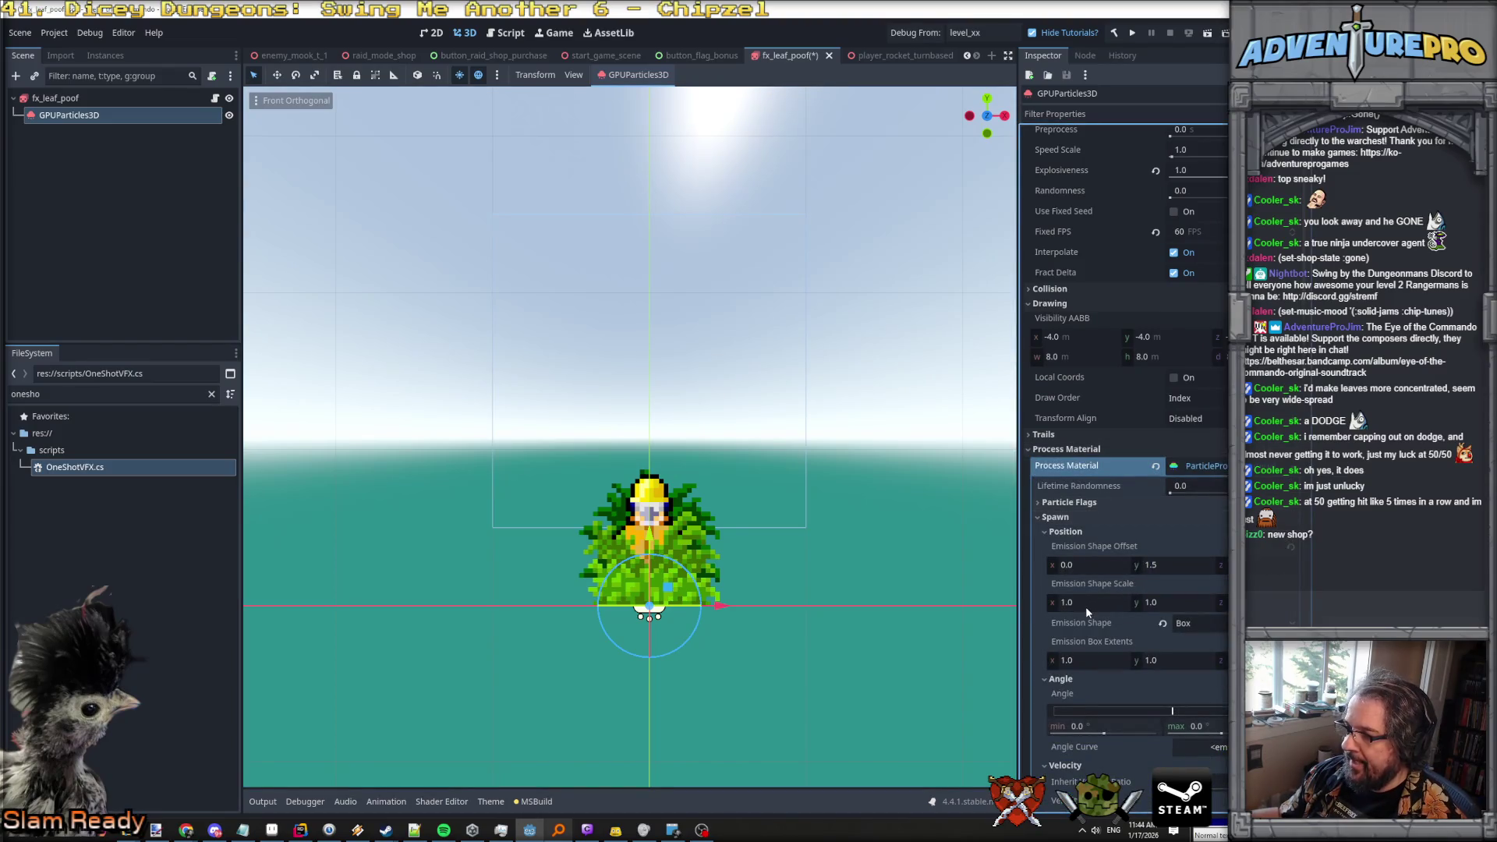
{"action": "left_click", "coordinate": [1189, 571]}
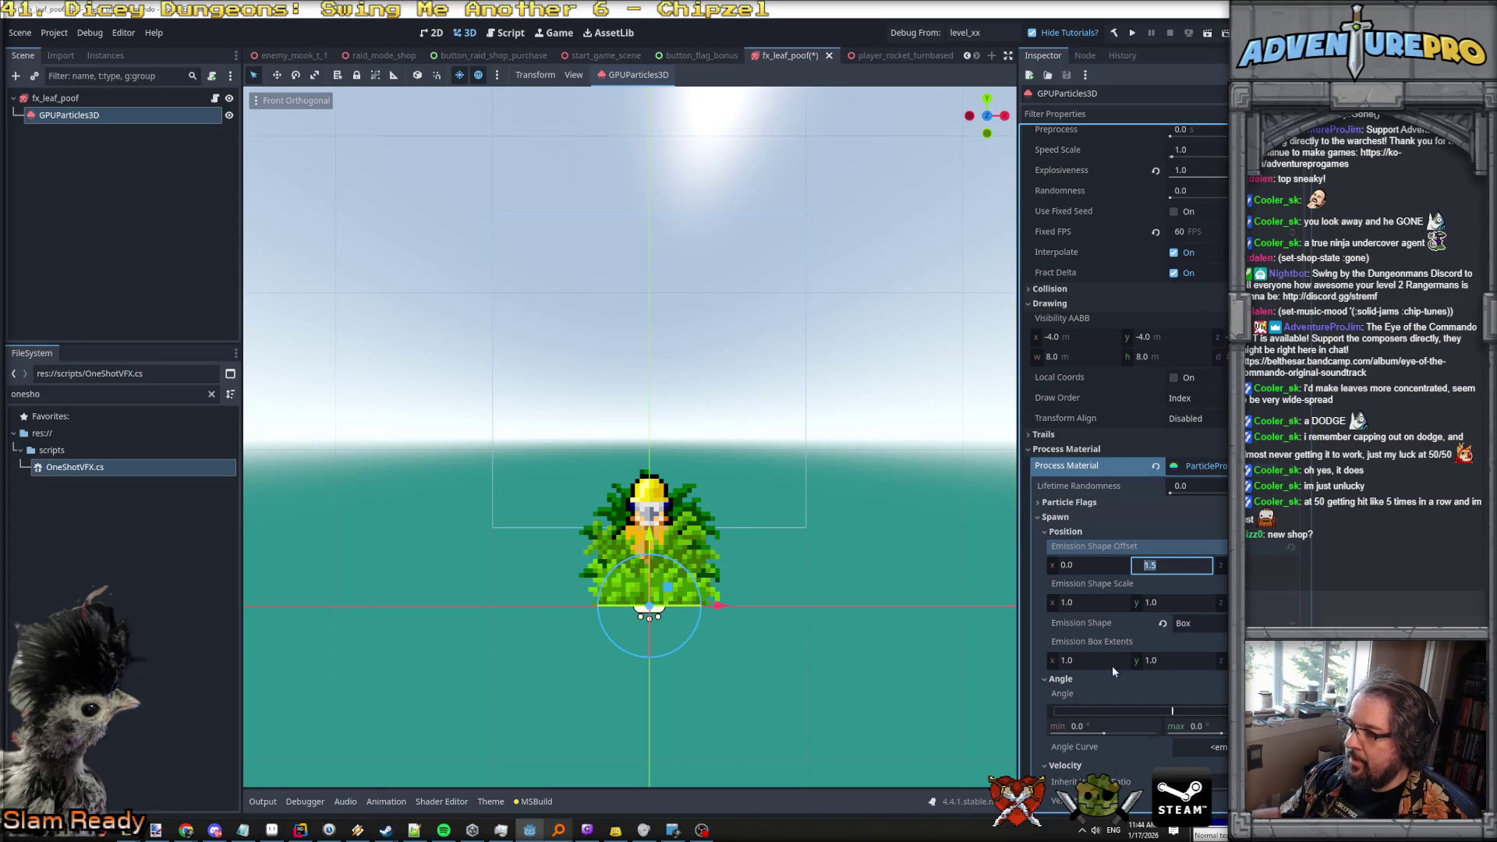
{"action": "left_click", "coordinate": [1092, 661]}
{"action": "type", "text": "1"}
{"action": "type", "text": "0.5"}
{"action": "key", "text": "Tab"}
{"action": "type", "text": "0.0"}
{"action": "left_click", "coordinate": [1179, 659]}
{"action": "type", "text": "0.5"}
{"action": "key", "text": "Tab"}
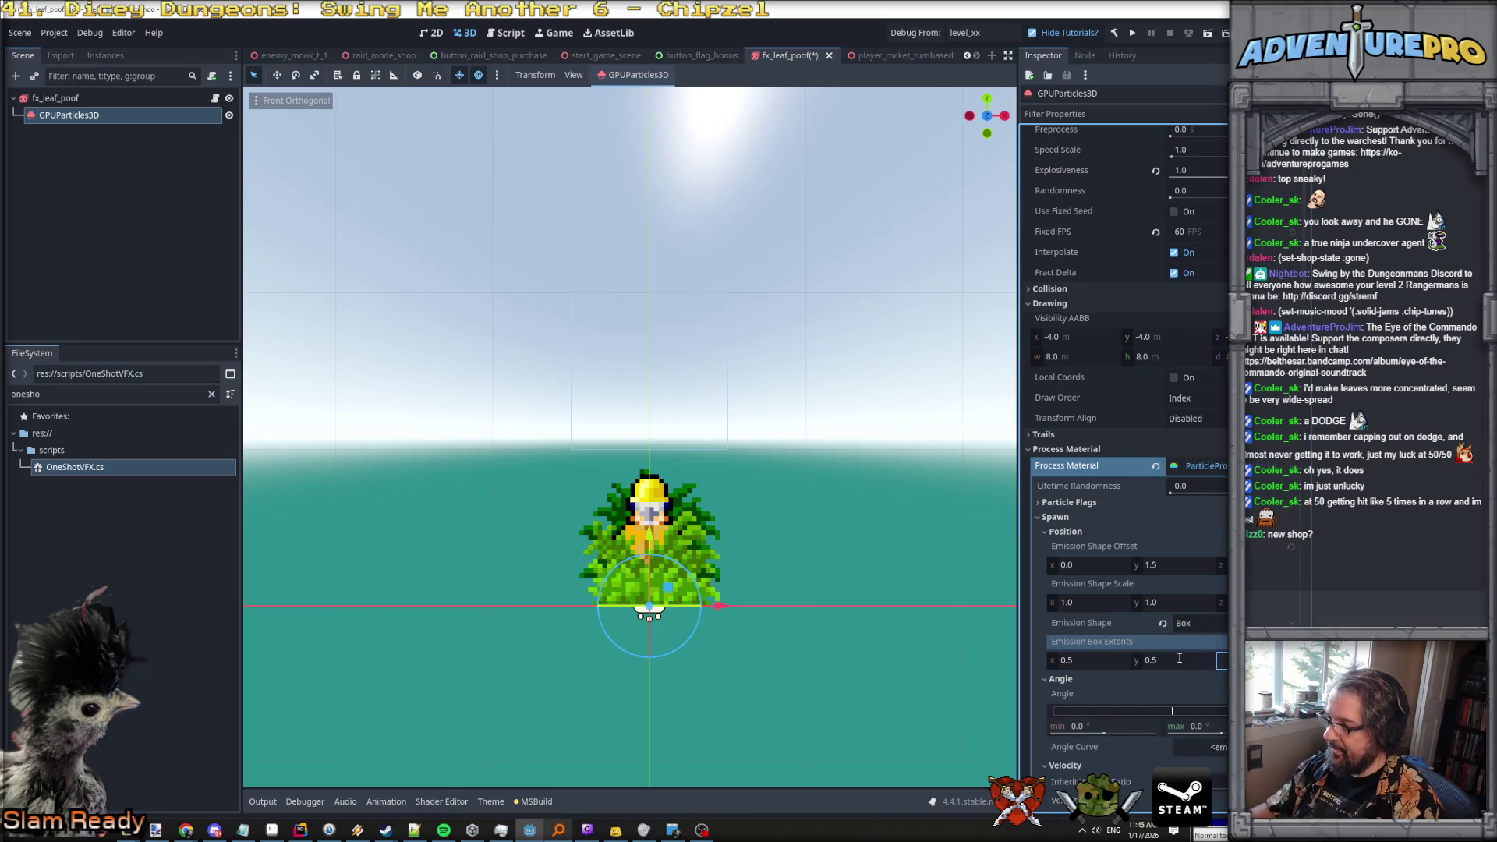
Set Emission Shape Offset y to 1.0 and save the fx_leaf_poof scene.
{"action": "left_click", "coordinate": [1172, 565]}
{"action": "type", "text": "0.5"}
{"action": "key", "text": "Return"}
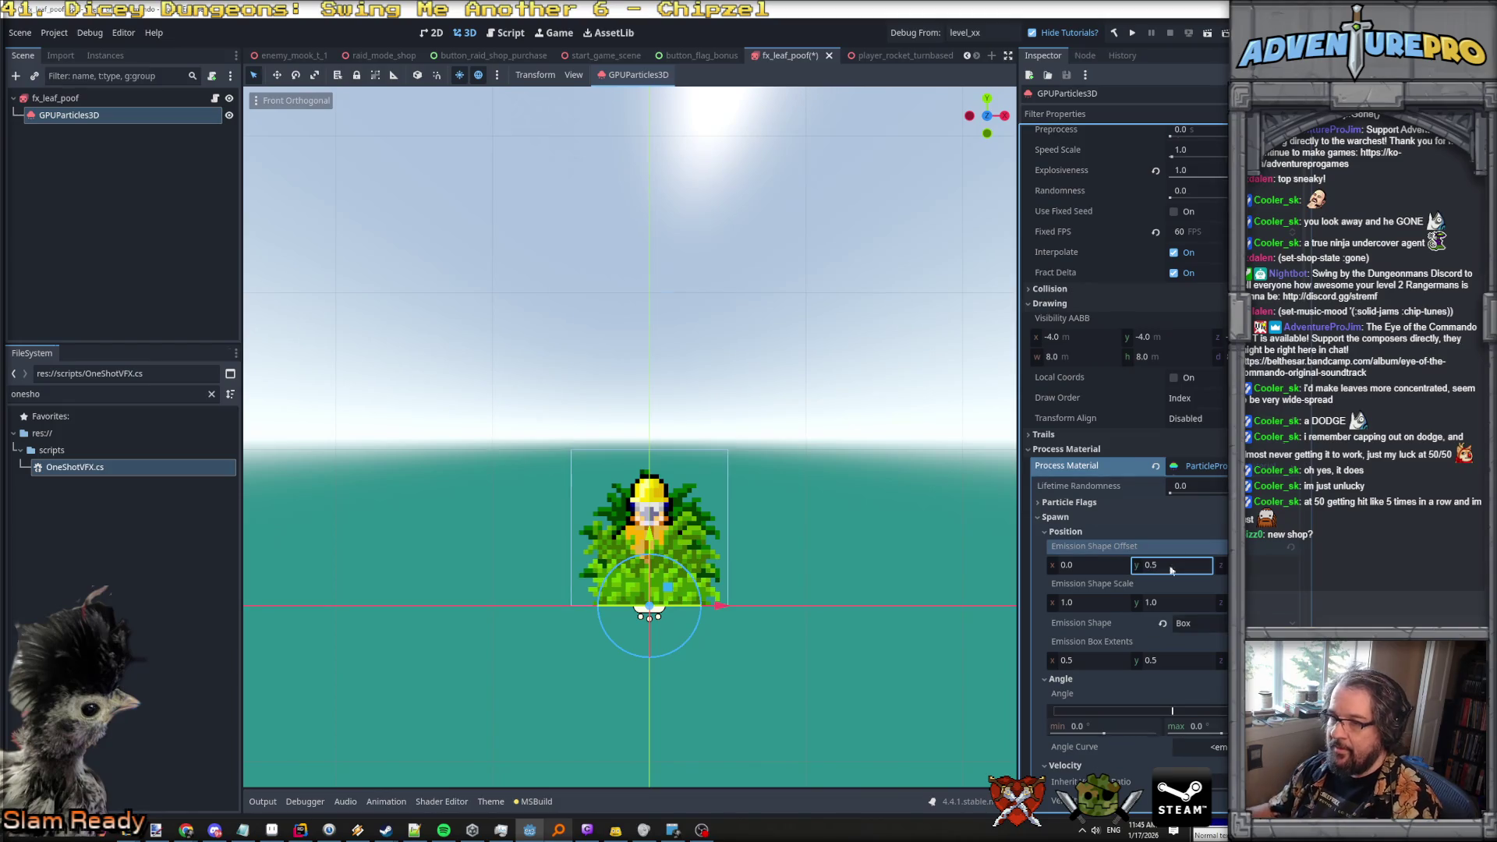
{"action": "mouse_move", "coordinate": [852, 539]}
{"action": "left_mouse_down"}
{"action": "mouse_move", "coordinate": [964, 532]}
{"action": "mouse_move", "coordinate": [798, 488]}
{"action": "left_mouse_up"}
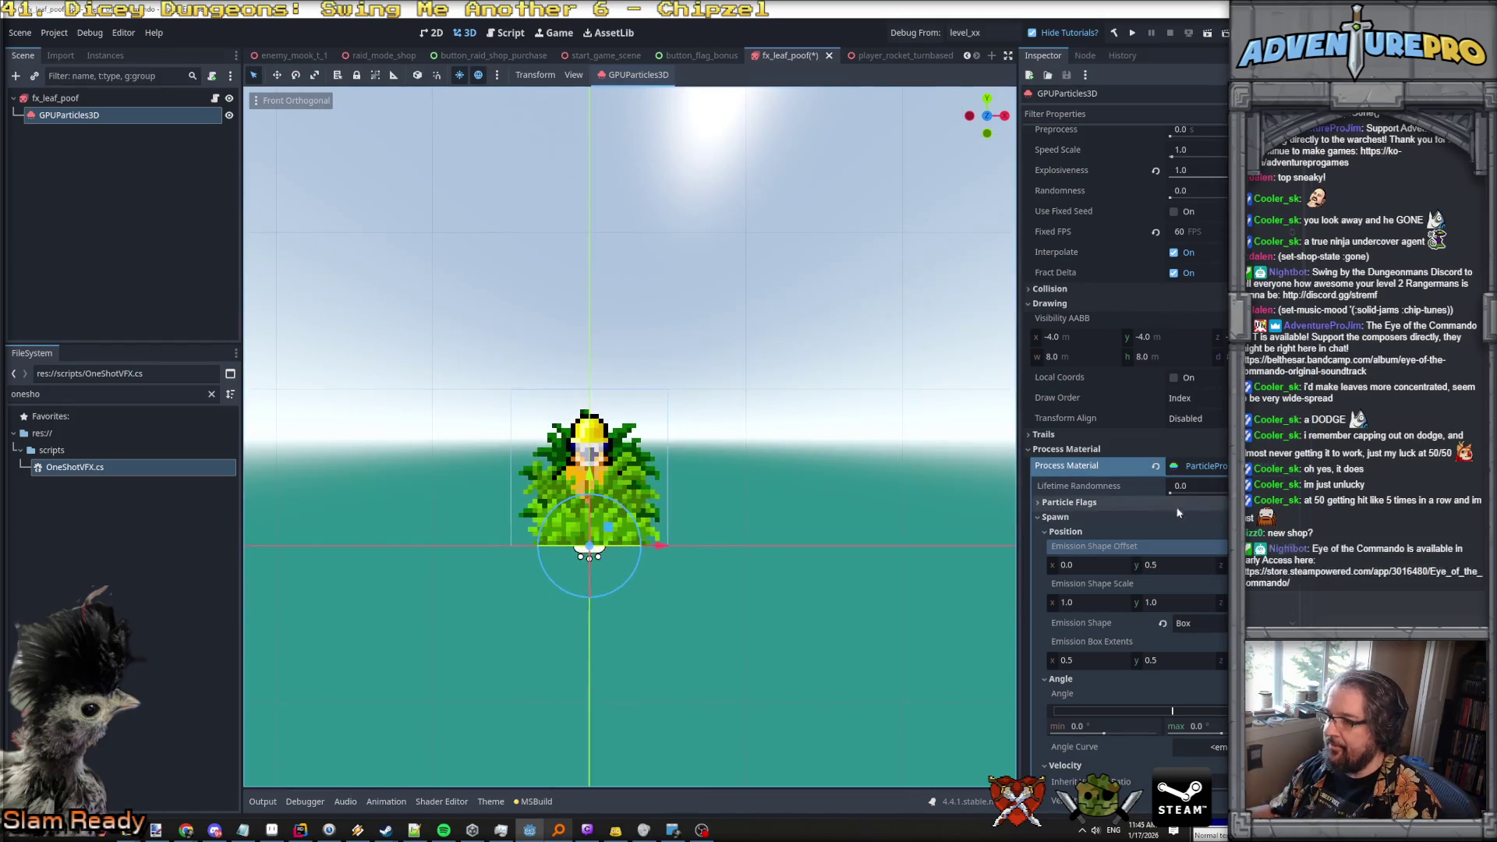
{"action": "left_click", "coordinate": [1182, 566]}
{"action": "type", "text": "1.0"}
{"action": "key", "text": "Return"}
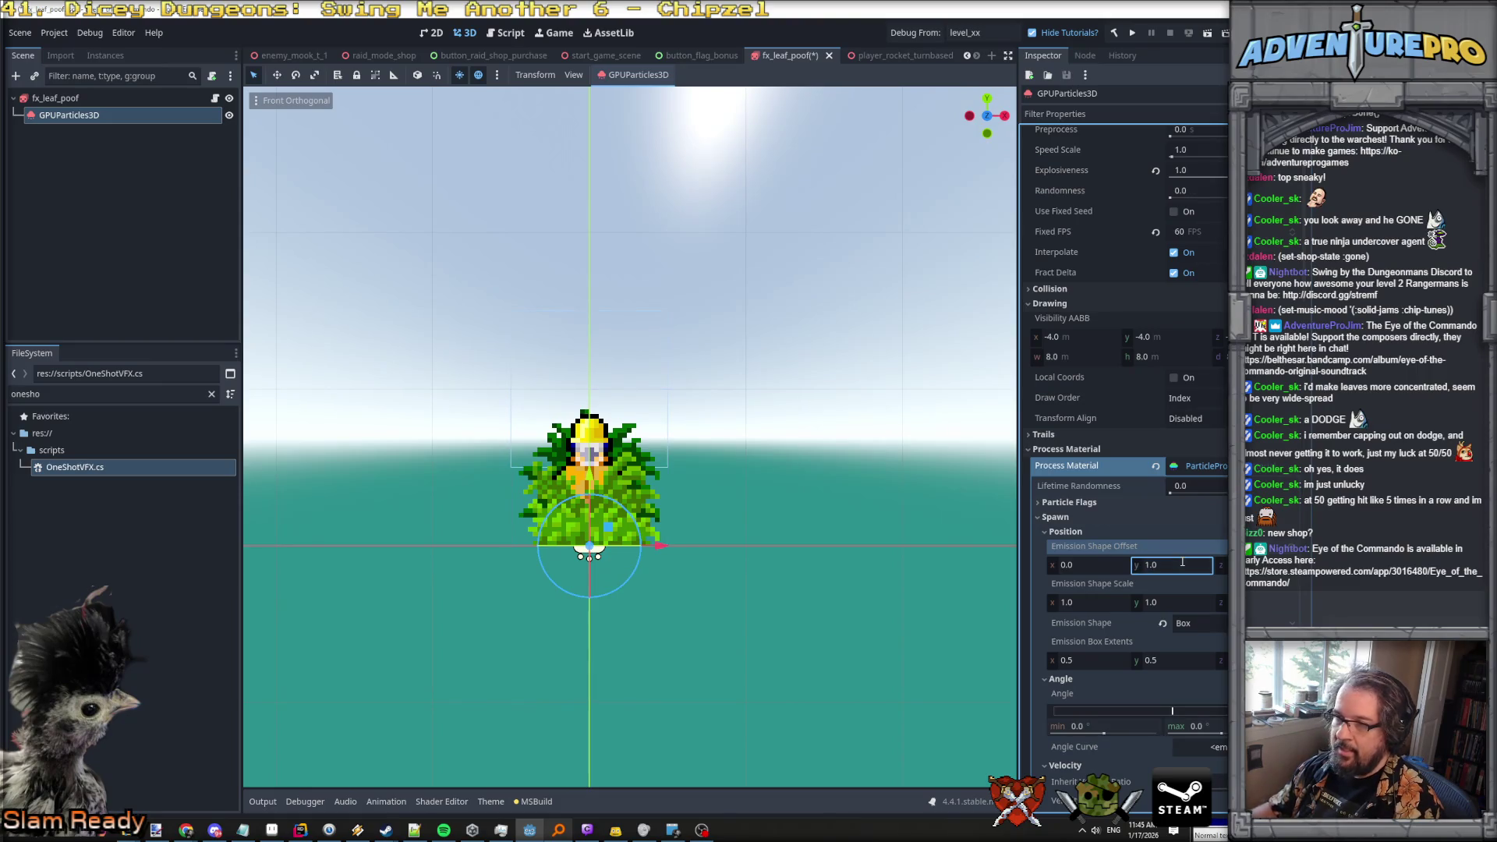
{"action": "key", "text": "ctrl+s"}
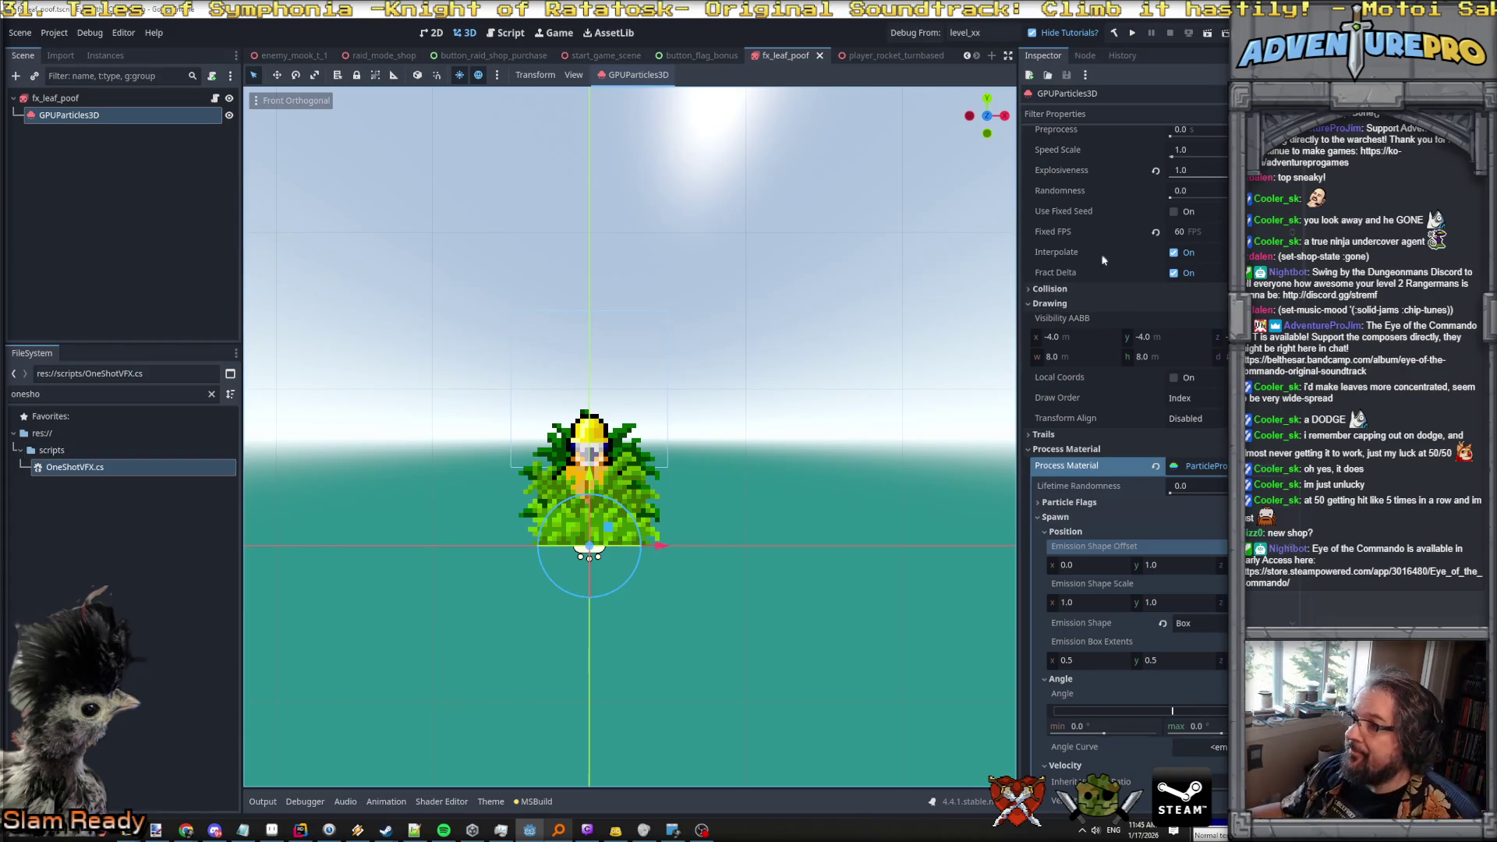
Toggle Emitting repeatedly to replay the one-shot leaf burst with the tightened emission box.
{"action": "scroll", "coordinate": [1123, 249], "scroll_direction": "up", "scroll_amount": 5}
{"action": "left_click", "coordinate": [1171, 152]}
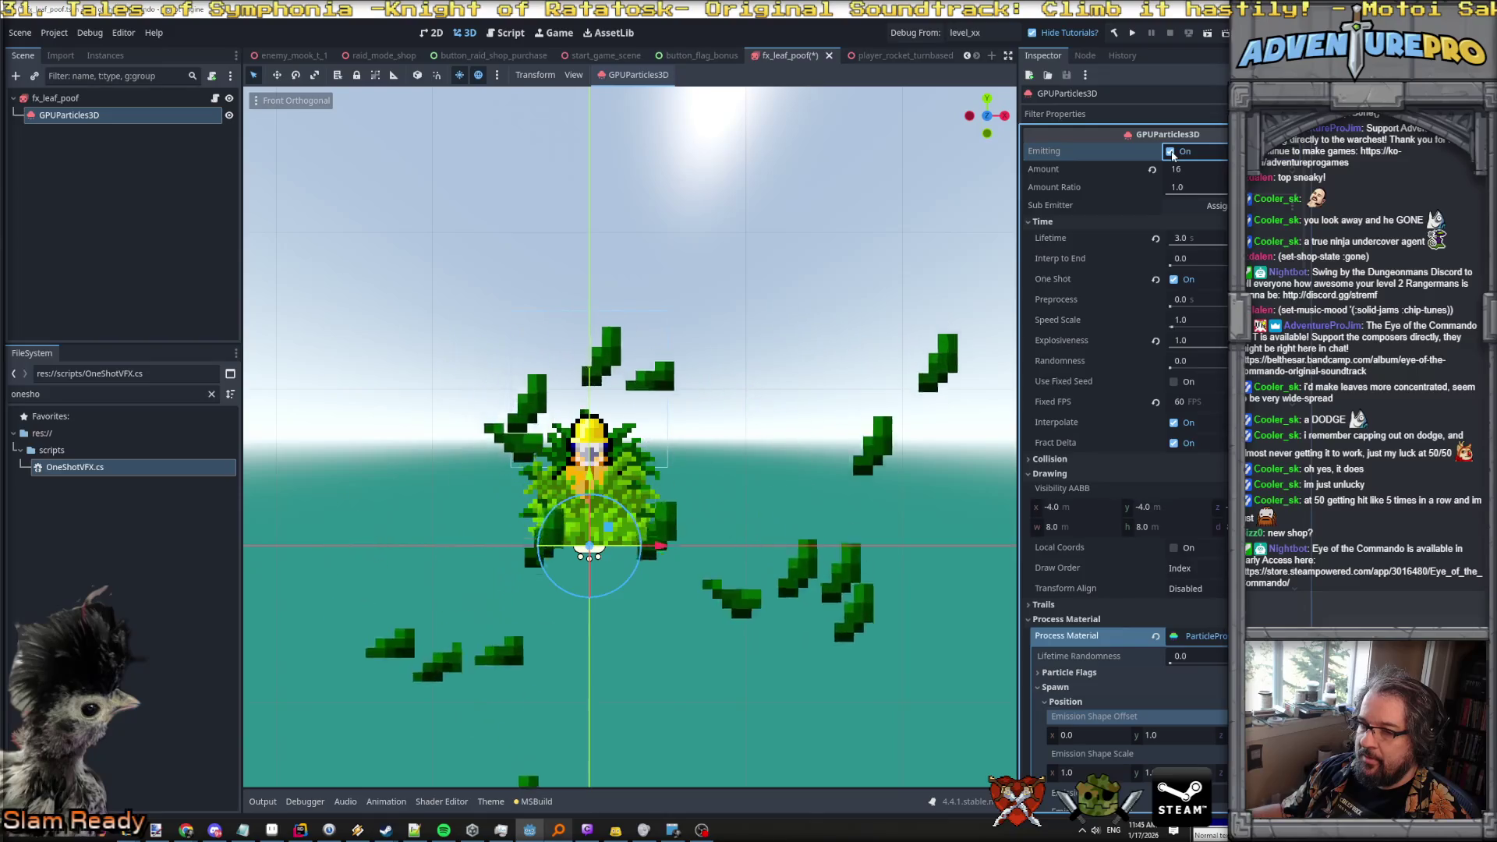
{"action": "left_click", "coordinate": [1171, 152]}
{"action": "left_click", "coordinate": [1171, 152]}
{"action": "left_click", "coordinate": [1171, 152]}
{"action": "left_click", "coordinate": [1171, 152]}
{"action": "left_click", "coordinate": [1171, 152]}
{"action": "left_click", "coordinate": [1171, 152]}
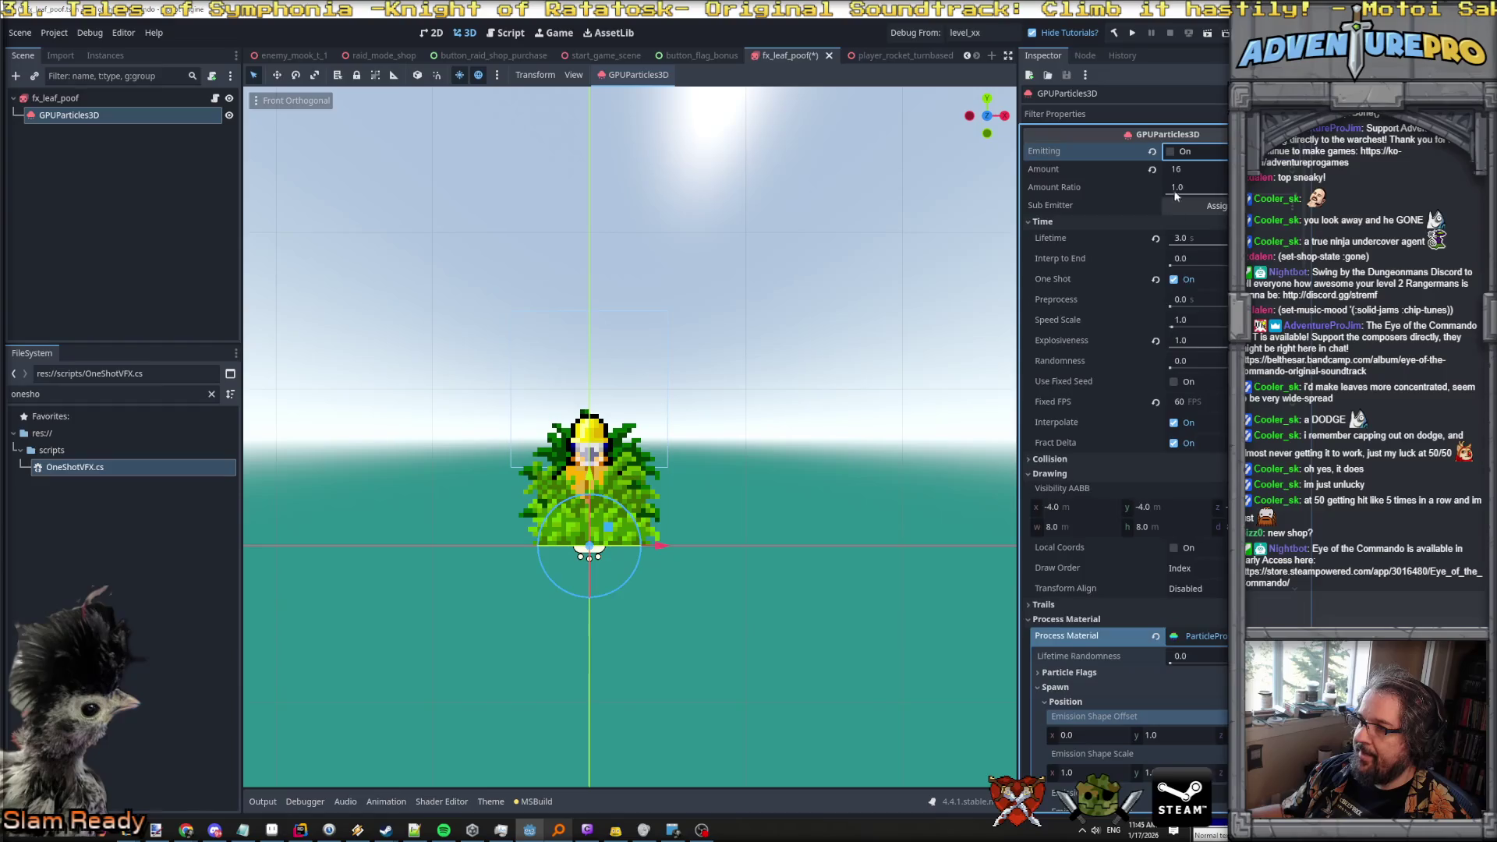
{"action": "left_click", "coordinate": [1171, 152]}
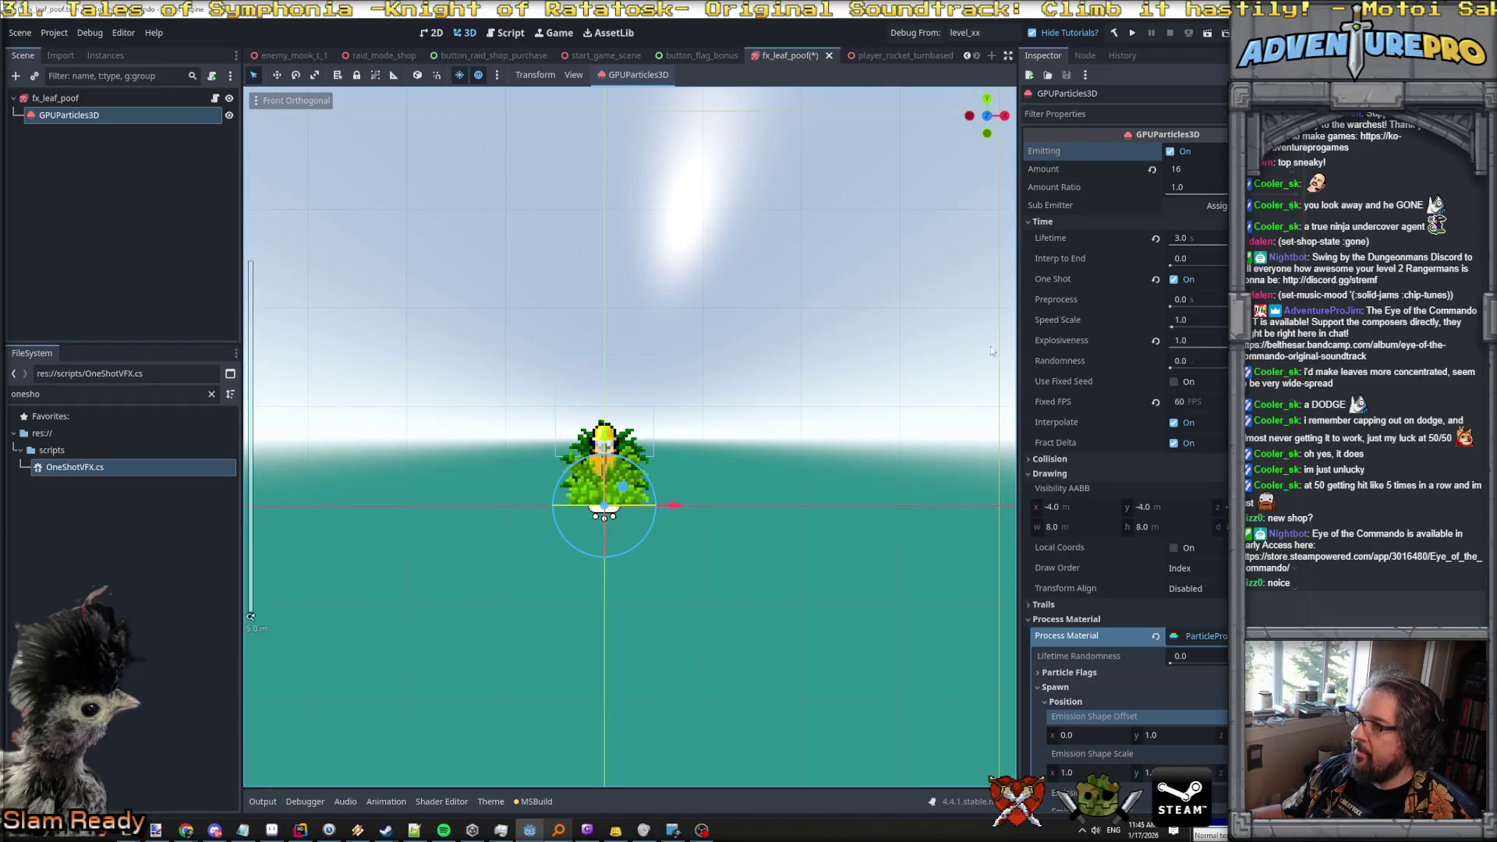
{"action": "left_click", "coordinate": [1171, 151]}
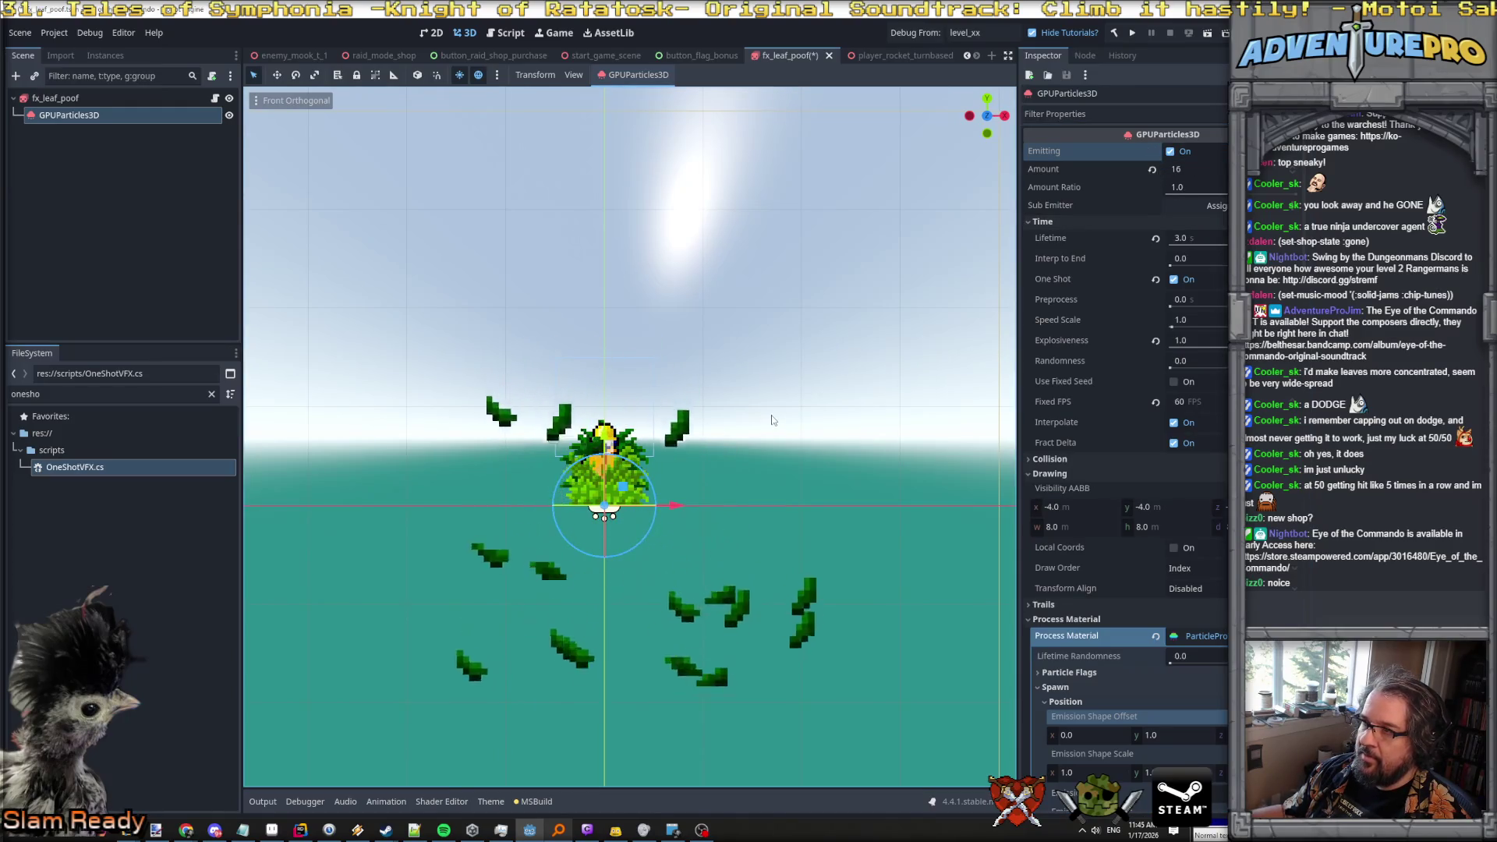
{"action": "left_click", "coordinate": [1171, 152]}
{"action": "left_click", "coordinate": [1171, 153]}
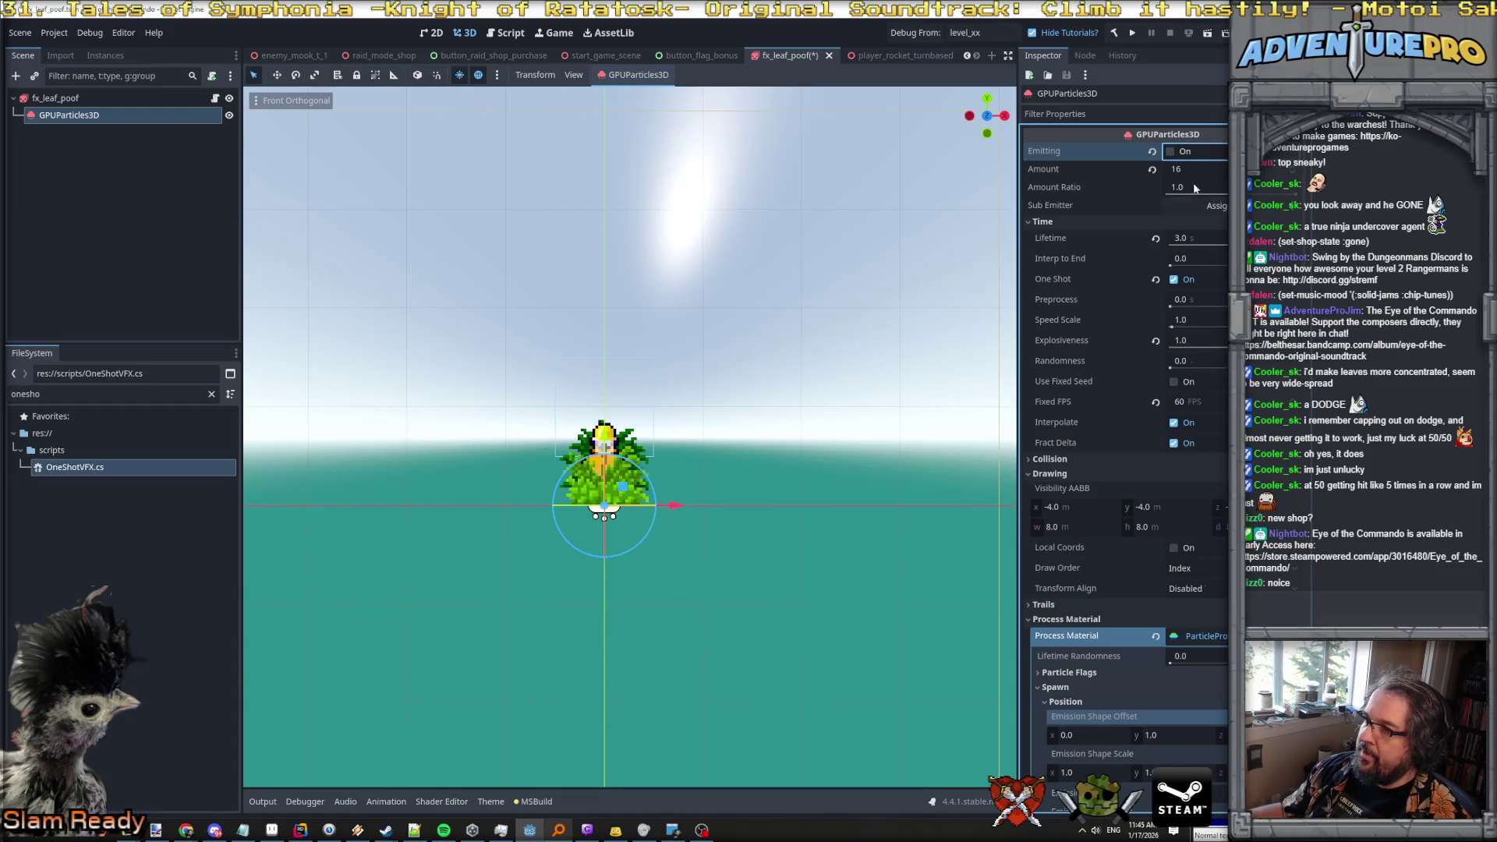
{"action": "left_click", "coordinate": [1172, 153]}
{"action": "left_click", "coordinate": [54, 98]}
{"action": "left_click", "coordinate": [97, 116]}
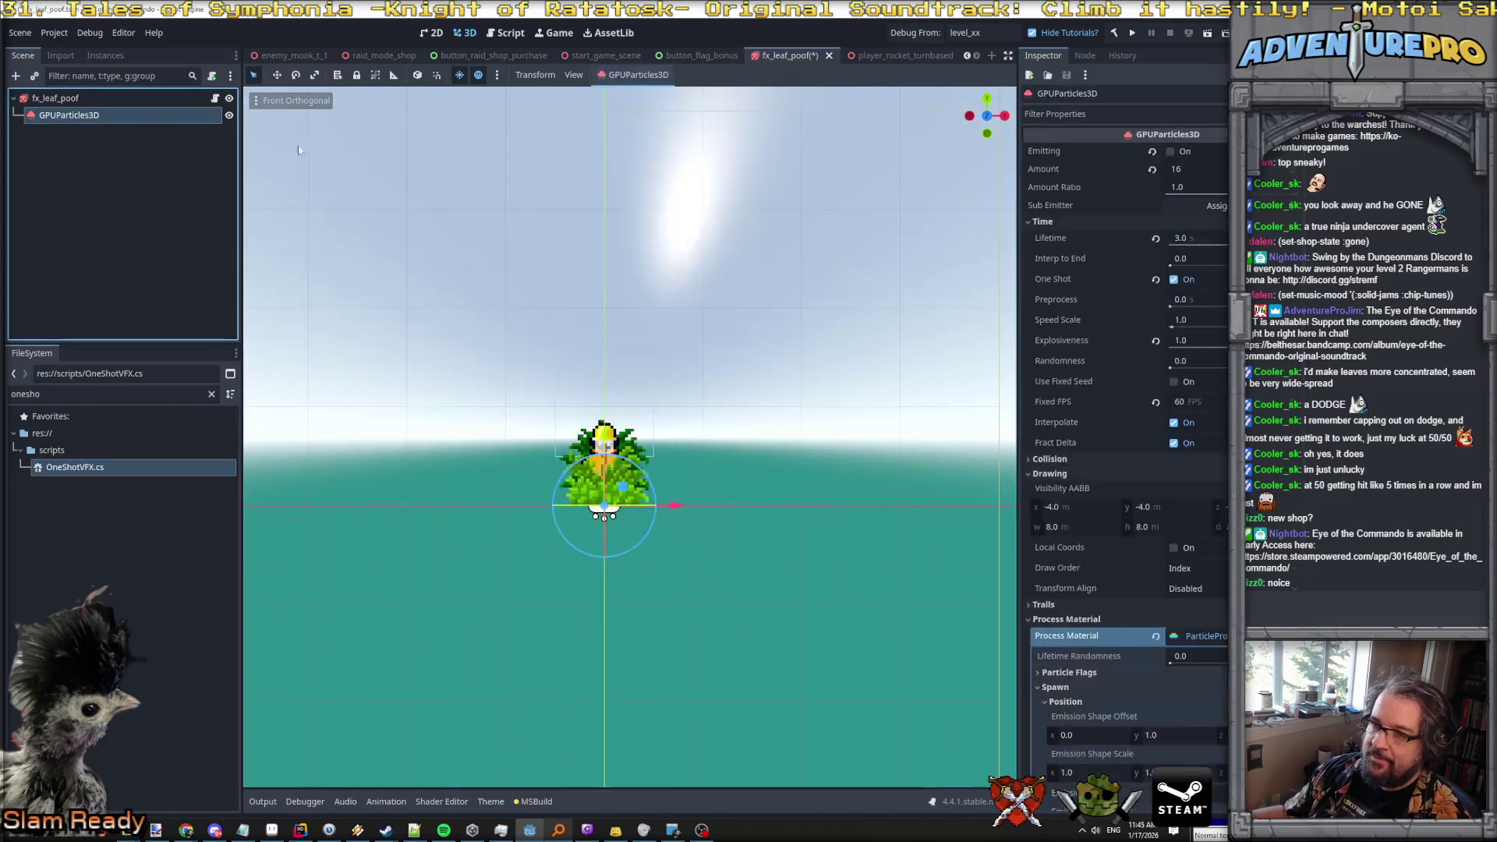
{"action": "left_click", "coordinate": [1171, 152]}
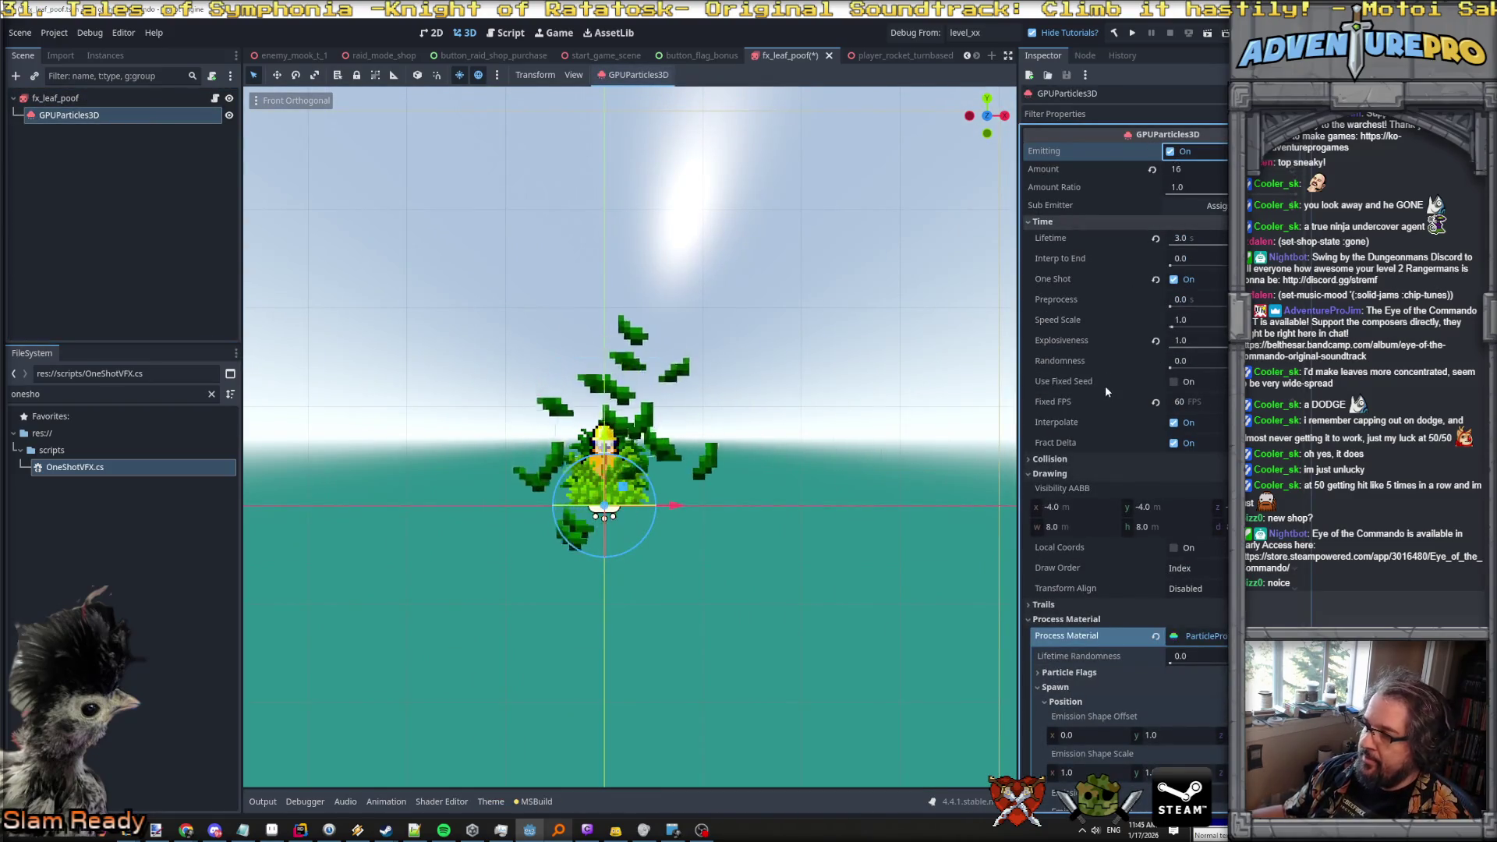
{"action": "scroll", "coordinate": [1105, 385], "scroll_direction": "down", "scroll_amount": 5}
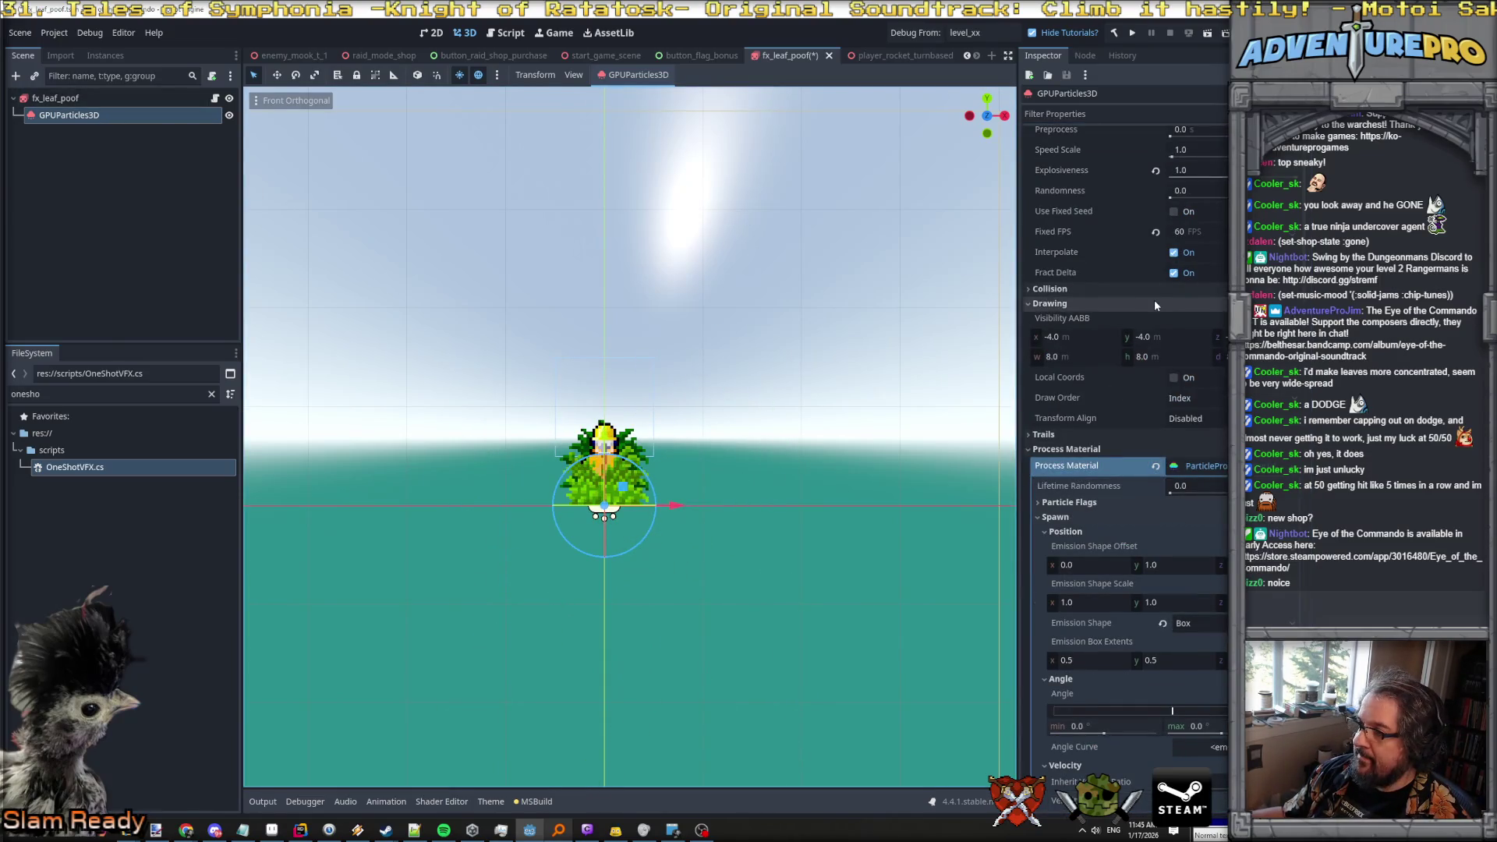
Set the Draw Pass 1 quad mesh size to 0.25 × 0.25 m.
{"action": "scroll", "coordinate": [1157, 302], "scroll_direction": "up", "scroll_amount": 5}
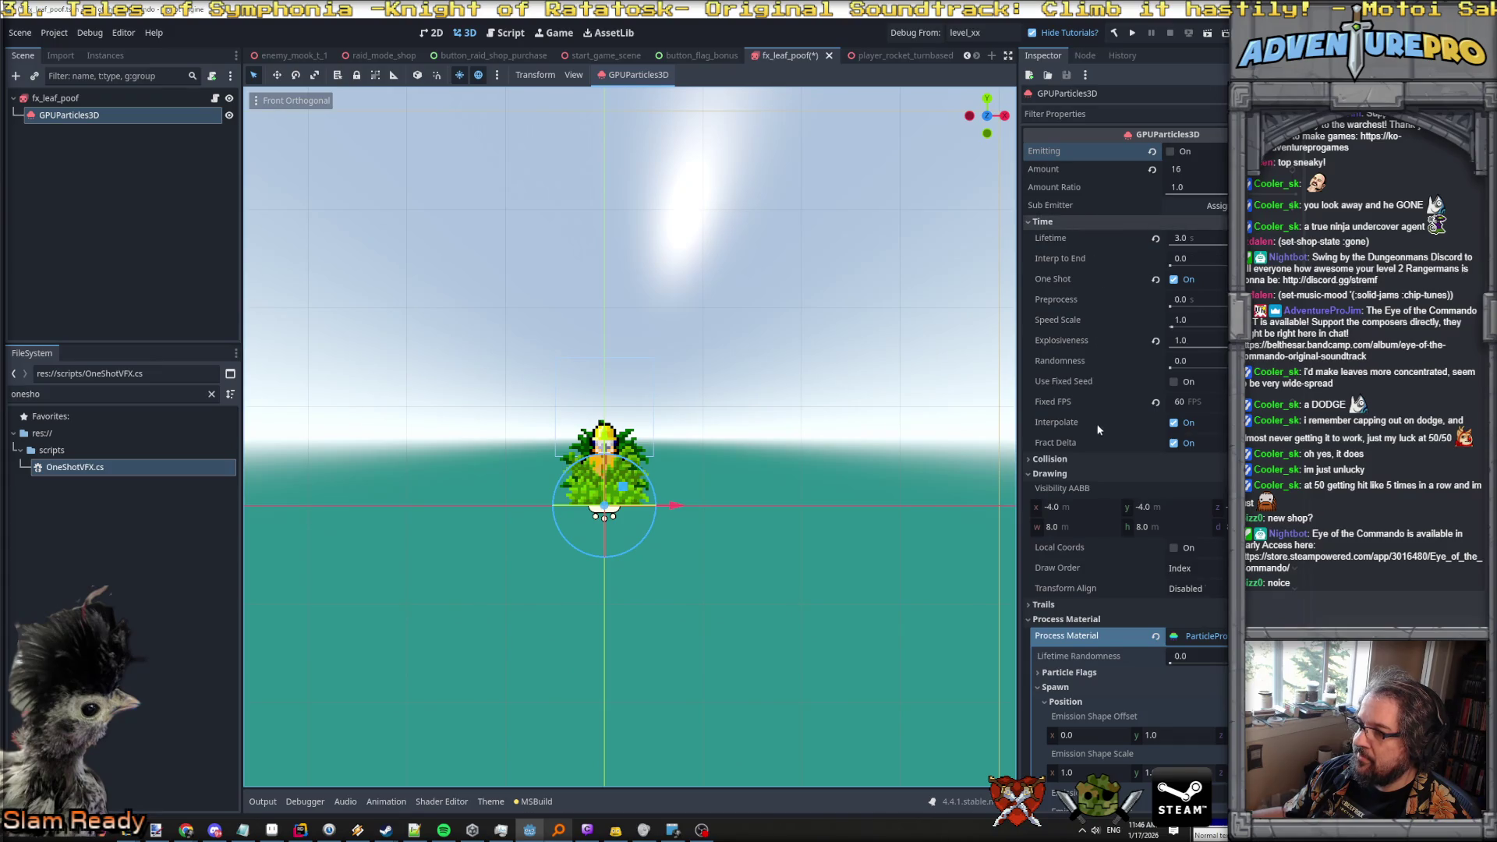
{"action": "scroll", "coordinate": [1065, 481], "scroll_direction": "down", "scroll_amount": 3}
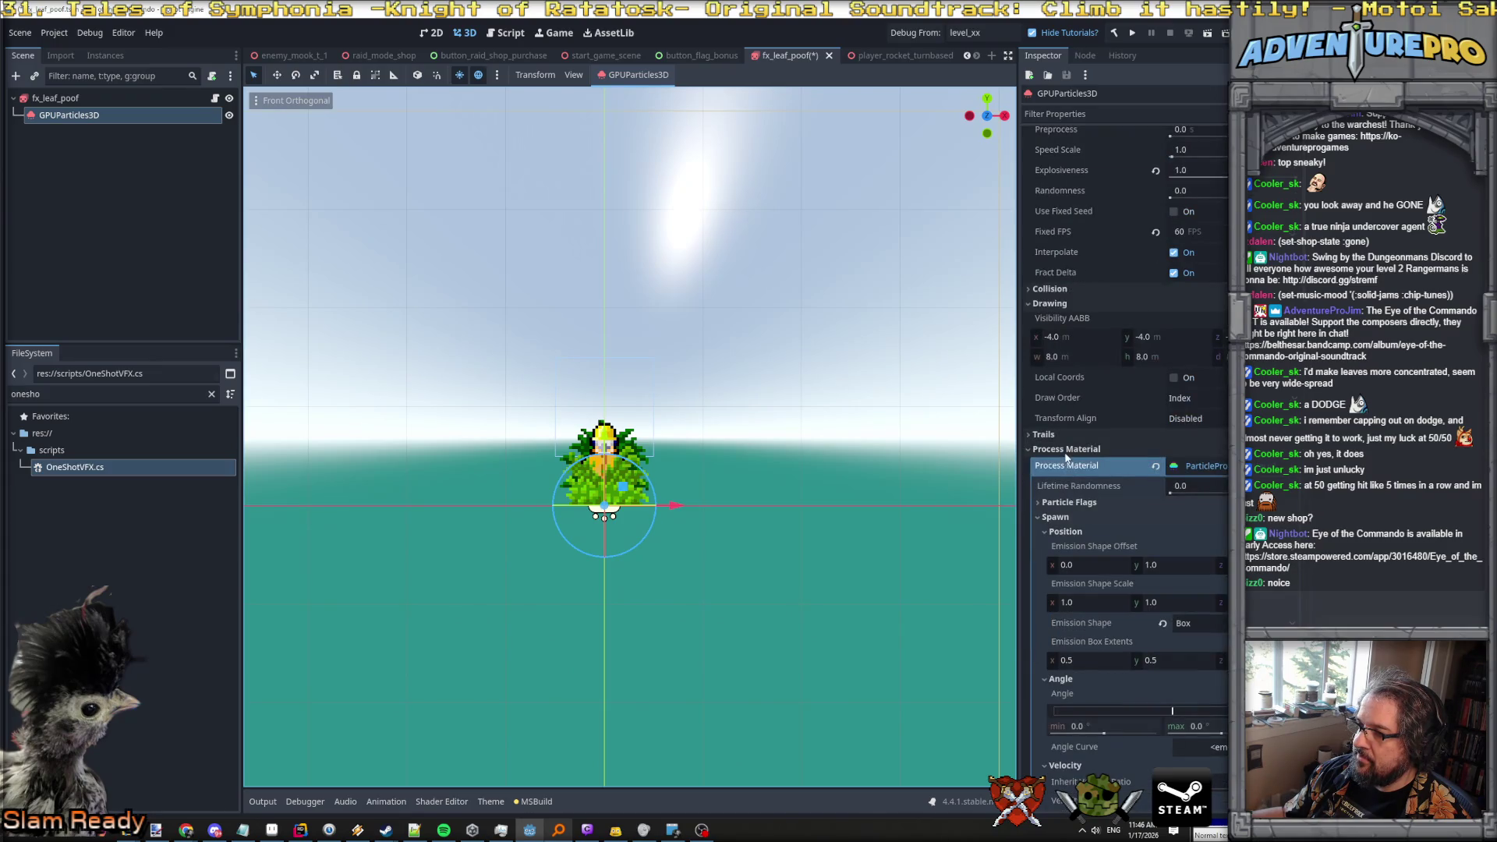
{"action": "scroll", "coordinate": [1065, 451], "scroll_direction": "down", "scroll_amount": 2}
{"action": "scroll", "coordinate": [1102, 358], "scroll_direction": "down", "scroll_amount": 6}
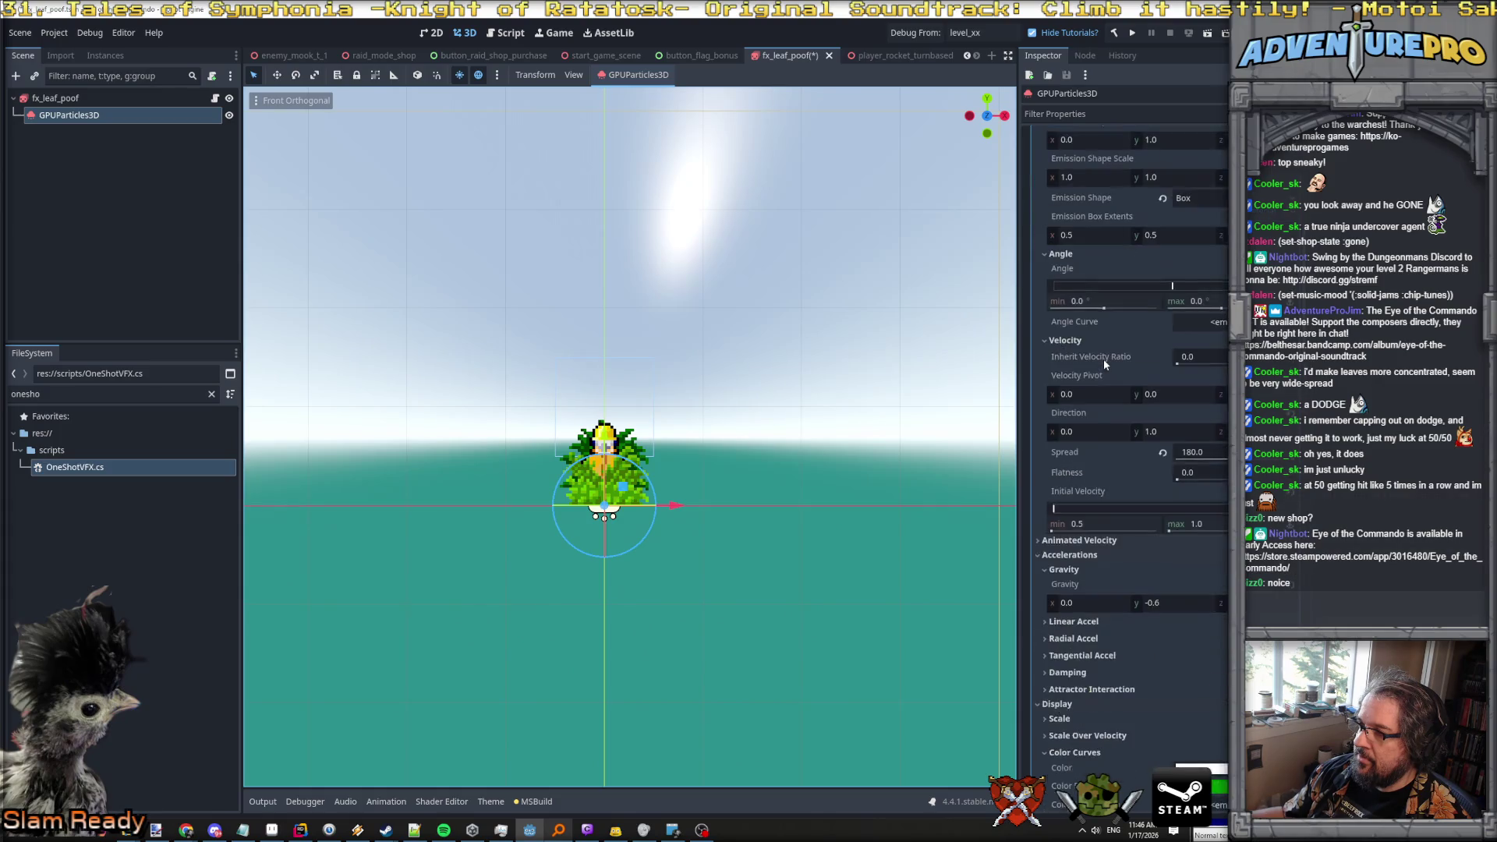
{"action": "scroll", "coordinate": [1104, 365], "scroll_direction": "down", "scroll_amount": 4}
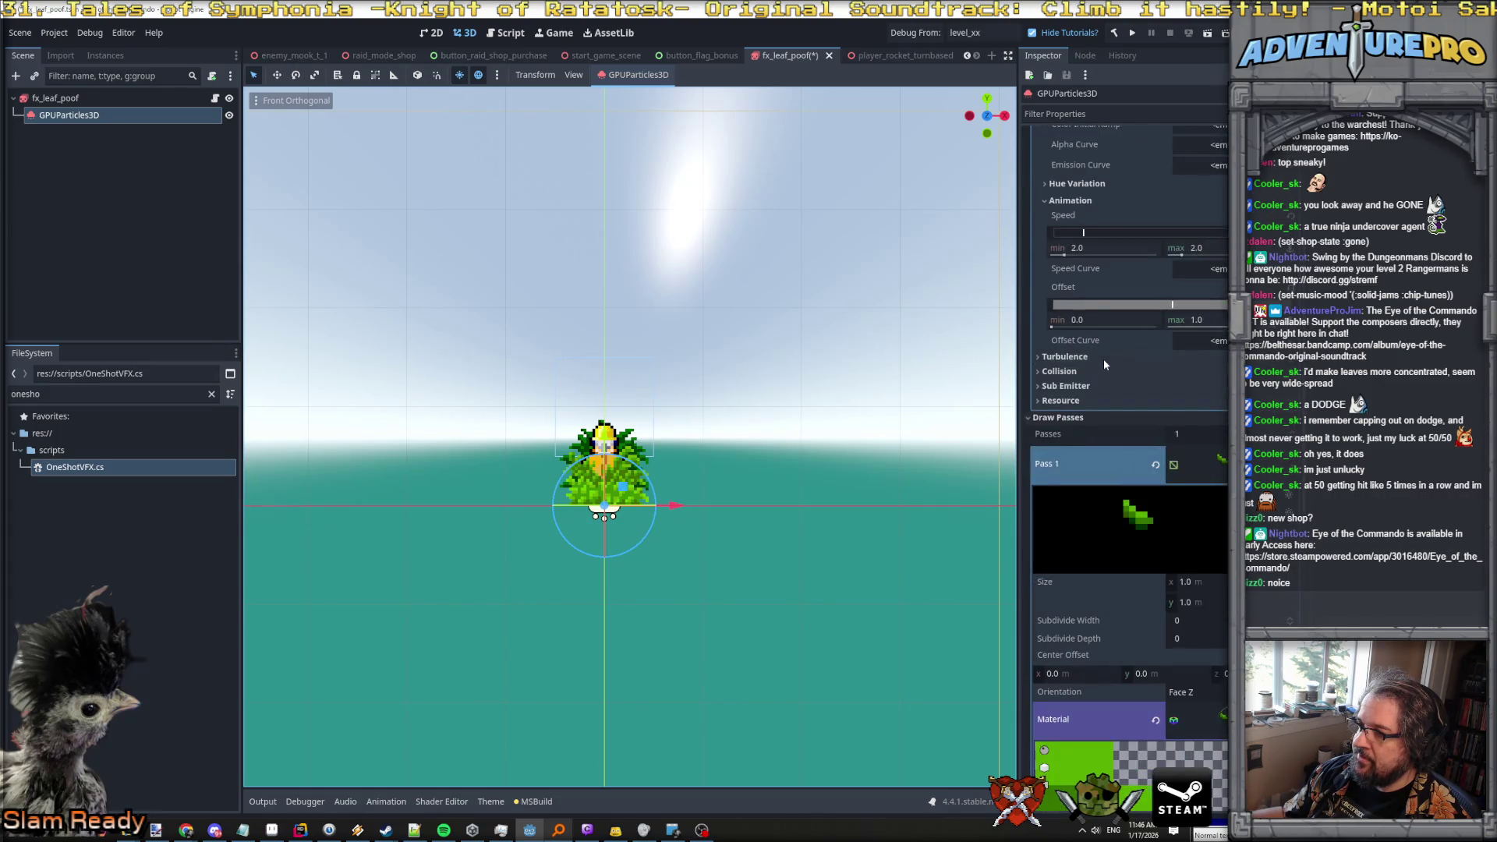
{"action": "scroll", "coordinate": [1178, 431], "scroll_direction": "down", "scroll_amount": 2}
{"action": "left_click", "coordinate": [1181, 412]}
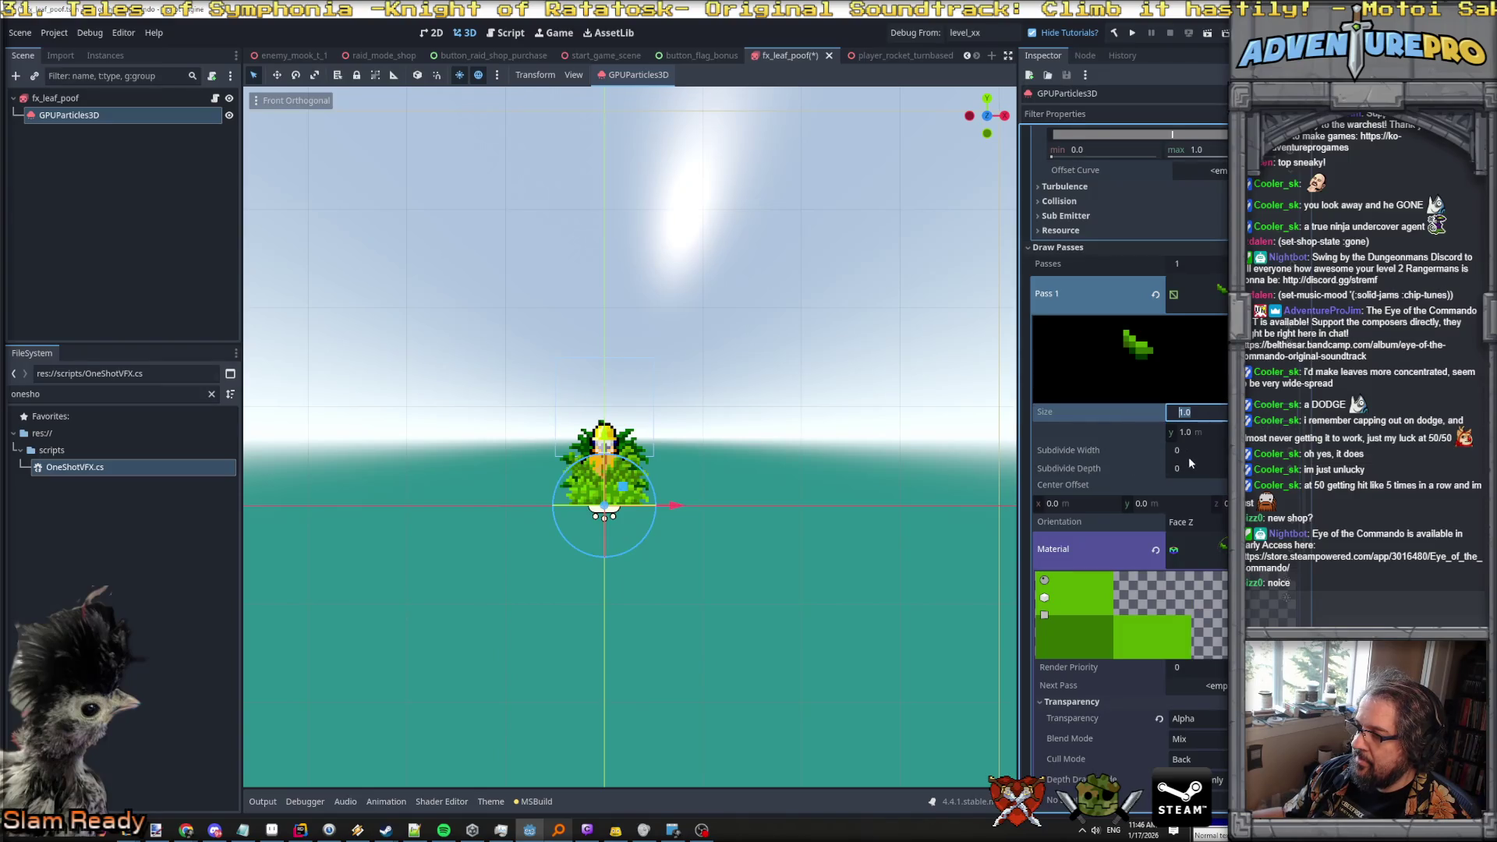
{"action": "type", "text": "0."}
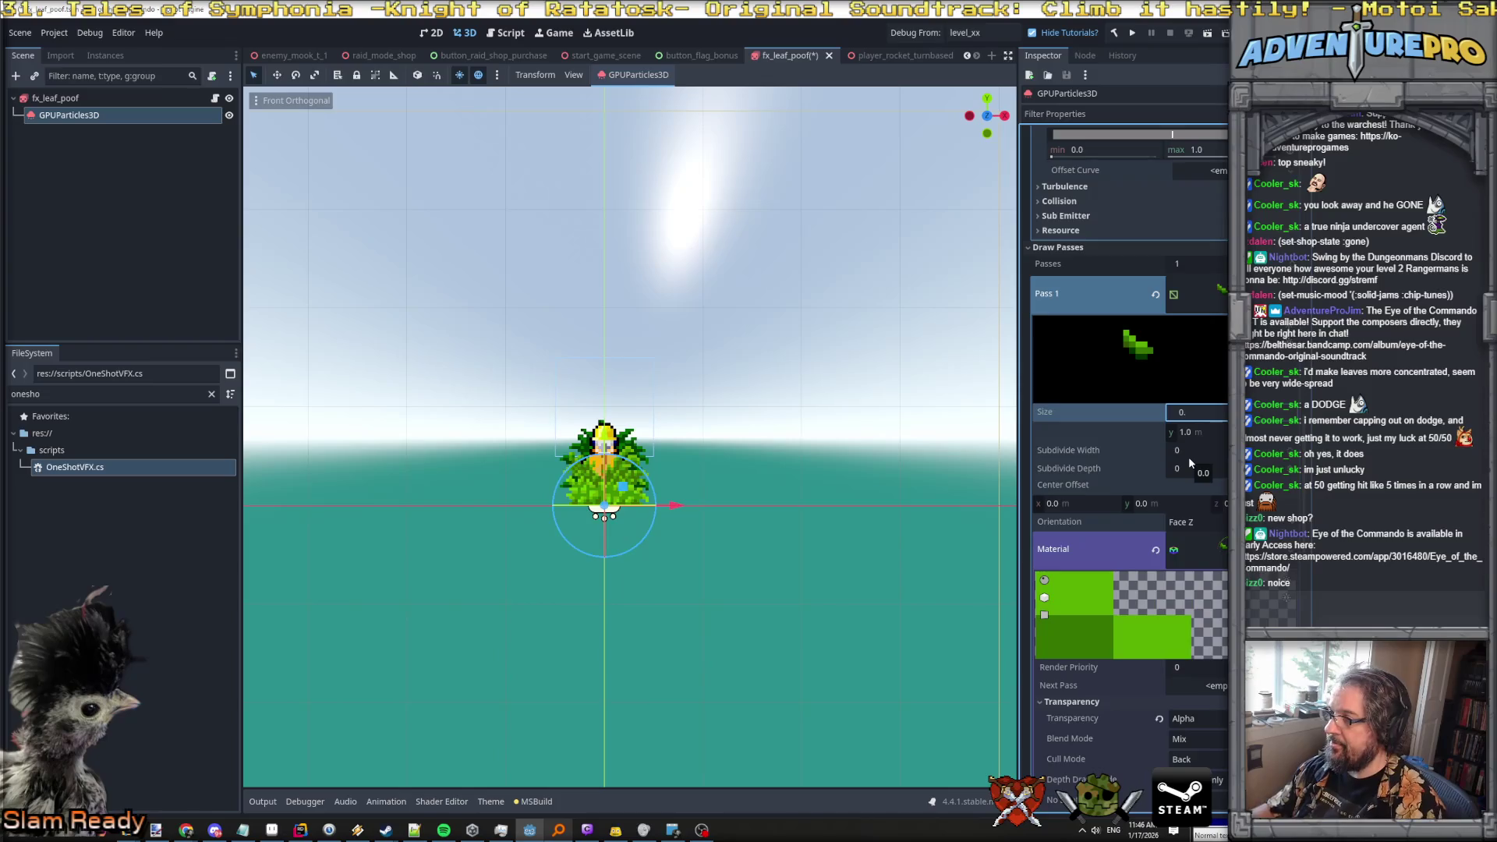
{"action": "type", "text": "25"}
{"action": "key", "text": "Tab"}
{"action": "type", "text": "0.25"}
{"action": "key", "text": "Return"}
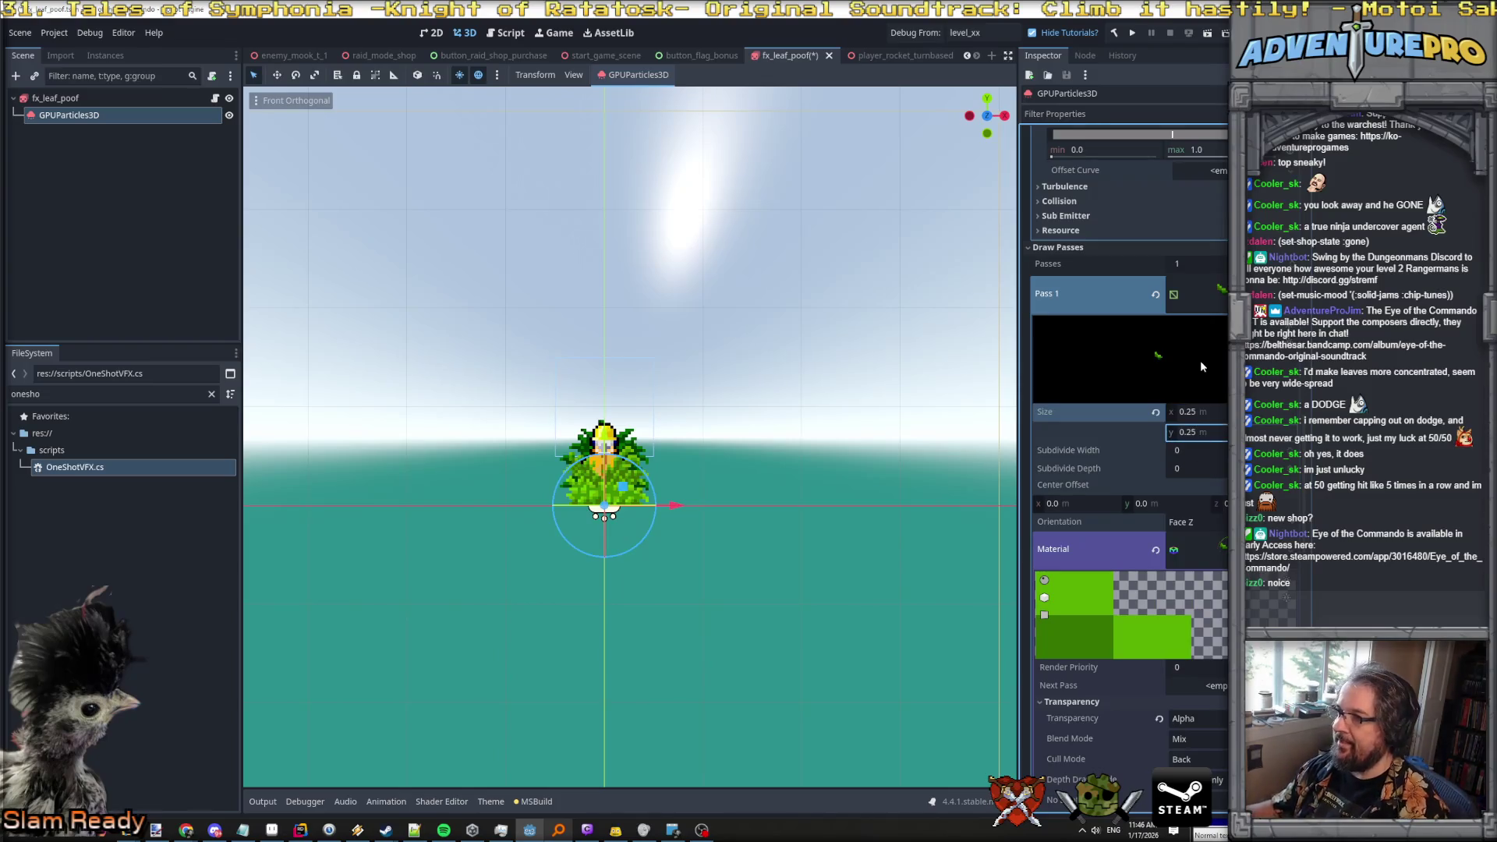
{"action": "scroll", "coordinate": [1199, 360], "scroll_direction": "up", "scroll_amount": 20}
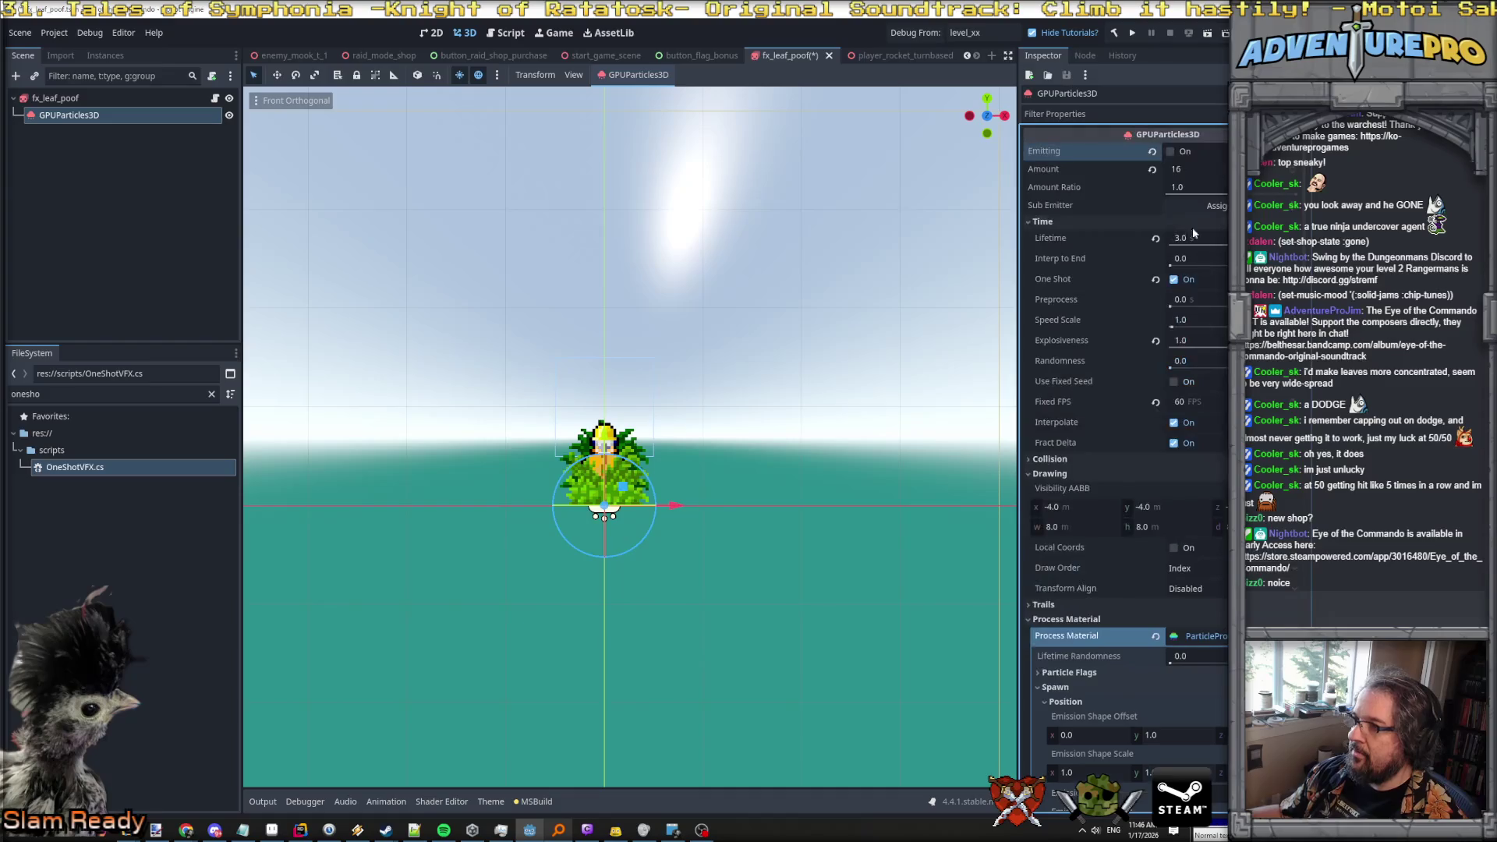
{"action": "left_click", "coordinate": [1170, 151]}
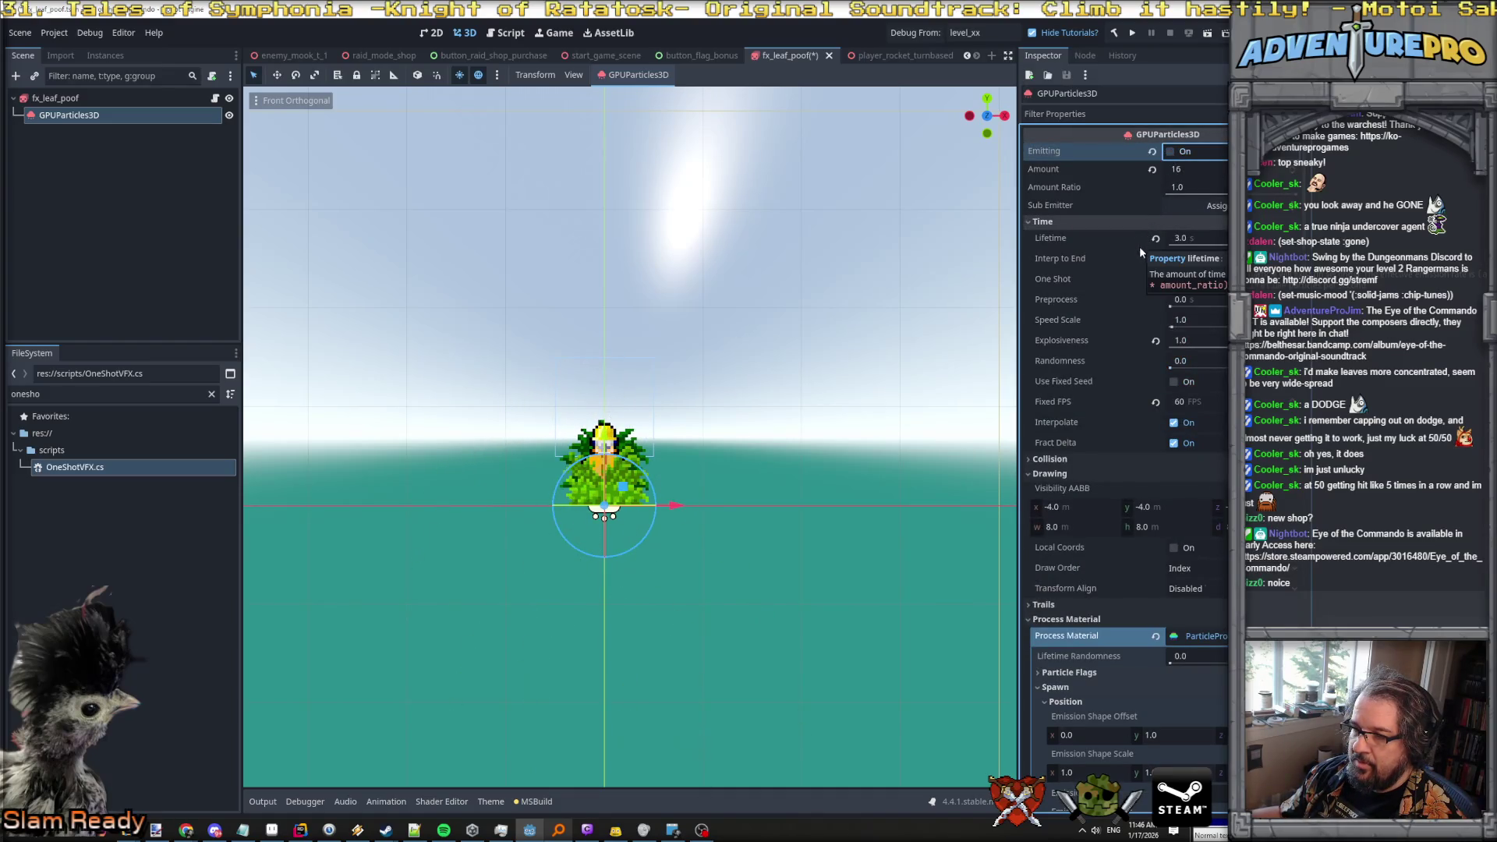
{"action": "left_click", "coordinate": [1171, 152]}
{"action": "left_click", "coordinate": [1171, 153]}
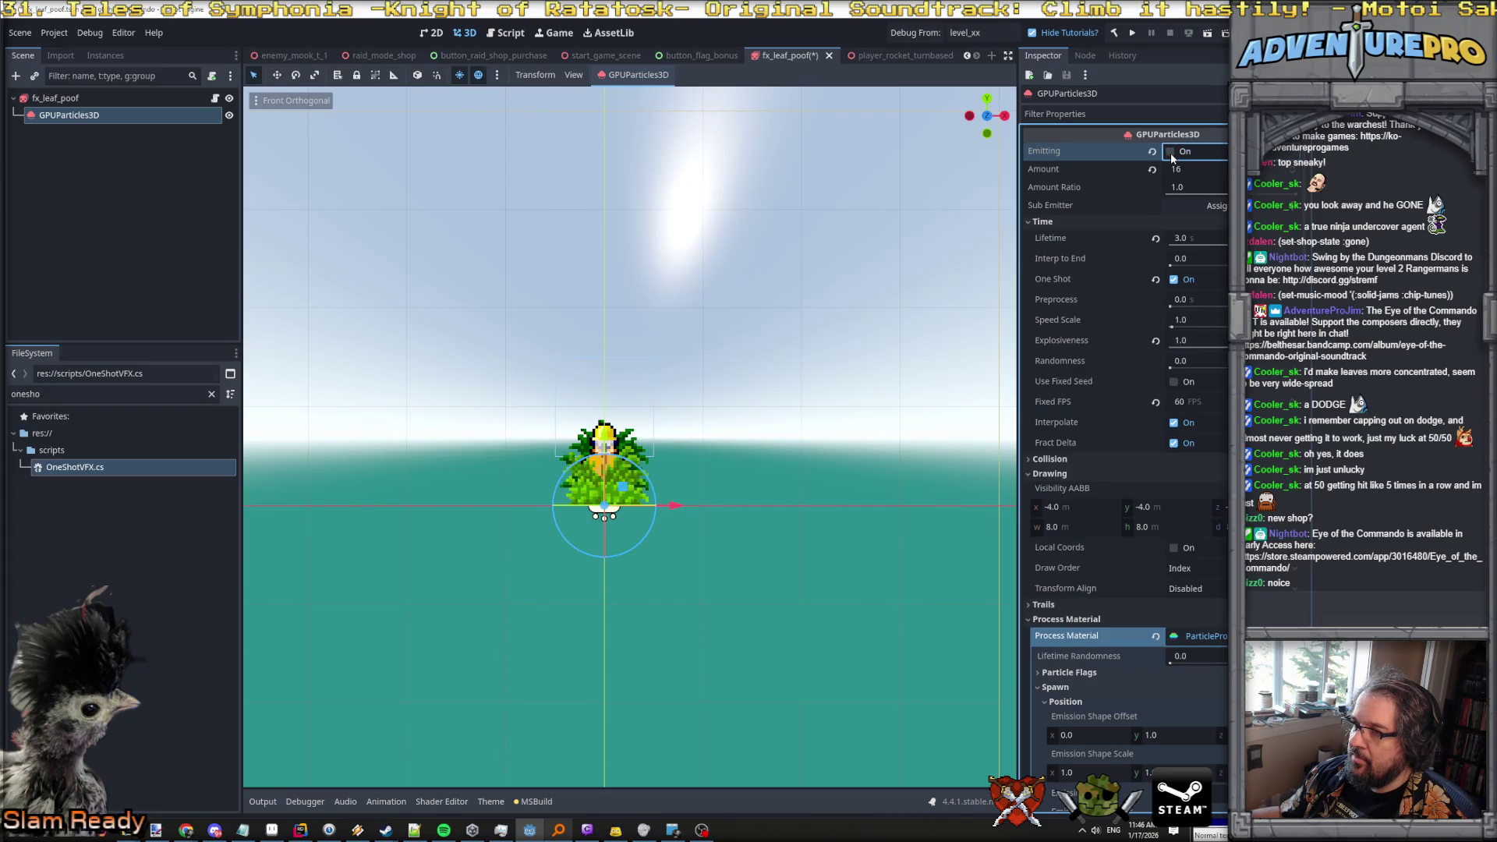
{"action": "left_click", "coordinate": [1171, 153]}
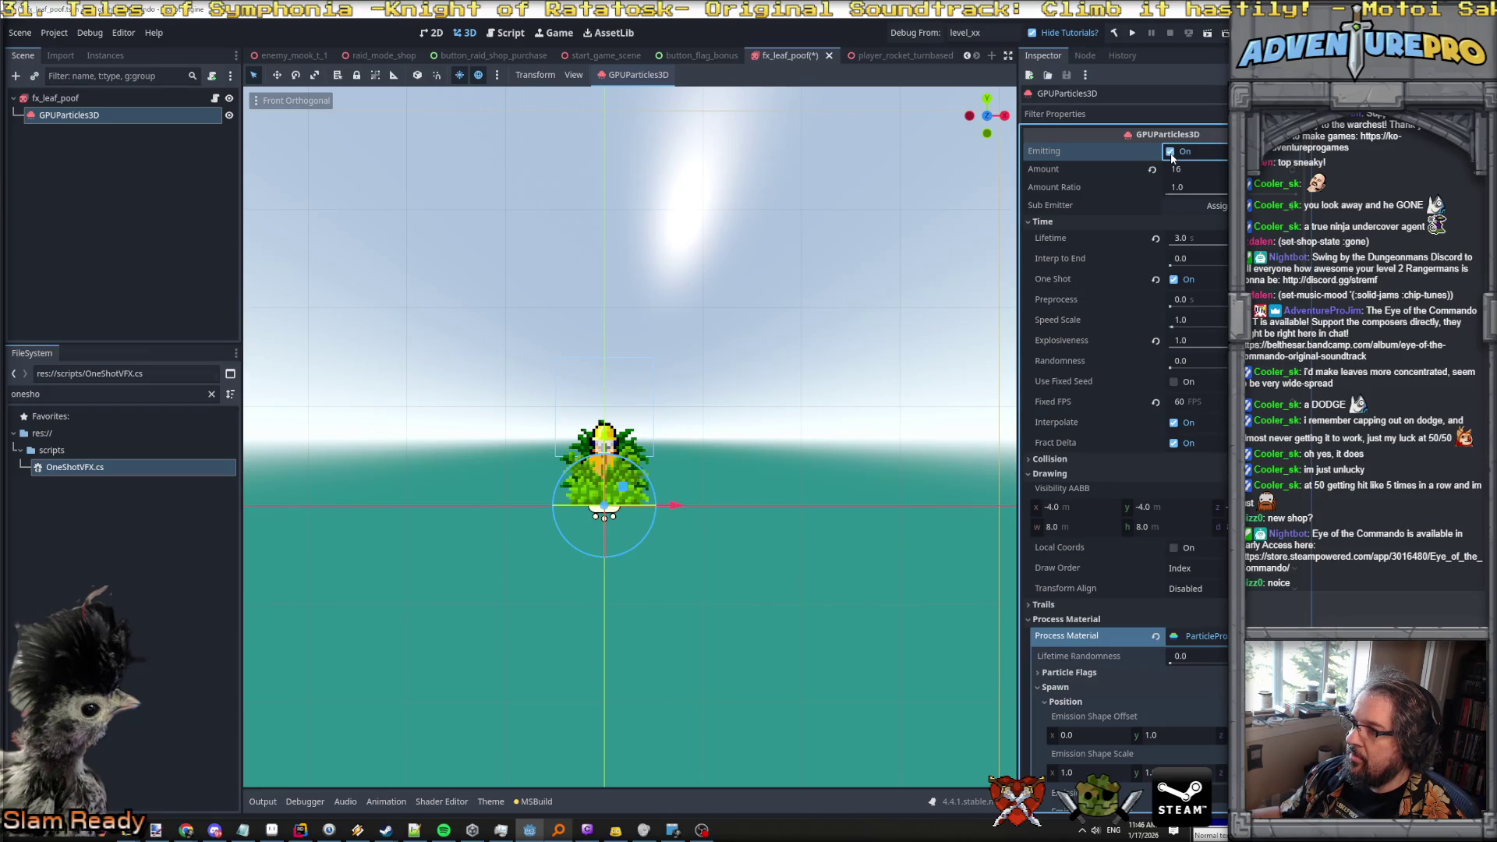
{"action": "scroll", "coordinate": [1215, 399], "scroll_direction": "down", "scroll_amount": 5}
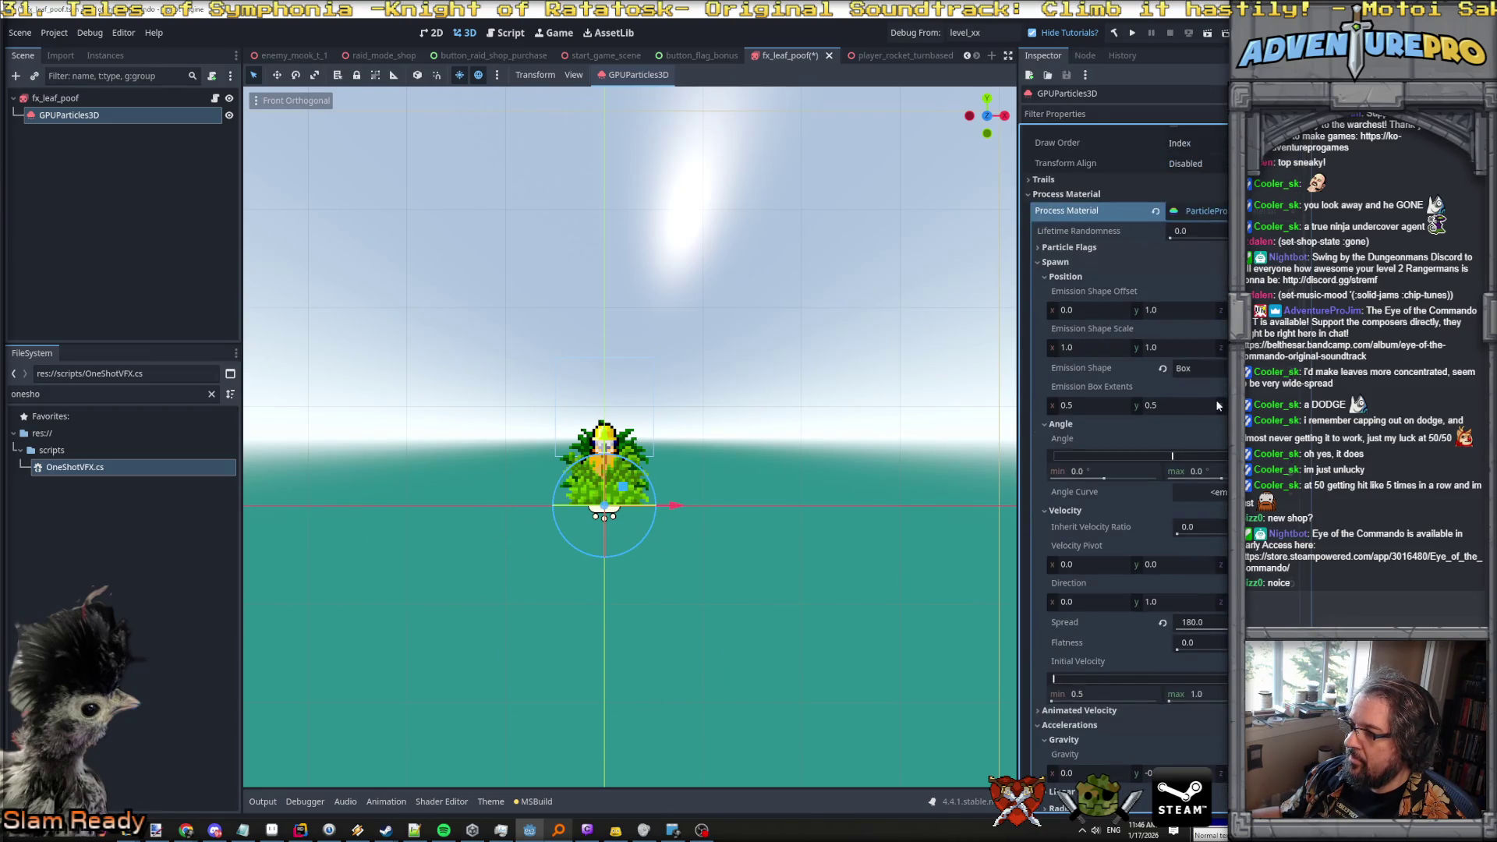
Set the process material's Gravity y to -0.25.
{"action": "scroll", "coordinate": [1215, 400], "scroll_direction": "down", "scroll_amount": 3}
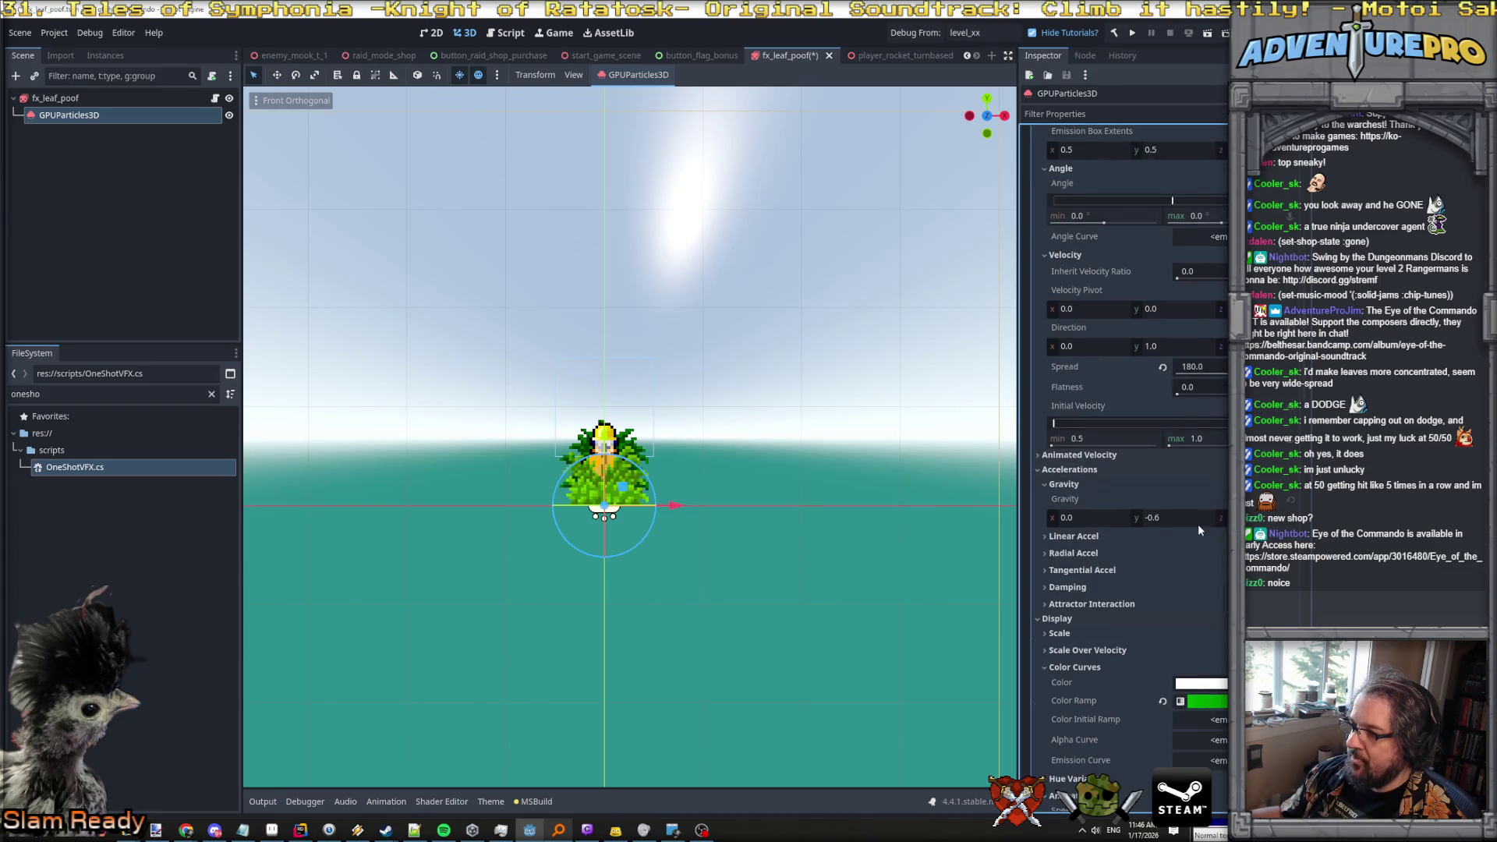
{"action": "left_click", "coordinate": [1199, 526]}
{"action": "type", "text": "0"}
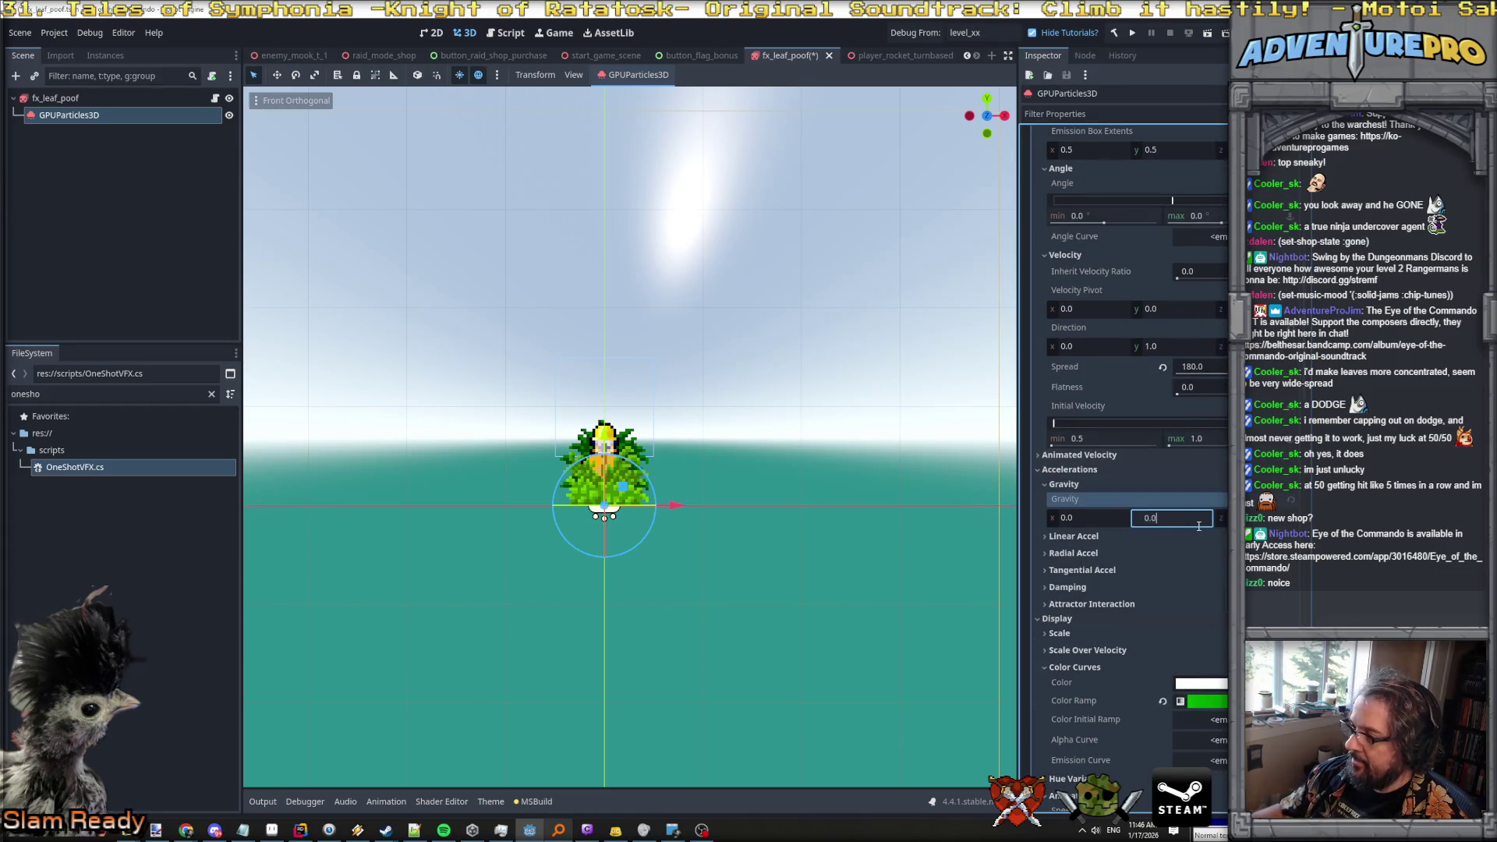
{"action": "type", "text": "0"}
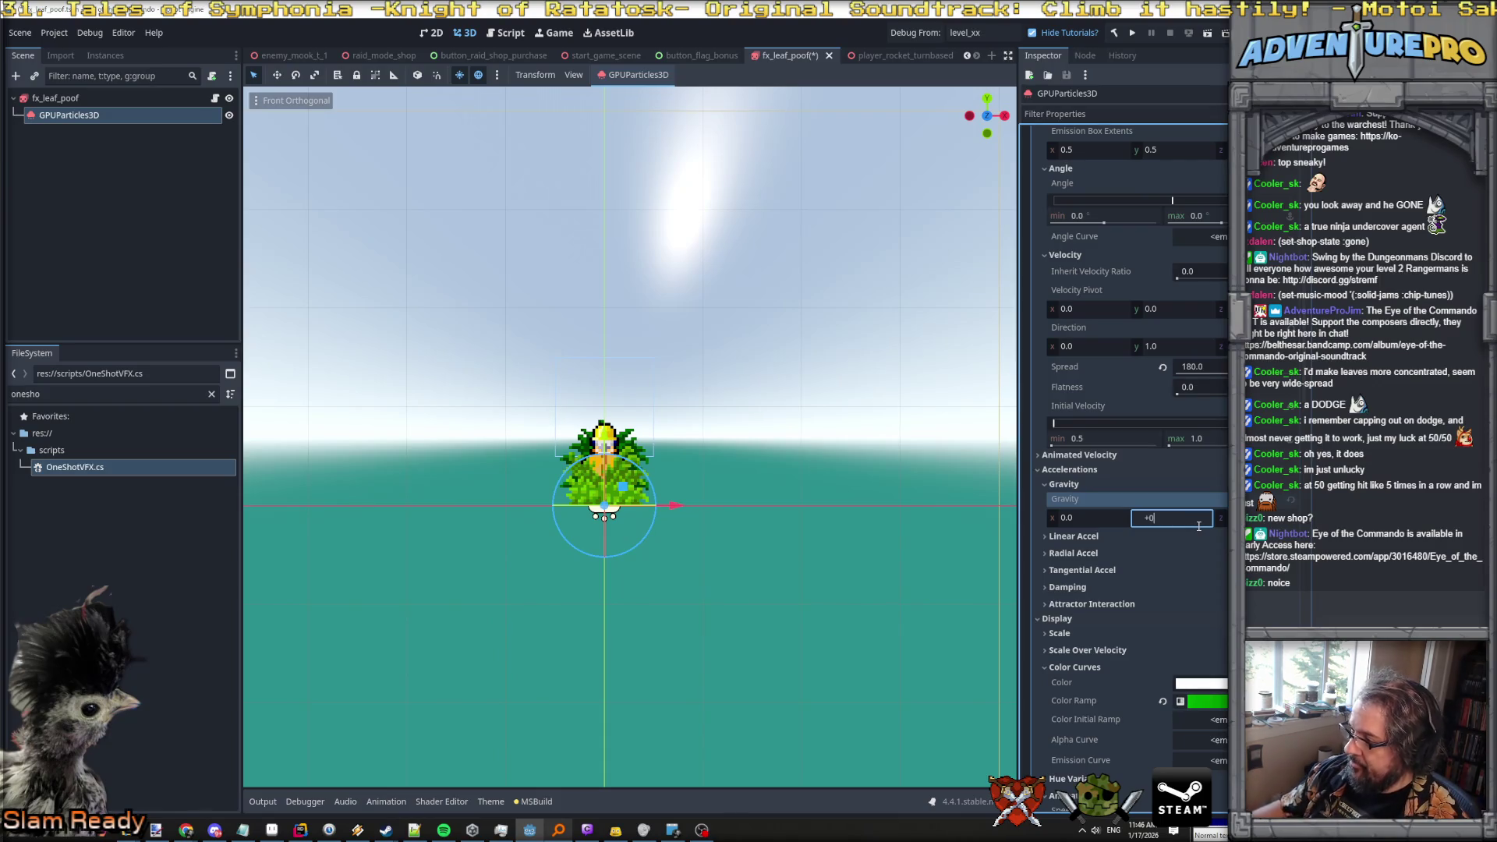
{"action": "type", "text": "-0.252"}
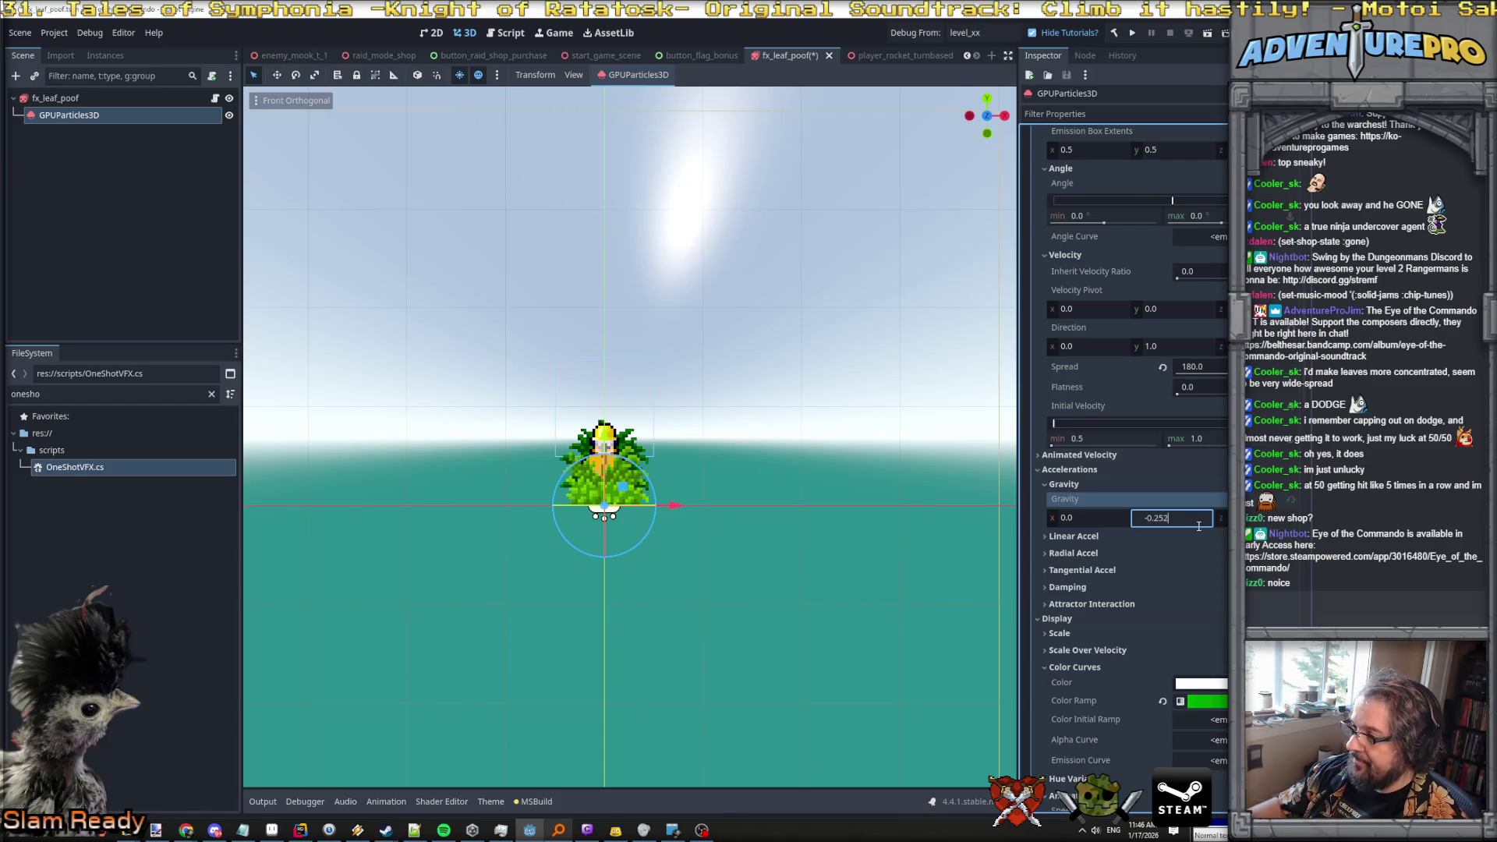
{"action": "key", "text": "Return"}
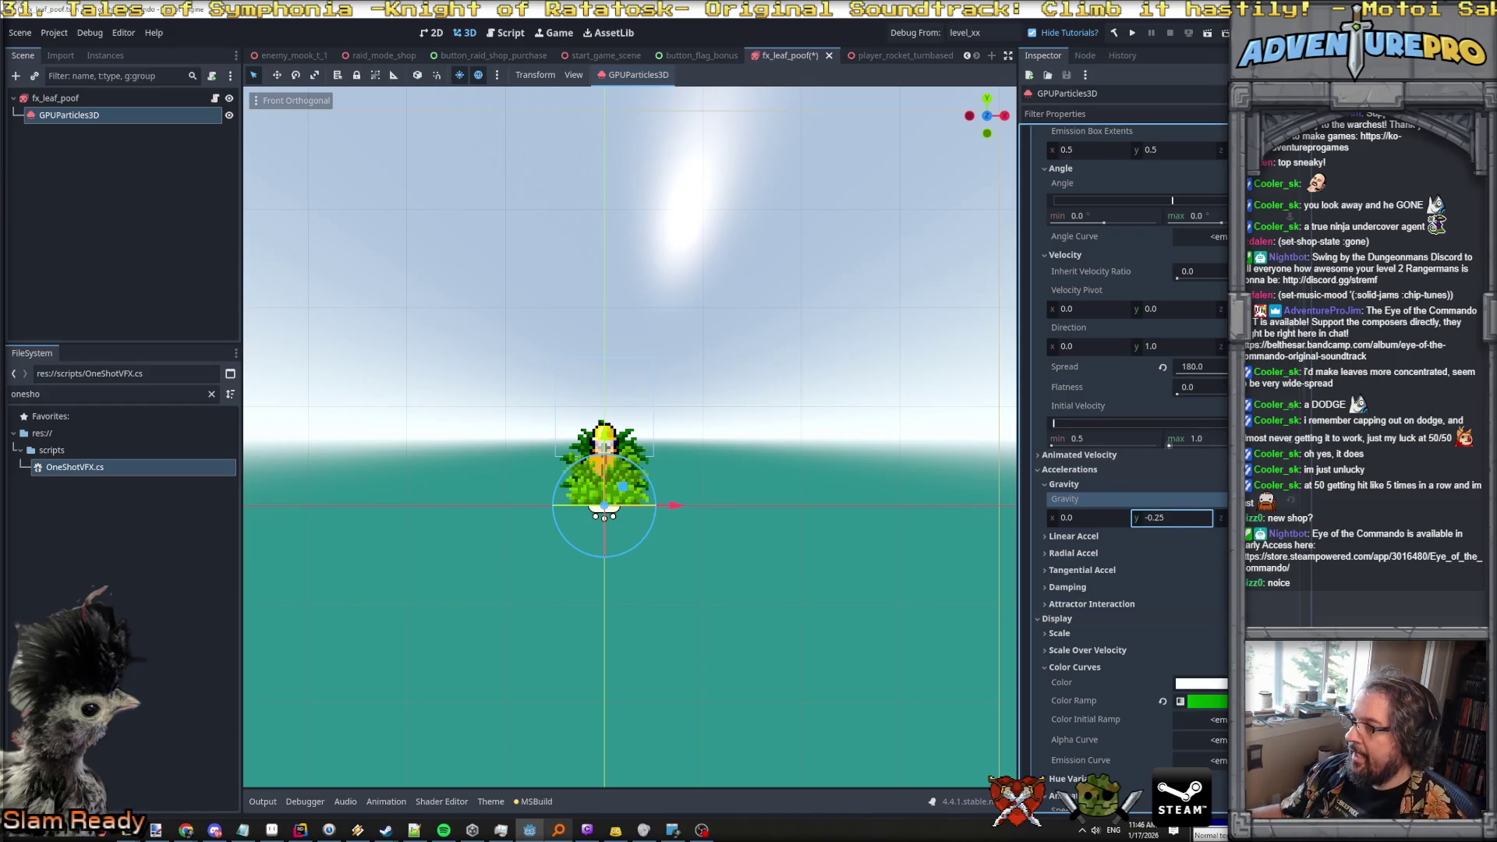
Set Initial Velocity to a minimum of 0.2 and a maximum of 0.4.
{"action": "left_click", "coordinate": [1099, 439]}
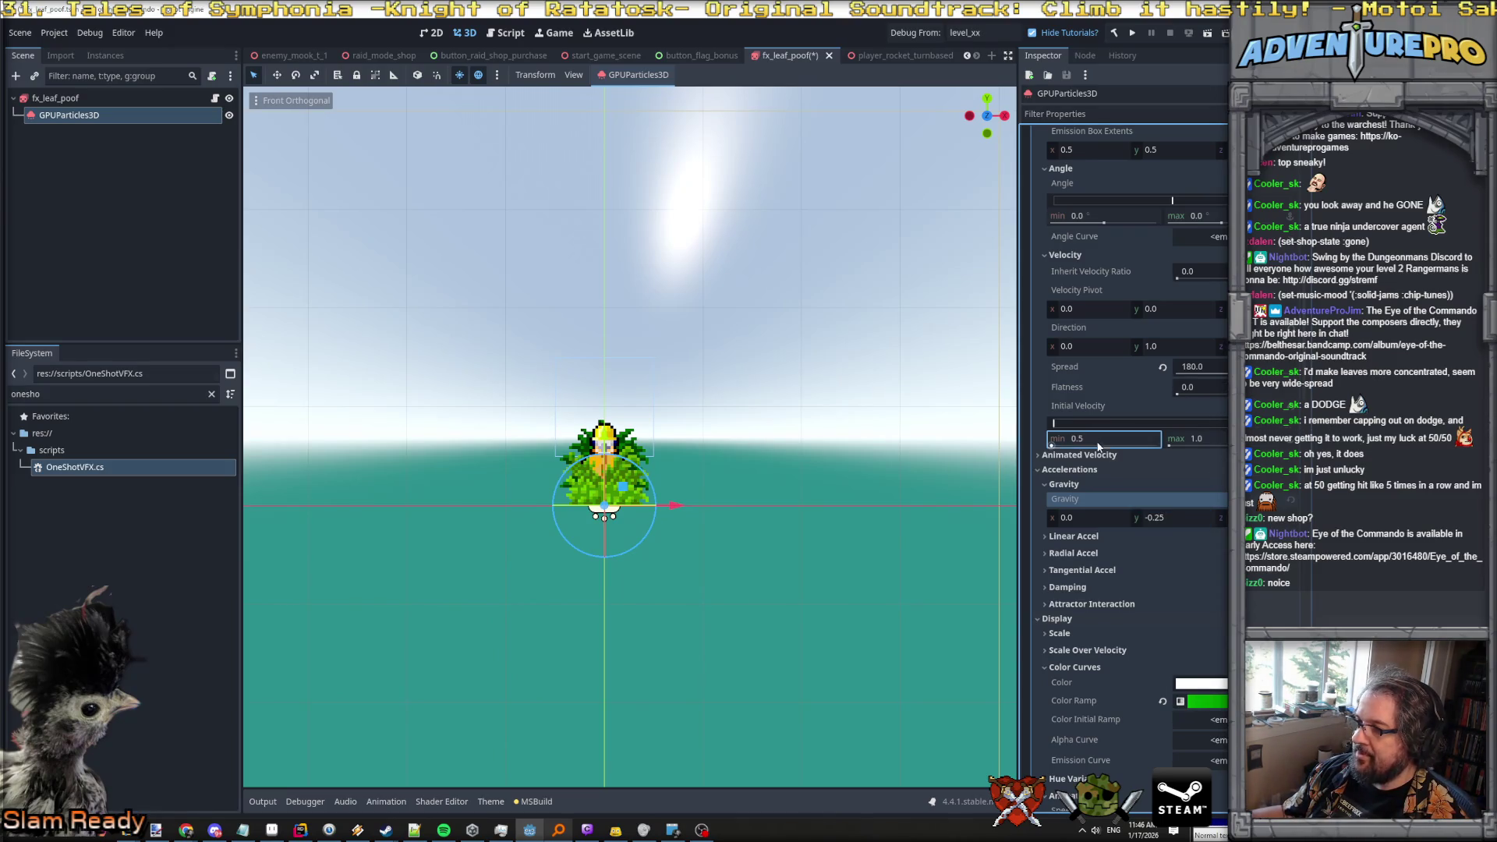
{"action": "type", "text": "0.2"}
{"action": "key", "text": "Tab"}
{"action": "type", "text": "0.4"}
{"action": "key", "text": "Return"}
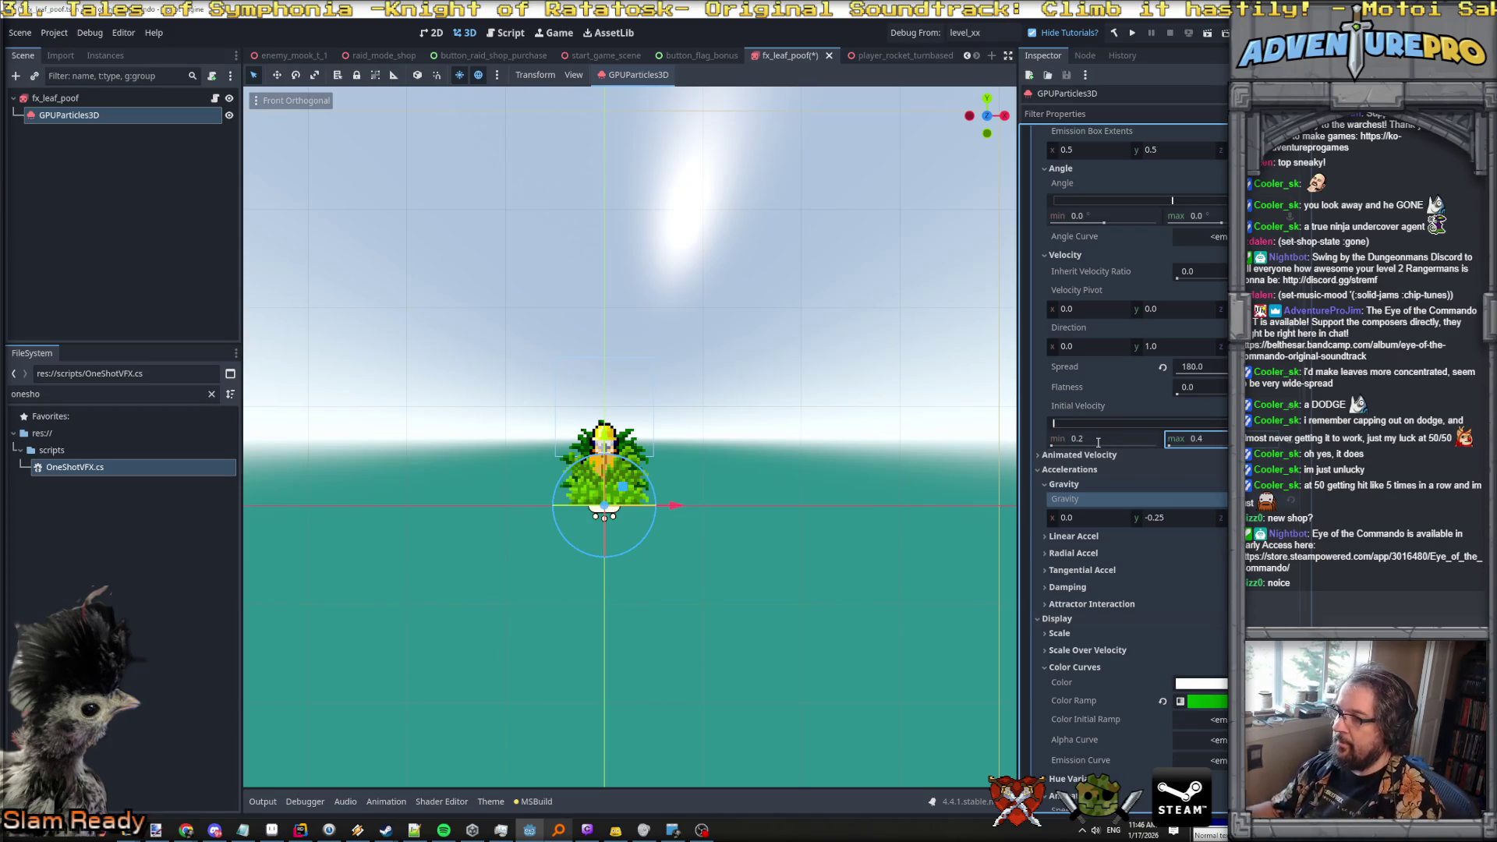
{"action": "scroll", "coordinate": [1110, 340], "scroll_direction": "up", "scroll_amount": 10}
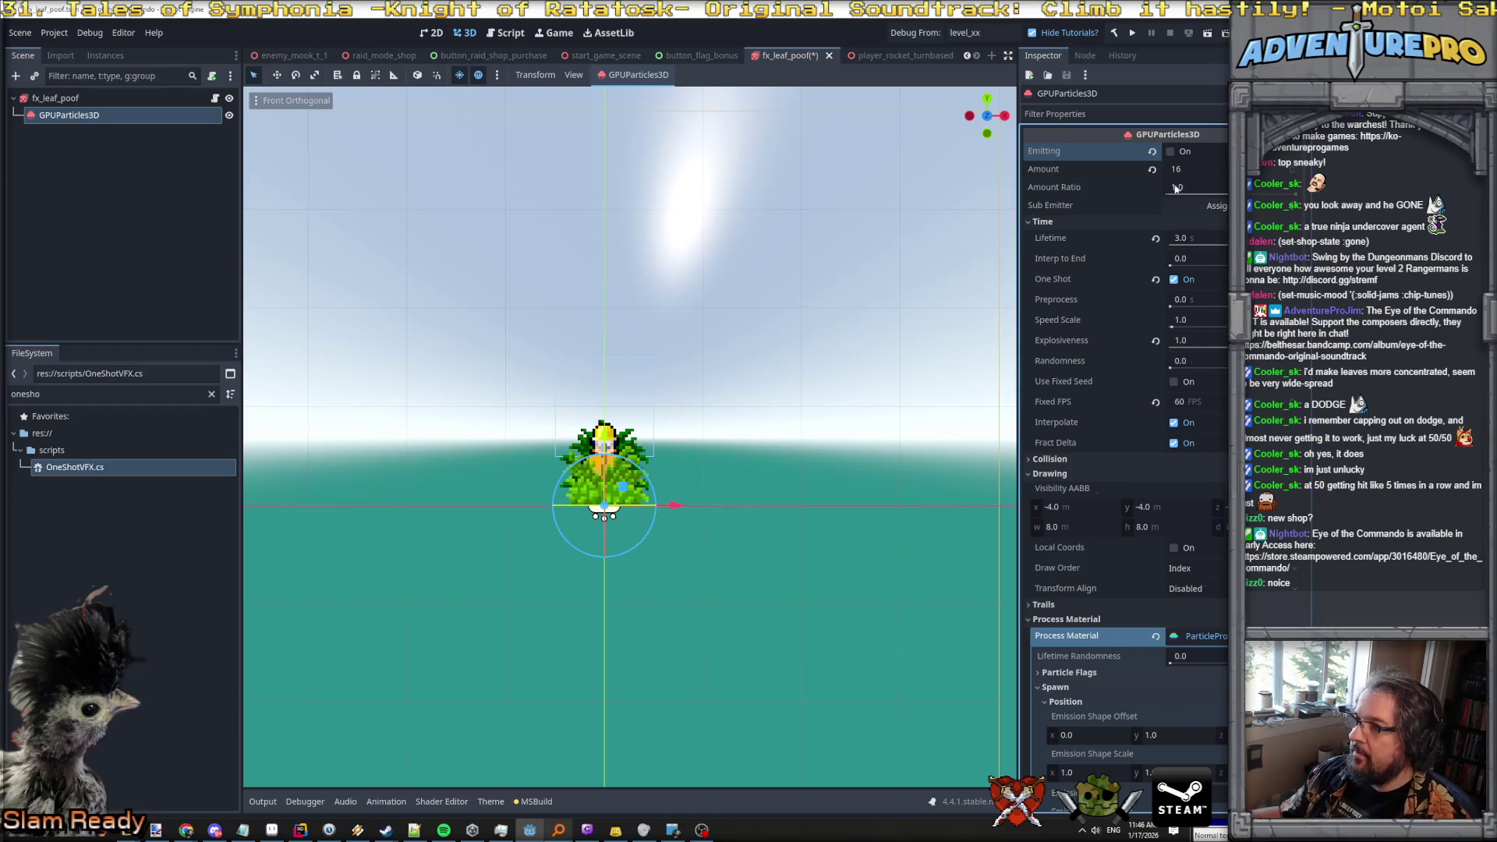
{"action": "left_click", "coordinate": [1171, 152]}
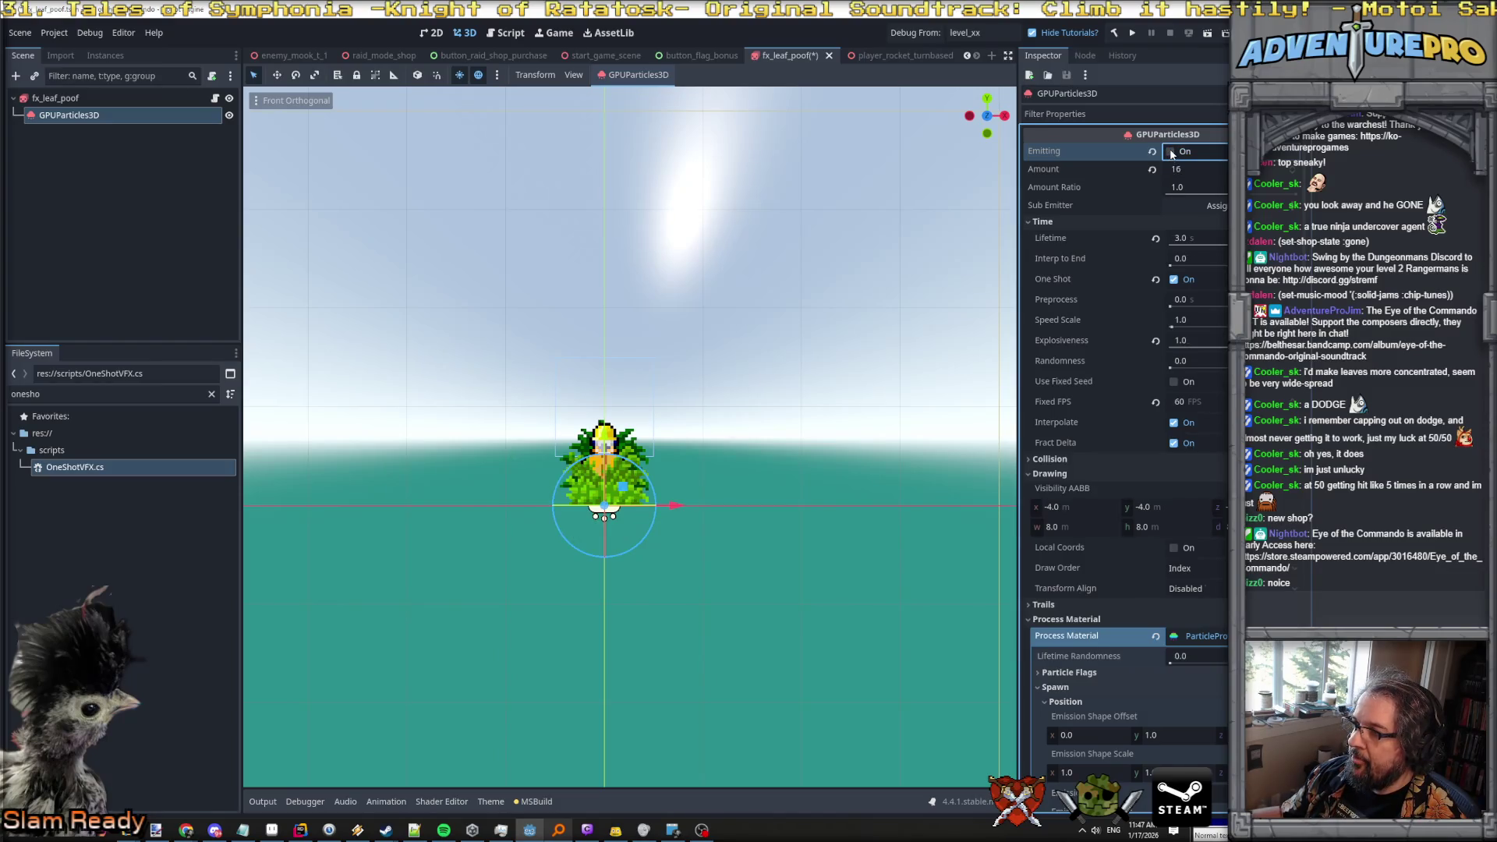
{"action": "left_click", "coordinate": [1171, 153]}
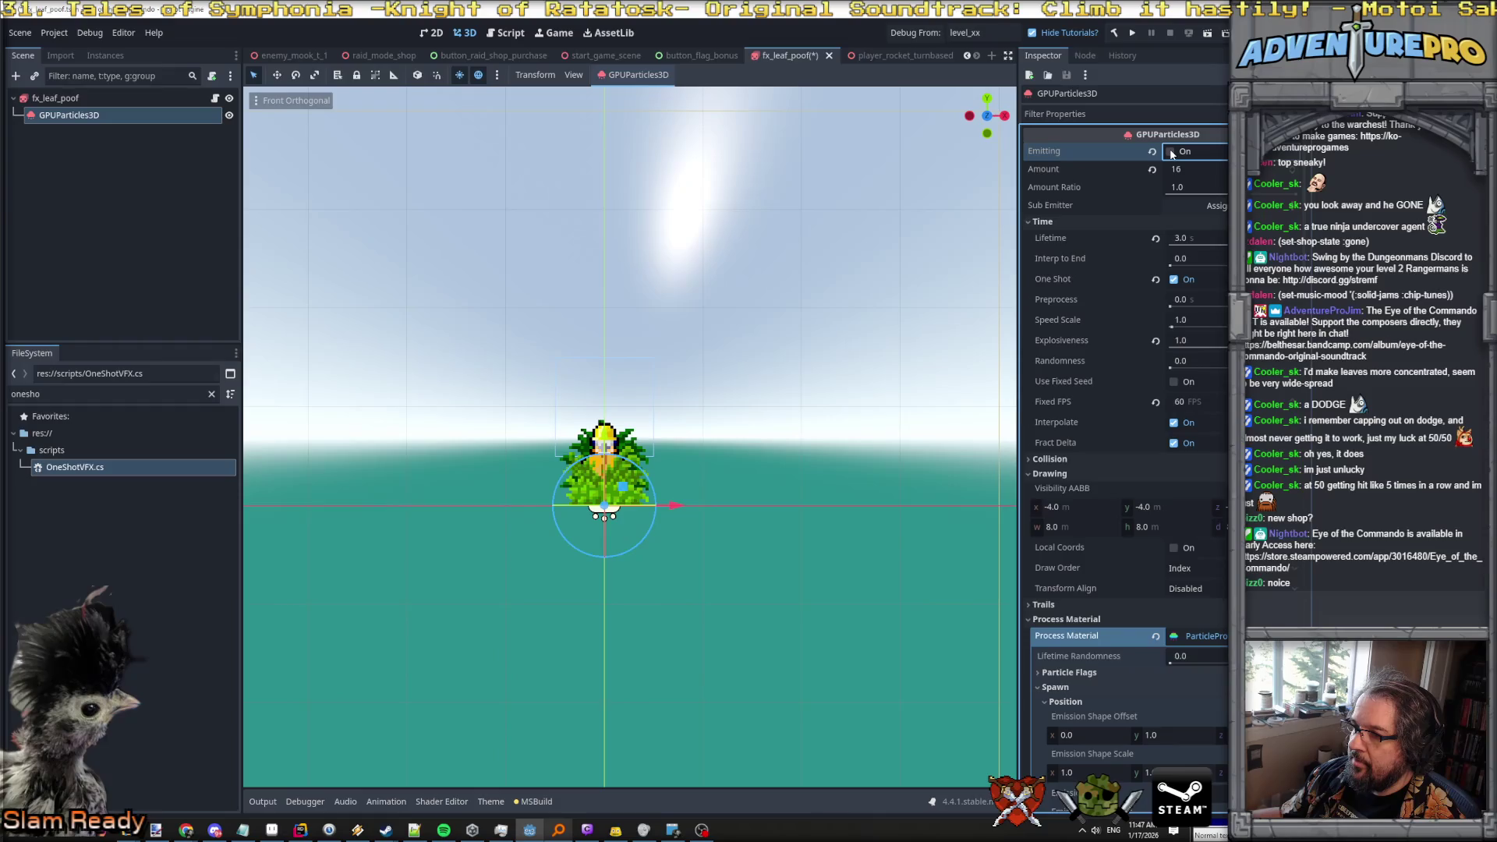
{"action": "left_click", "coordinate": [1171, 153]}
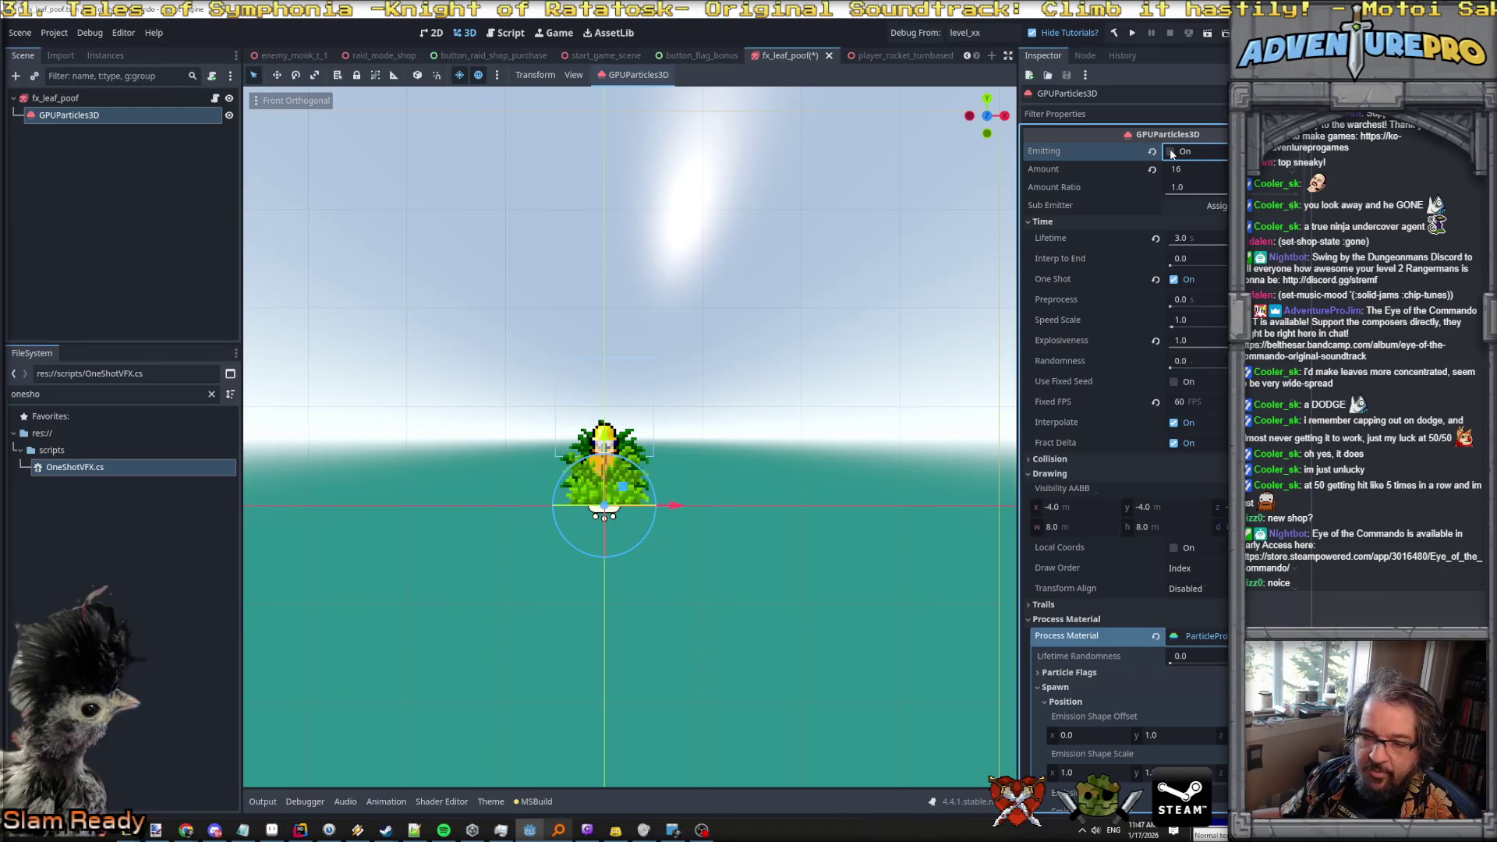
{"action": "left_click", "coordinate": [1171, 153]}
{"action": "left_click", "coordinate": [1171, 153]}
{"action": "left_click", "coordinate": [1171, 153]}
{"action": "left_click", "coordinate": [1171, 153]}
{"action": "left_click", "coordinate": [1172, 156]}
{"action": "left_click", "coordinate": [1171, 153]}
{"action": "key", "text": "alt+Tab"}
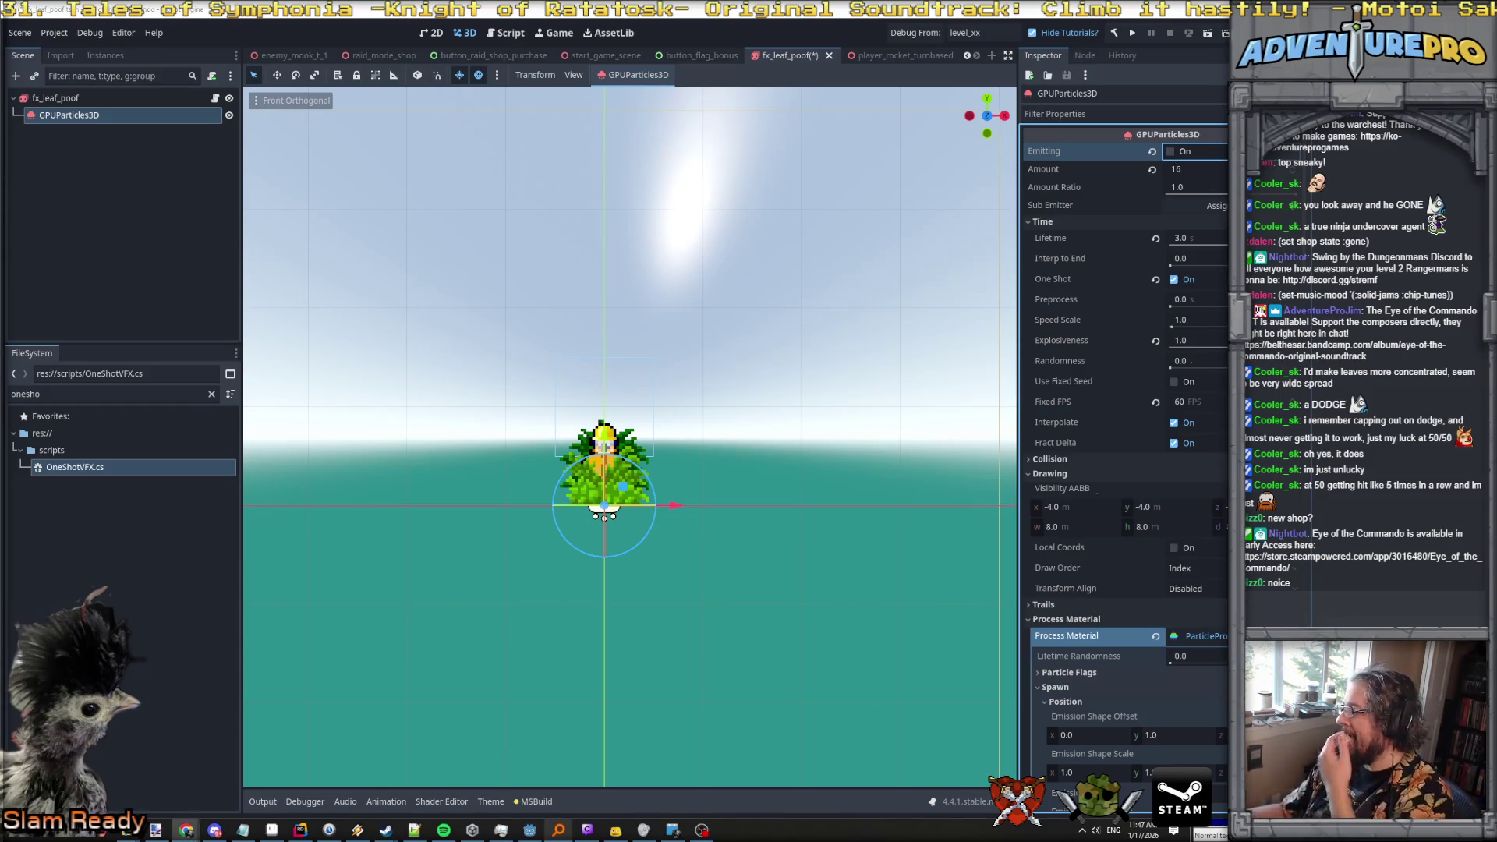
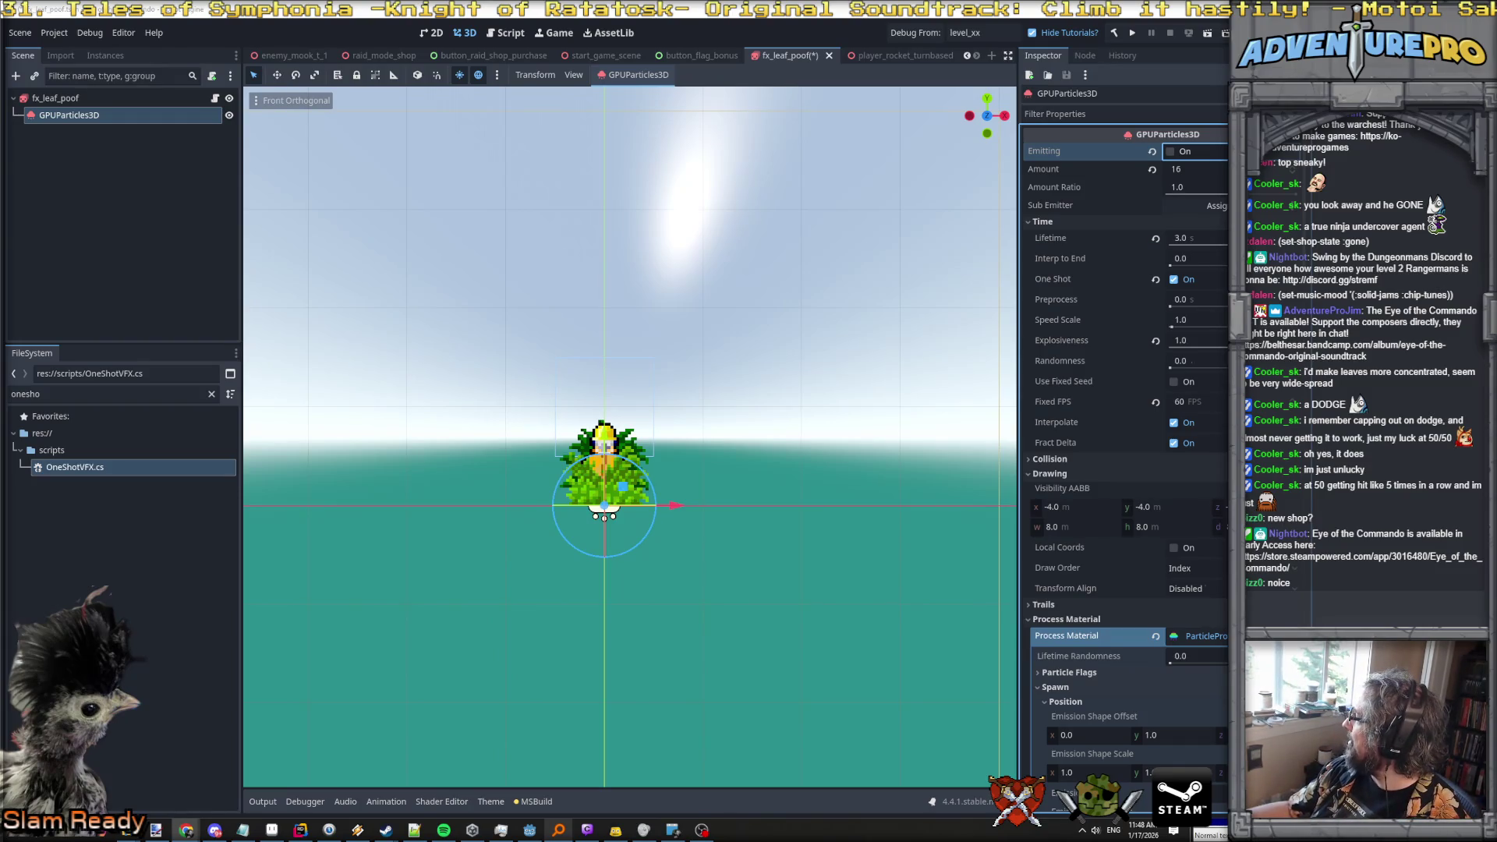
Bring the sounds website back maximized and glance at the Monopoly sound effects before returning.
{"action": "key", "text": "alt+Tab"}
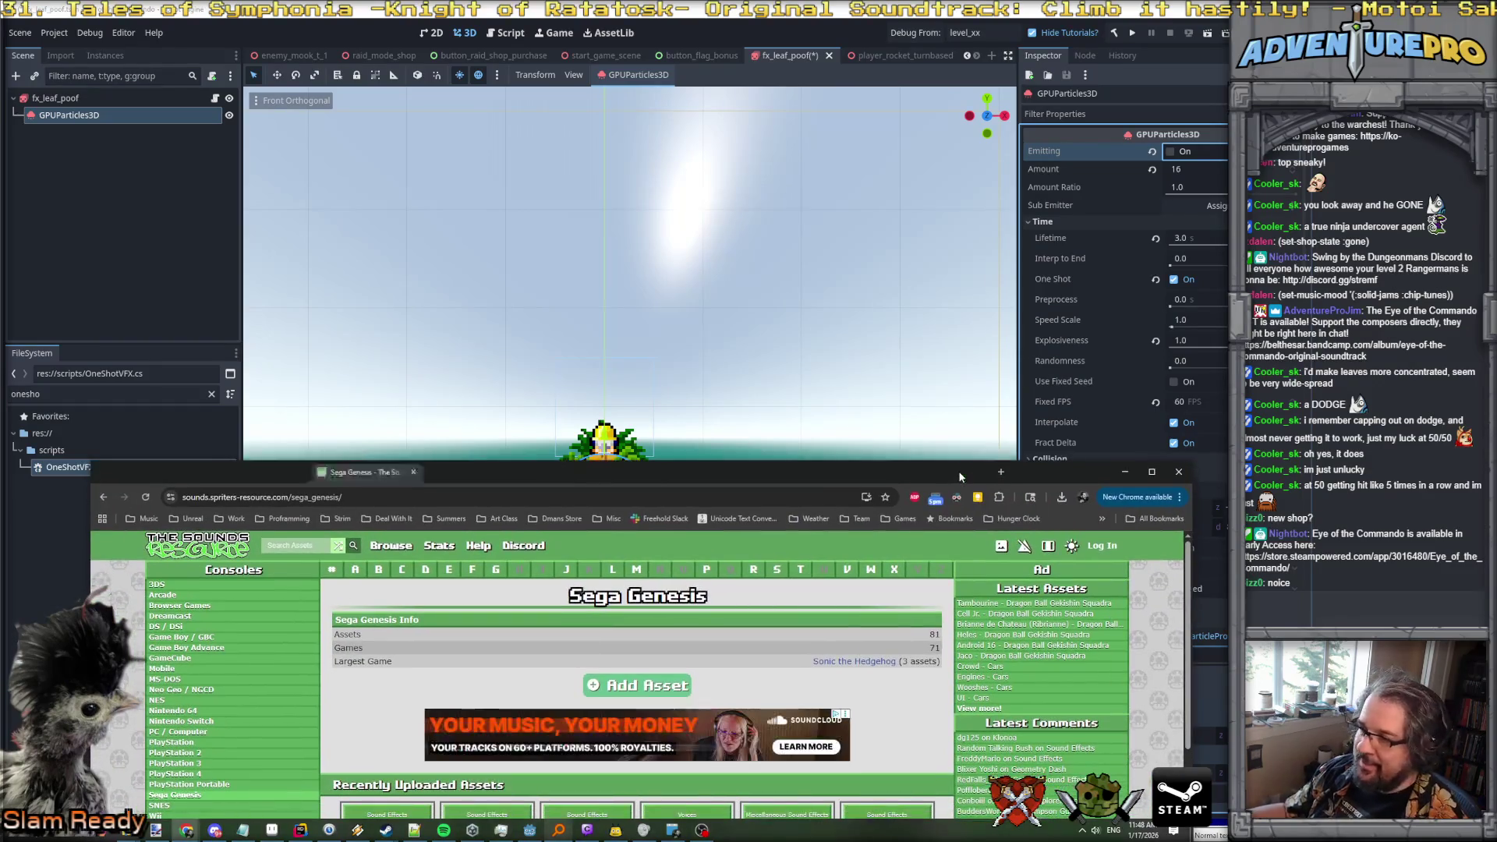
{"action": "double_click", "coordinate": [958, 477]}
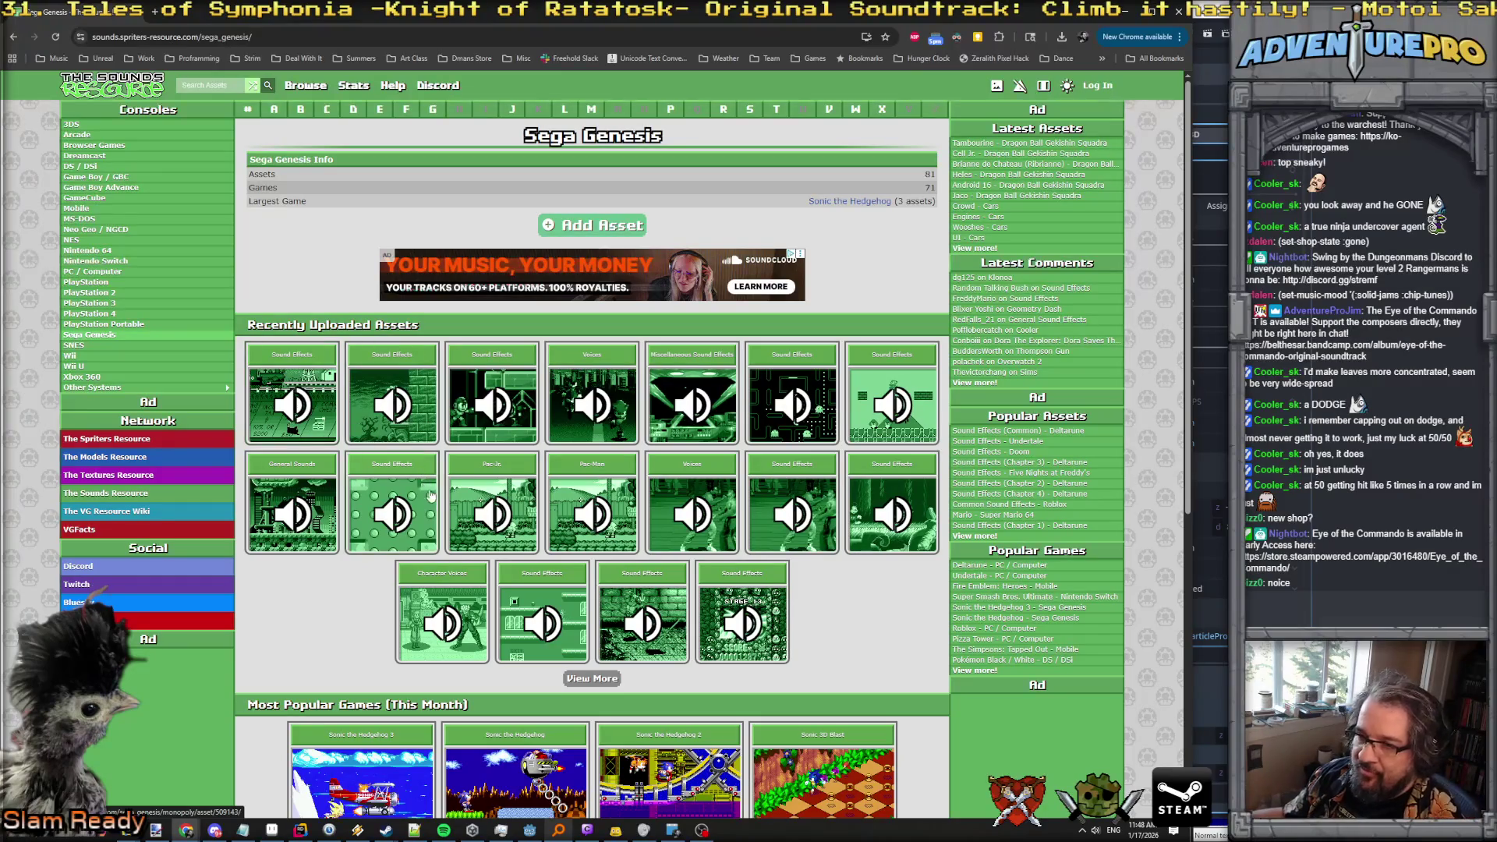
{"action": "scroll", "coordinate": [690, 619], "scroll_direction": "down", "scroll_amount": 2}
{"action": "scroll", "coordinate": [690, 619], "scroll_direction": "up", "scroll_amount": 2}
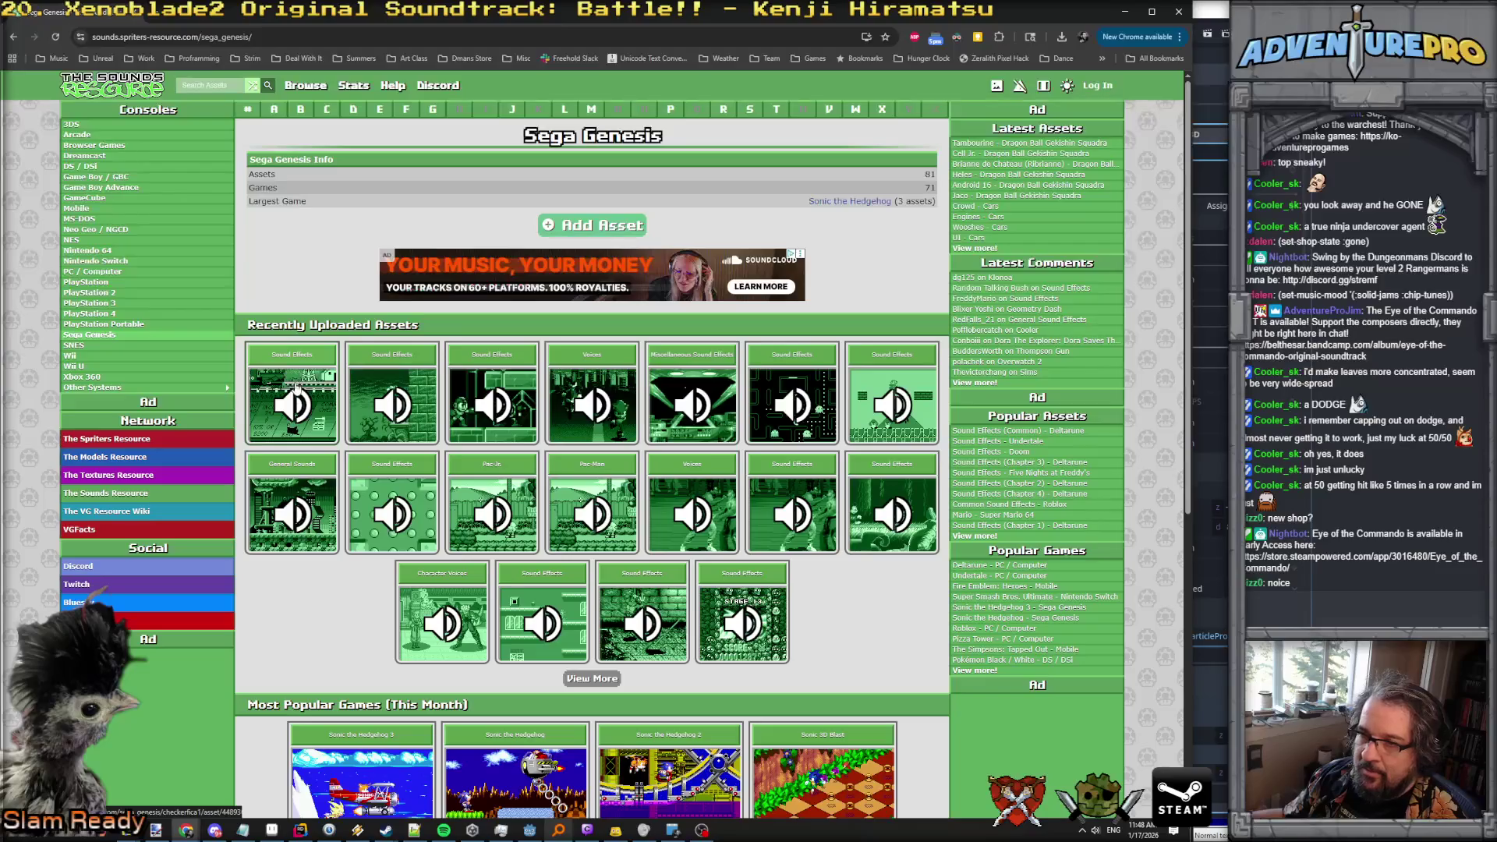
{"action": "left_click", "coordinate": [295, 386]}
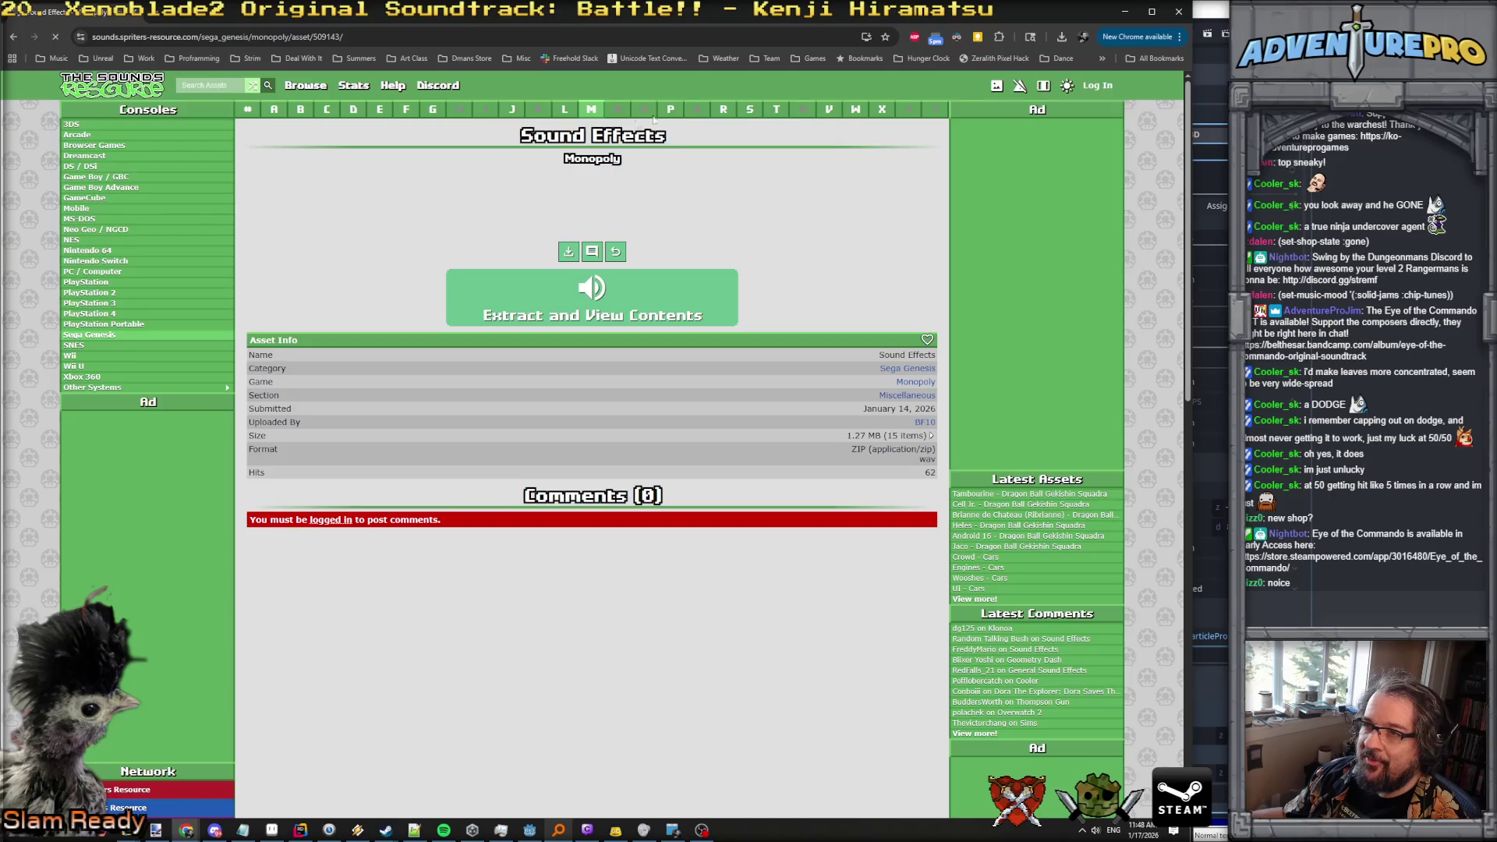
{"action": "key", "text": "alt+Left"}
List Sega Genesis games starting with T, checking the ToeJam & Earl and Thomas pages.
{"action": "left_click", "coordinate": [775, 110]}
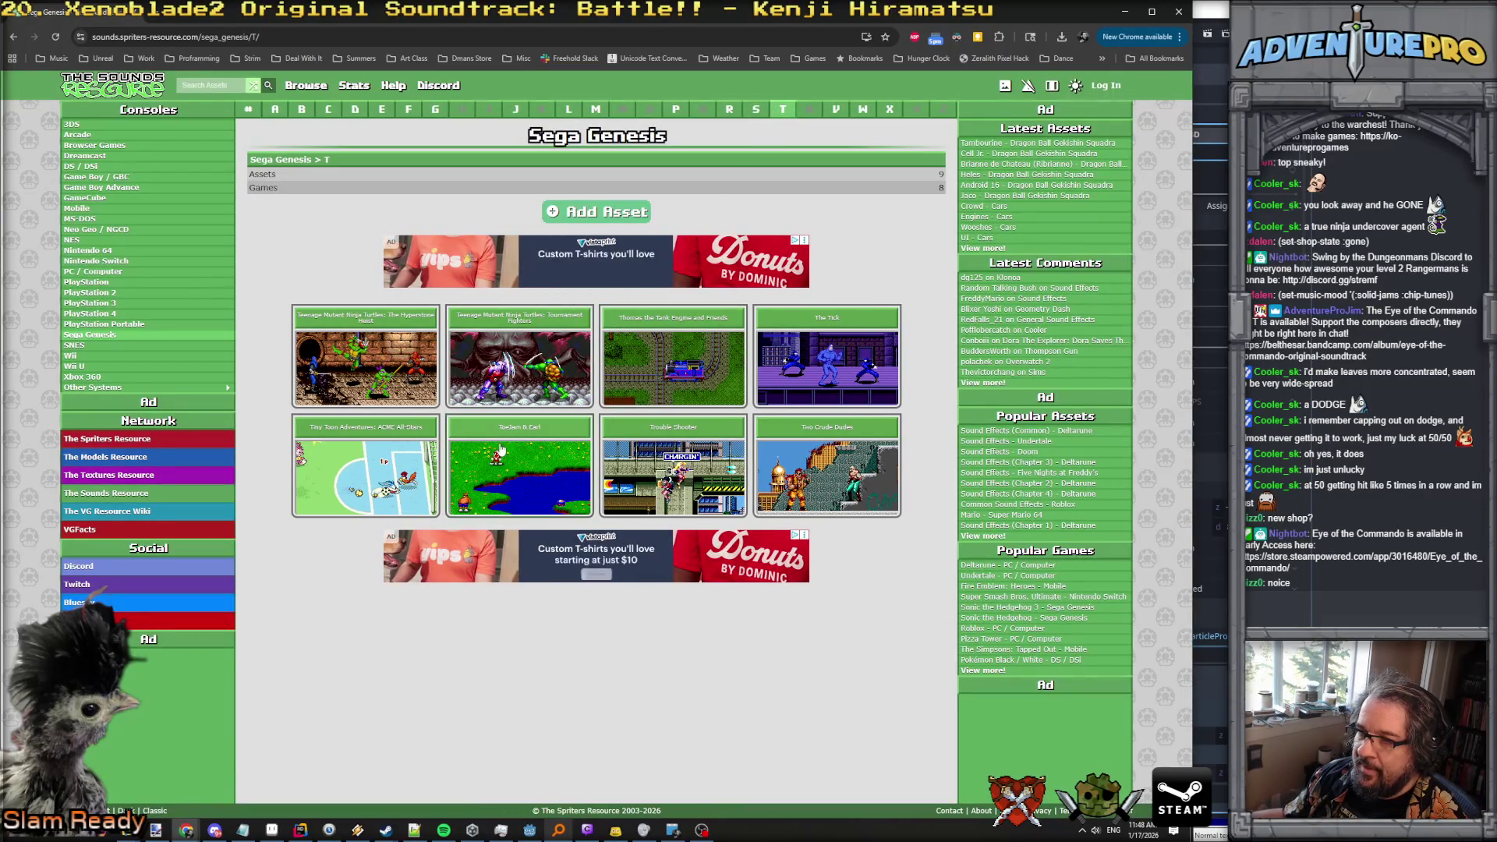
{"action": "left_click", "coordinate": [499, 450]}
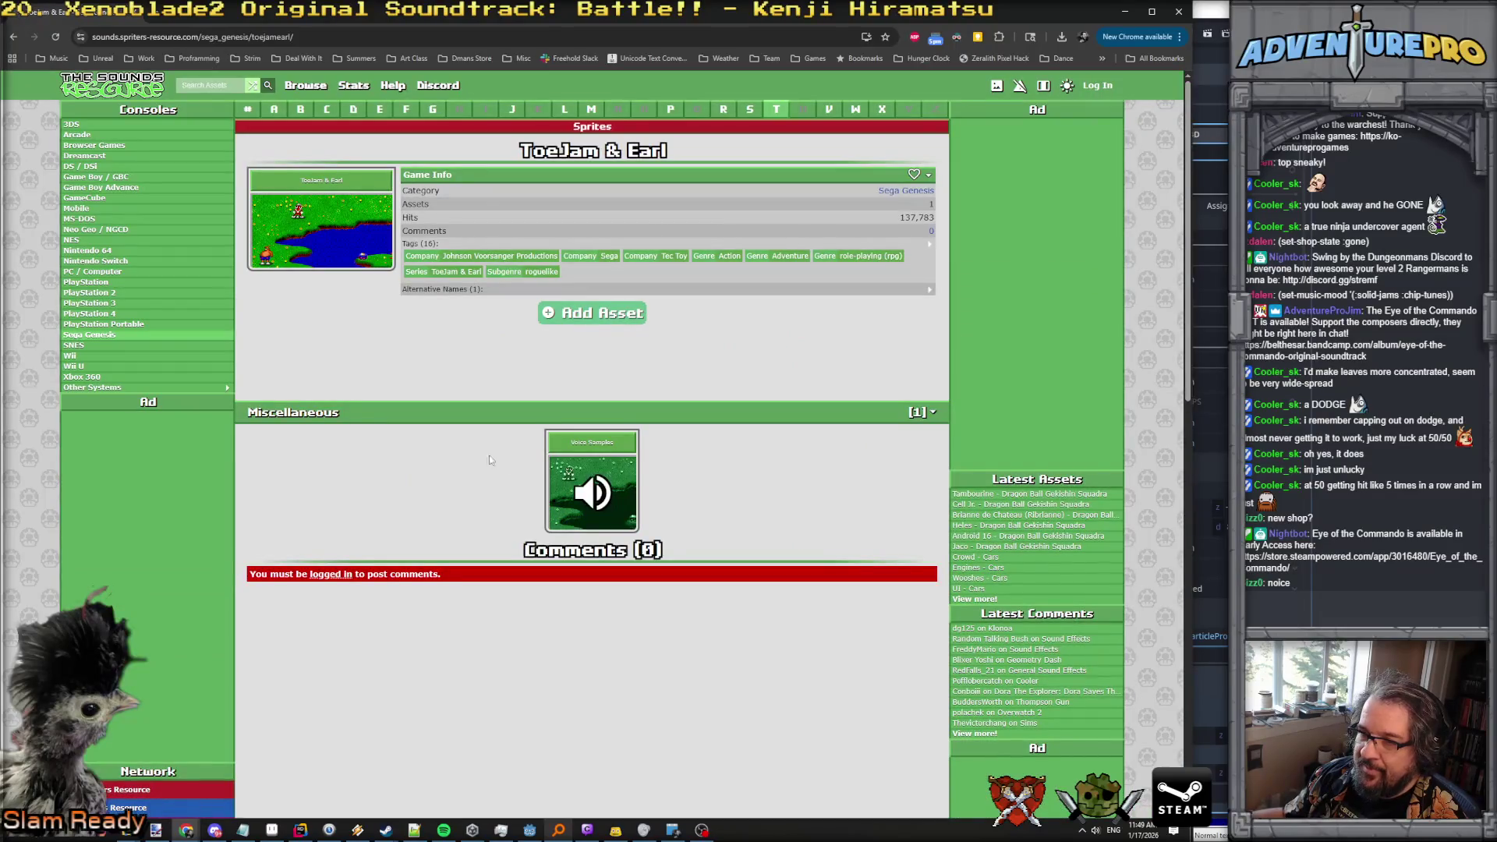
{"action": "key", "text": "alt+Left"}
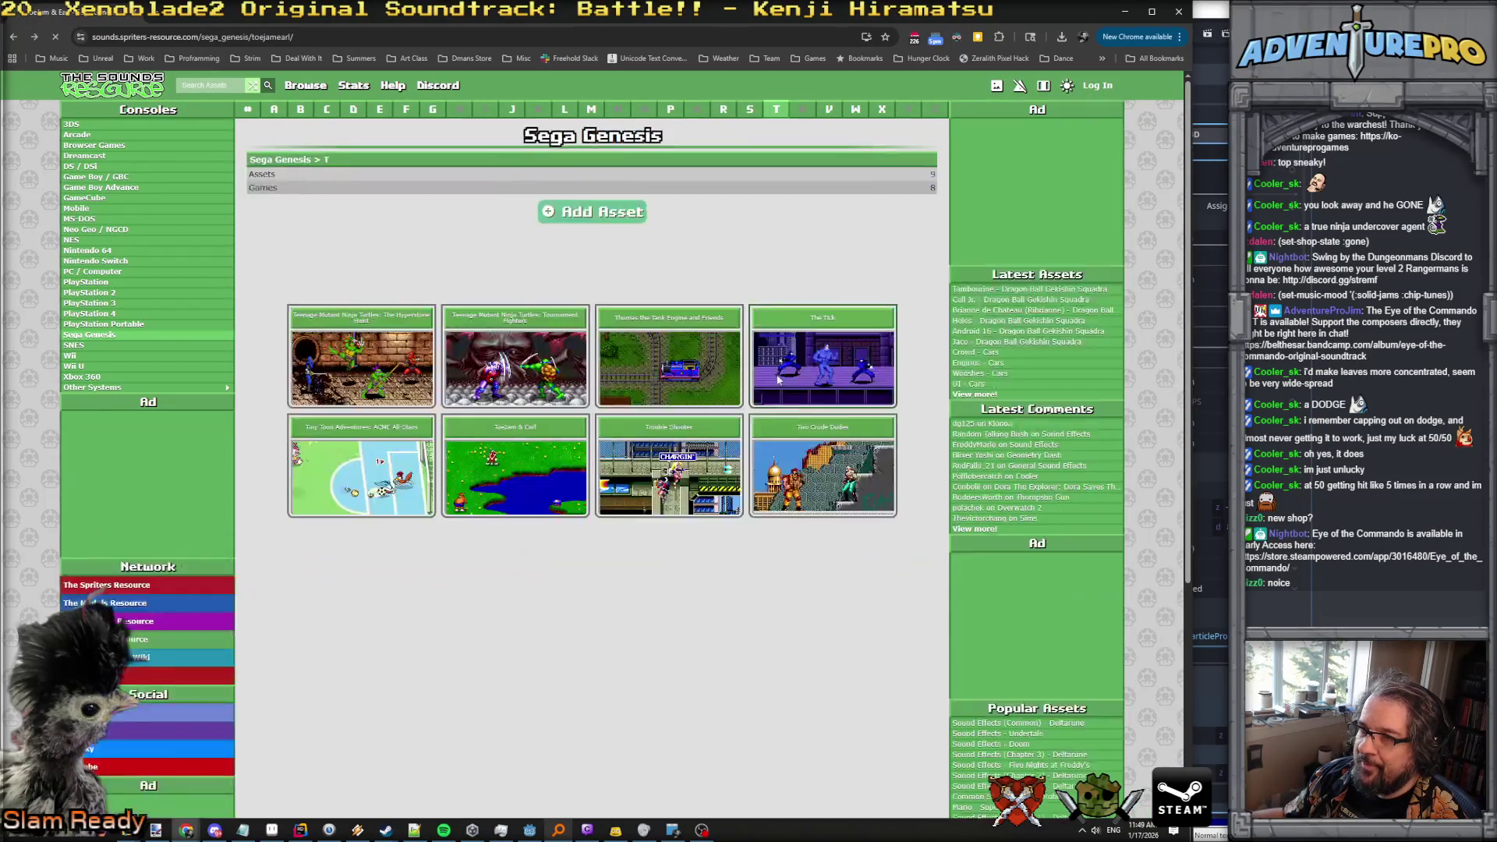
{"action": "left_click", "coordinate": [709, 348]}
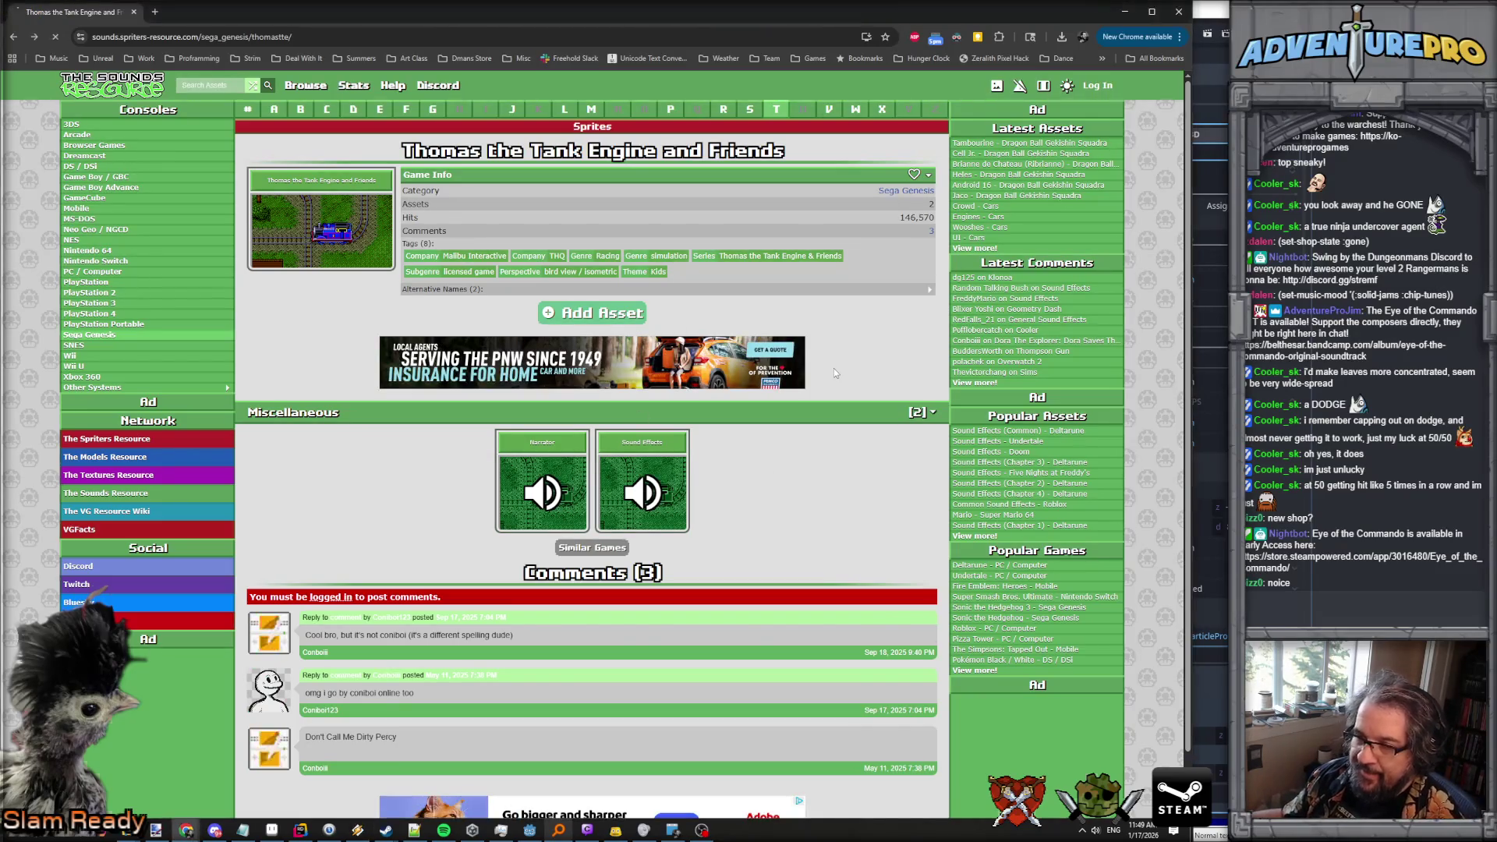
{"action": "key", "text": "F5"}
{"action": "key", "text": "alt+Left"}
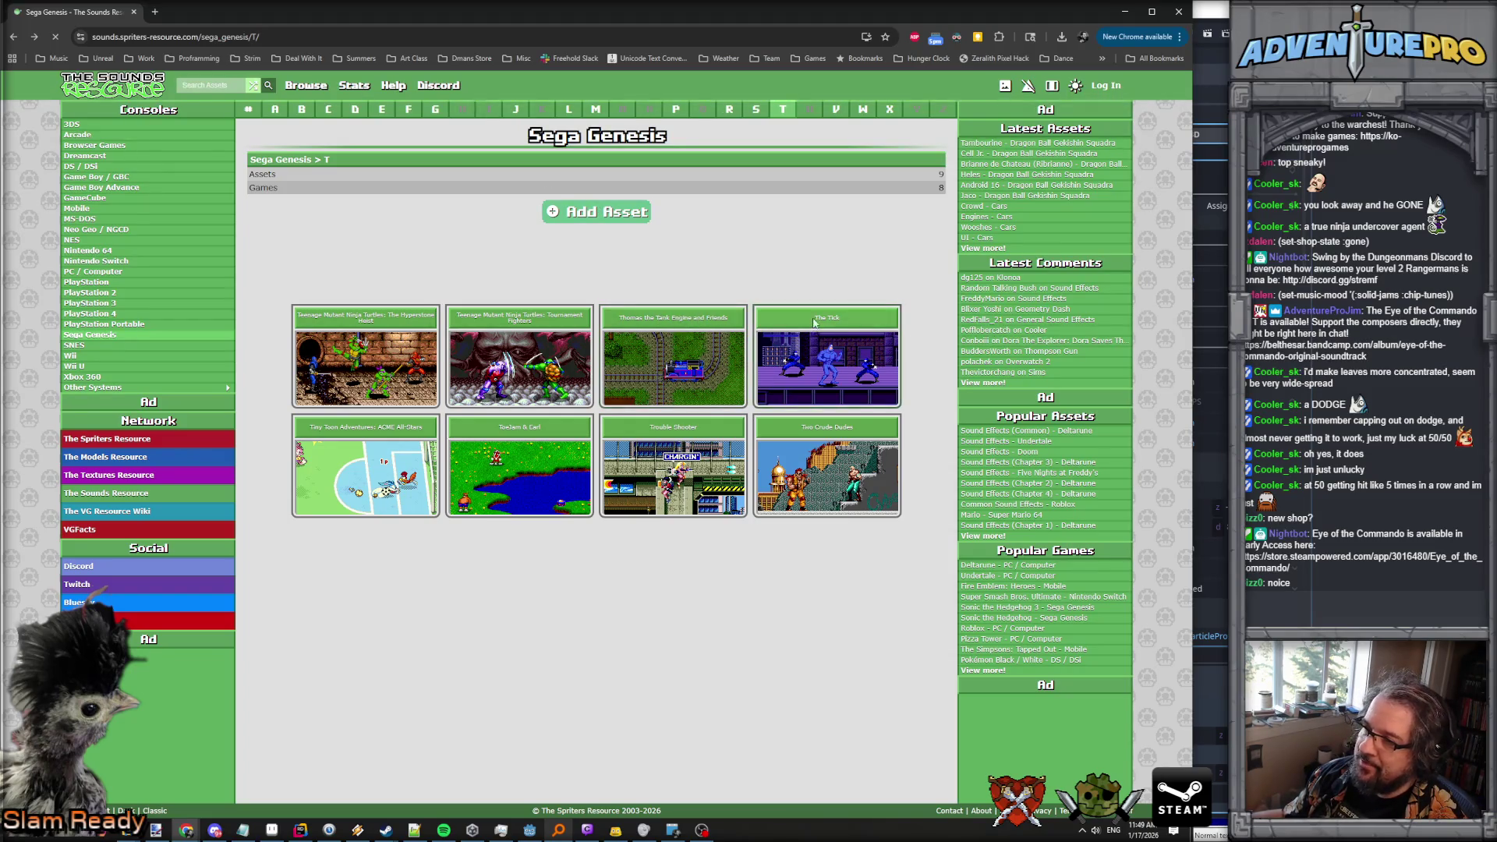
Open The Tick's sound effects pack and extract it to list its sound files.
{"action": "left_click", "coordinate": [813, 323]}
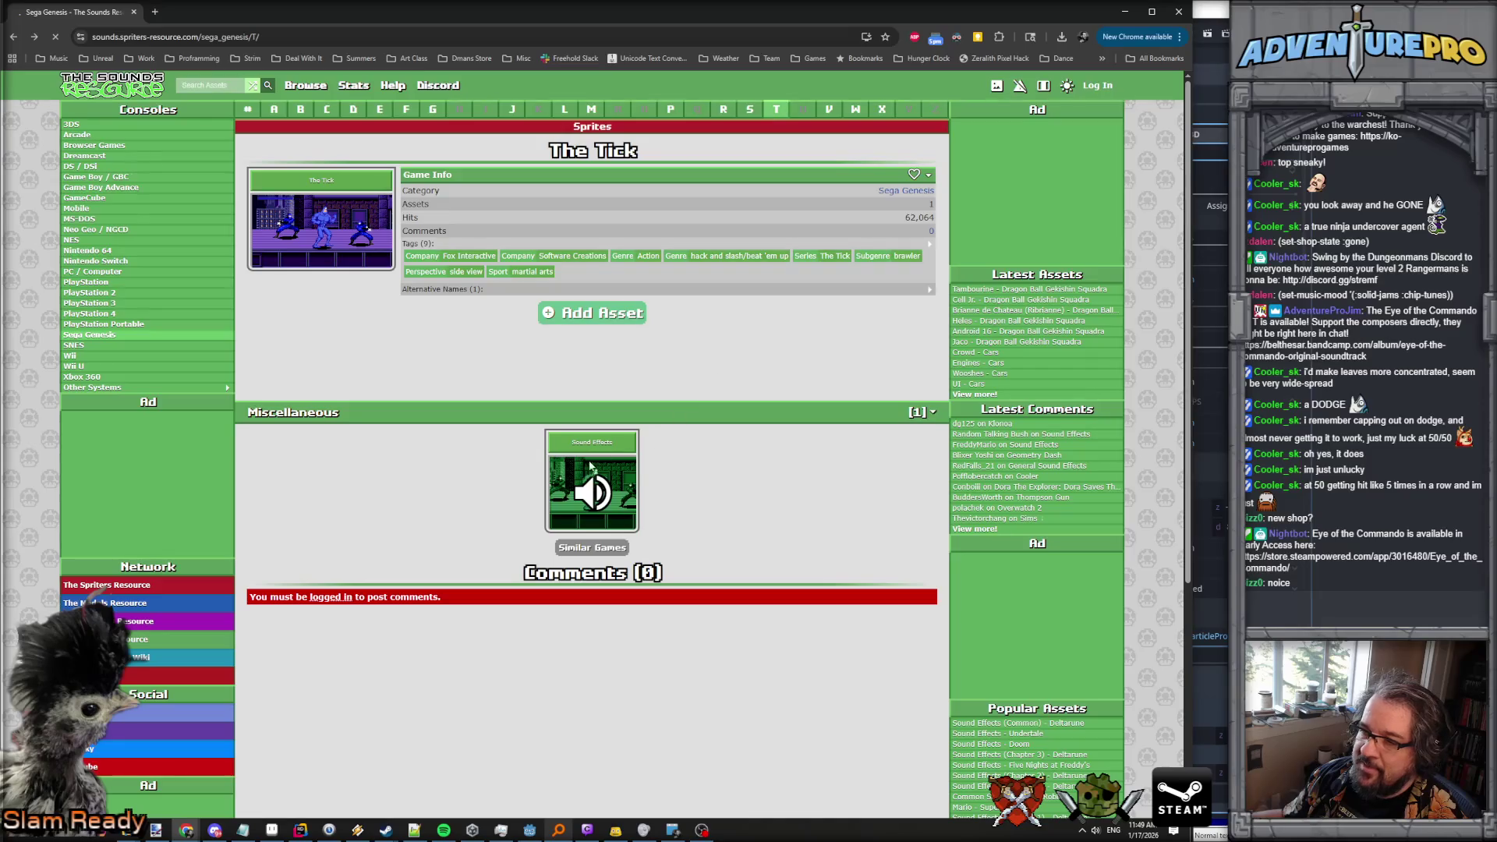
{"action": "left_click", "coordinate": [590, 466]}
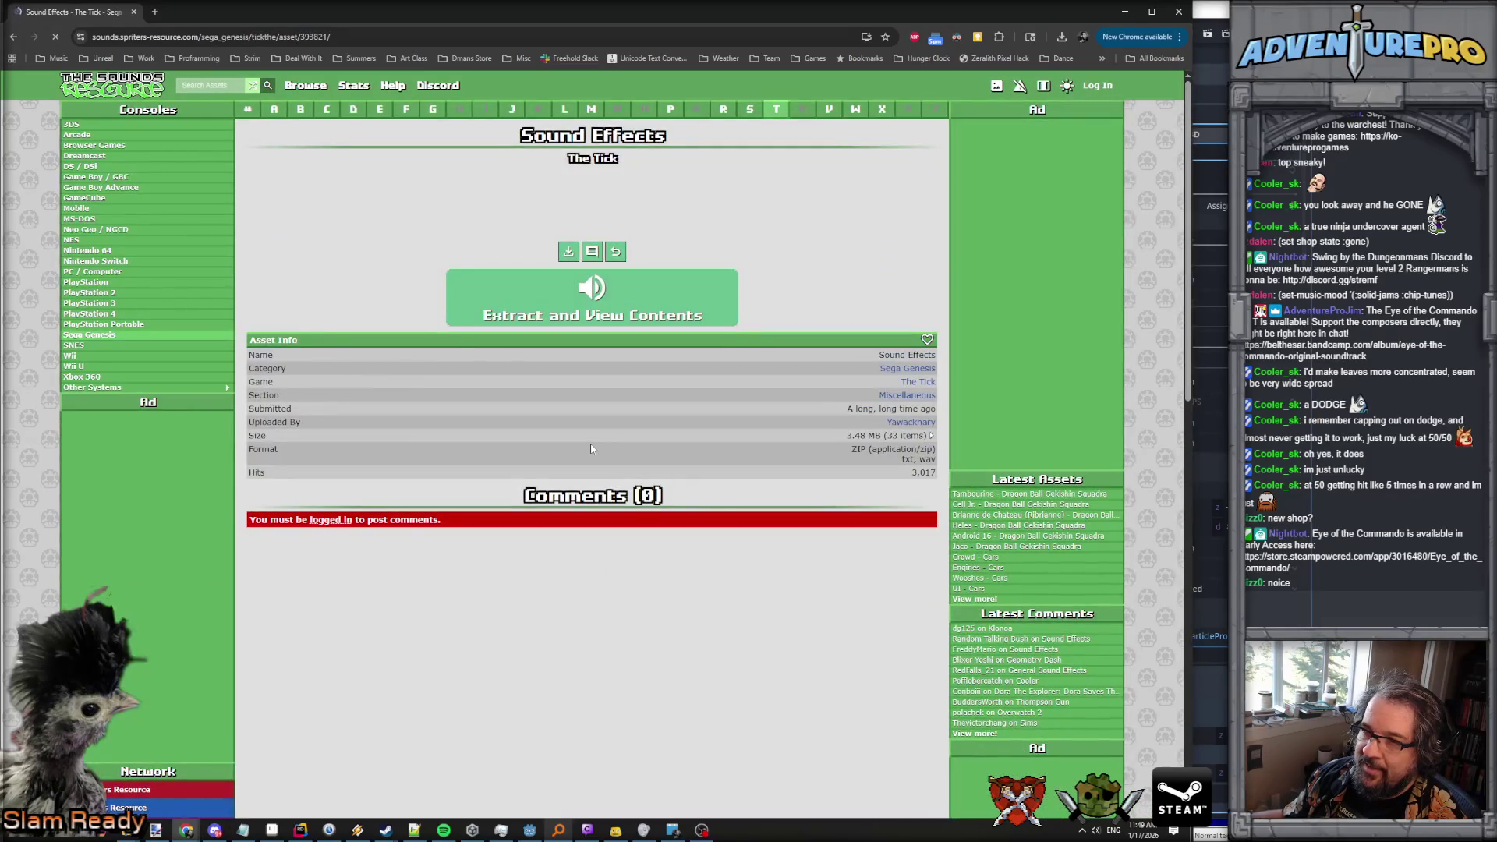
{"action": "left_click", "coordinate": [581, 310]}
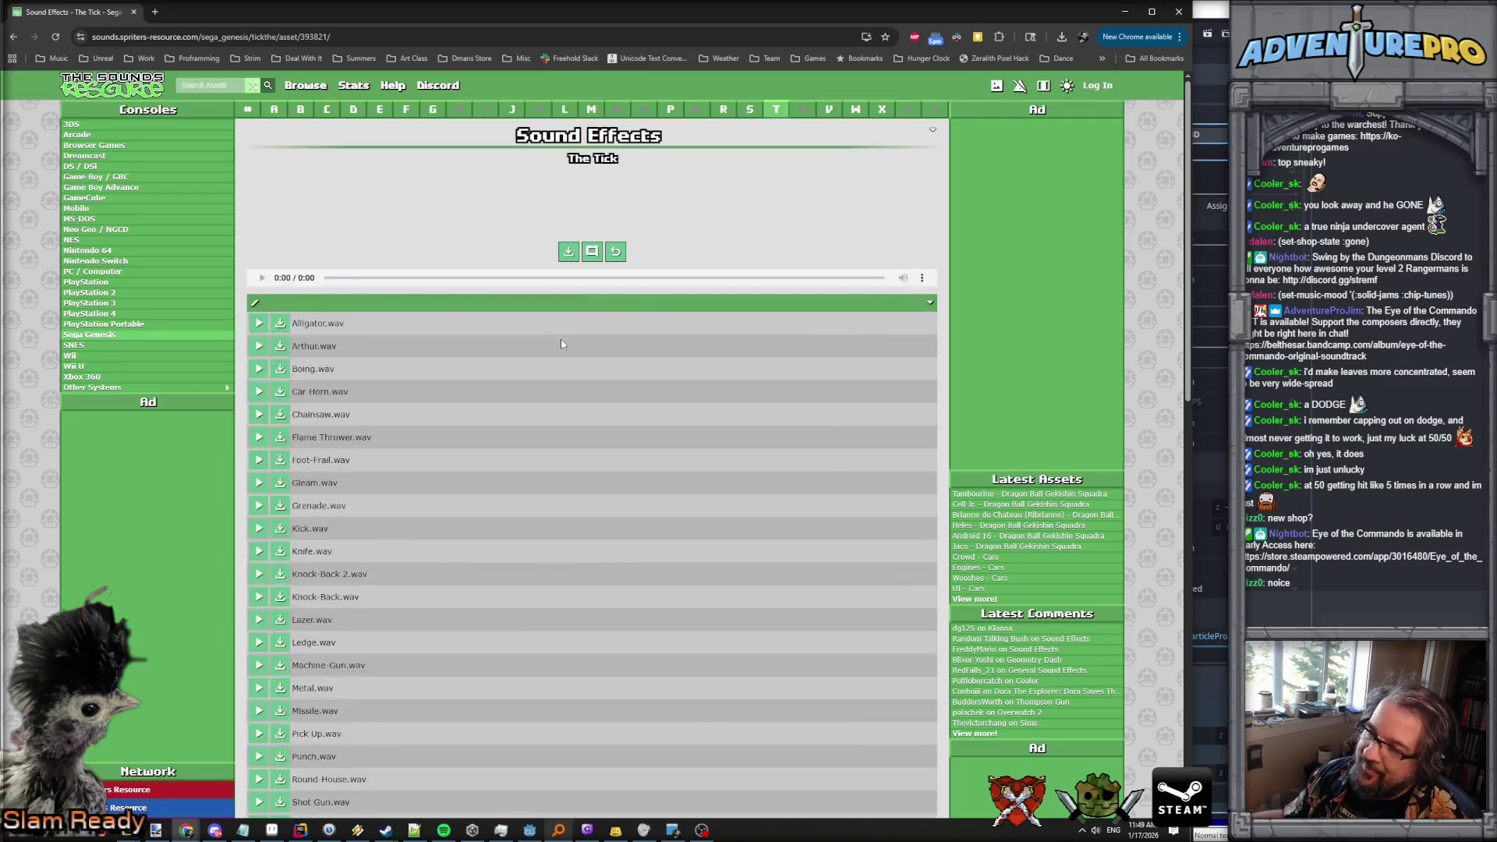
{"action": "scroll", "coordinate": [467, 420], "scroll_direction": "down", "scroll_amount": 2}
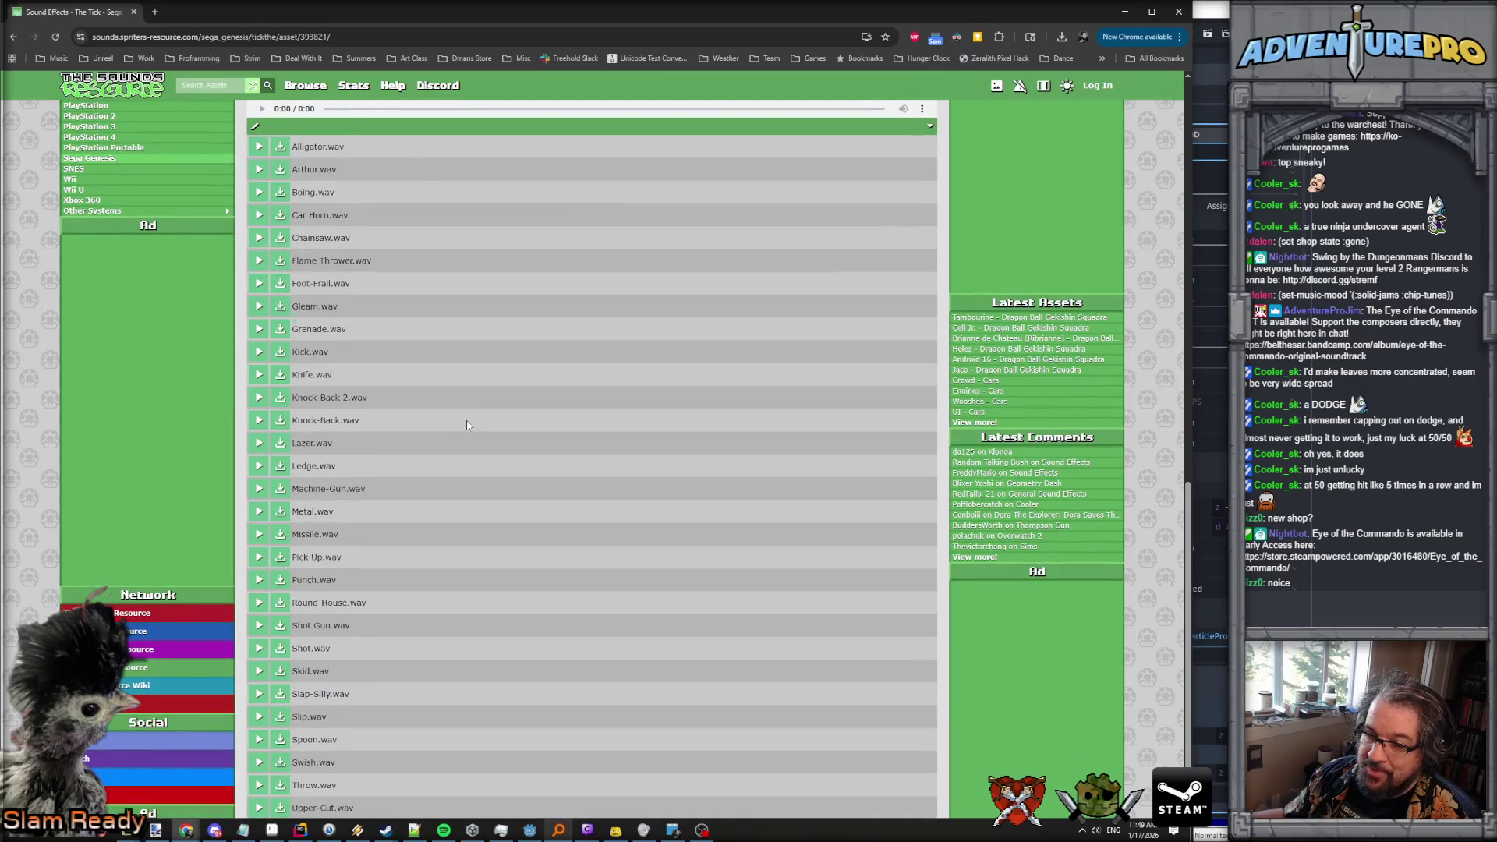
{"action": "scroll", "coordinate": [452, 440], "scroll_direction": "down", "scroll_amount": 3}
{"action": "scroll", "coordinate": [273, 491], "scroll_direction": "up", "scroll_amount": 2}
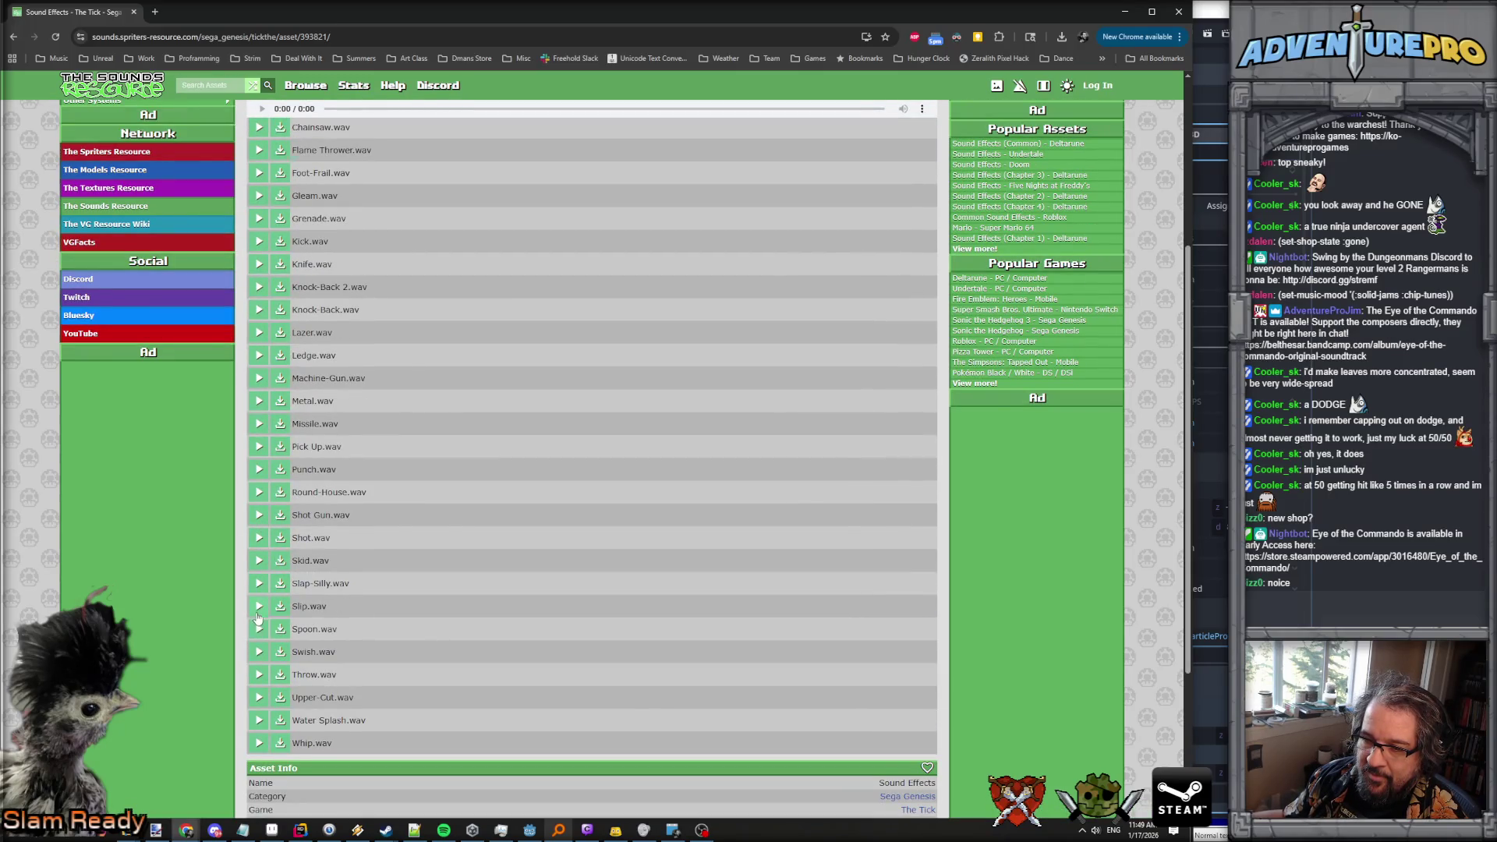
Preview Swish, Water Splash, Gleam, Knife, Knock-Back, Lazer and Ledge sounds.
{"action": "left_click", "coordinate": [260, 652]}
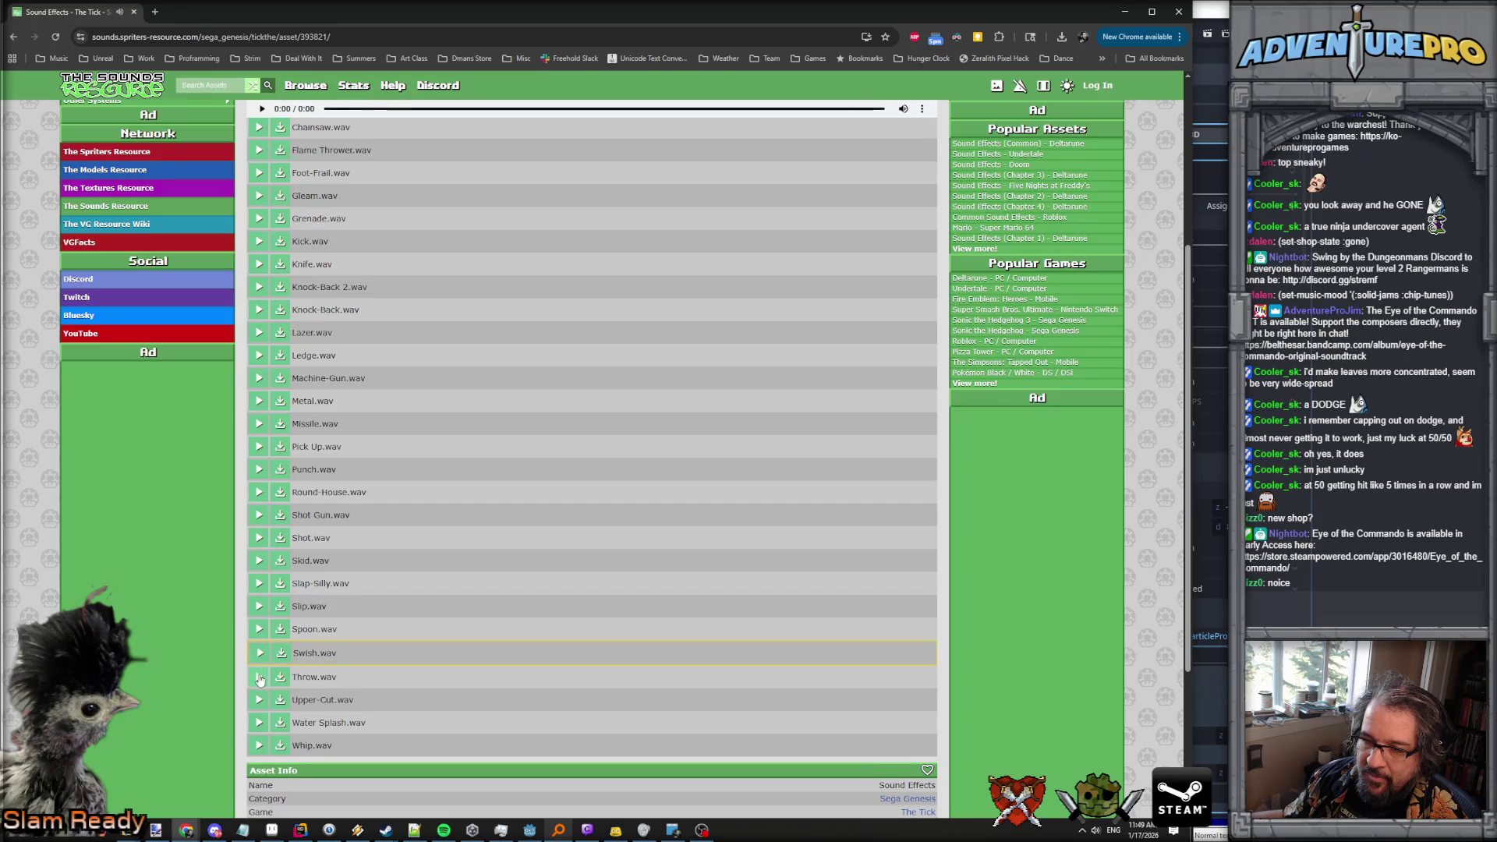
{"action": "left_click", "coordinate": [259, 653]}
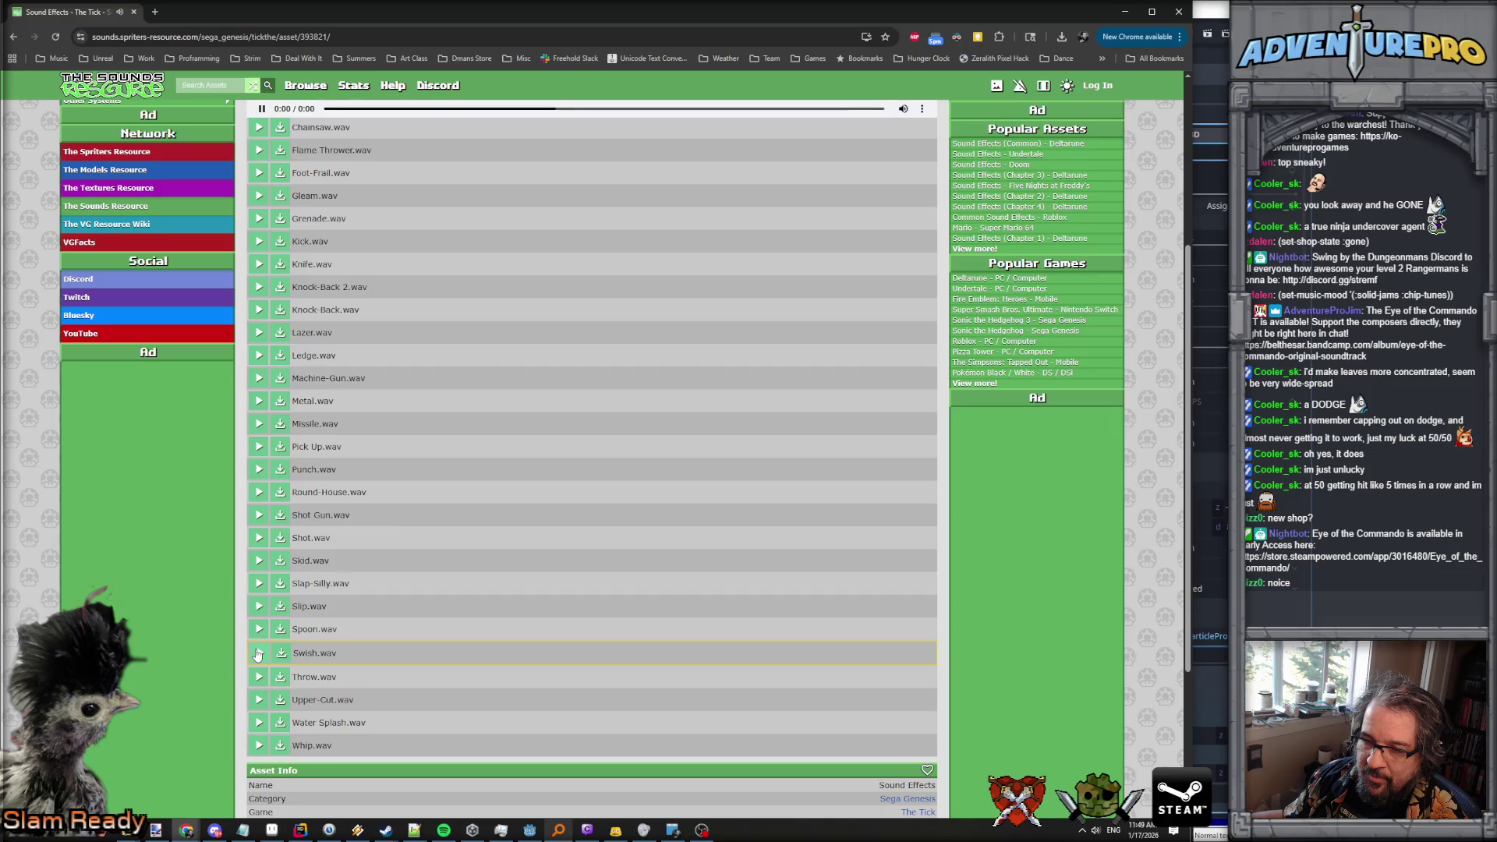
{"action": "left_click", "coordinate": [258, 721]}
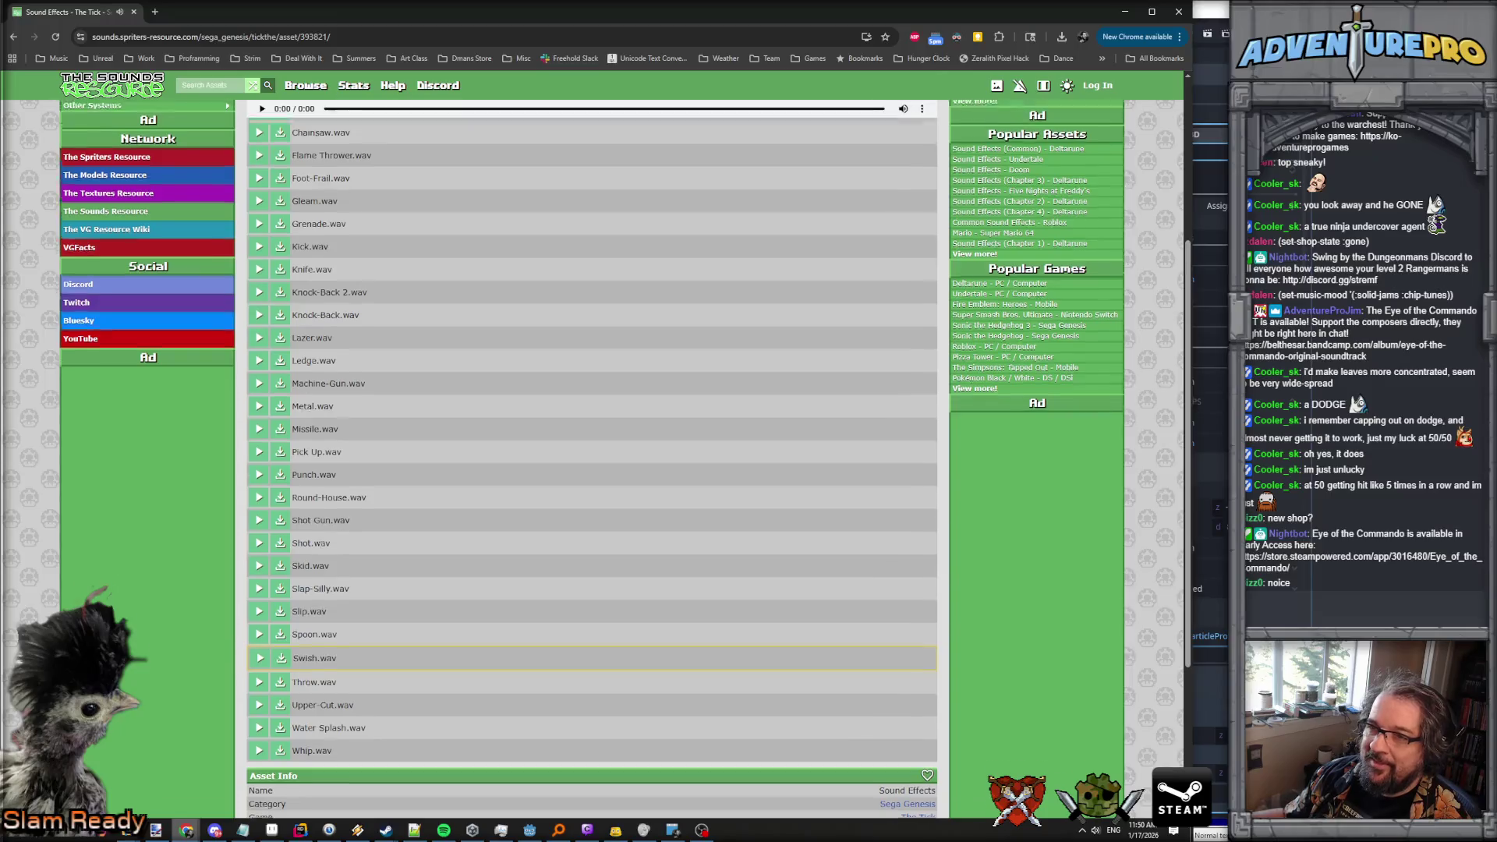
{"action": "scroll", "coordinate": [258, 723], "scroll_direction": "up", "scroll_amount": 4}
{"action": "left_click", "coordinate": [262, 279]}
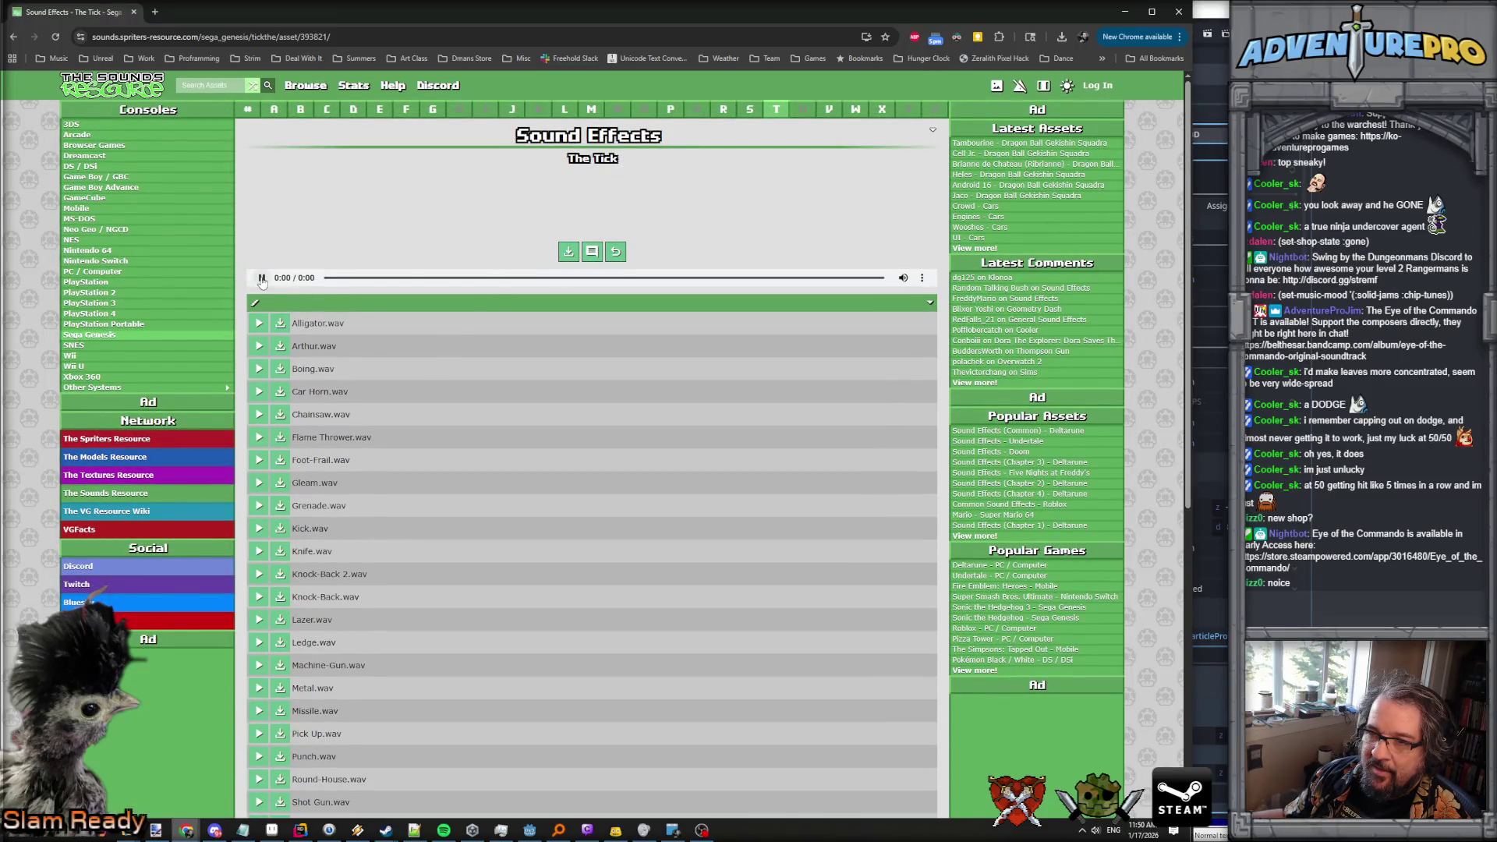
{"action": "left_click", "coordinate": [259, 483]}
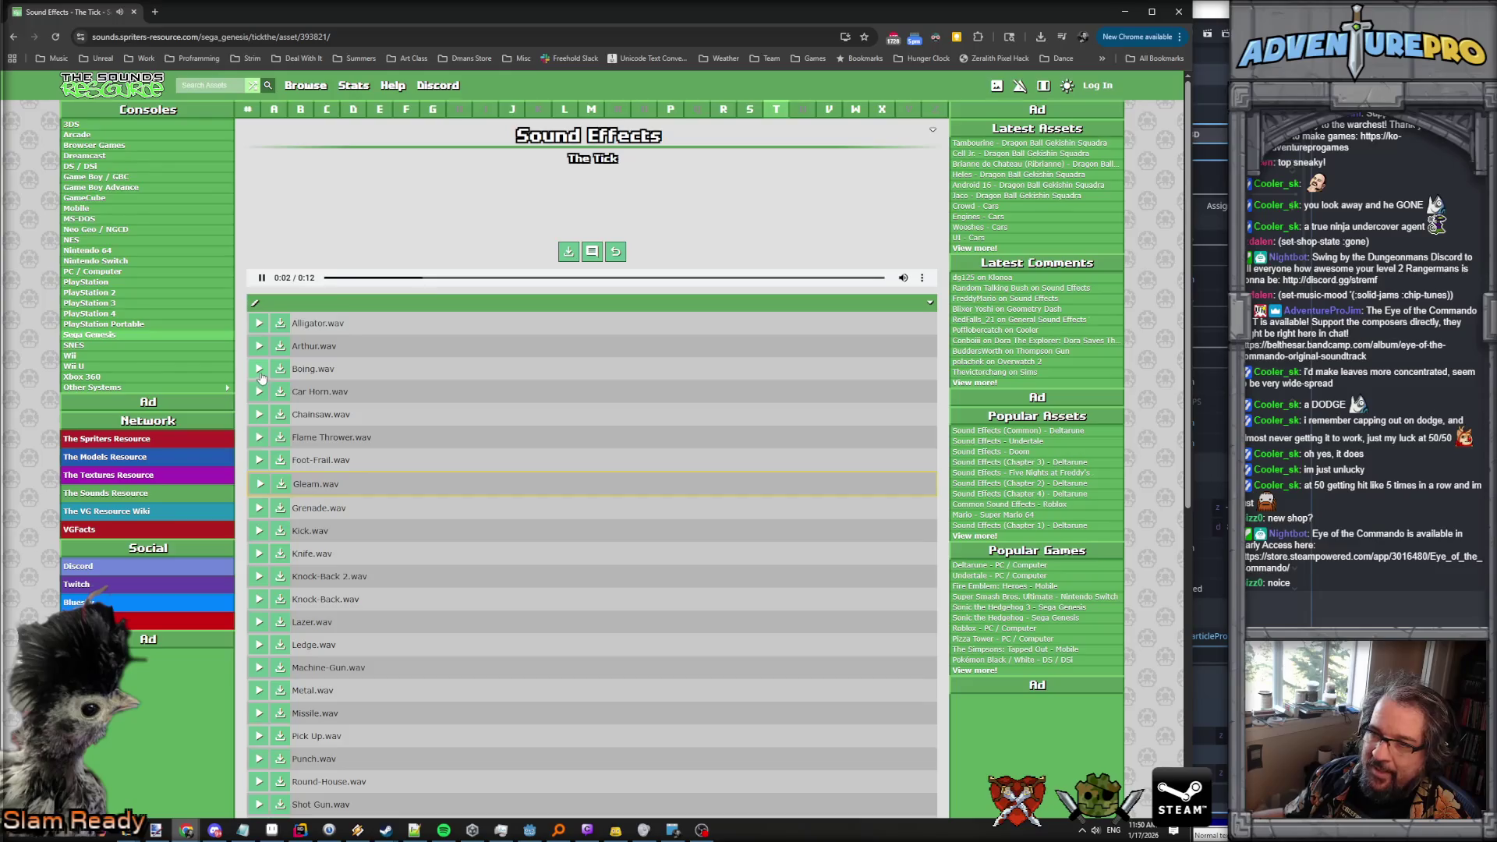
{"action": "left_click", "coordinate": [259, 558]}
{"action": "left_click", "coordinate": [259, 576]}
{"action": "left_click", "coordinate": [260, 599]}
{"action": "left_click", "coordinate": [259, 622]}
{"action": "left_click", "coordinate": [257, 644]}
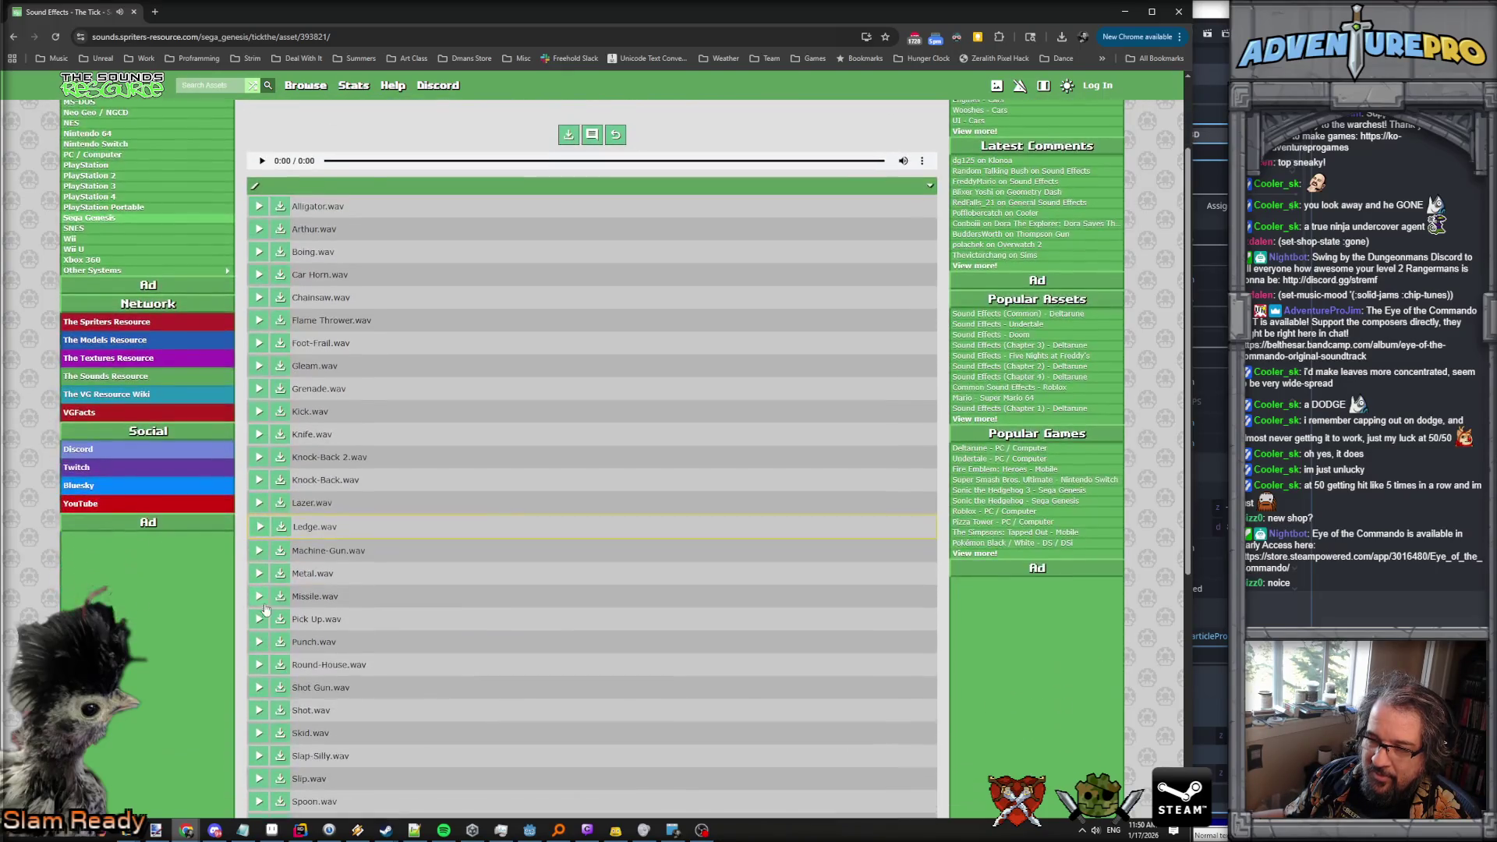
Replay Swish.wav several times, compare it with Skid.wav, then return to Godot.
{"action": "scroll", "coordinate": [257, 593], "scroll_direction": "down", "scroll_amount": 3}
{"action": "scroll", "coordinate": [269, 585], "scroll_direction": "down", "scroll_amount": 2}
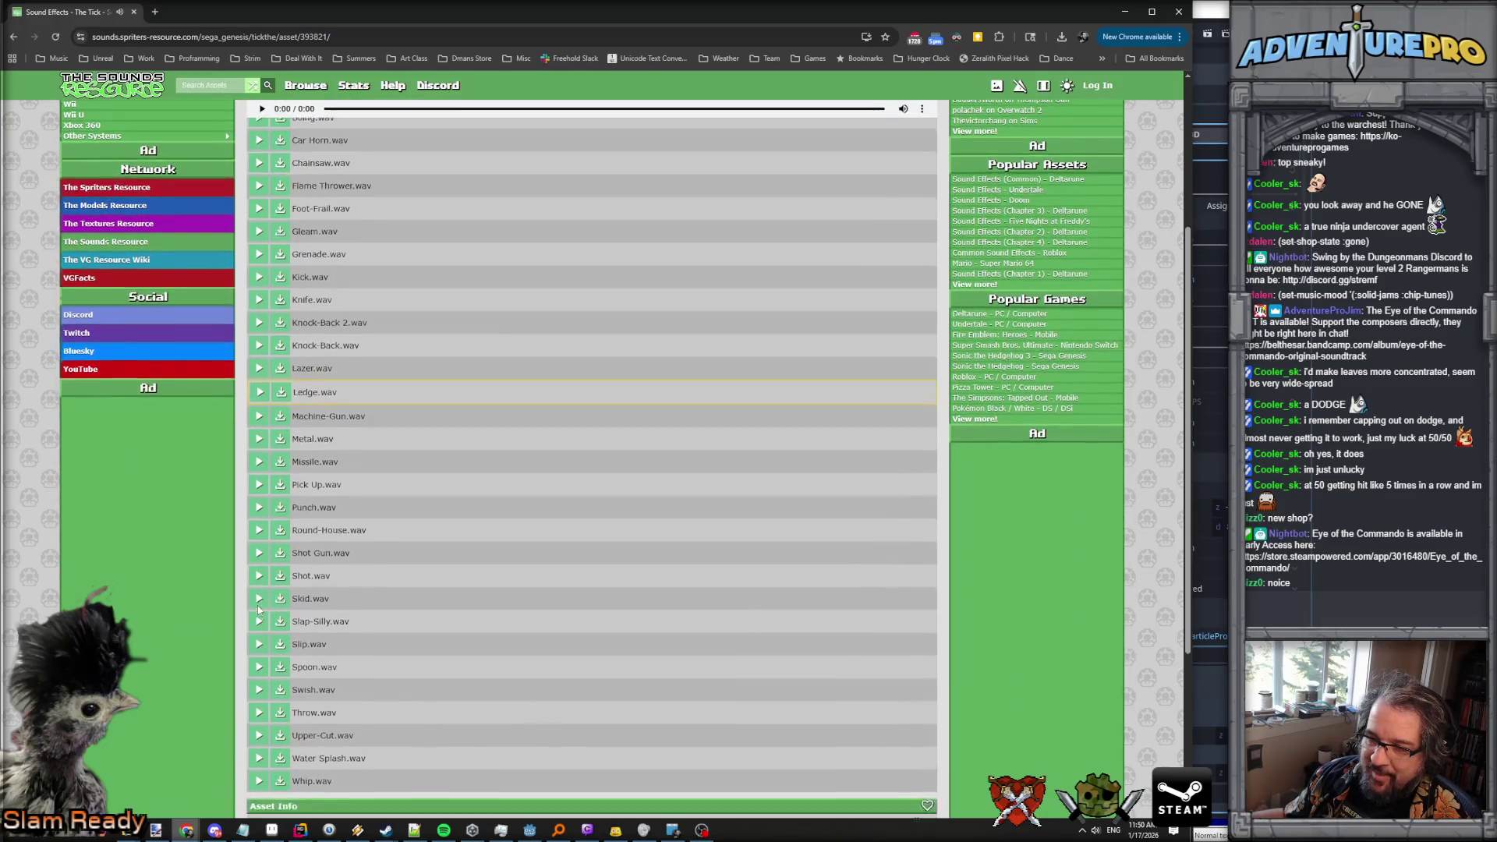
{"action": "left_click", "coordinate": [260, 590]}
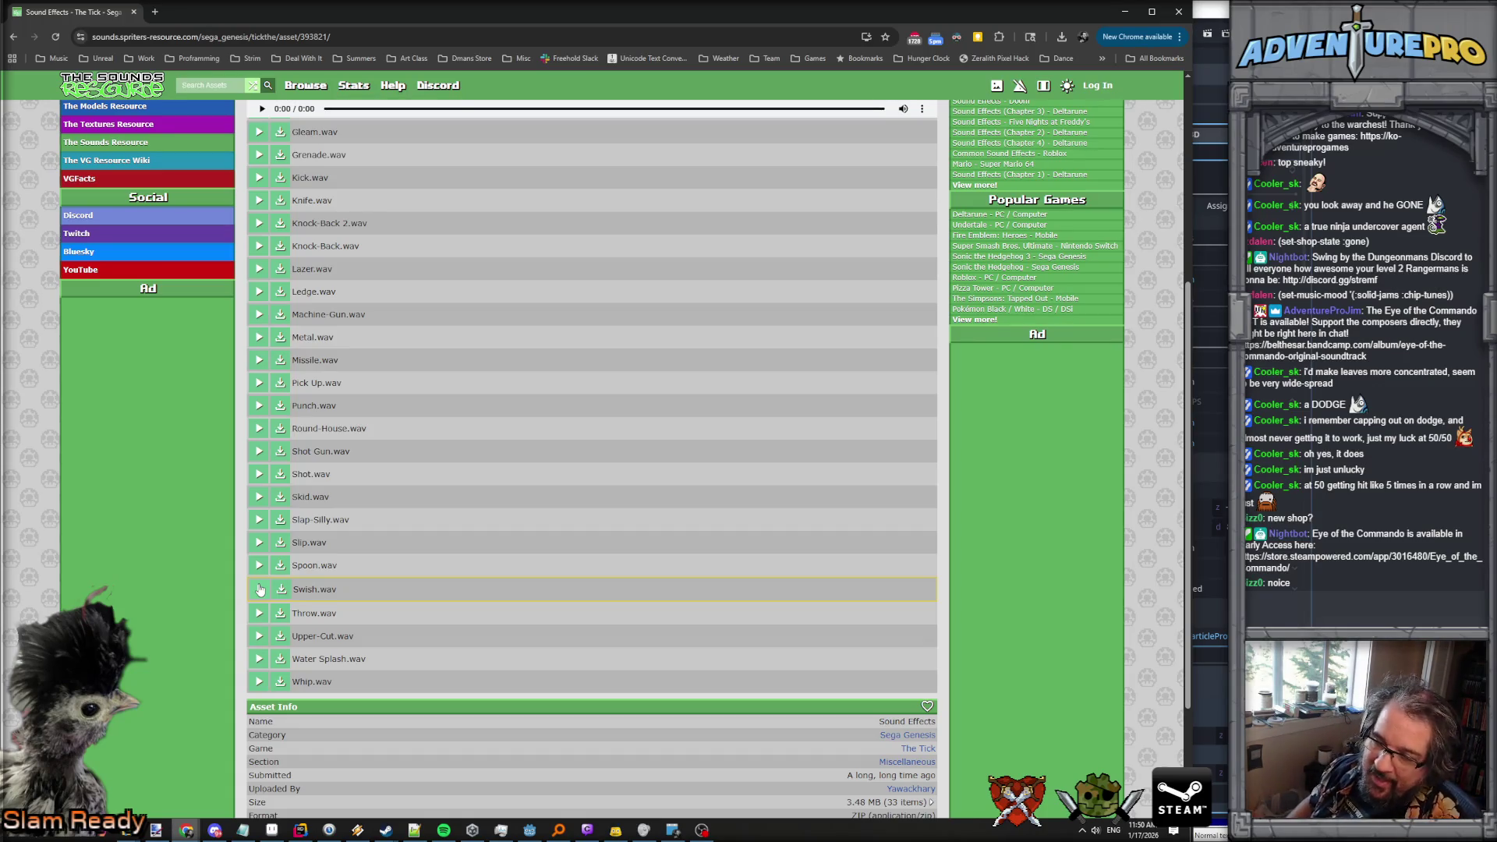
{"action": "left_click", "coordinate": [260, 590]}
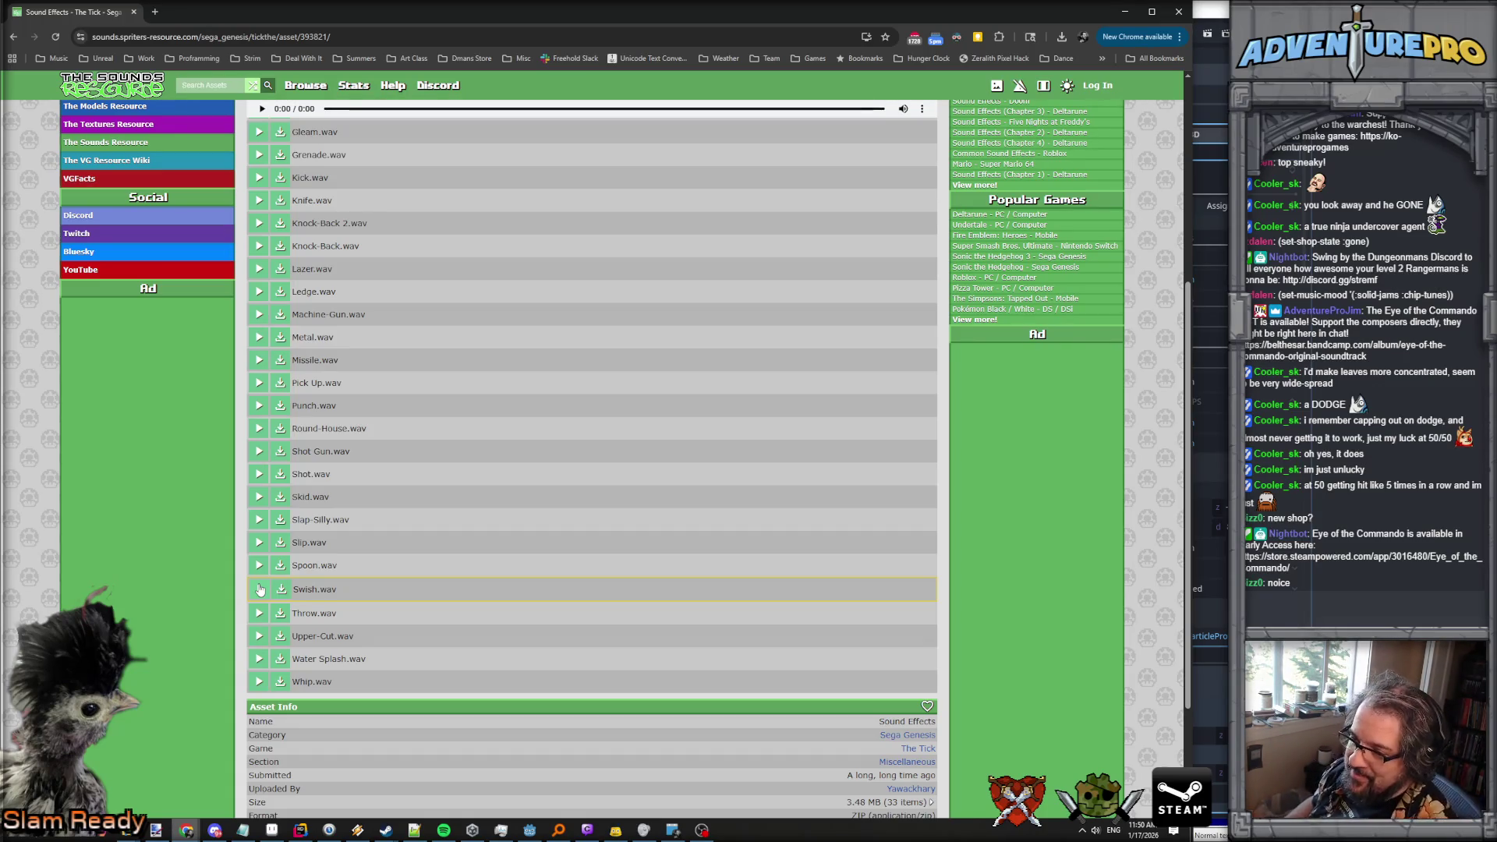
{"action": "left_click", "coordinate": [260, 590]}
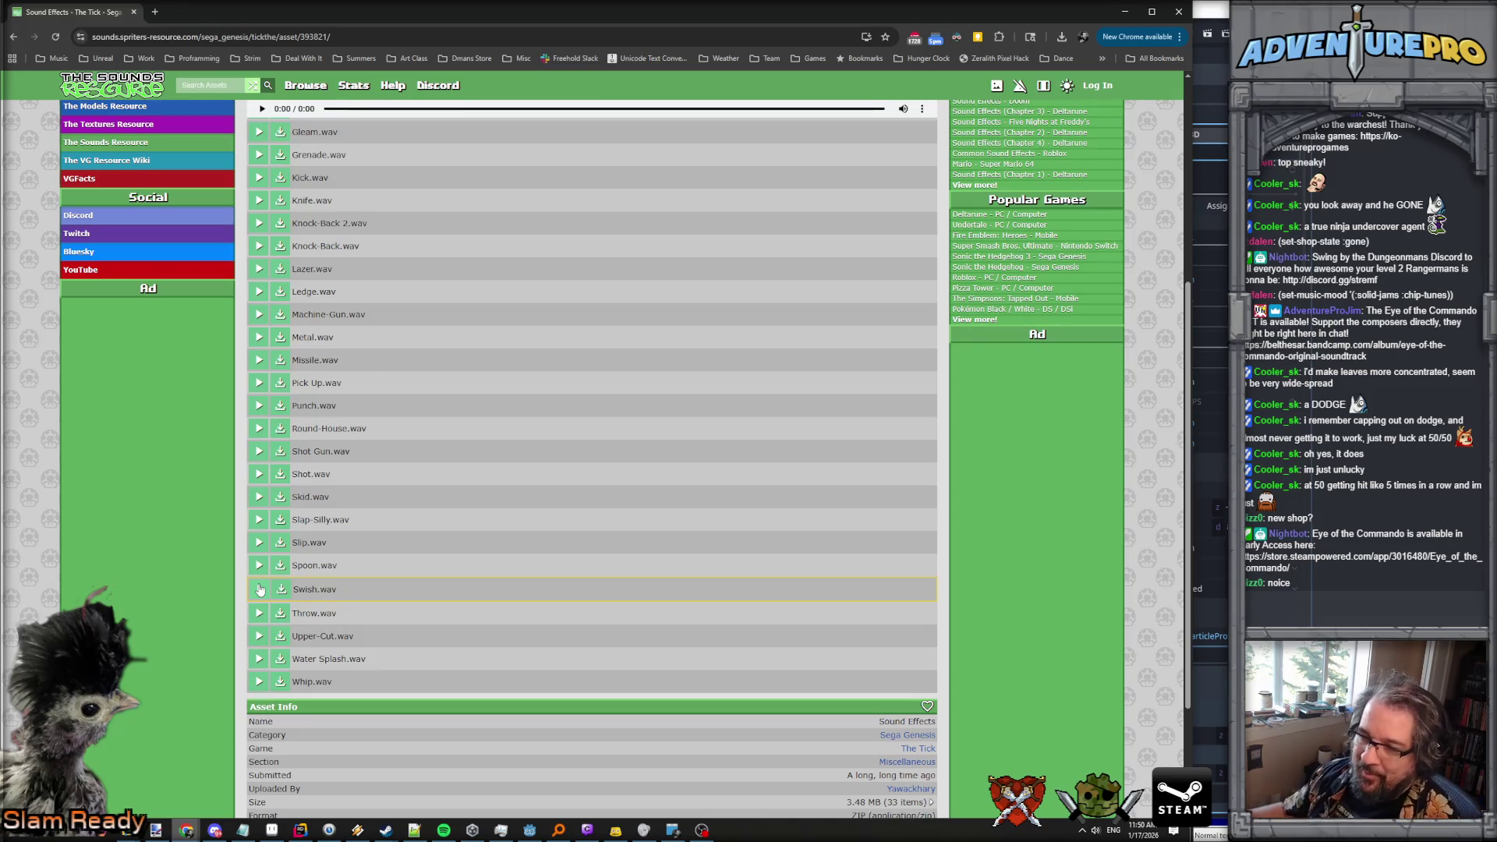
{"action": "left_click", "coordinate": [261, 590]}
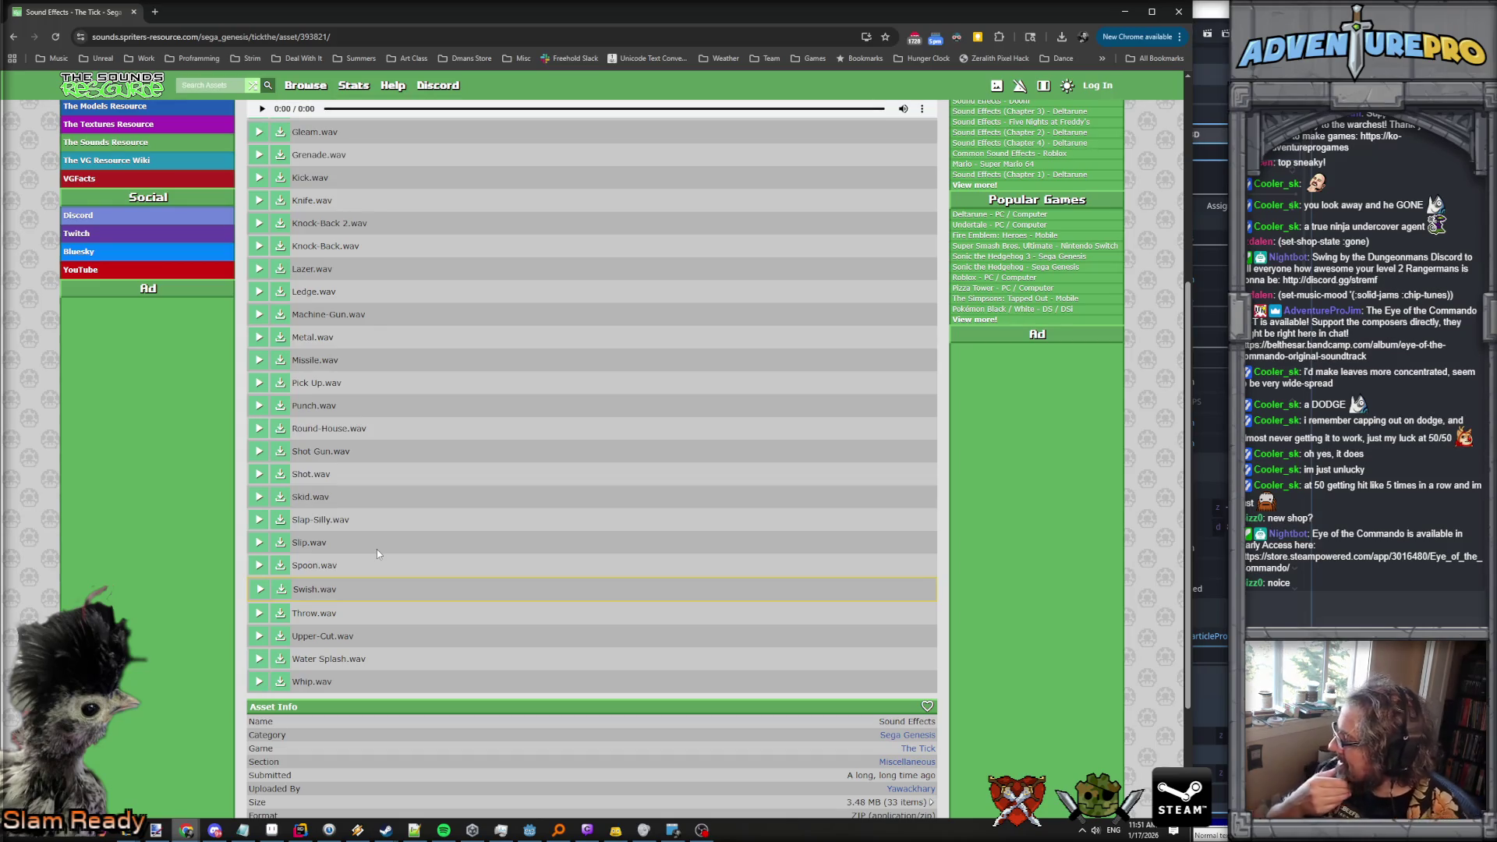
{"action": "left_click", "coordinate": [259, 499]}
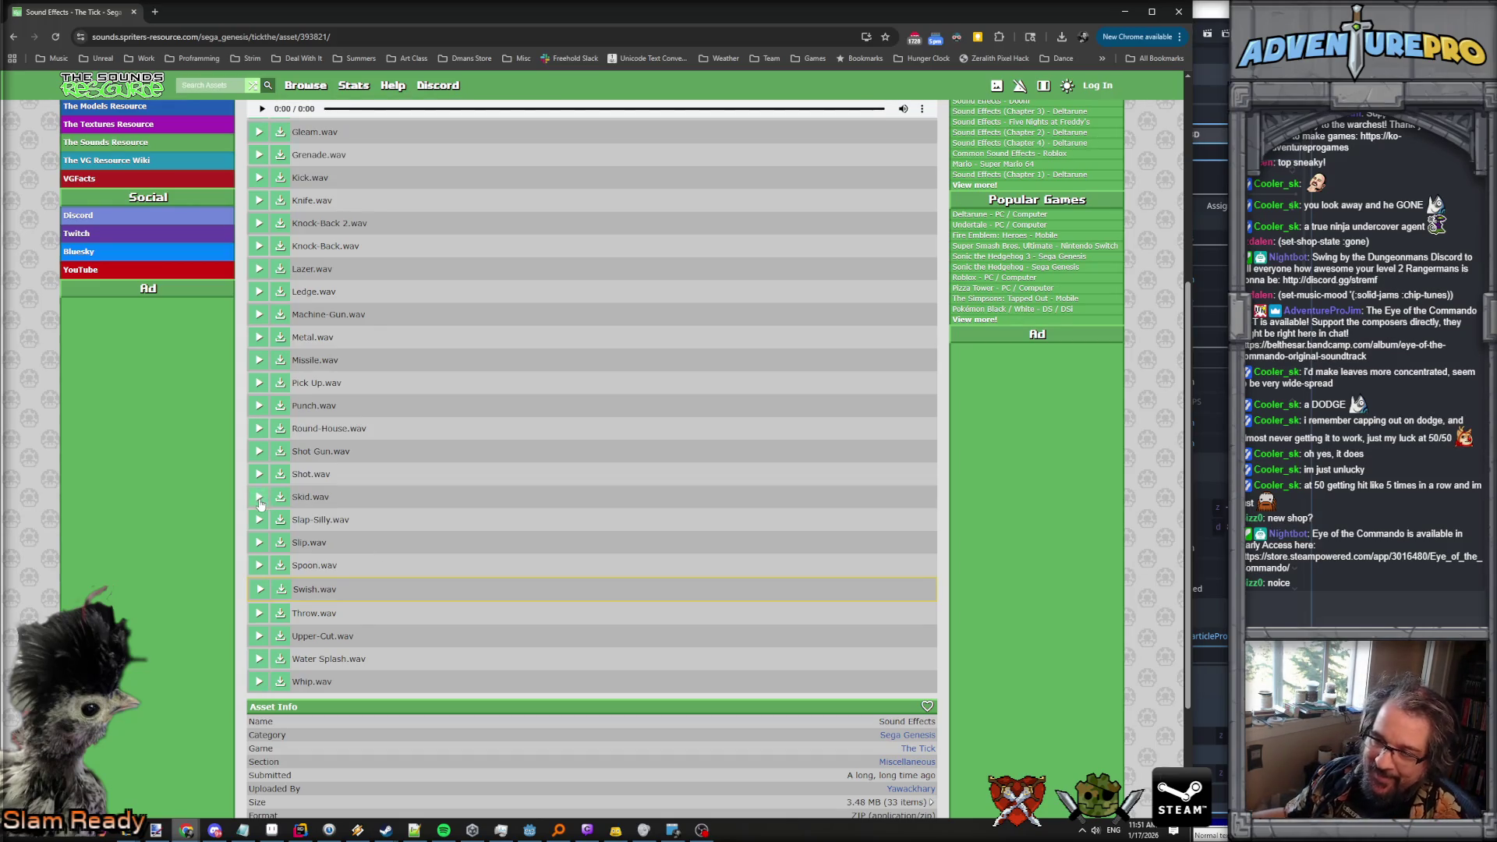
{"action": "left_click", "coordinate": [261, 591]}
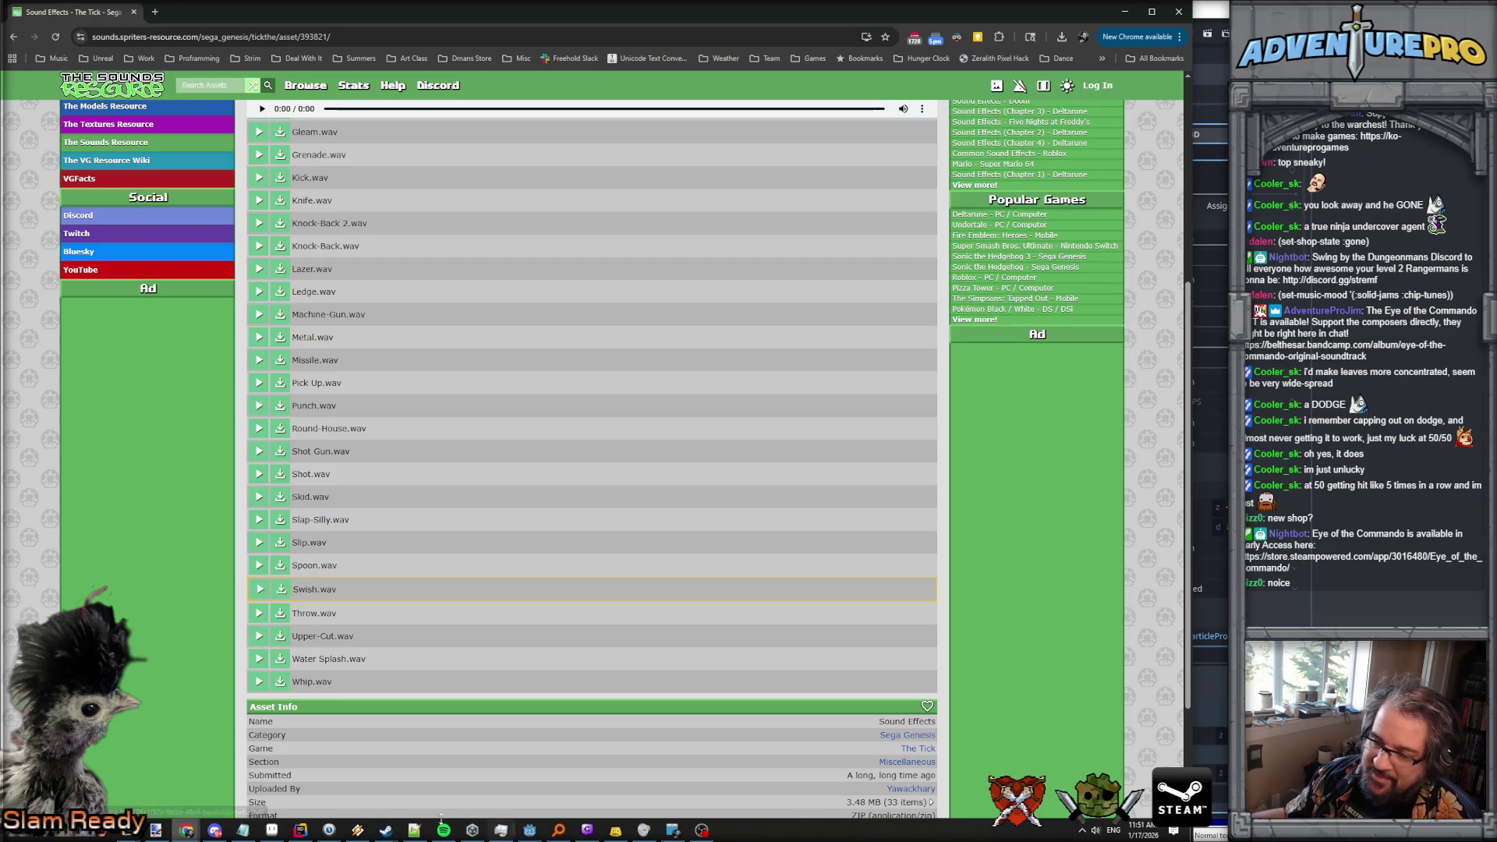
{"action": "left_click", "coordinate": [529, 830]}
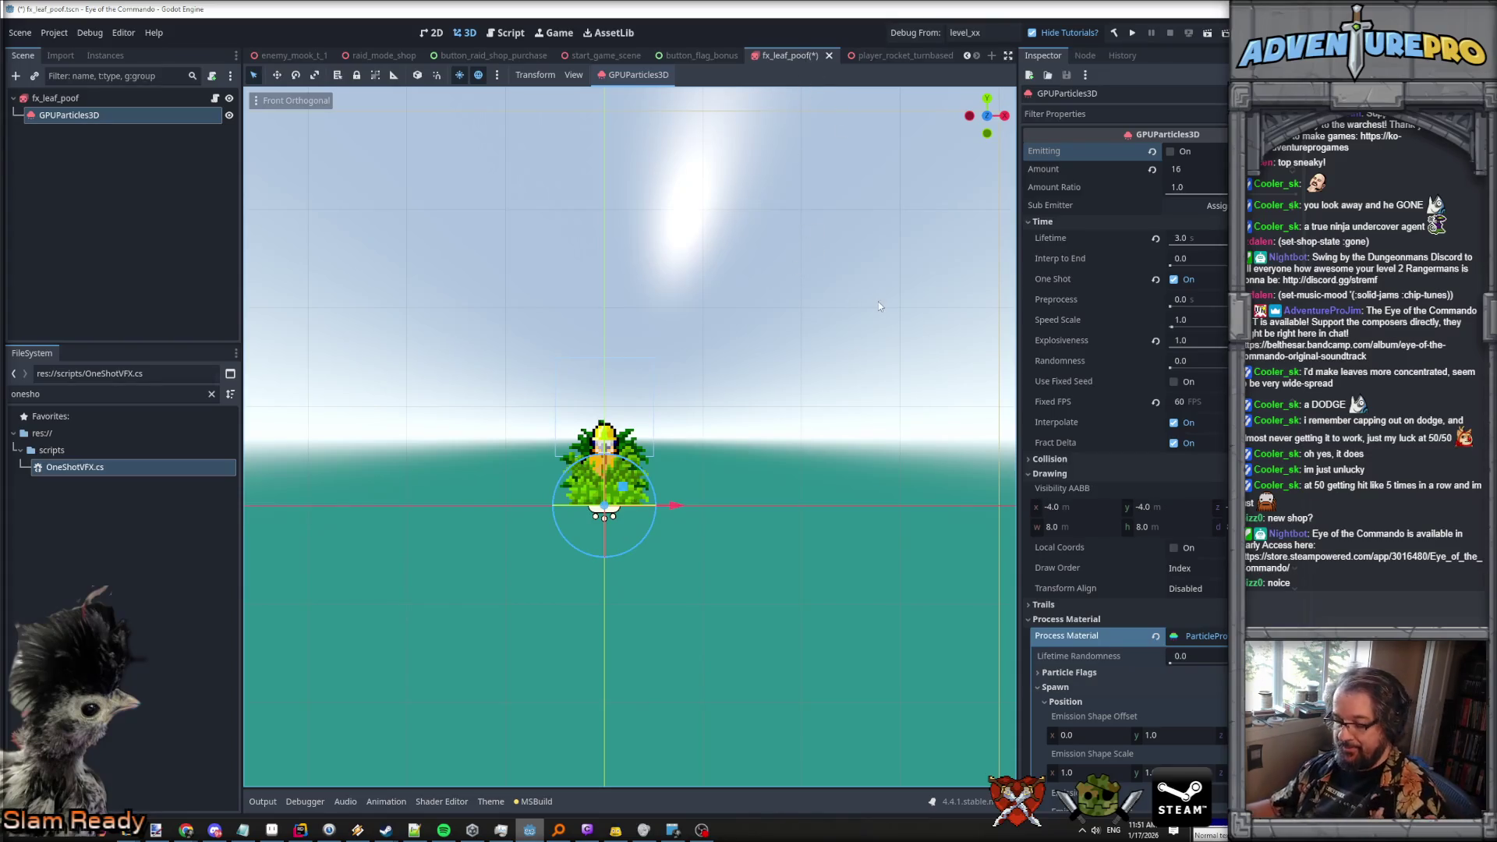
Add a second animation, naming the original test_tma and the new one default.
{"action": "key", "text": "ctrl+s"}
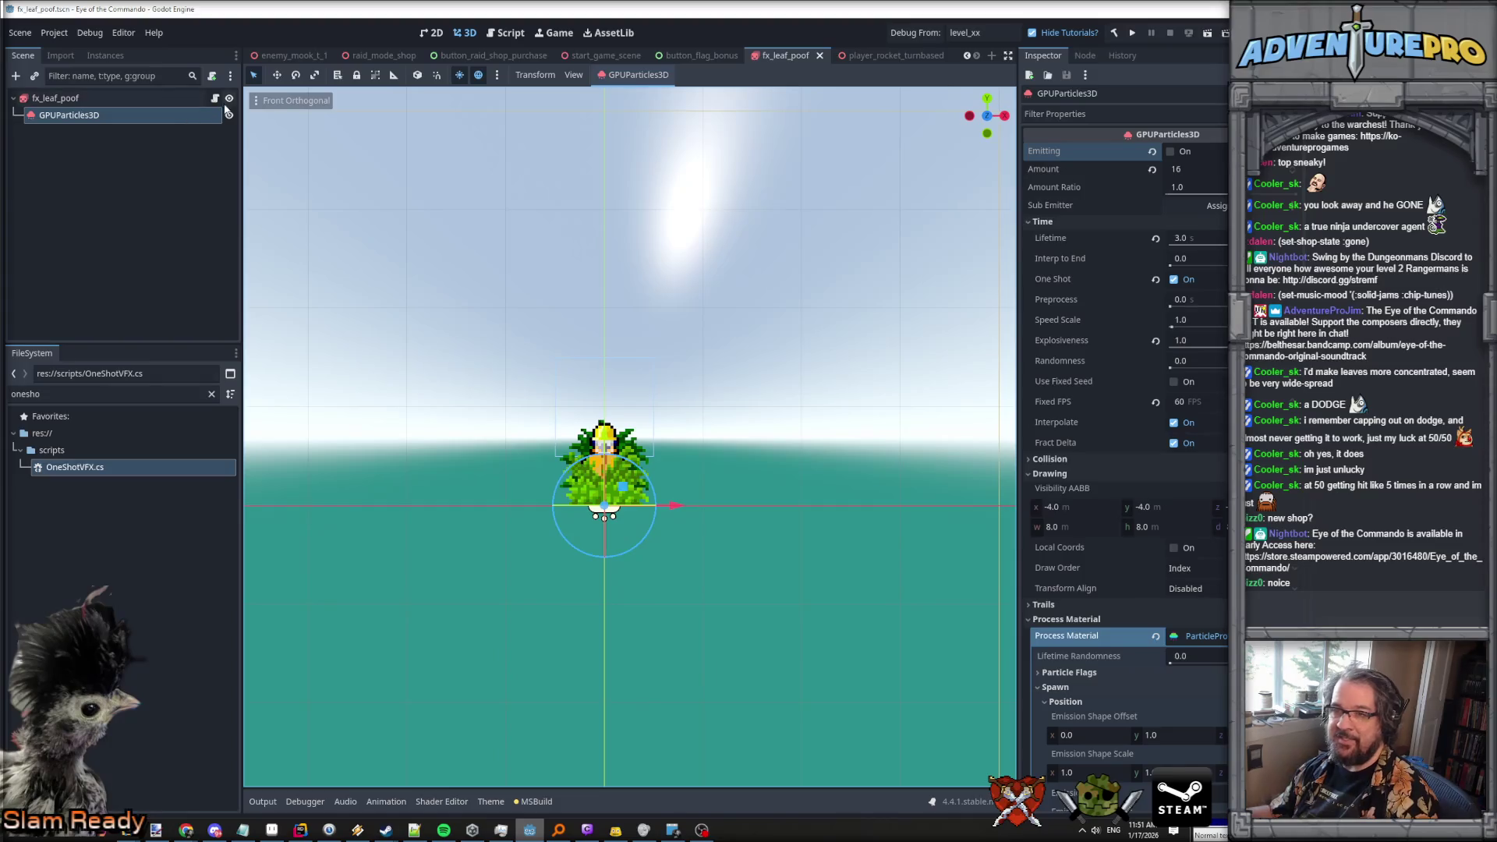
{"action": "left_click", "coordinate": [107, 97]}
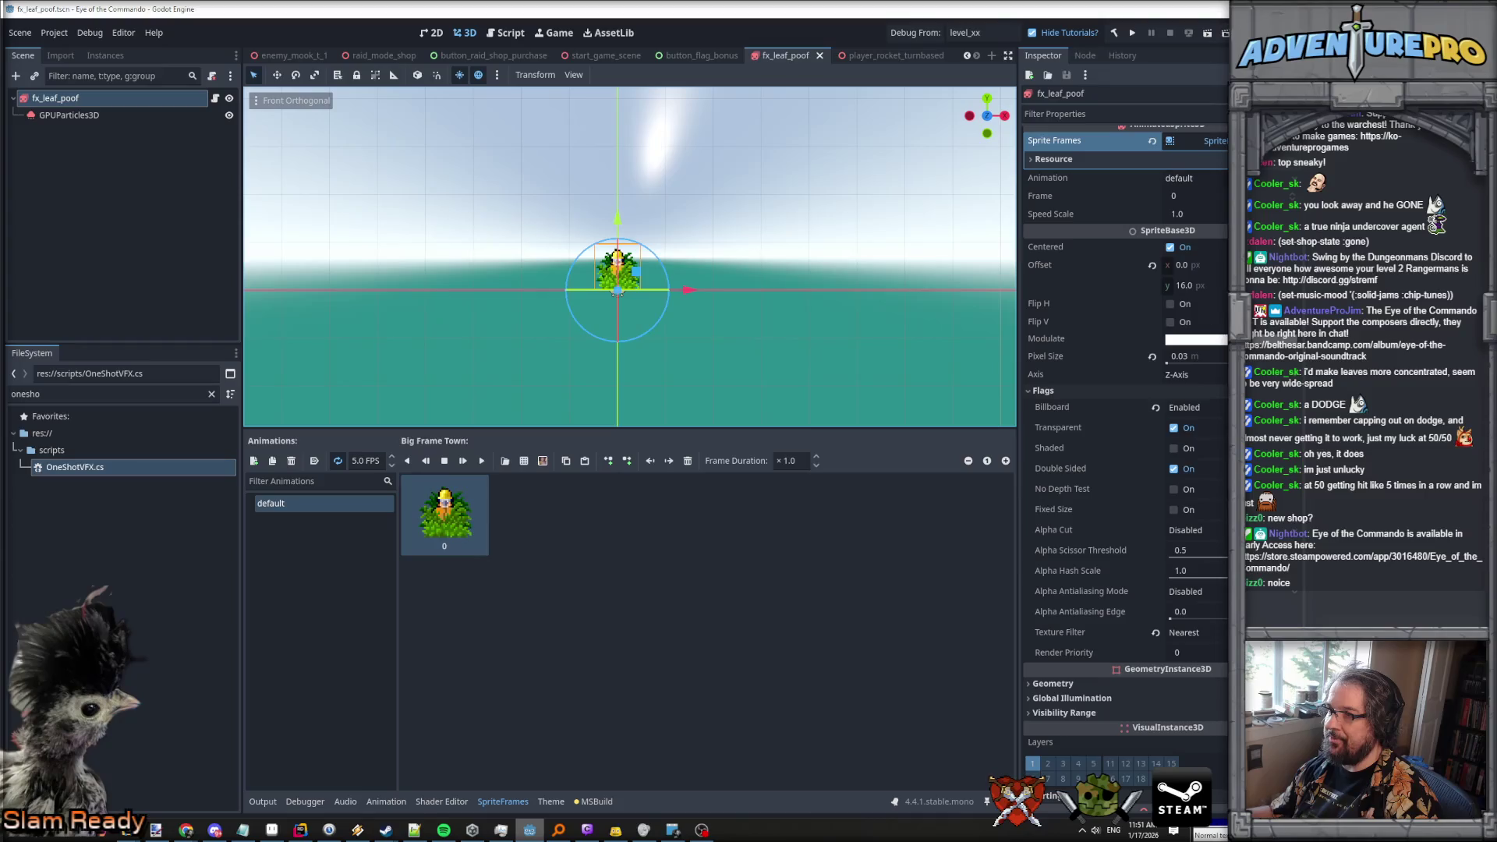
{"action": "scroll", "coordinate": [1125, 390], "scroll_direction": "up", "scroll_amount": 3}
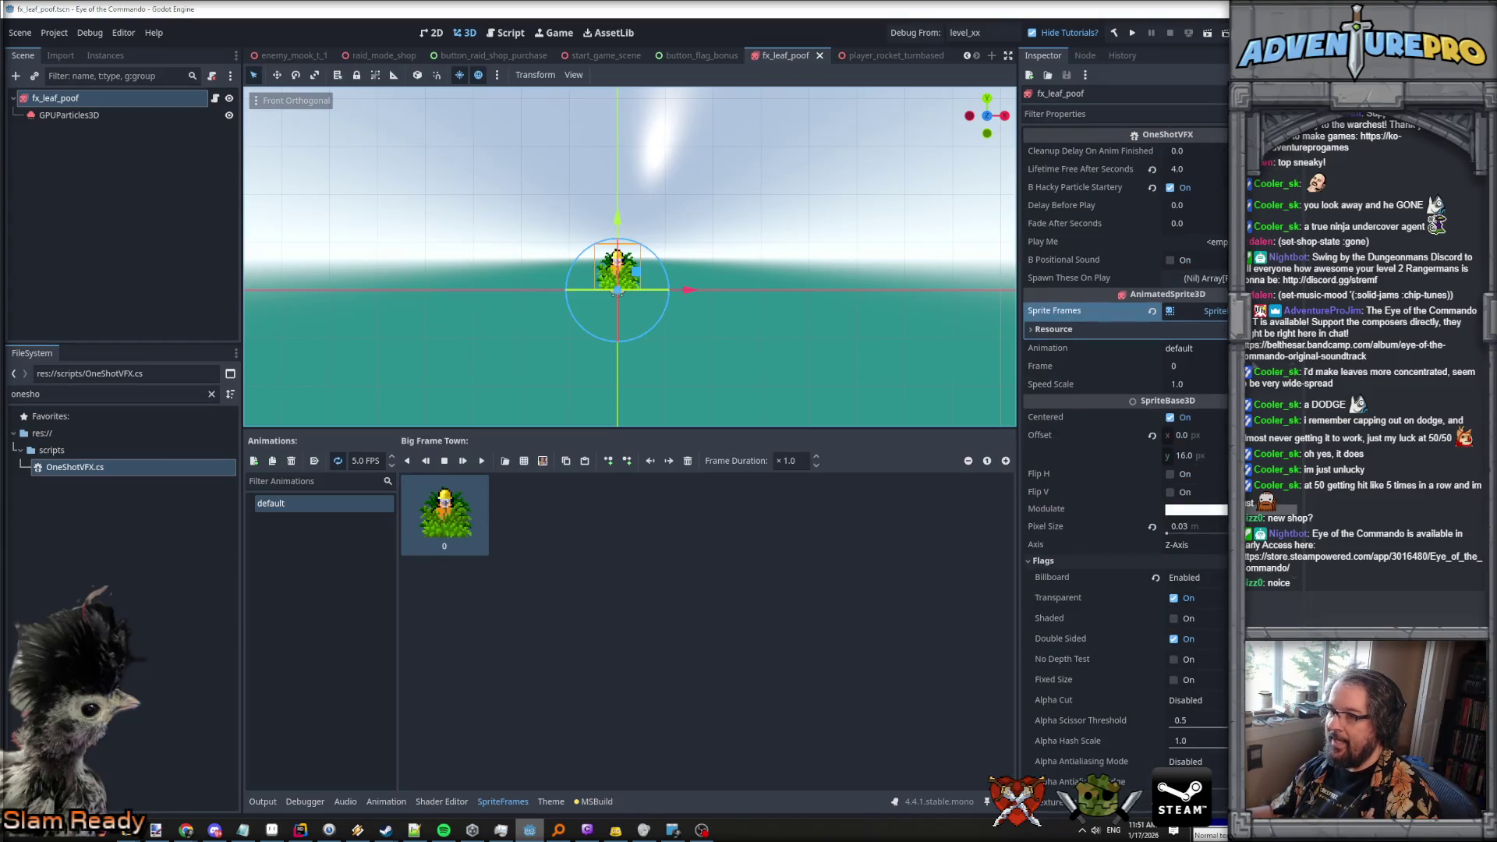
{"action": "left_click", "coordinate": [257, 461]}
{"action": "double_click", "coordinate": [280, 504]}
{"action": "type", "text": "test_"}
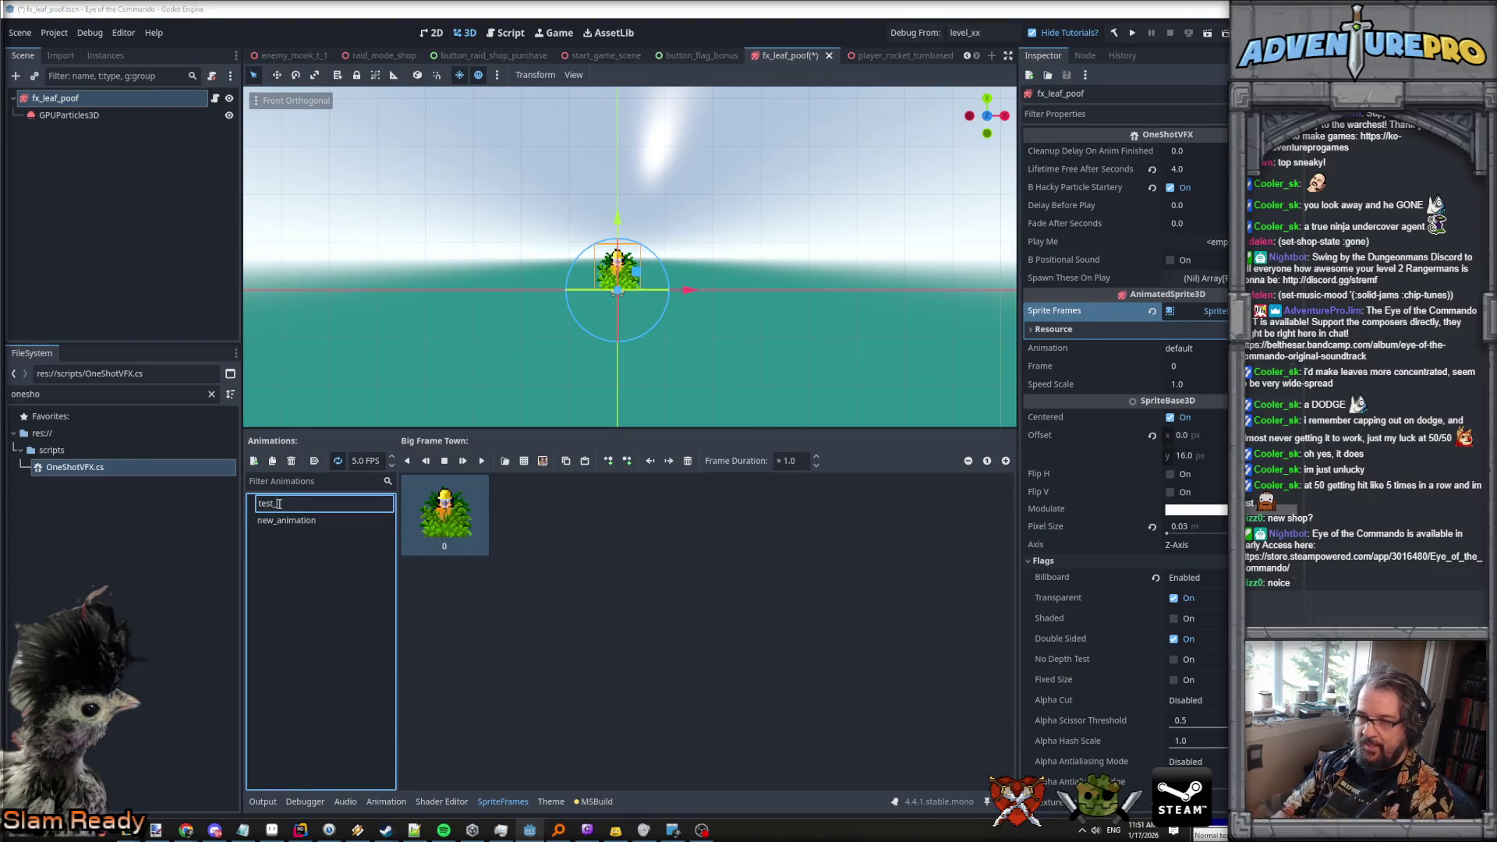
{"action": "key", "text": "Return"}
{"action": "double_click", "coordinate": [280, 505]}
{"action": "type", "text": "defa"}
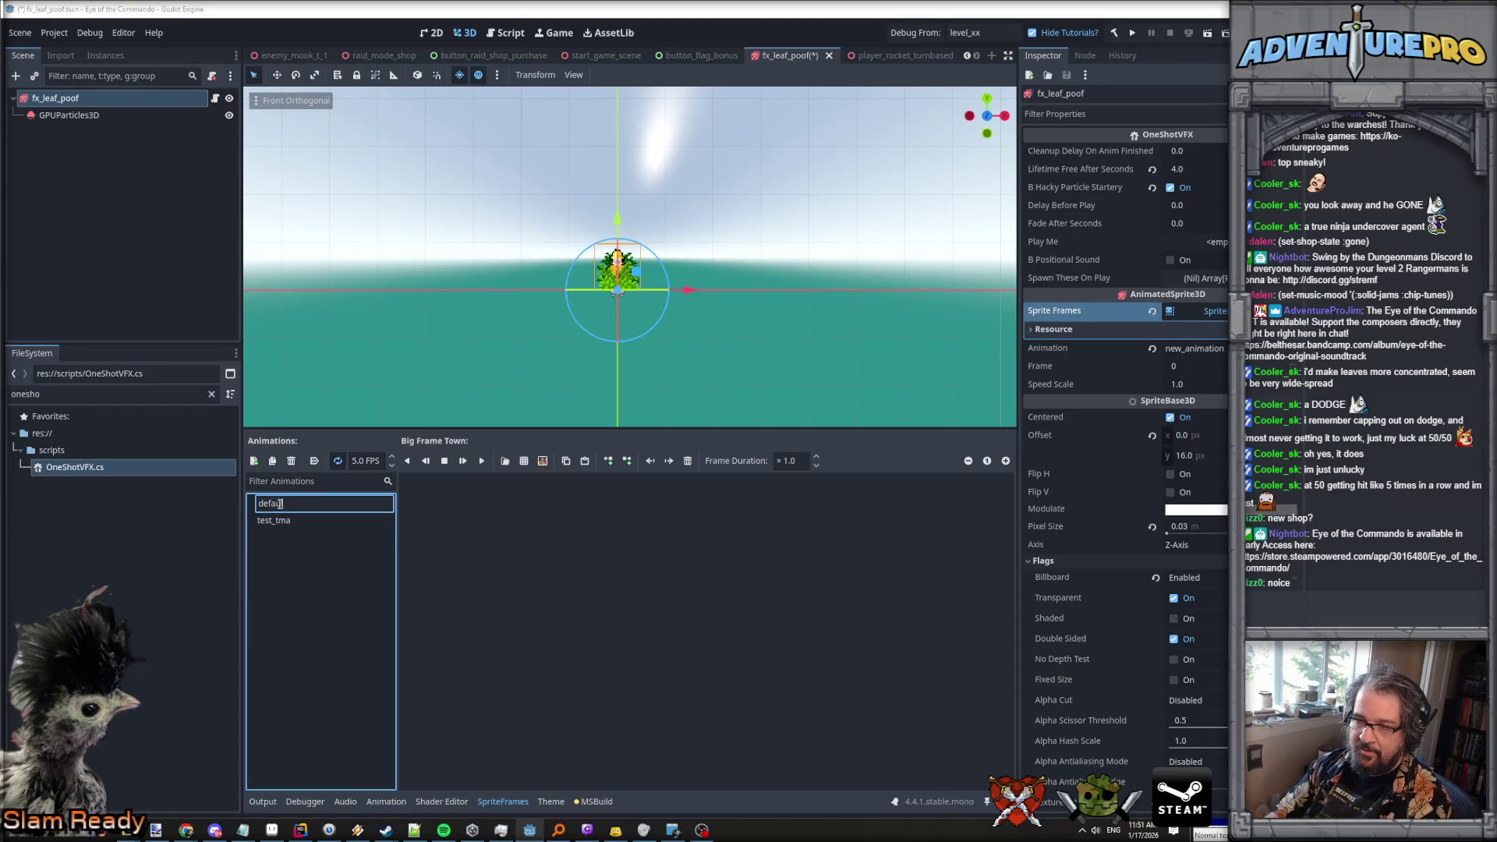
{"action": "type", "text": "ult"}
{"action": "key", "text": "Return"}
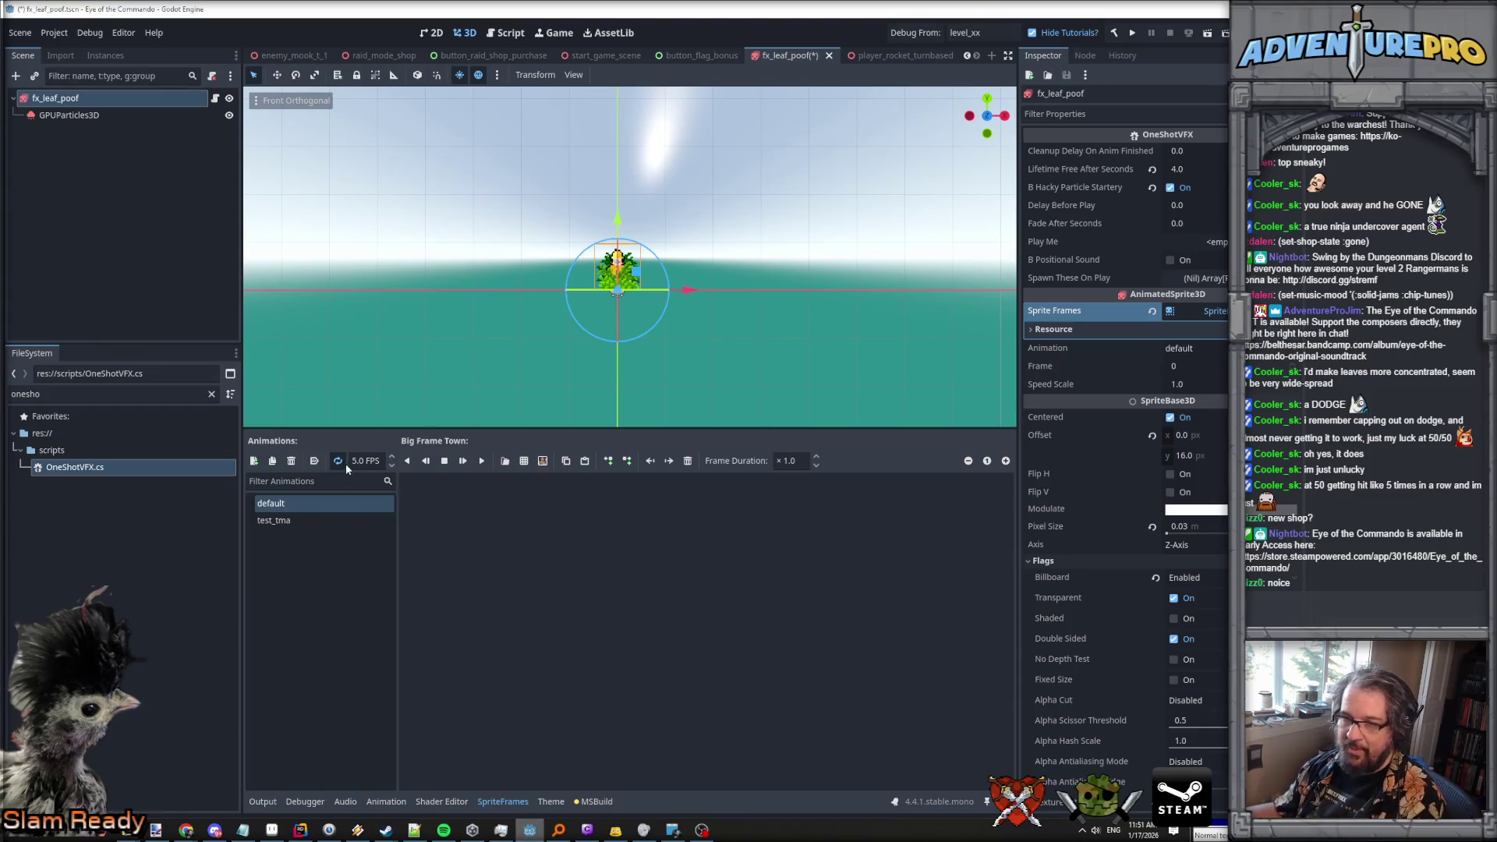
Keep default as the sprite's animation, add an empty frame to it, and save.
{"action": "left_click", "coordinate": [497, 516]}
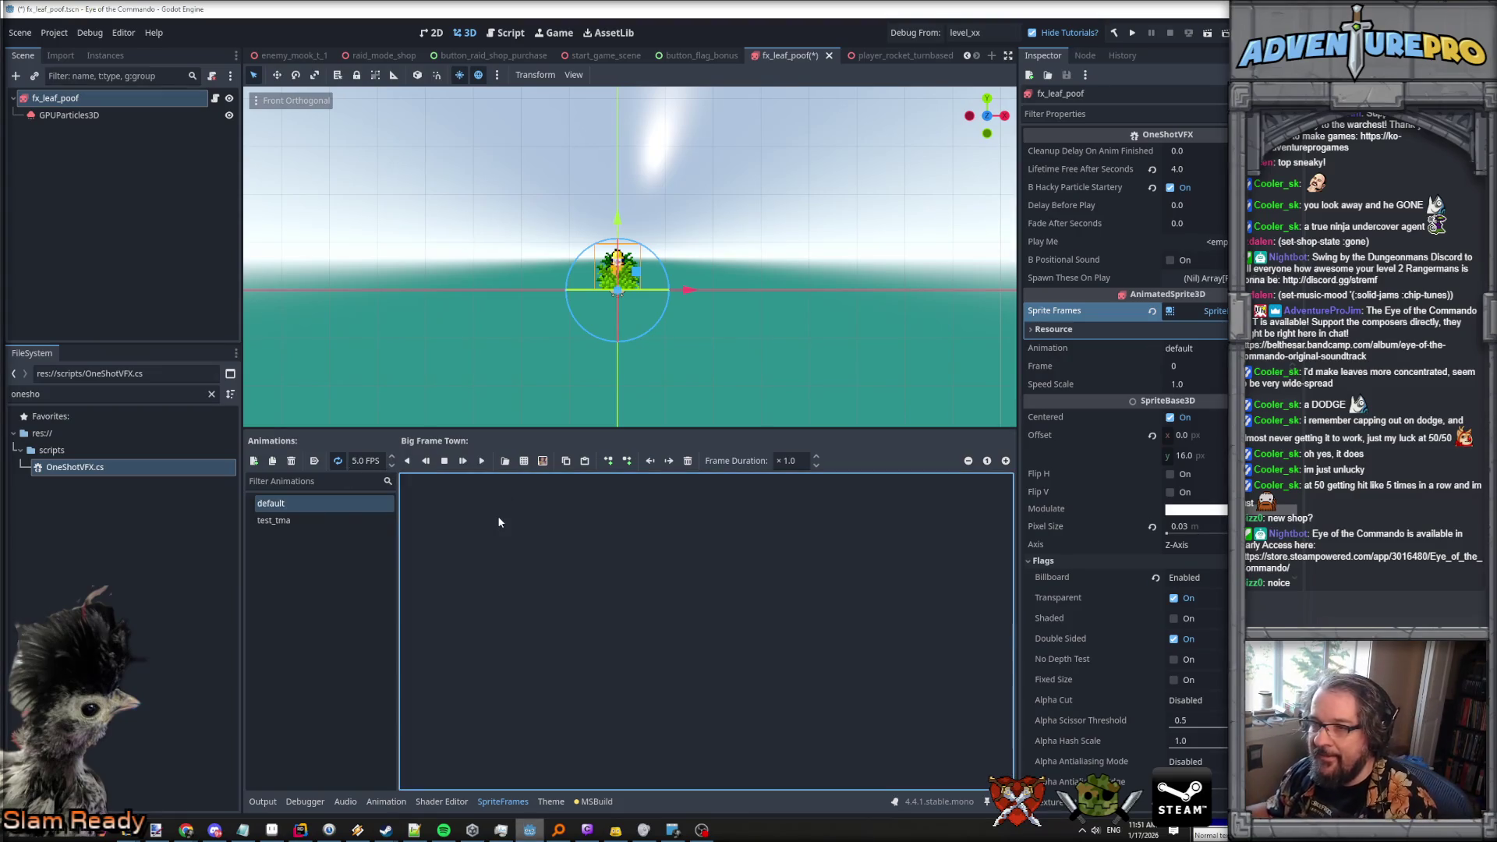
{"action": "left_click", "coordinate": [352, 504]}
{"action": "left_click", "coordinate": [306, 521]}
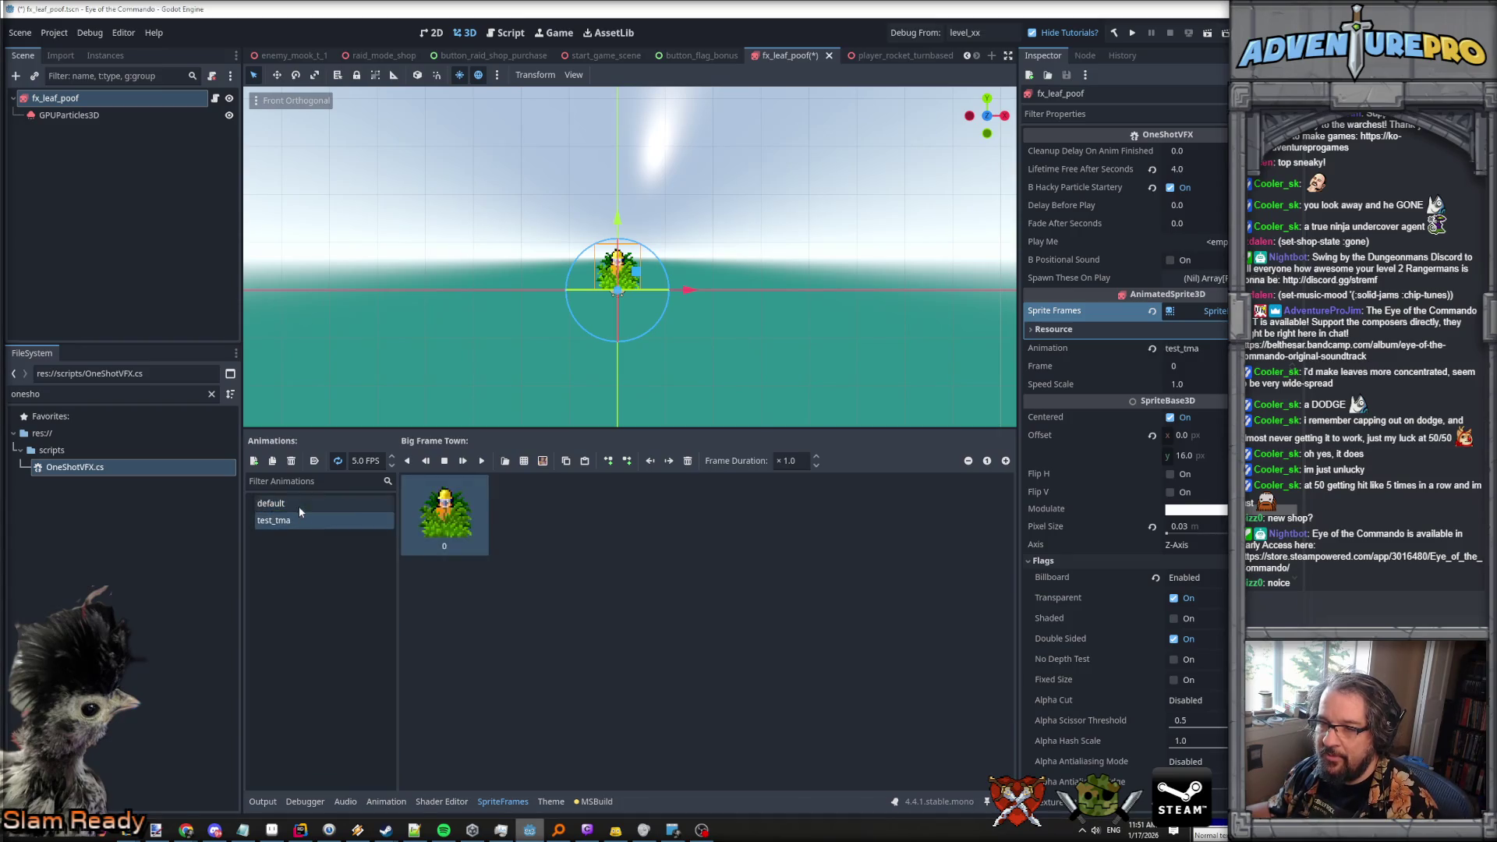
{"action": "left_click", "coordinate": [298, 507]}
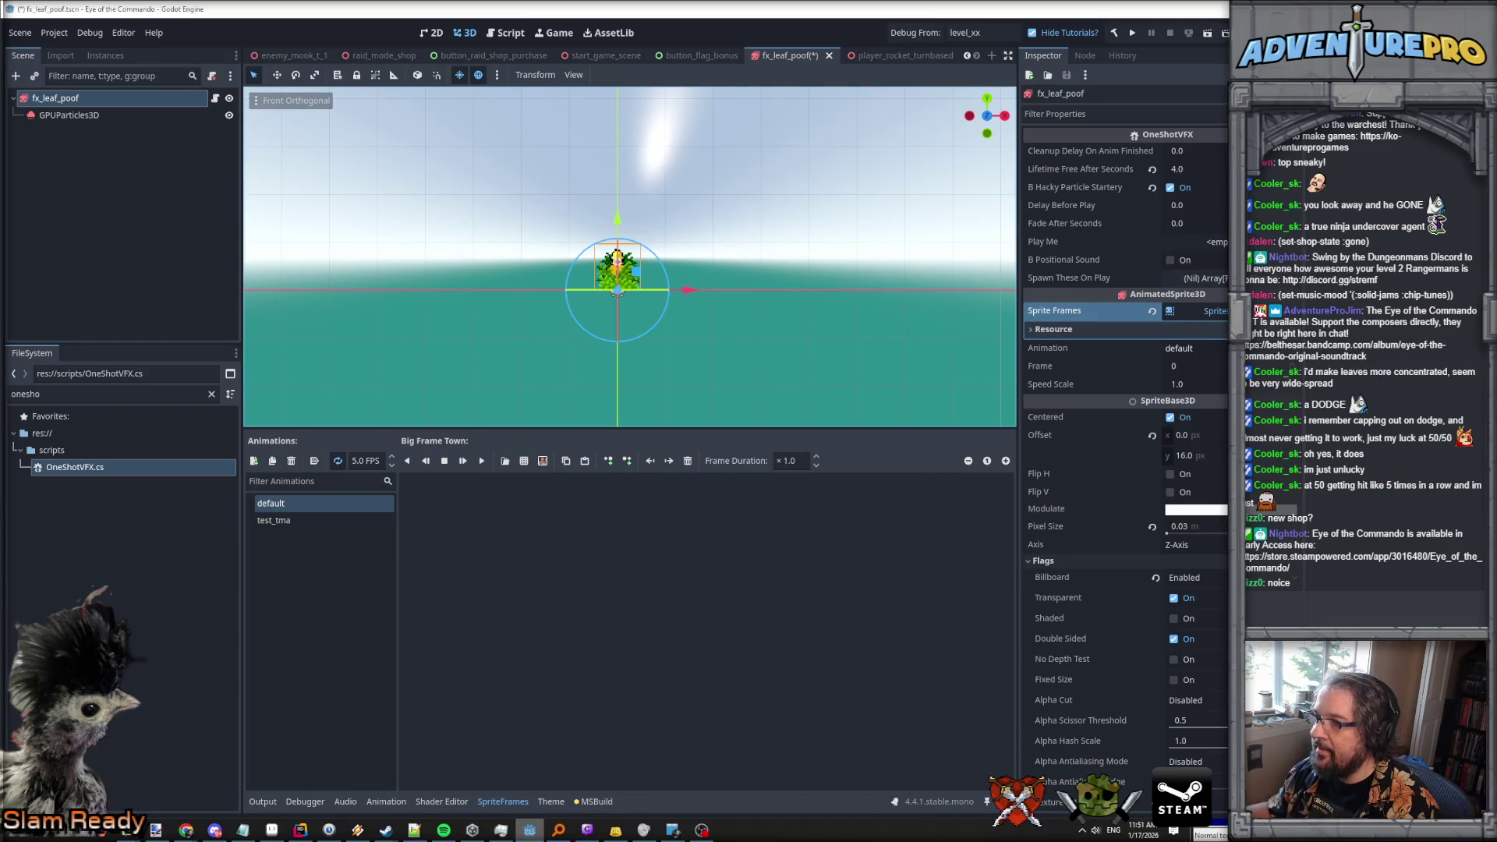
{"action": "left_click", "coordinate": [1204, 354]}
{"action": "left_click", "coordinate": [1201, 368]}
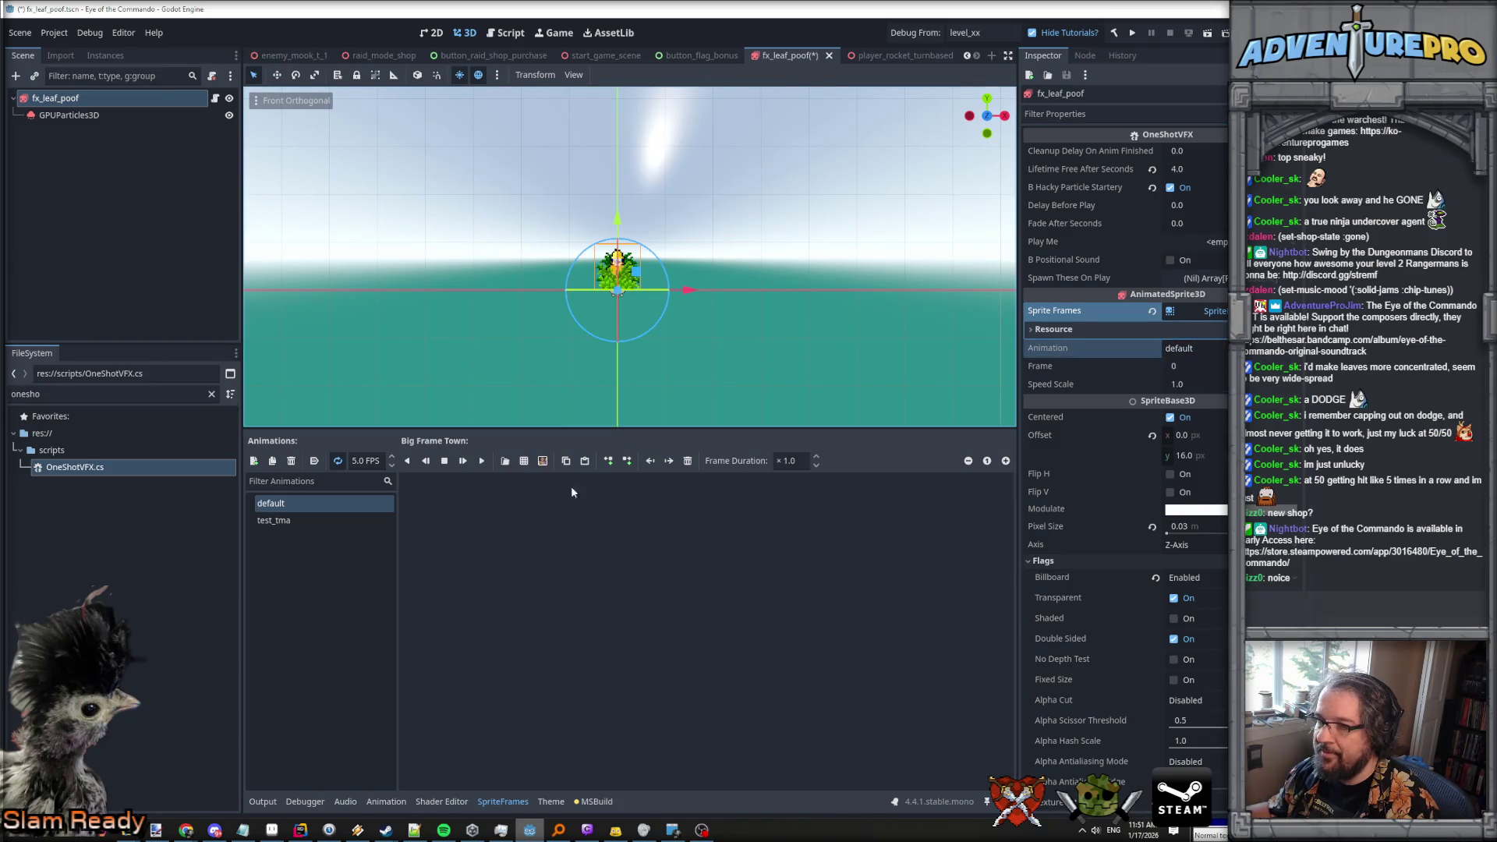
{"action": "left_click", "coordinate": [627, 461]}
{"action": "key", "text": "ctrl+s"}
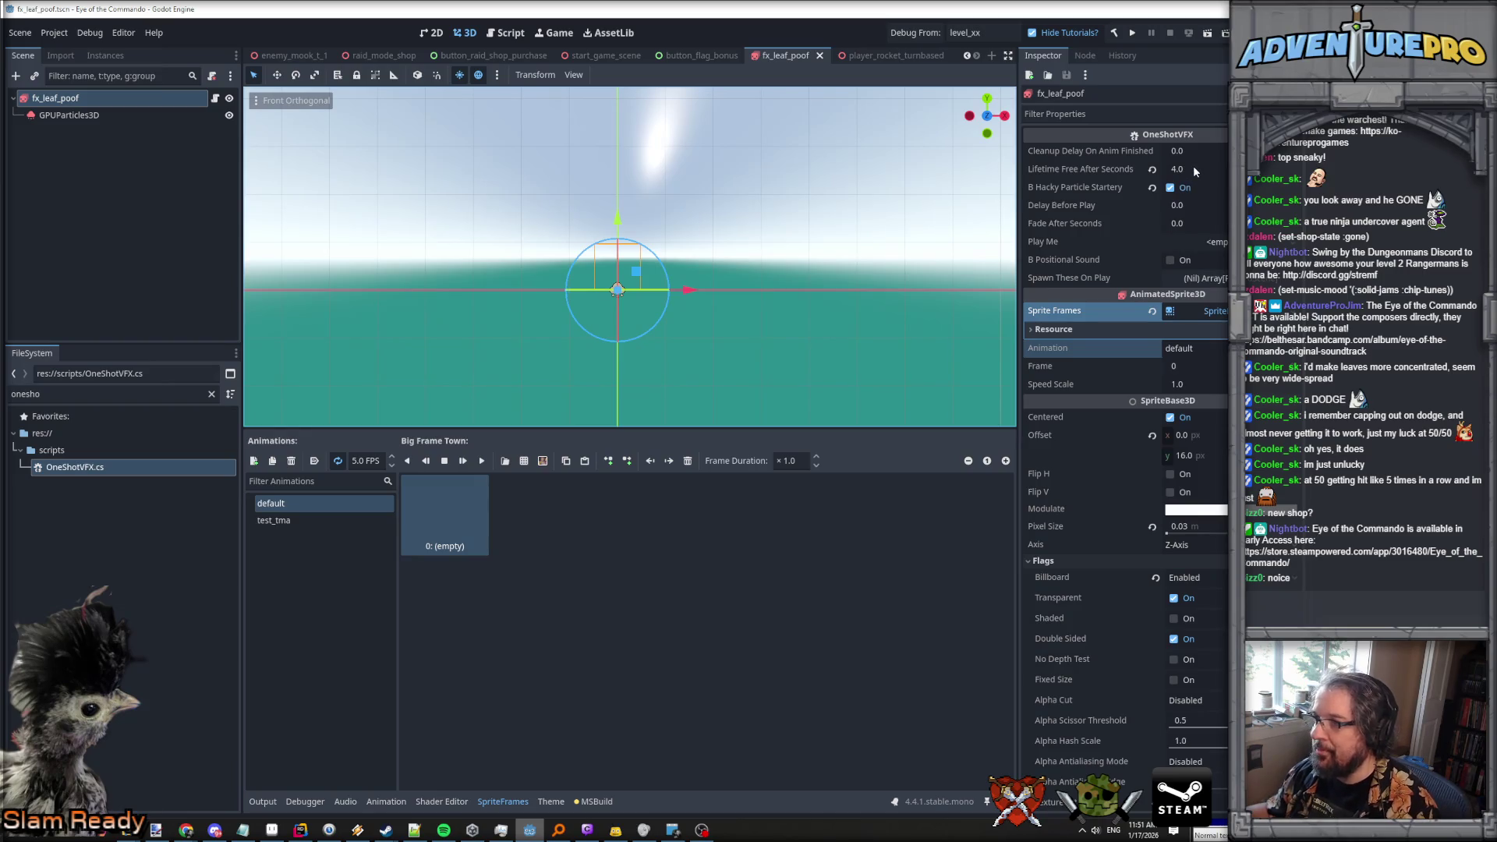
Set Lifetime Free After Seconds to 3.0 and save the scene.
{"action": "left_click", "coordinate": [1193, 167]}
{"action": "type", "text": "3"}
{"action": "key", "text": "Return"}
{"action": "key", "text": "ctrl+s"}
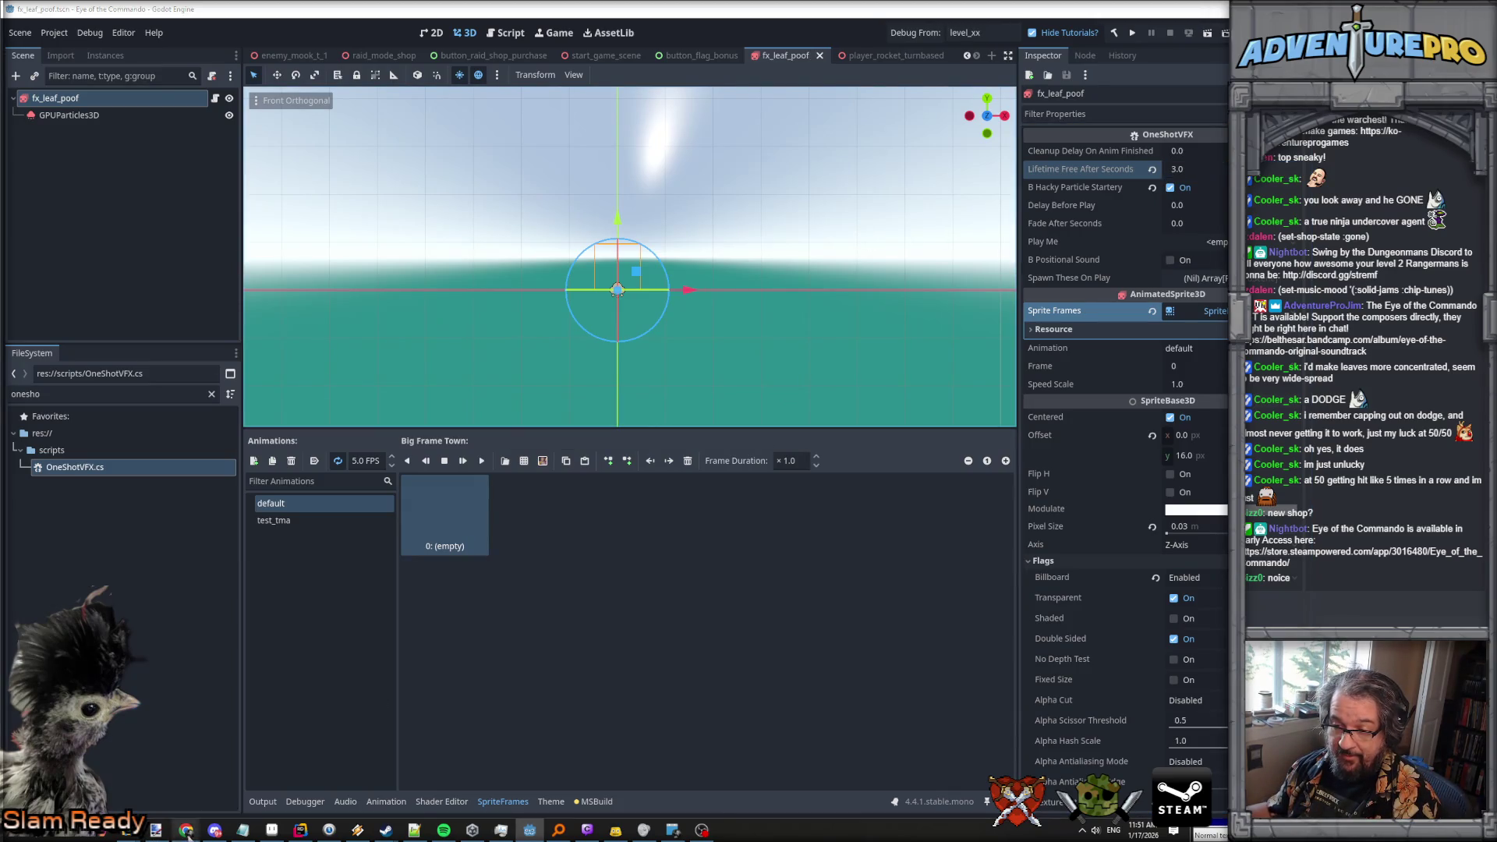
{"action": "mouse_move", "coordinate": [186, 830]}
{"action": "left_click", "coordinate": [888, 796]}
Download Swish.wav from The Tick's sound list, then switch back to Godot.
{"action": "left_click", "coordinate": [281, 590]}
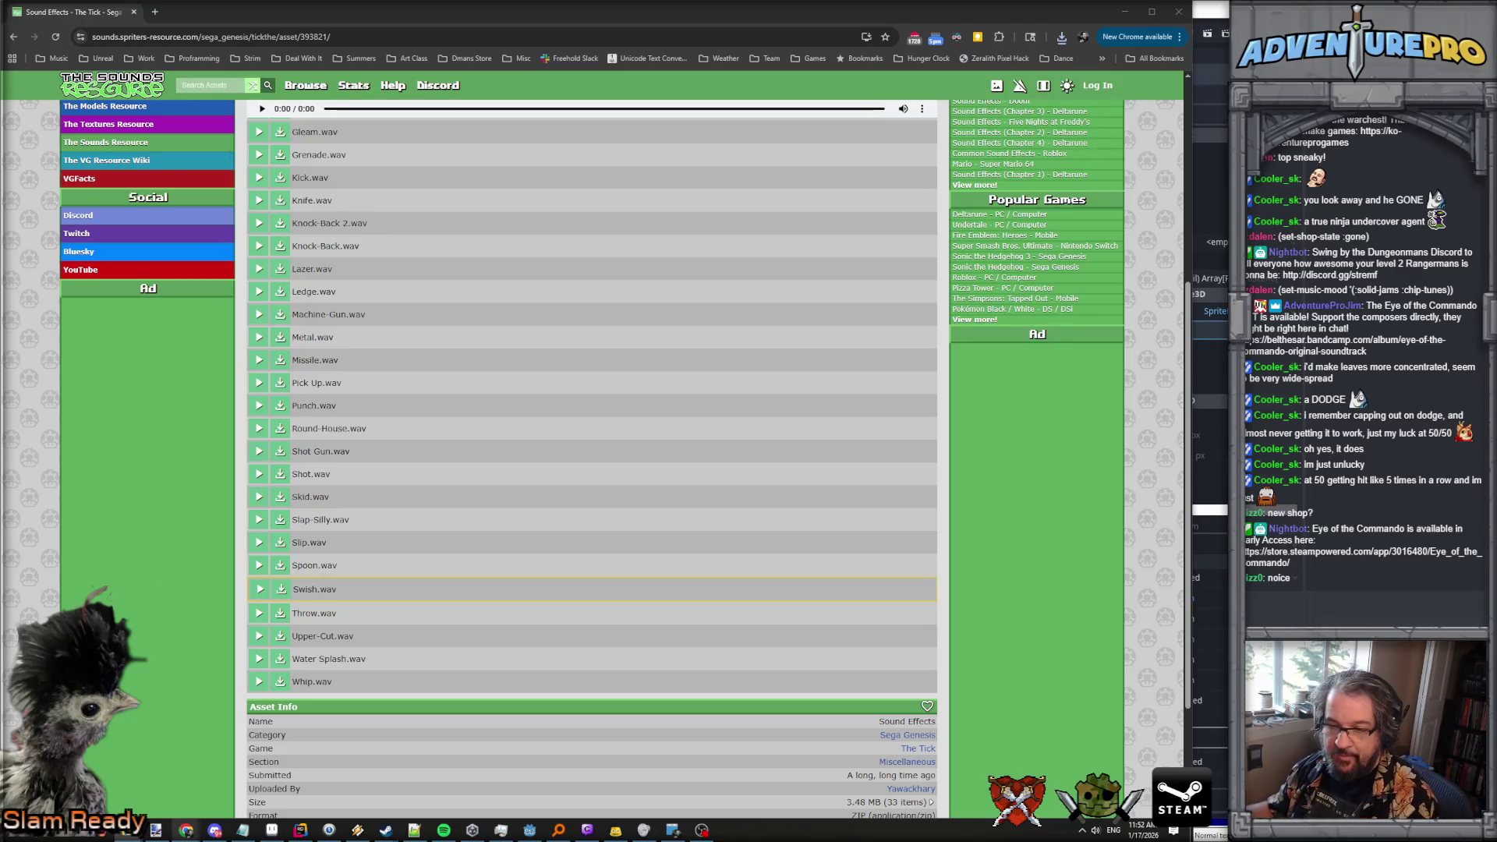
{"action": "mouse_move", "coordinate": [300, 830]}
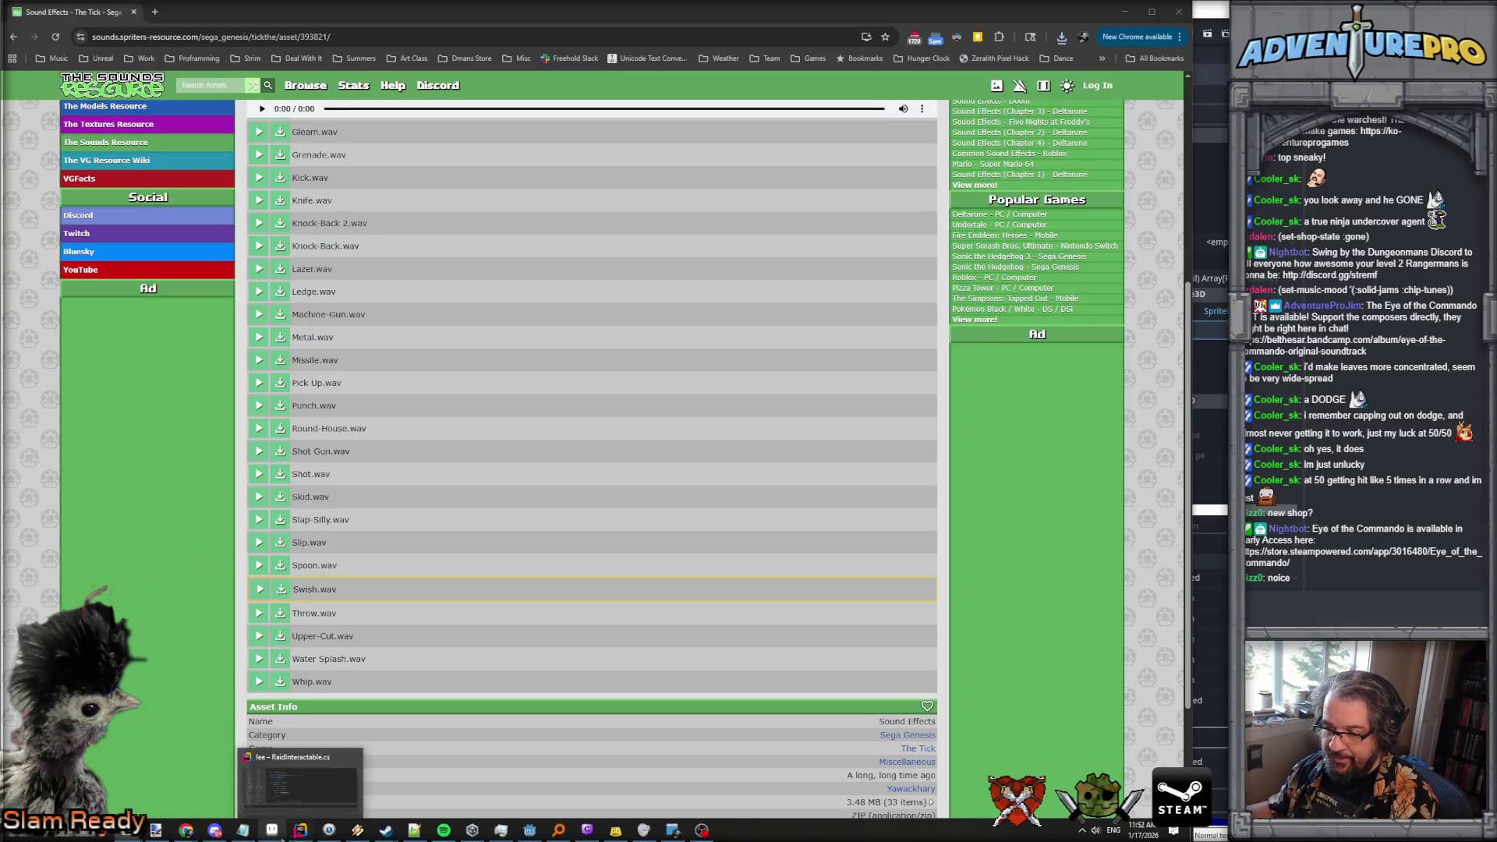
{"action": "left_click", "coordinate": [530, 830]}
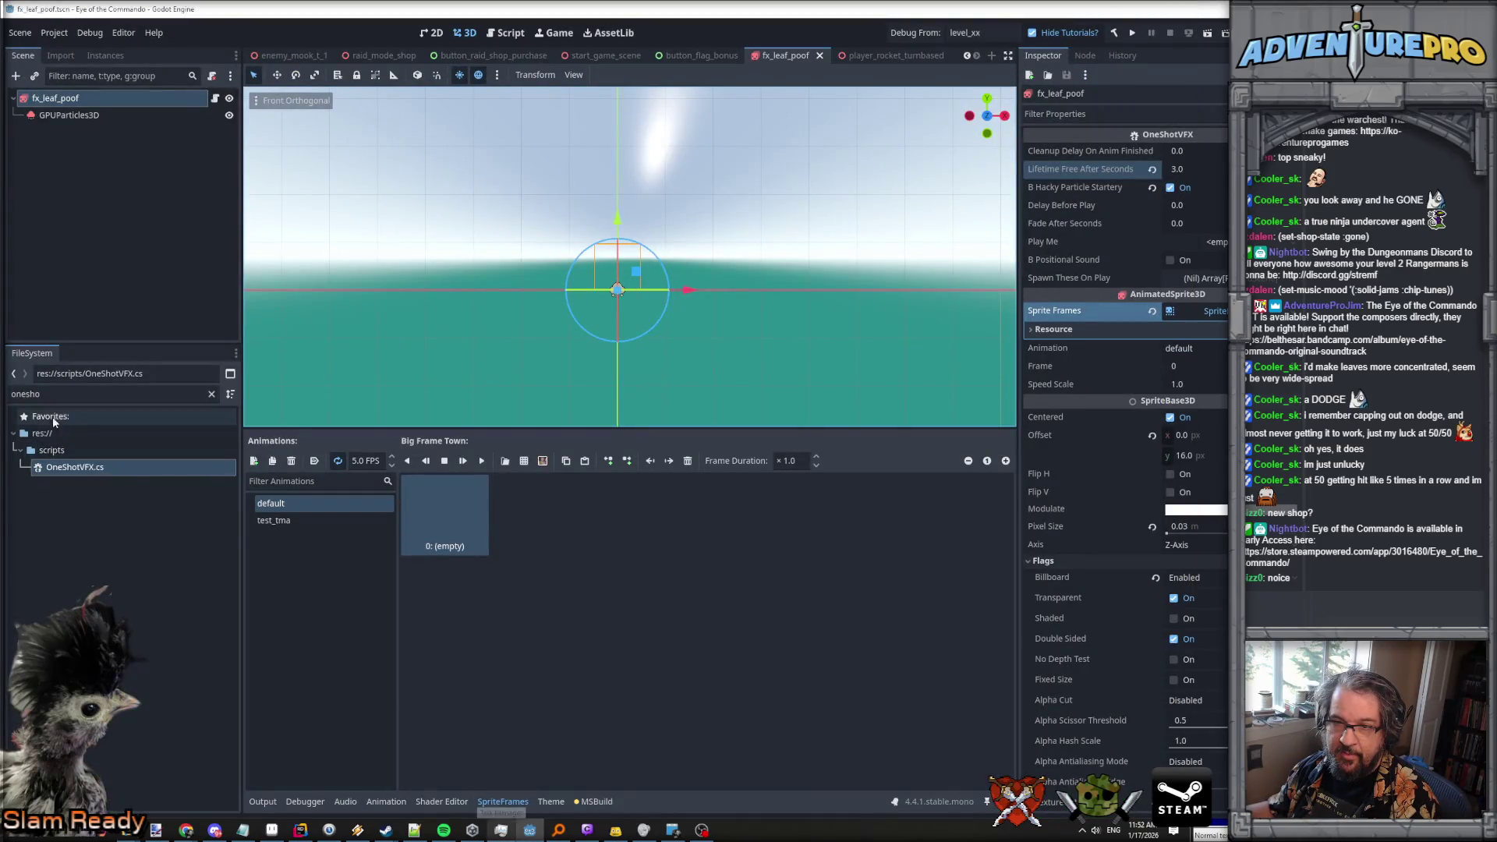
Clear the FileSystem filter and select the res://audio folder.
{"action": "left_click", "coordinate": [211, 394]}
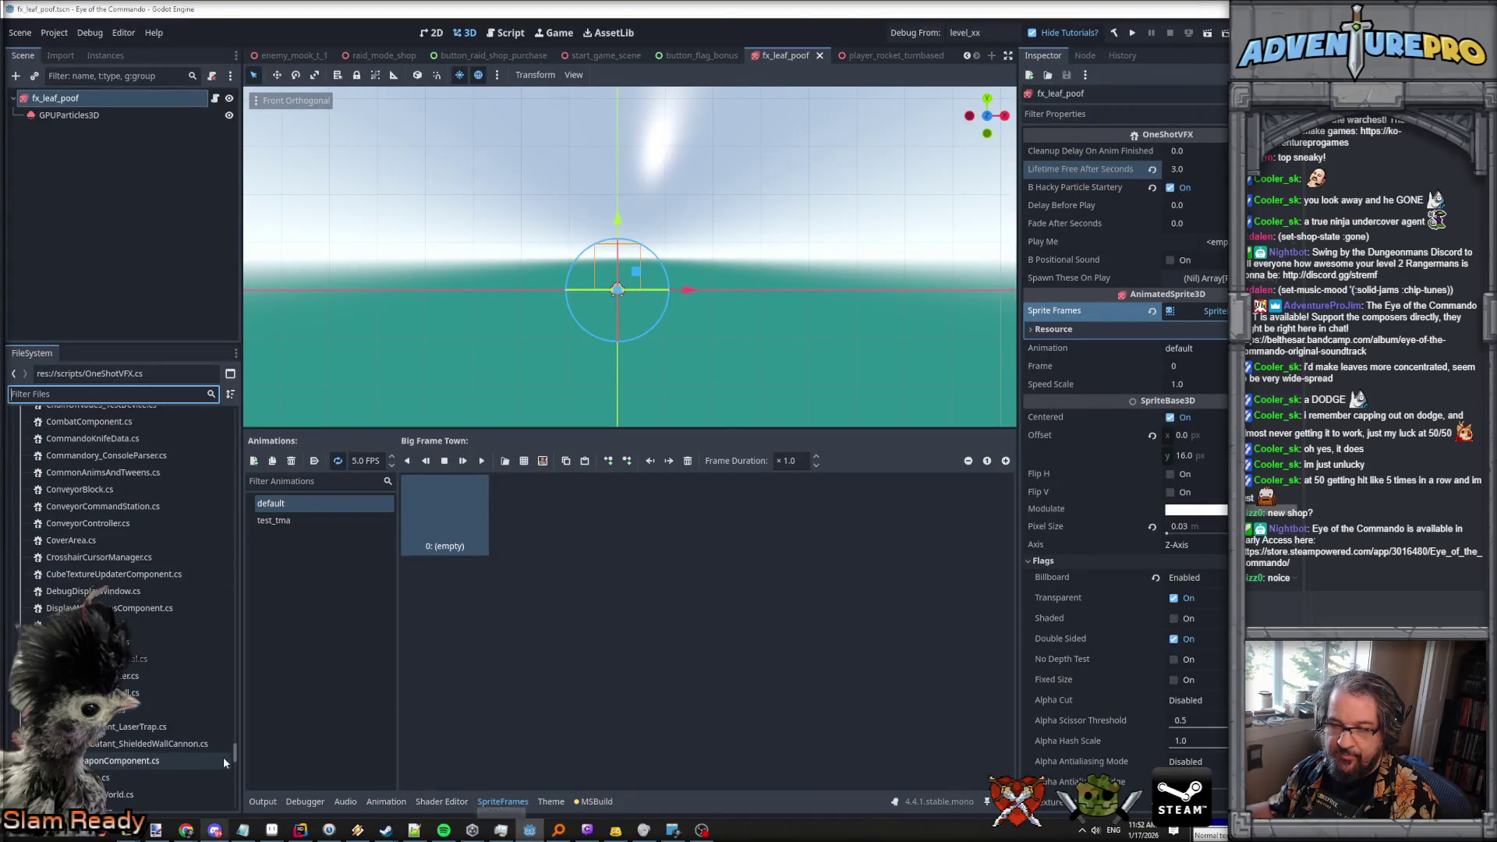
{"action": "left_click_drag", "start_coordinate": [232, 753], "coordinate": [235, 400]}
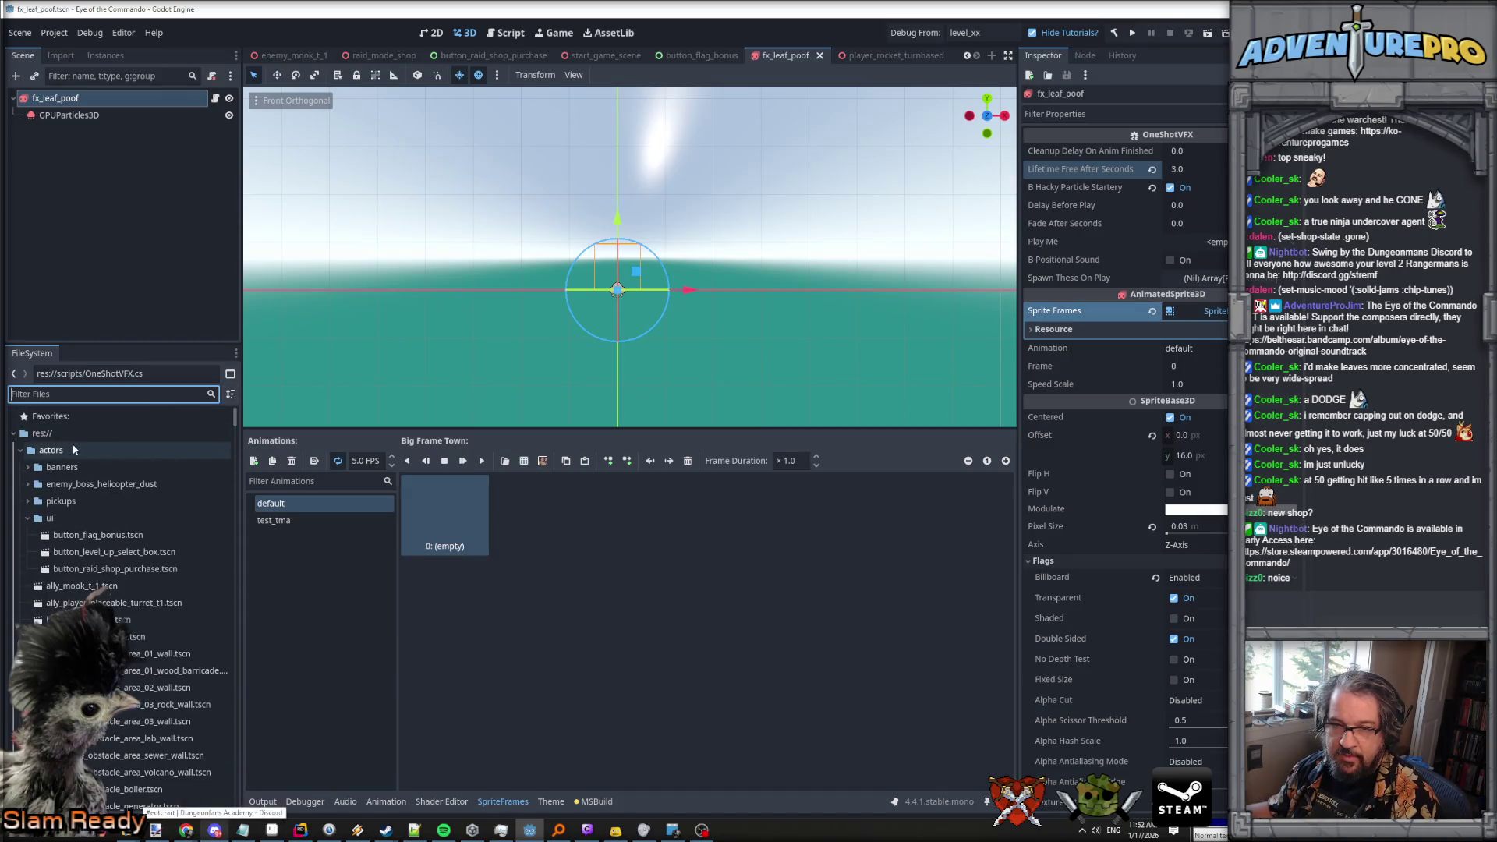
{"action": "left_click", "coordinate": [24, 450]}
{"action": "left_click", "coordinate": [50, 484]}
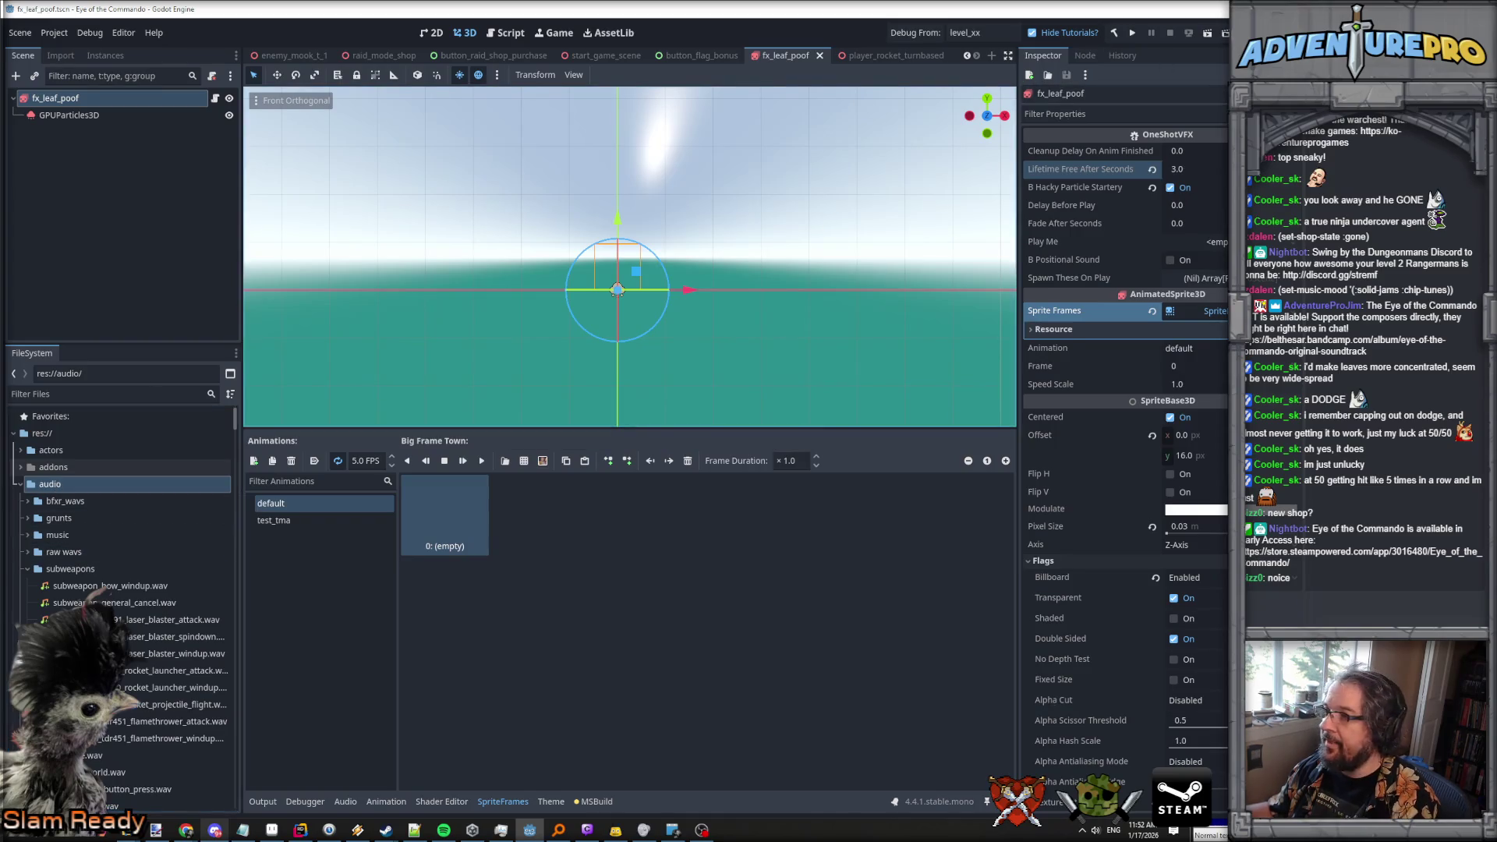
Quick Load leaf_poof.wav as the Play Me sound, save, and run the project.
{"action": "left_click", "coordinate": [1206, 241]}
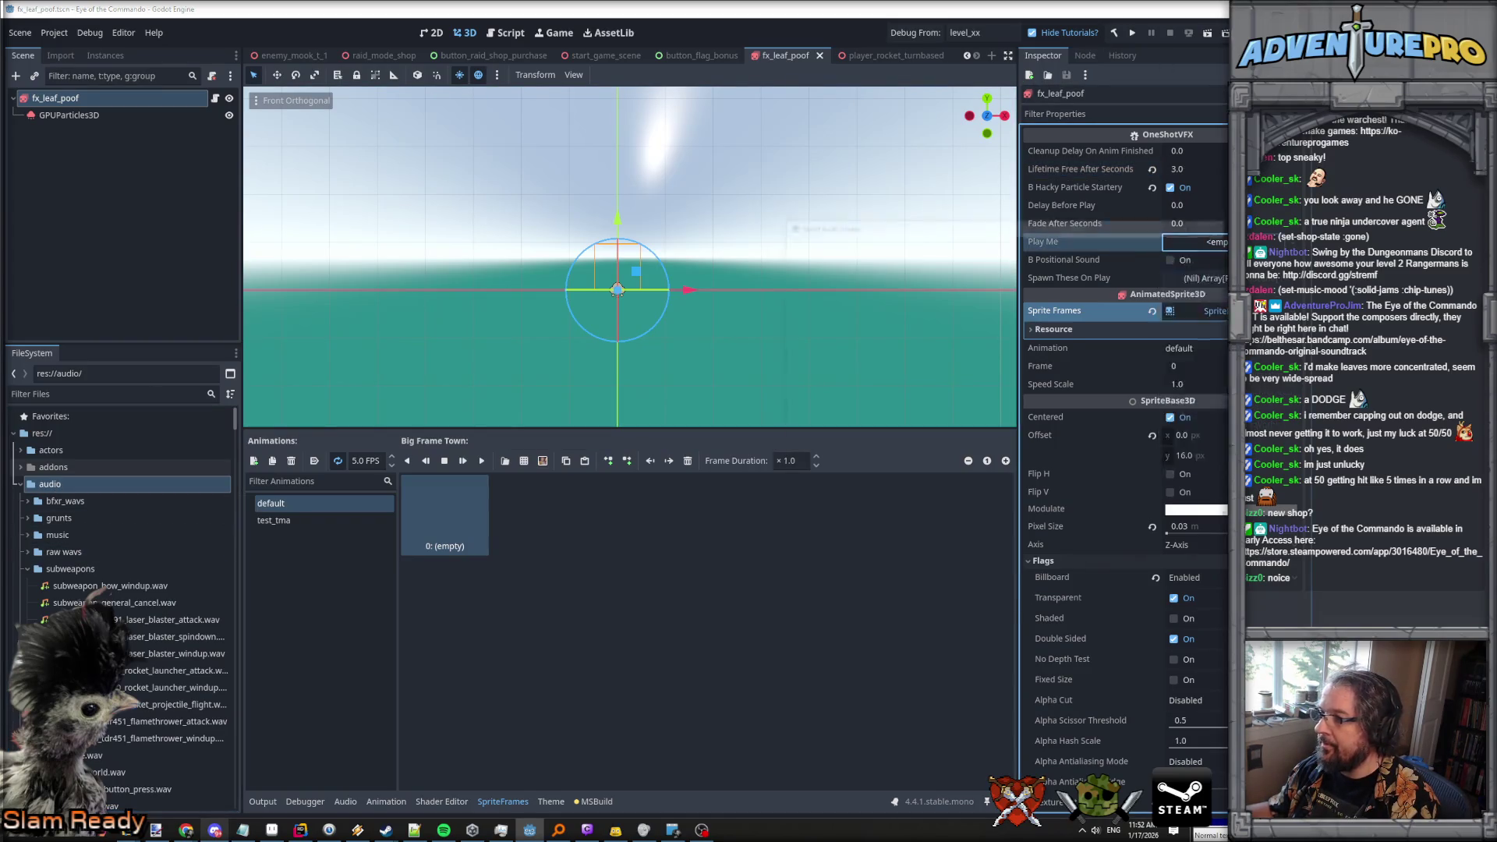
{"action": "left_click", "coordinate": [1191, 446]}
{"action": "type", "text": "leaf"}
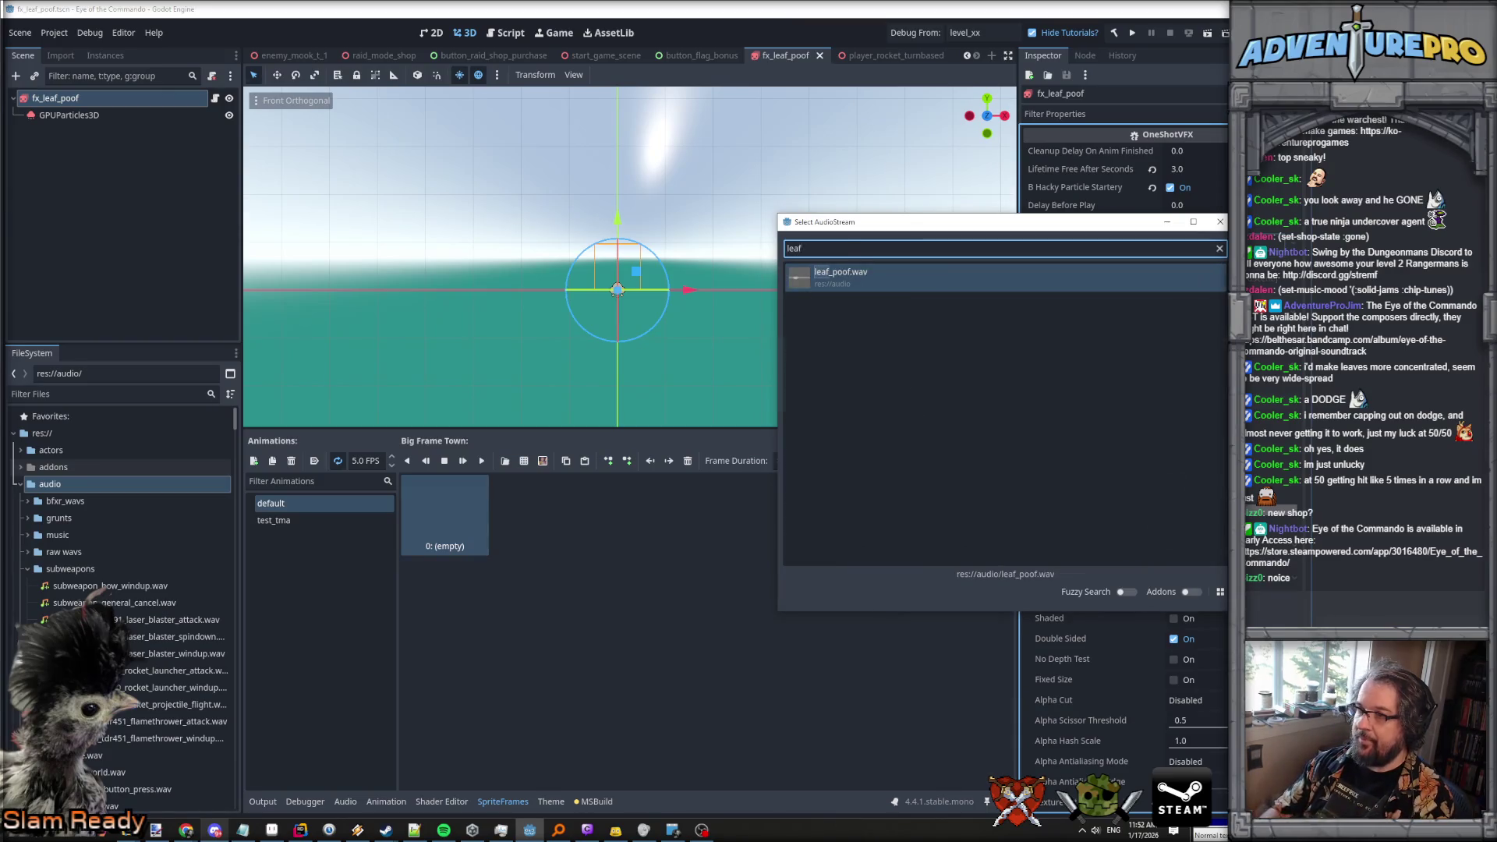
{"action": "key", "text": "Return"}
{"action": "key", "text": "ctrl+s"}
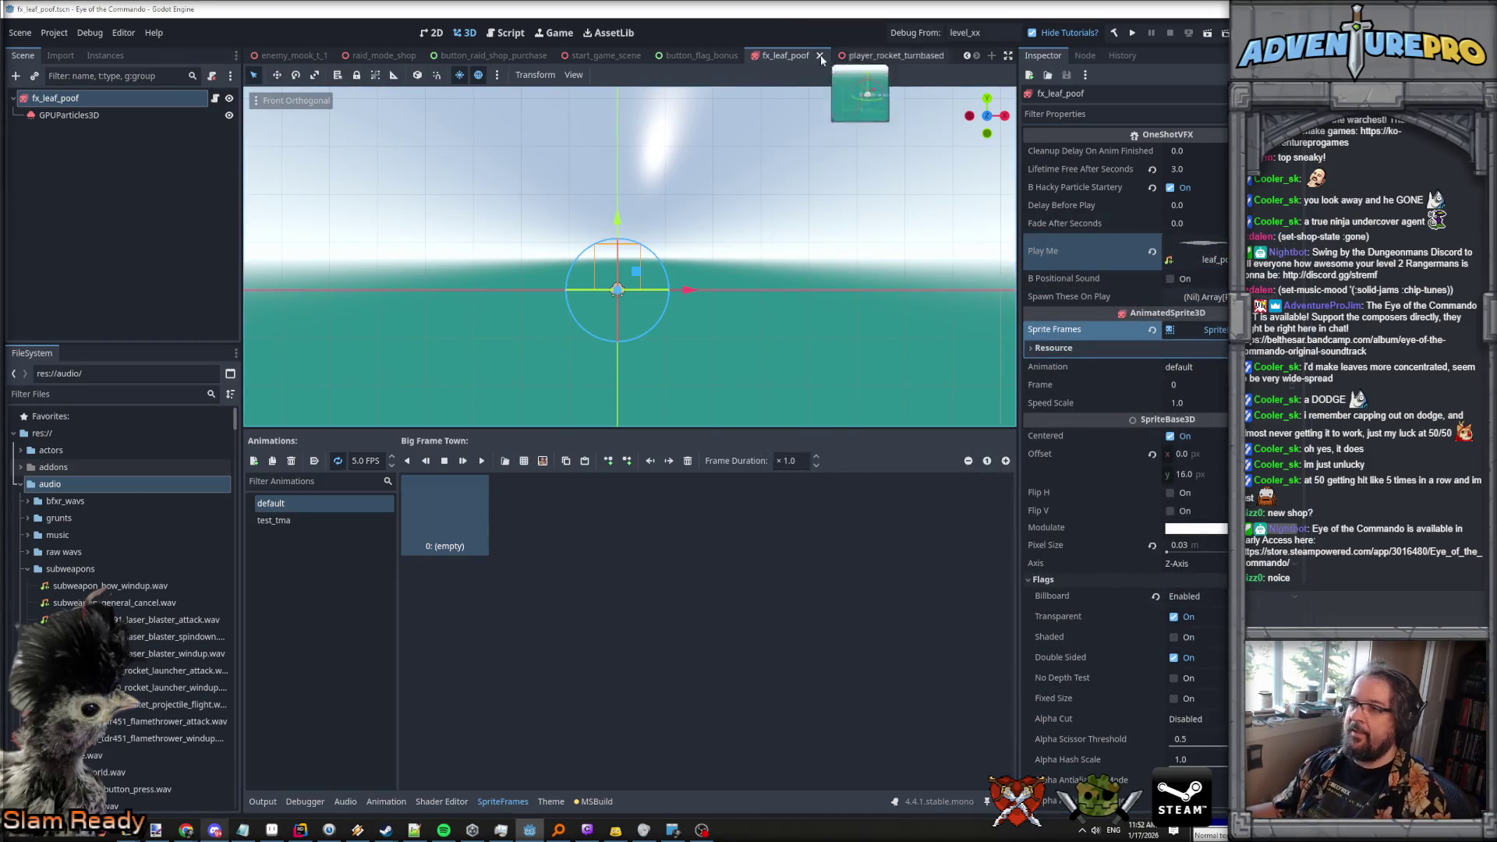
{"action": "left_click", "coordinate": [906, 34]}
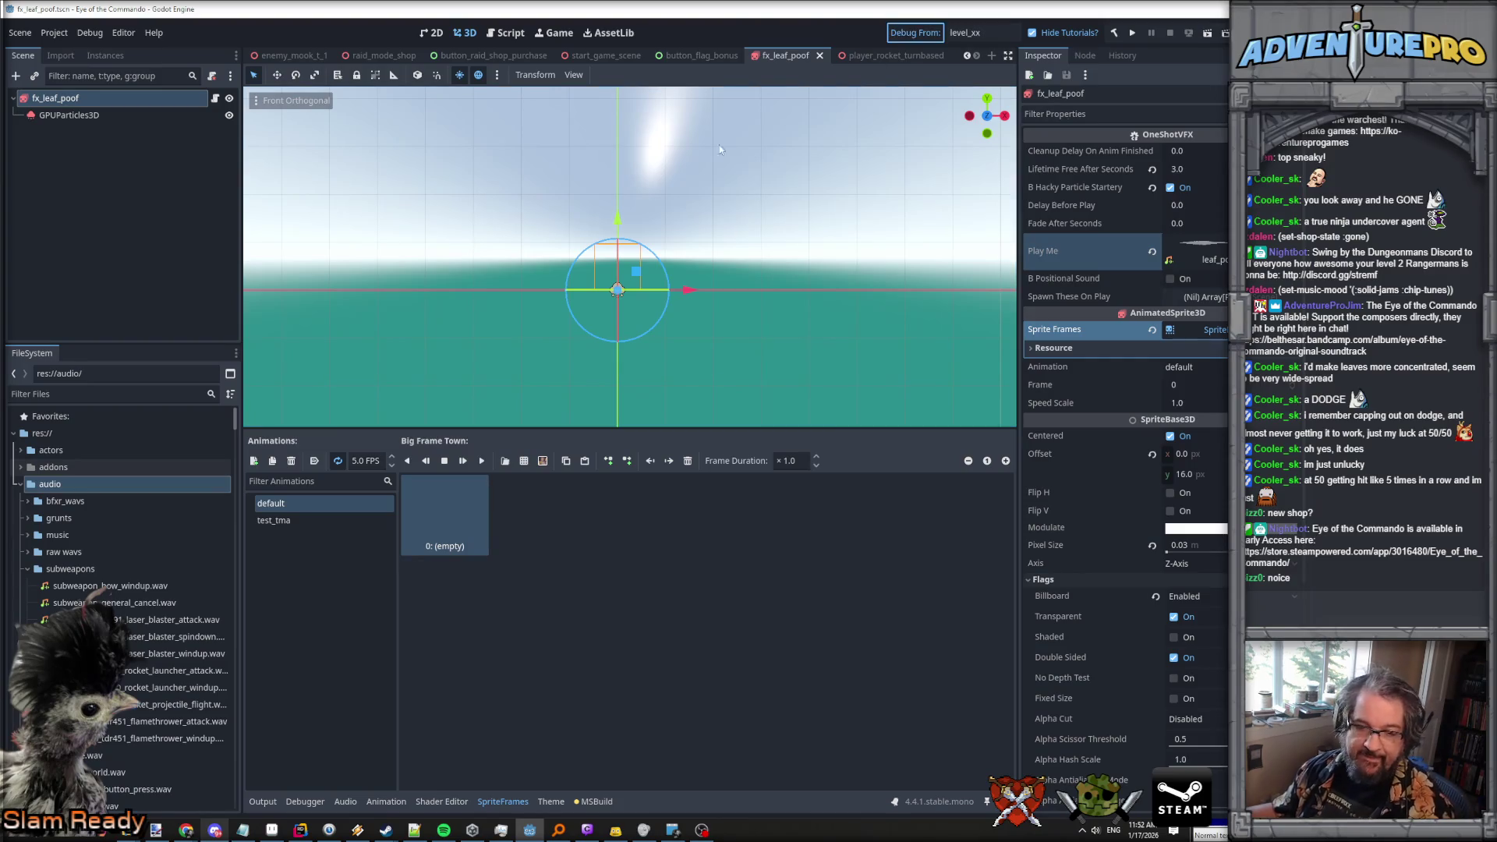
{"action": "key", "text": "ctrl+s"}
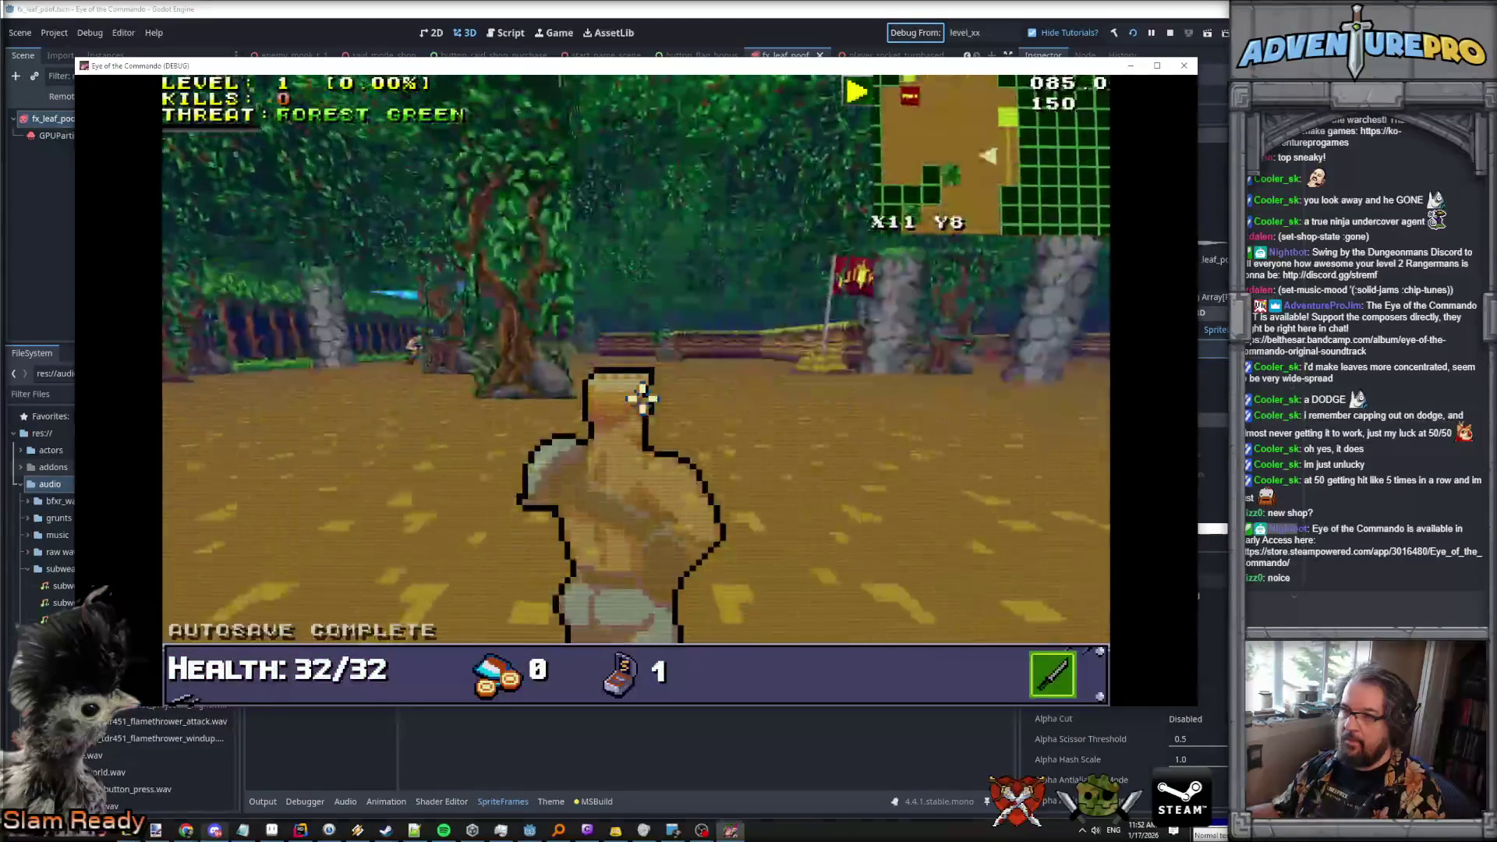
Reveal the whole map with REVEALALL and teleport the player to 60 70.
{"action": "key", "text": "w"}
{"action": "key", "text": "m"}
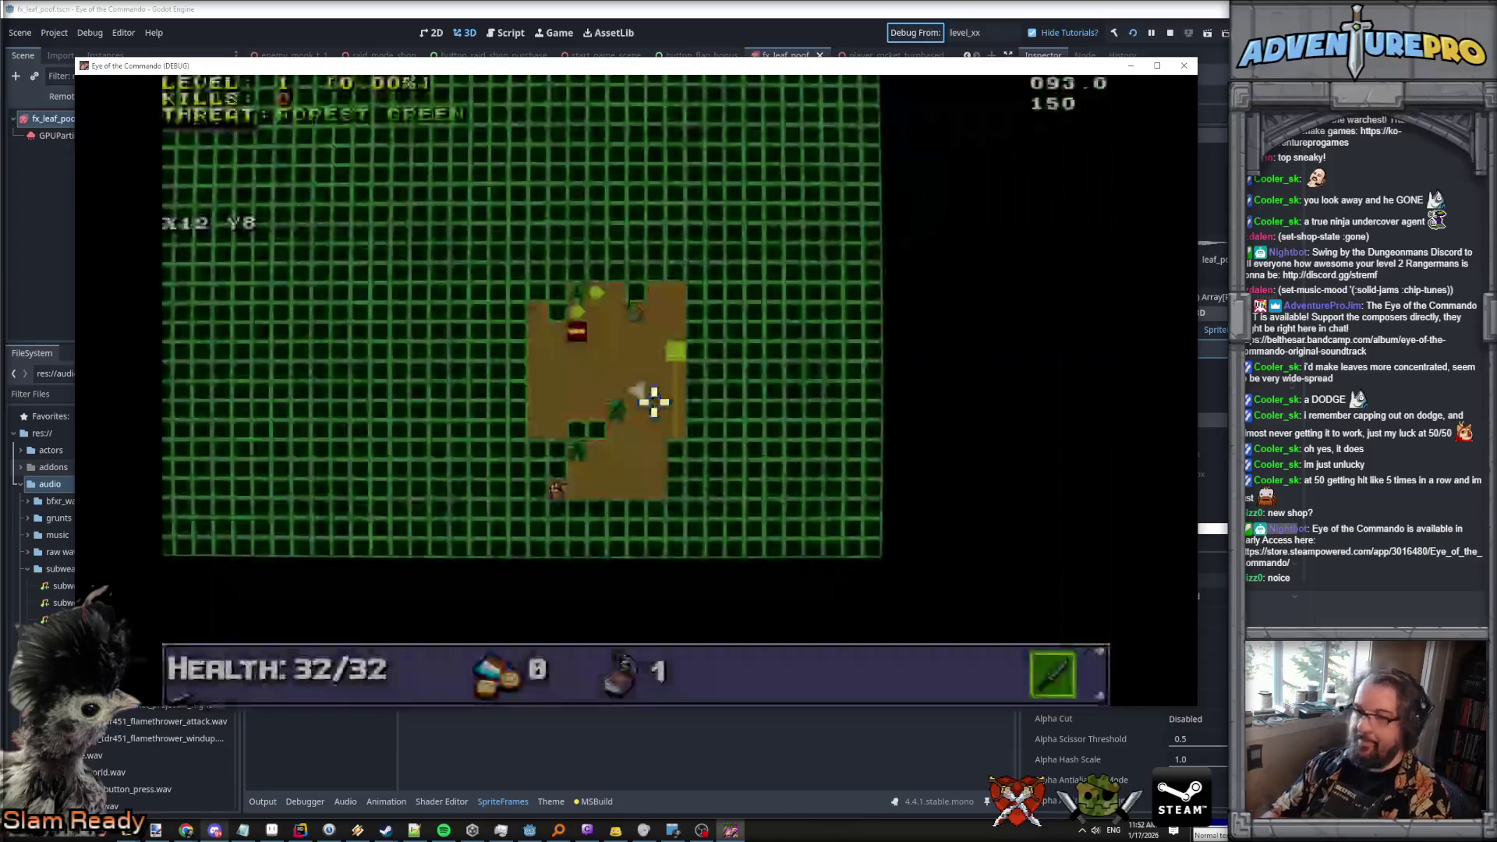
{"action": "key", "text": "grave"}
{"action": "type", "text": "ALL"}
{"action": "key", "text": "Return"}
{"action": "key", "text": "m"}
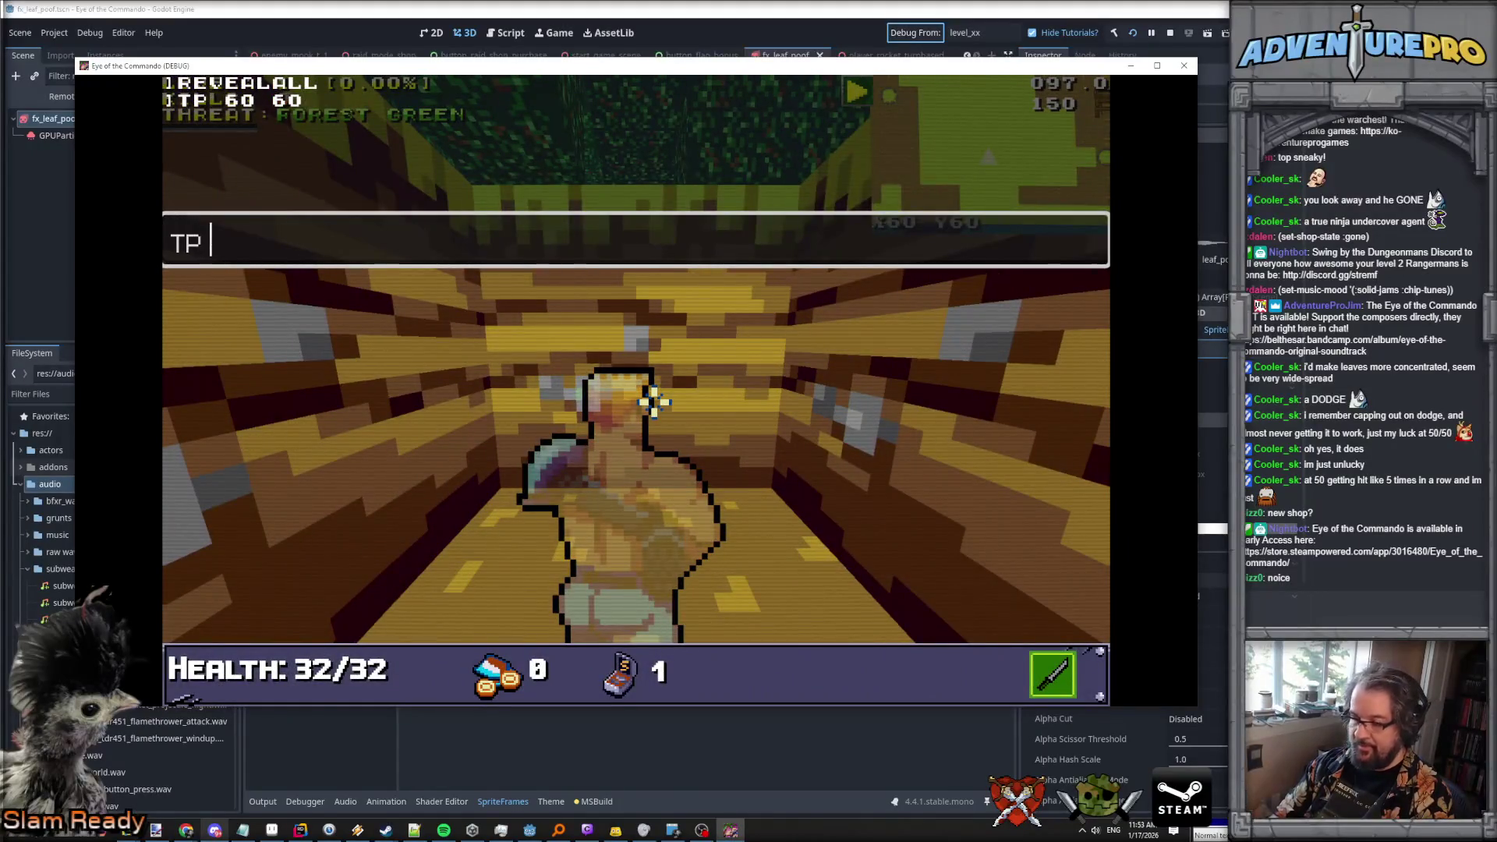
{"action": "type", "text": "70"}
{"action": "key", "text": "Return"}
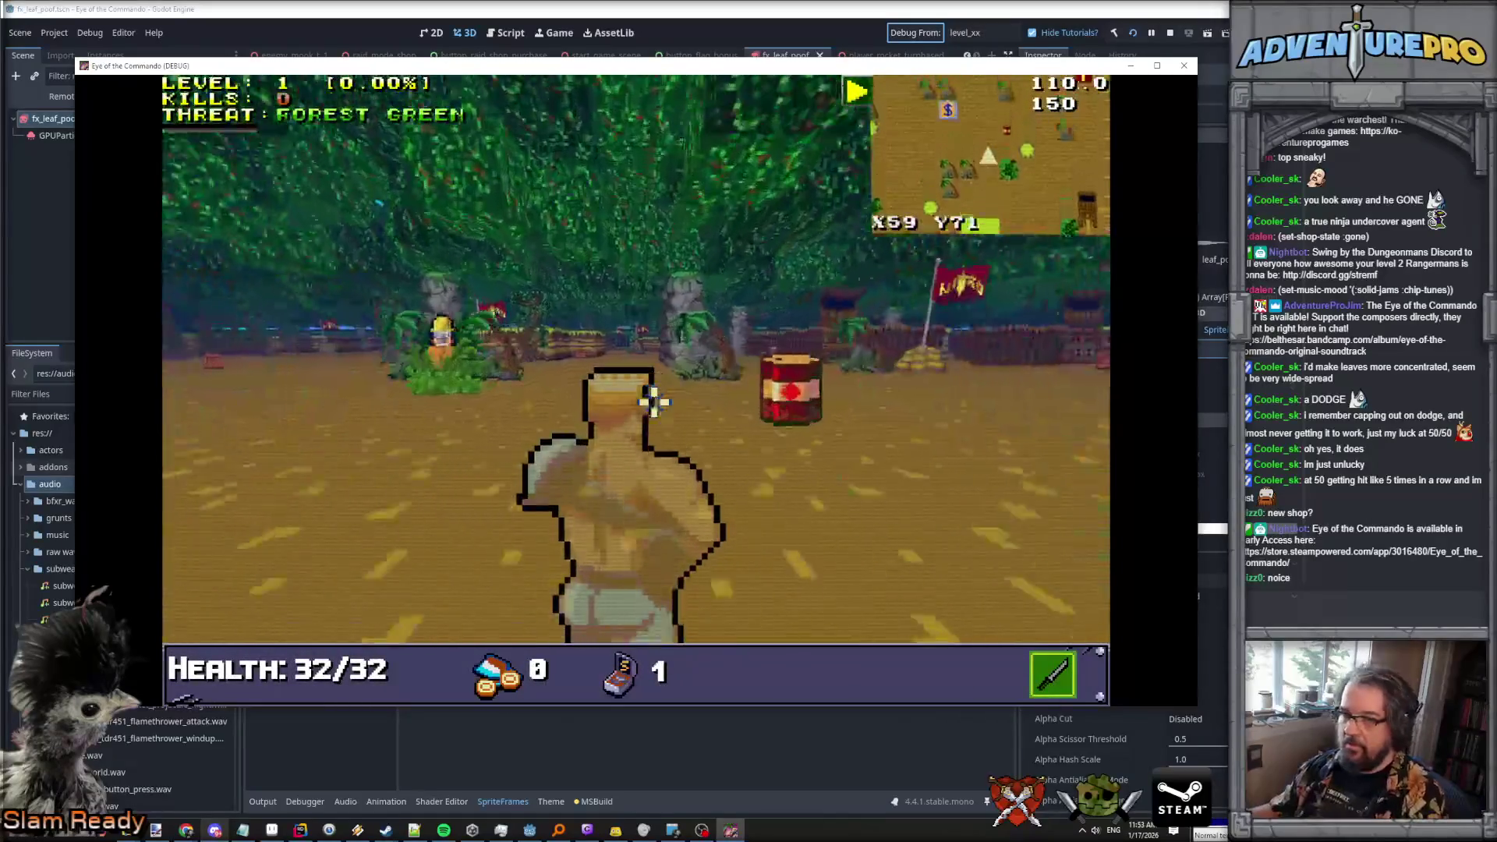
Switch to the gun and enter GIVEMEDALS 10 in the cheat console.
{"action": "key", "text": "2"}
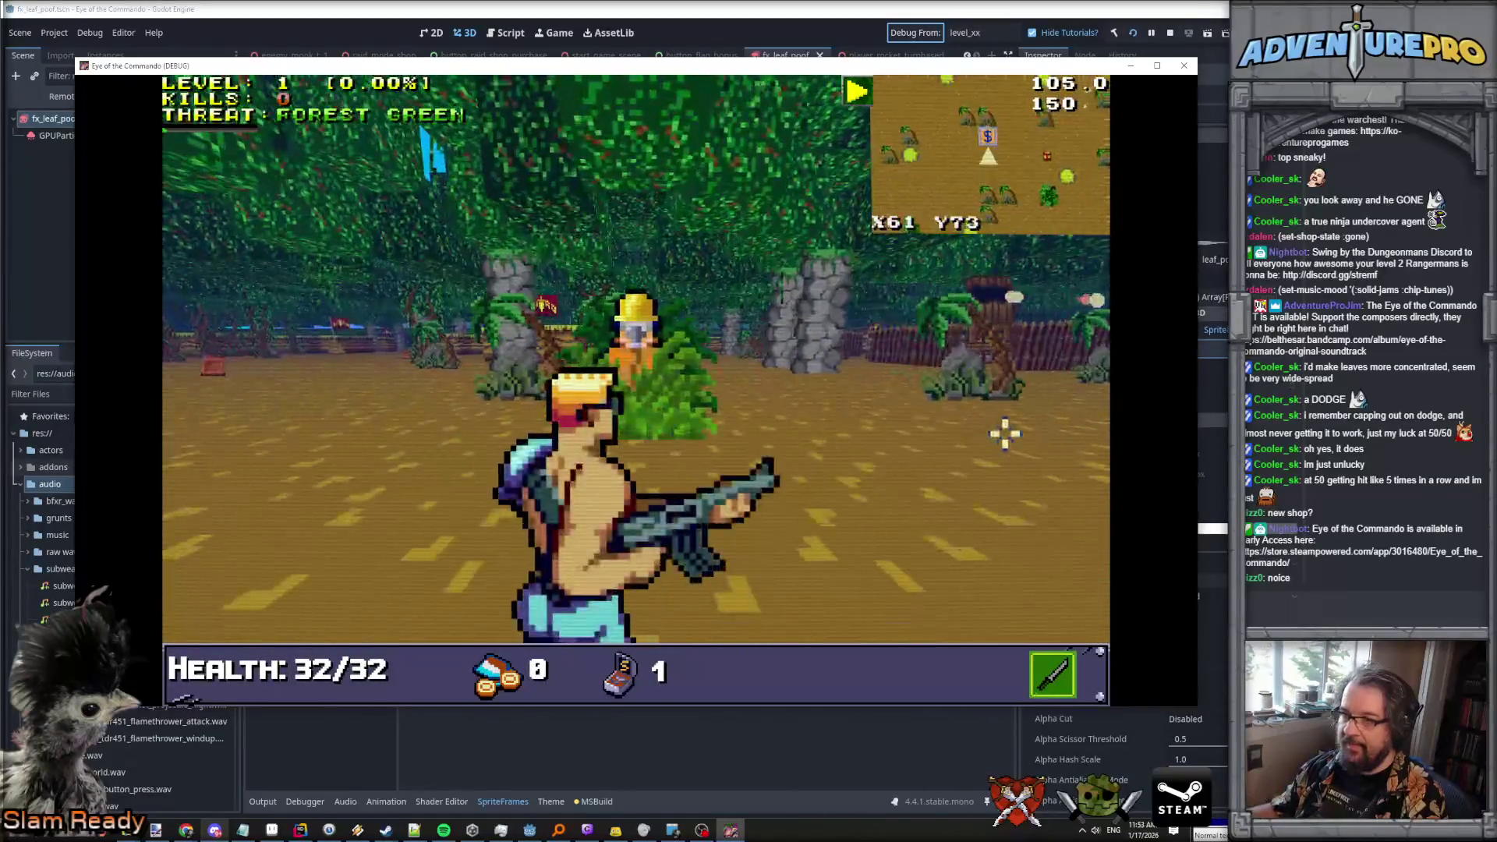
{"action": "key", "text": "grave"}
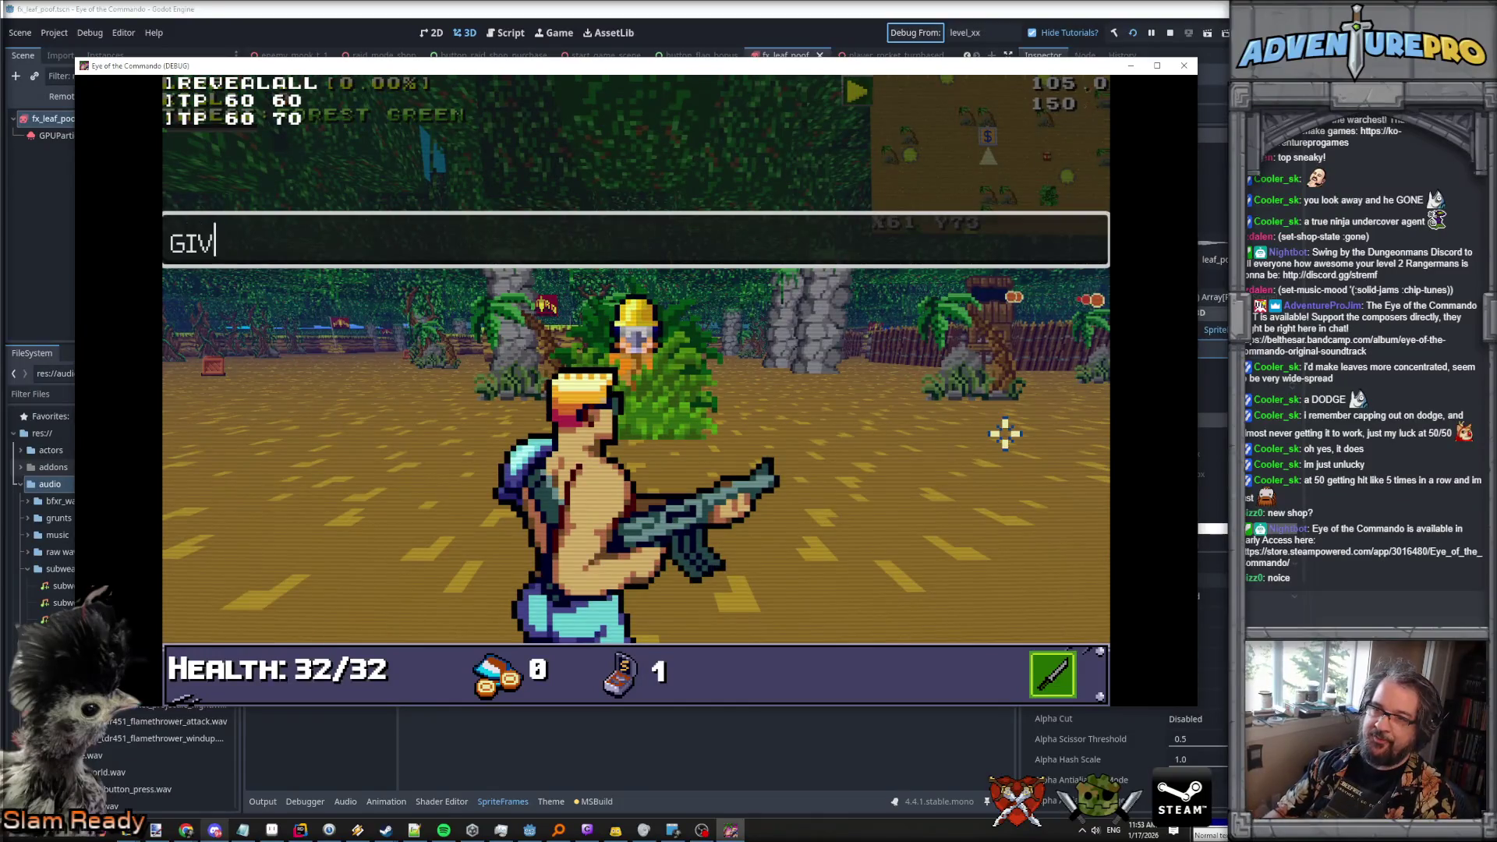
{"action": "type", "text": "EMEDALS 10"}
{"action": "key", "text": "Return"}
Buy Quartermaster's Magic in the shop and shoot the enemy in view.
{"action": "key", "text": "grave"}
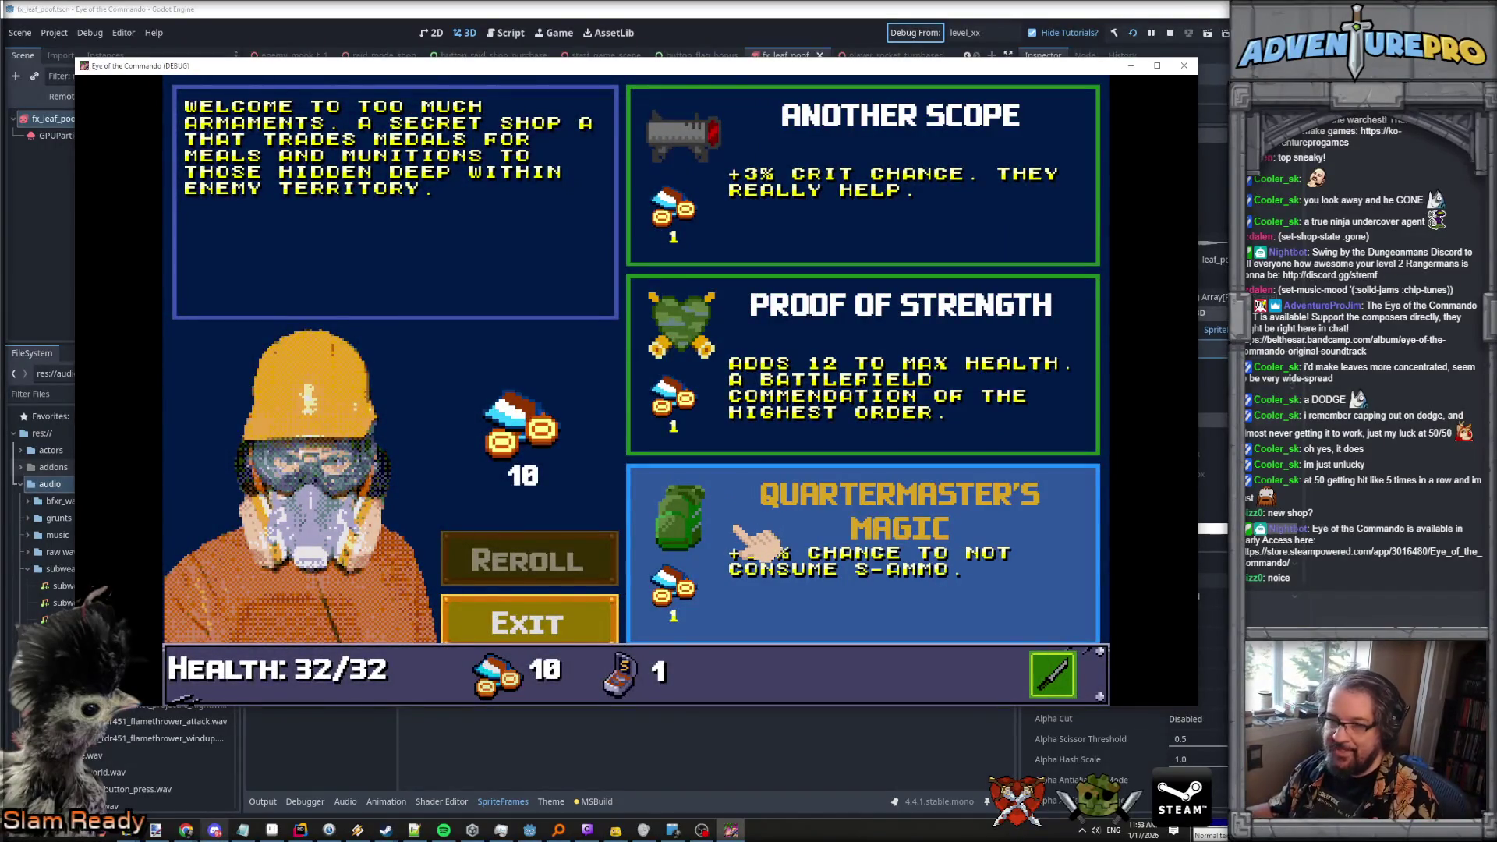
{"action": "left_click", "coordinate": [643, 829]}
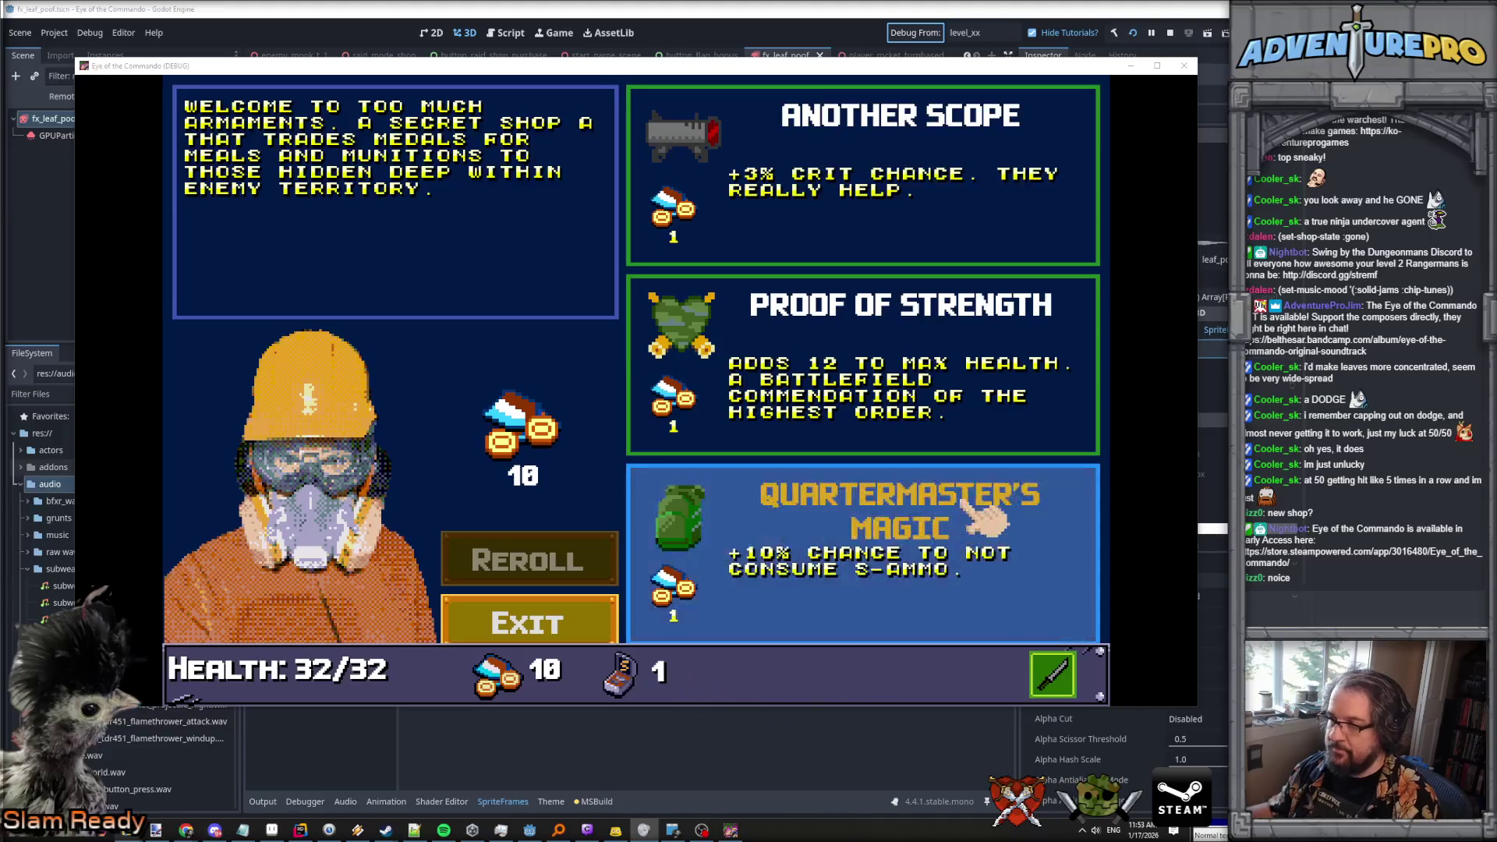
{"action": "left_click", "coordinate": [904, 527]}
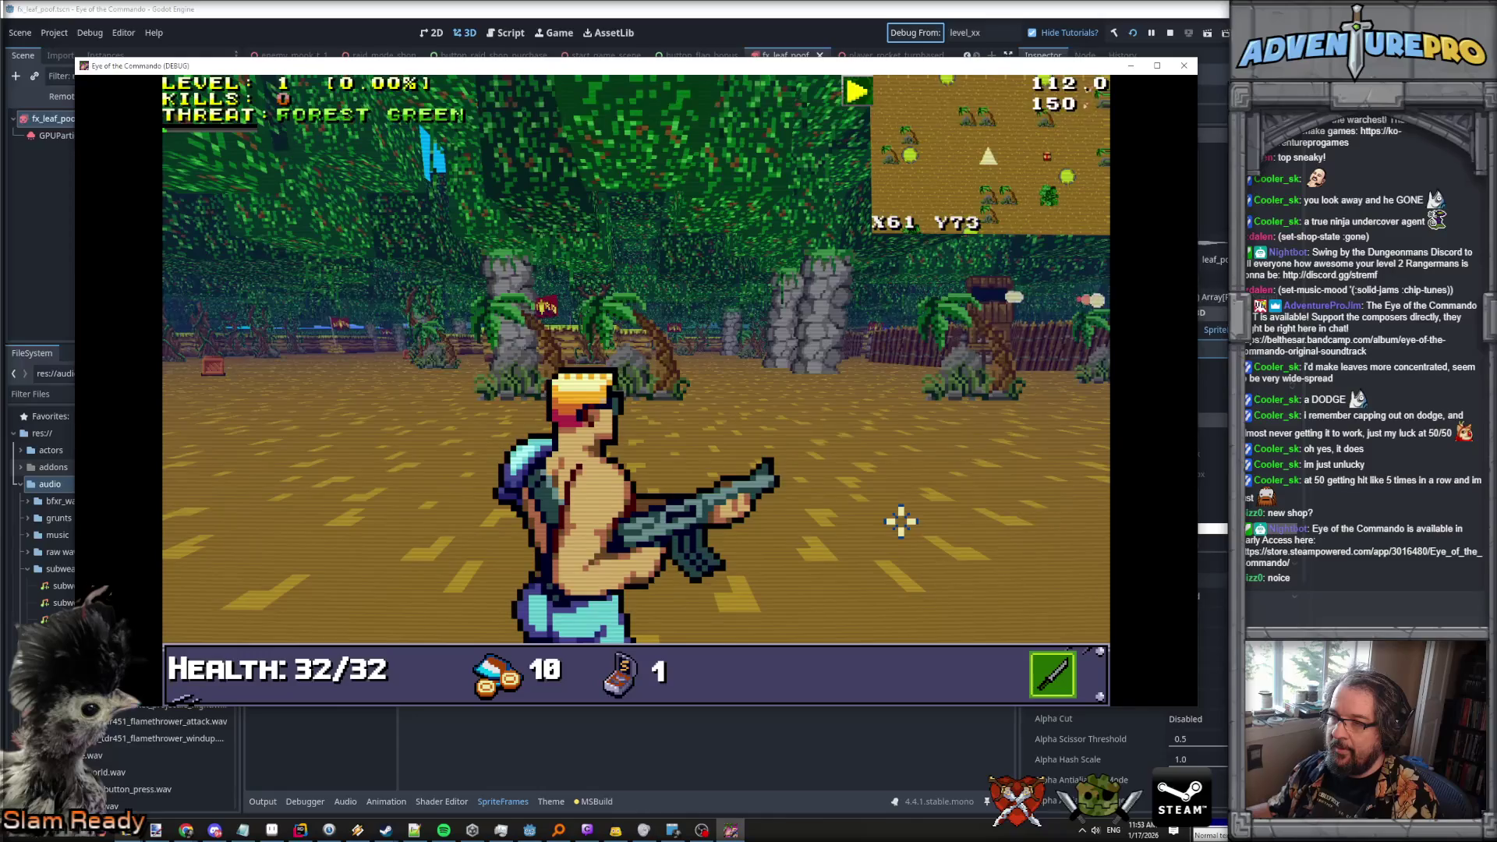
{"action": "key", "text": "Left"}
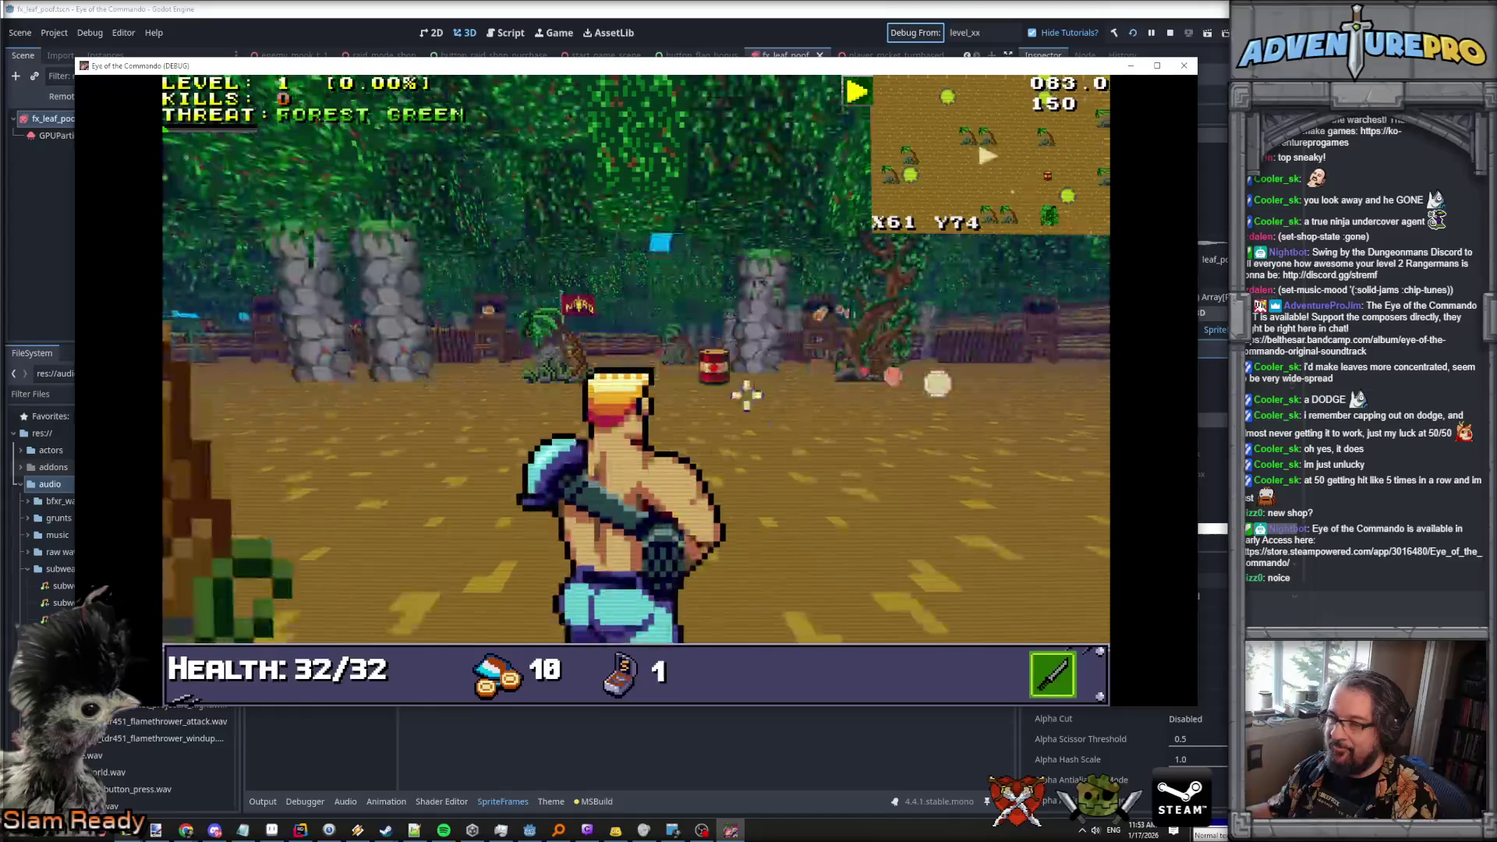
{"action": "left_click", "coordinate": [717, 365]}
Advance east through the forest, firing at the defense tower.
{"action": "key", "text": "Left"}
{"action": "key", "text": "Up"}
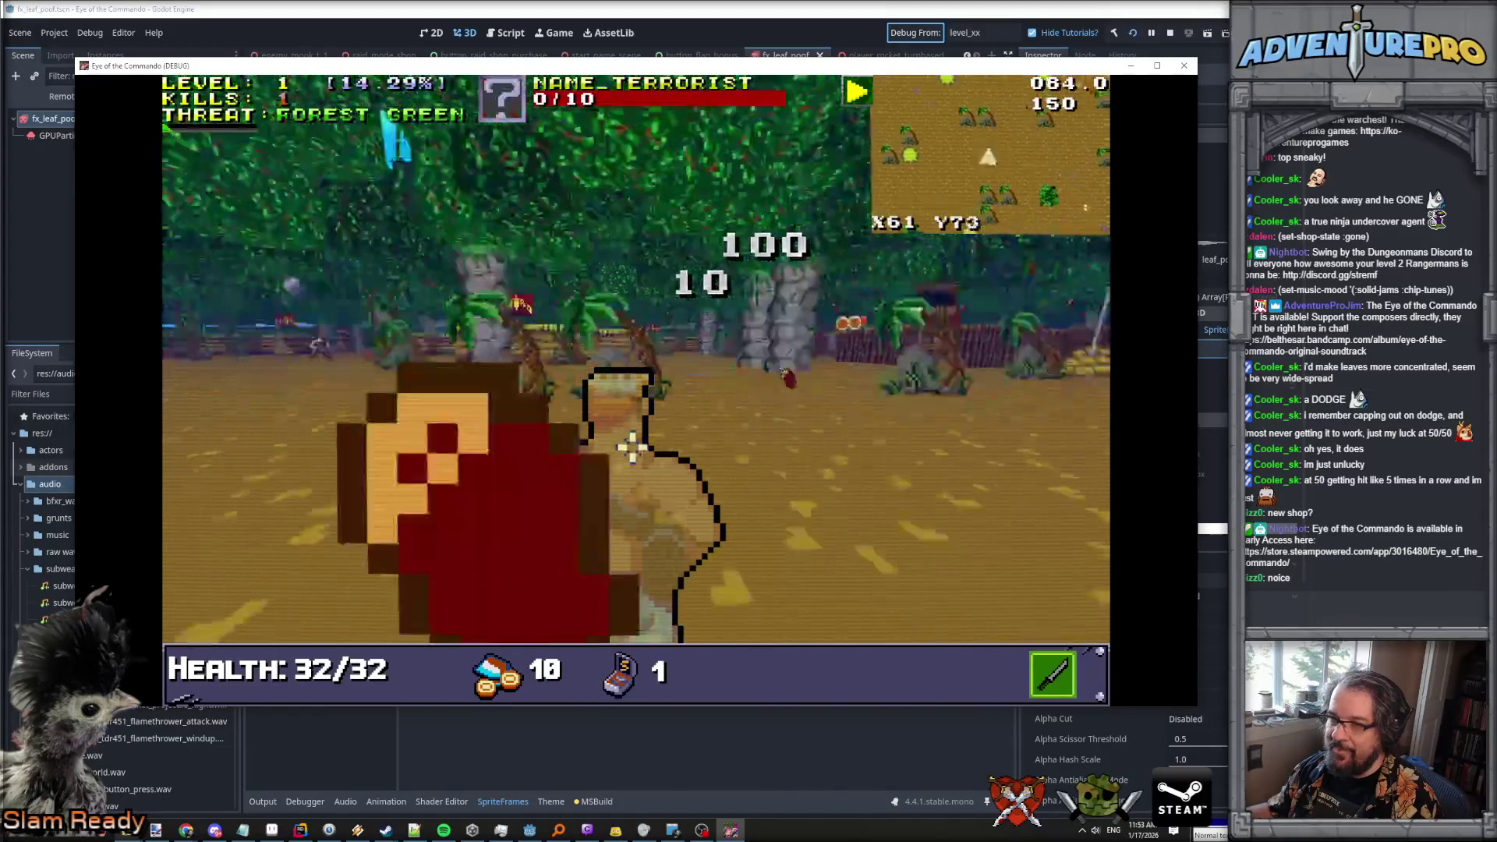
{"action": "key", "text": "Right"}
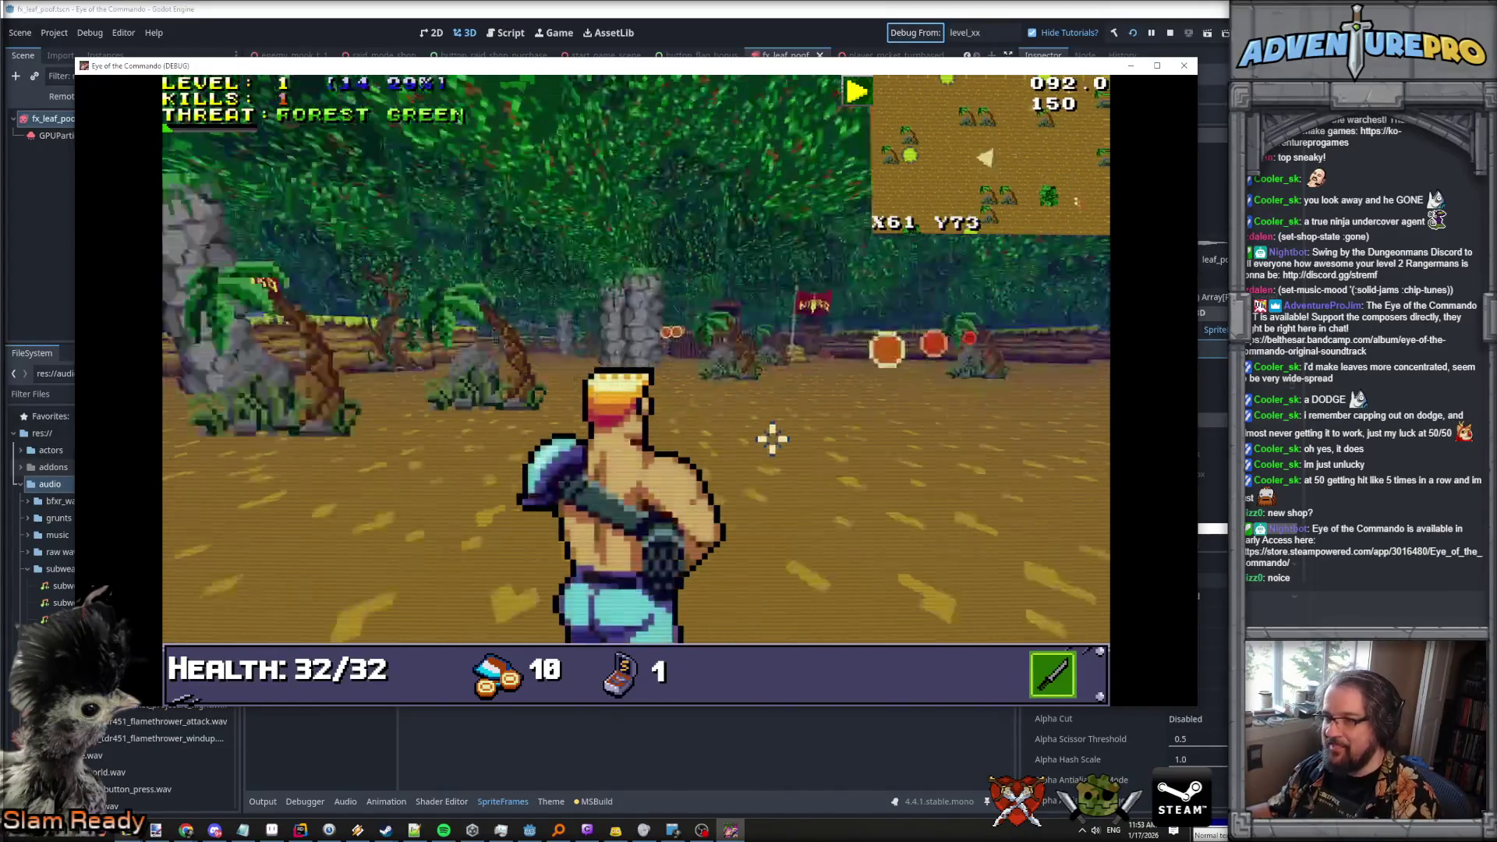
{"action": "key", "text": "Up"}
{"action": "key", "text": "Up"}
{"action": "key", "text": "Up"}
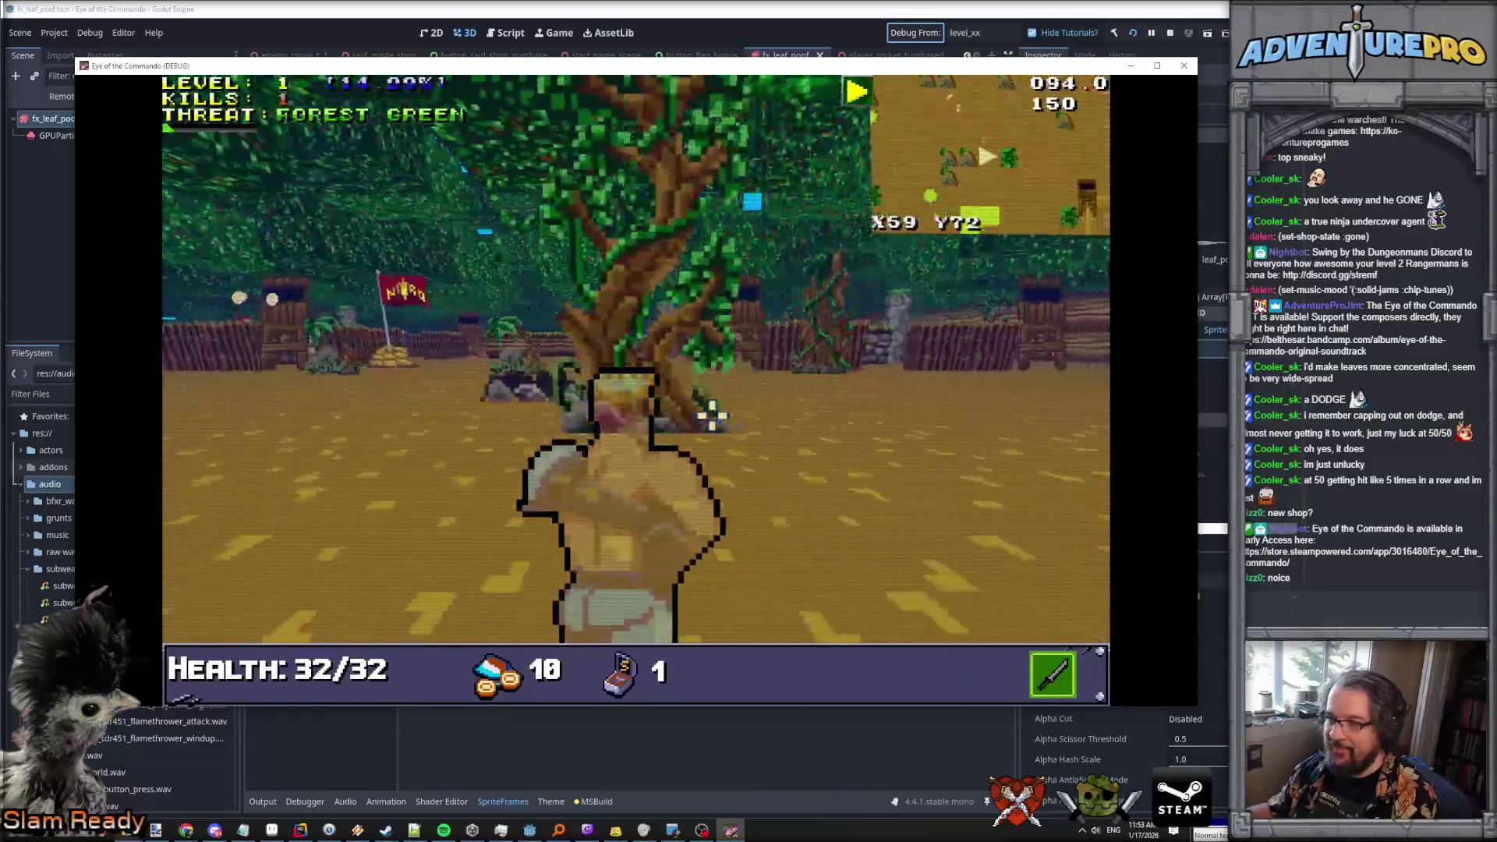
{"action": "key", "text": "Up"}
{"action": "key", "text": "space"}
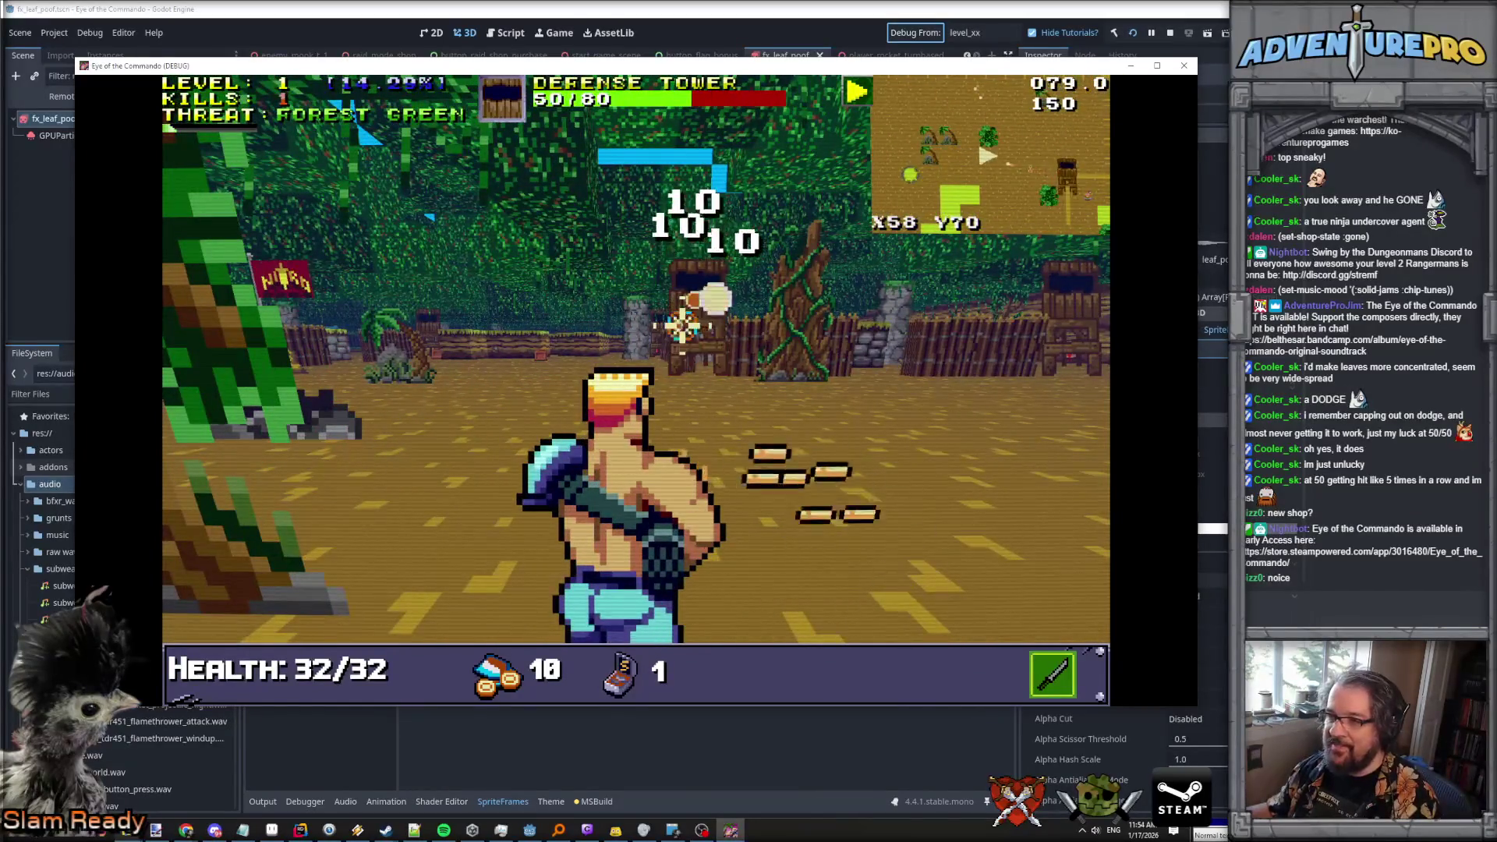
{"action": "key", "text": "Down"}
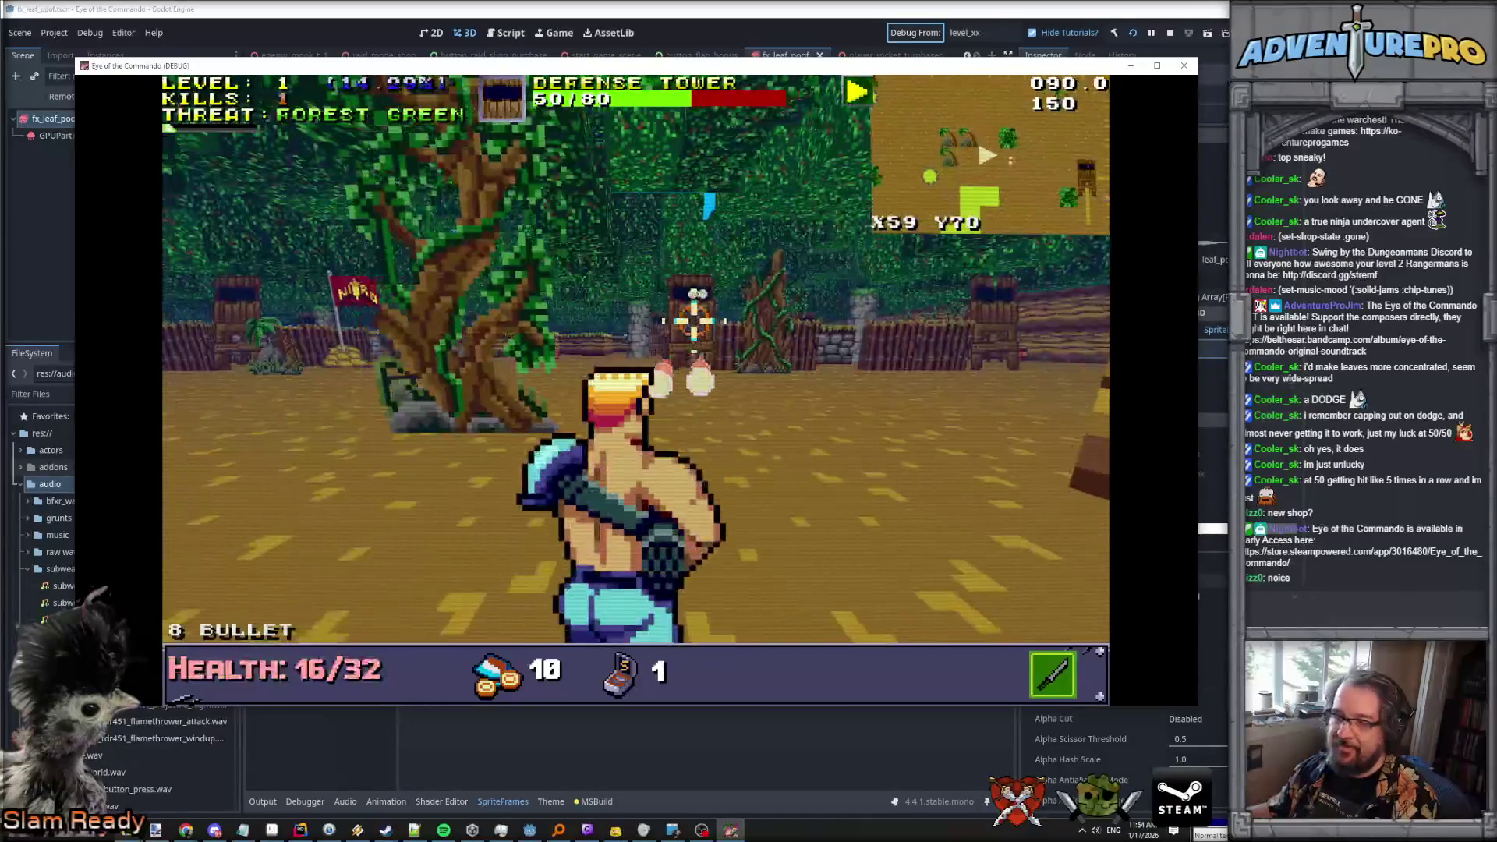
Kill the Nitro Mook, dismiss the Freedom Medal notice, and push forward.
{"action": "key", "text": "Left"}
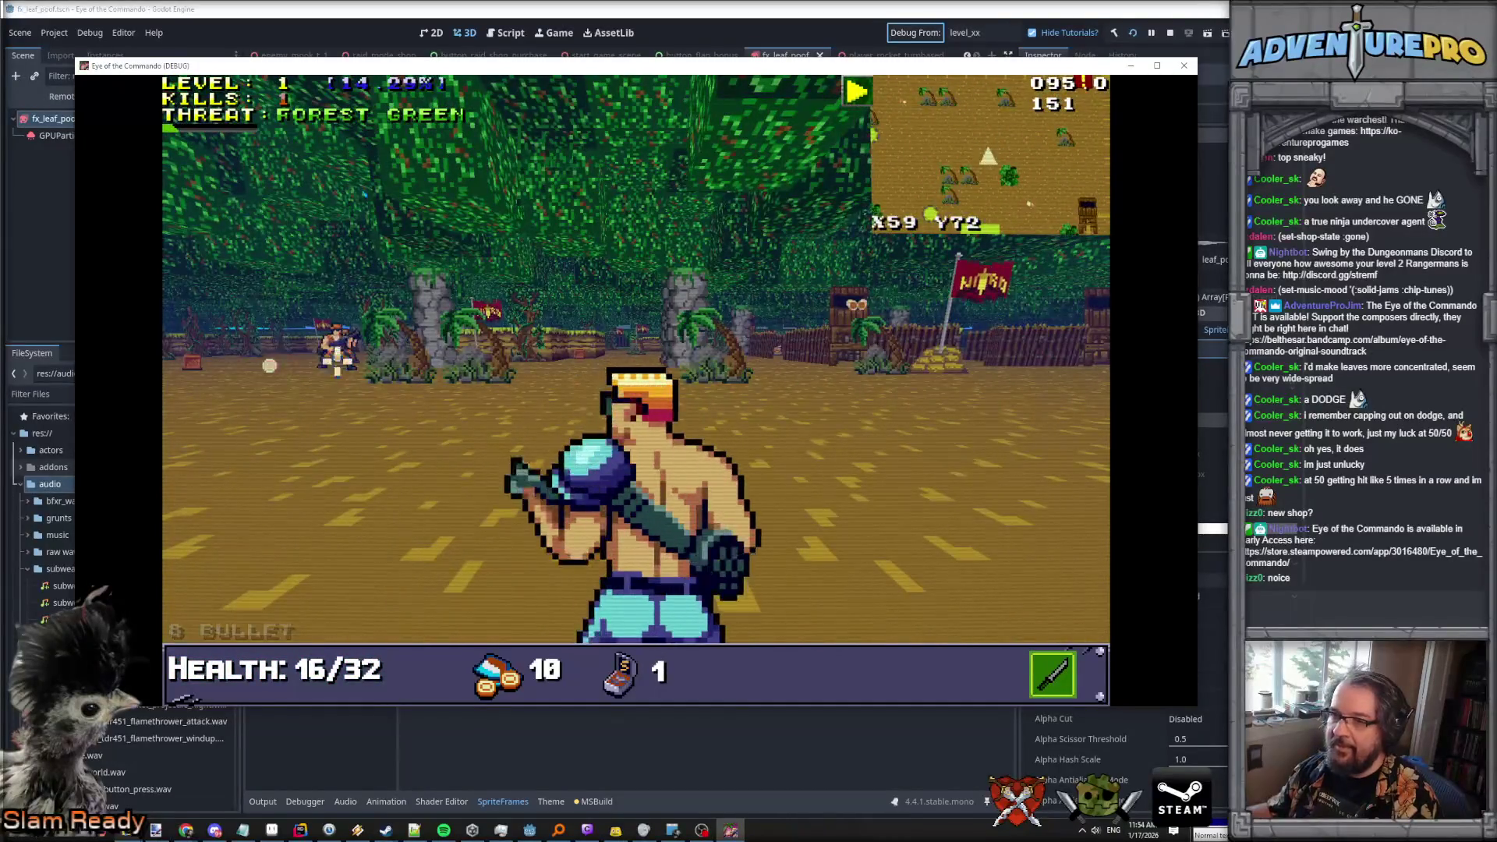
{"action": "key", "text": "Left"}
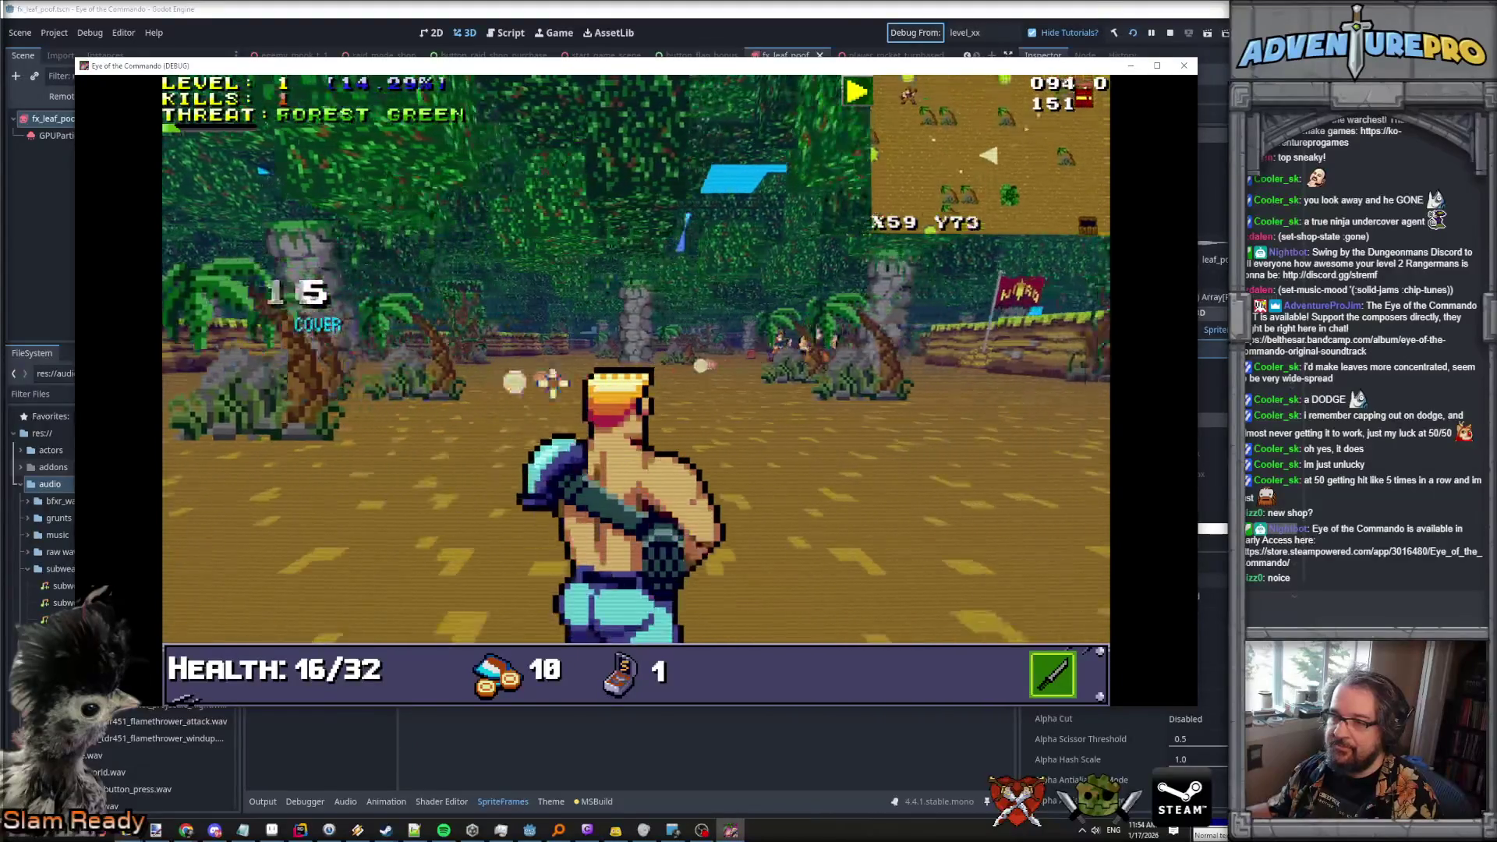
{"action": "key", "text": "Up"}
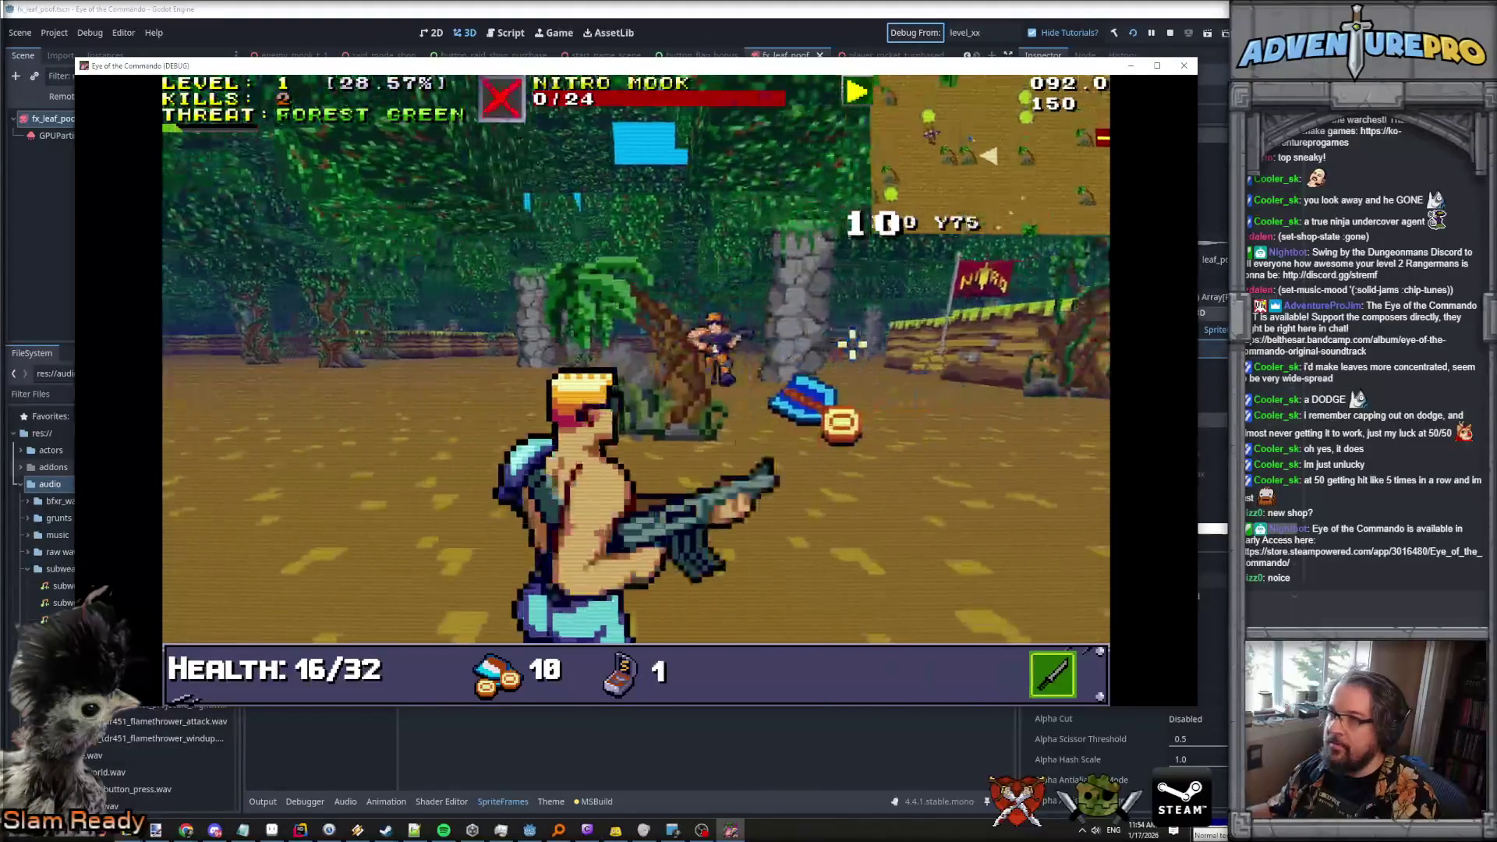
{"action": "key", "text": "space"}
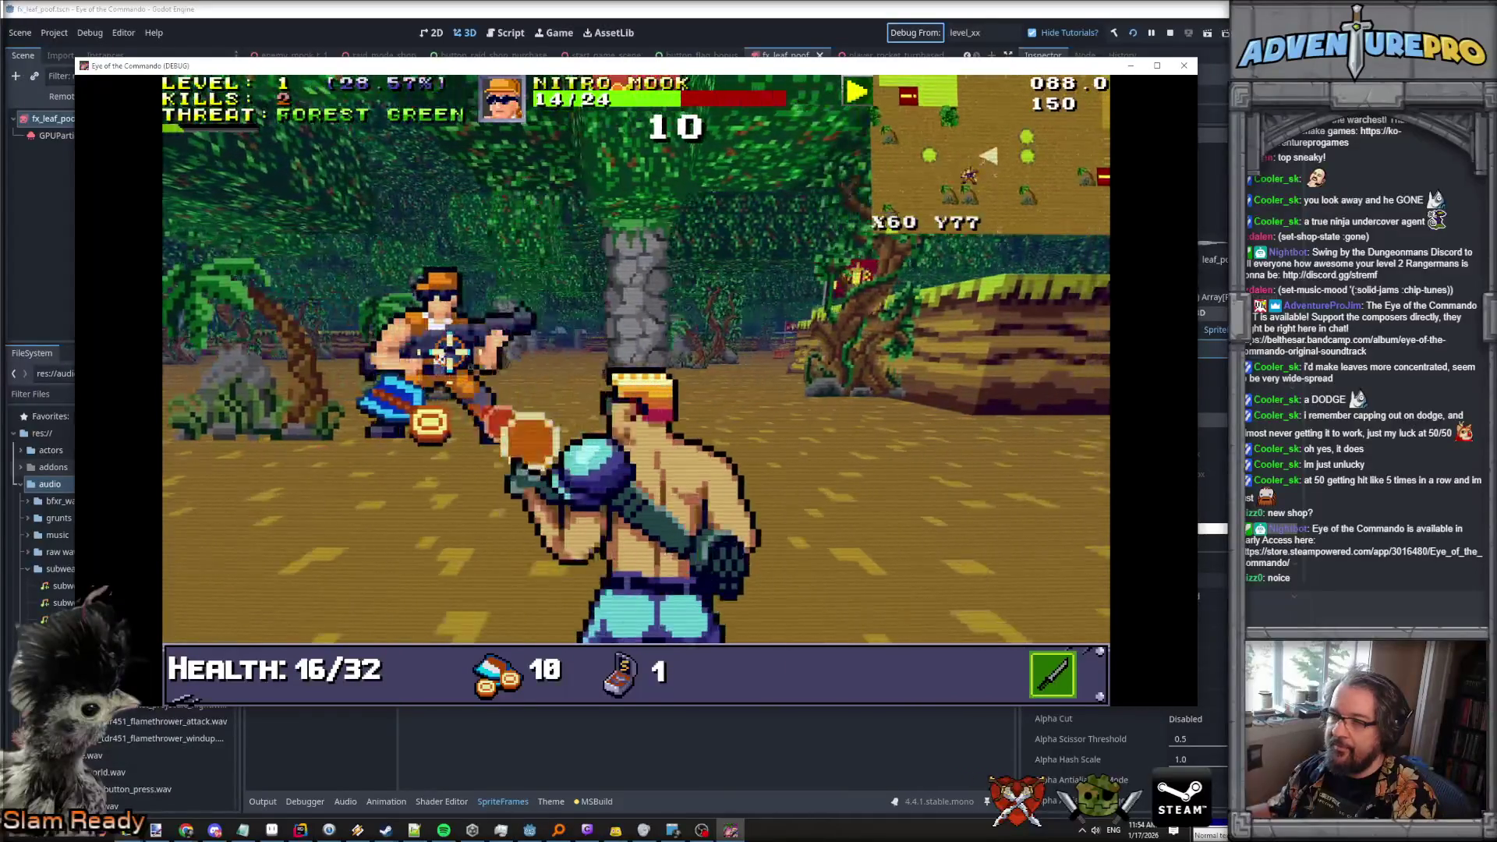
{"action": "key", "text": "Up"}
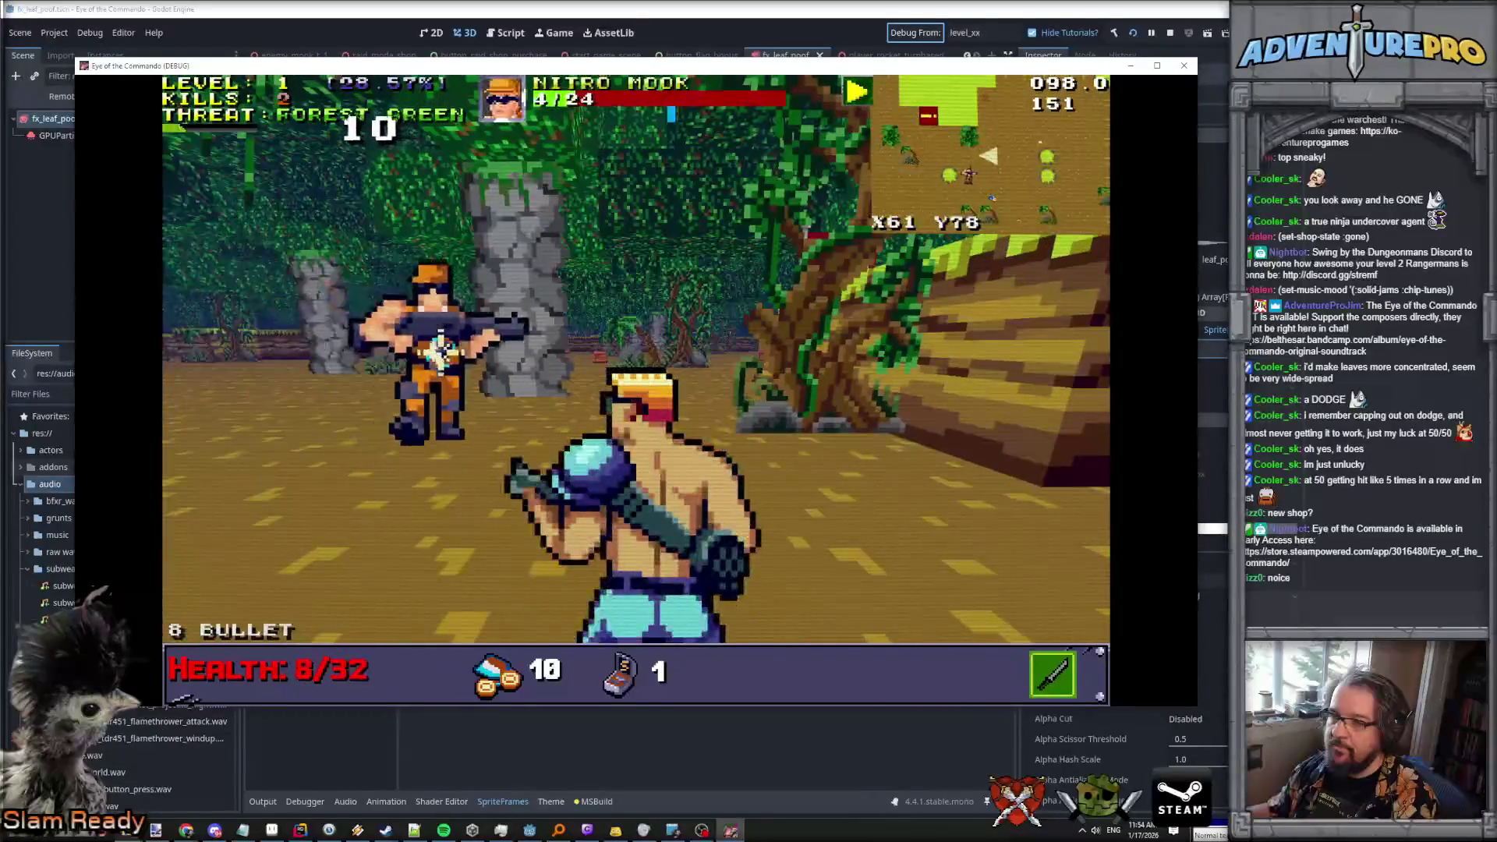
{"action": "key", "text": "Up"}
{"action": "left_click", "coordinate": [468, 374]}
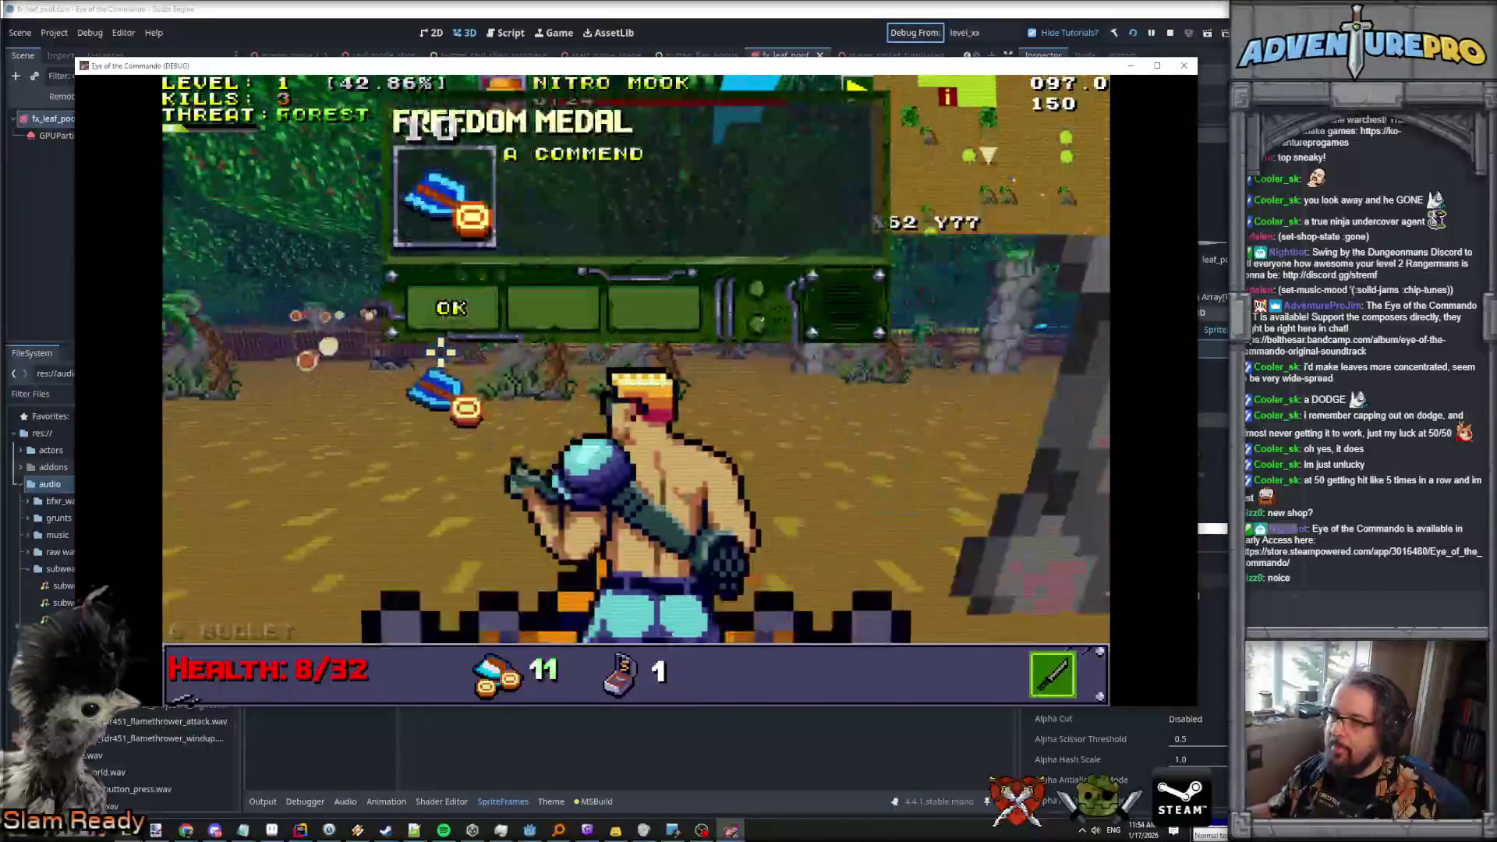
{"action": "key", "text": "Return"}
{"action": "key", "text": "Left"}
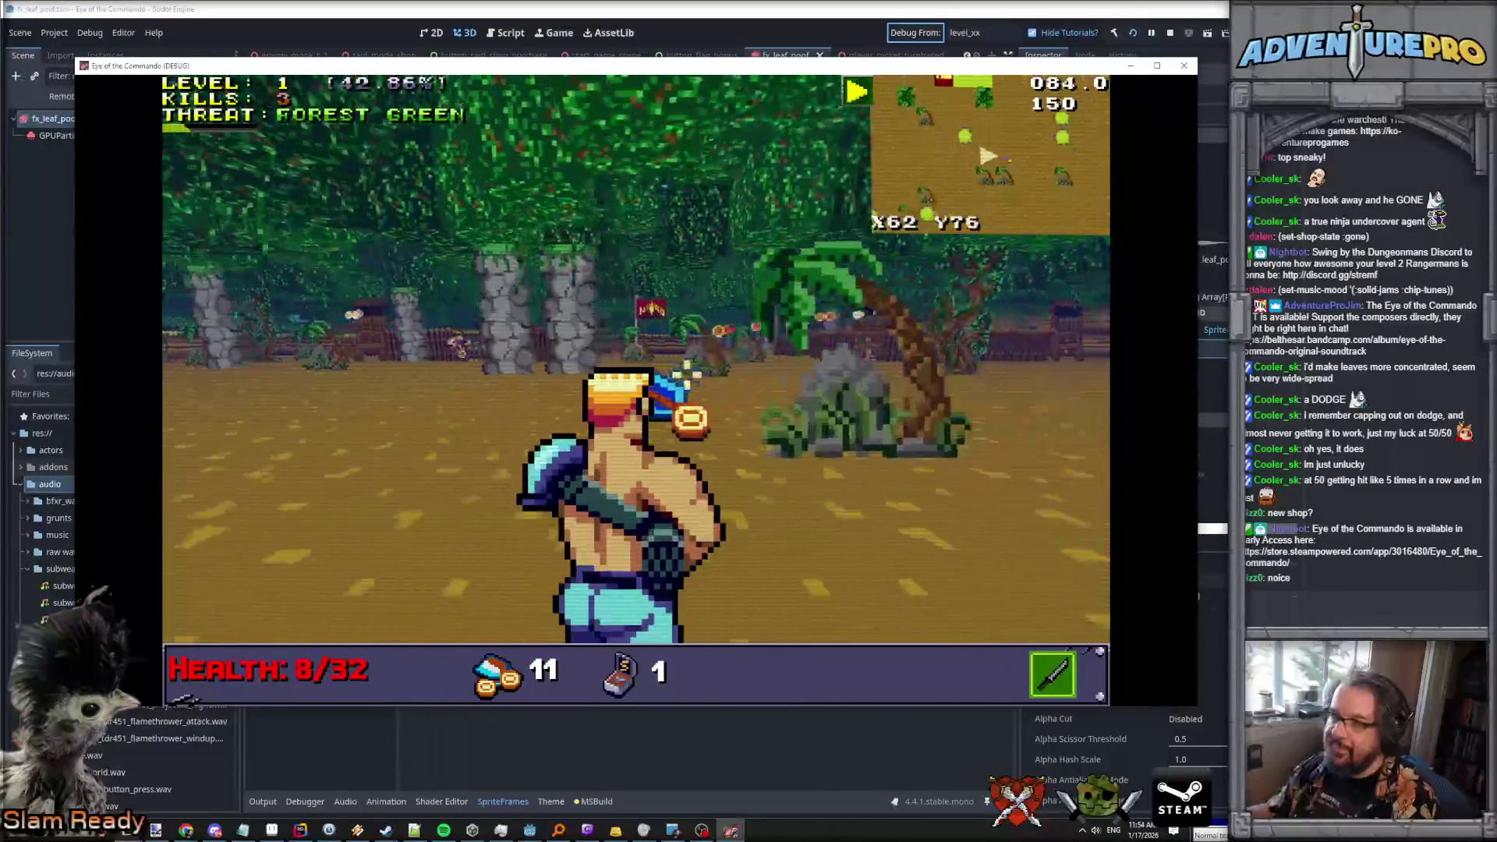
{"action": "left_click", "coordinate": [639, 389]}
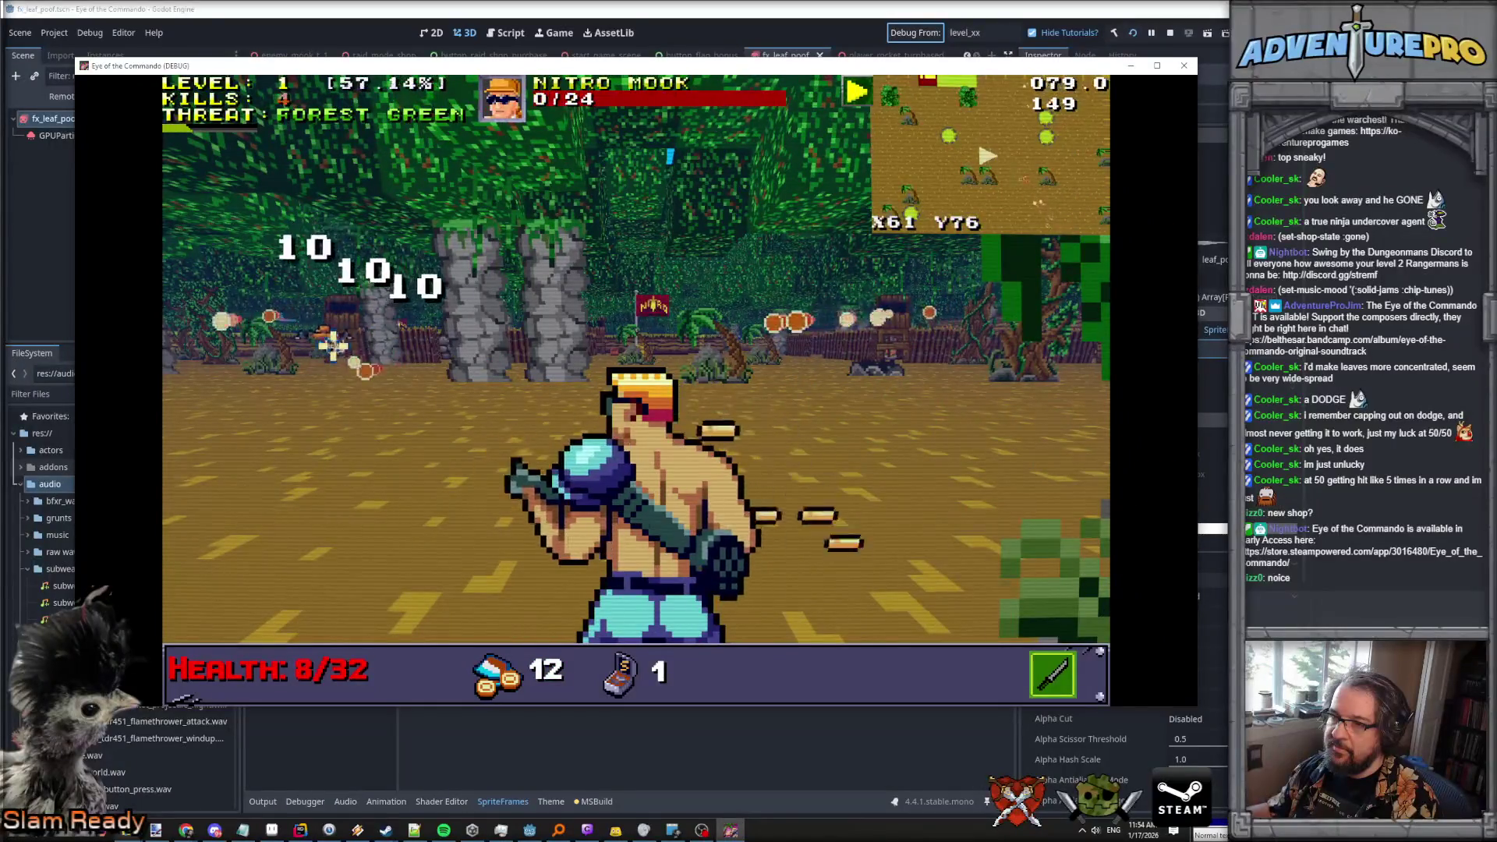
{"action": "key", "text": "Up"}
{"action": "key", "text": "Up"}
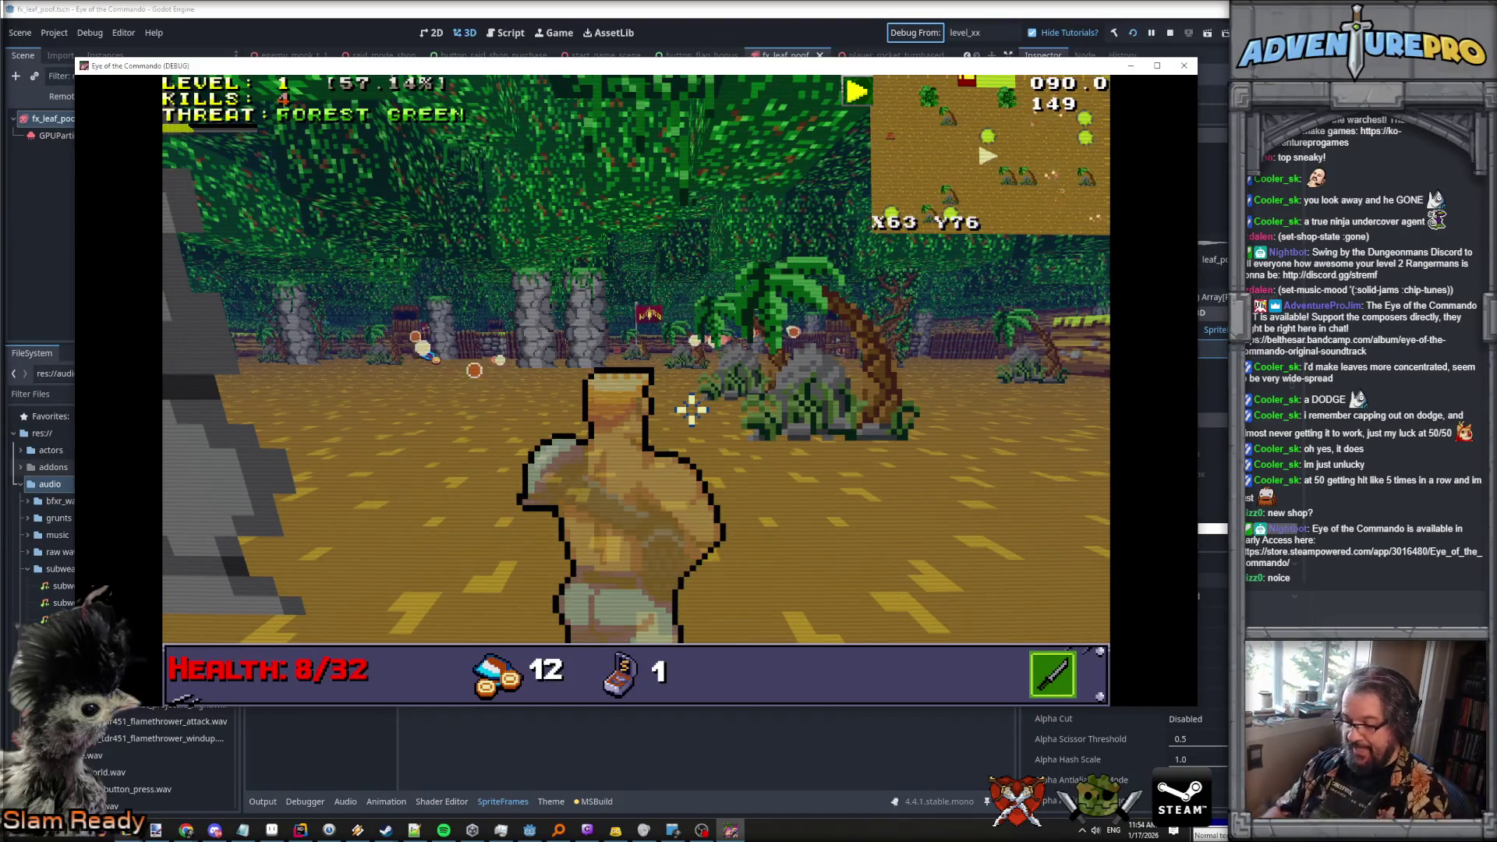
View the full-screen overhead map, then close it.
{"action": "key", "text": "Escape"}
{"action": "key", "text": "m"}
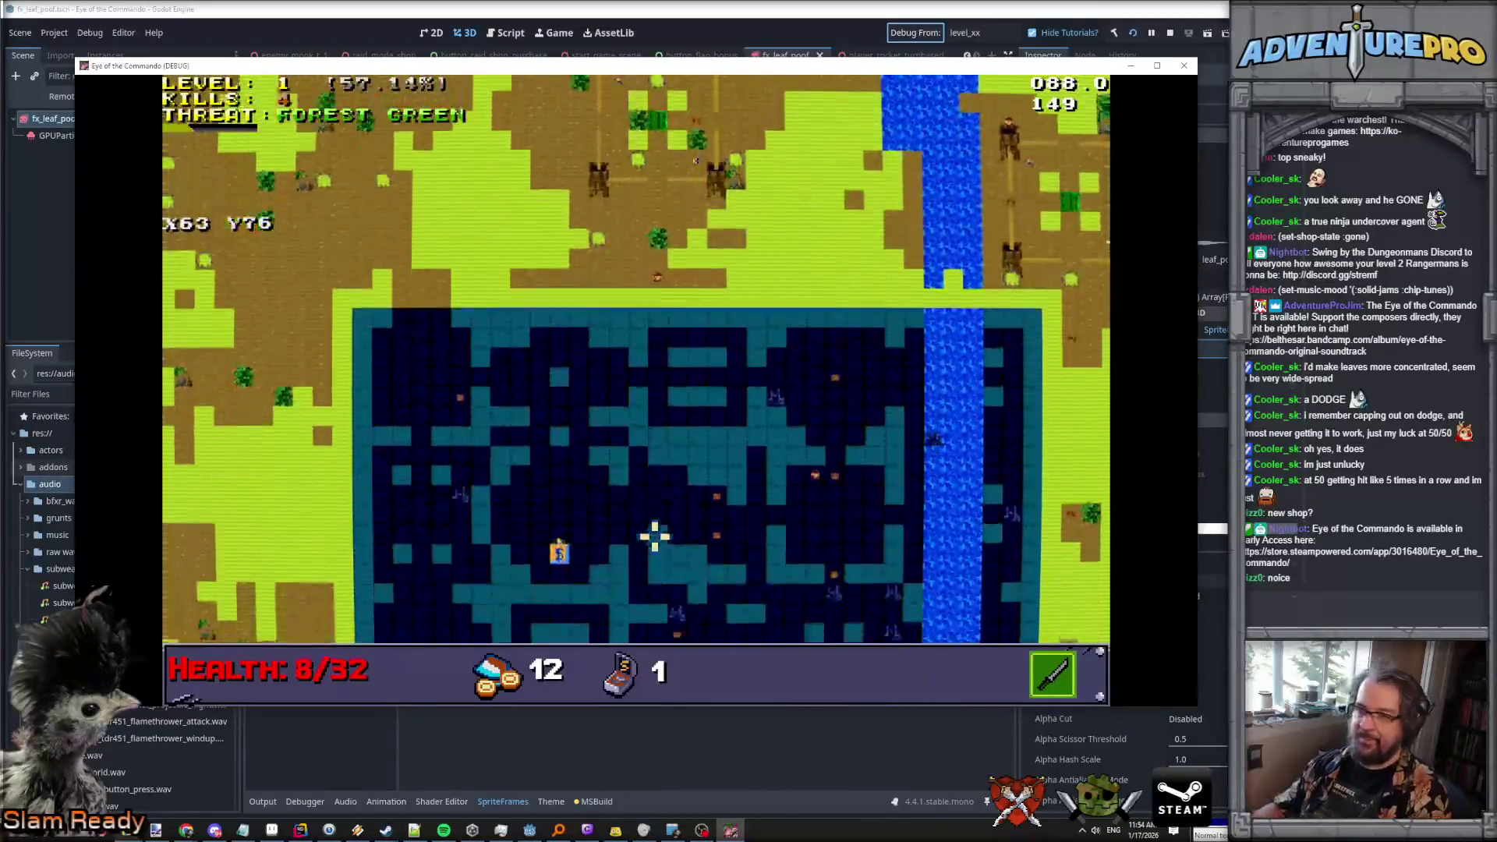
{"action": "key", "text": "Tab"}
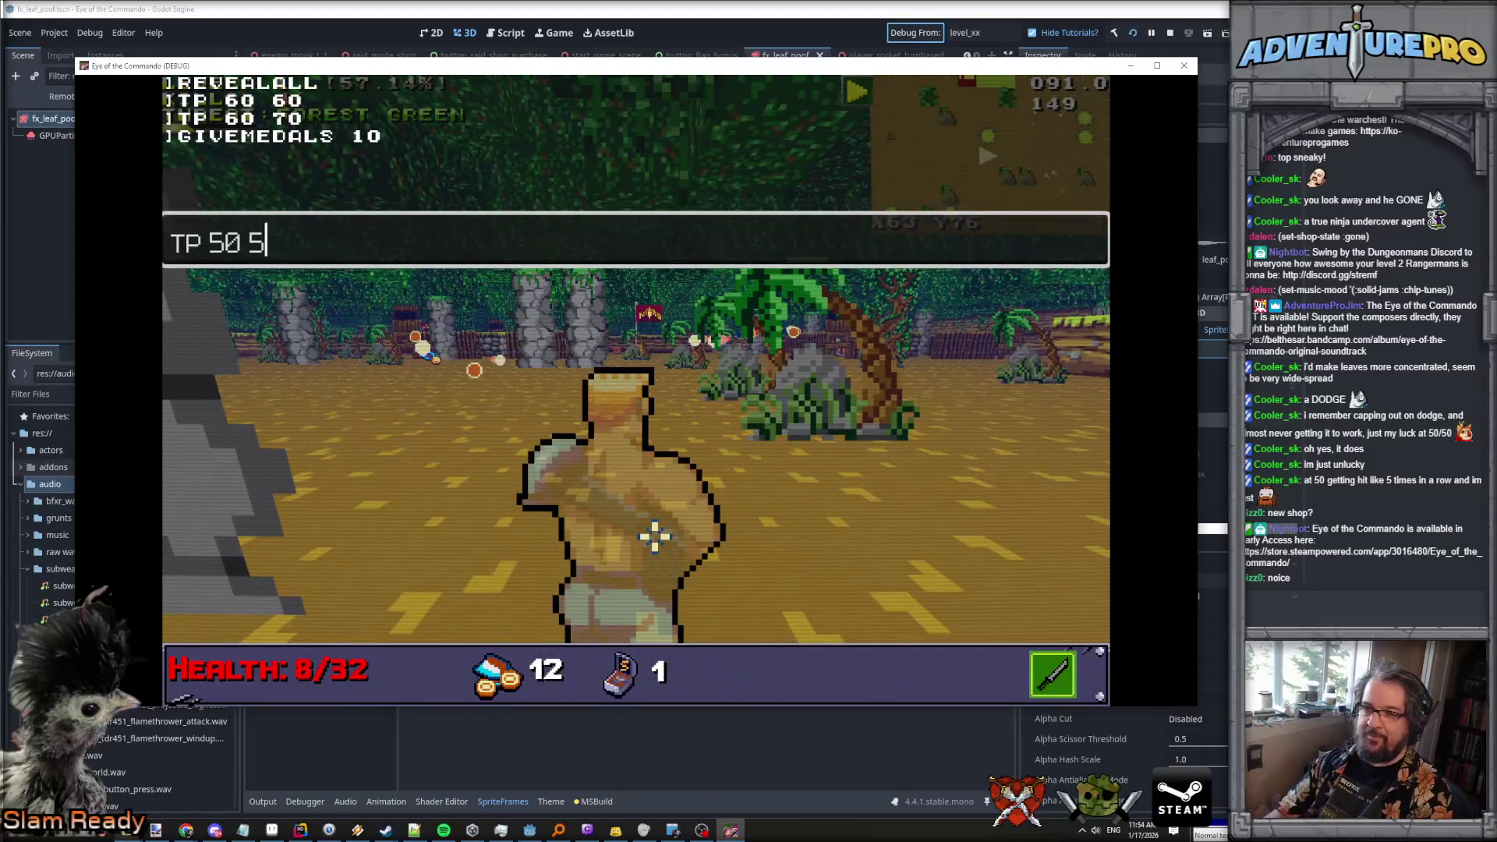
Teleport to X50 Y50 and walk the corridor into the Too Much Armaments shop.
{"action": "type", "text": "0"}
{"action": "key", "text": "Return"}
{"action": "key", "text": "Tab"}
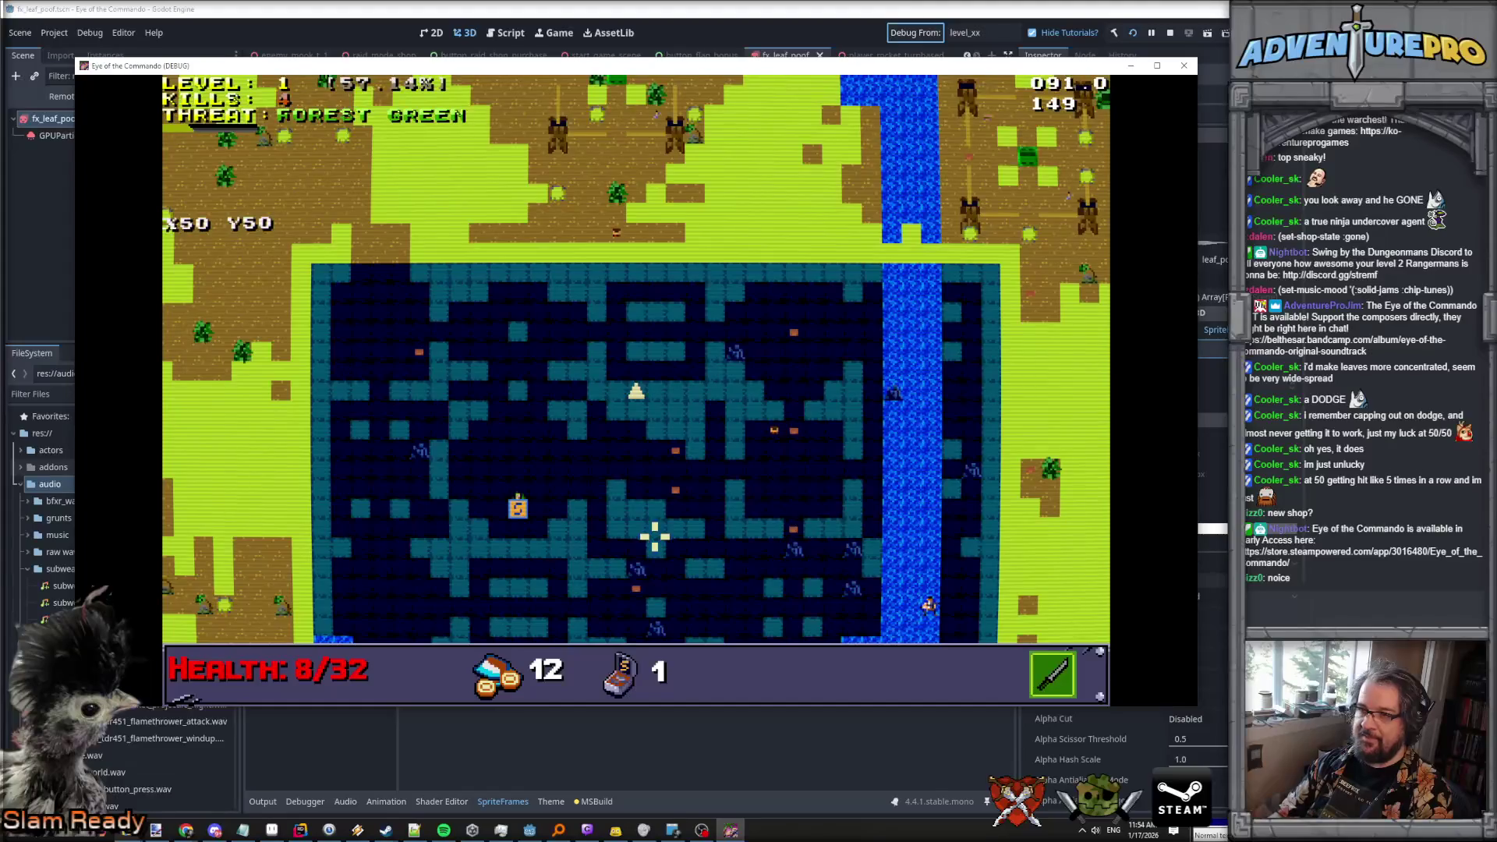
{"action": "key", "text": "Tab"}
{"action": "key", "text": "w"}
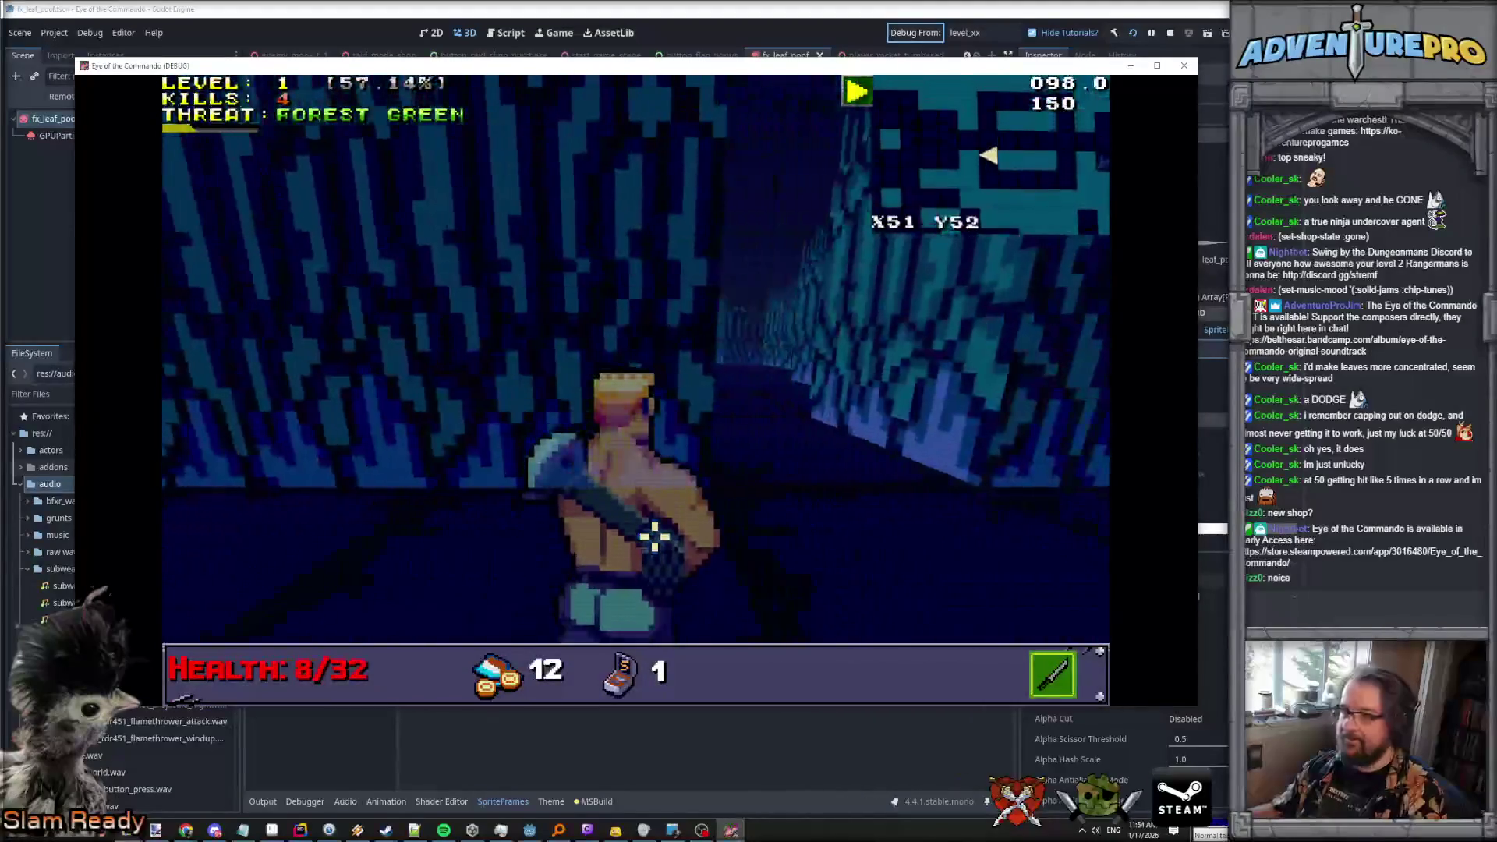
{"action": "key", "text": "w"}
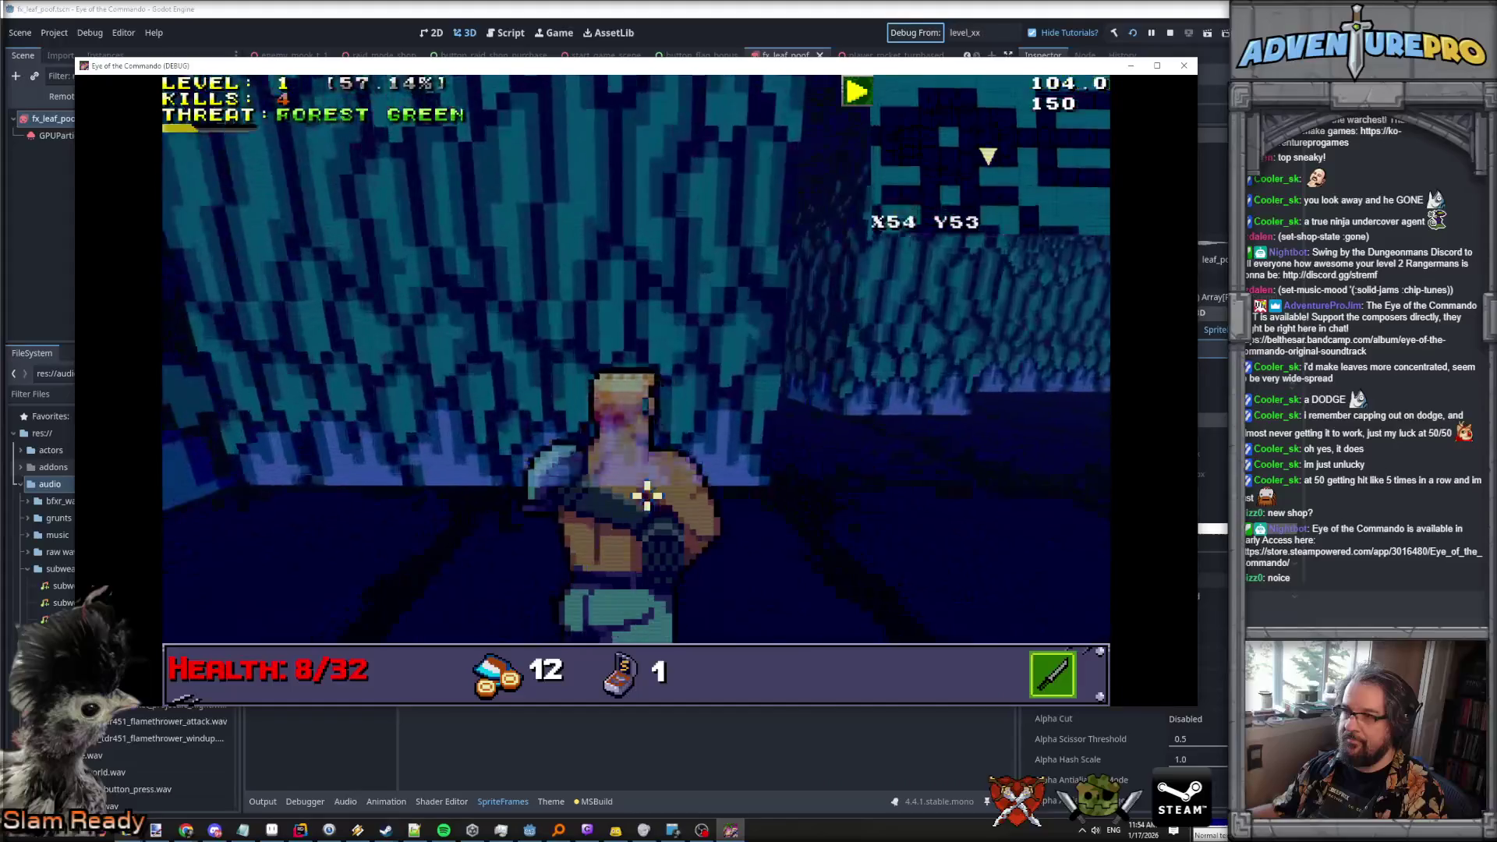
{"action": "key", "text": "w"}
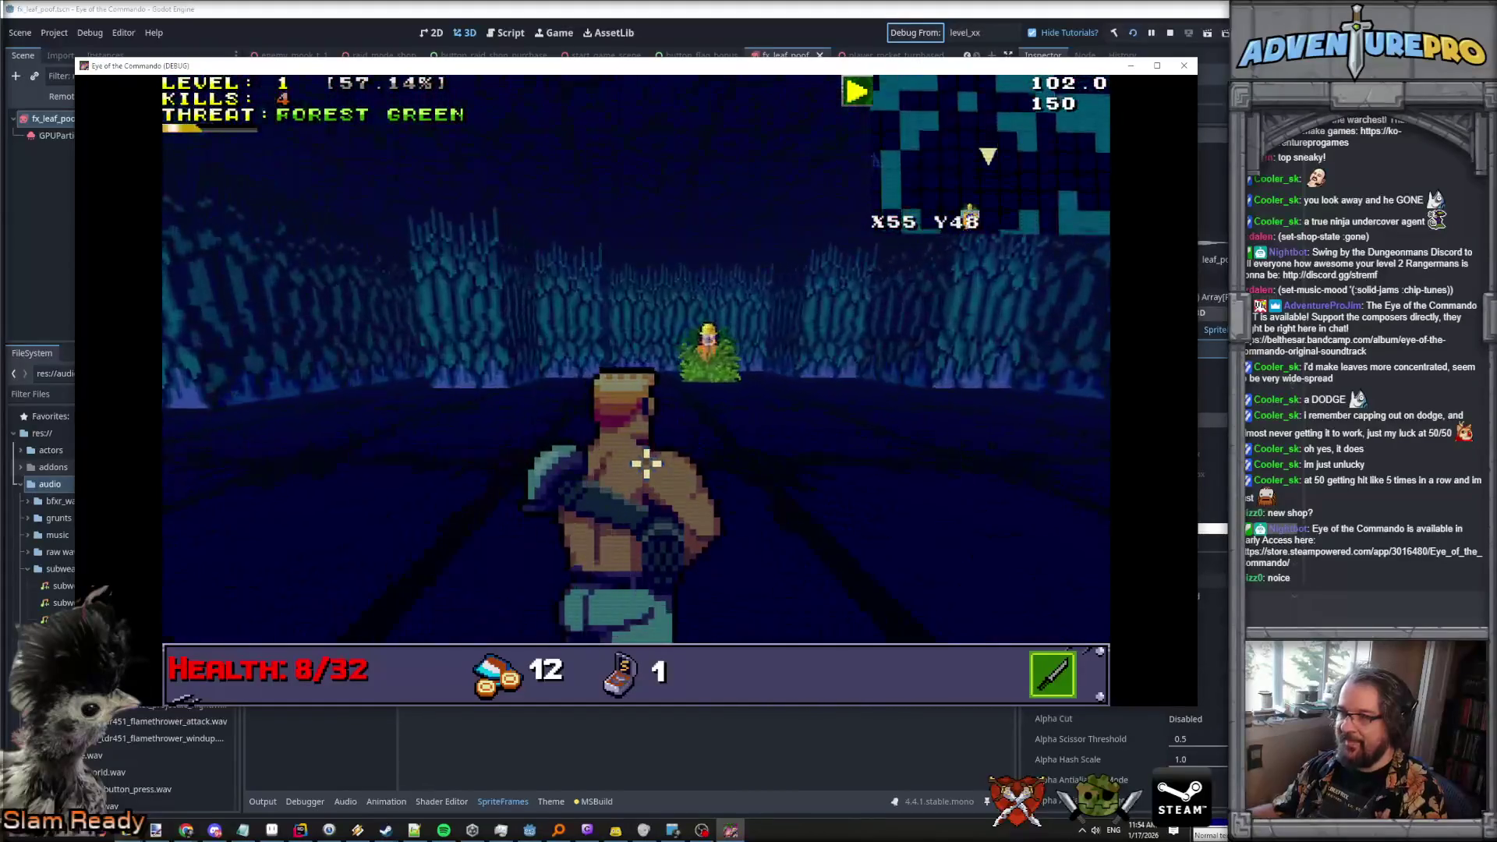
{"action": "key", "text": "w"}
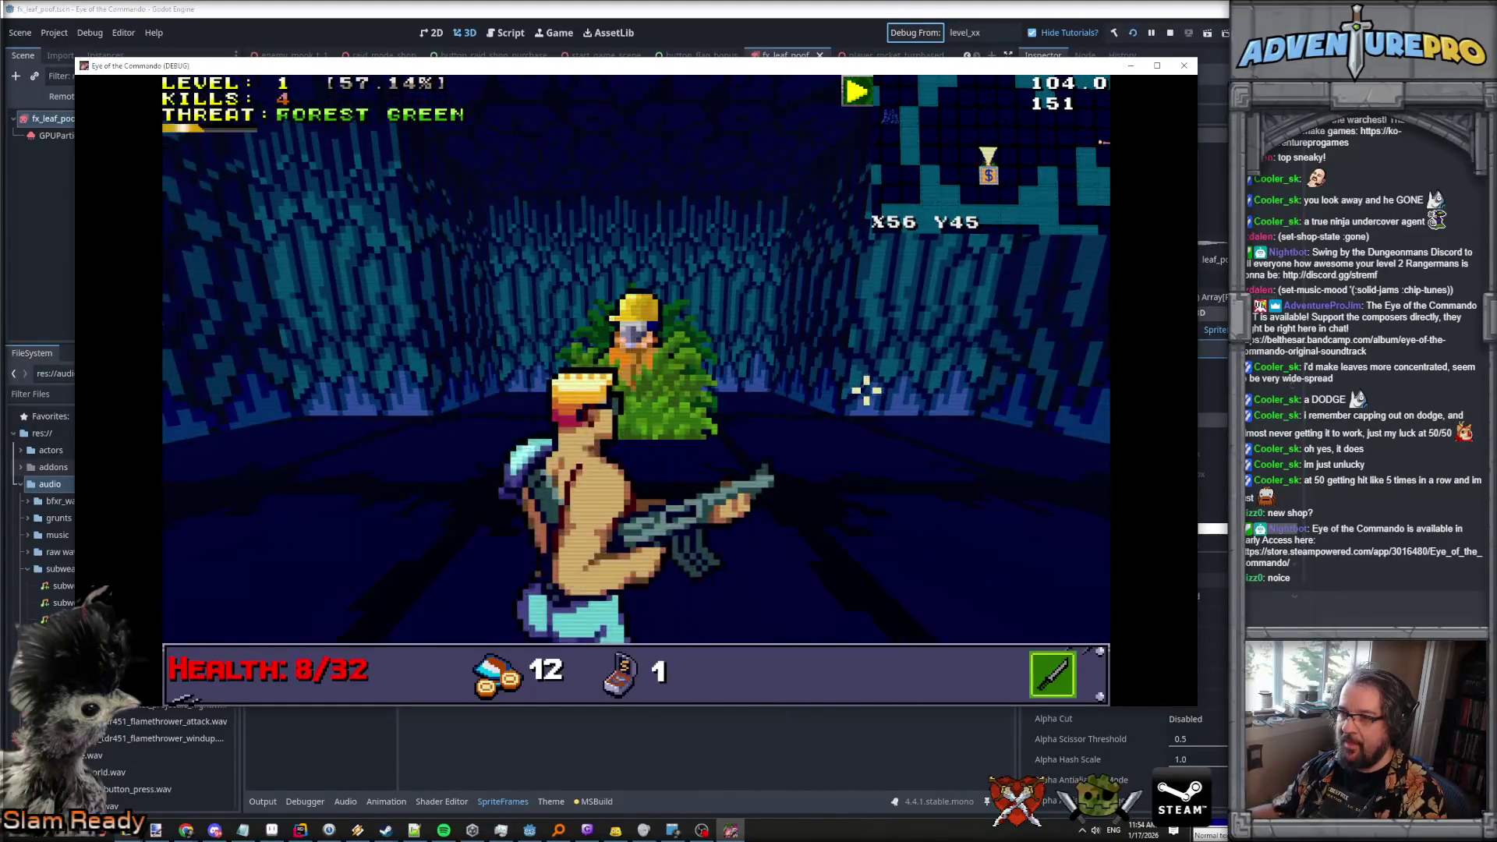
{"action": "key", "text": "w"}
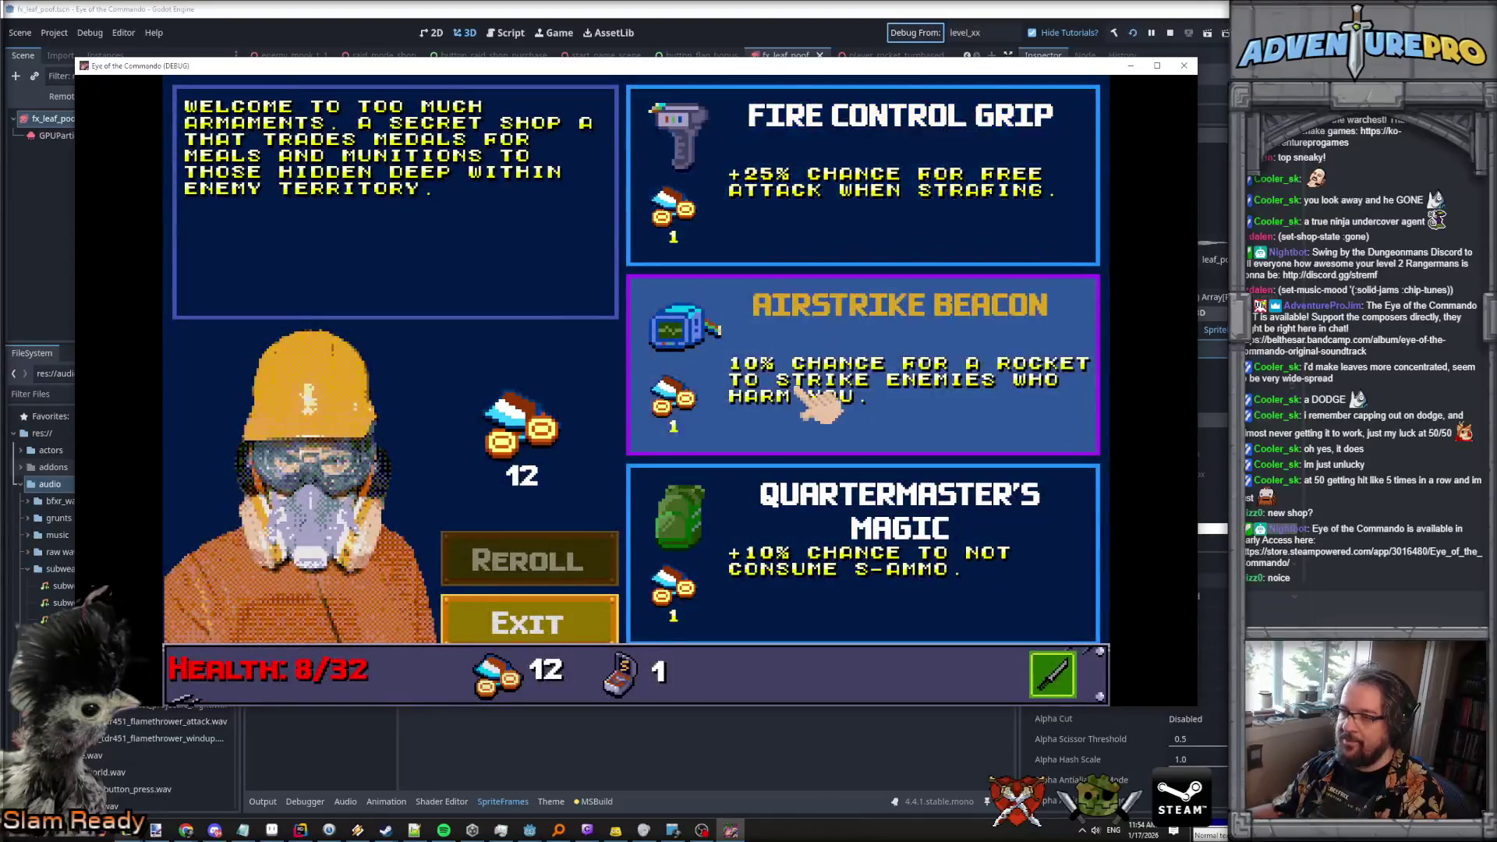
Buy the Airstrike Beacon, then shoot the Nitro Mooks down the corridor.
{"action": "left_click", "coordinate": [814, 402]}
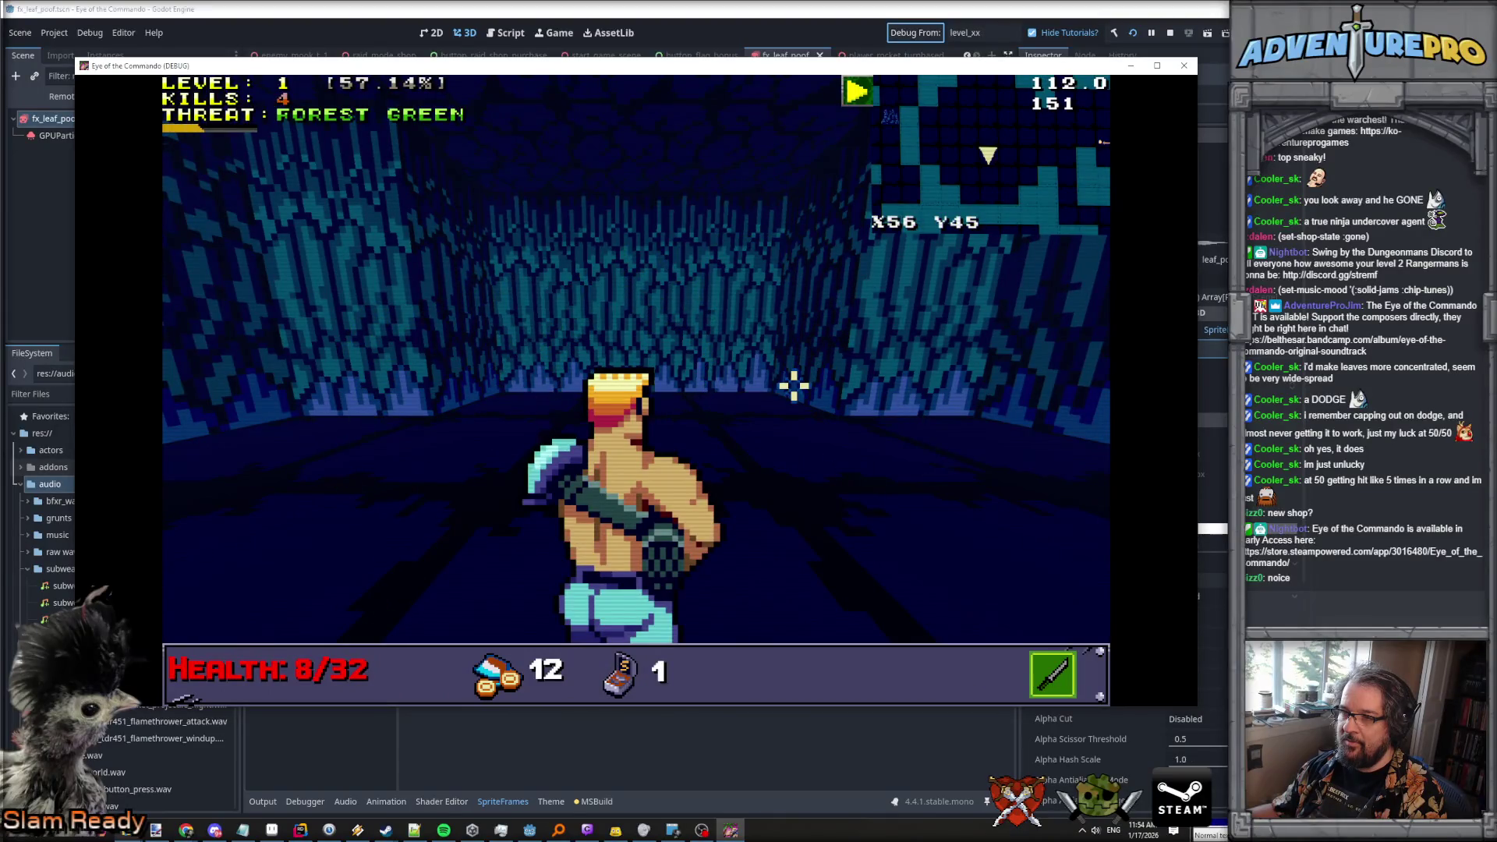
{"action": "key", "text": "a"}
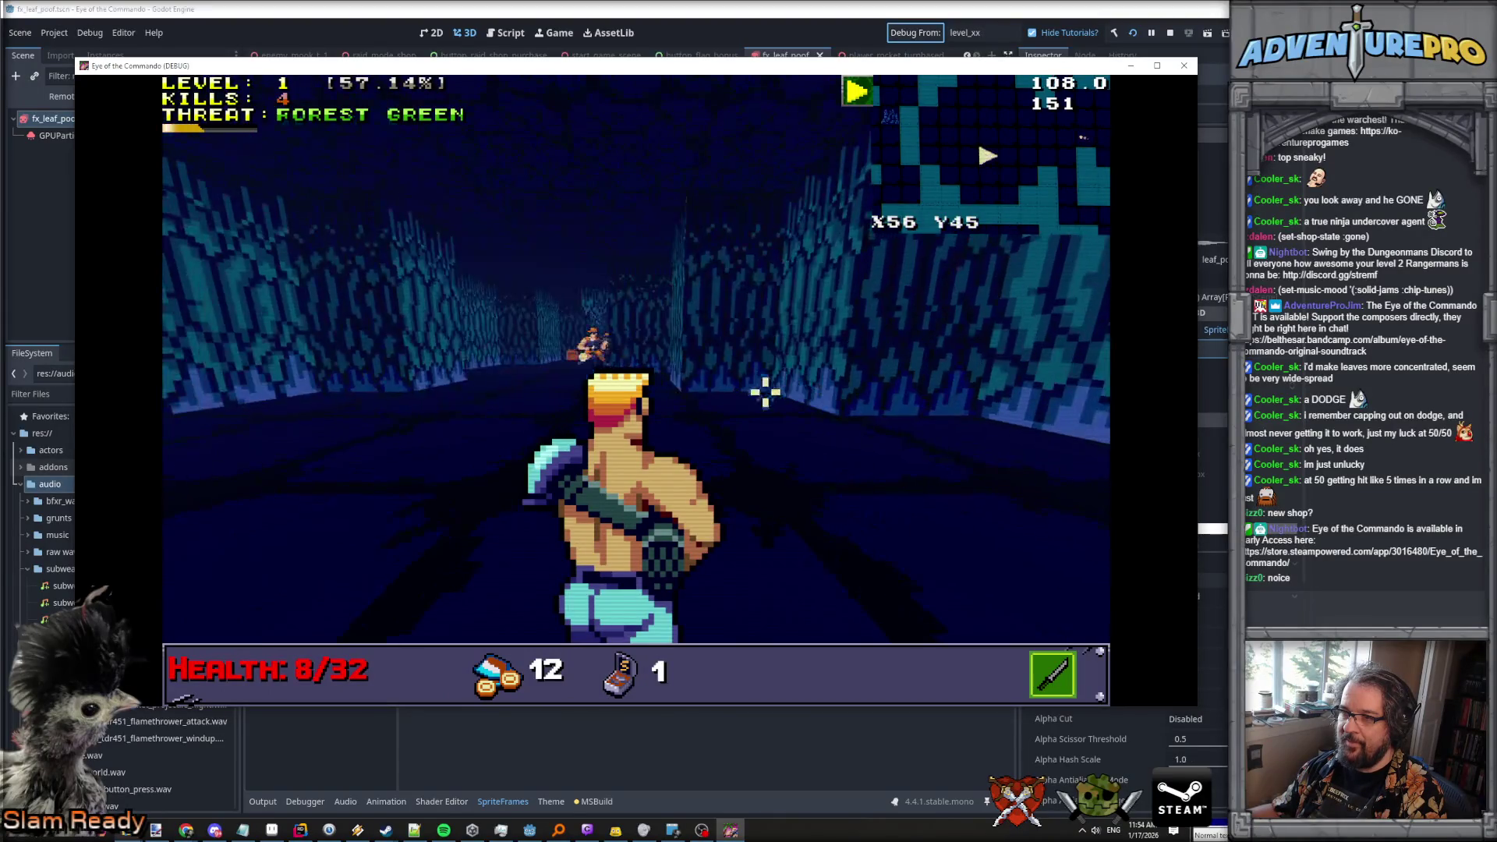
{"action": "key", "text": "space"}
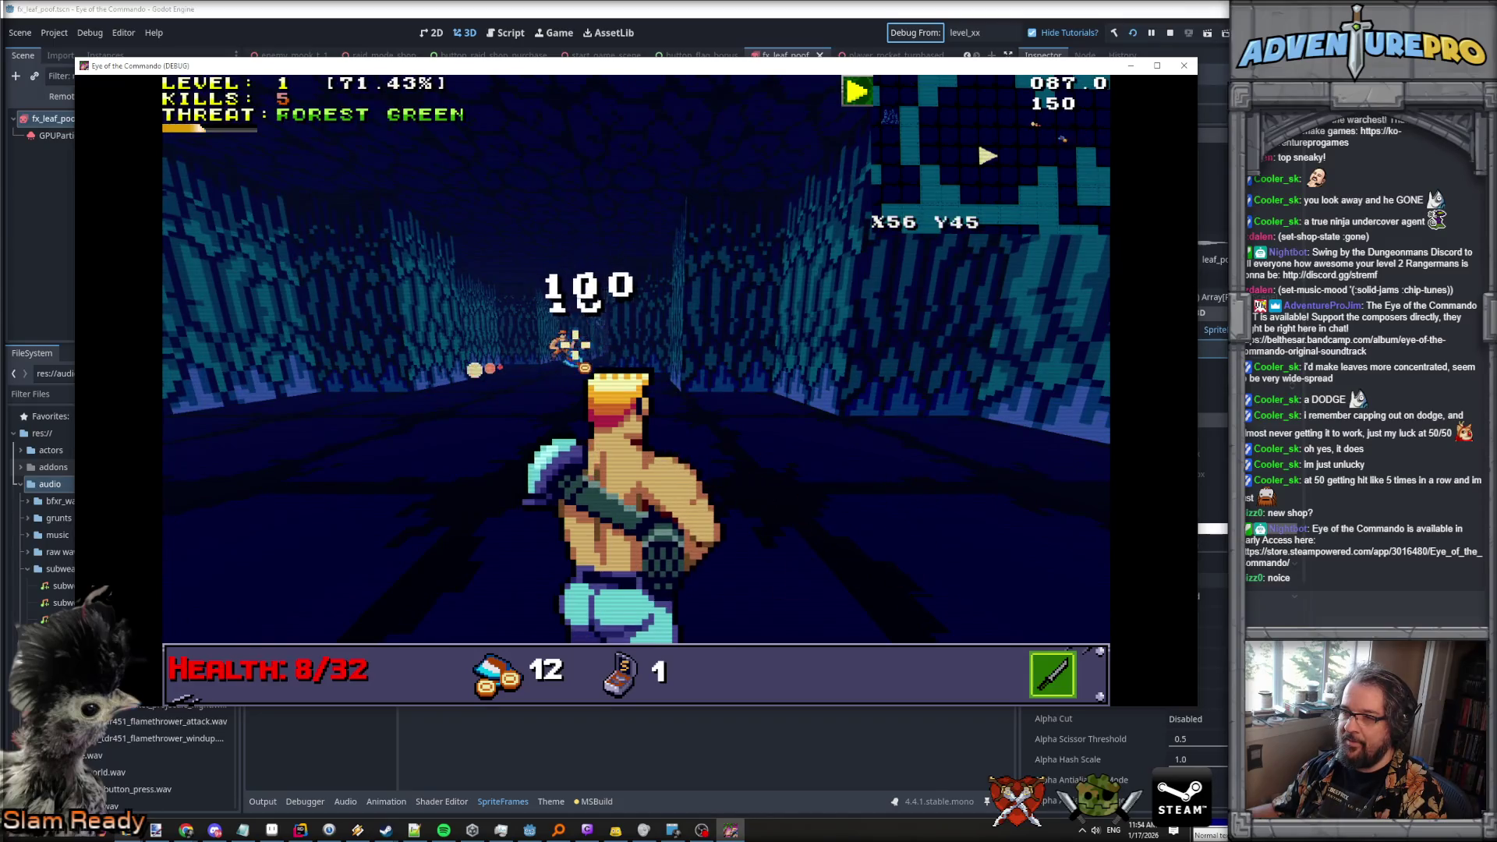
{"action": "key", "text": "space"}
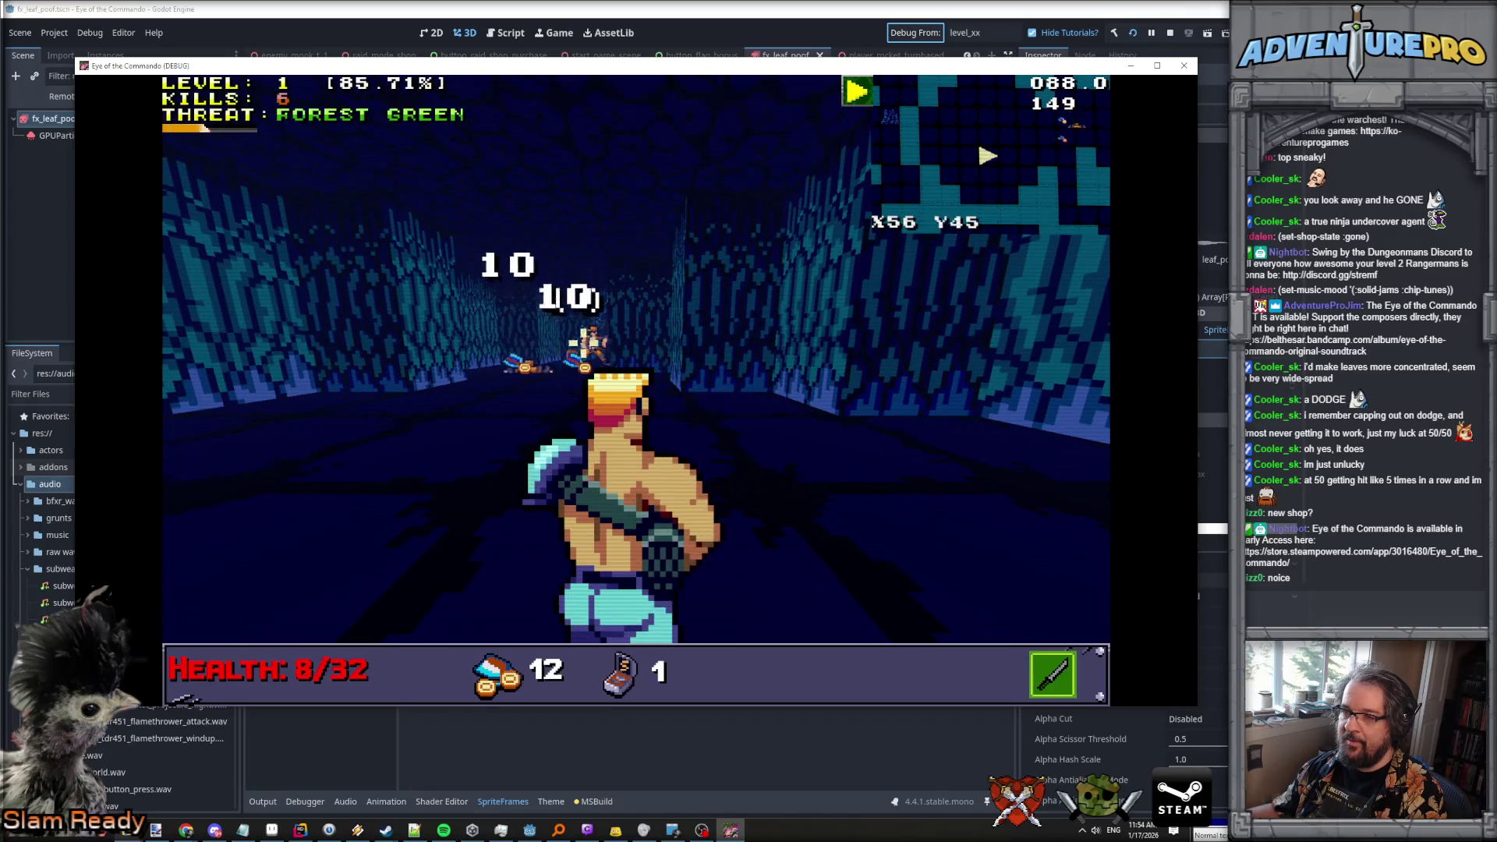
{"action": "key", "text": "space"}
{"action": "key", "text": "w"}
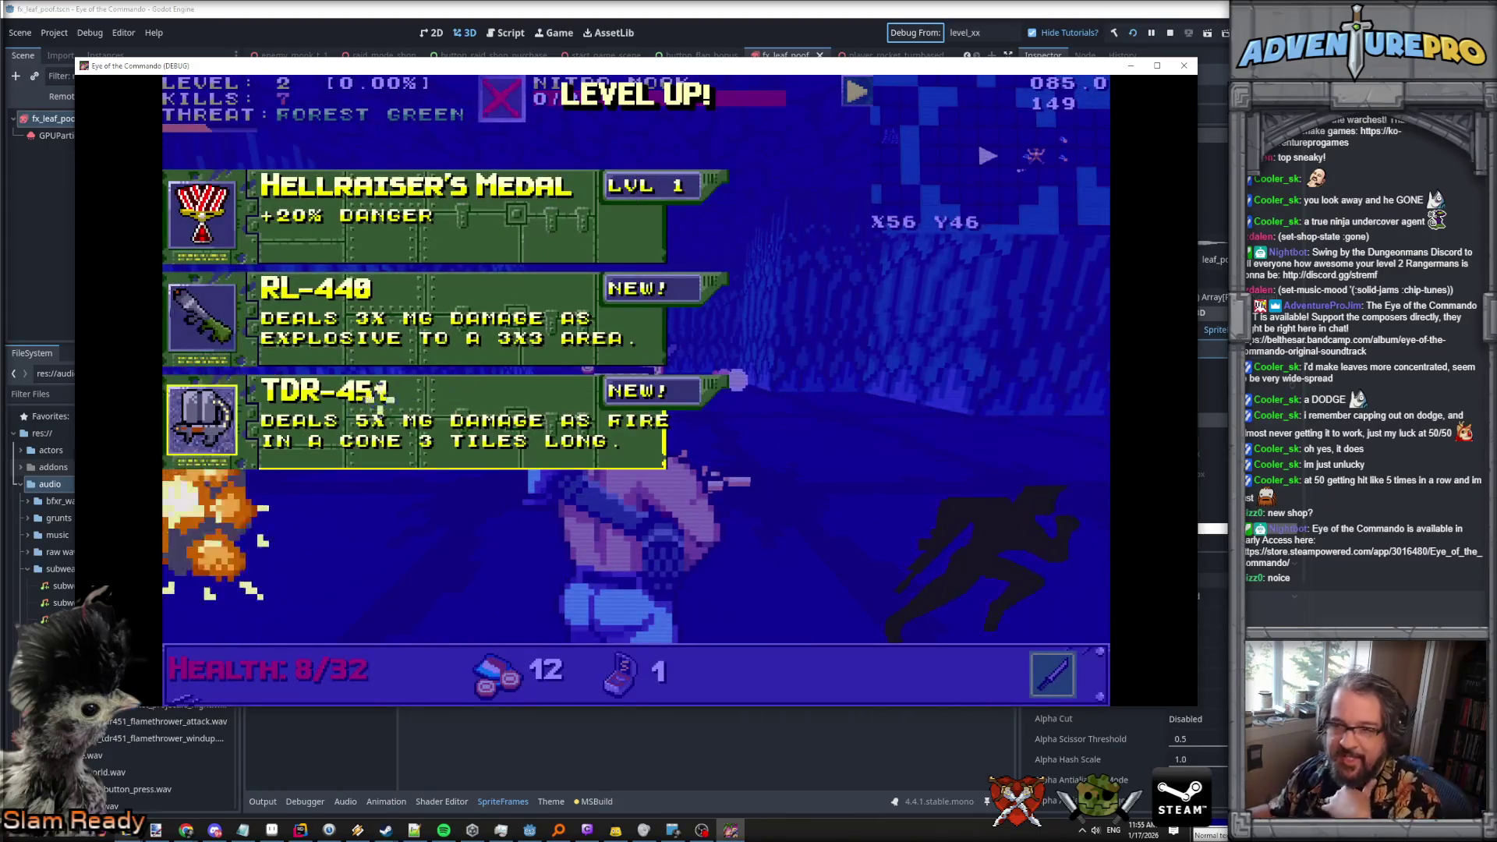
Take the TDR-451 flamethrower, collect ammo along the corridor, and stop the debug run.
{"action": "left_click", "coordinate": [330, 411]}
{"action": "key", "text": "a"}
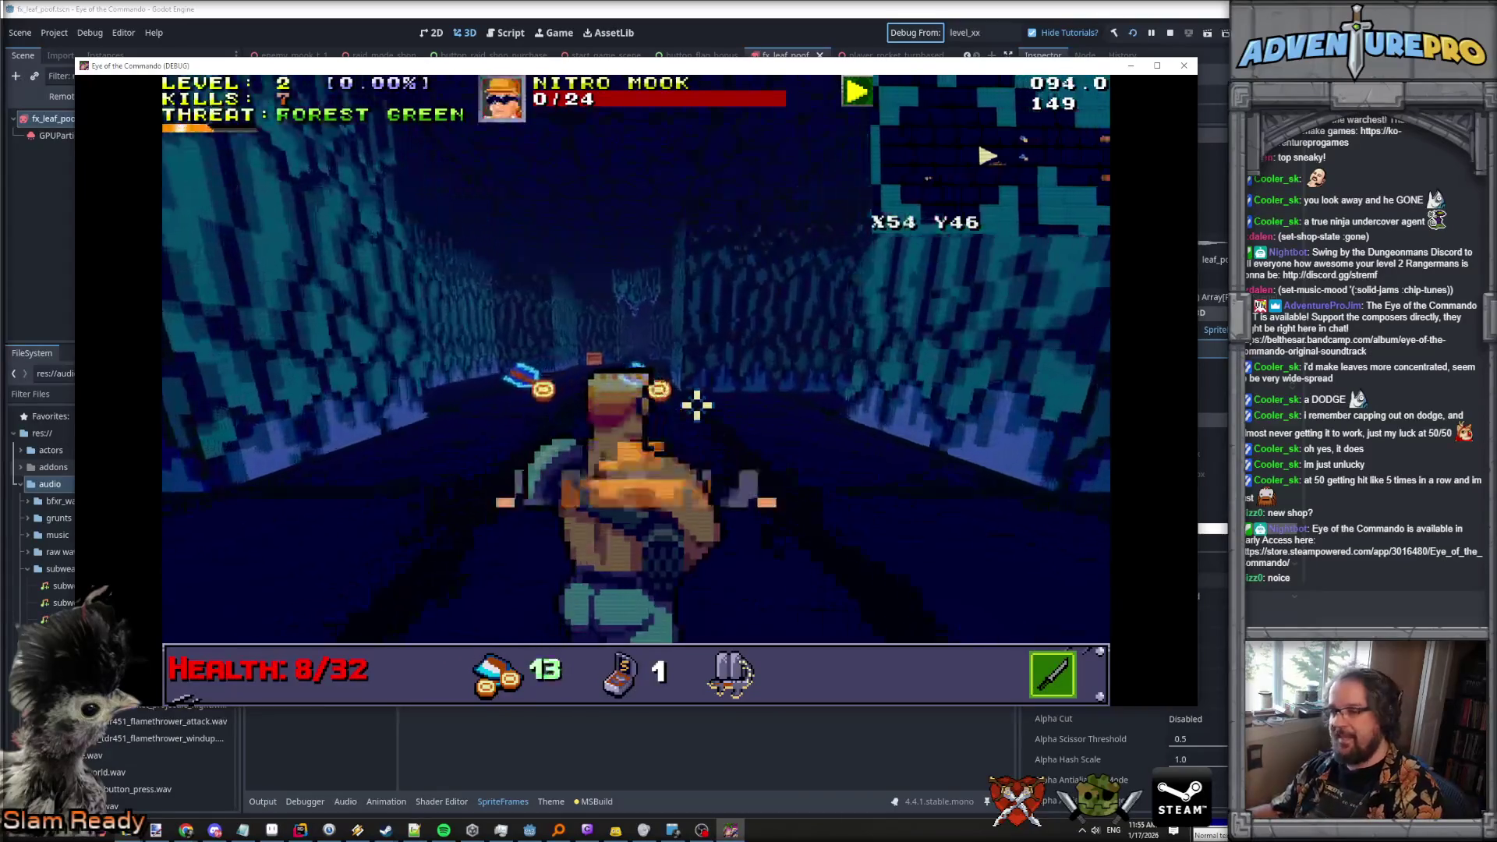
{"action": "key", "text": "a"}
{"action": "key", "text": "w"}
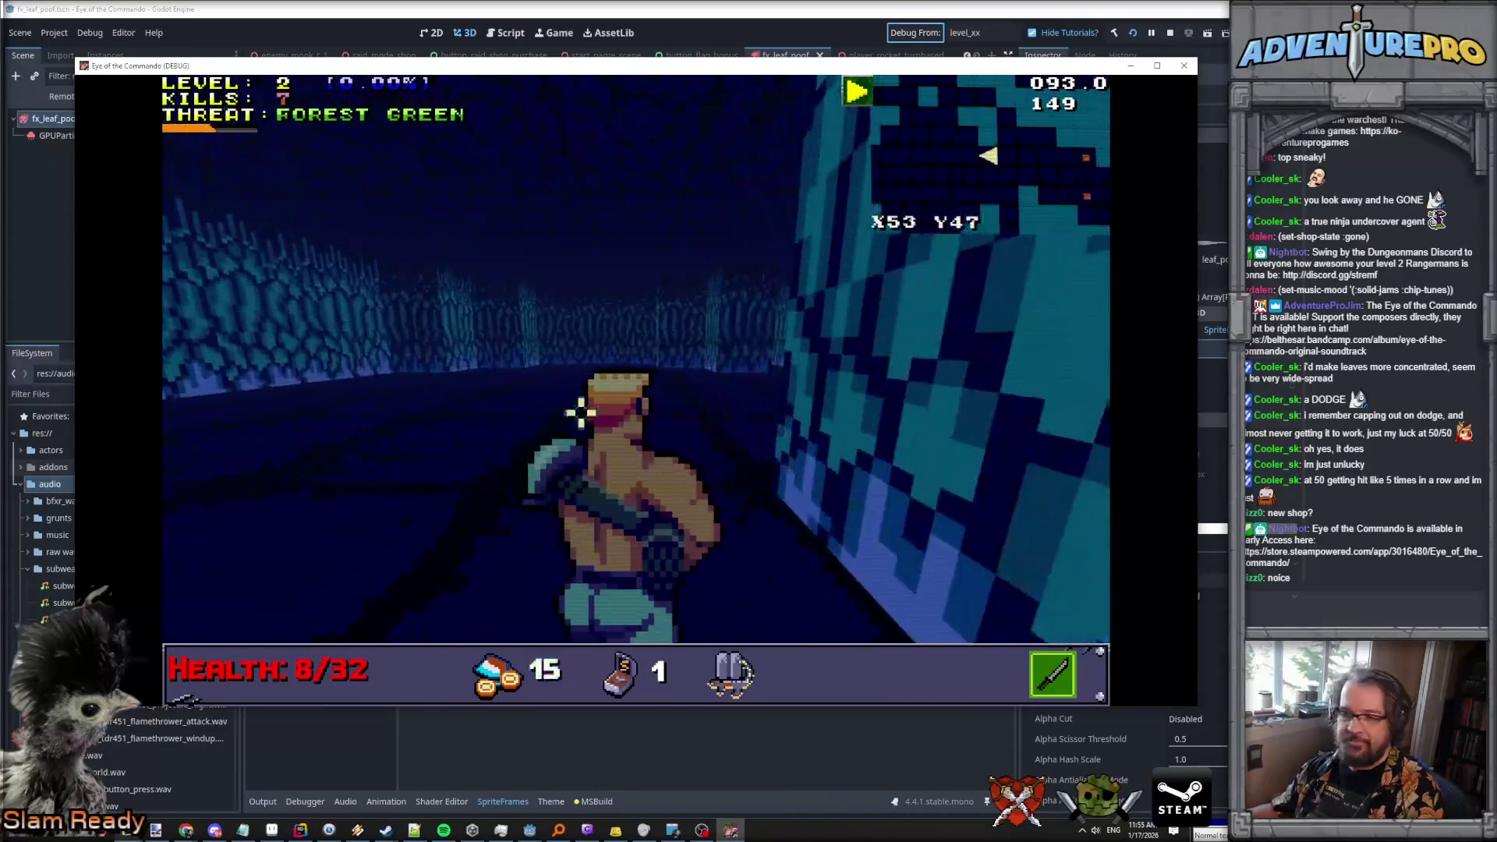
{"action": "key", "text": "w"}
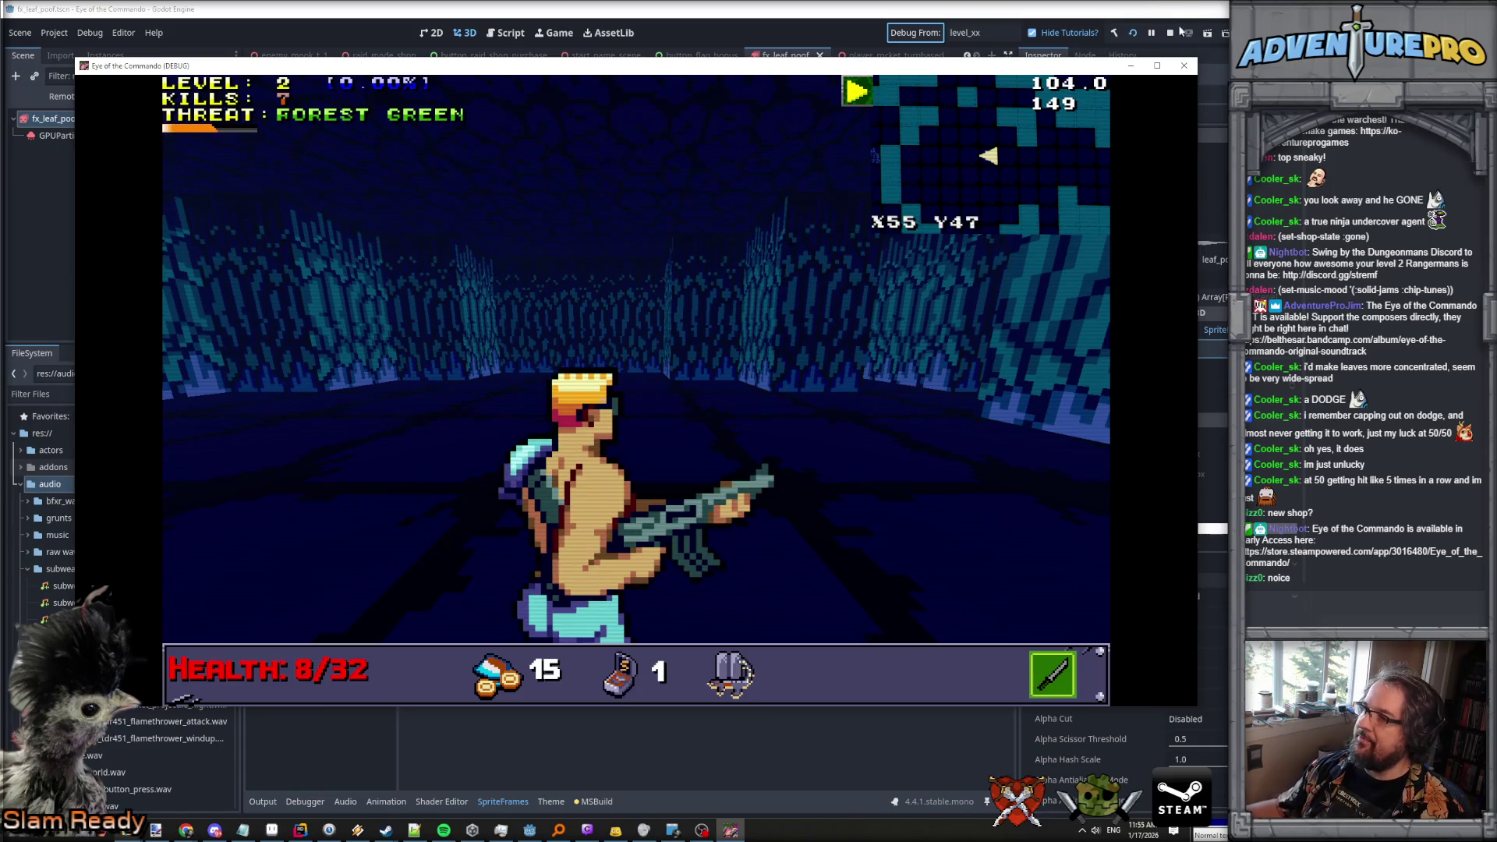
{"action": "left_click", "coordinate": [1169, 33]}
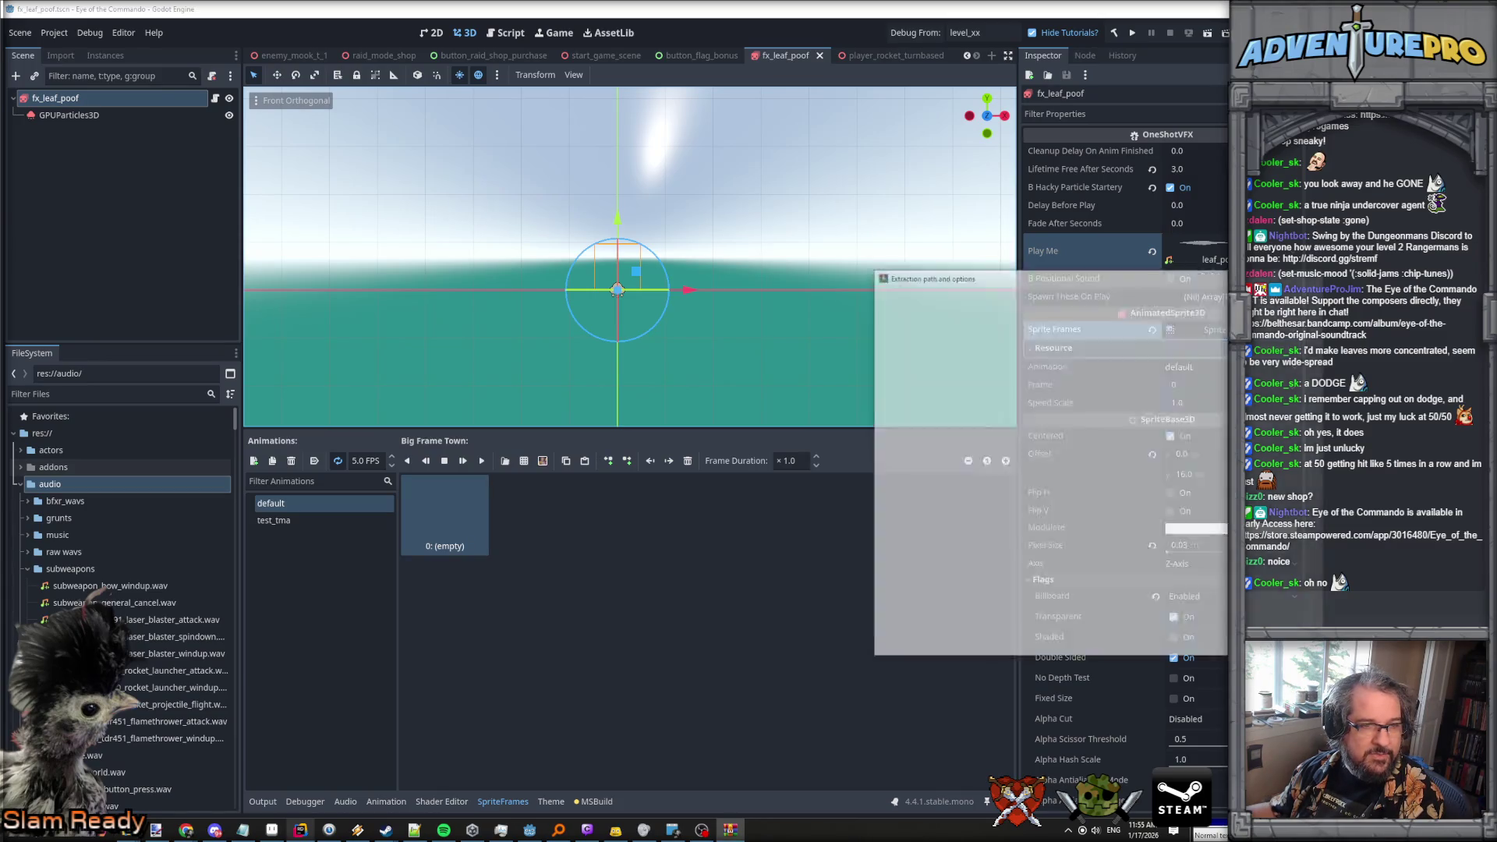
Extract the viewer's game archive into d:\games\wom coh.
{"action": "type", "text": "\\games\\"}
{"action": "type", "text": "w"}
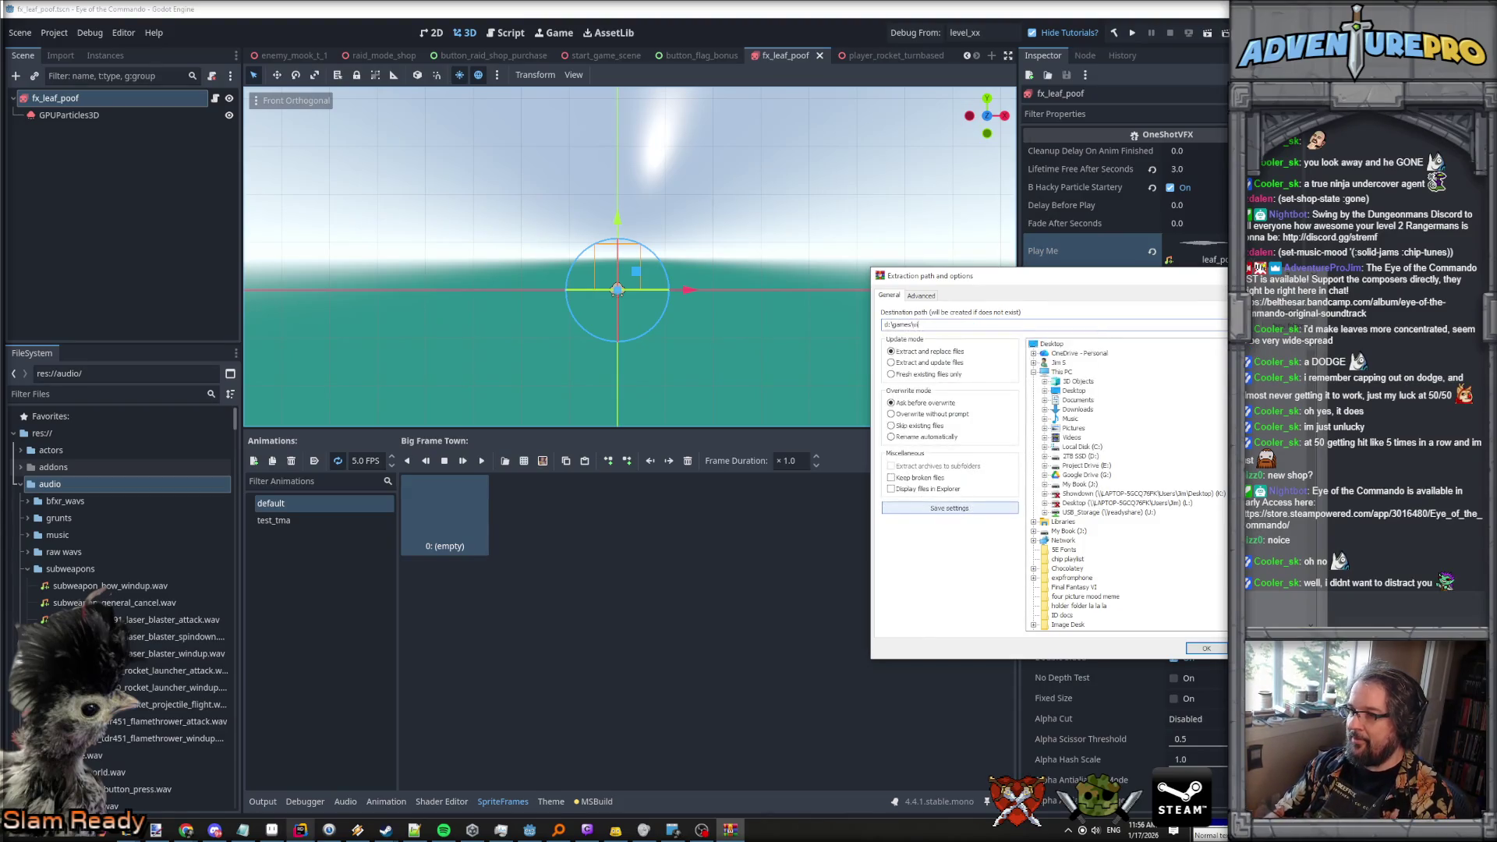
{"action": "type", "text": "om cooler\\"}
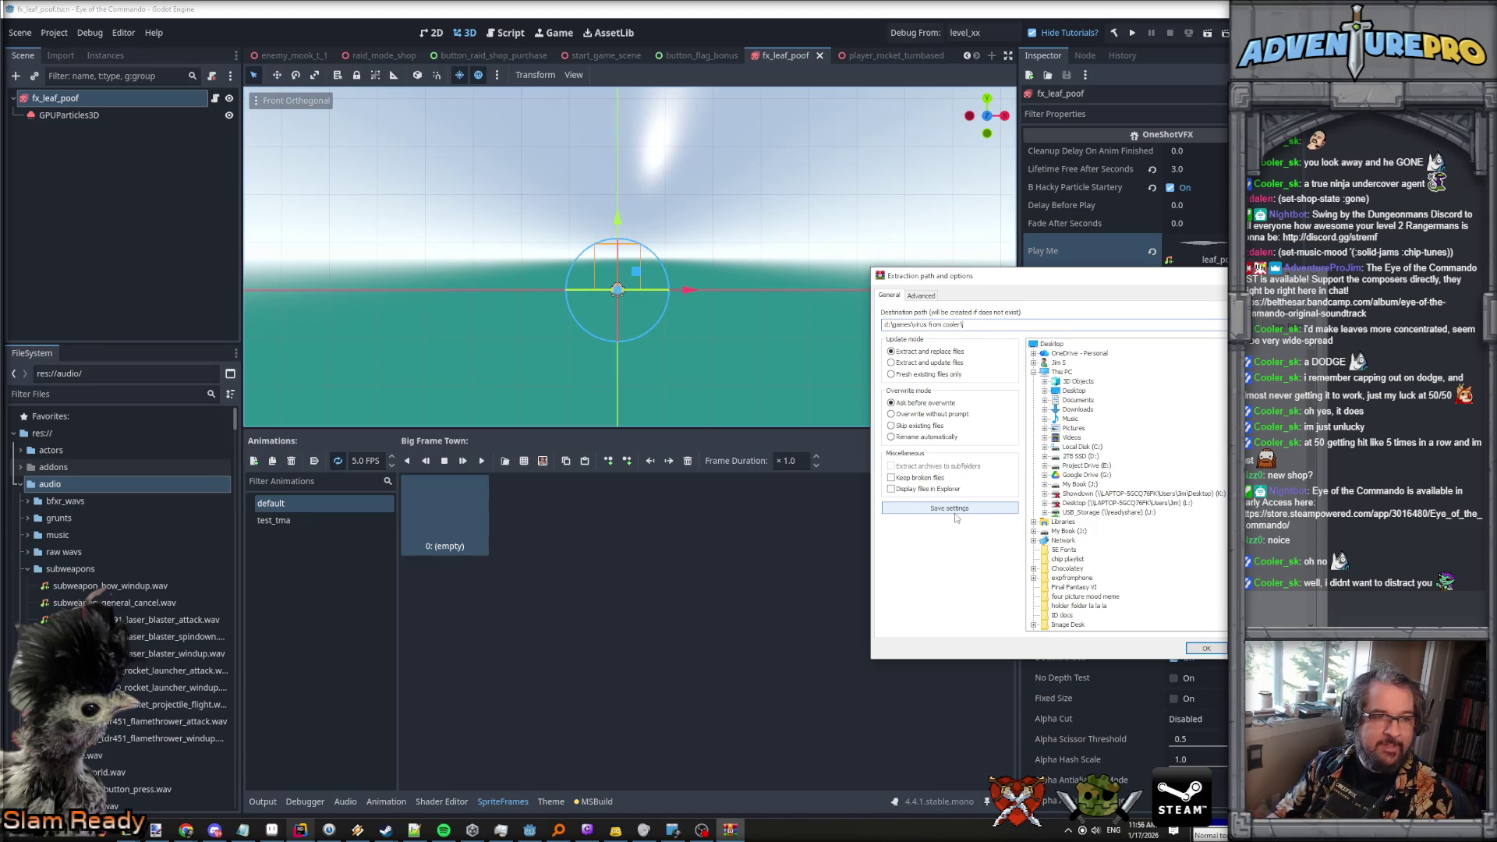
{"action": "type", "text": "hdg"}
{"action": "key", "text": "Return"}
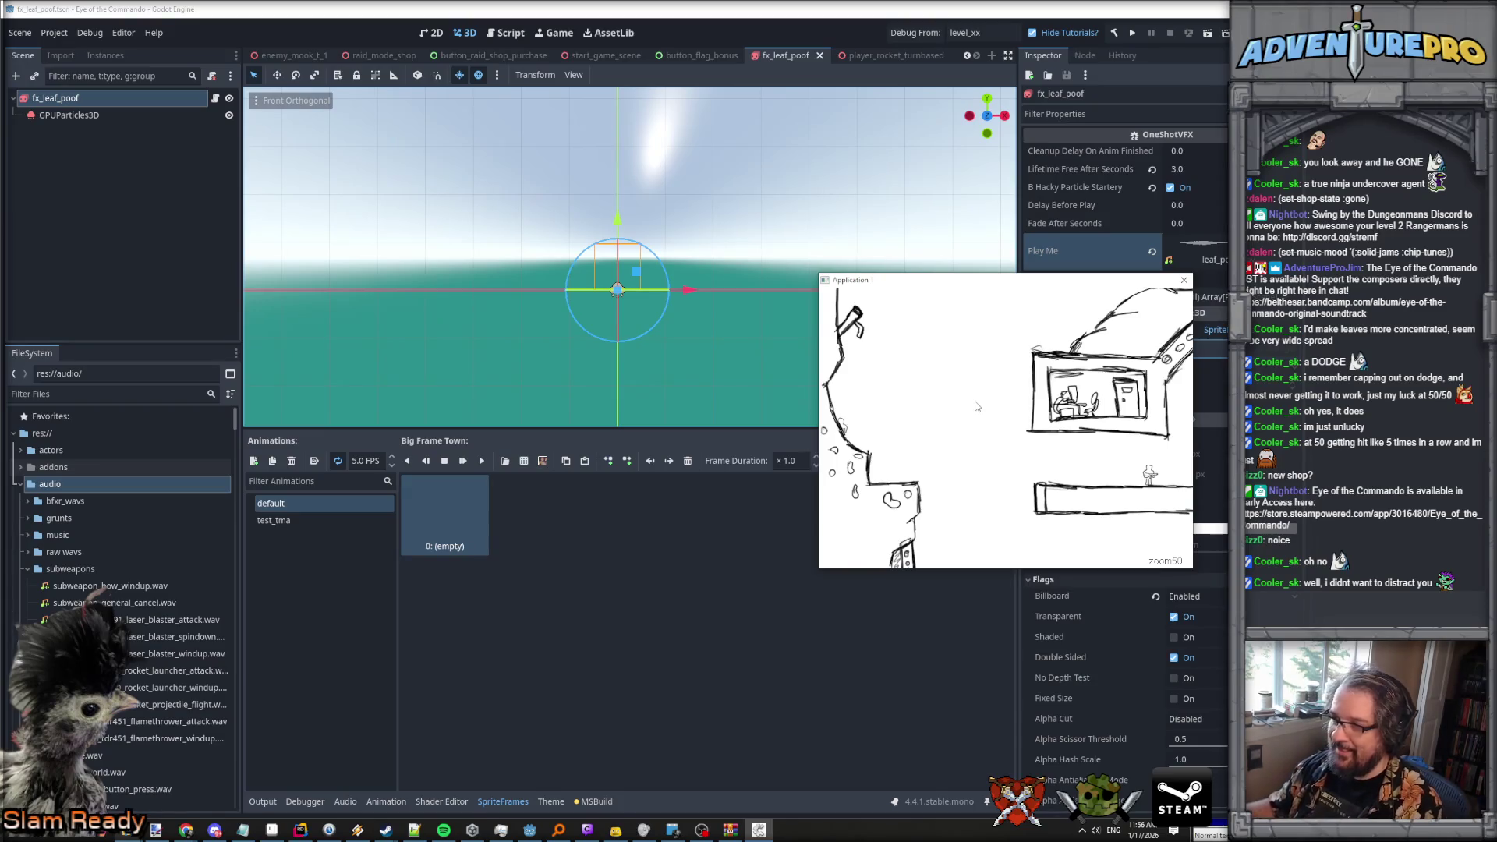
Bring the sketch platformer window into view and move the character left with a jump.
{"action": "left_click_drag", "start_coordinate": [923, 289], "coordinate": [572, 255]}
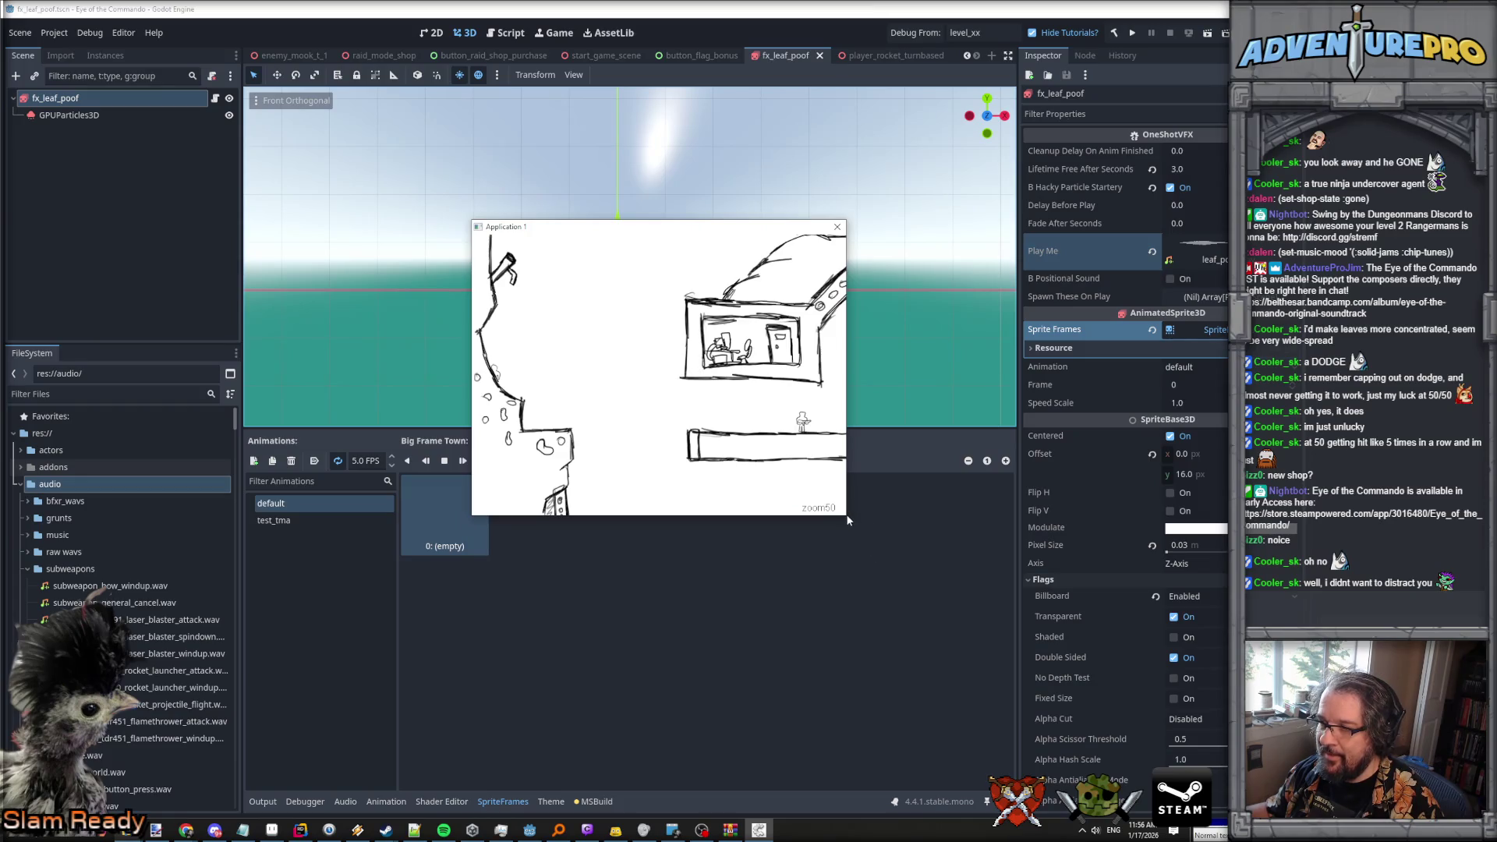
{"action": "left_click", "coordinate": [837, 226]}
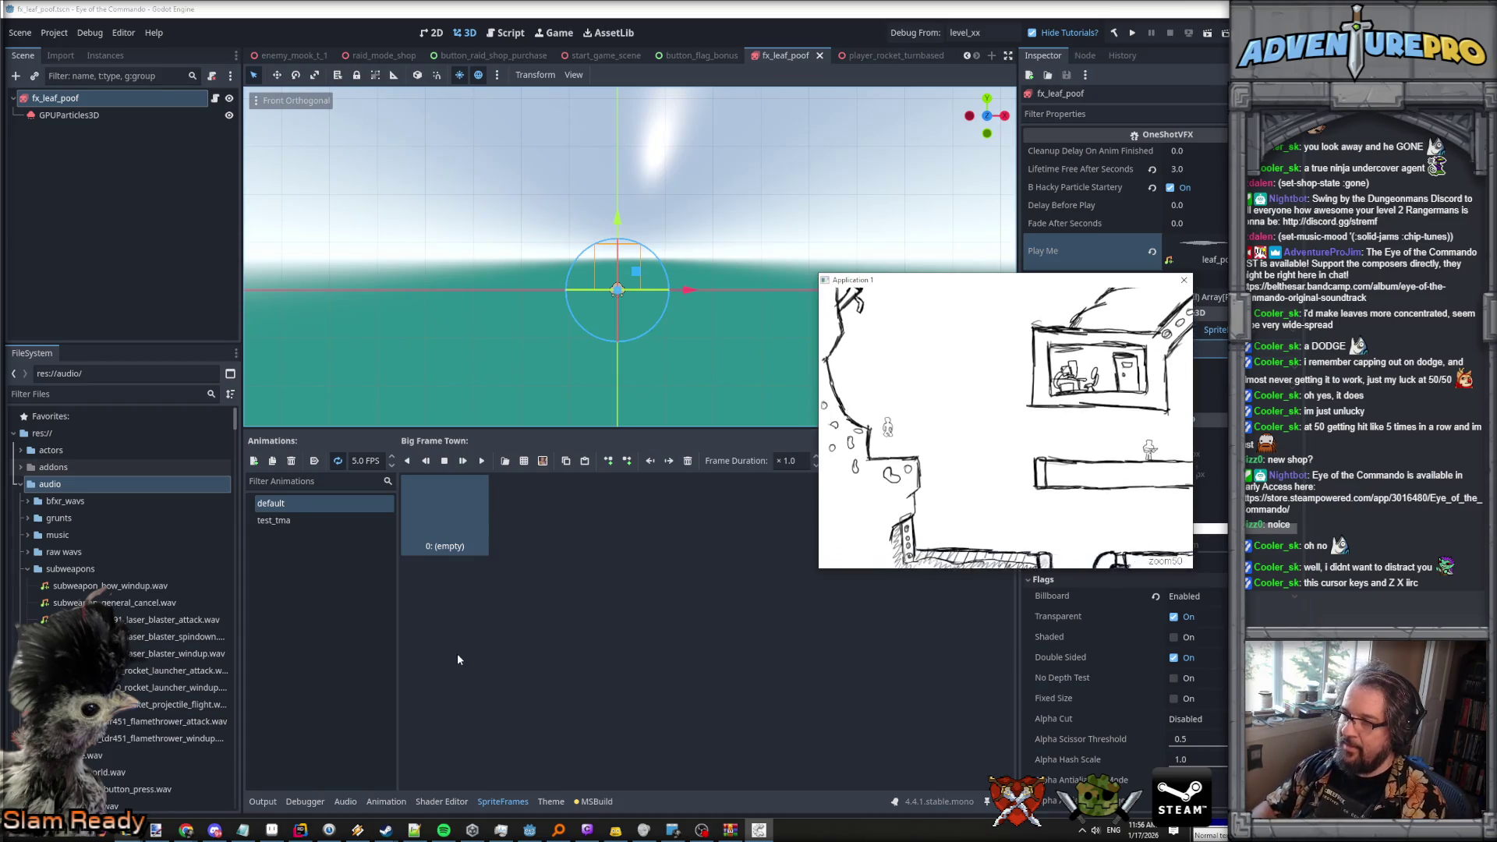
{"action": "key", "text": "Left"}
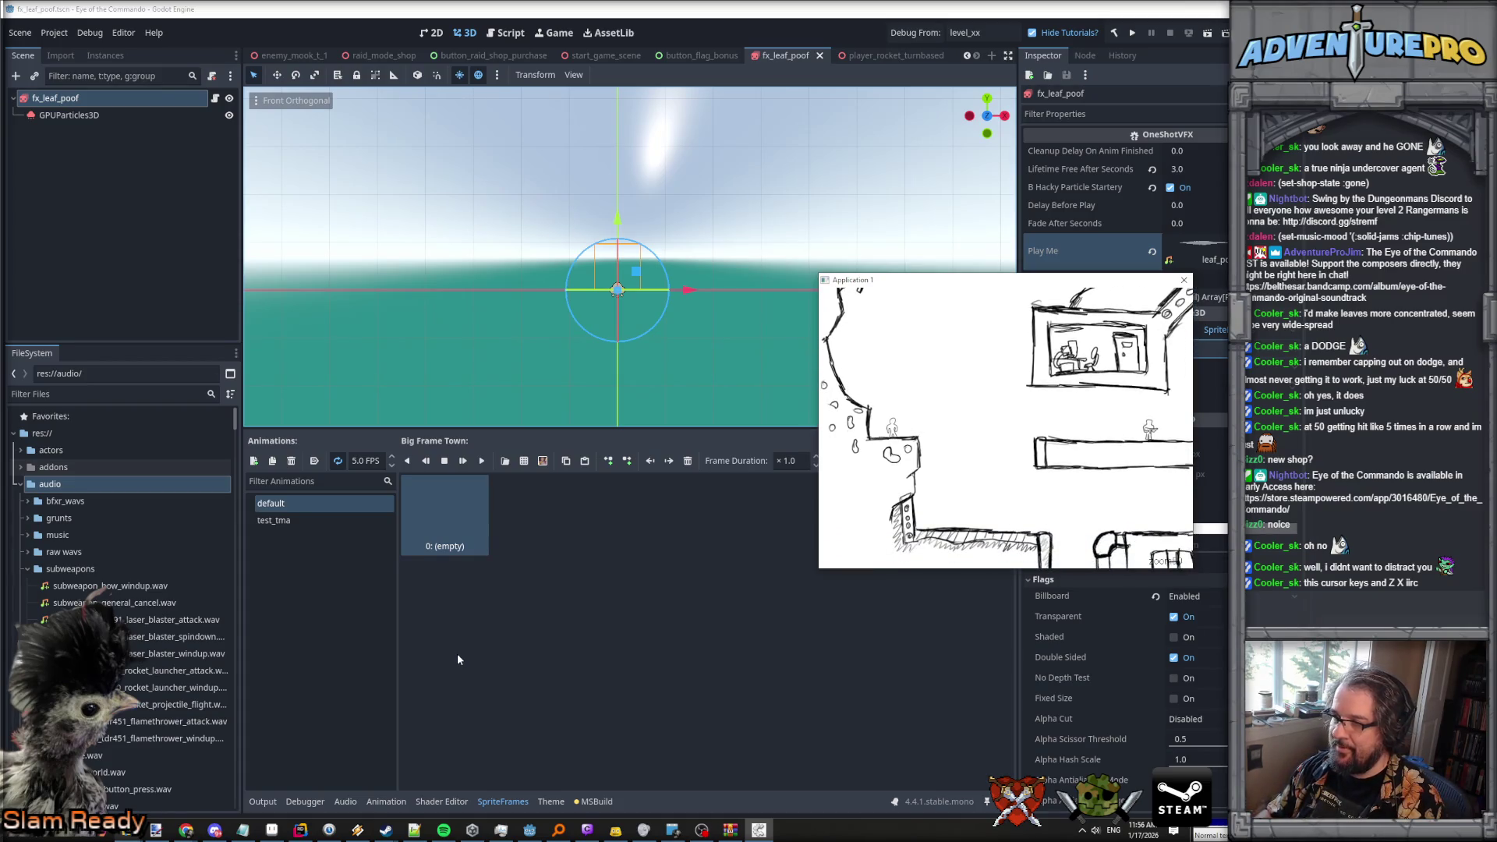
{"action": "key", "text": "Left"}
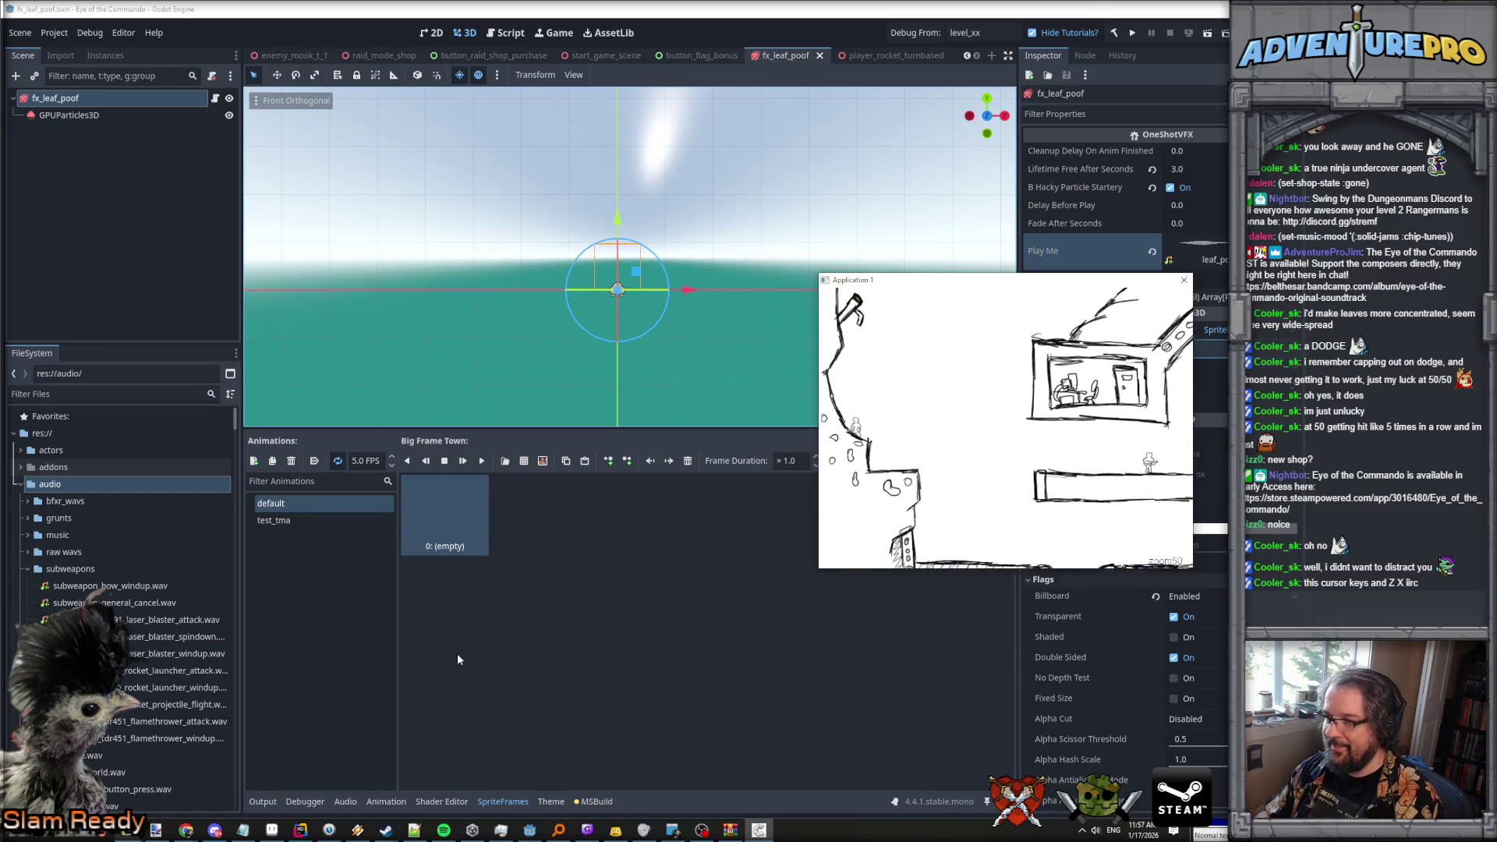
Run the character right over the ledge, into the new area and up the steps, then close the game.
{"action": "key", "text": "Right"}
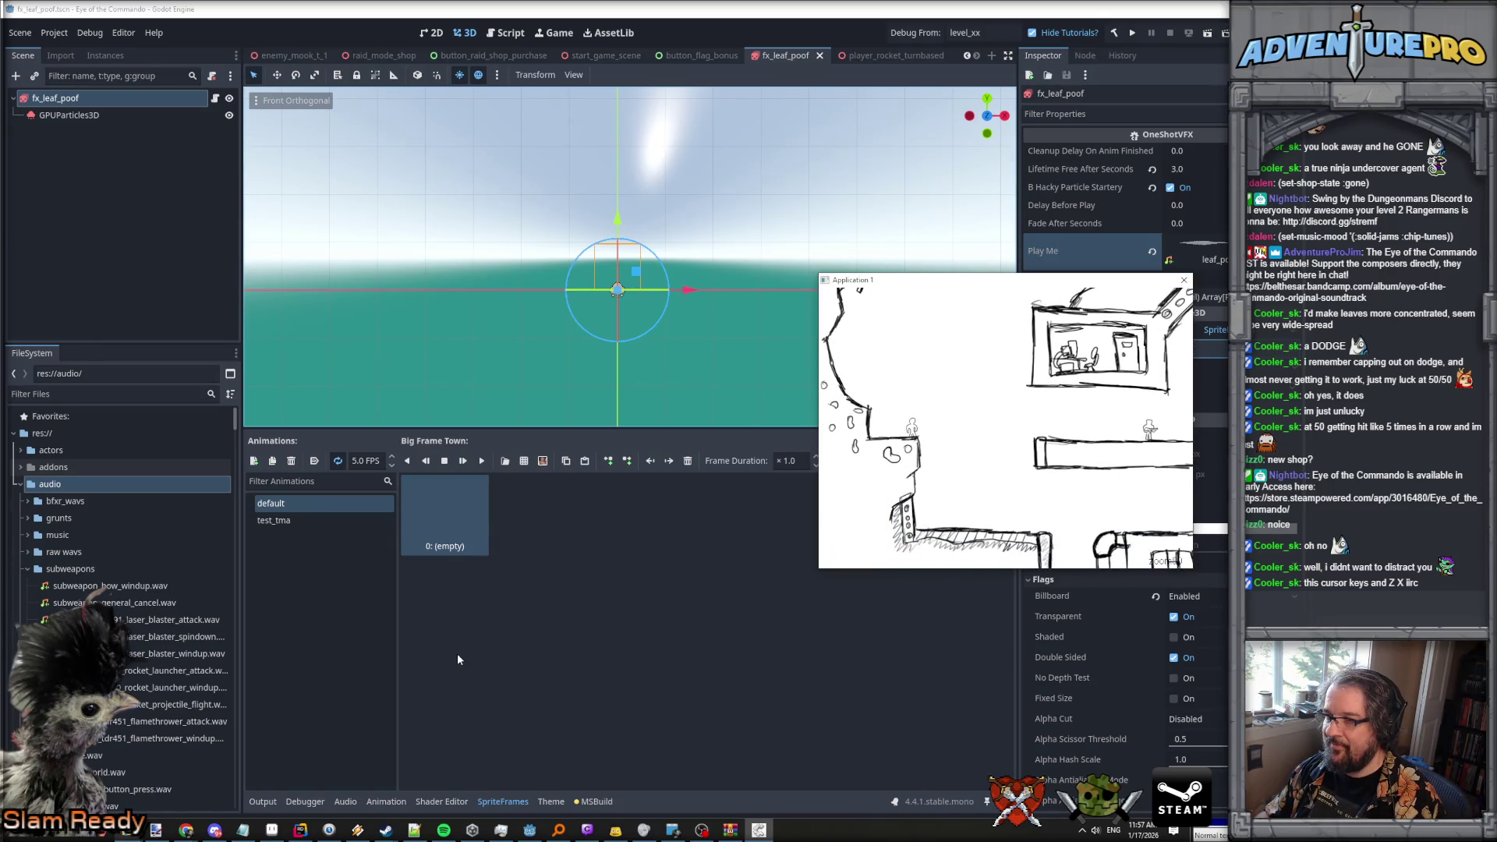
{"action": "key", "text": "Right"}
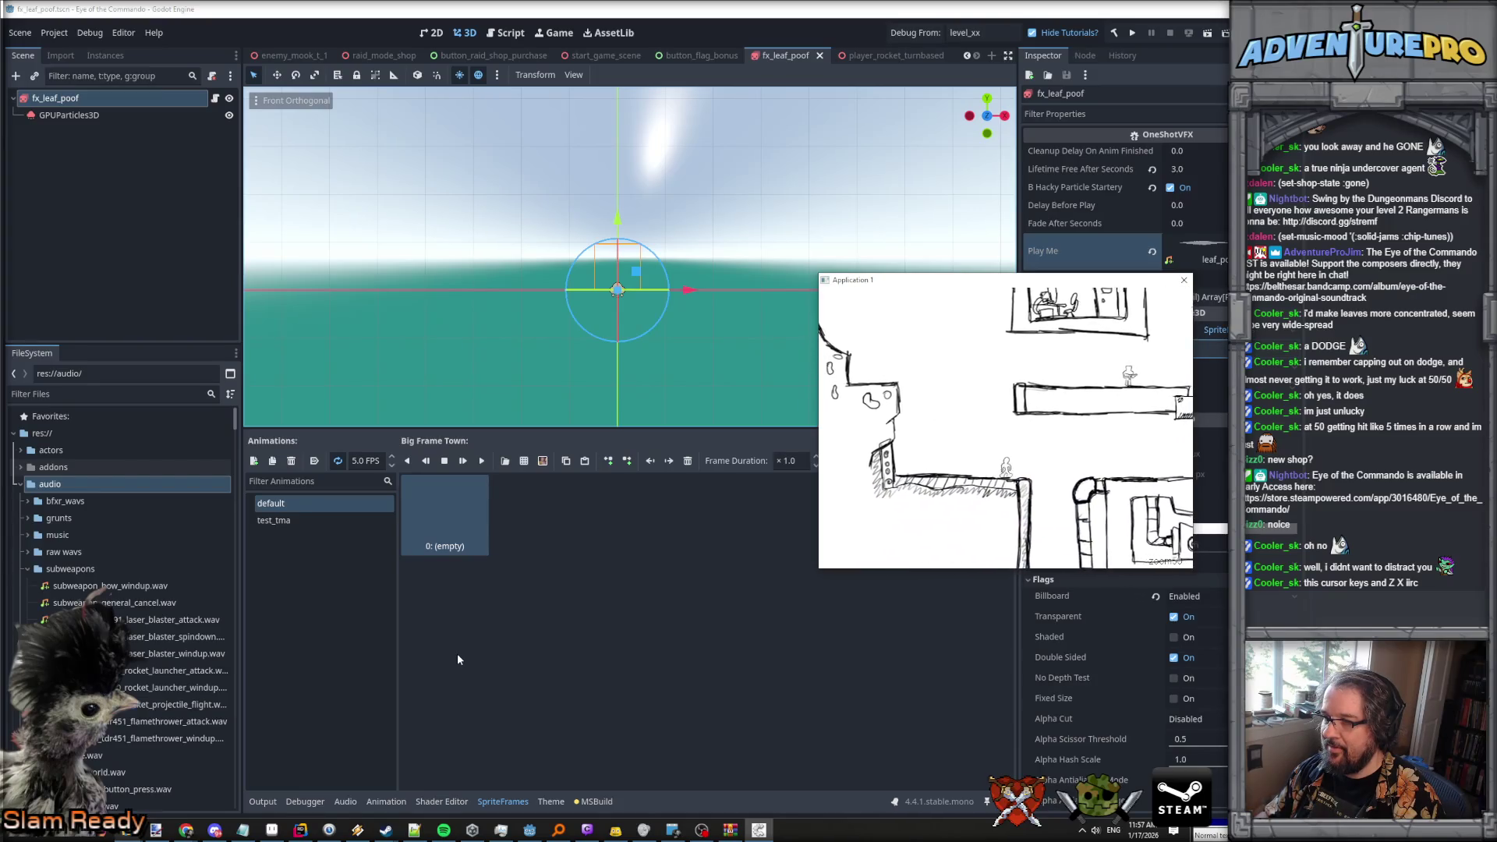
{"action": "key", "text": "Right"}
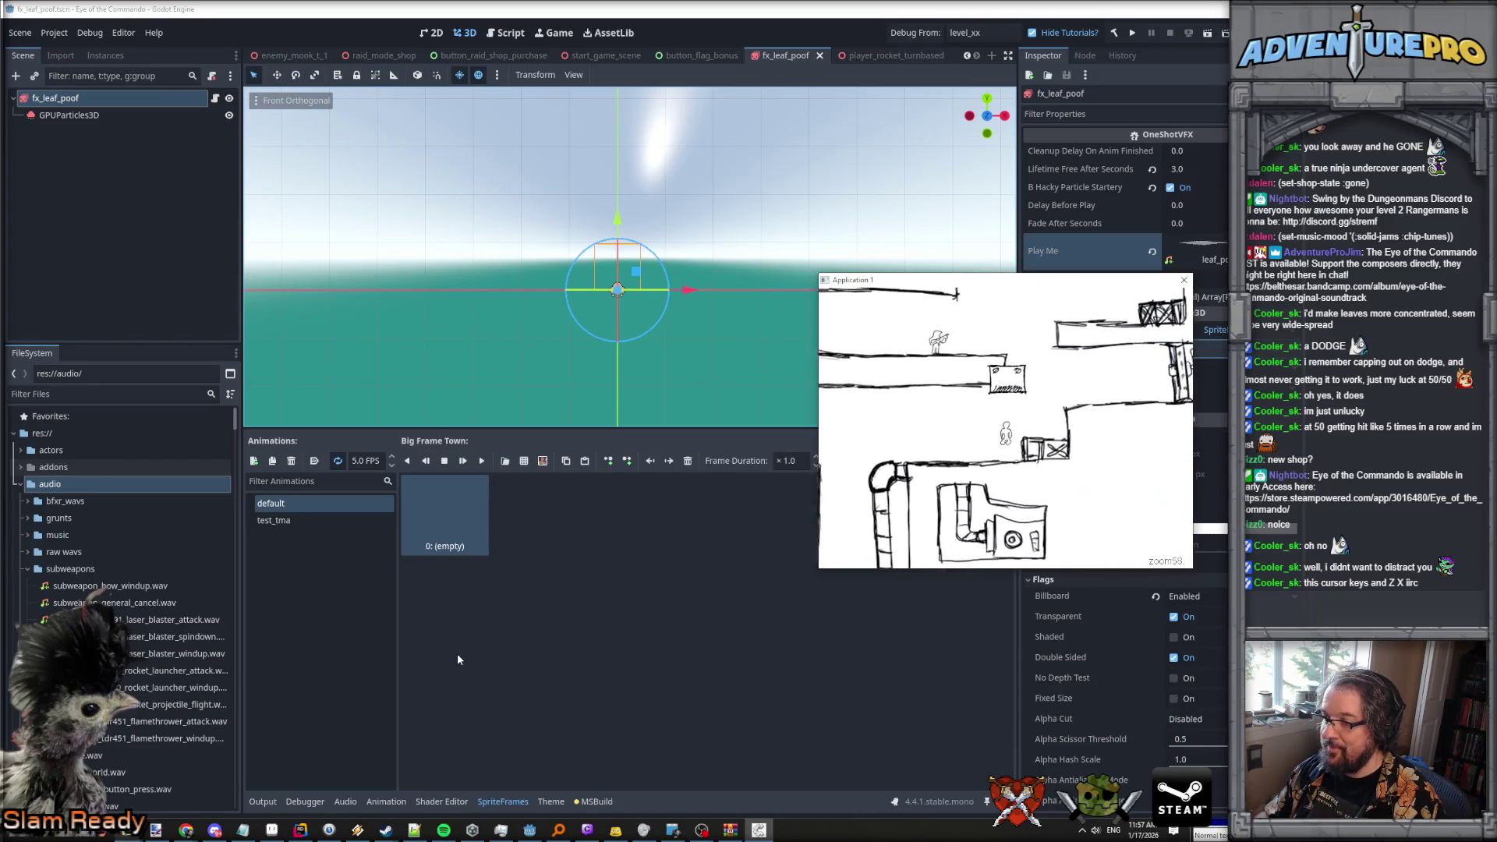
{"action": "key", "text": "Right"}
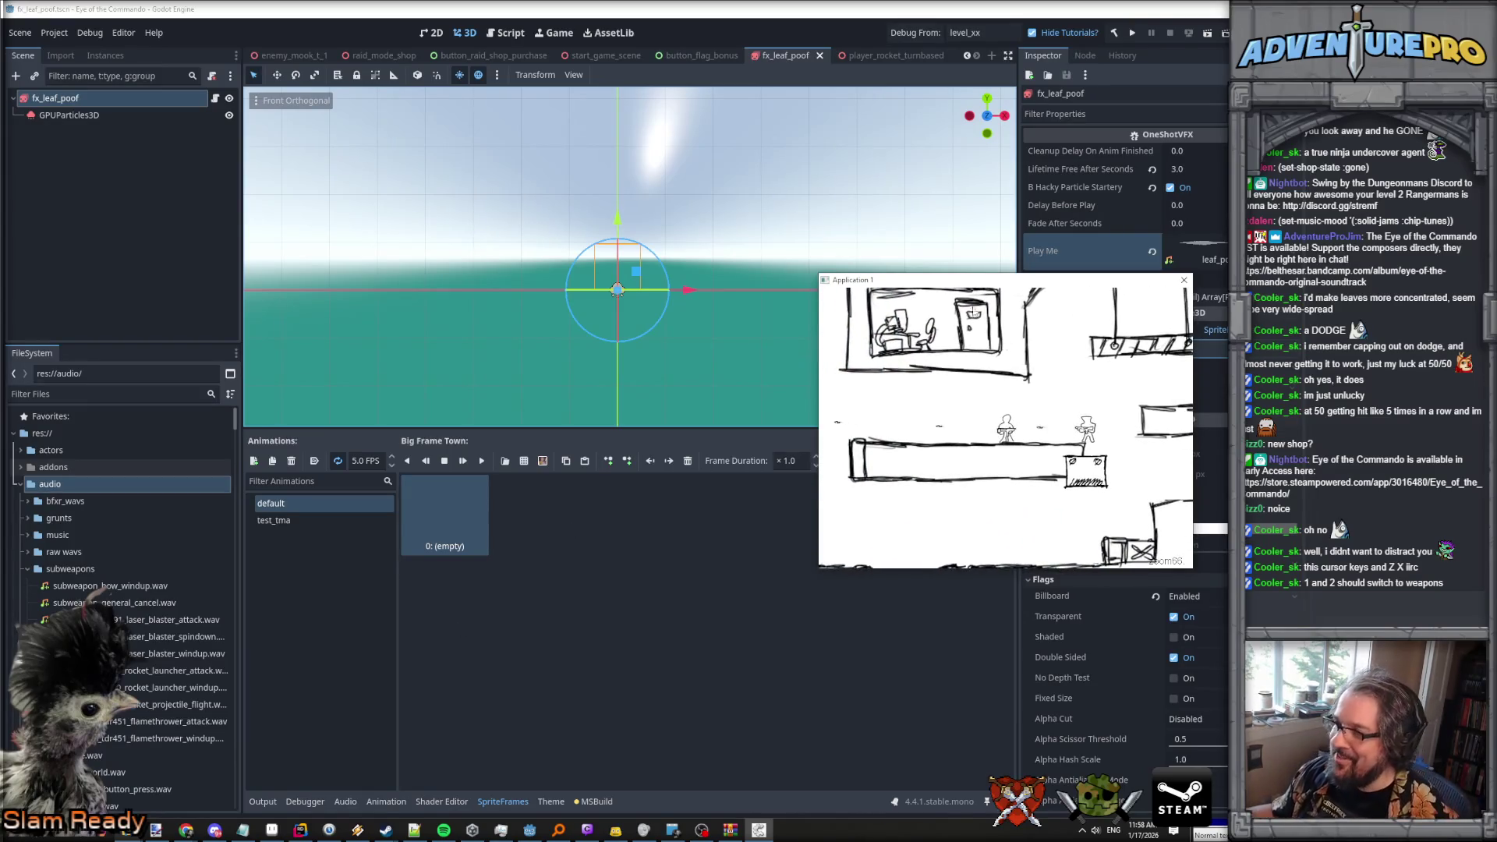
{"action": "left_click_drag", "start_coordinate": [893, 281], "coordinate": [253, 105]}
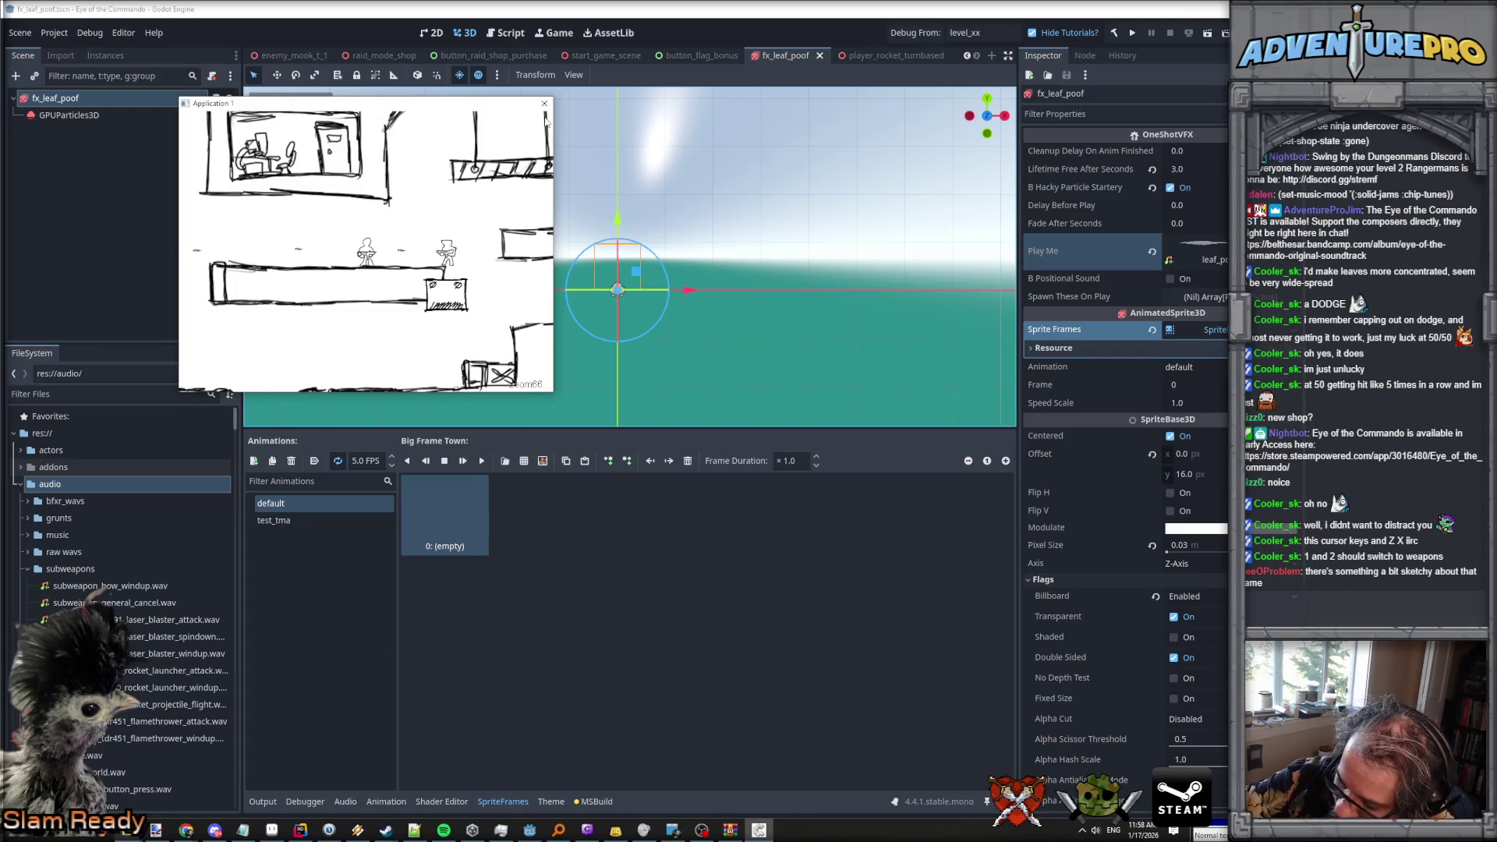
{"action": "left_click", "coordinate": [544, 104]}
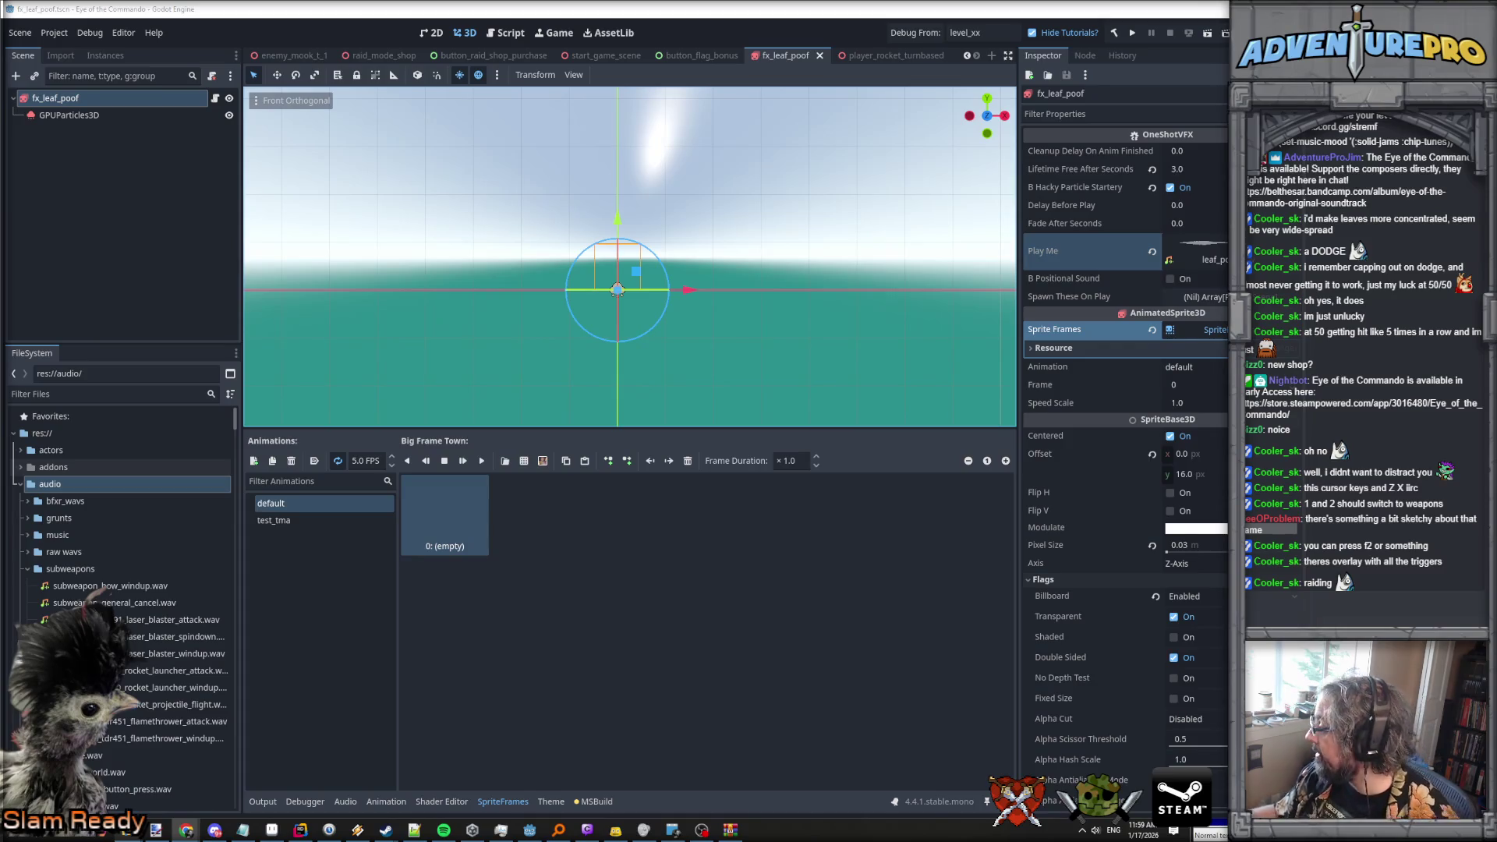
{"action": "mouse_move", "coordinate": [357, 830]}
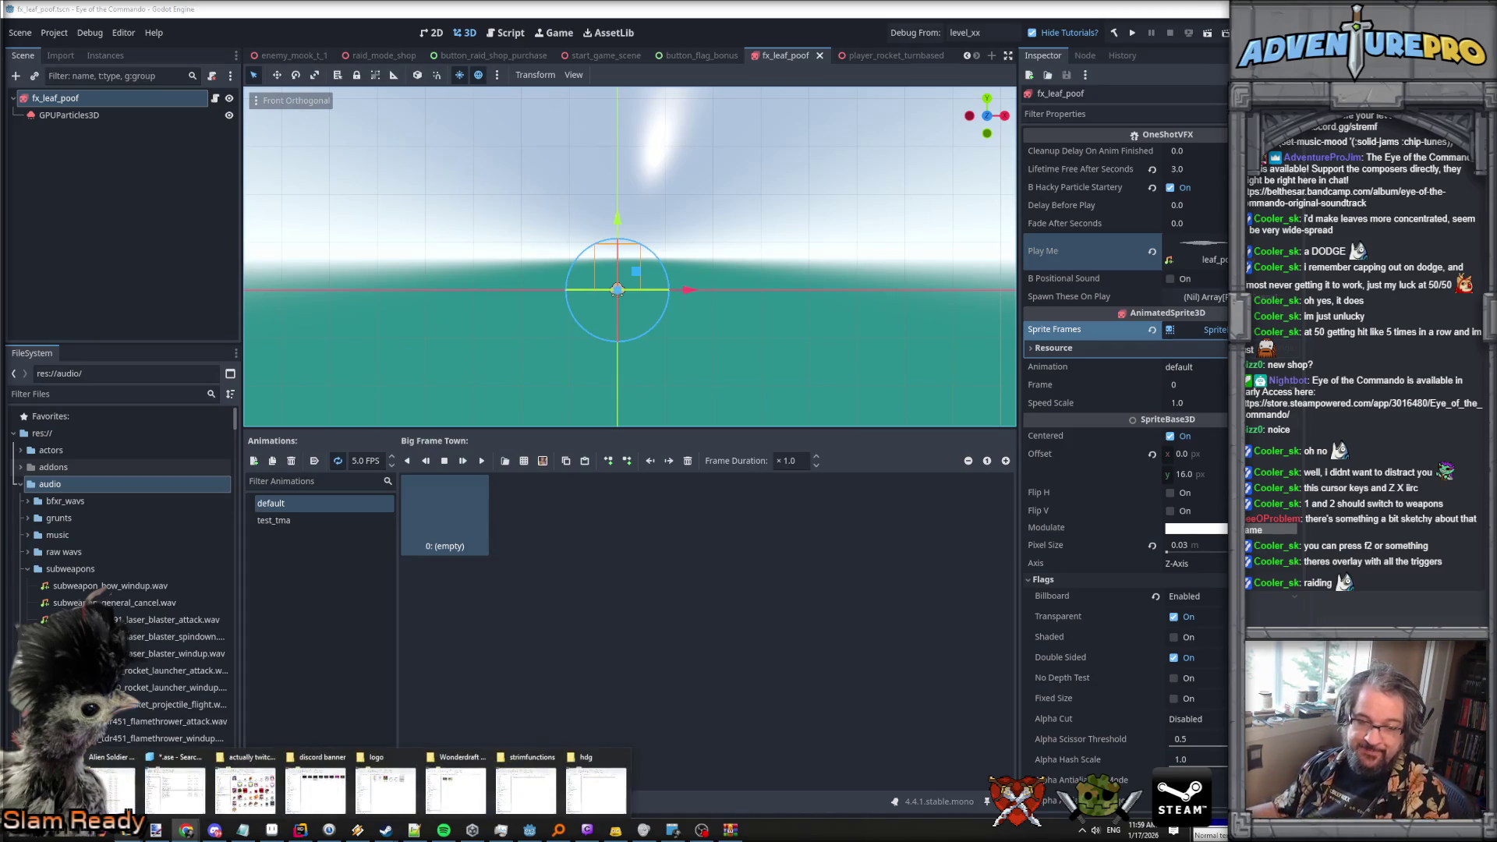
{"action": "left_click", "coordinate": [616, 830]}
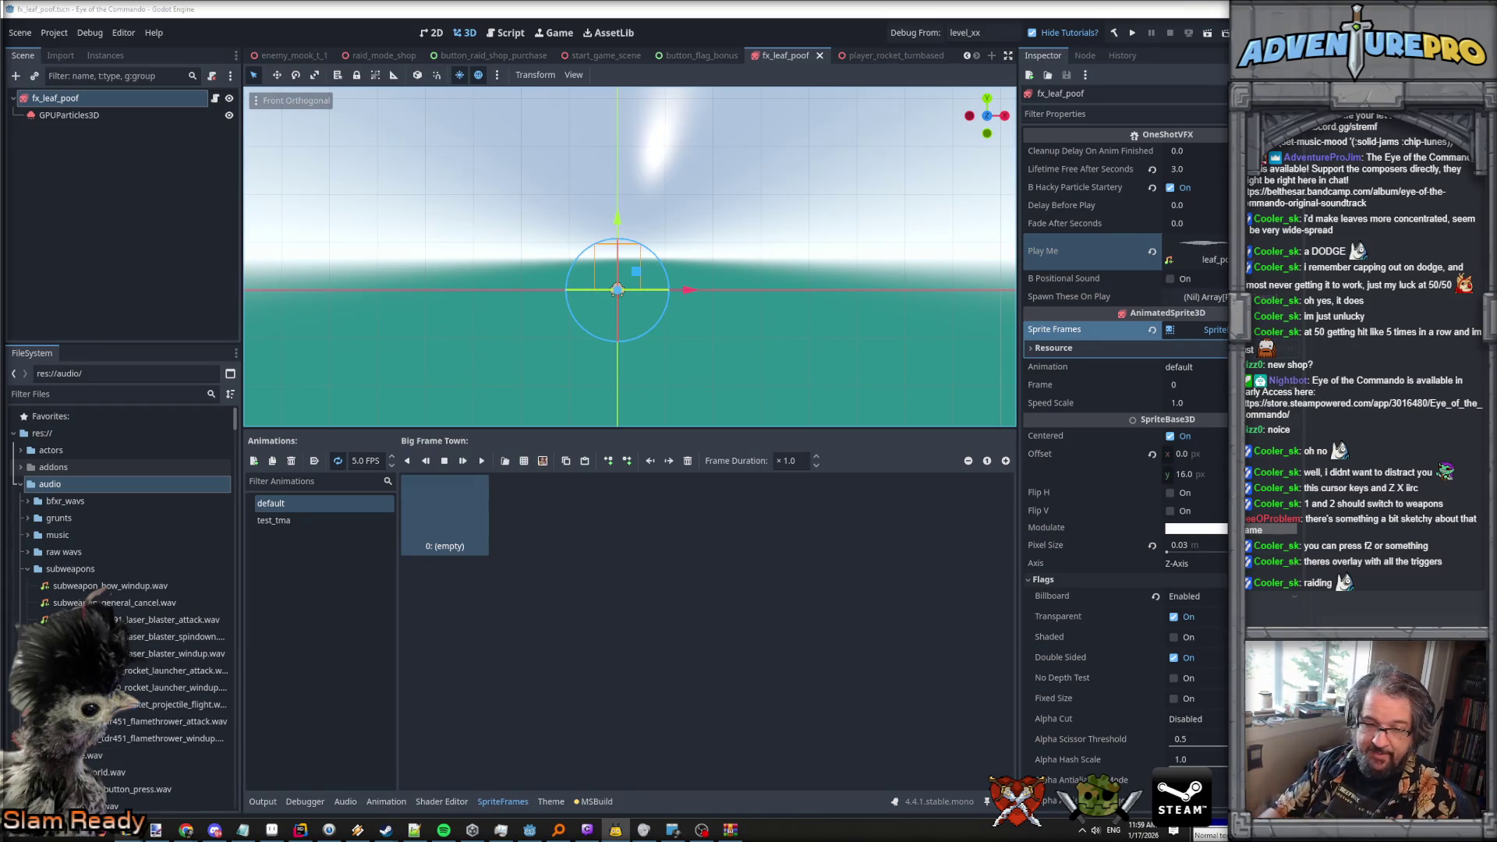